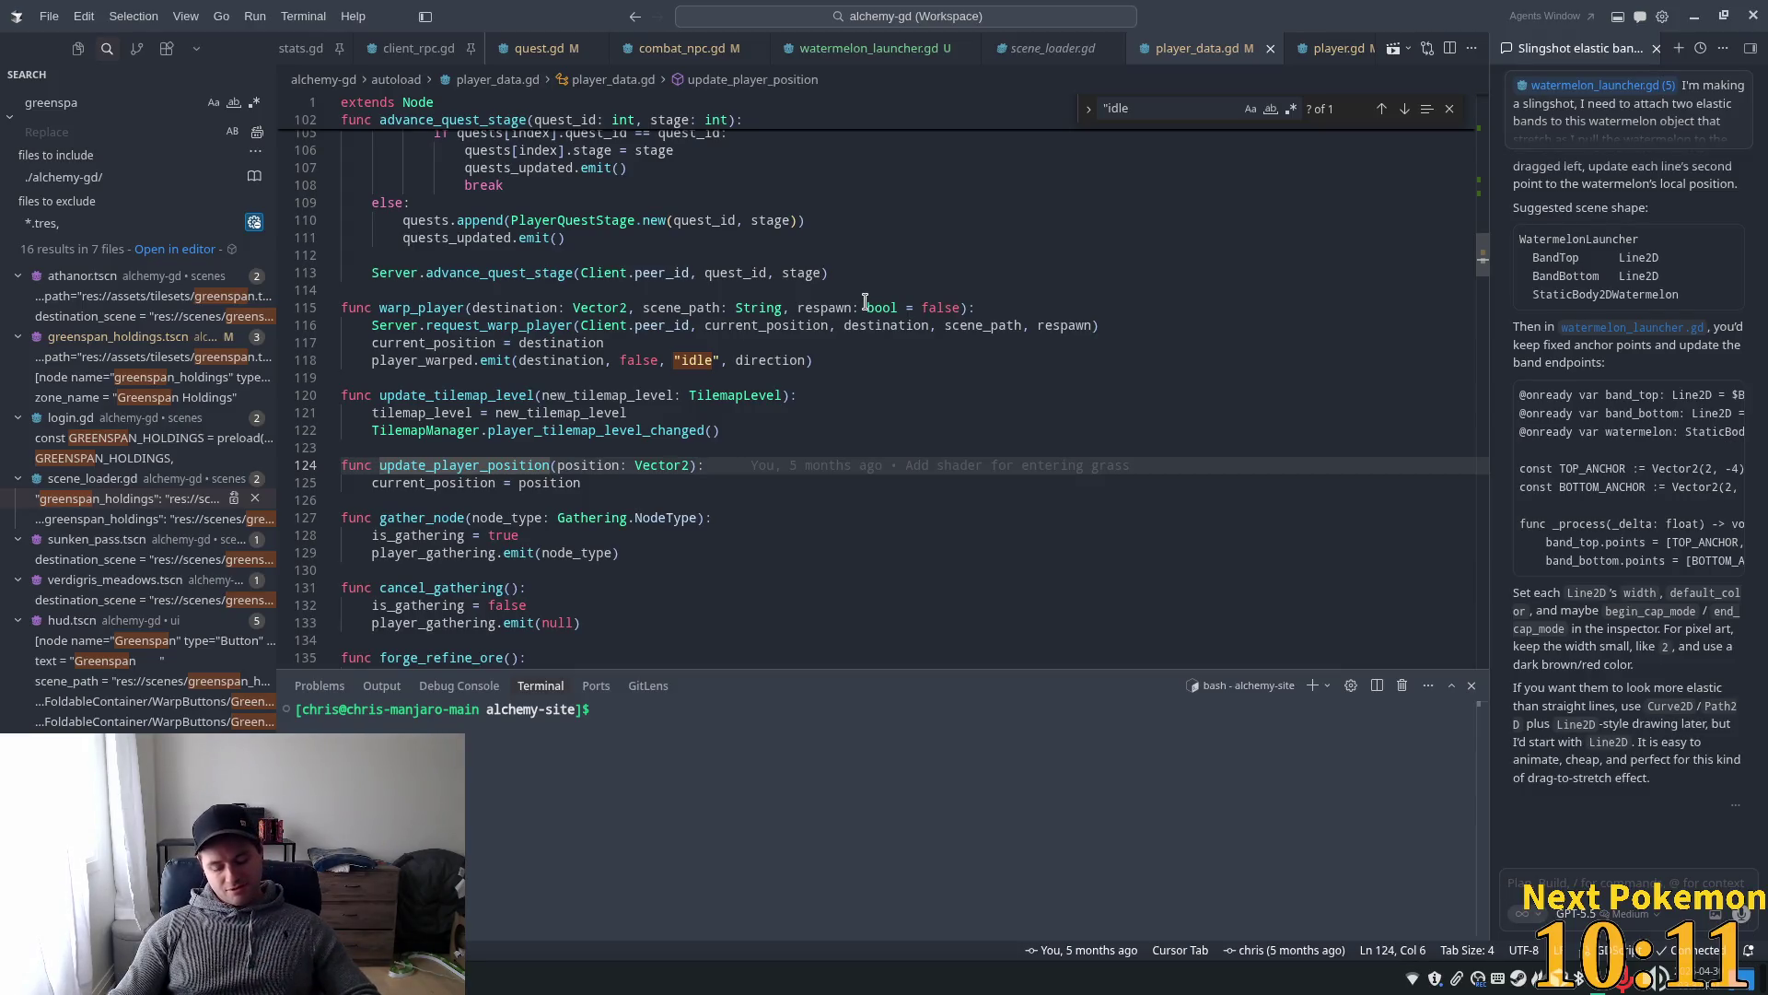
- After line 125, accept the suggested player_position_updated emit call with the position and save
{"action": "left_click", "coordinate": [639, 479]}
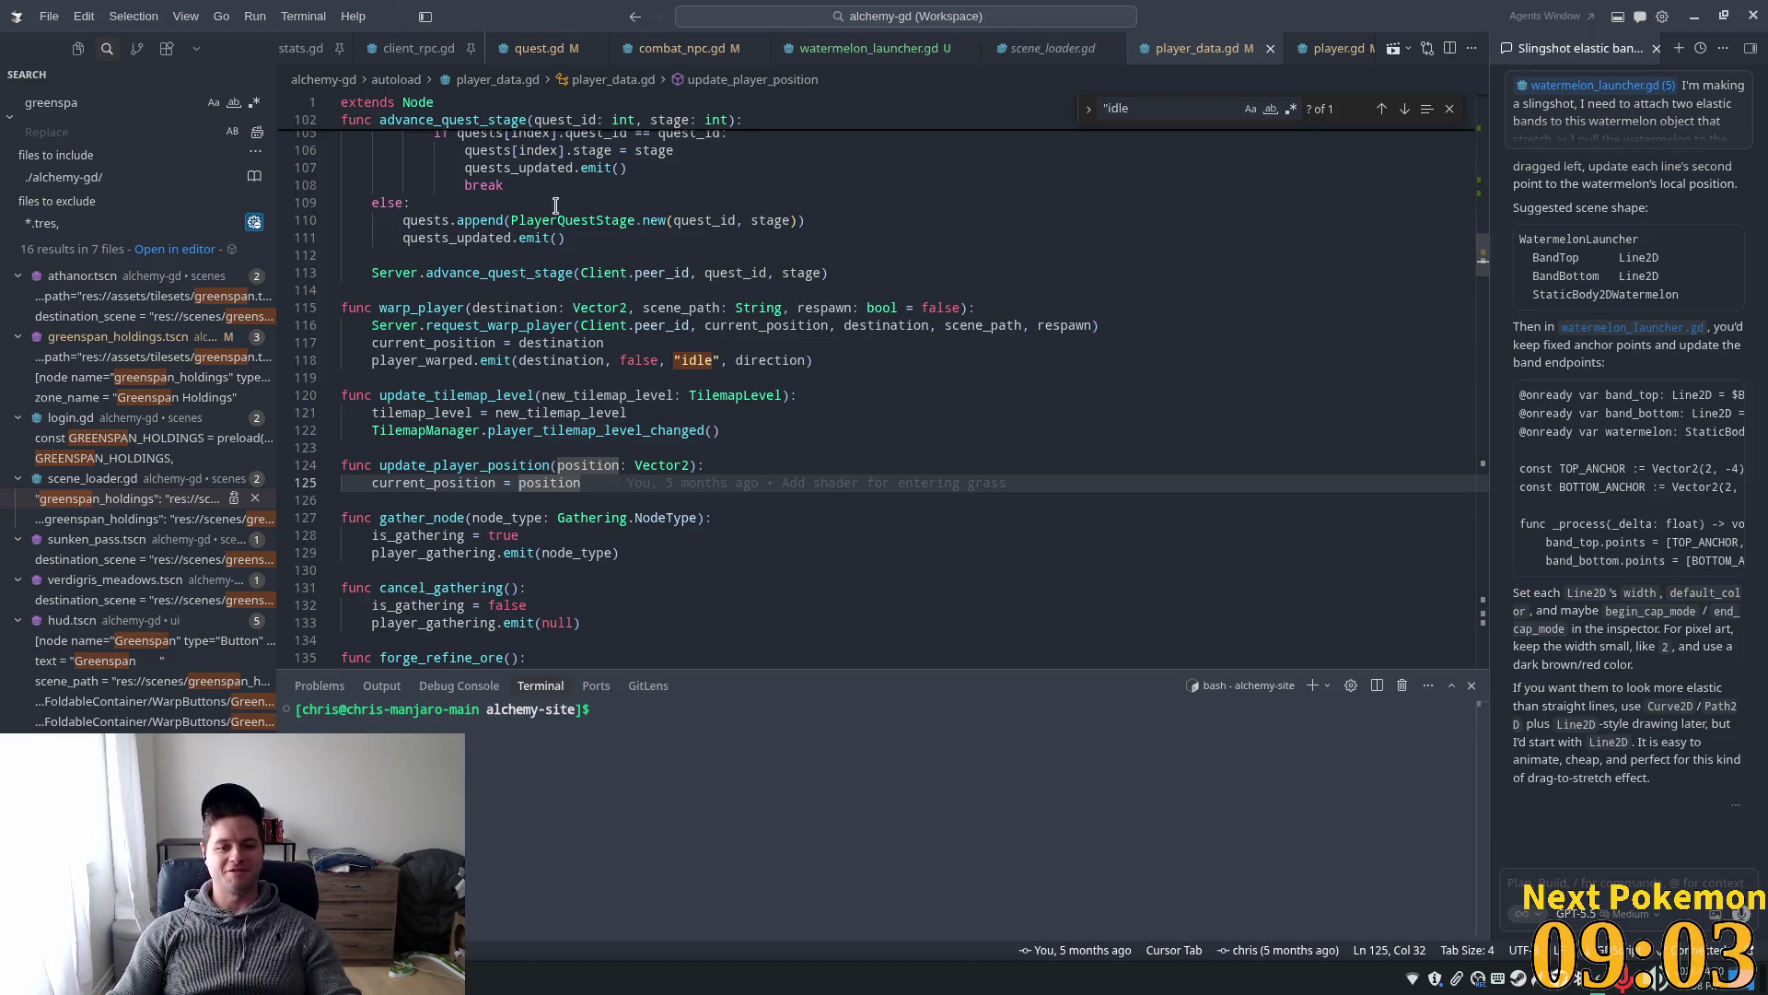
{"action": "left_click", "coordinate": [604, 465]}
{"action": "left_click", "coordinate": [657, 477]}
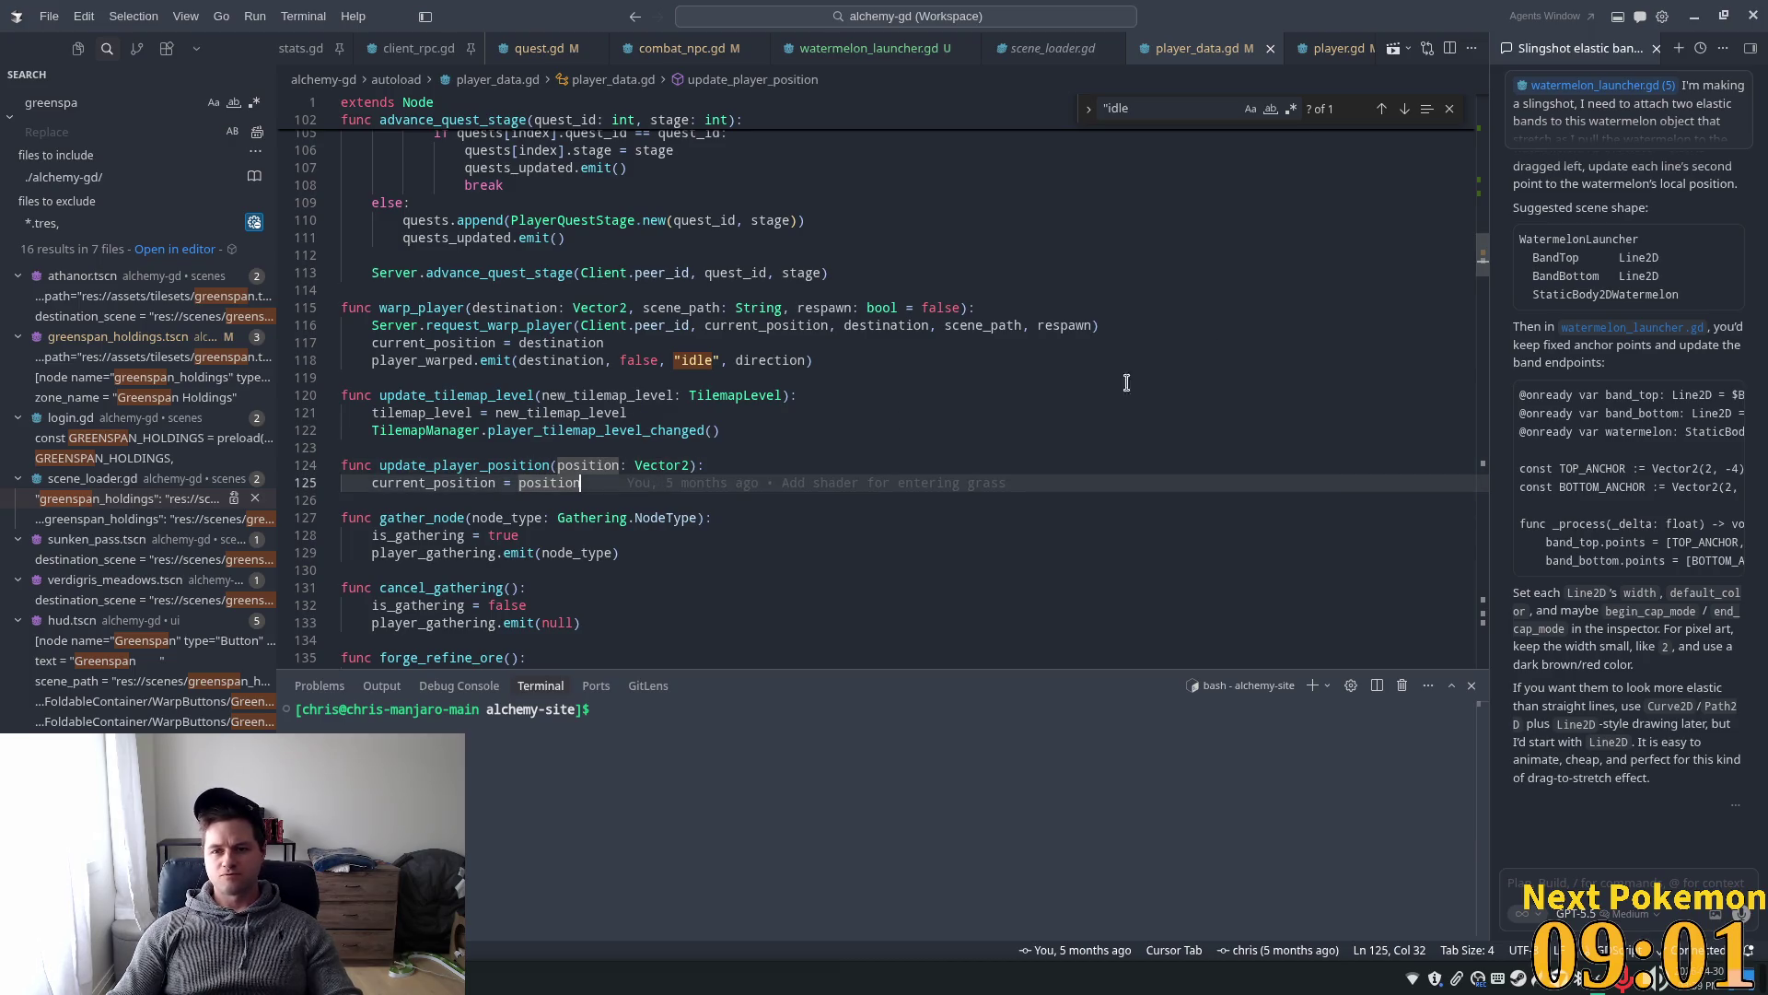
{"action": "key", "text": "Return"}
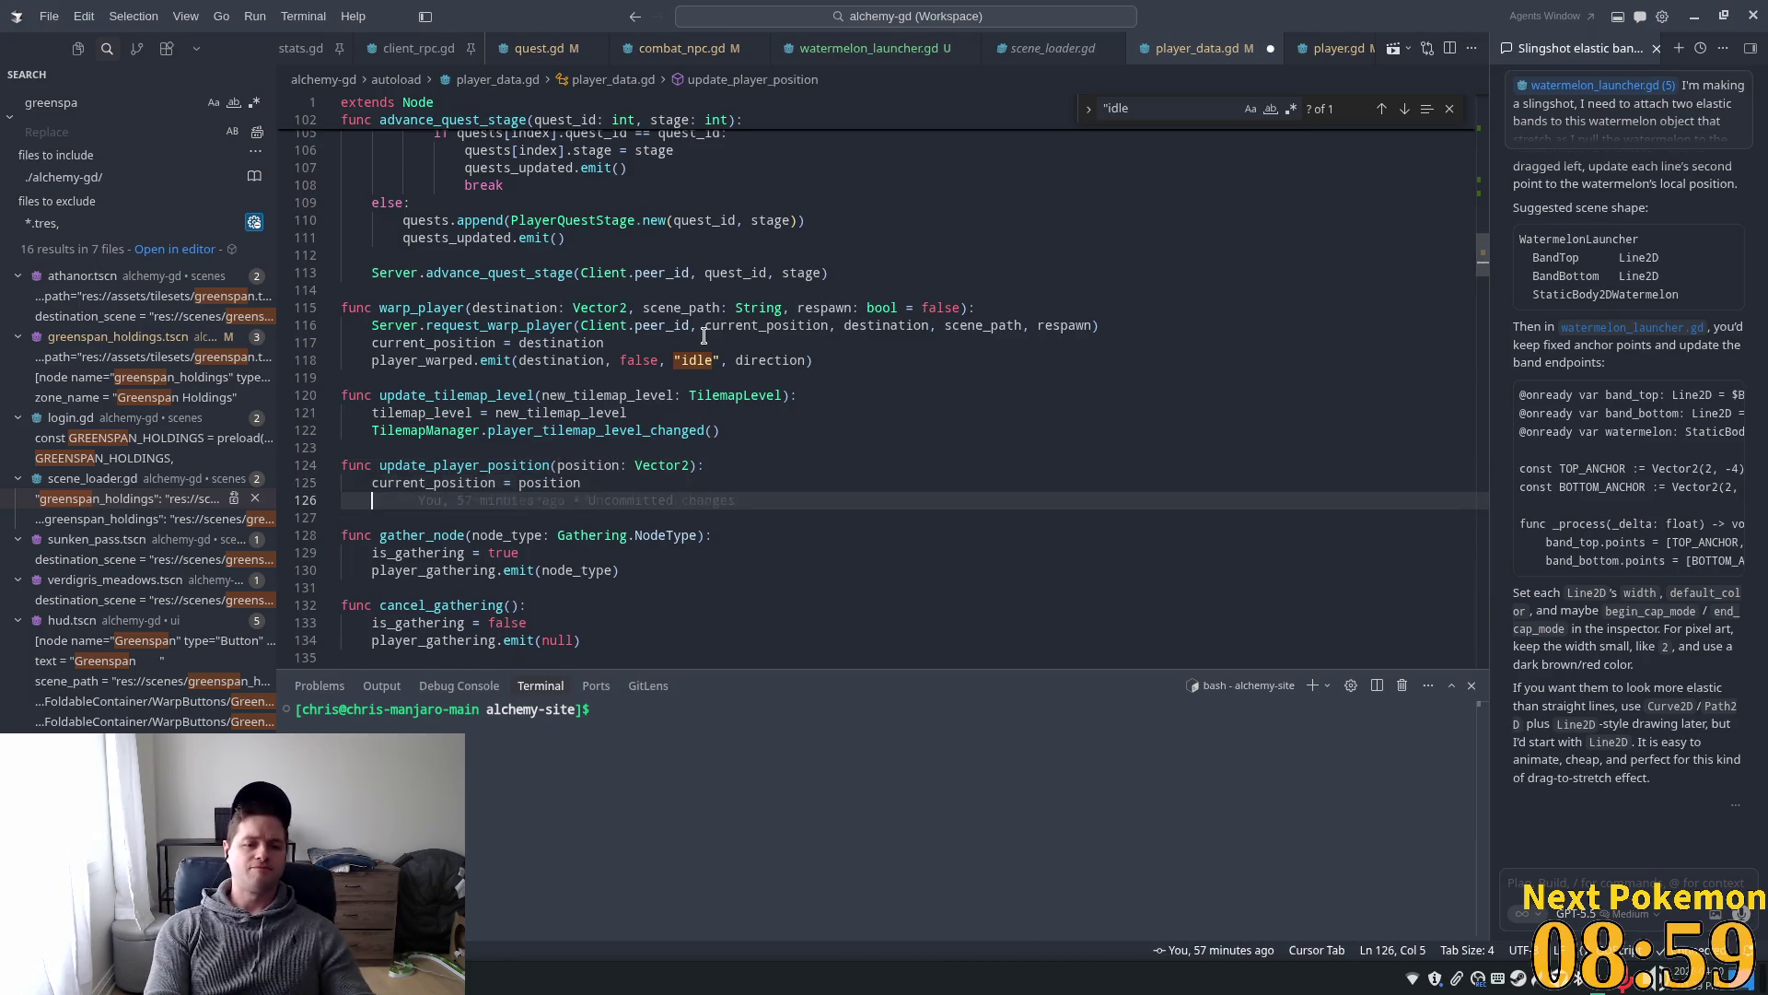
{"action": "type", "text": "player"}
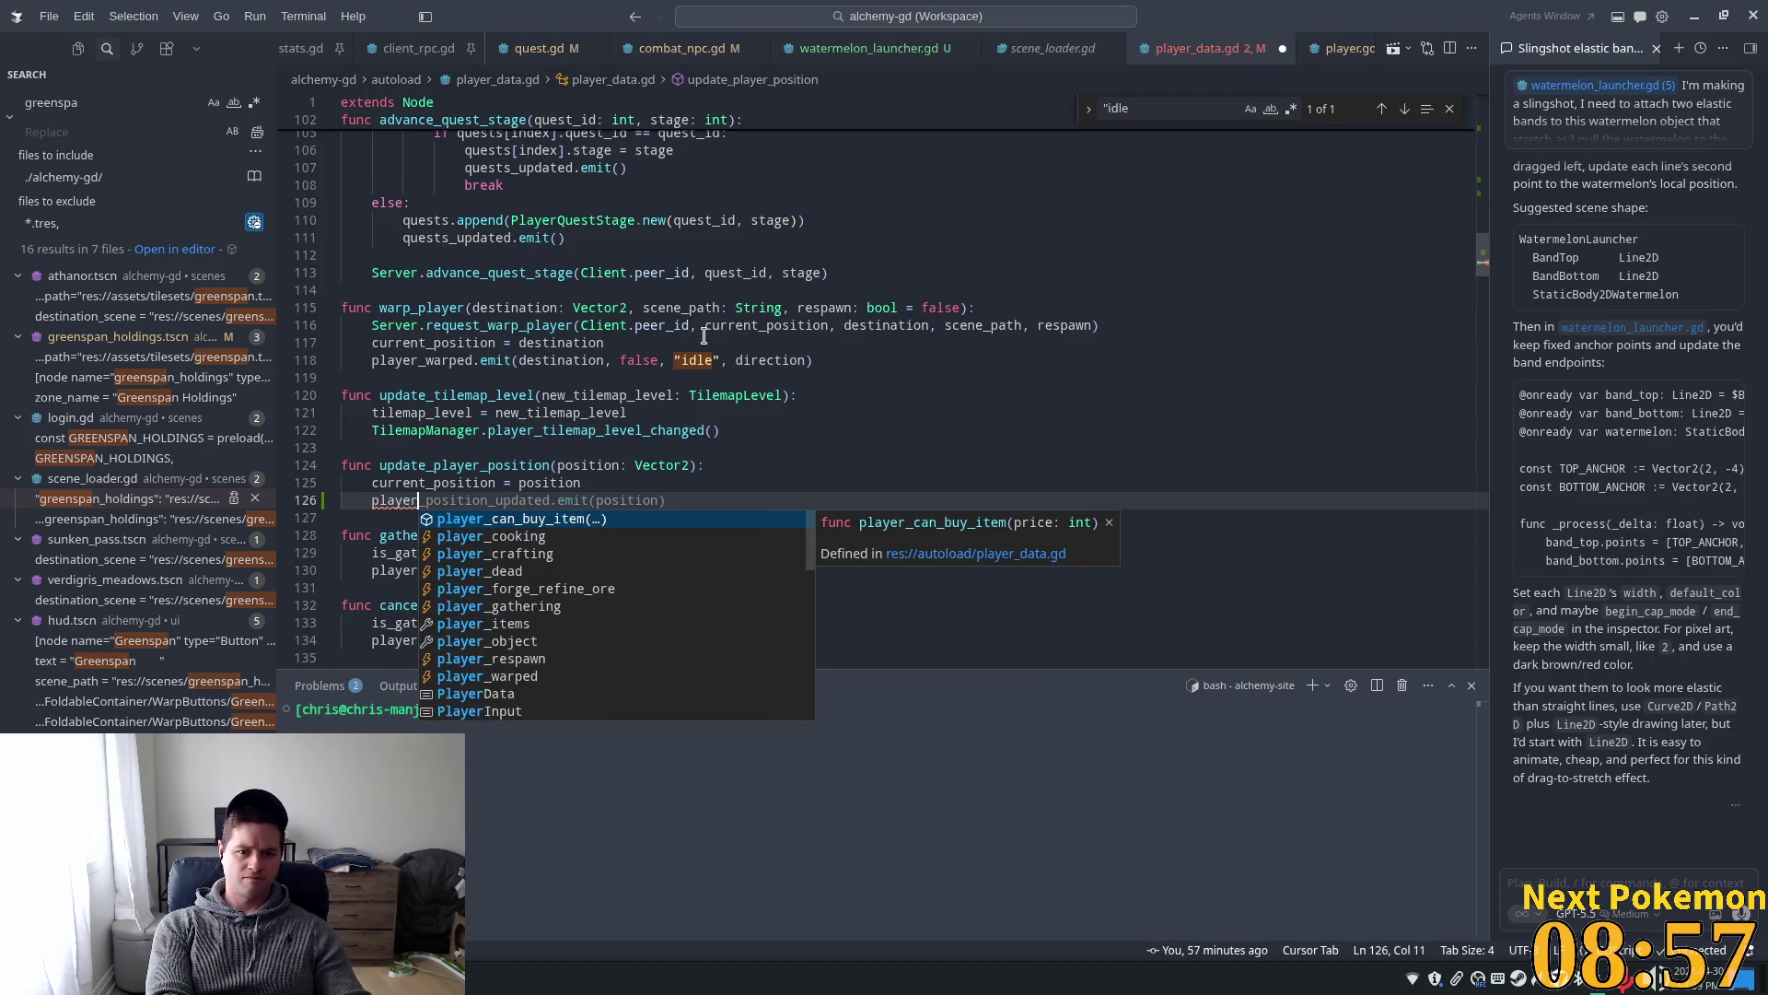
{"action": "key", "text": "Tab"}
{"action": "key", "text": "ctrl+s"}
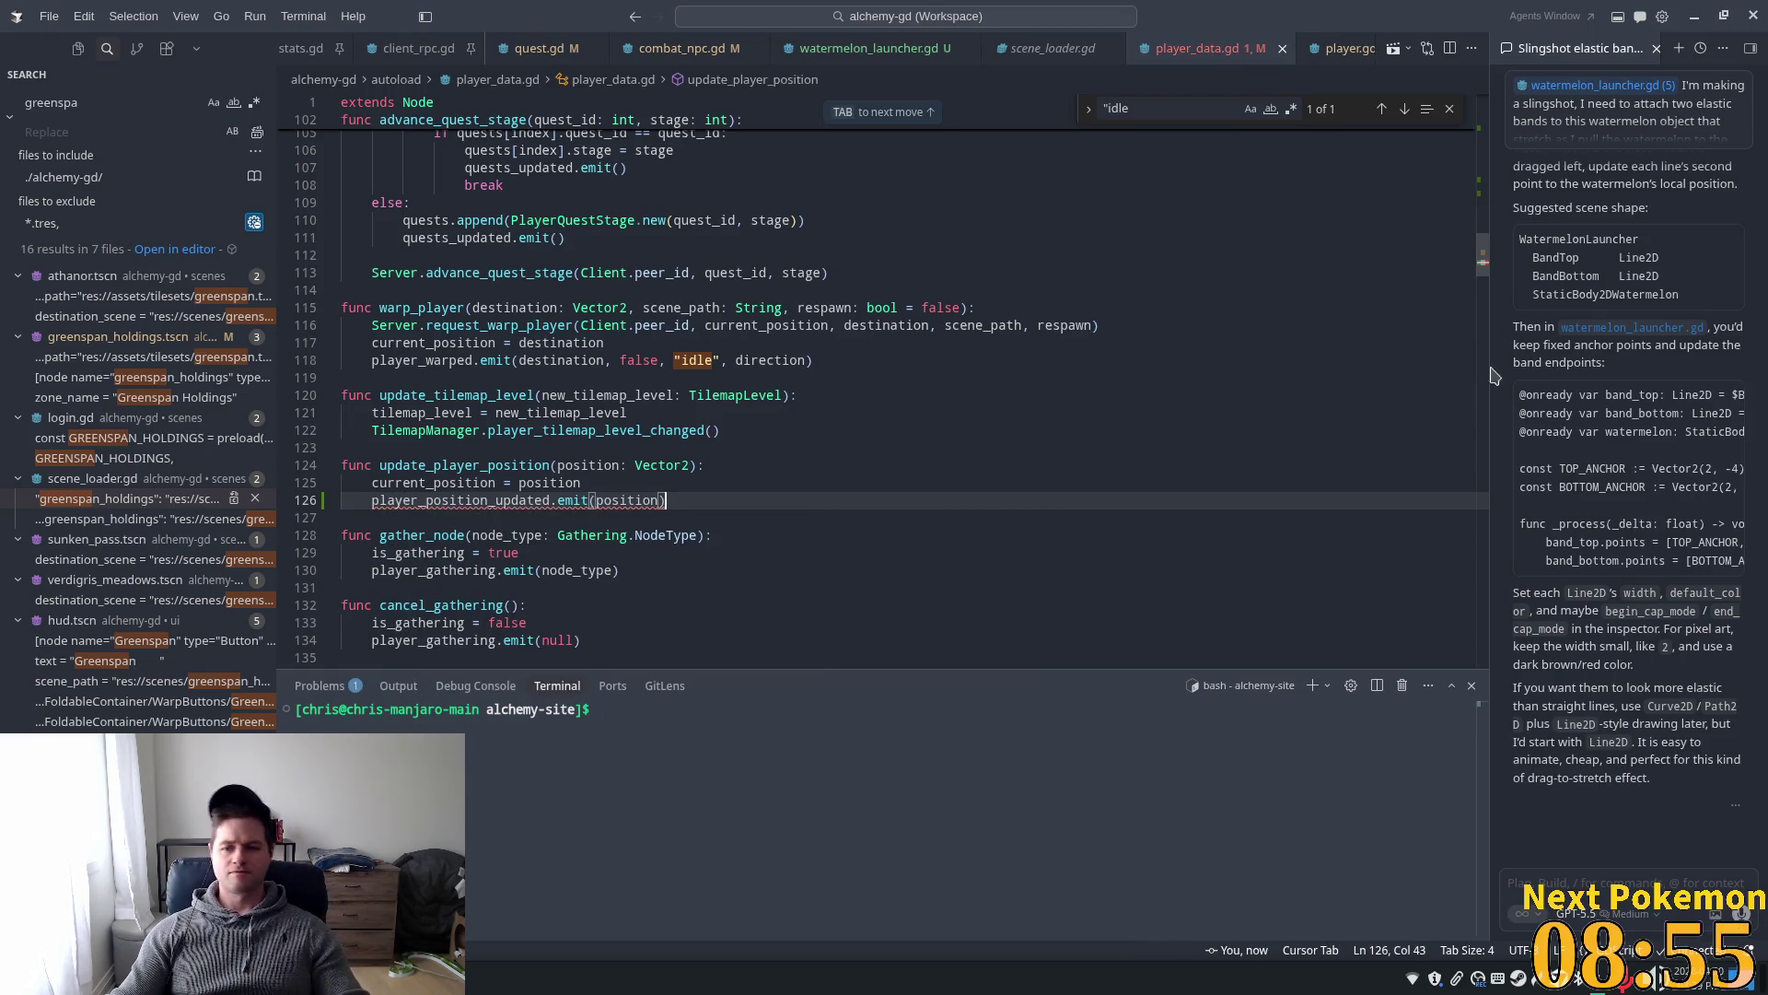
- Declare signal player_position_updated(position: Vector2) at line 25, then select the emit's position argument
{"action": "key", "text": "Tab"}
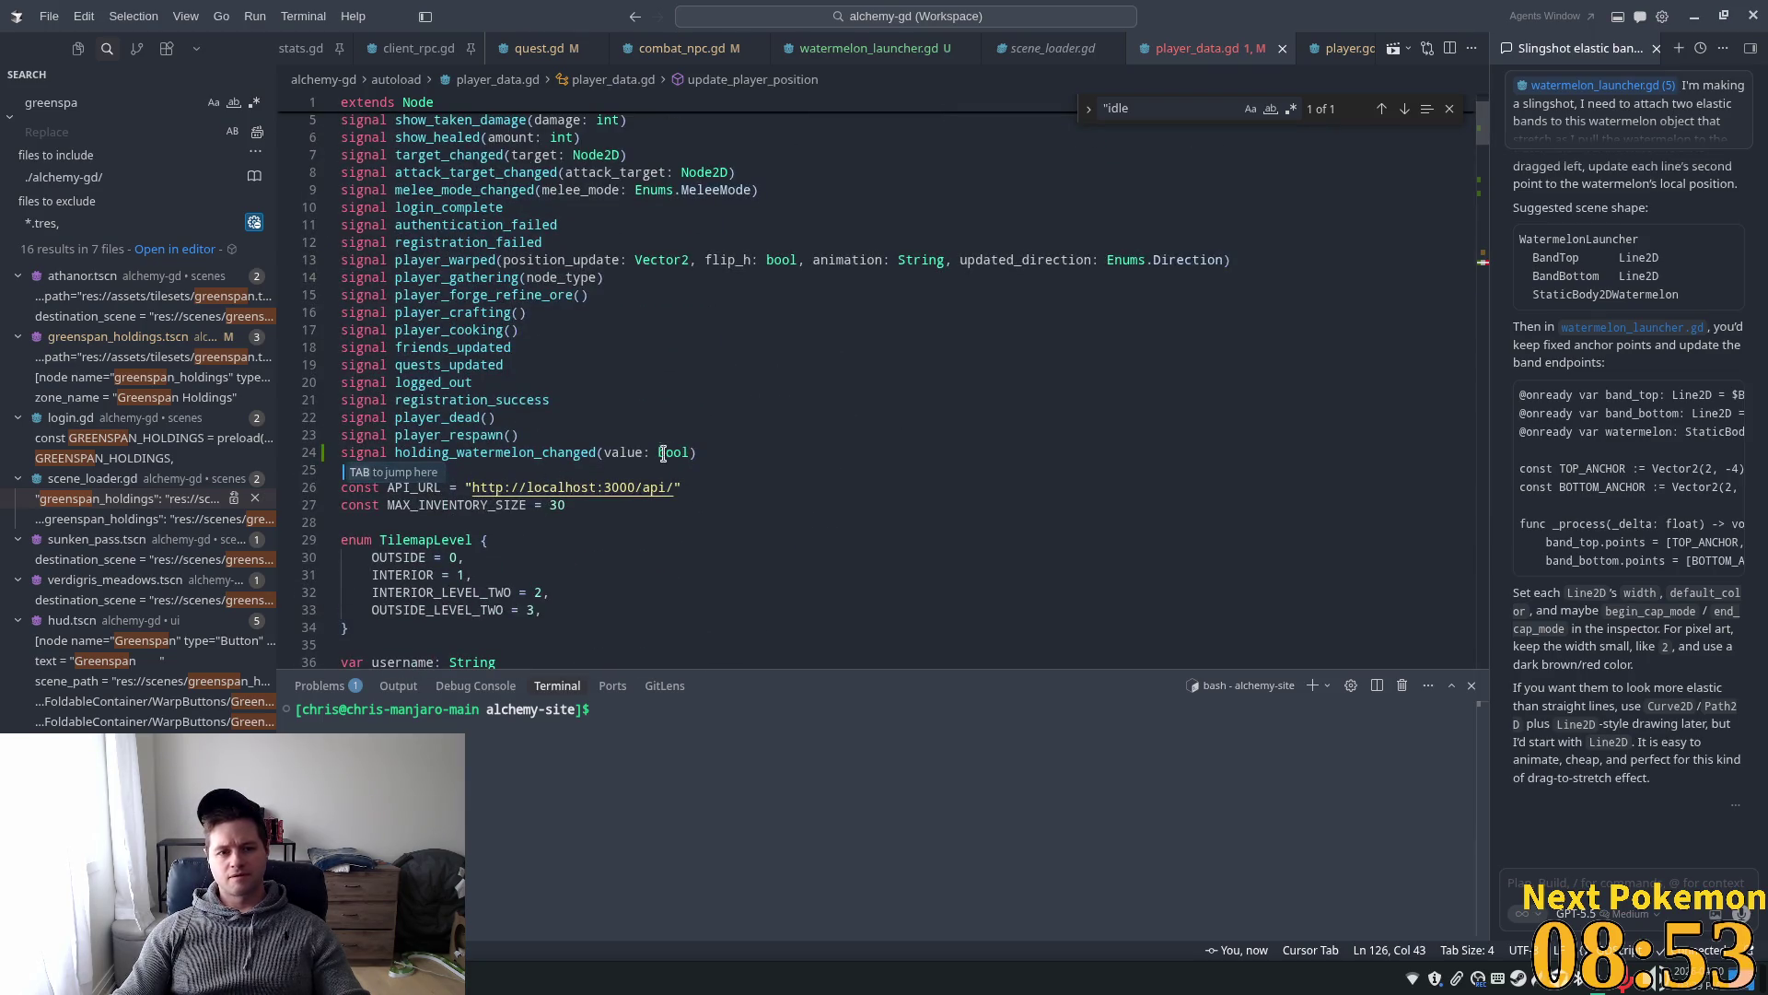
{"action": "key", "text": "Tab"}
{"action": "key", "text": "Tab"}
{"action": "key", "text": "Tab"}
{"action": "key", "text": "ctrl+s"}
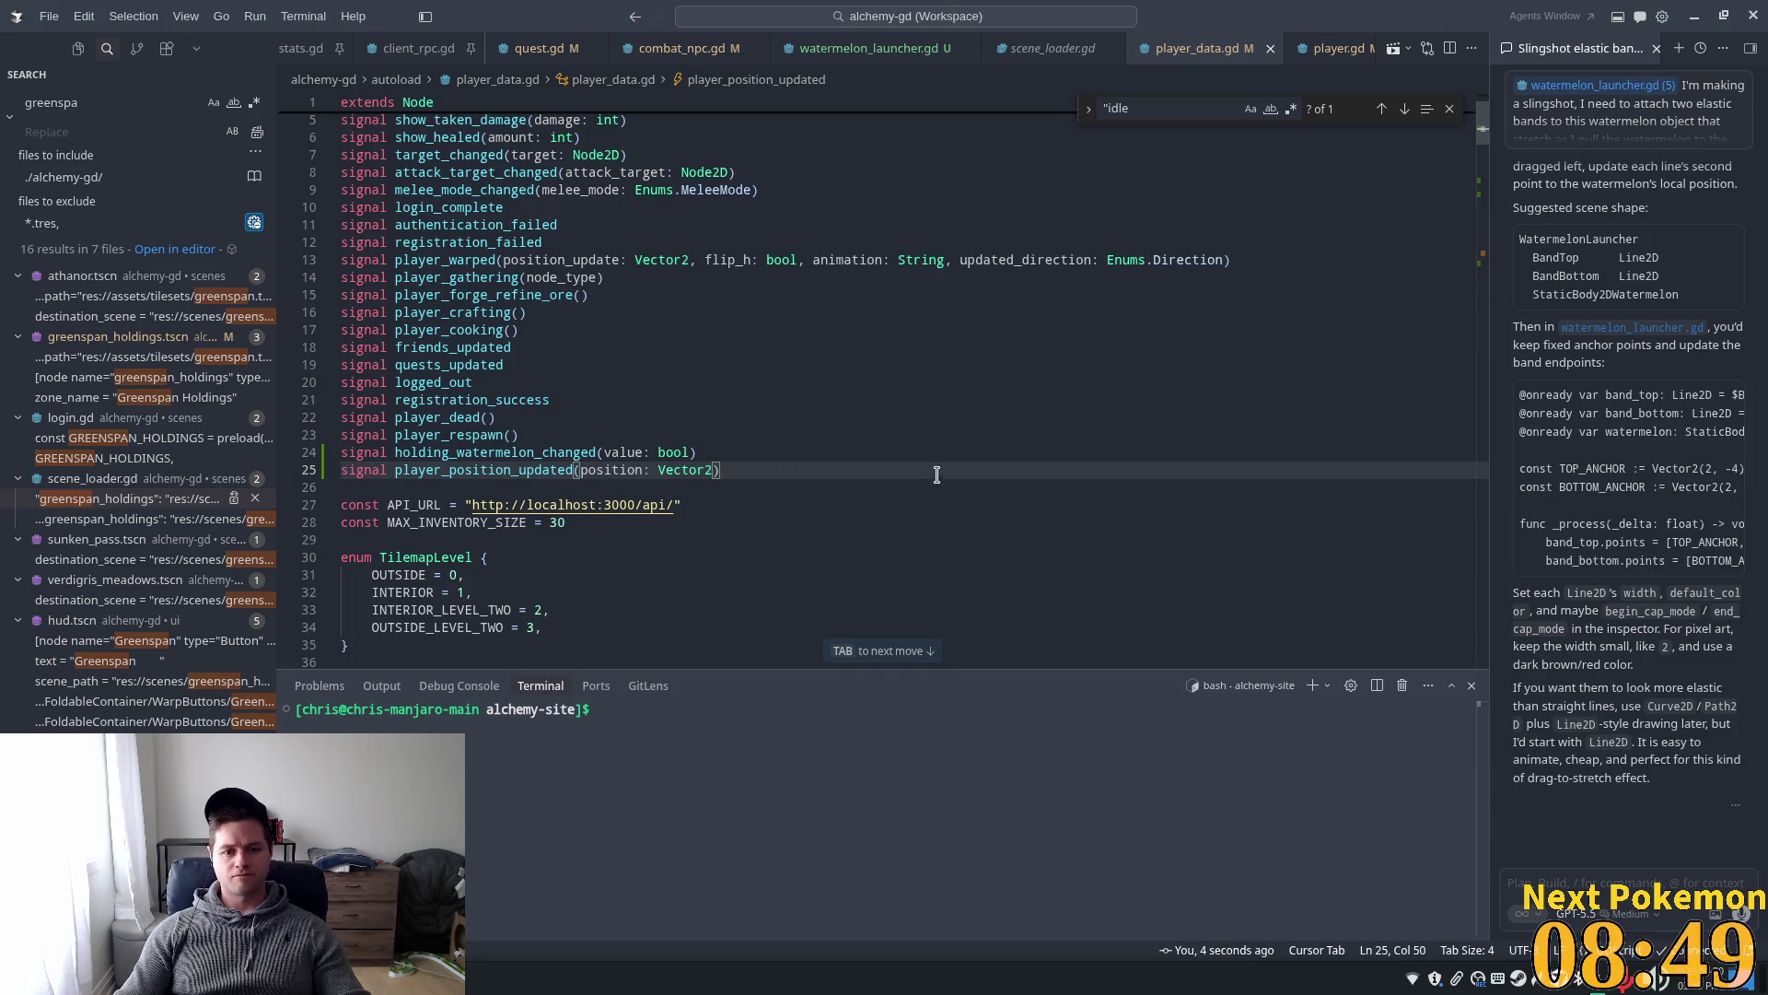
{"action": "key", "text": "Tab"}
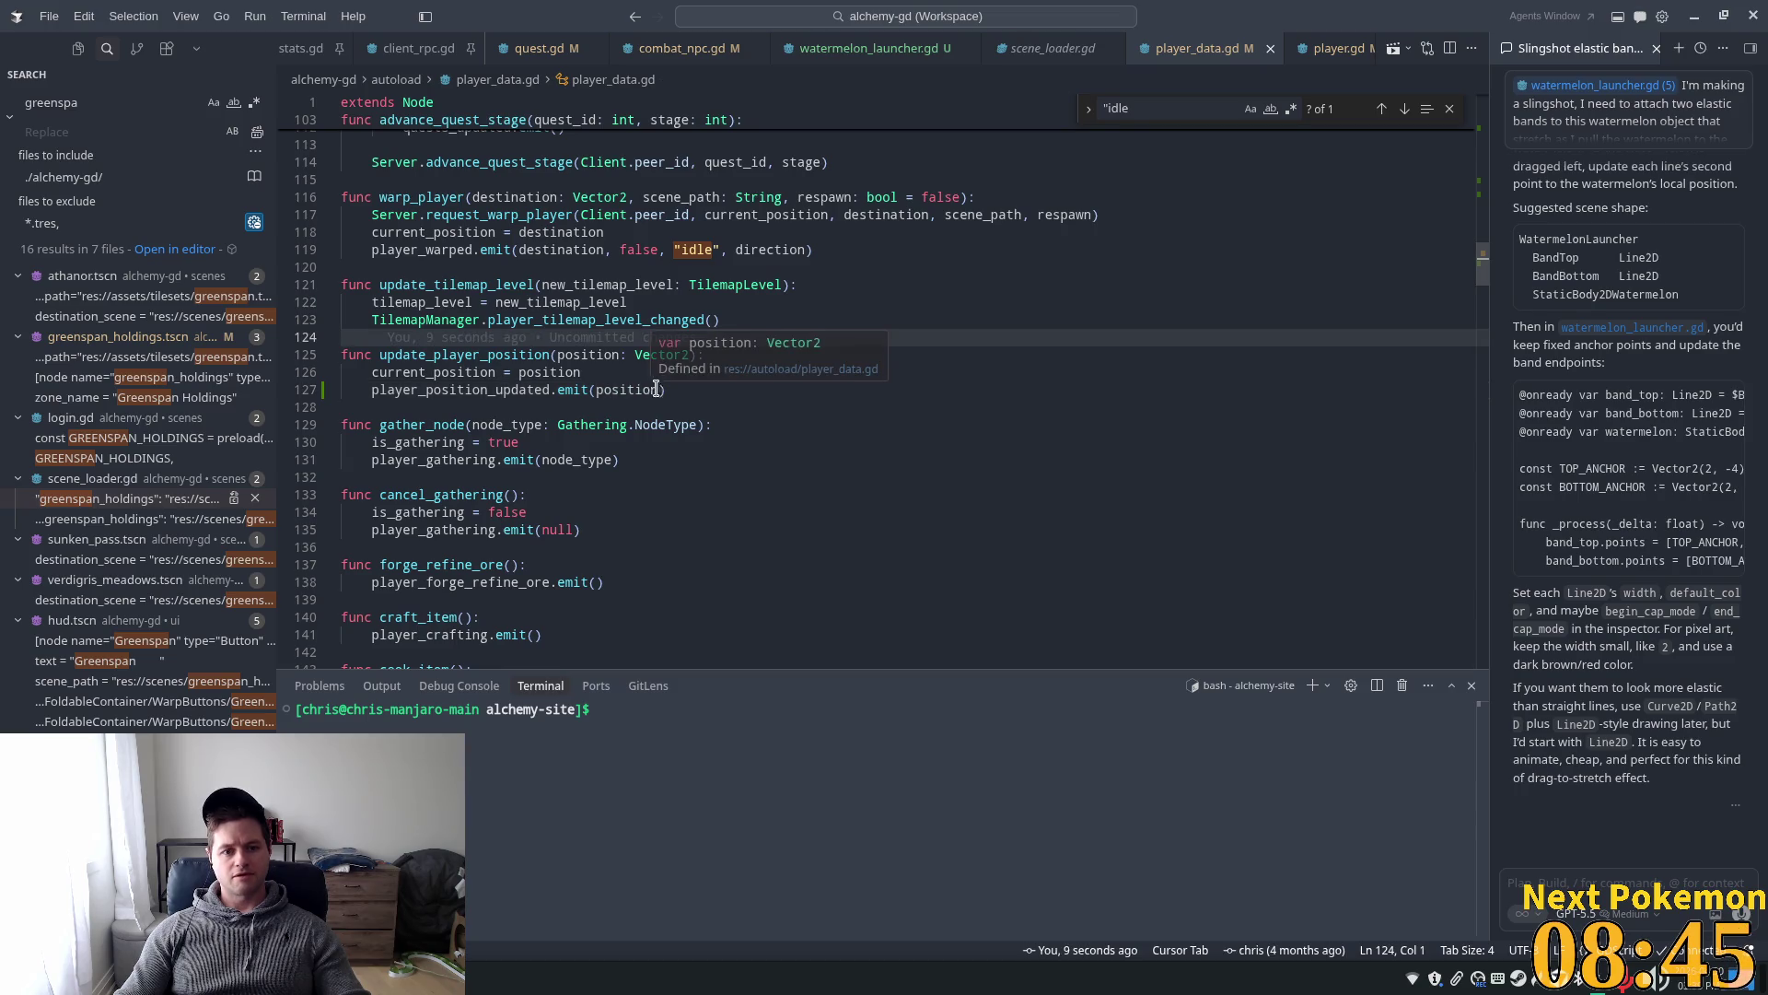
{"action": "left_click", "coordinate": [574, 387]}
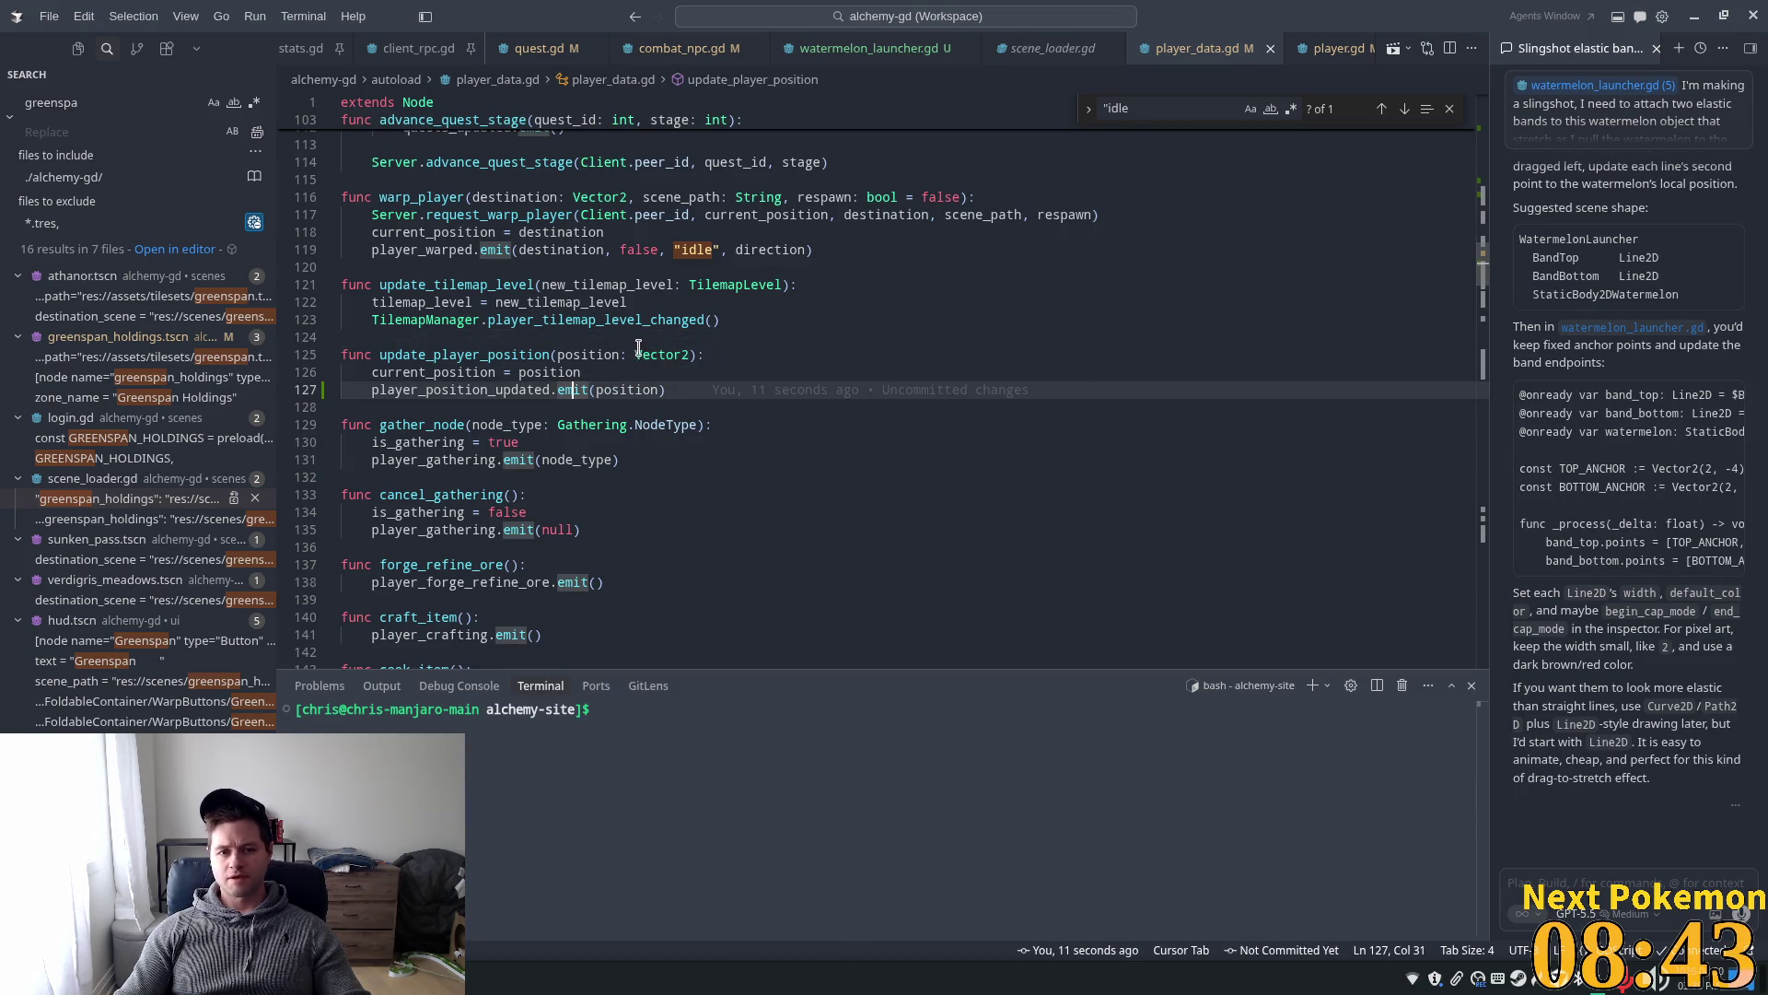
{"action": "double_click", "coordinate": [642, 388]}
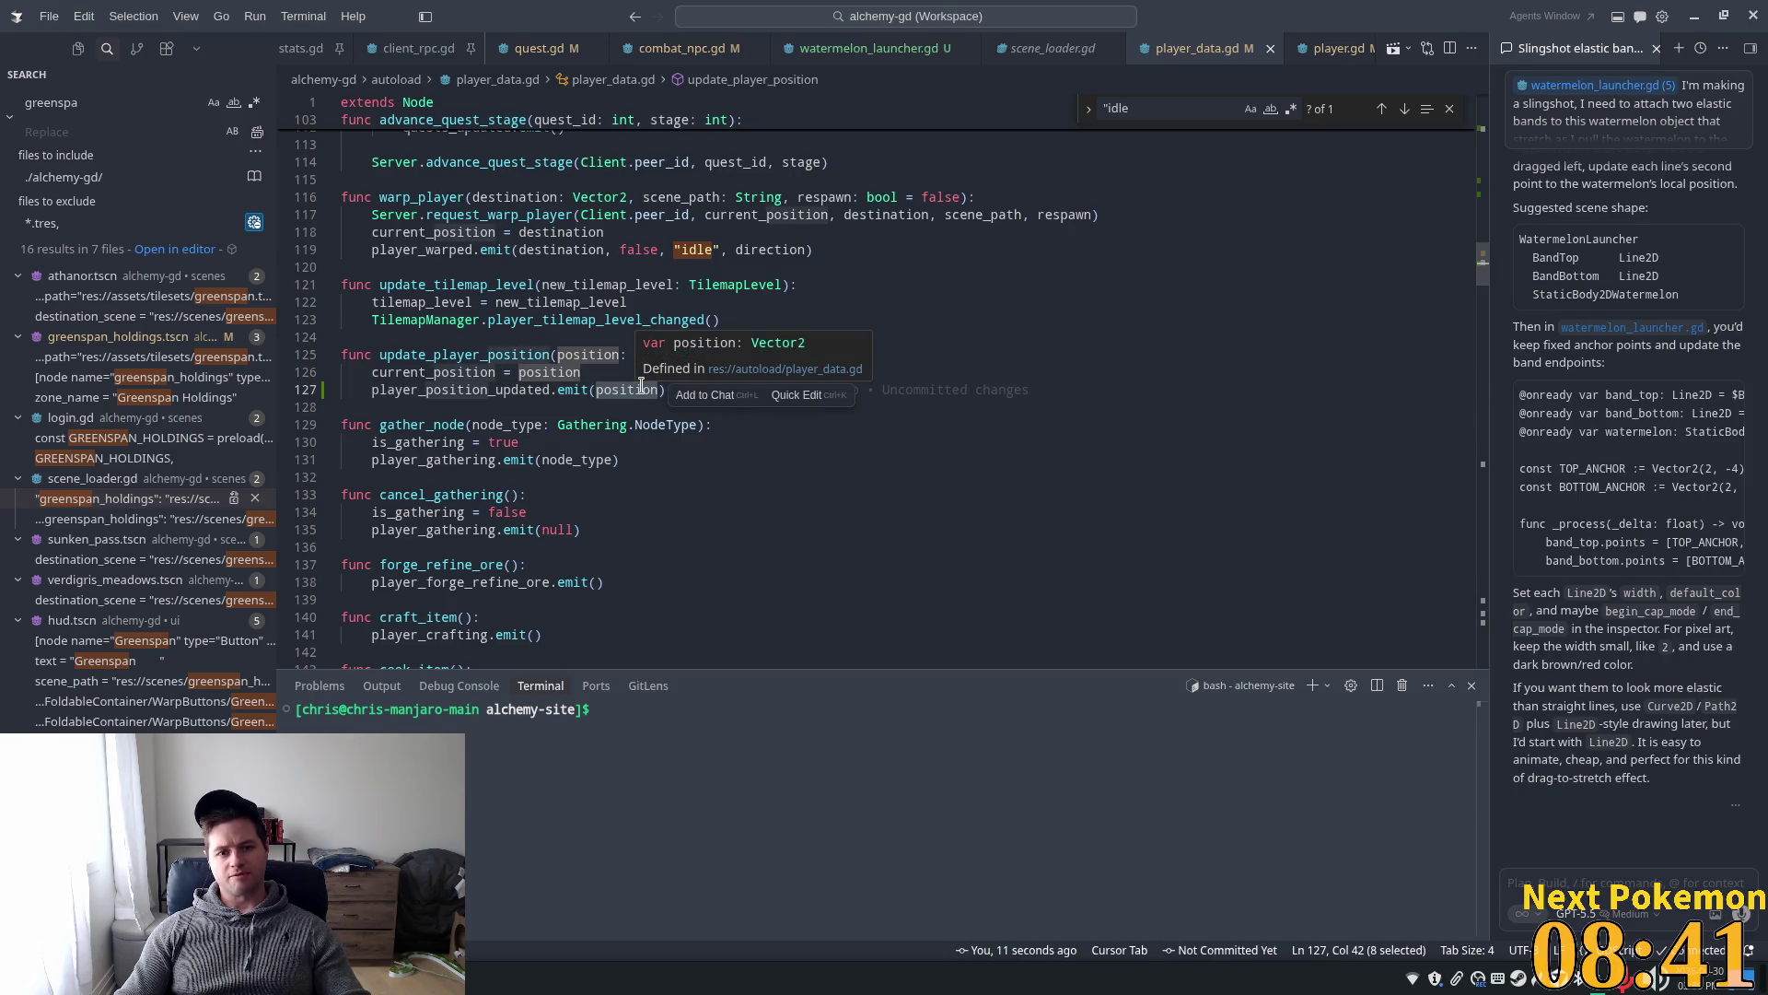
- Delete 'position: Vector2' from the player_position_updated declaration on line 25 and save player_data.gd
{"action": "left_click", "coordinate": [1471, 268]}
{"action": "left_click_drag", "start_coordinate": [1483, 267], "coordinate": [1488, 129]}
{"action": "scroll", "coordinate": [782, 351], "scroll_direction": "down", "scroll_amount": 8}
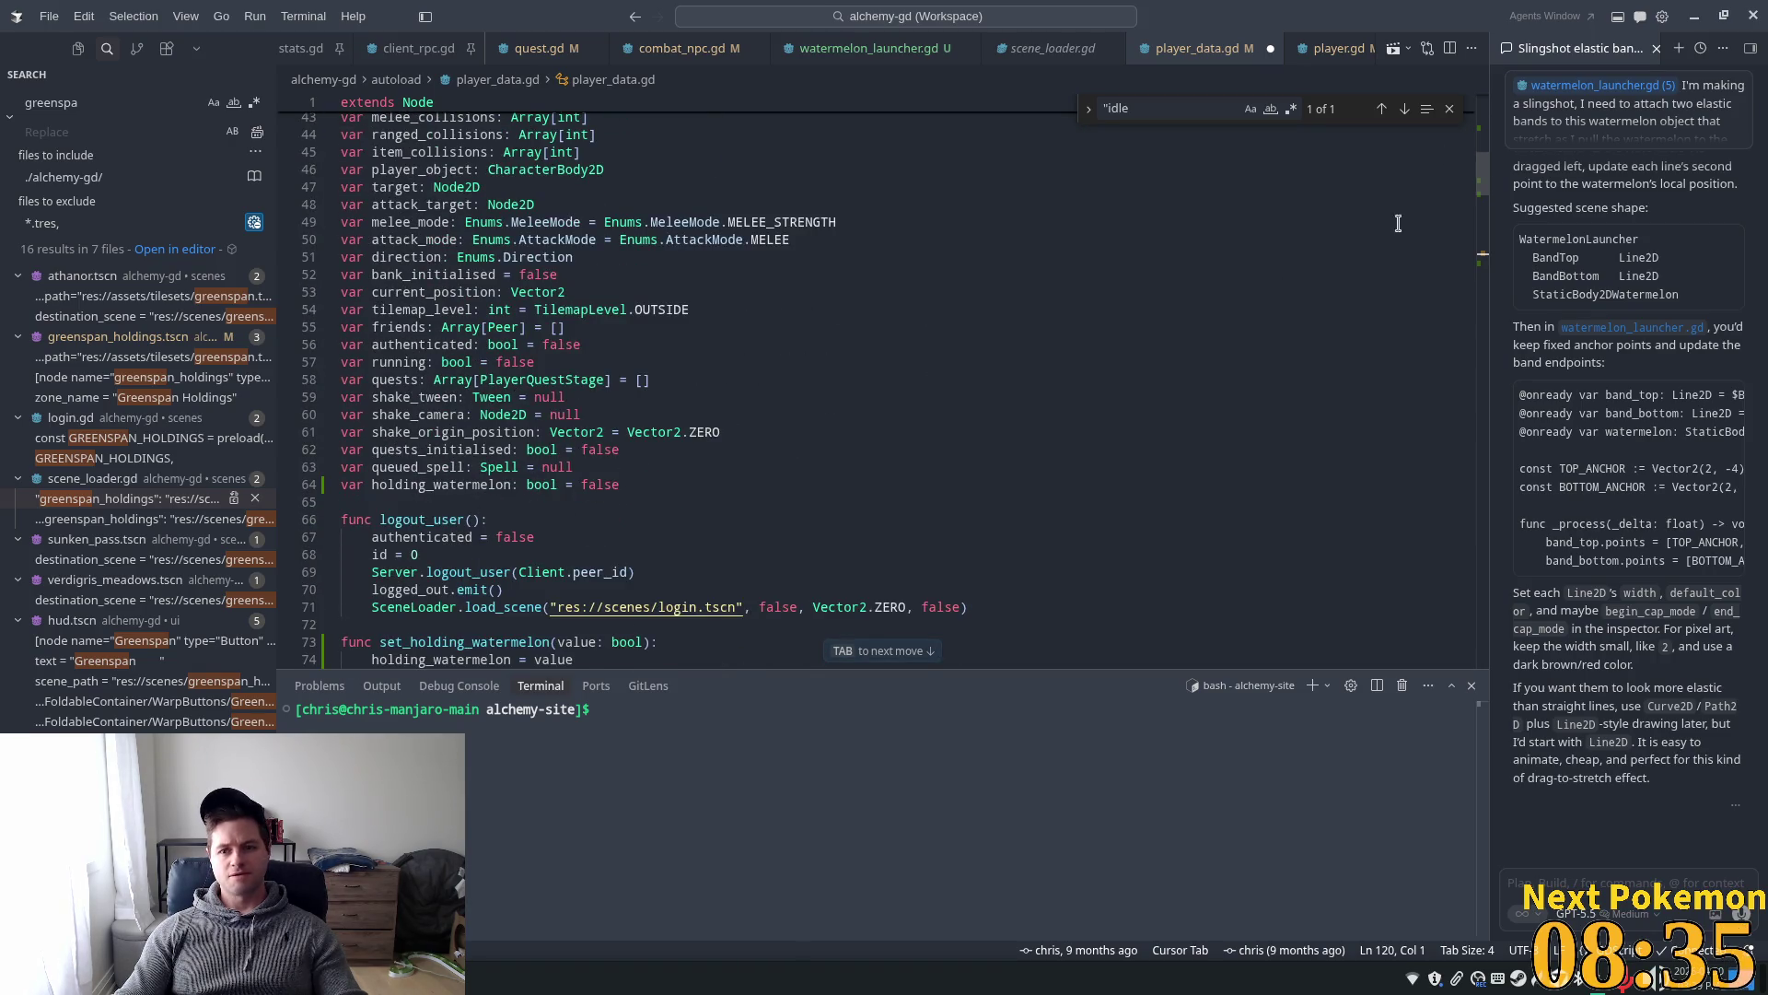
{"action": "scroll", "coordinate": [628, 584], "scroll_direction": "up", "scroll_amount": 10}
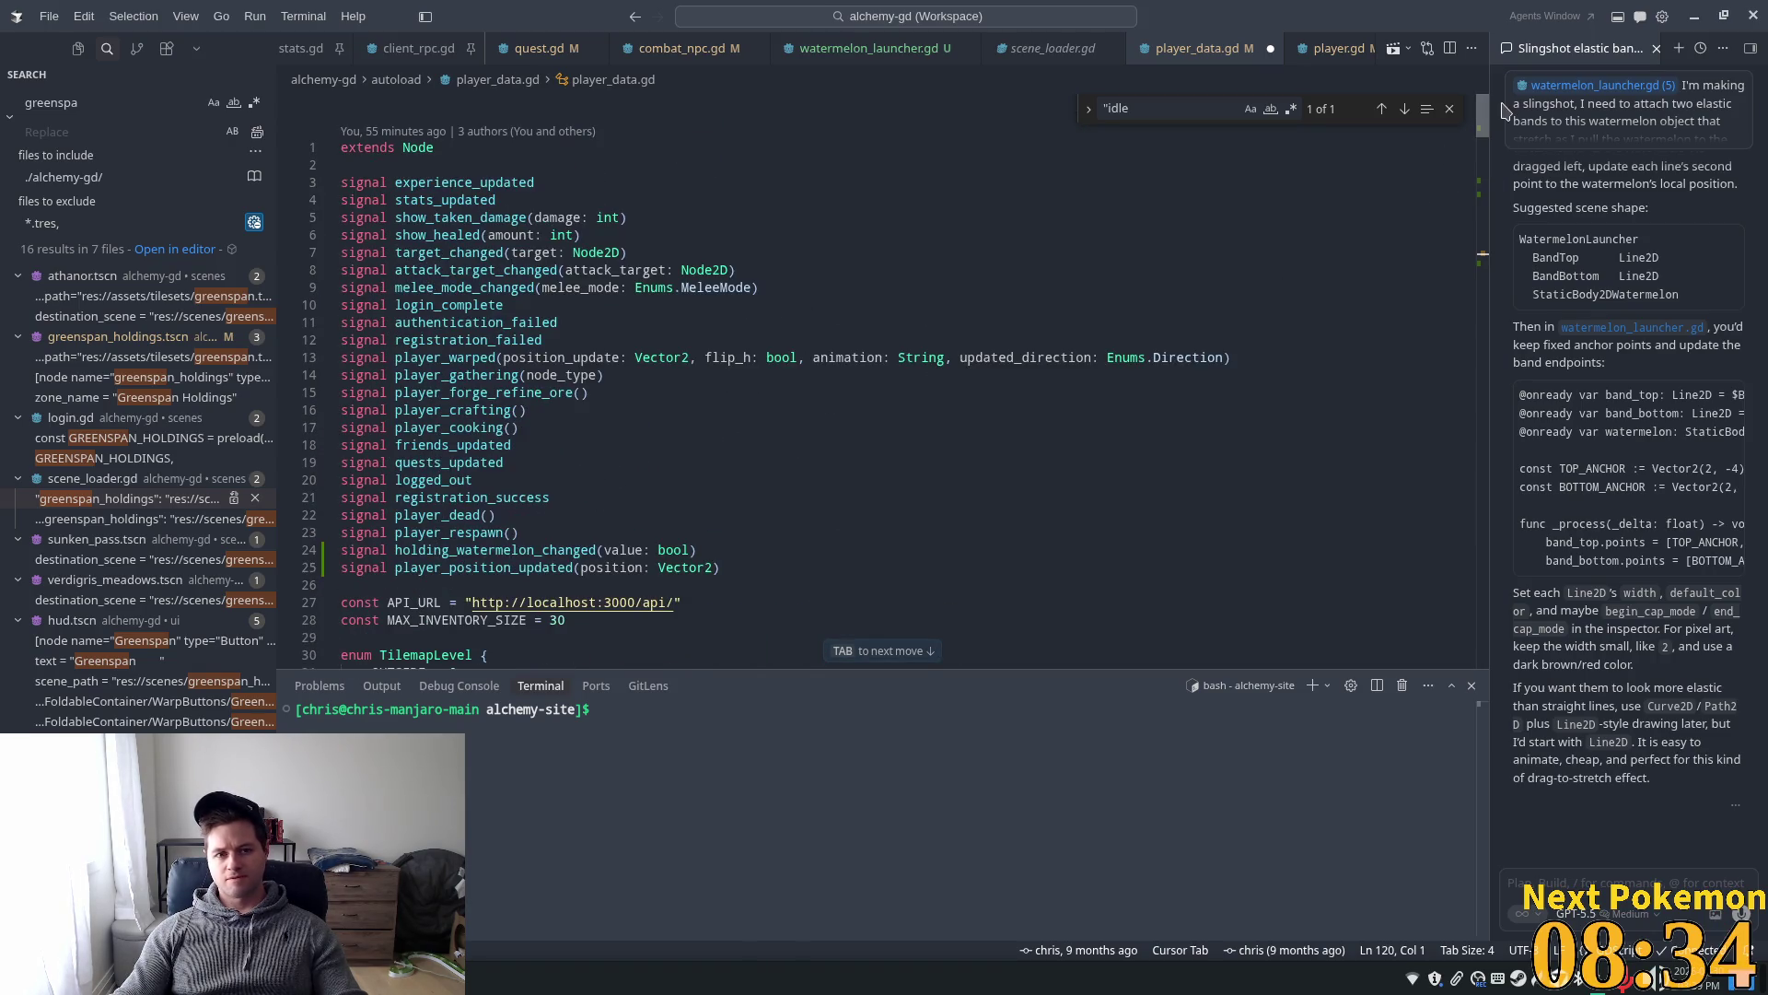
{"action": "left_click", "coordinate": [713, 567]}
{"action": "left_click_drag", "start_coordinate": [714, 568], "coordinate": [610, 563]}
{"action": "key", "text": "BackSpace"}
{"action": "key", "text": "BackSpace"}
{"action": "key", "text": "BackSpace"}
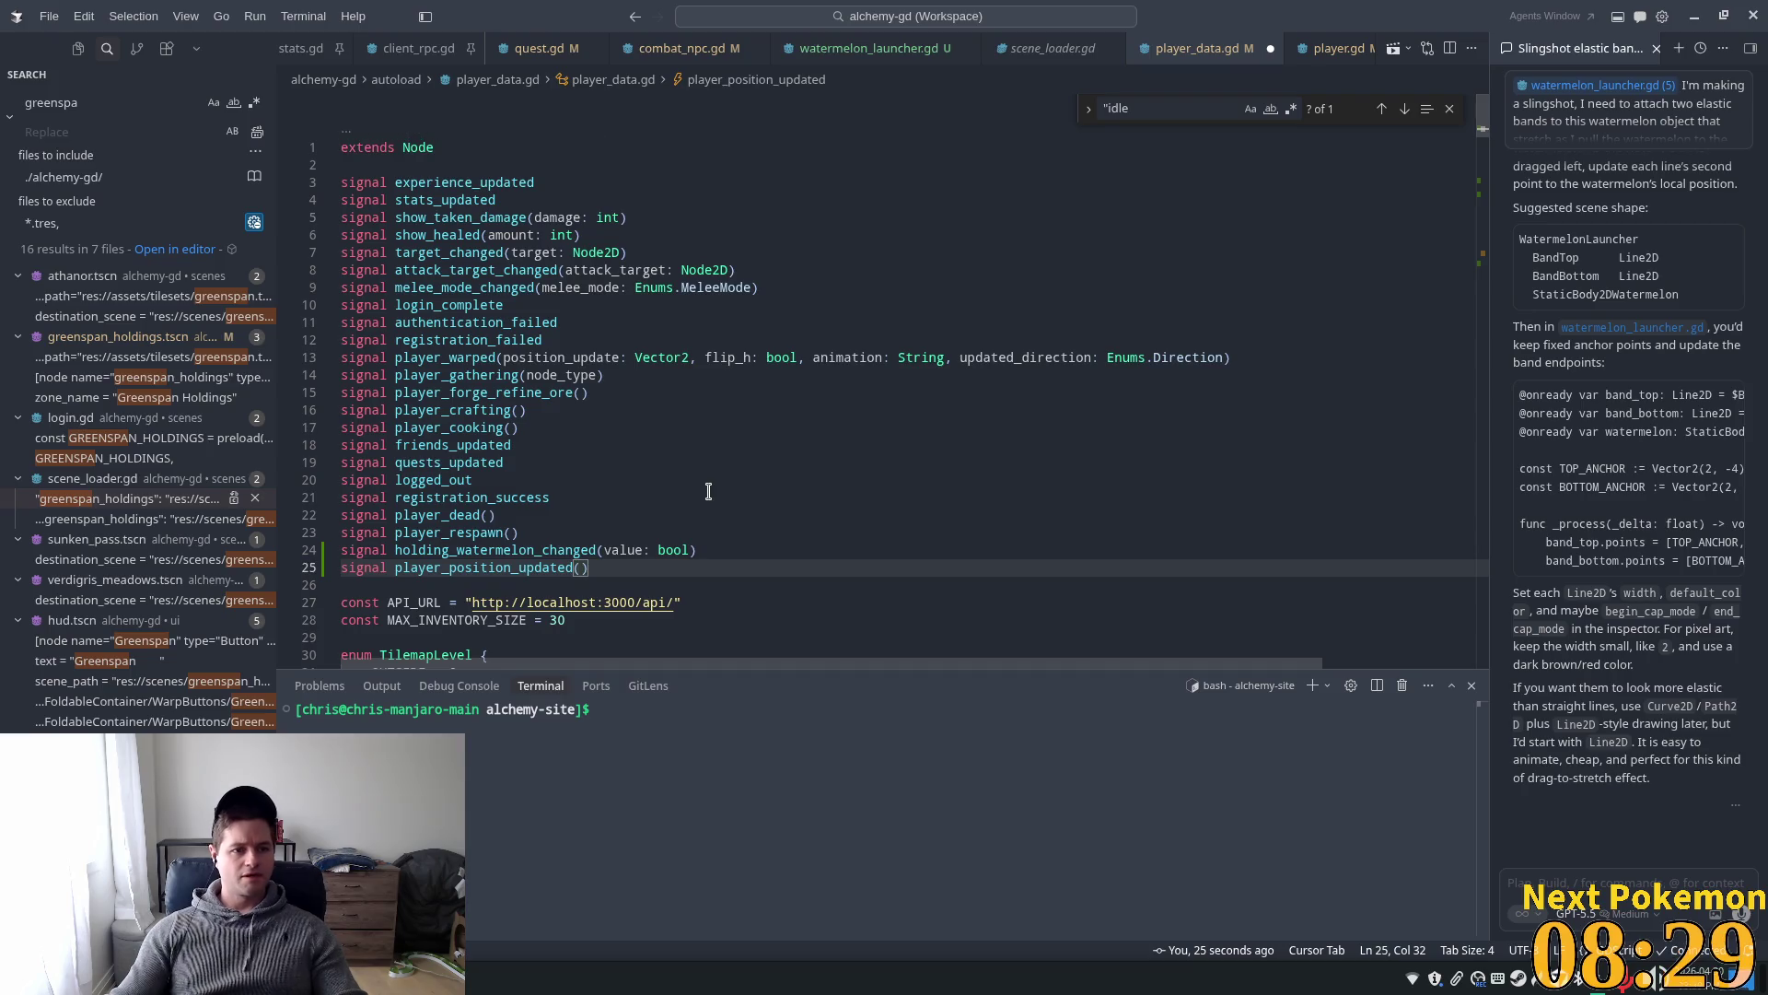
{"action": "key", "text": "ctrl+s"}
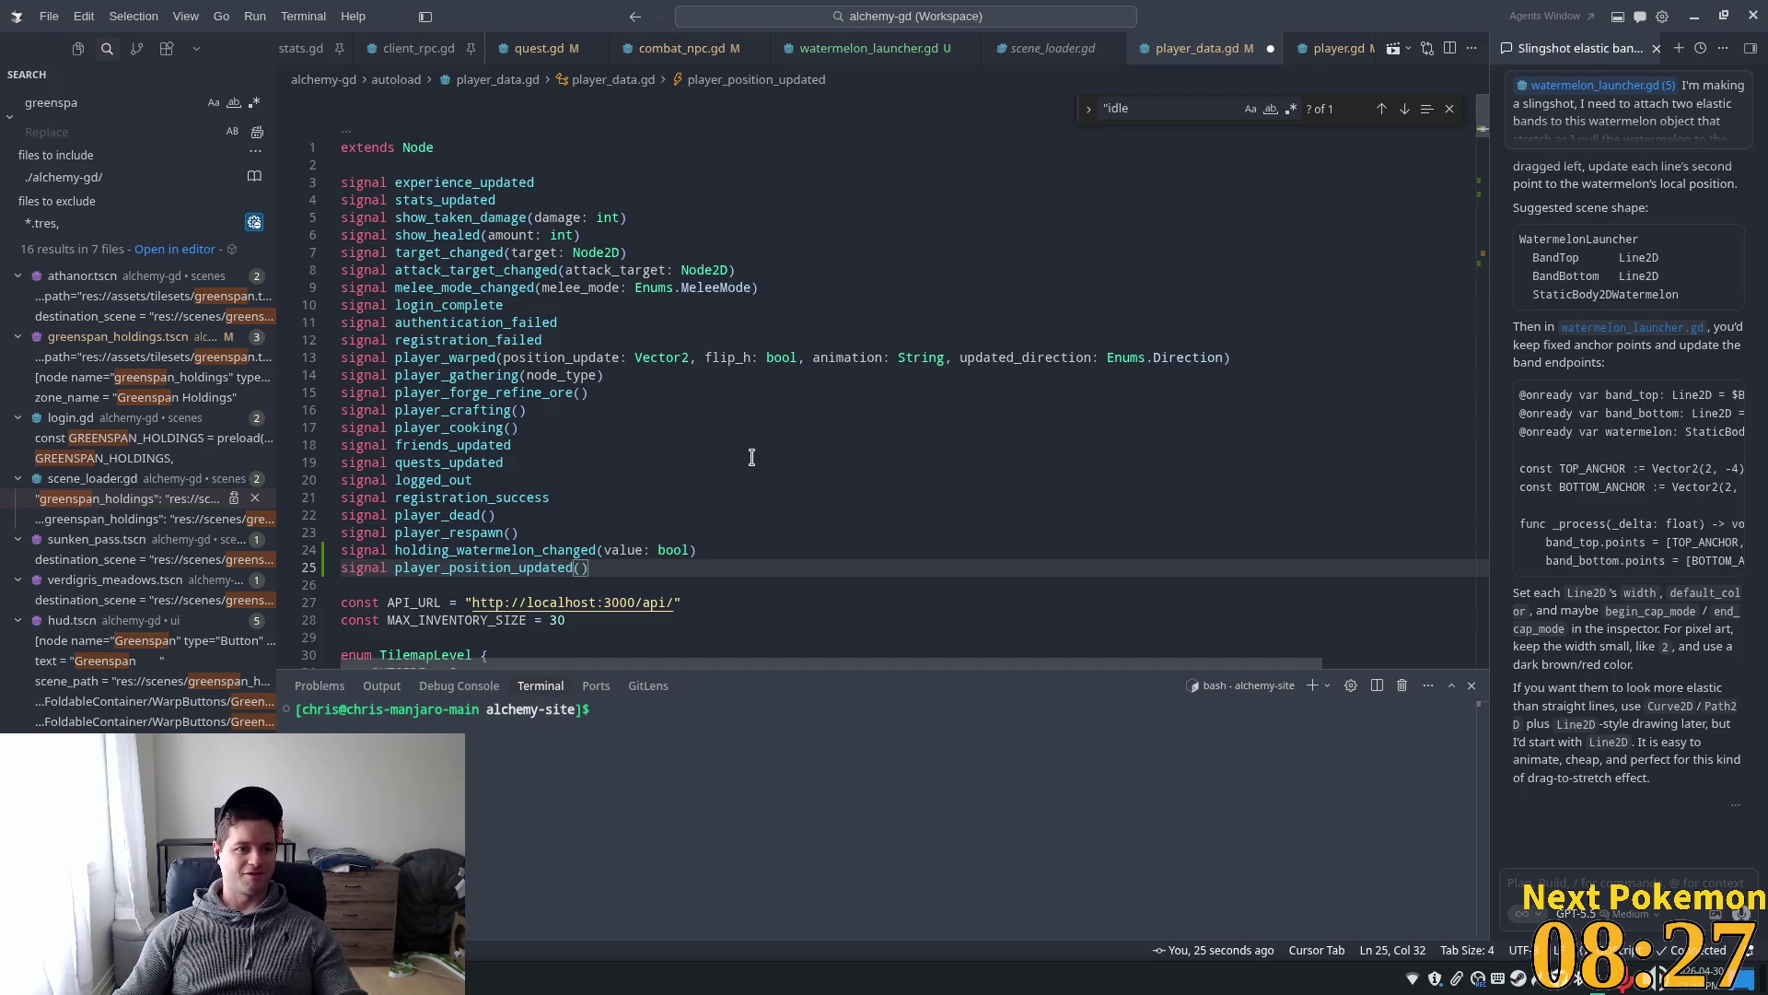
- Switch to the watermelon_launcher.gd file
{"action": "left_click", "coordinate": [589, 518]}
{"action": "left_click", "coordinate": [634, 565]}
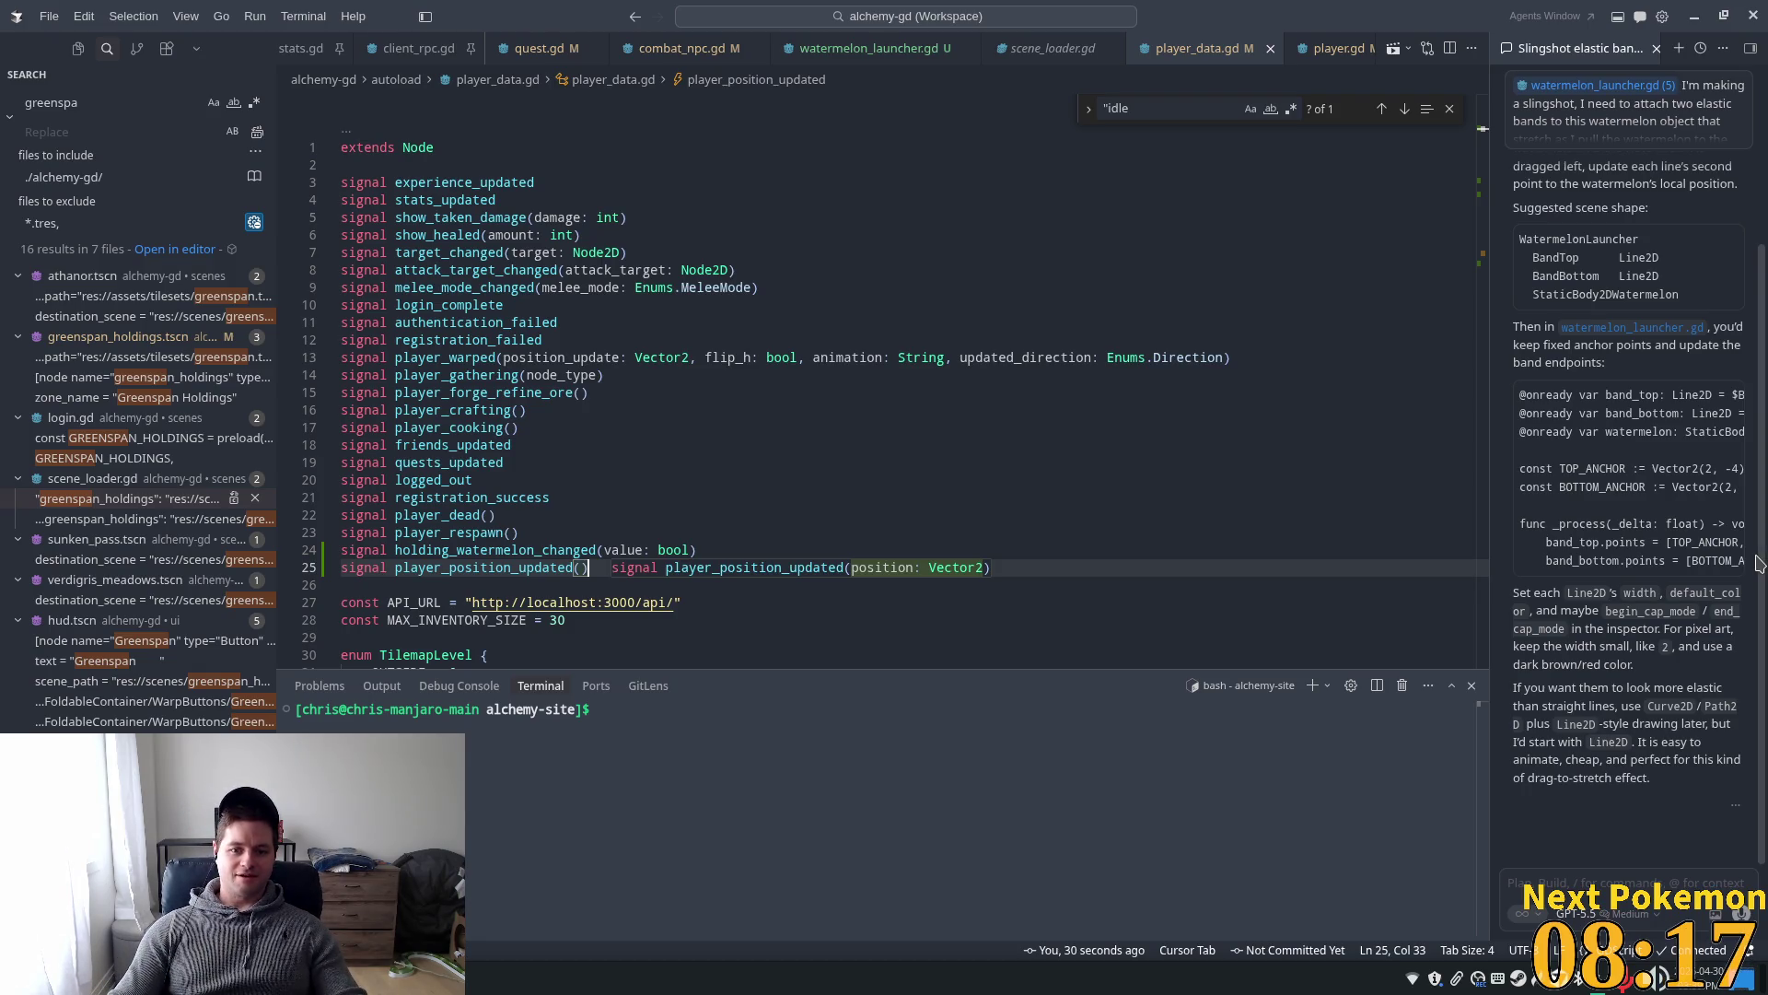
{"action": "left_click", "coordinate": [1026, 514]}
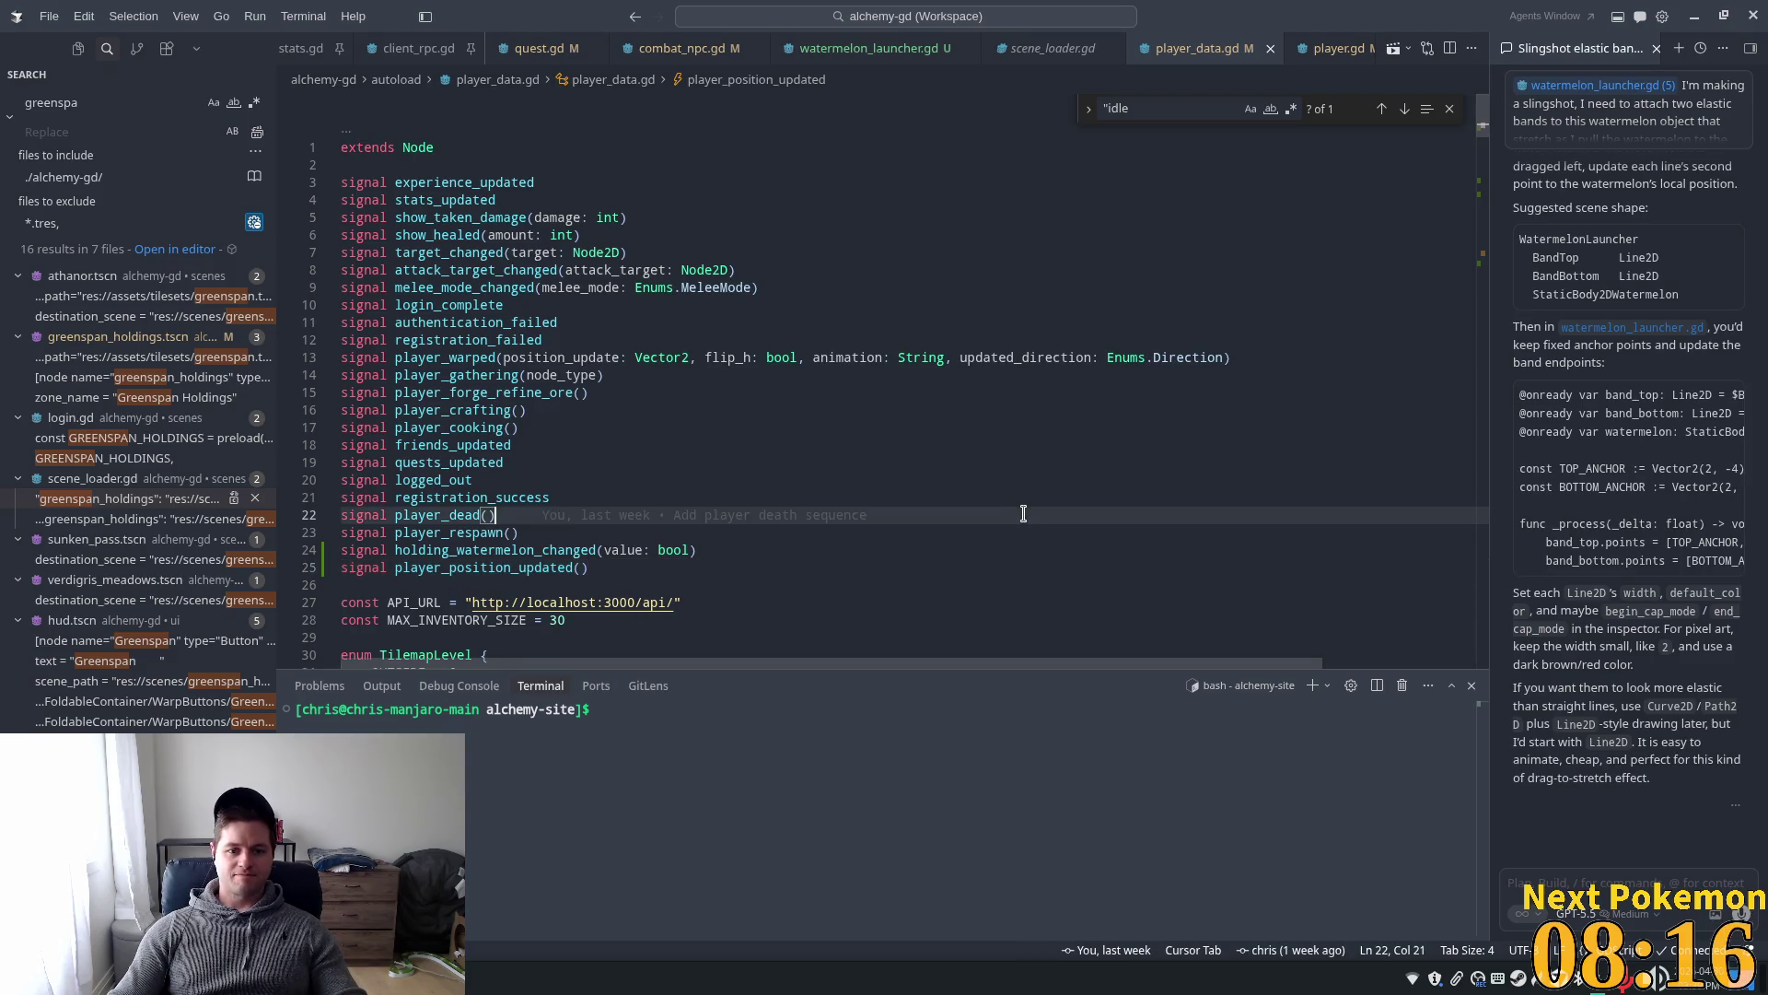
{"action": "left_click", "coordinate": [679, 464]}
{"action": "left_click", "coordinate": [890, 57]}
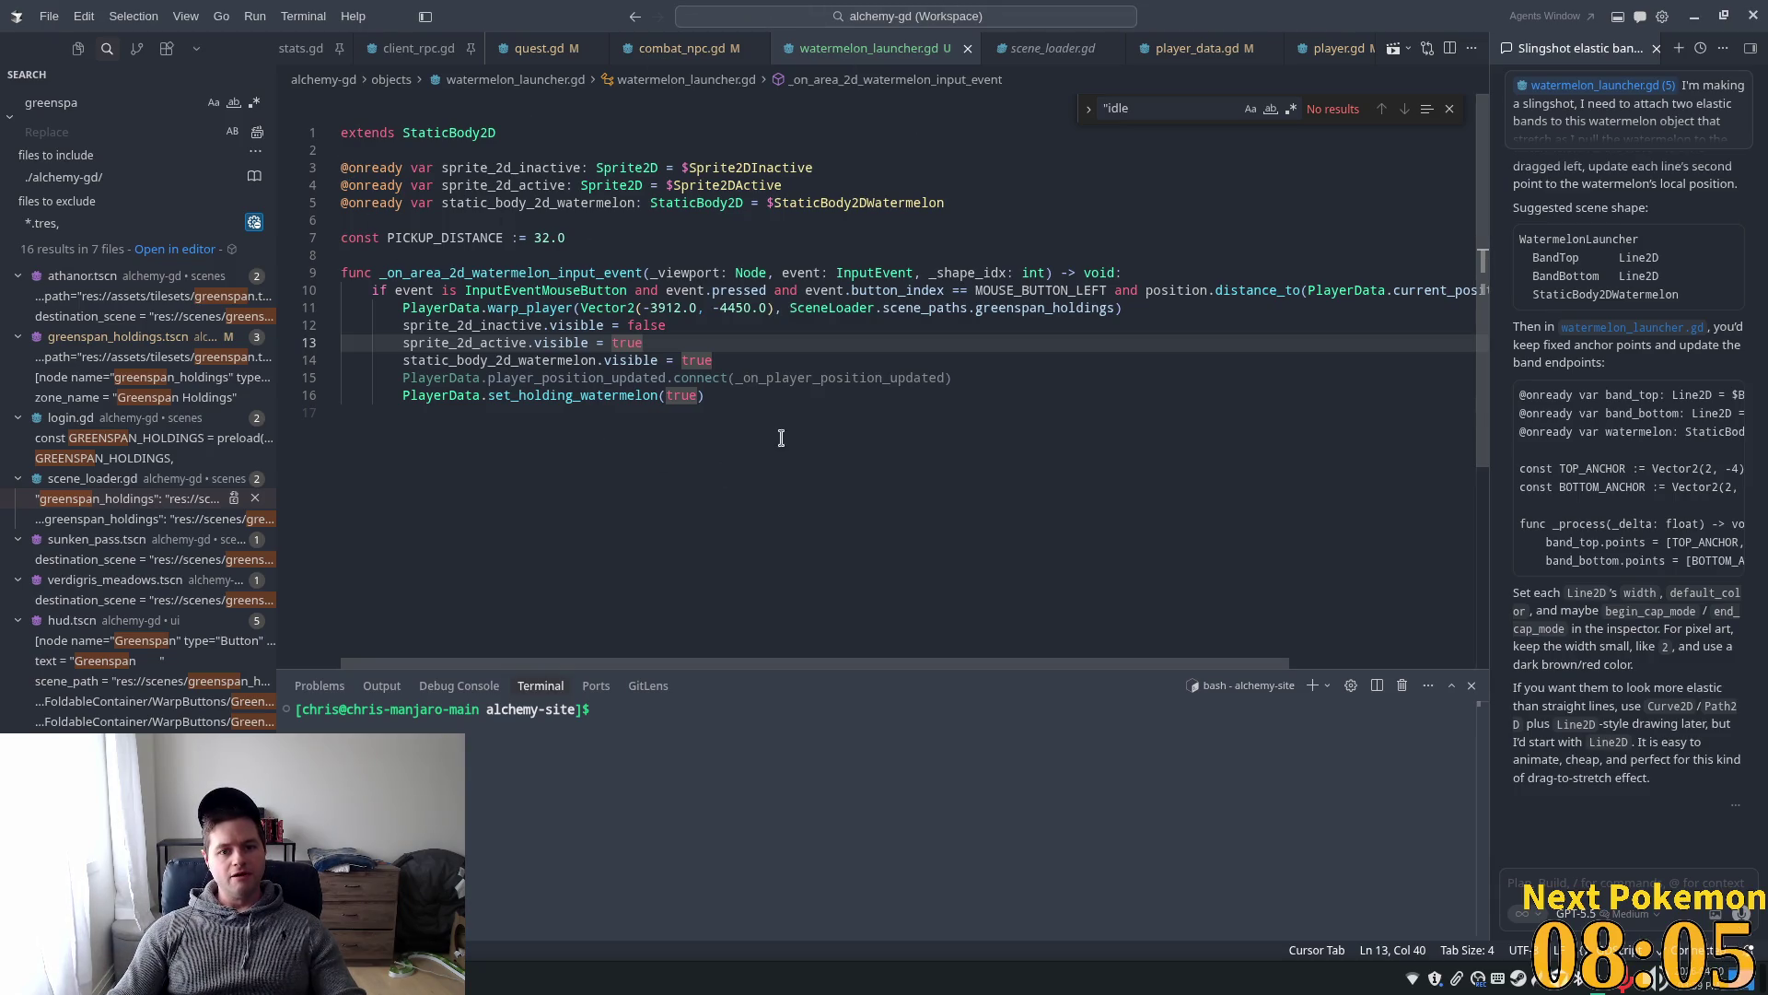
- Accept the suggested _on_player_position_updated handler after PICKUP_DISTANCE and delete the _ready function
{"action": "left_click", "coordinate": [573, 239]}
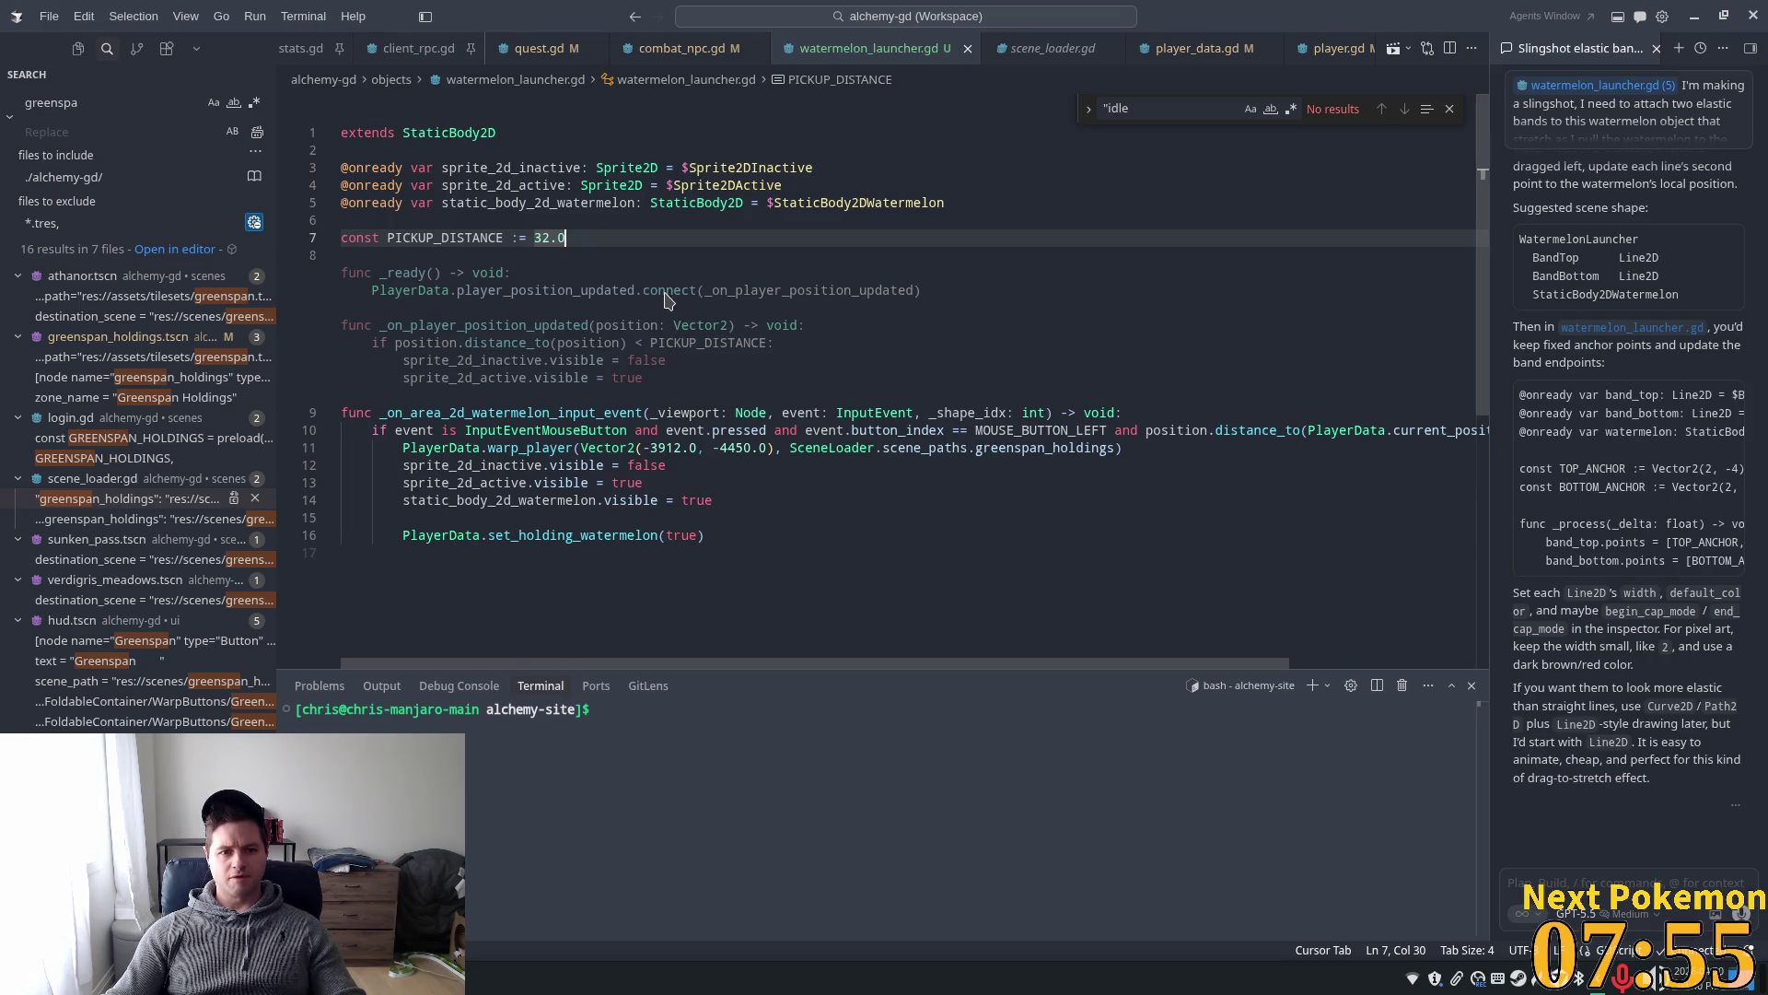
{"action": "key", "text": "Tab"}
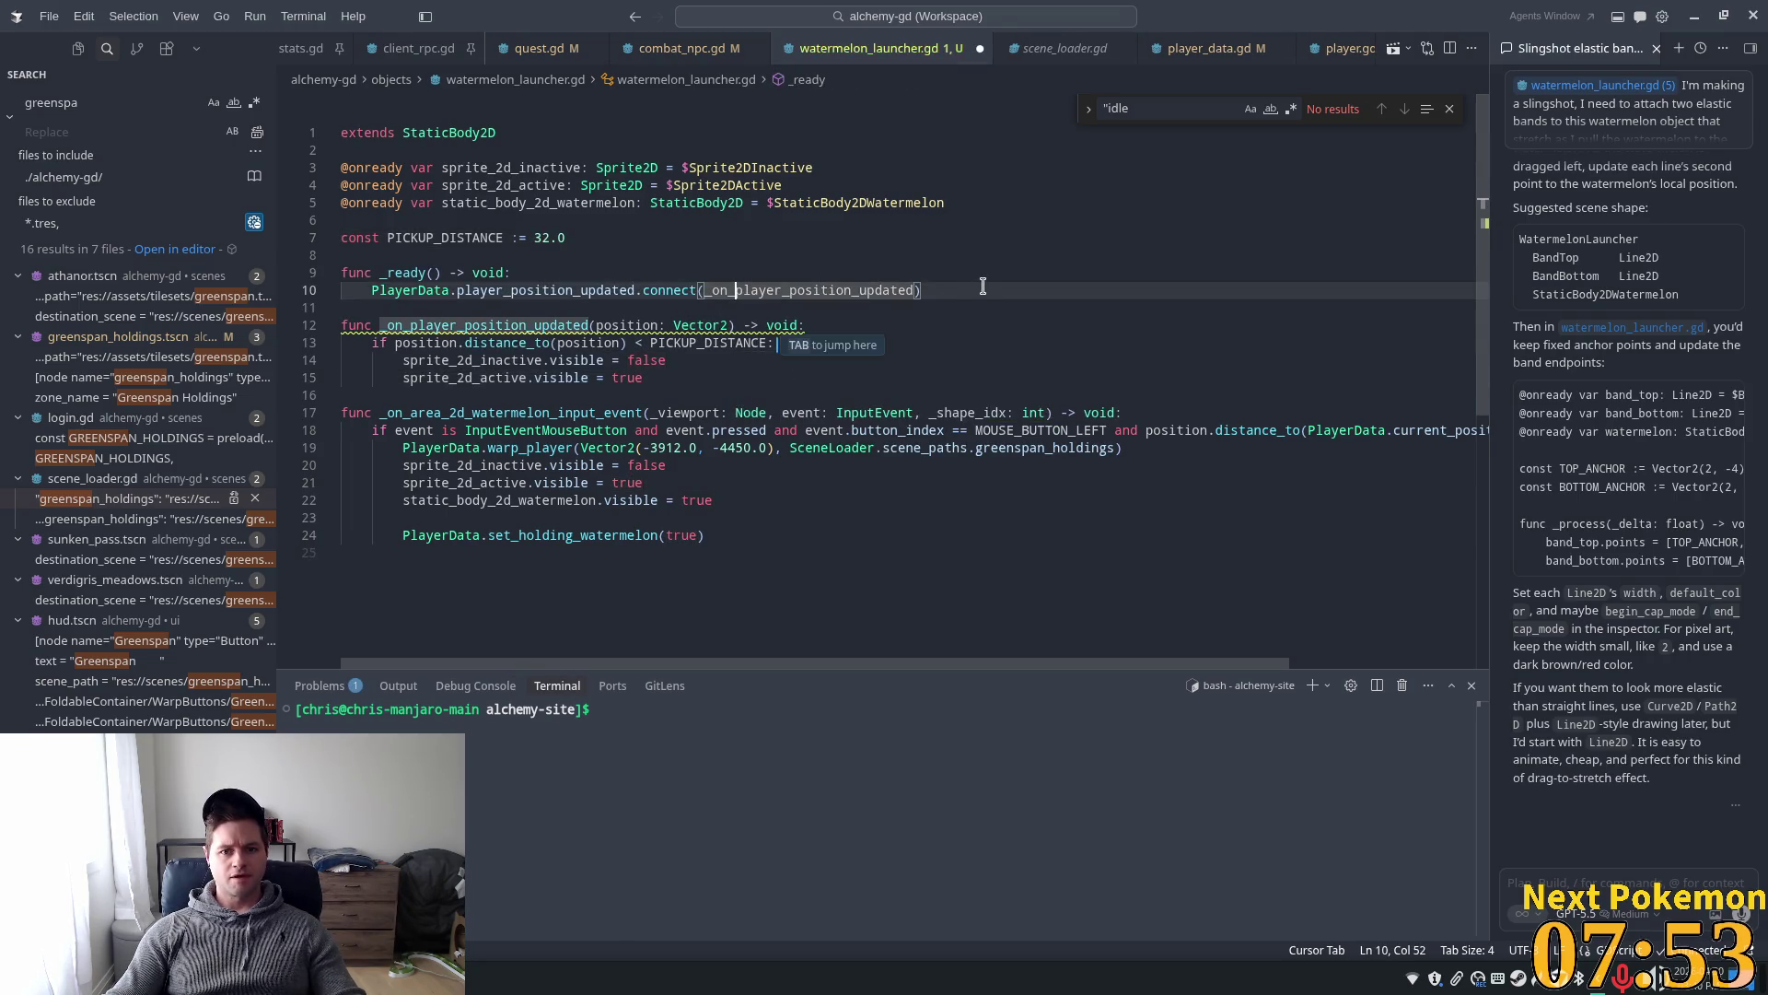
{"action": "left_click_drag", "start_coordinate": [435, 275], "coordinate": [372, 291]}
{"action": "key", "text": "BackSpace"}
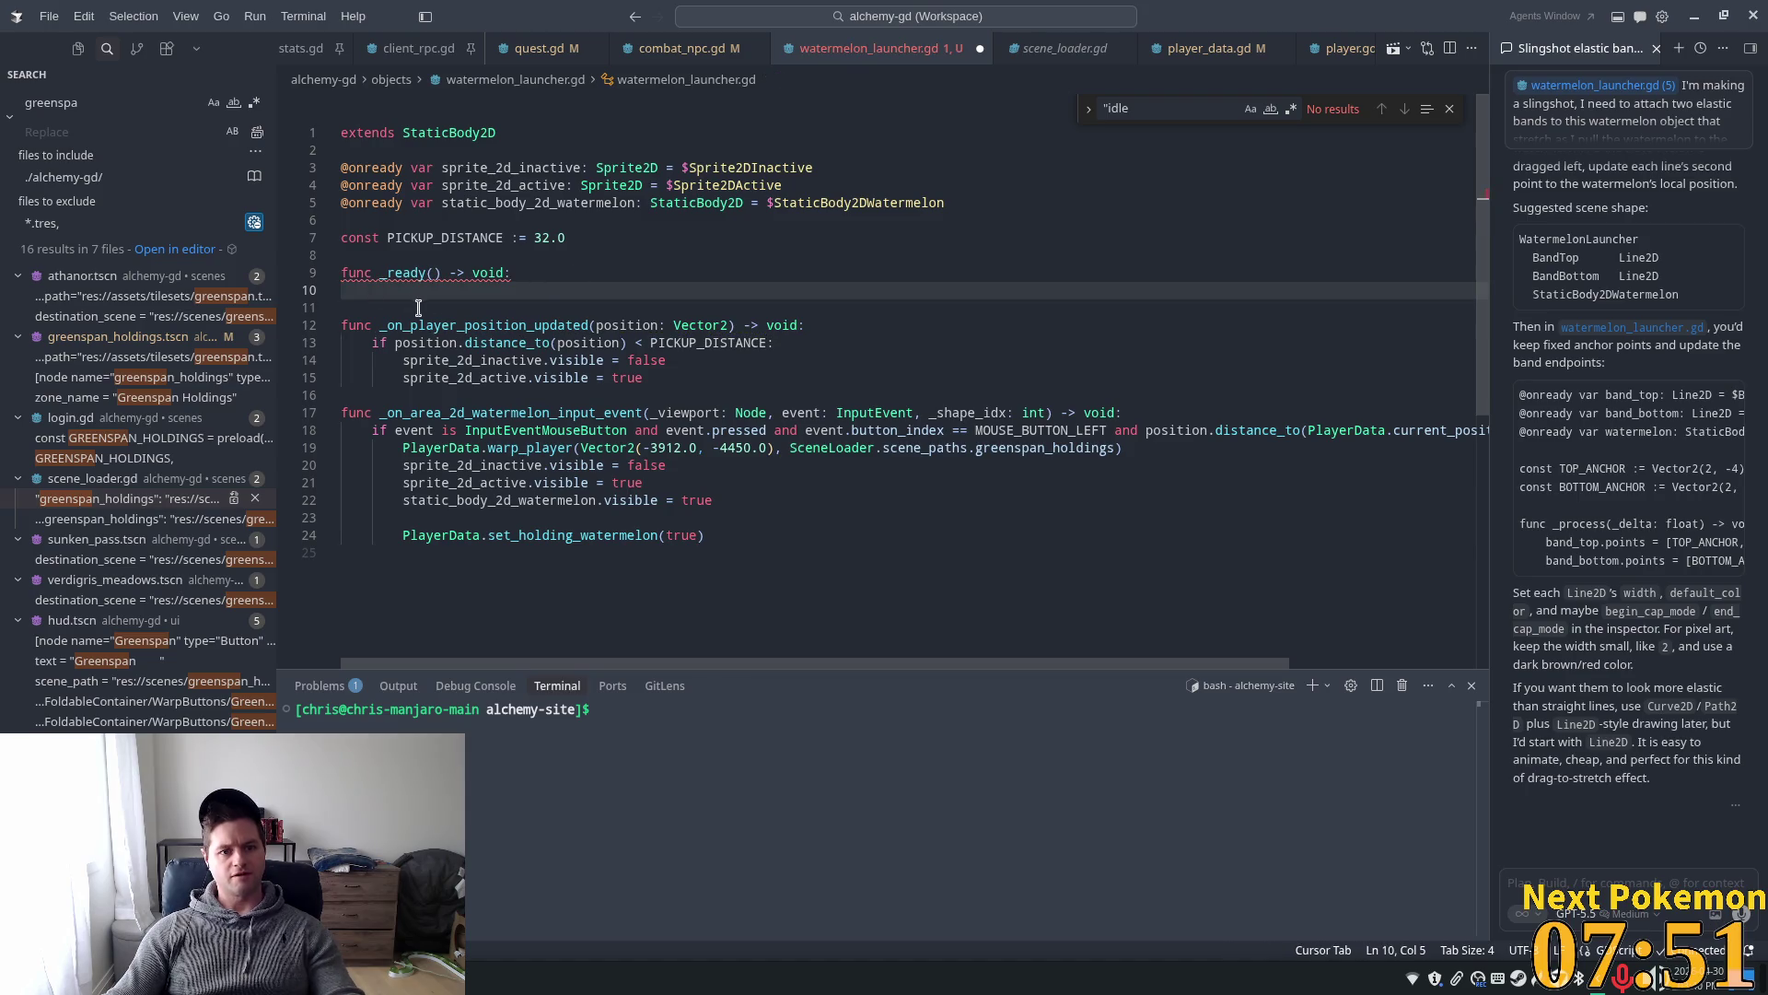
{"action": "key", "text": "shift+Up"}
{"action": "key", "text": "shift+Up"}
{"action": "key", "text": "BackSpace"}
{"action": "key", "text": "Delete"}
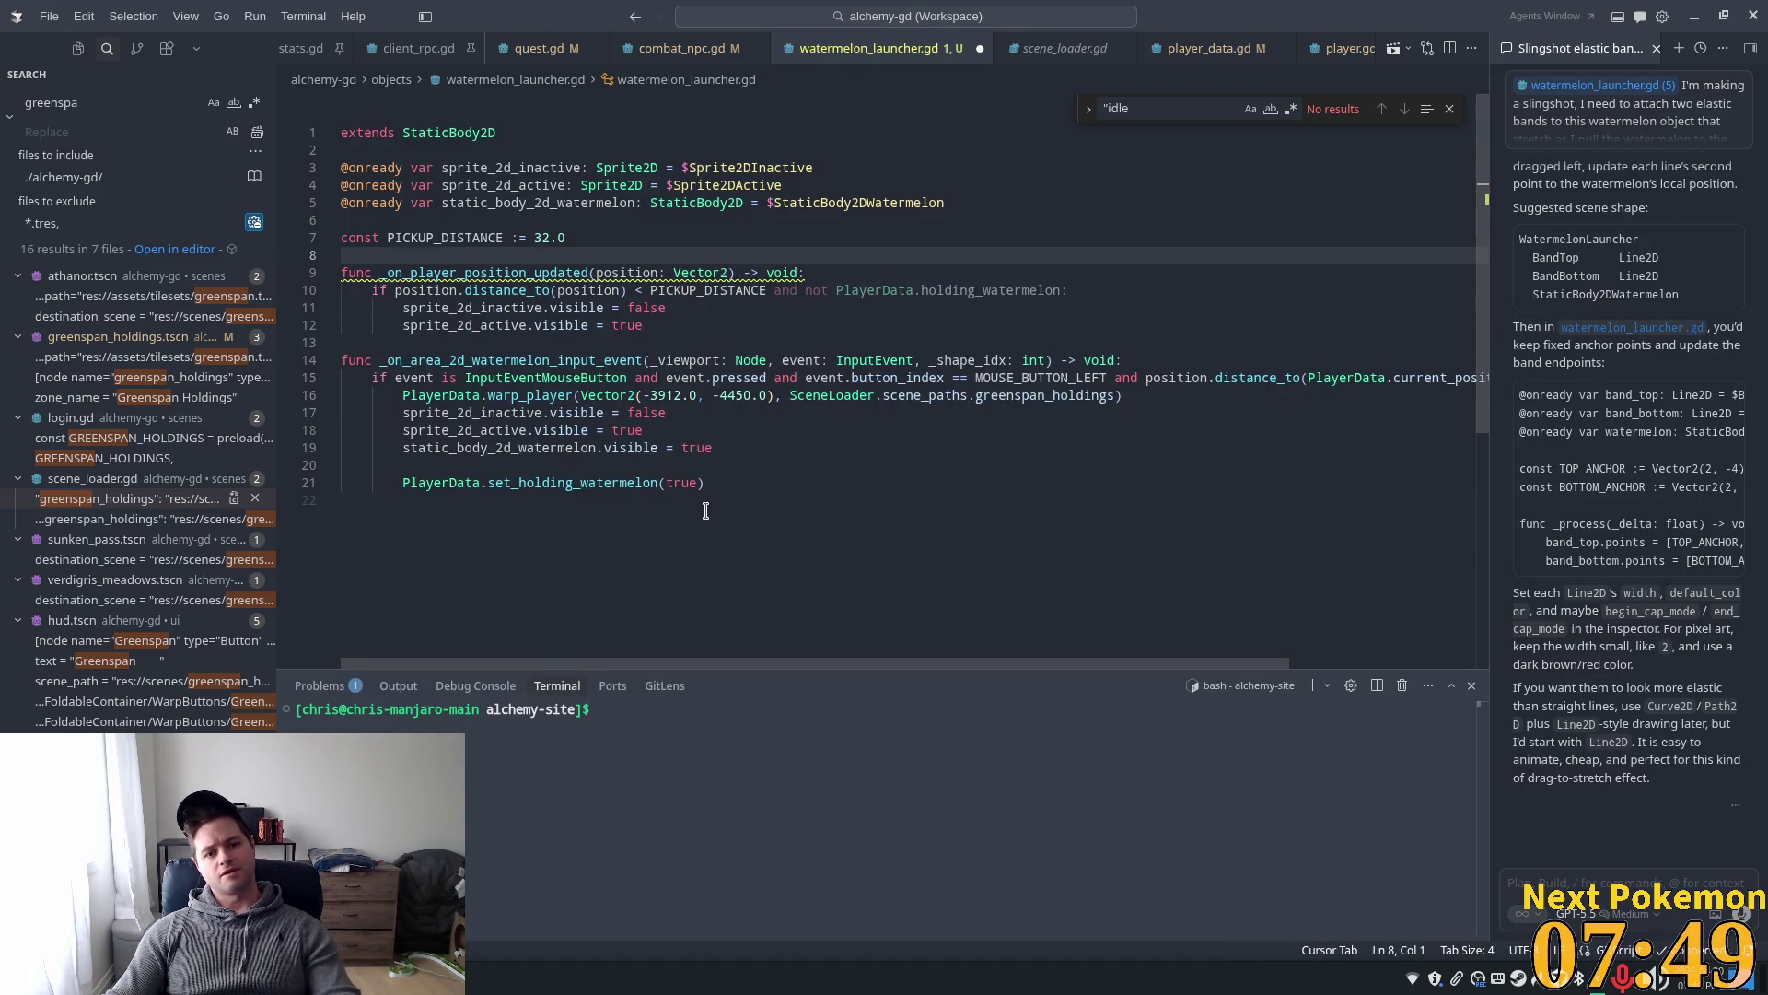
{"action": "left_click", "coordinate": [783, 483]}
- Connect player_position_updated in the input handler and add a suggested release_watermelon function
{"action": "key", "text": "Return"}
{"action": "key", "text": "Tab"}
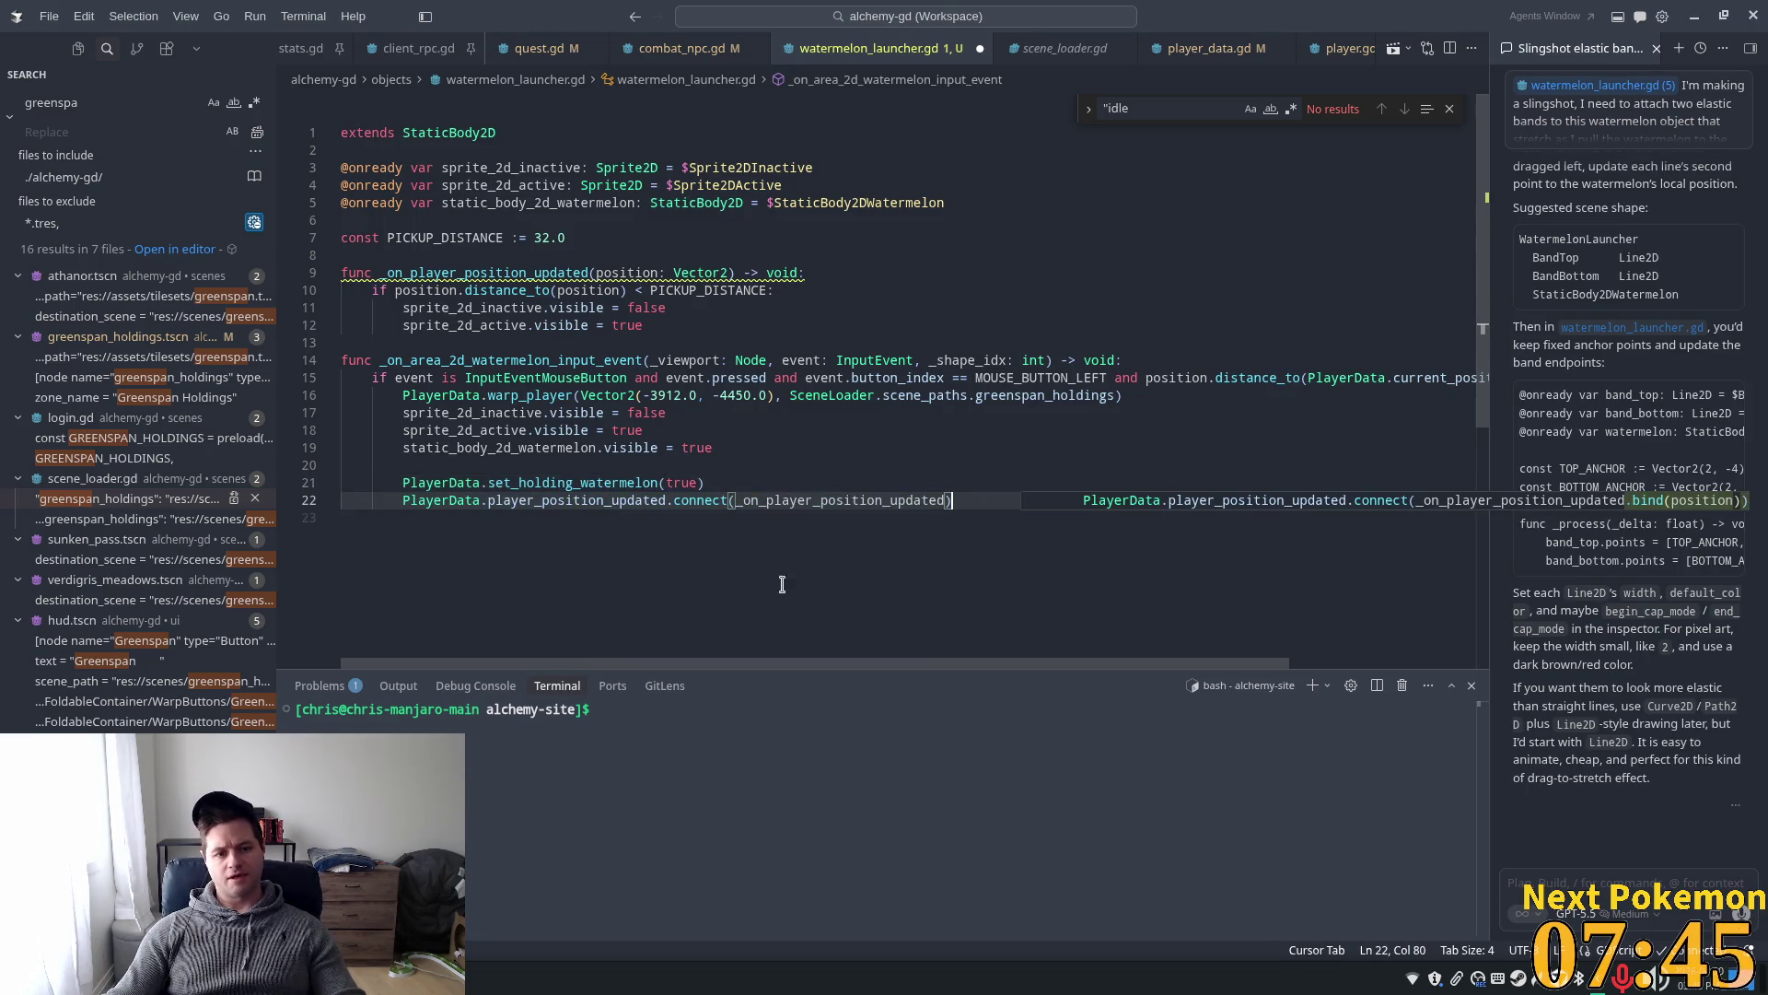
{"action": "key", "text": "Return"}
{"action": "key", "text": "Return"}
{"action": "type", "text": "f"}
{"action": "key", "text": "Escape"}
{"action": "type", "text": "ybc"}
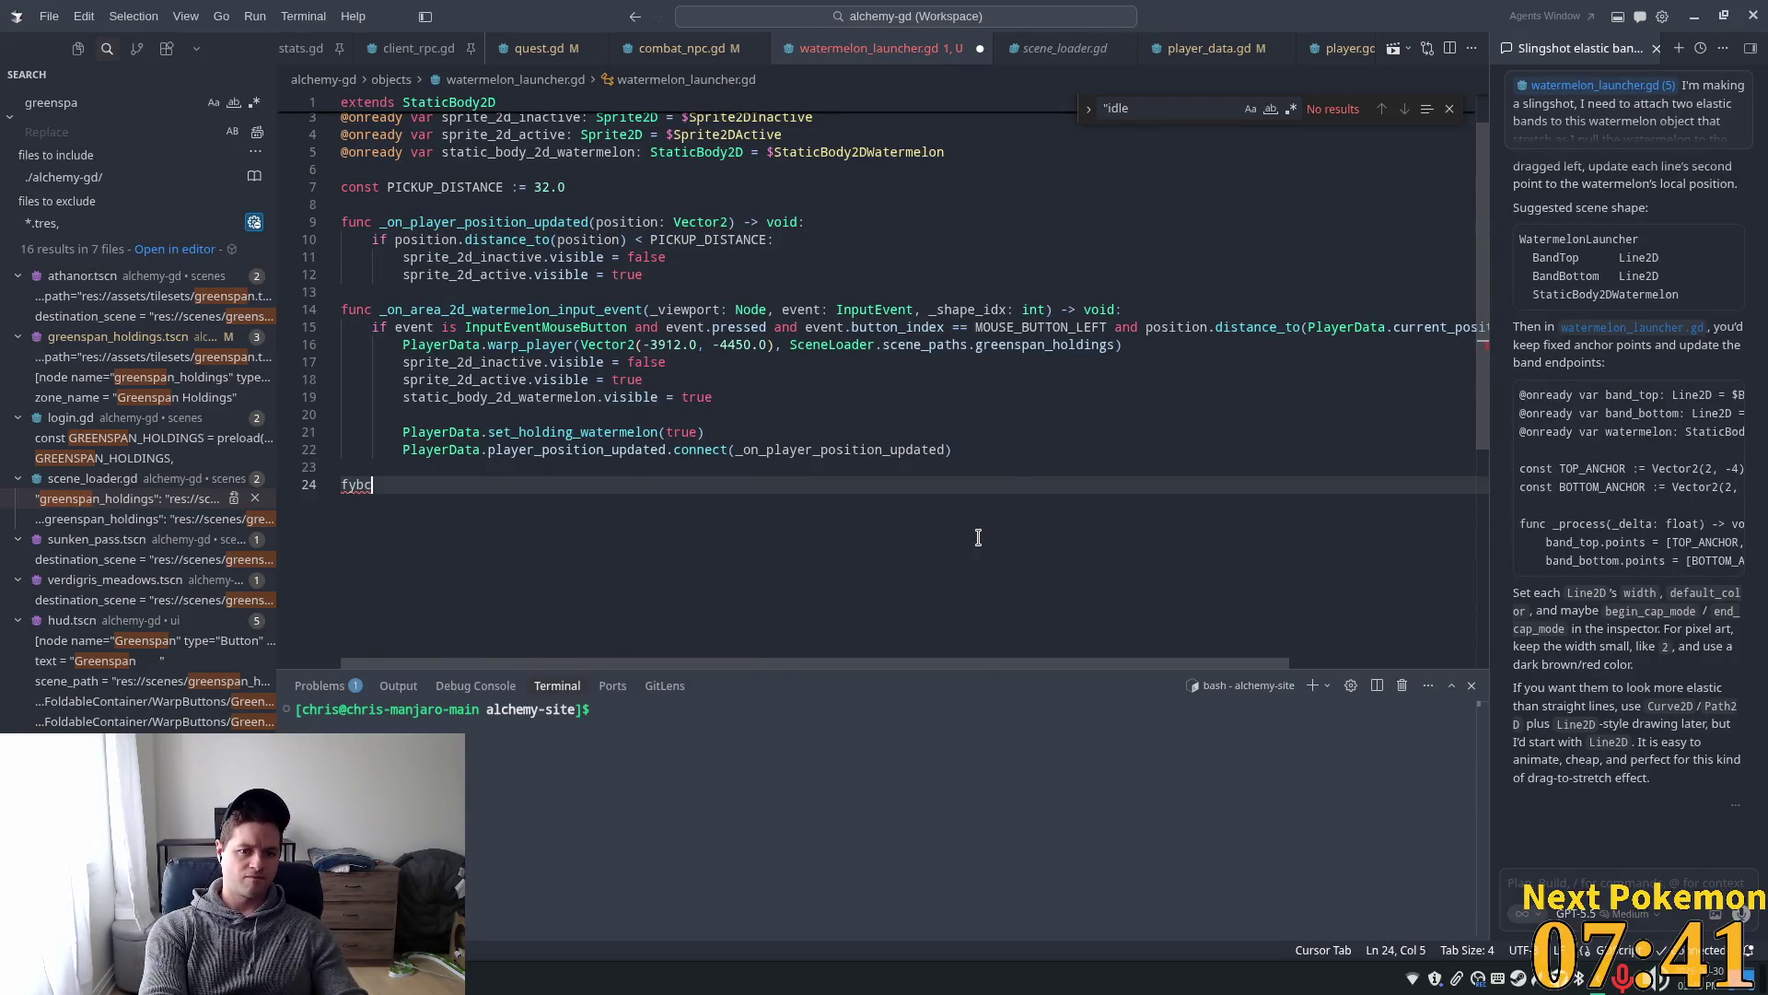
{"action": "key", "text": "BackSpace"}
{"action": "key", "text": "BackSpace"}
{"action": "type", "text": "func "}
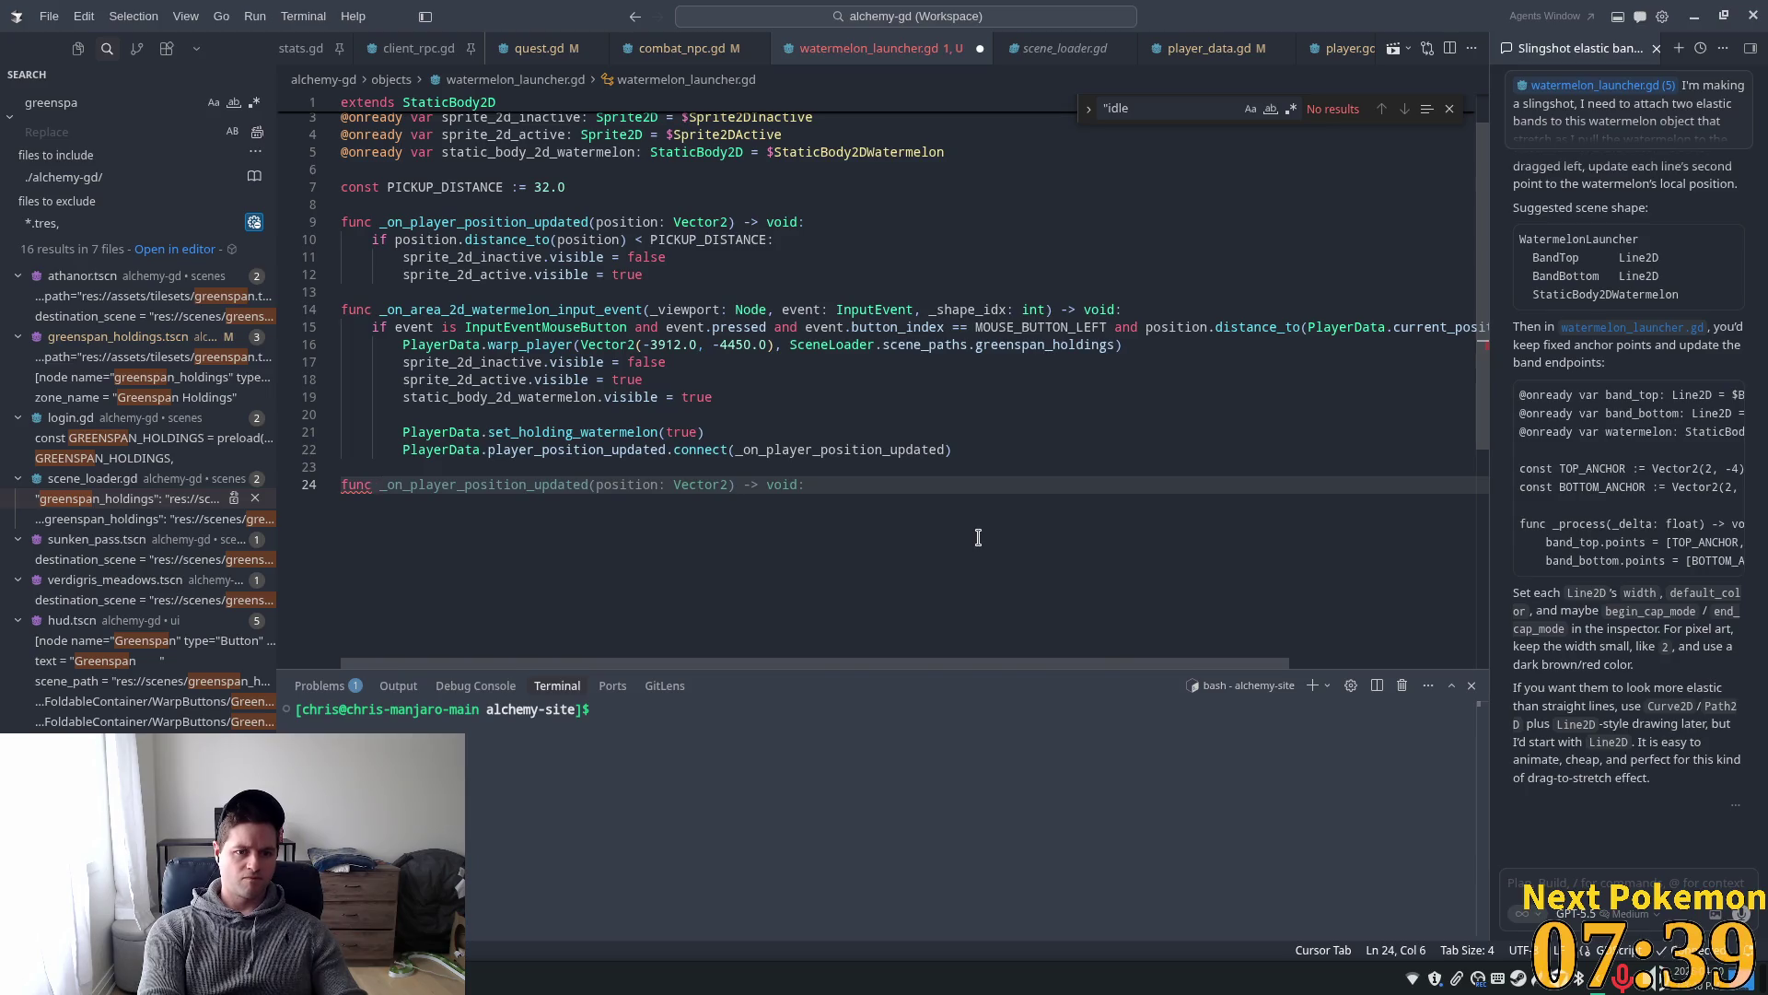
{"action": "type", "text": "release"}
{"action": "key", "text": "Tab"}
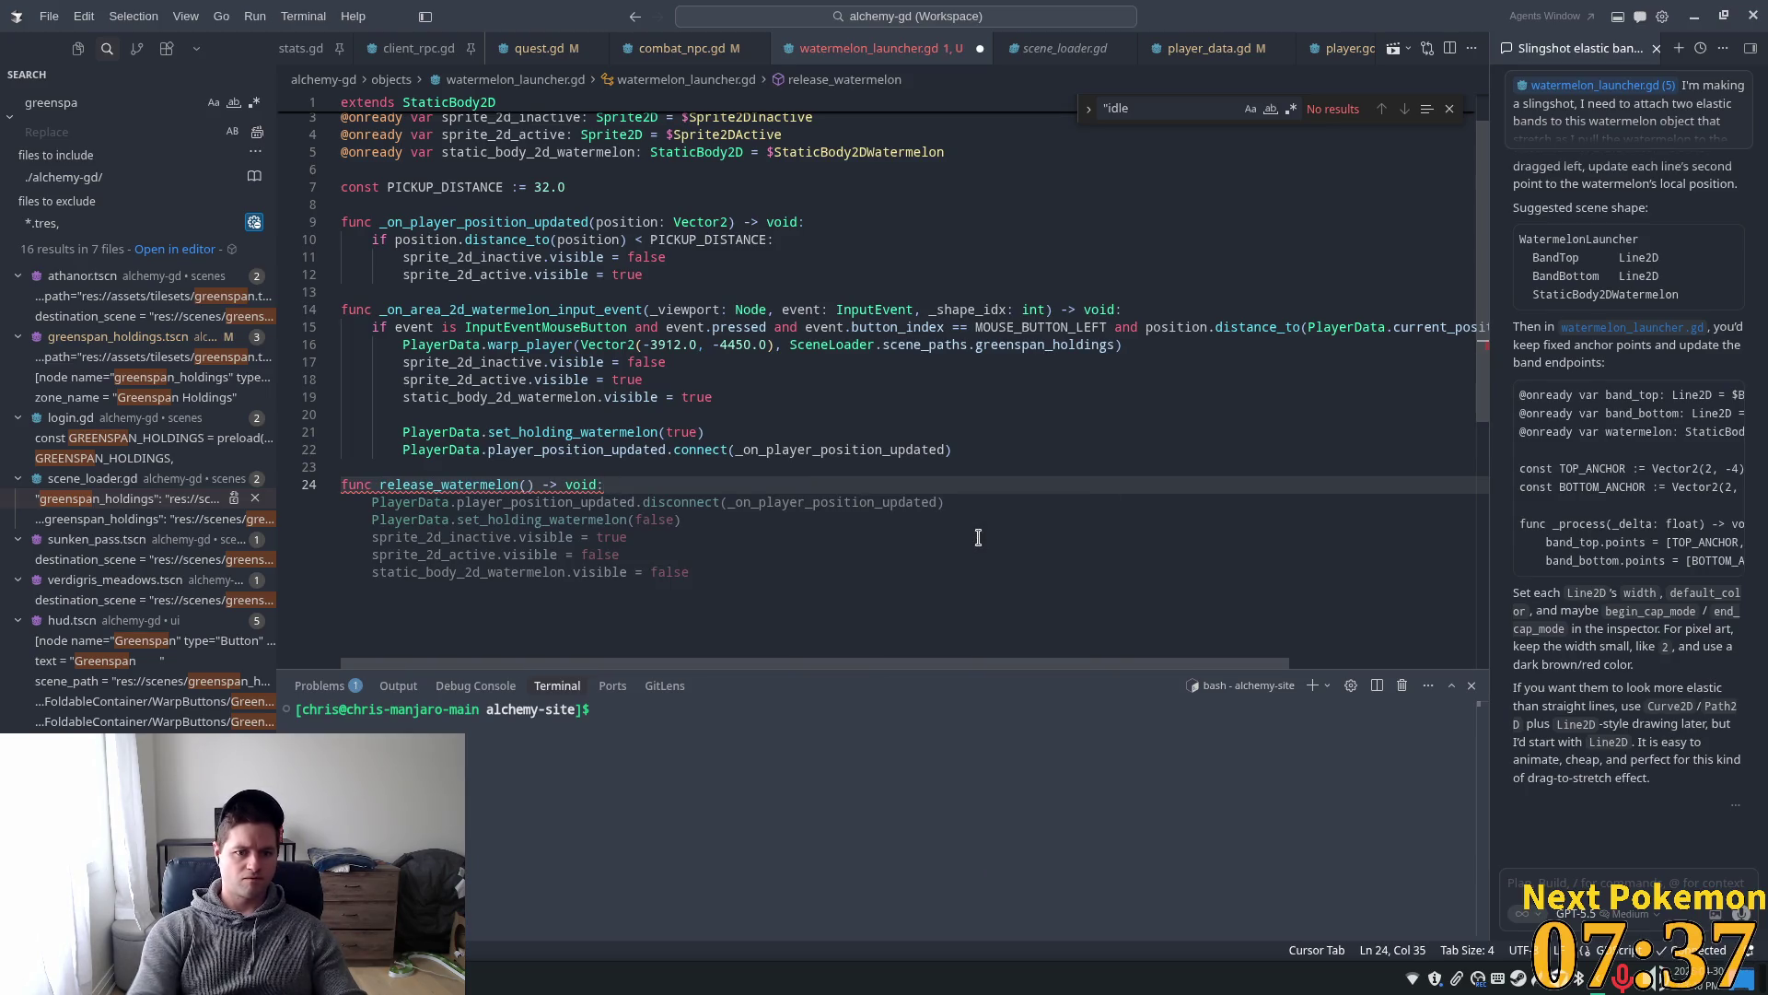
{"action": "key", "text": "Tab"}
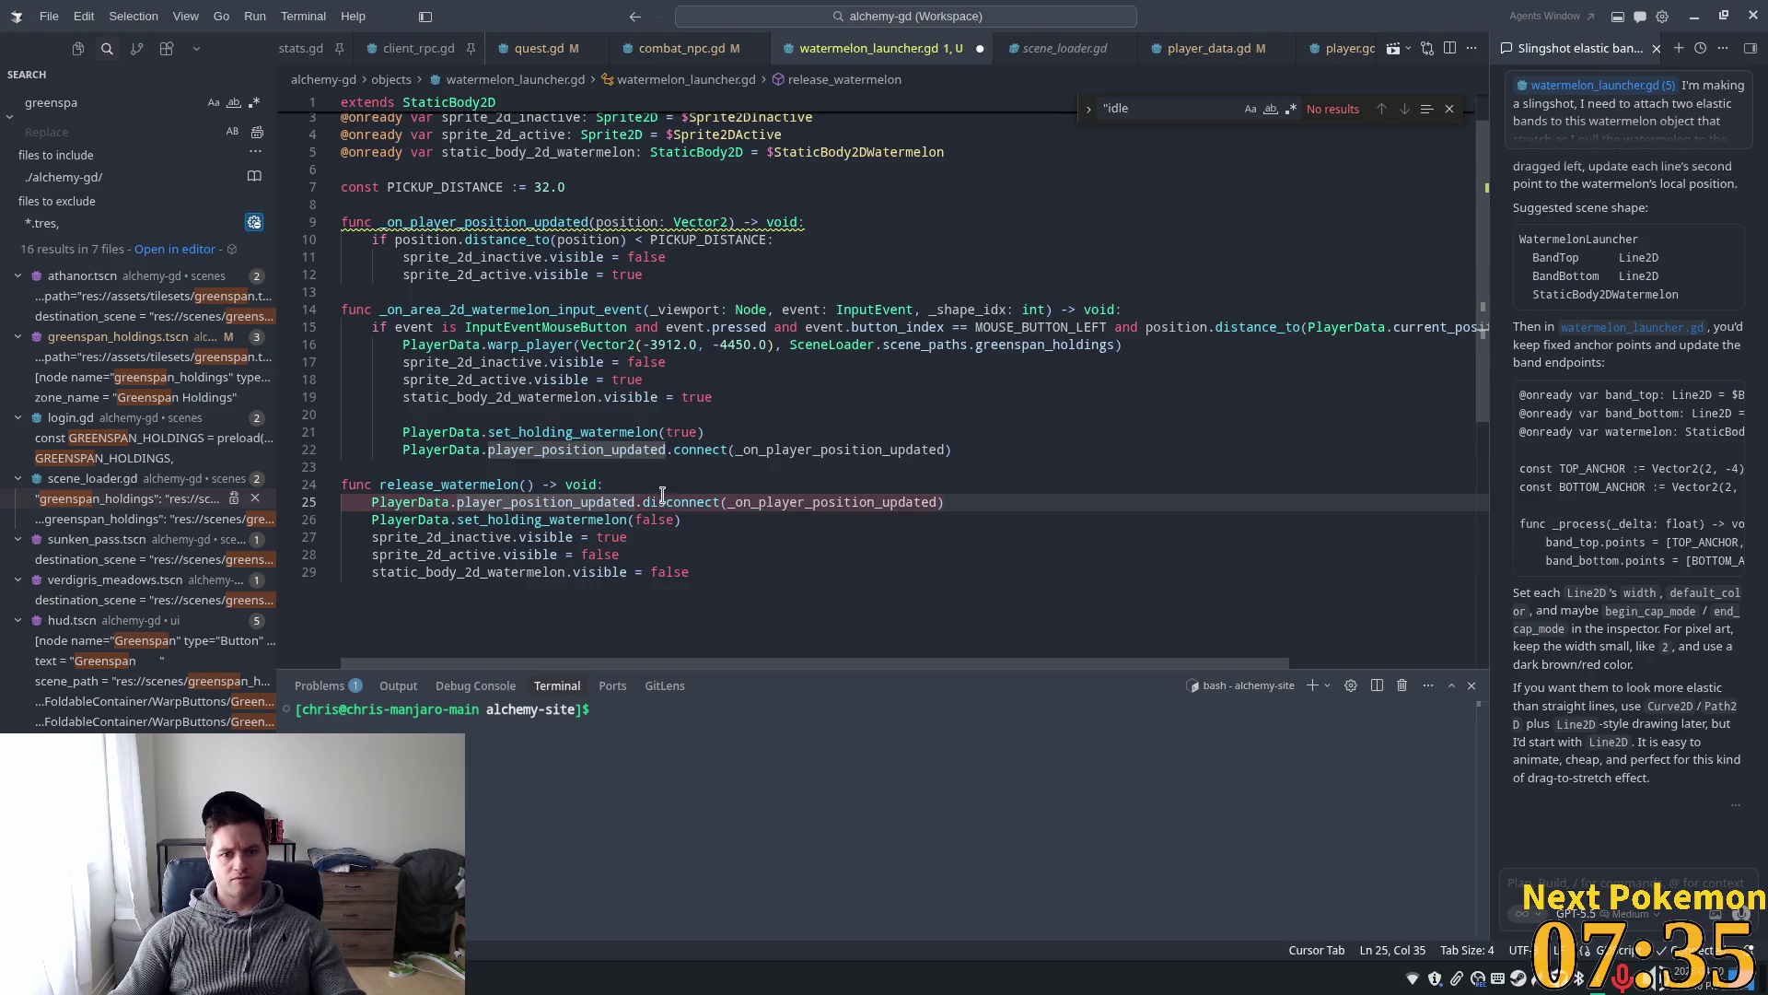
- Delete the three sprite visibility lines 27–29 from release_watermelon
{"action": "double_click", "coordinate": [429, 537]}
{"action": "double_click", "coordinate": [442, 553]}
{"action": "key", "text": "Right"}
{"action": "key", "text": "Right"}
{"action": "key", "text": "Right"}
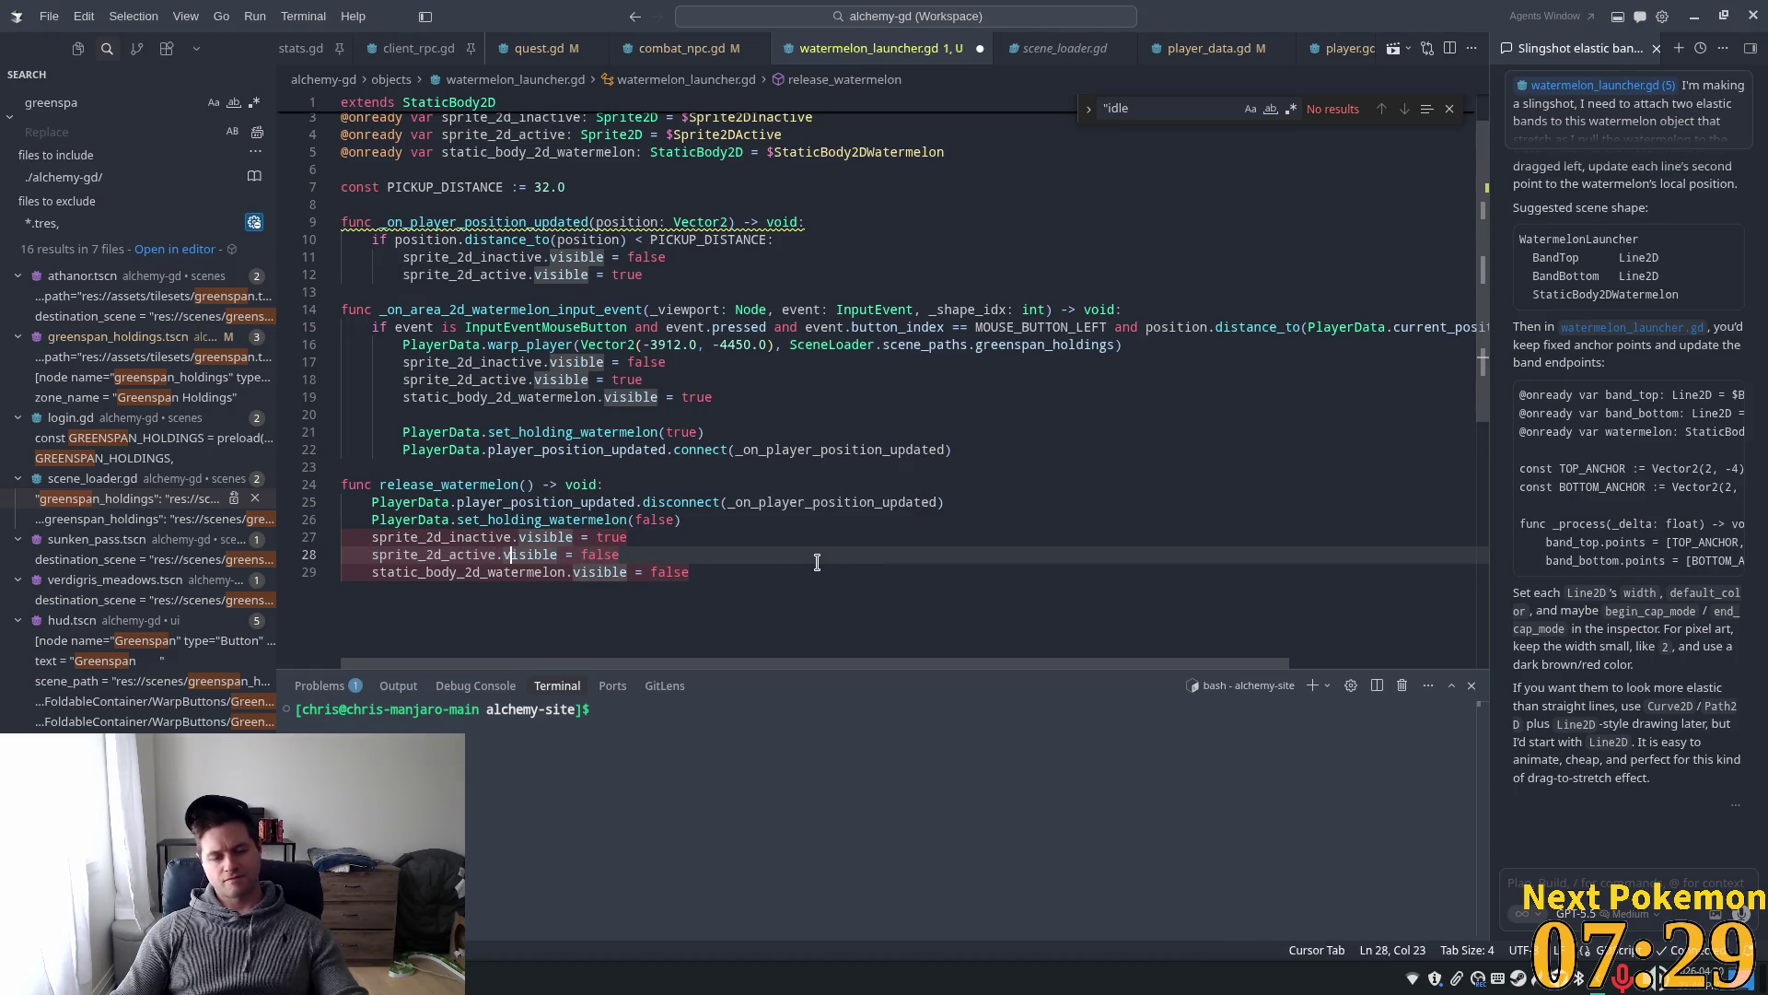
{"action": "left_click", "coordinate": [572, 537]}
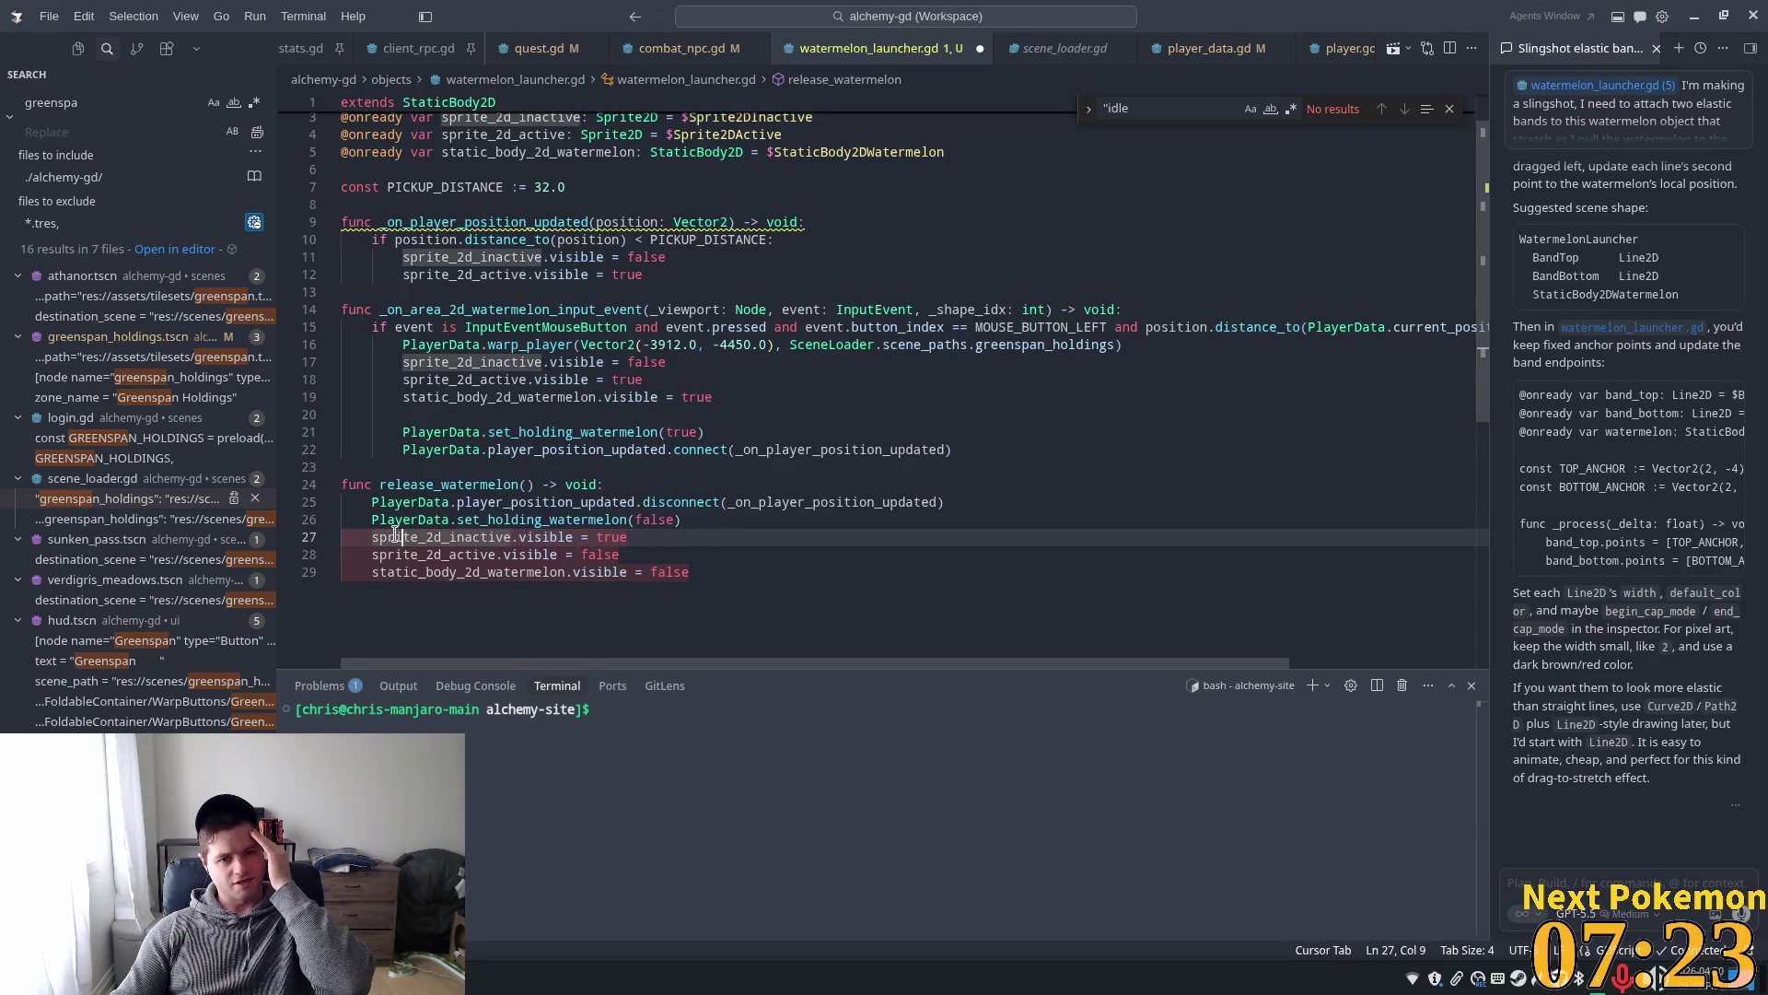
{"action": "left_click_drag", "start_coordinate": [372, 536], "coordinate": [772, 582]}
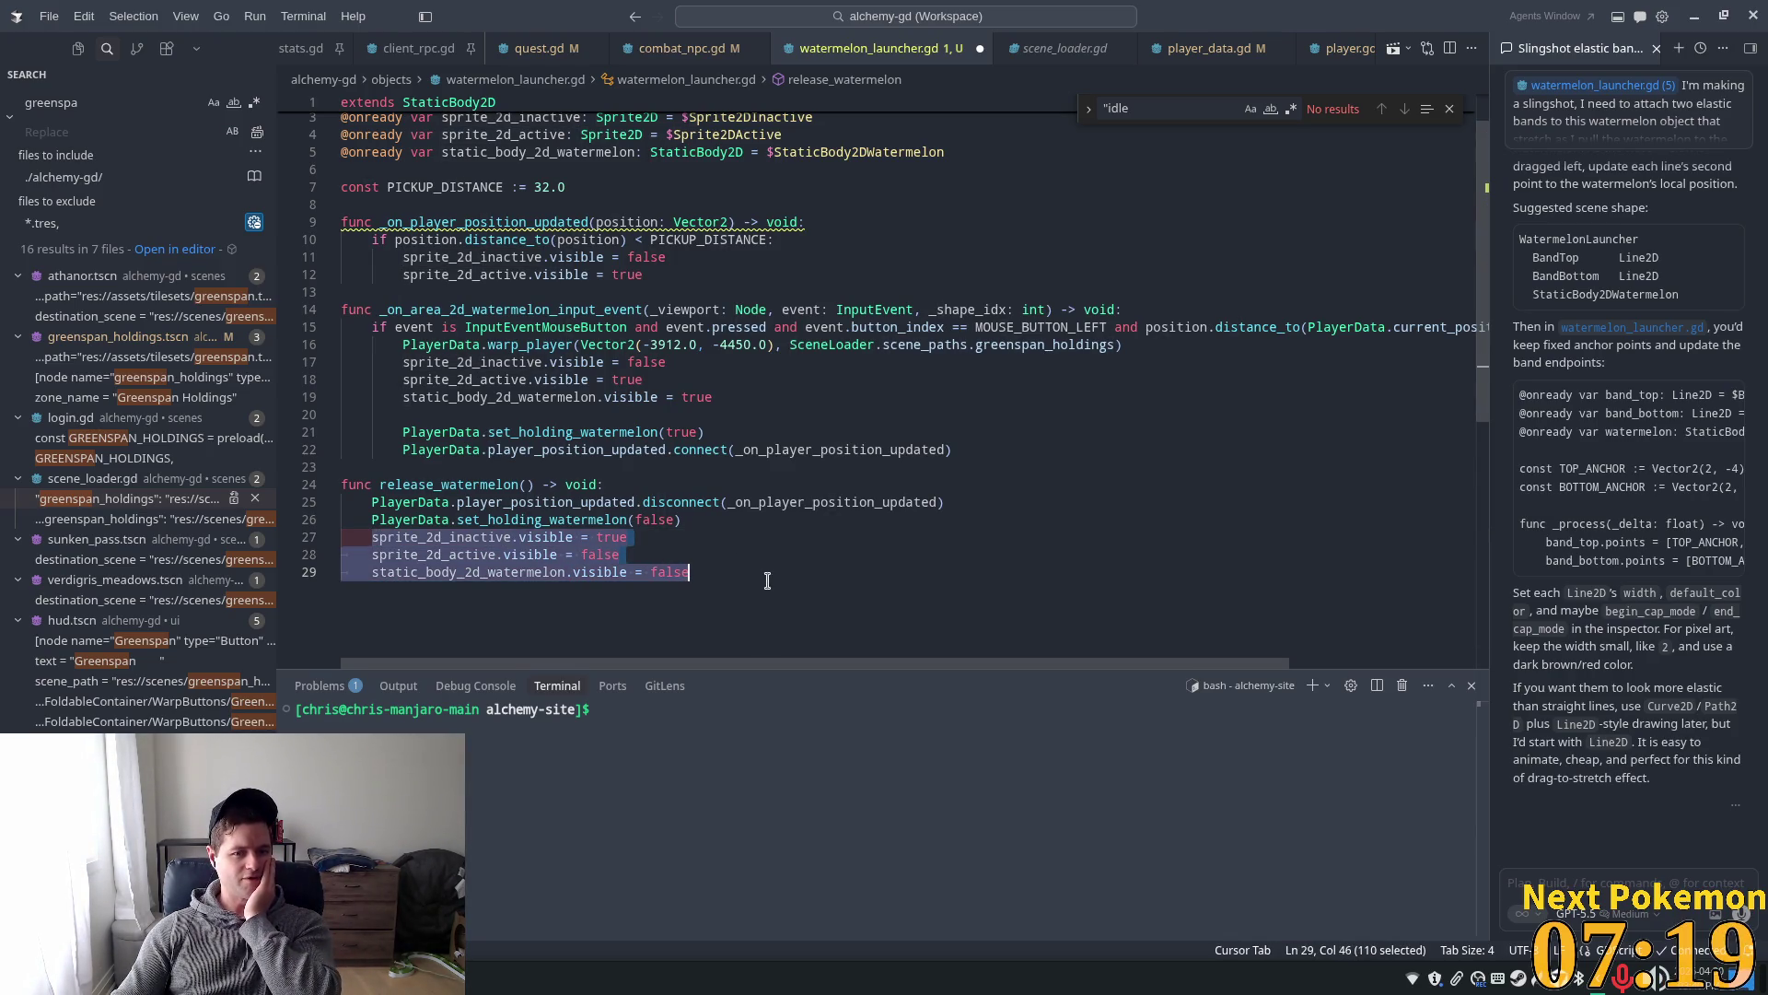
{"action": "left_click", "coordinate": [566, 537]}
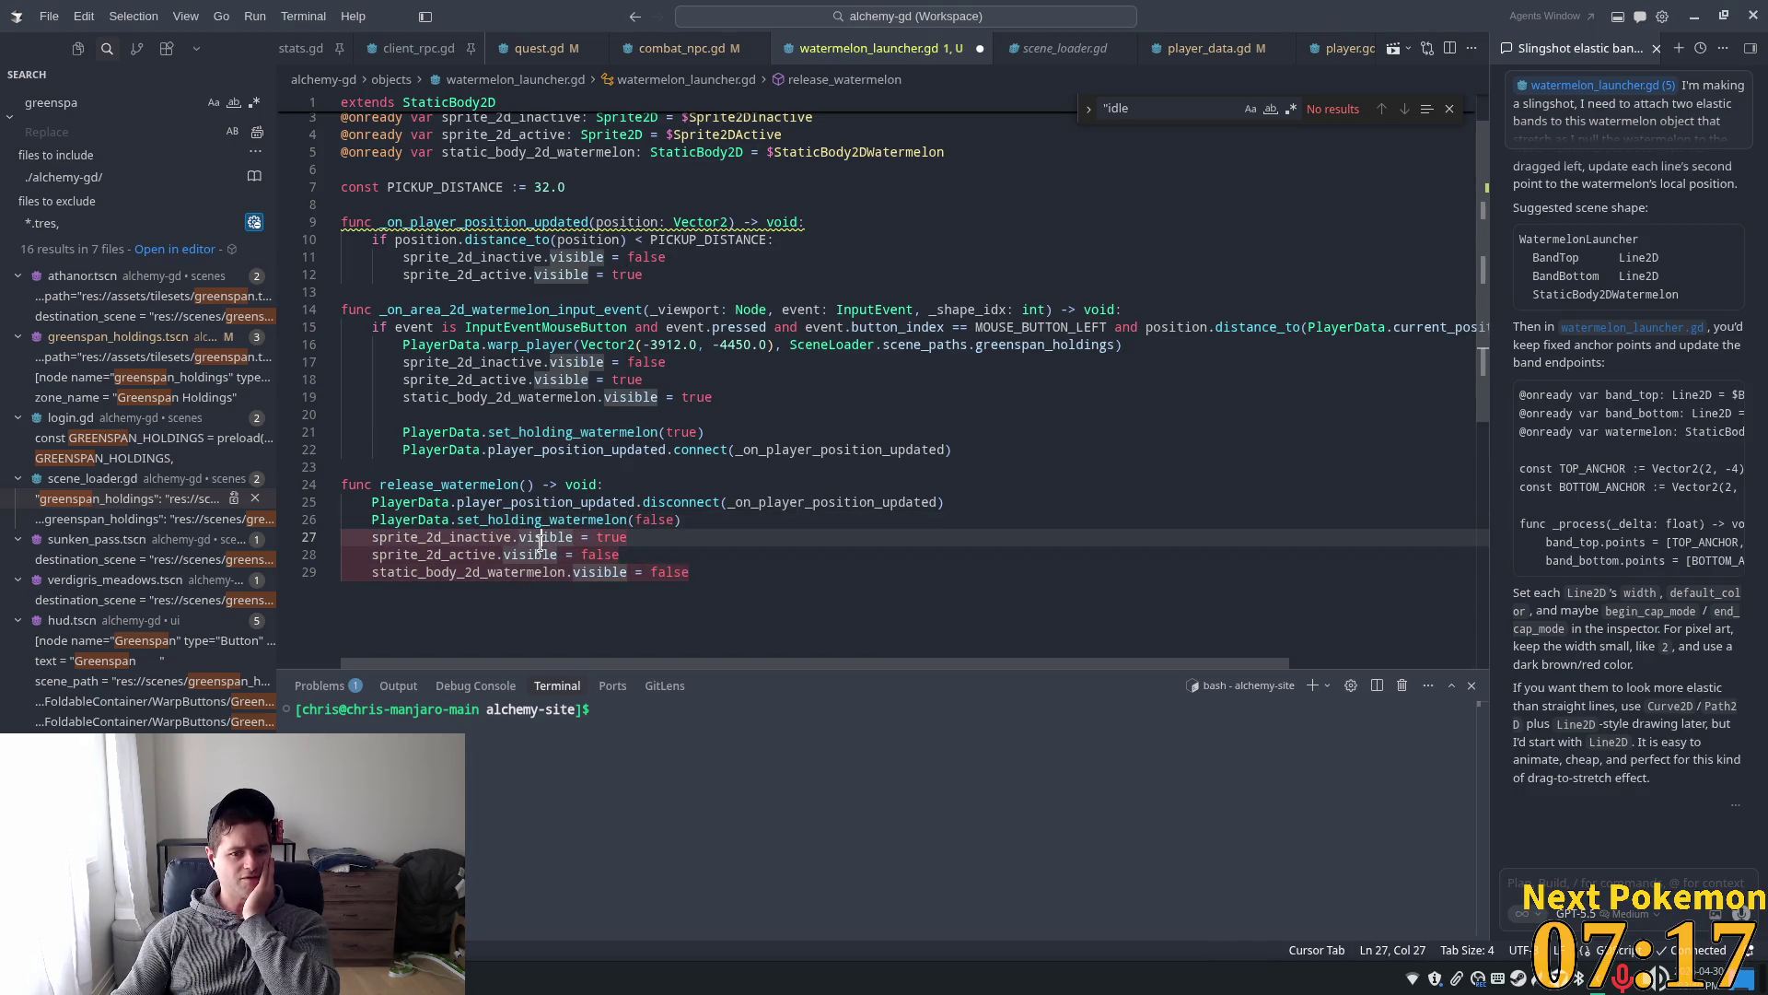
{"action": "mouse_move", "coordinate": [691, 573]}
{"action": "left_mouse_down"}
{"action": "mouse_move", "coordinate": [645, 521]}
{"action": "mouse_move", "coordinate": [337, 540]}
{"action": "left_mouse_up"}
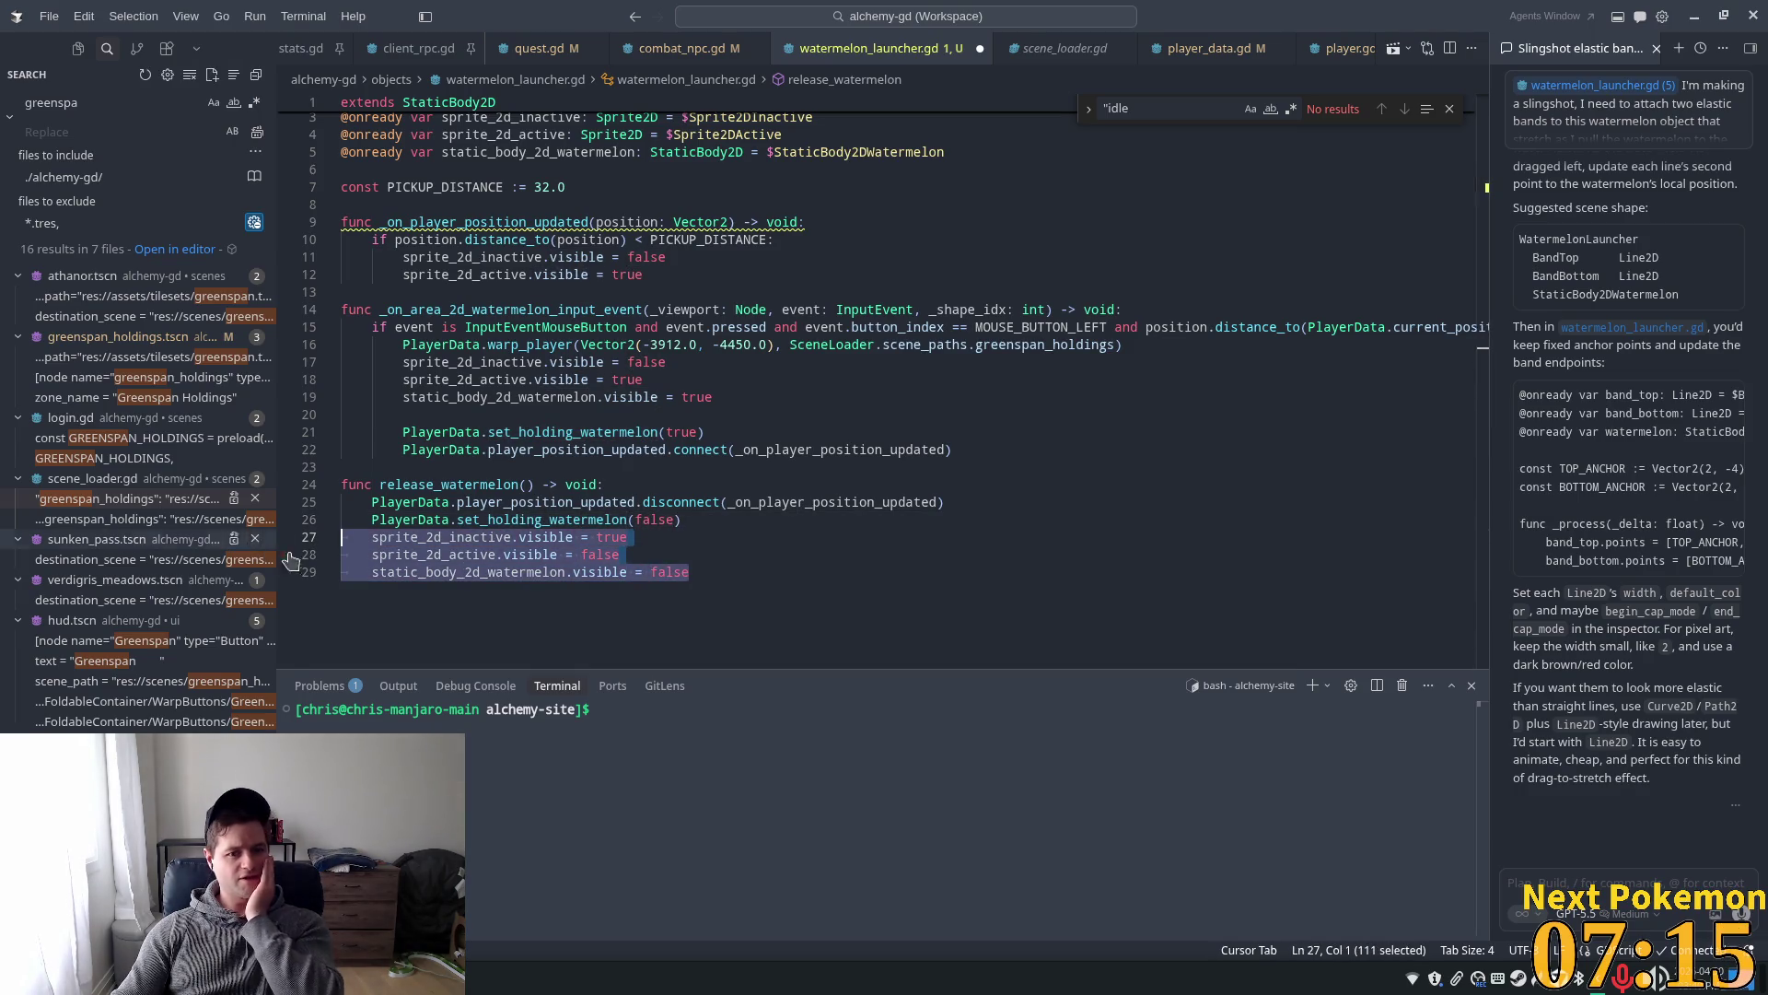
{"action": "key", "text": "BackSpace"}
{"action": "key", "text": "BackSpace"}
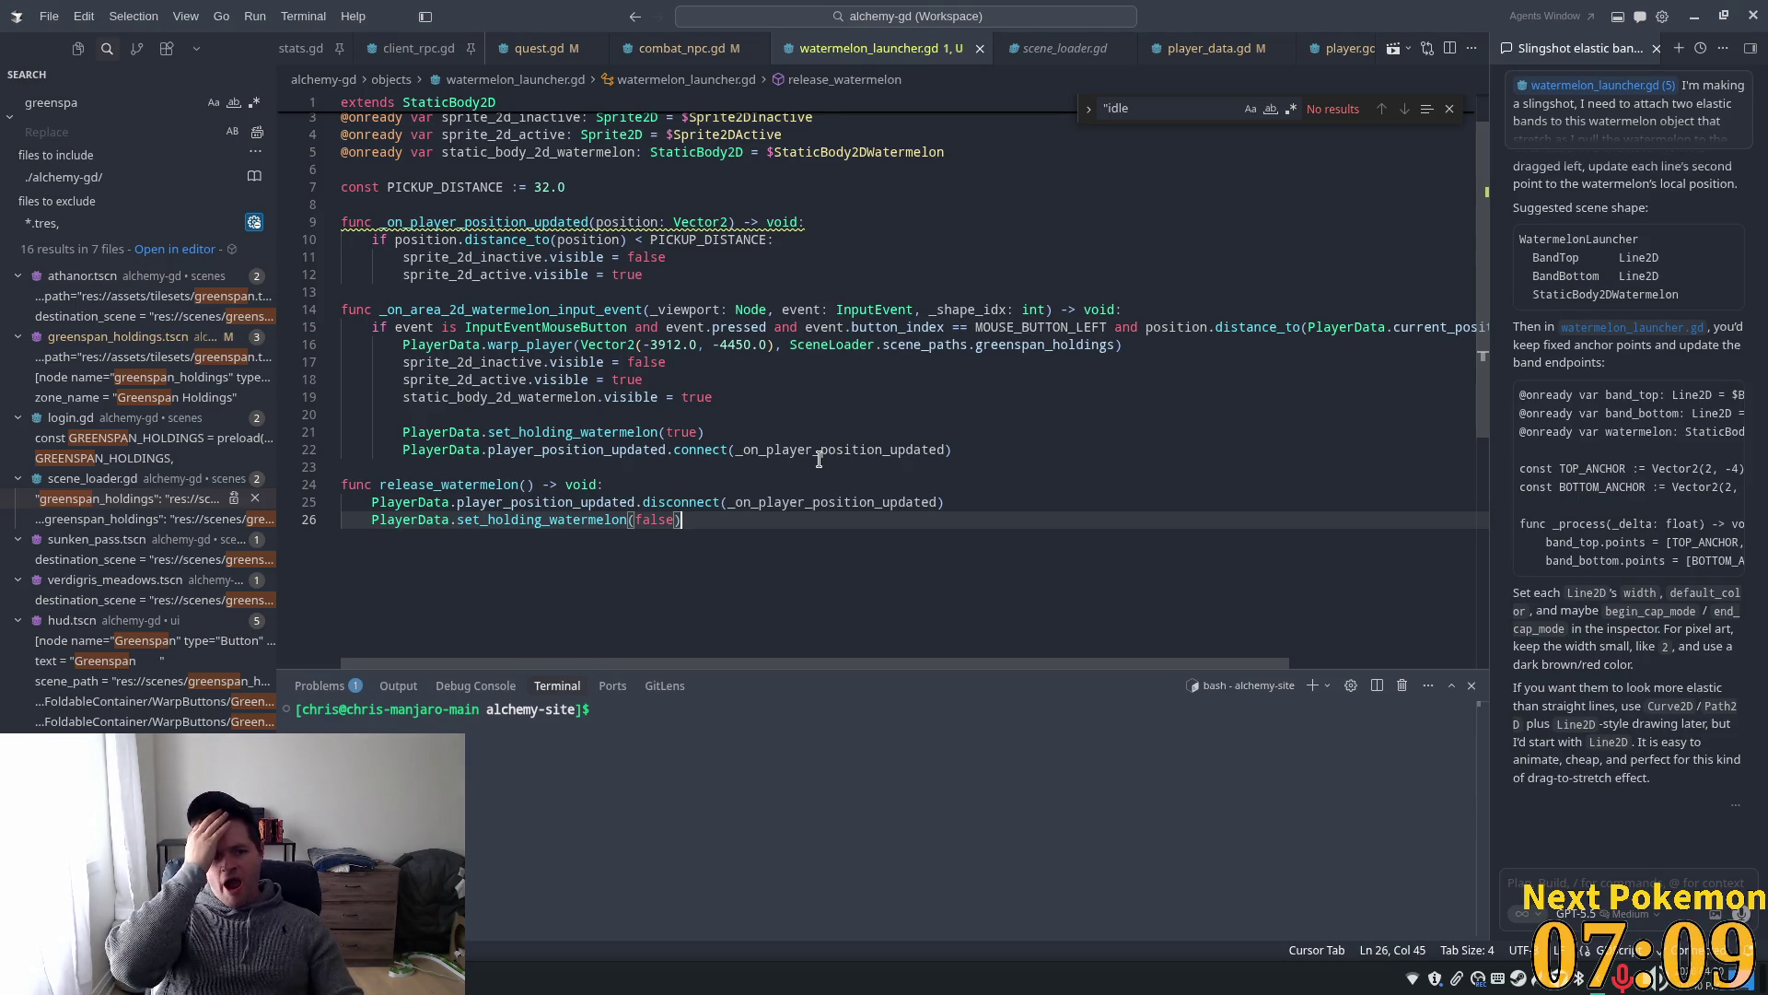
{"action": "left_click", "coordinate": [728, 311]}
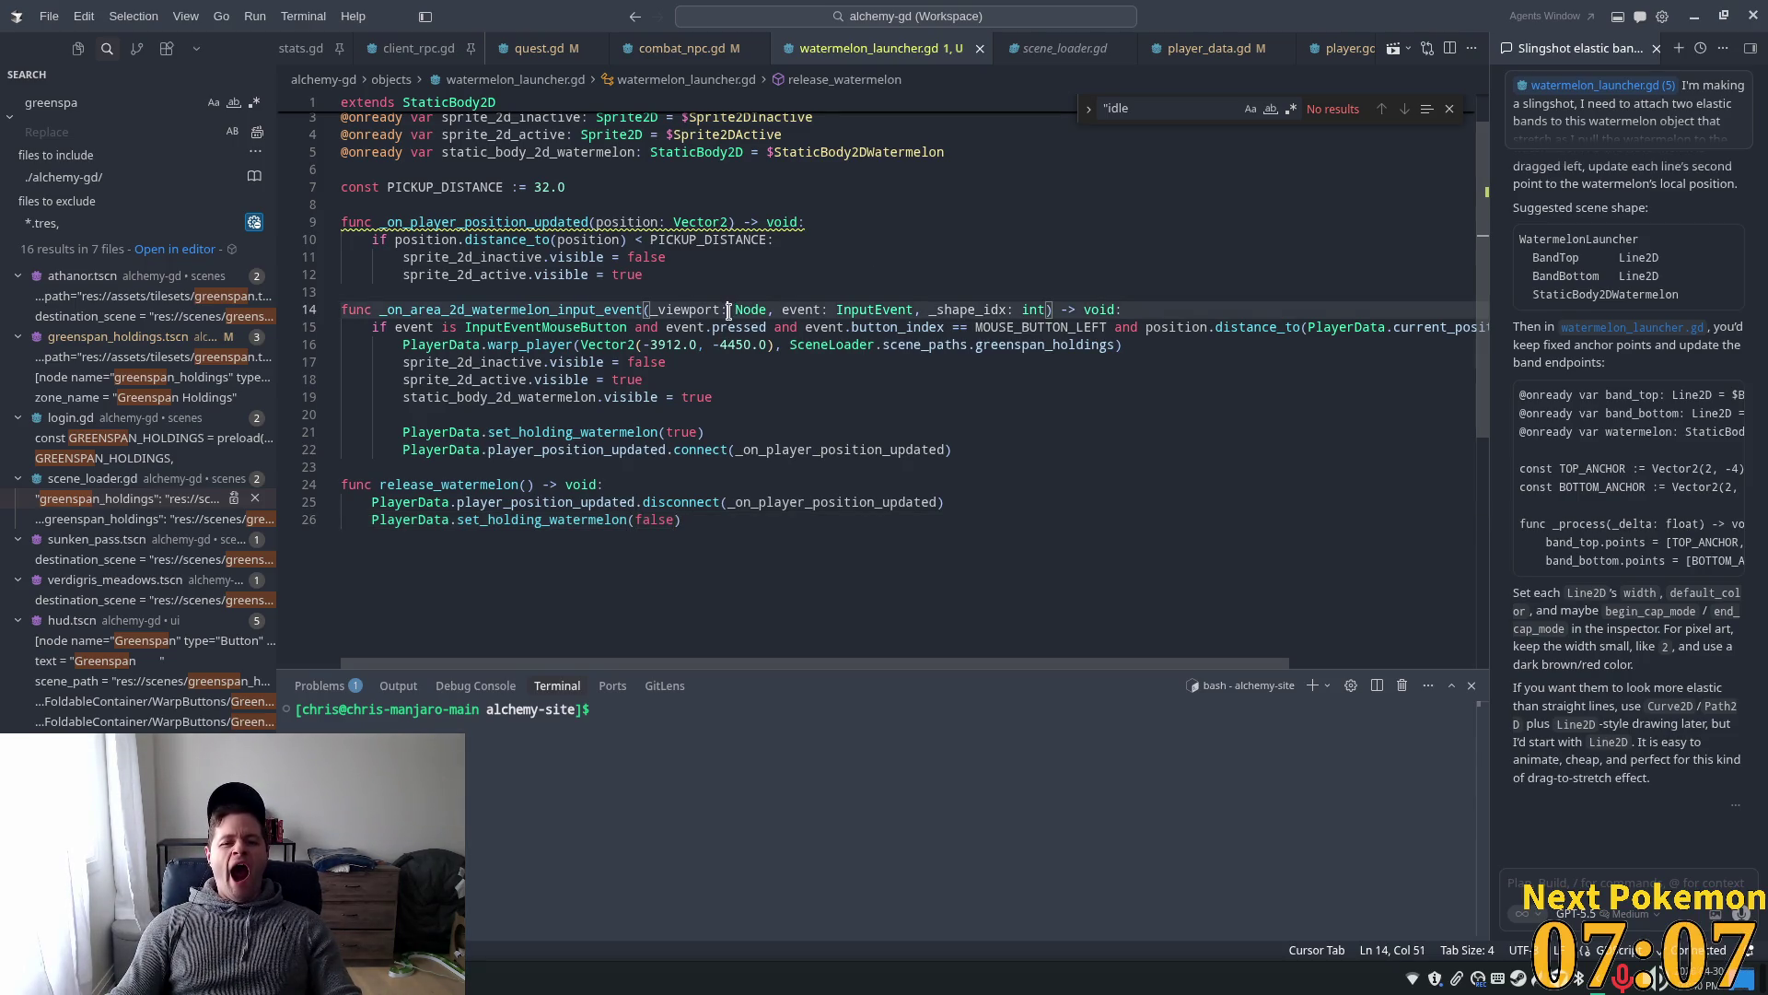
- Delete 'position: Vector2' on line 9, leaving _on_player_position_updated() with empty parentheses
{"action": "mouse_move", "coordinate": [526, 217]}
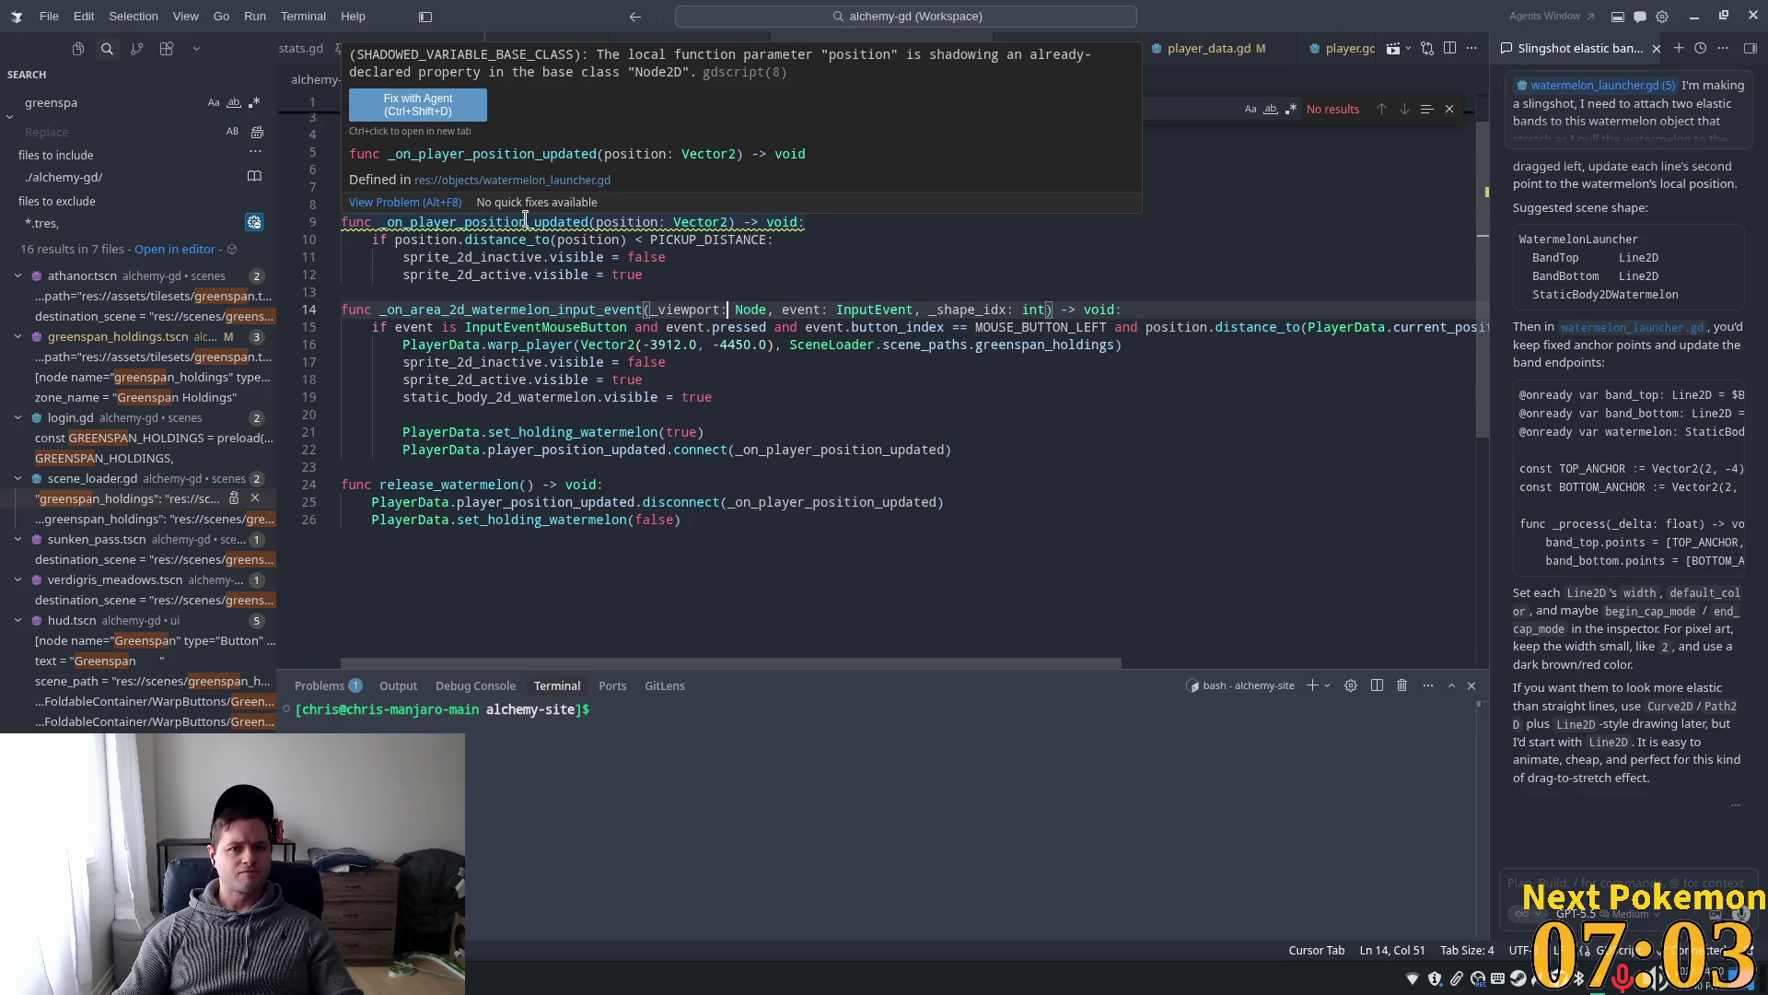
{"action": "left_click", "coordinate": [601, 222]}
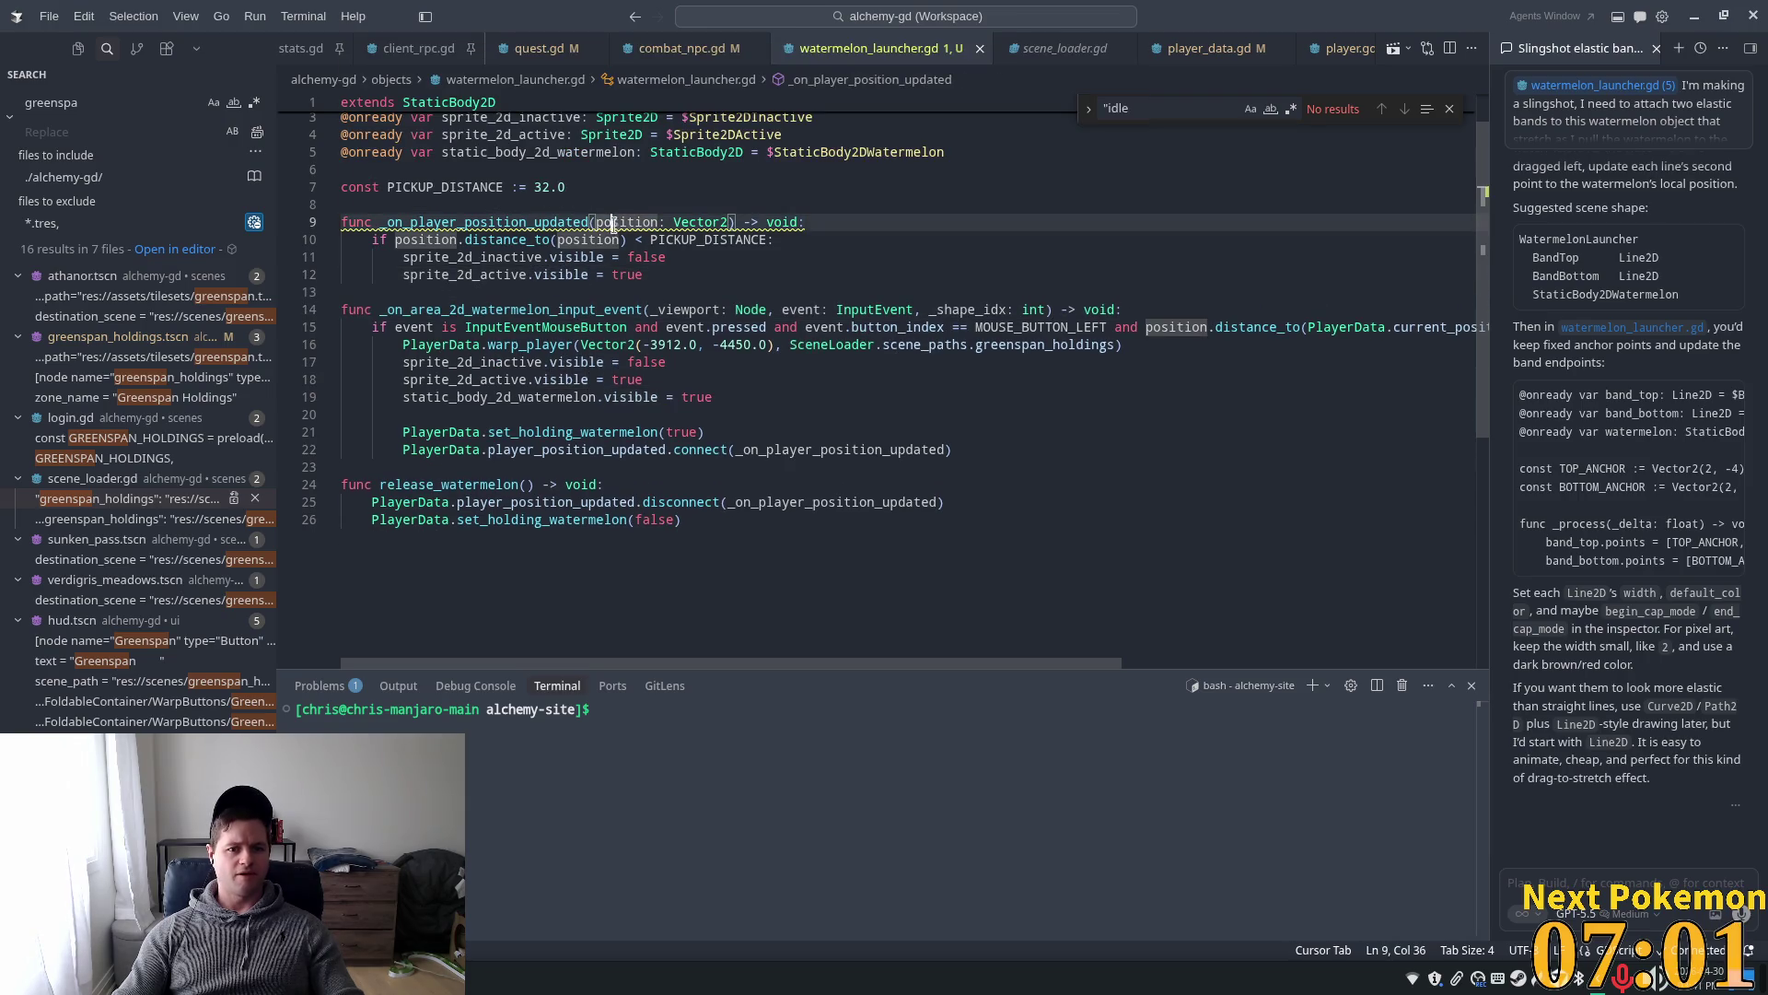
{"action": "key", "text": "Up"}
{"action": "key", "text": "Up"}
{"action": "key", "text": "Down"}
{"action": "key", "text": "Down"}
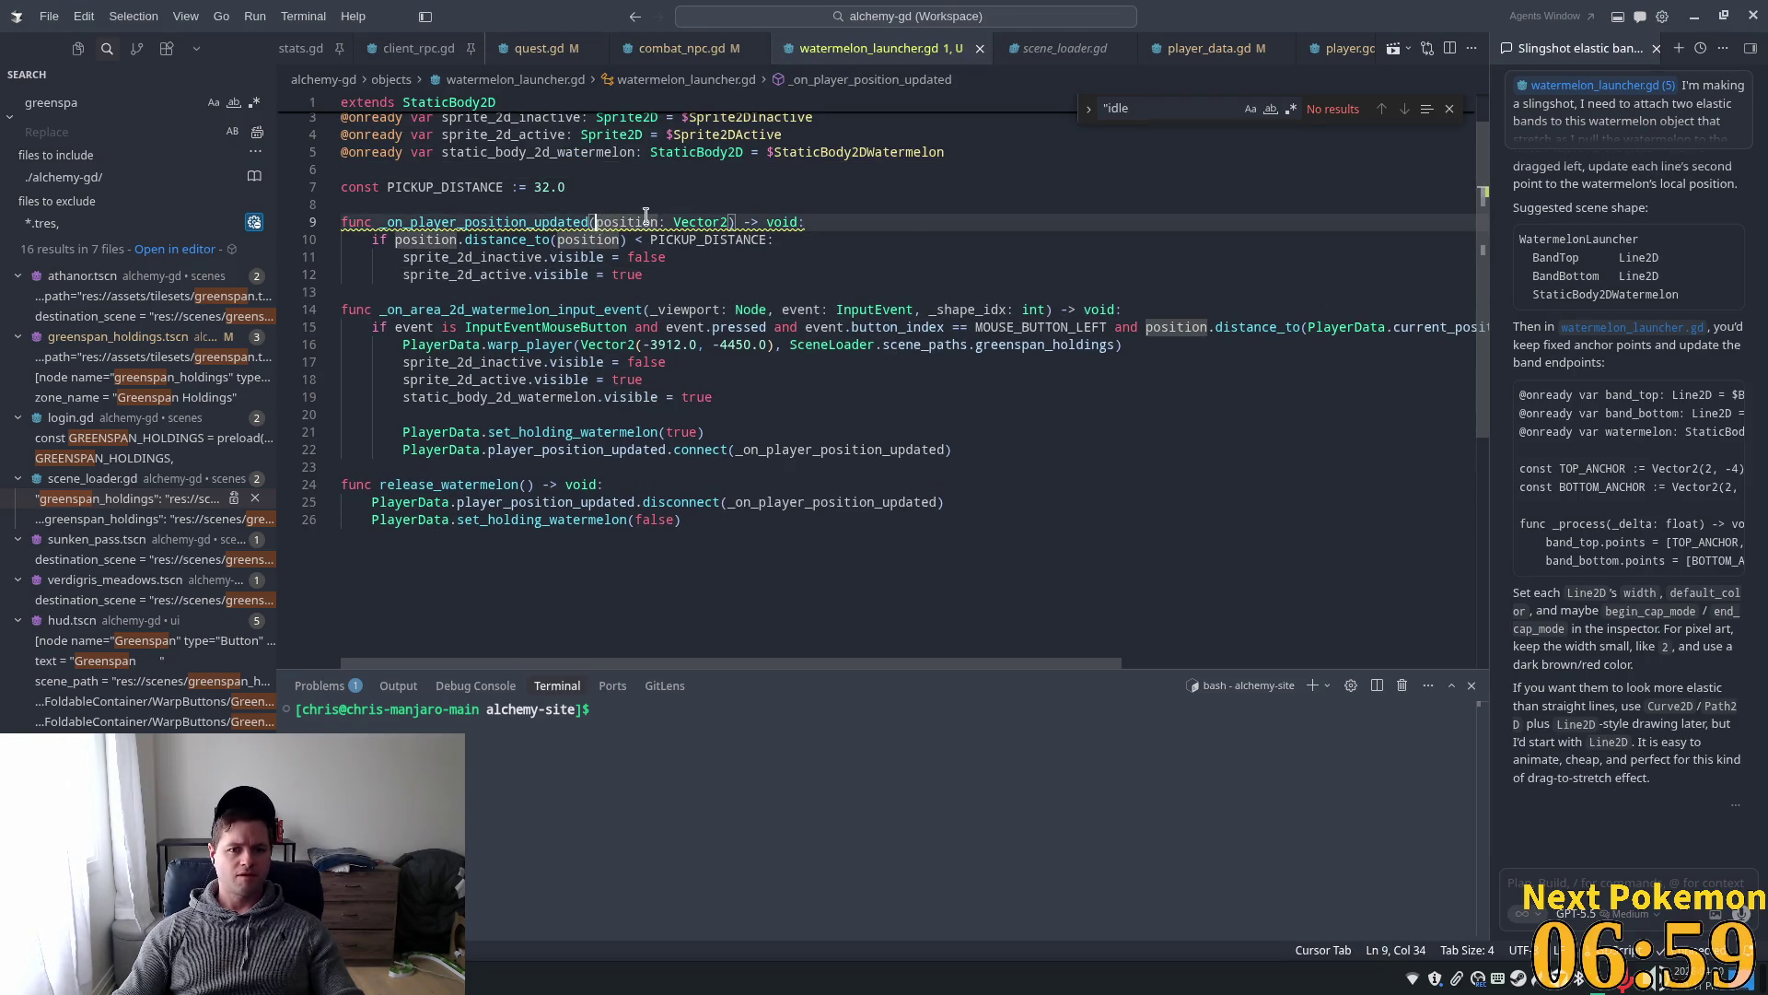
{"action": "key", "text": "Left"}
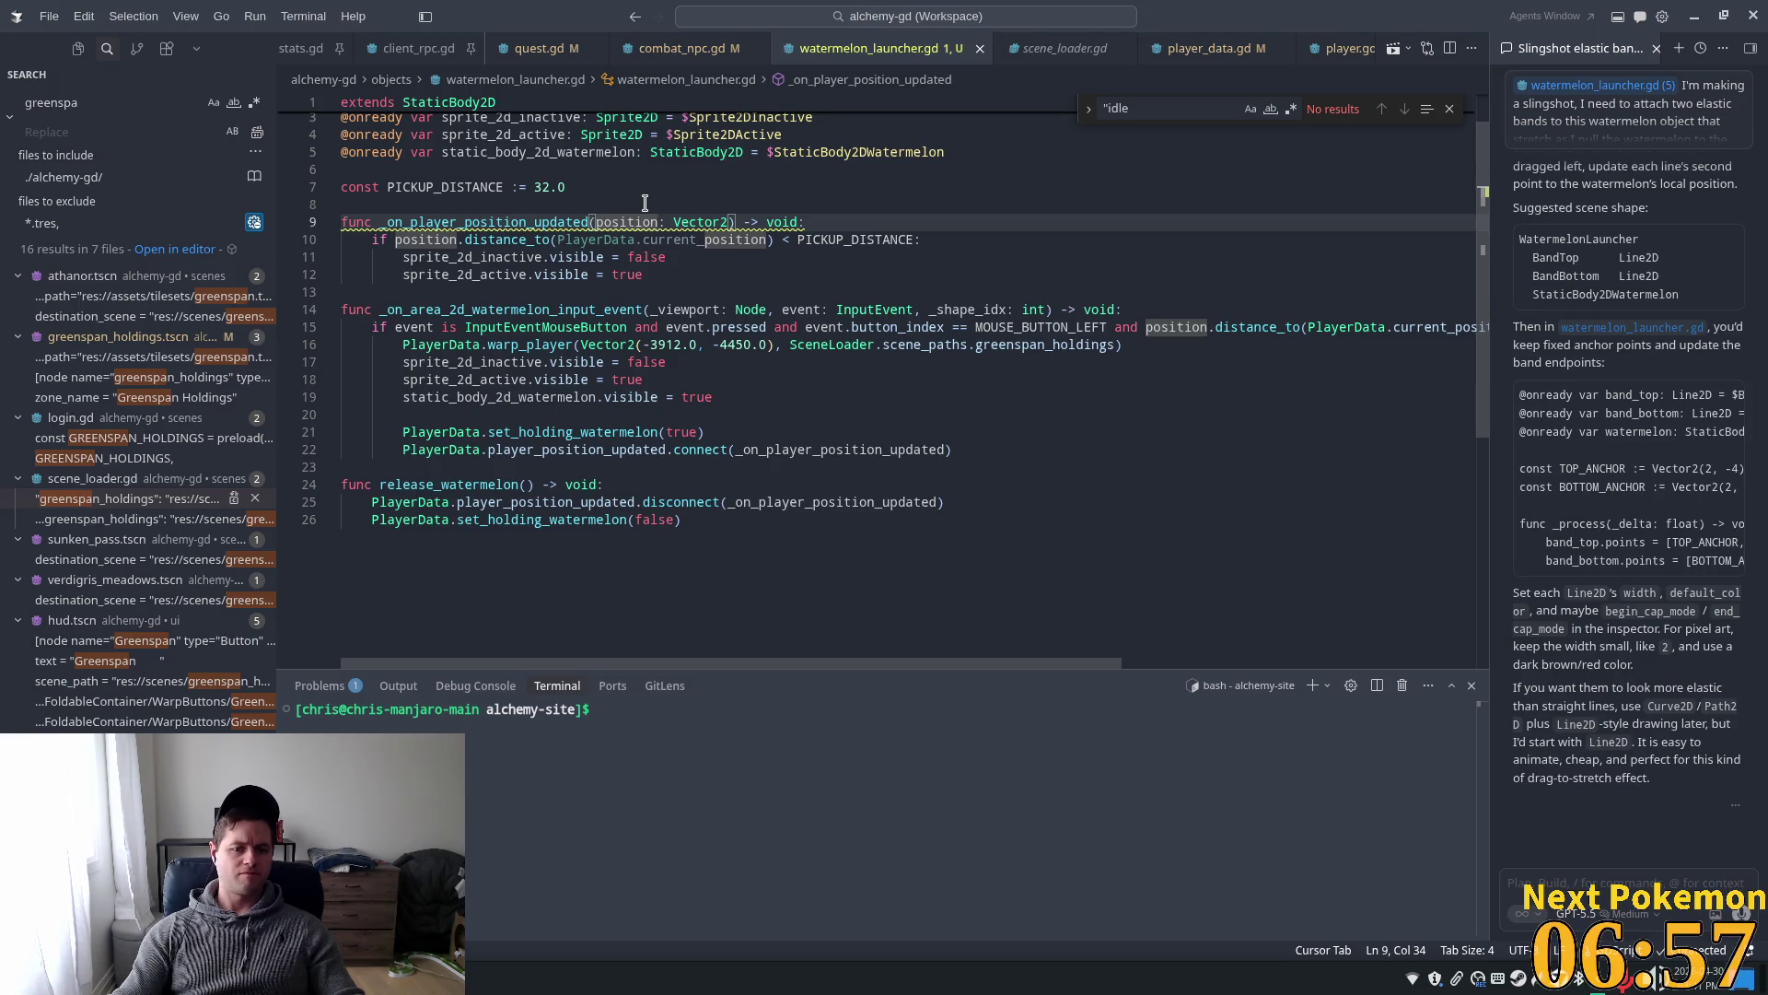
{"action": "type", "text": "_updated_"}
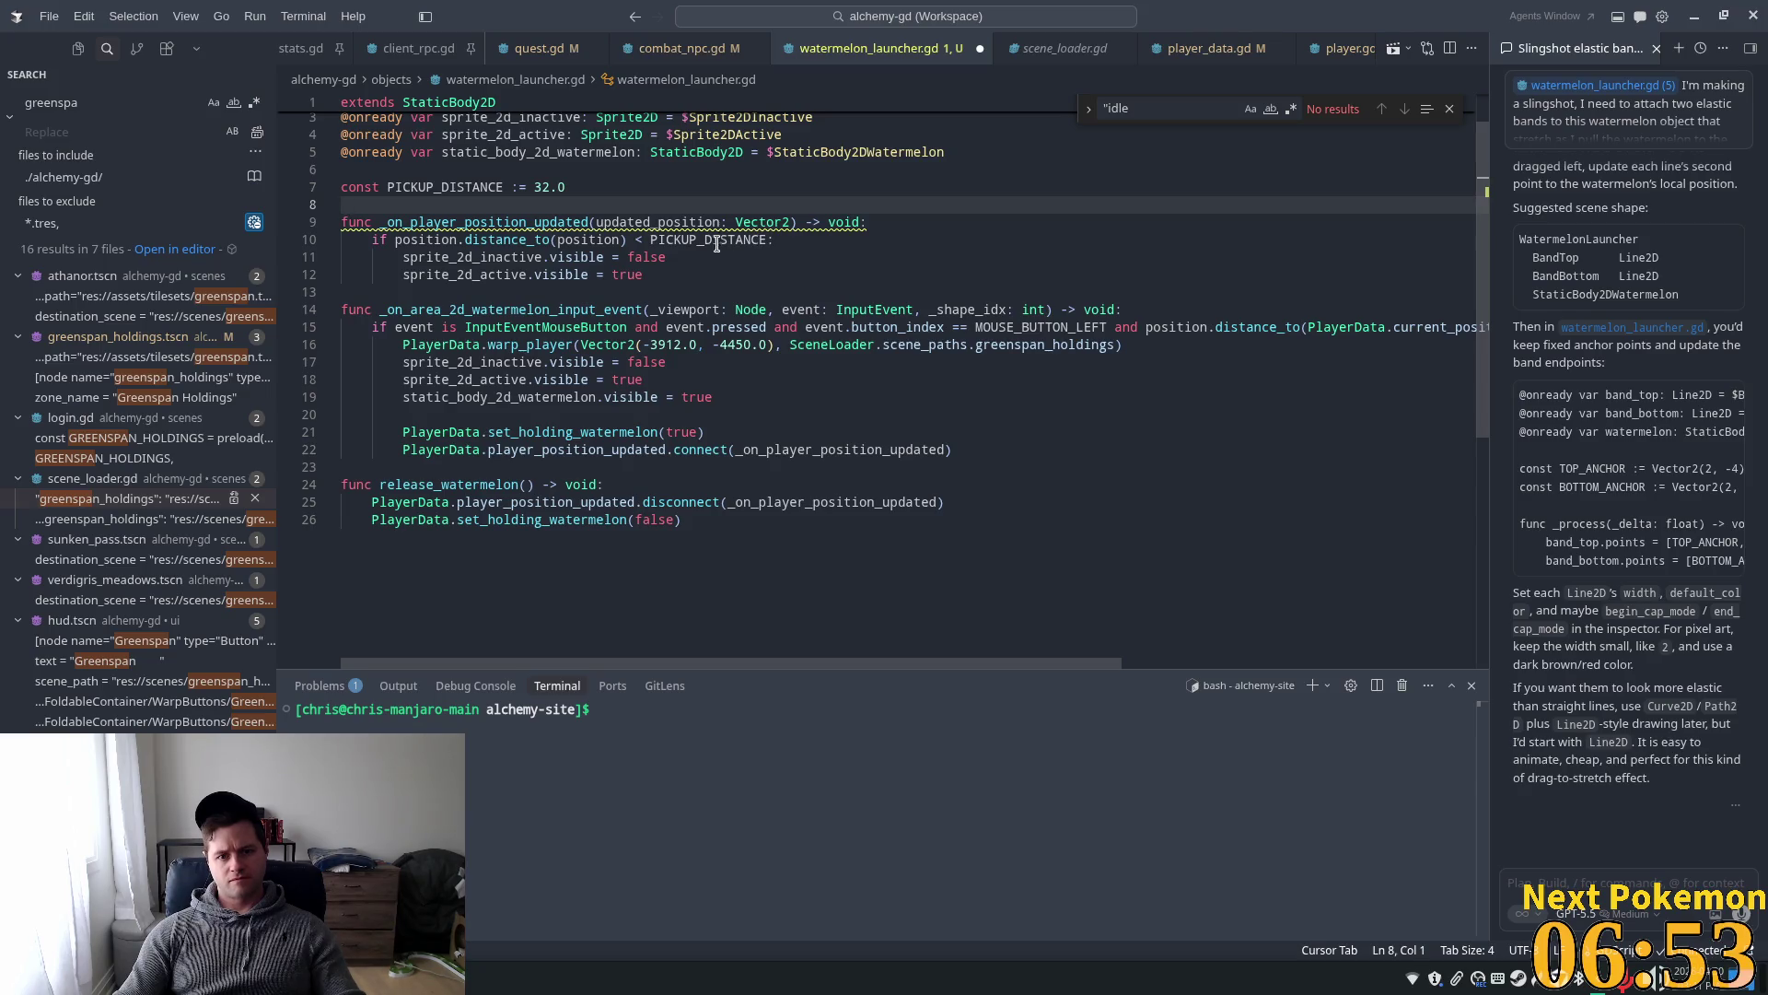
{"action": "left_click", "coordinate": [667, 222]}
{"action": "key", "text": "BackSpace"}
{"action": "left_click", "coordinate": [774, 228]}
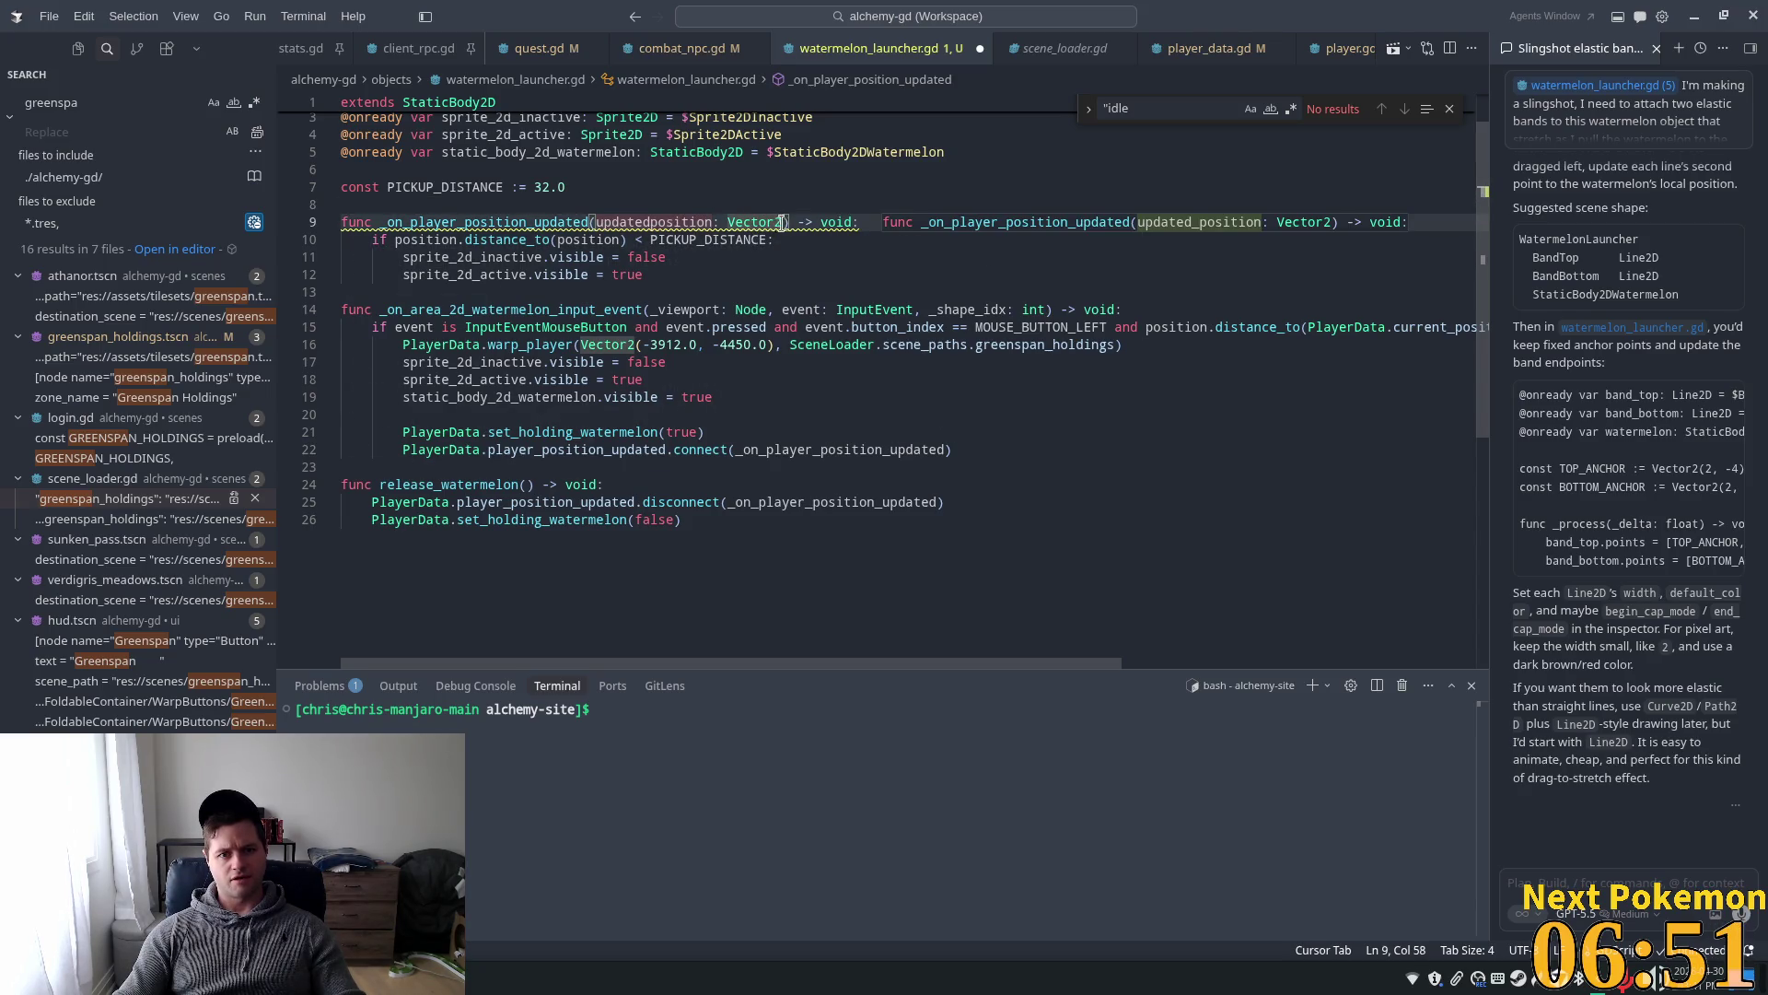
{"action": "left_click_drag", "start_coordinate": [784, 222], "coordinate": [594, 222]}
{"action": "key", "text": "BackSpace"}
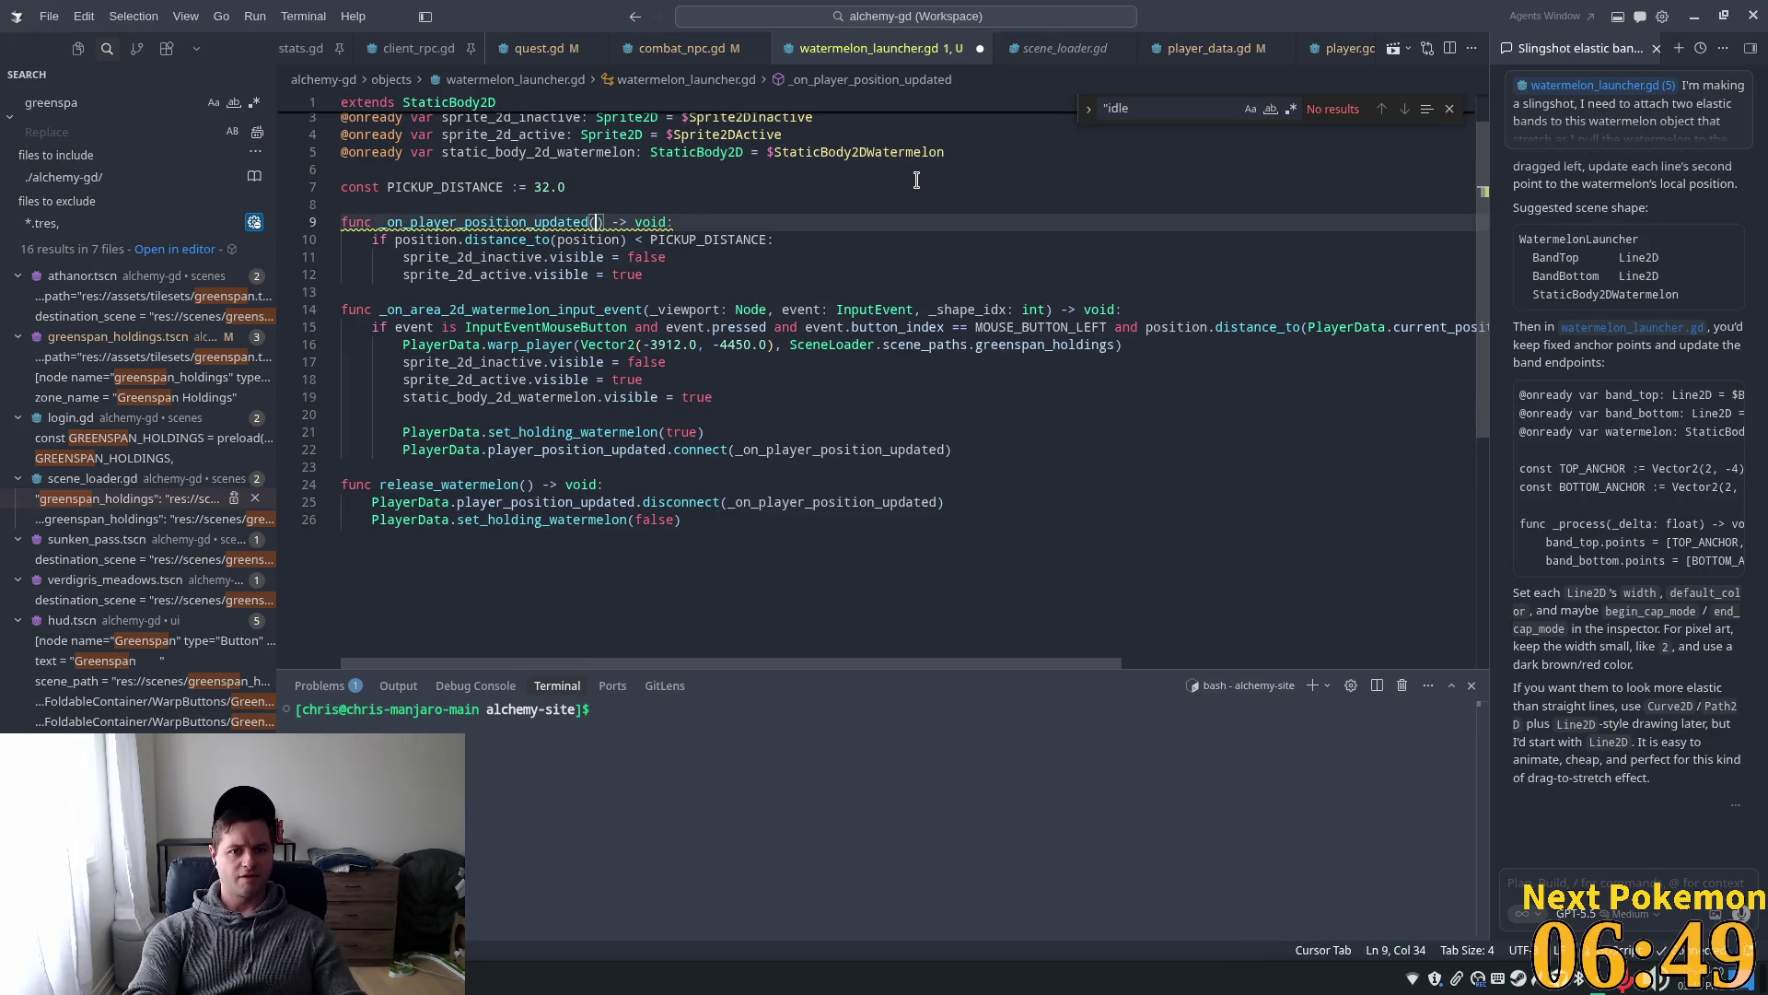
{"action": "left_click", "coordinate": [736, 169]}
- Declare 'var last_player_position: Vector2 = Vector2.ZERO' below PICKUP_DISTANCE
{"action": "scroll", "coordinate": [629, 238], "scroll_direction": "up", "scroll_amount": 1}
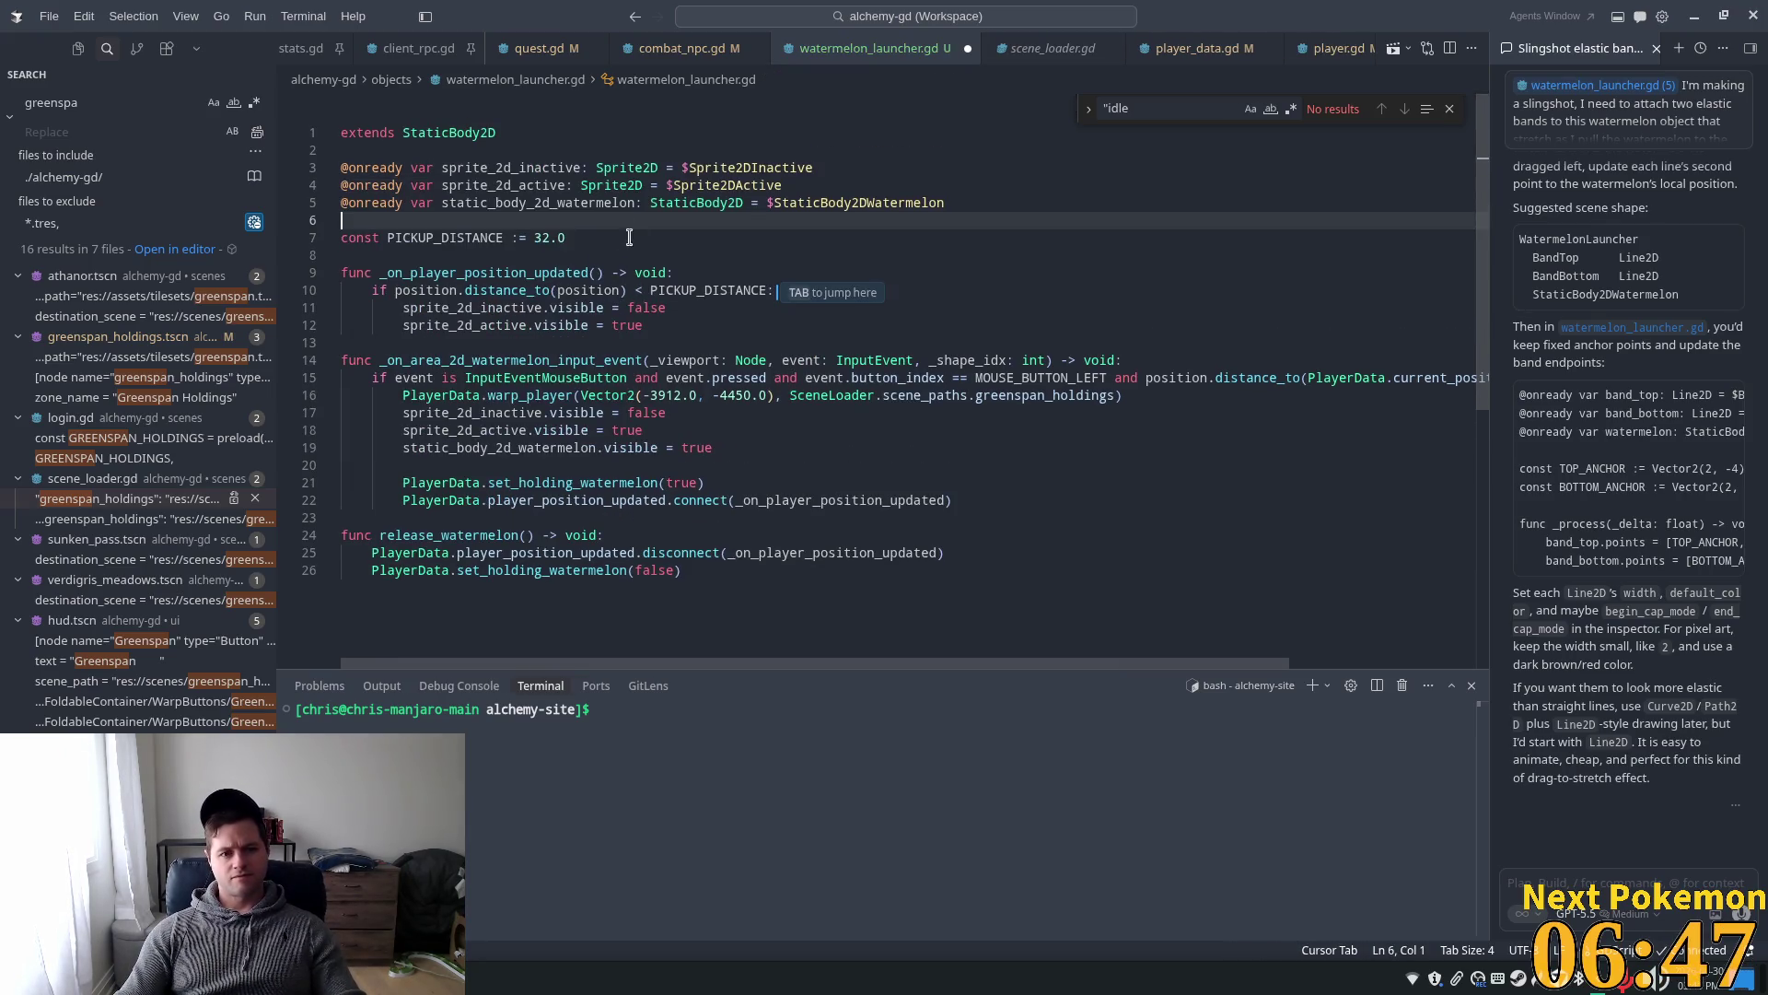
{"action": "left_click_drag", "start_coordinate": [643, 327], "coordinate": [371, 290]}
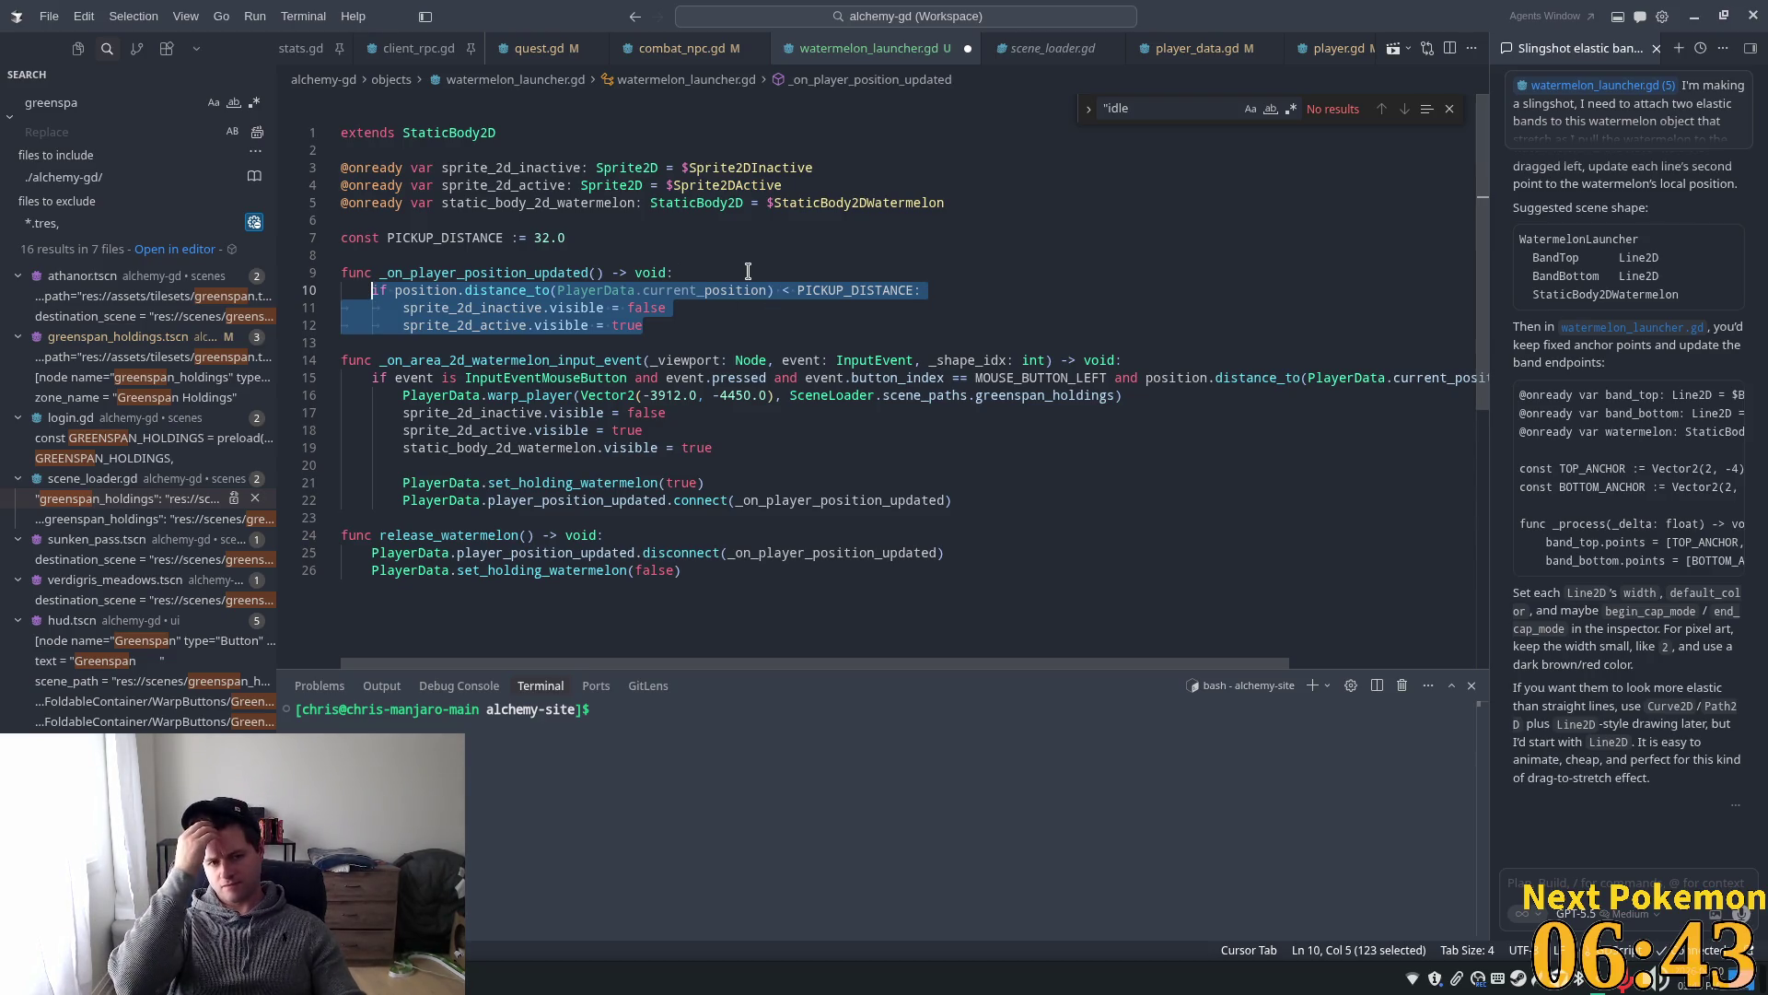
{"action": "left_click", "coordinate": [600, 236]}
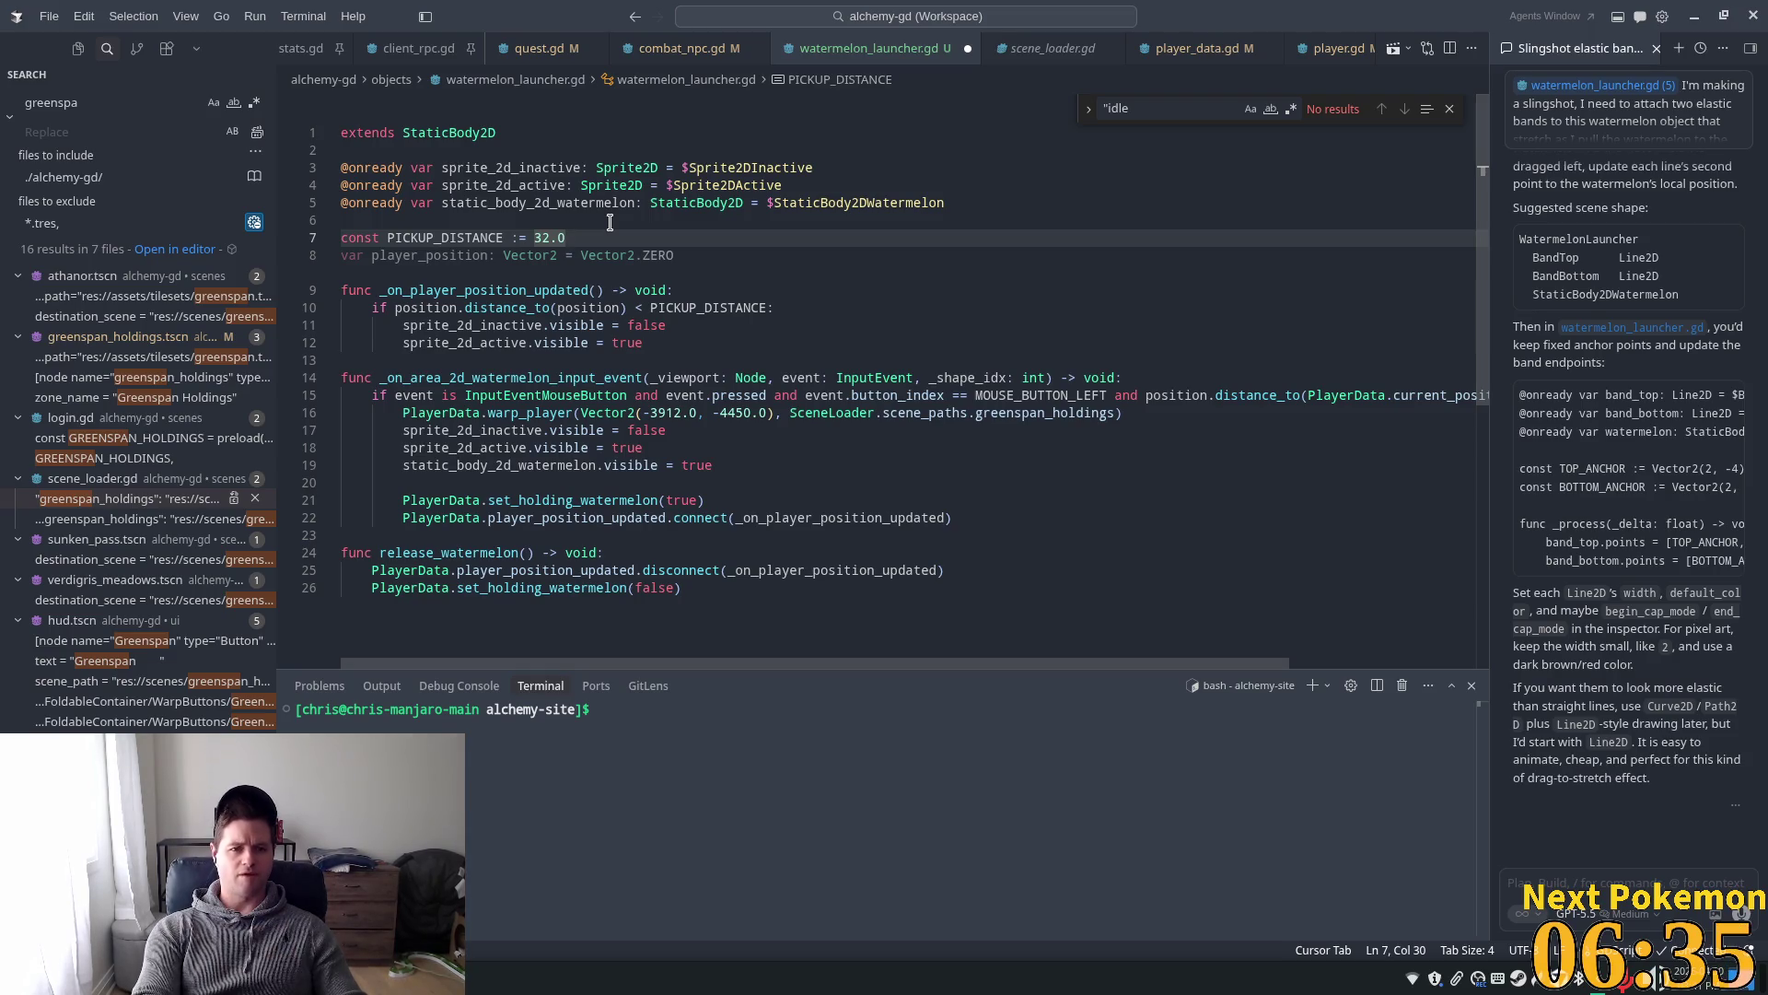
{"action": "key", "text": "Return"}
{"action": "type", "text": "var "}
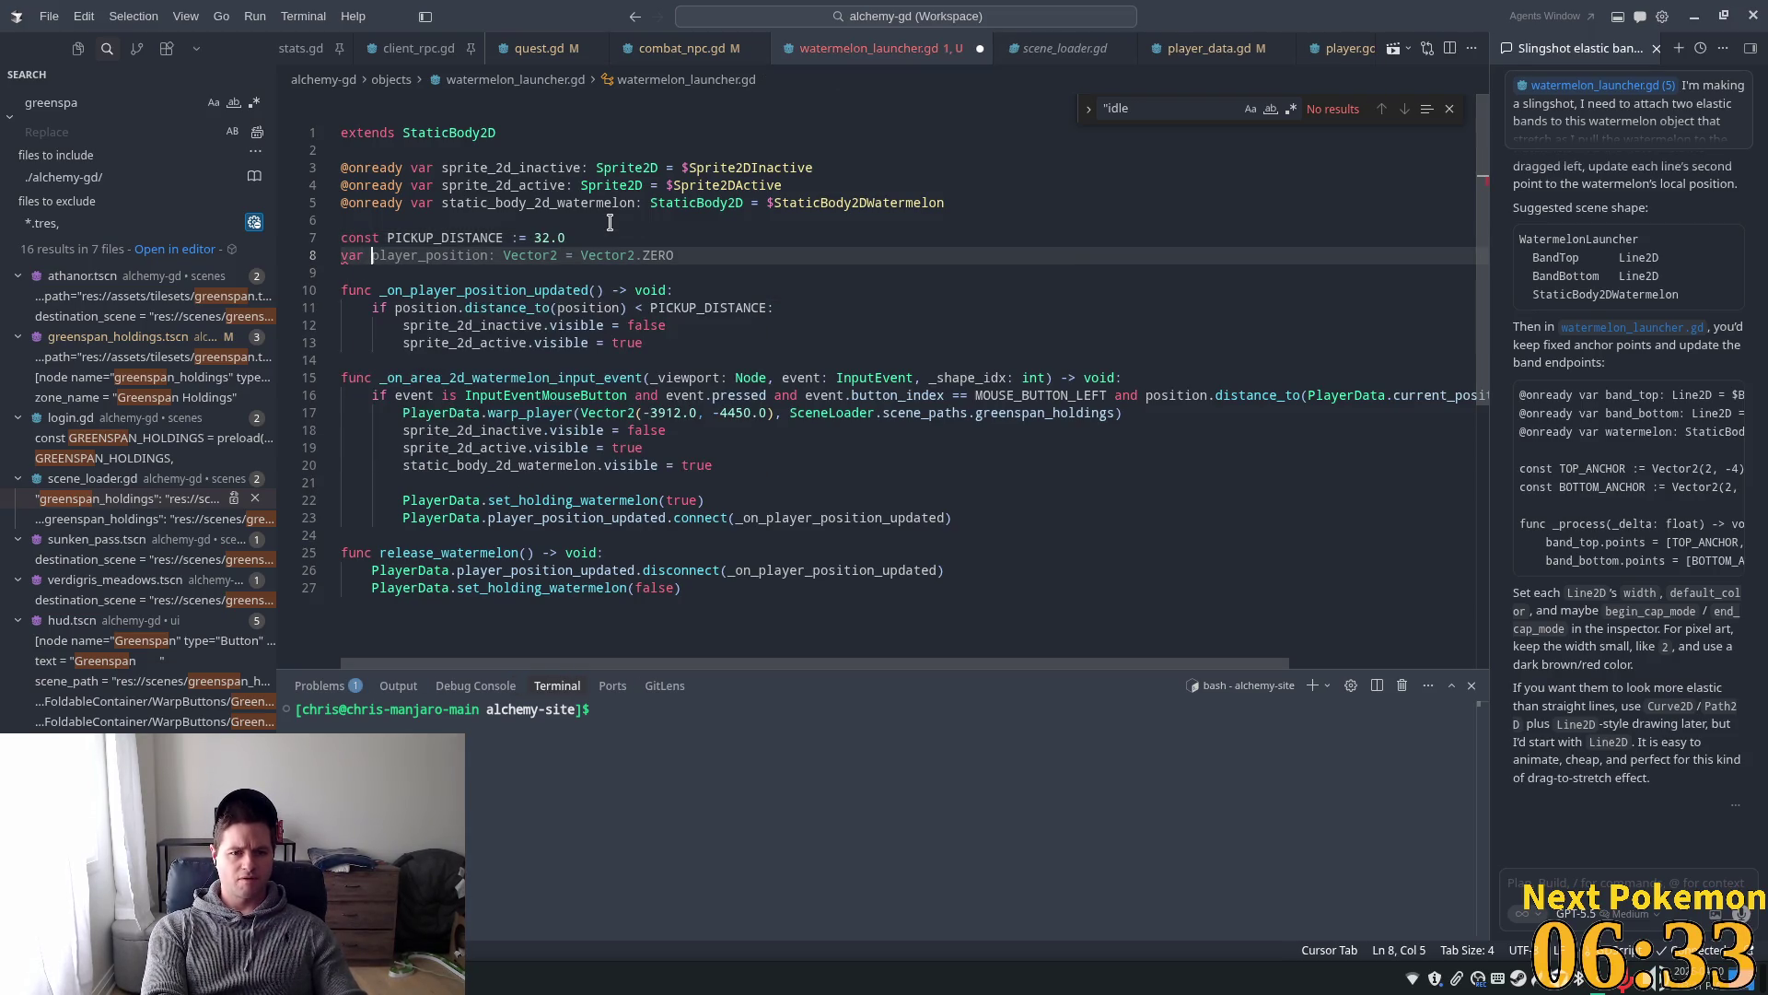
{"action": "type", "text": "last"}
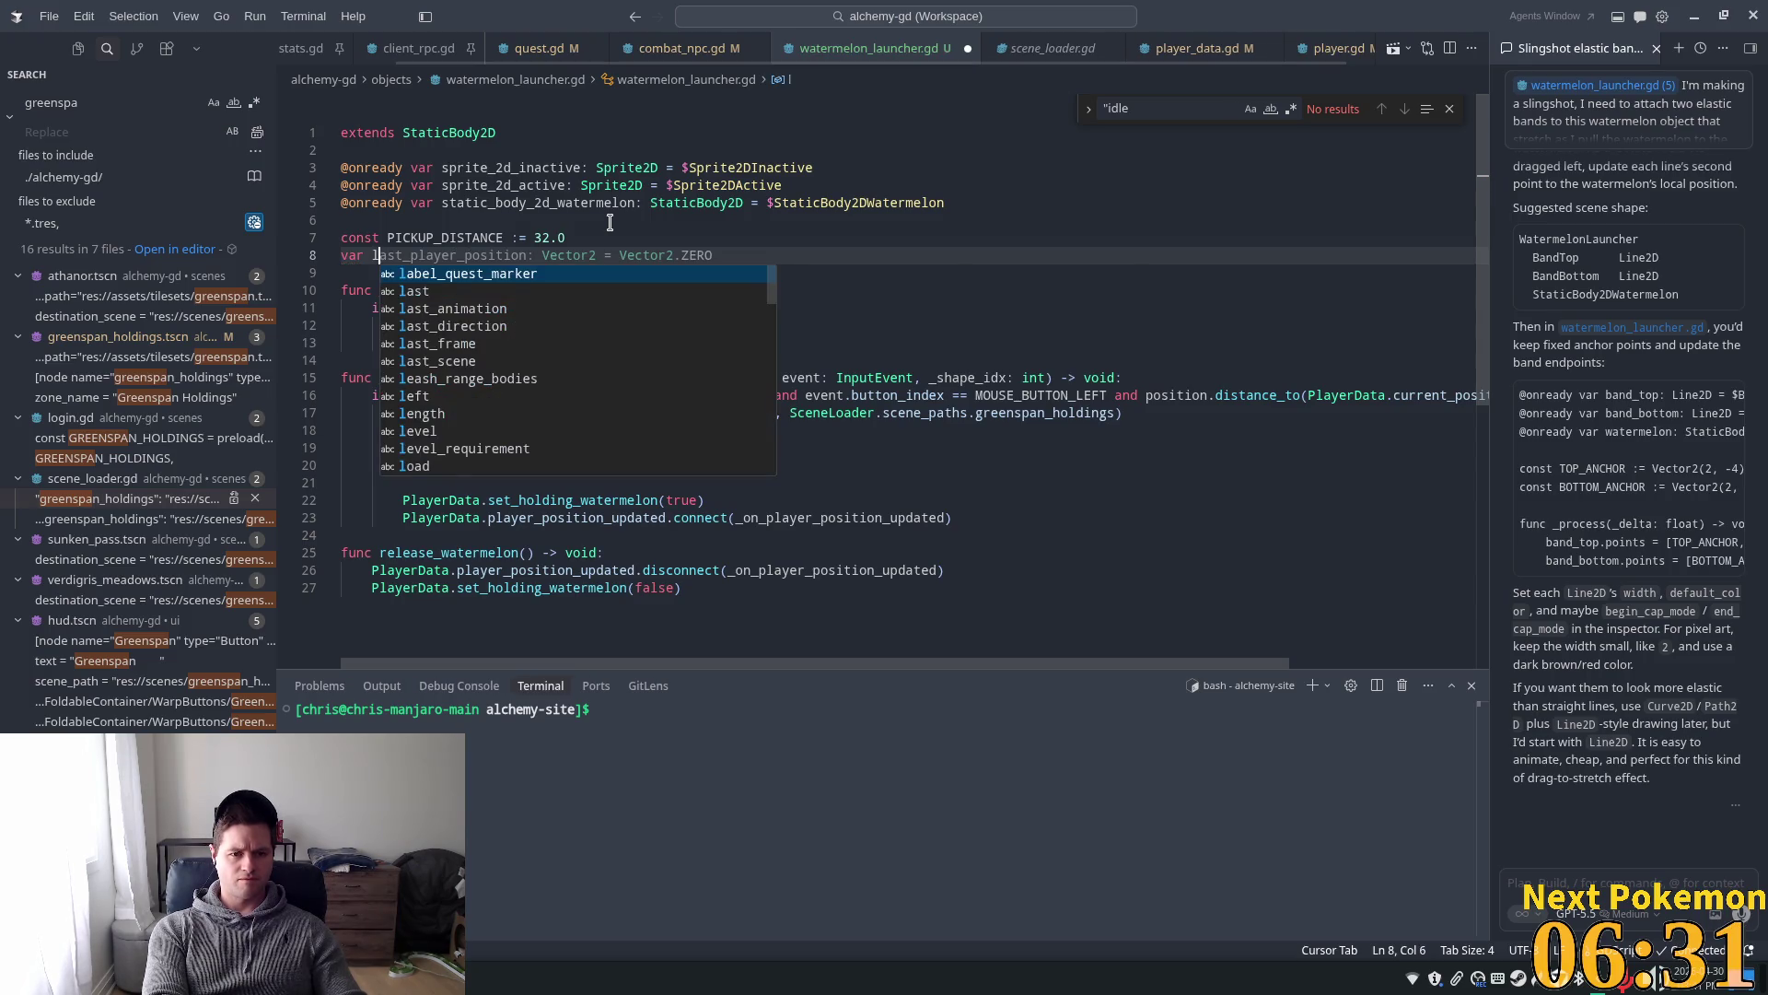
{"action": "key", "text": "Tab"}
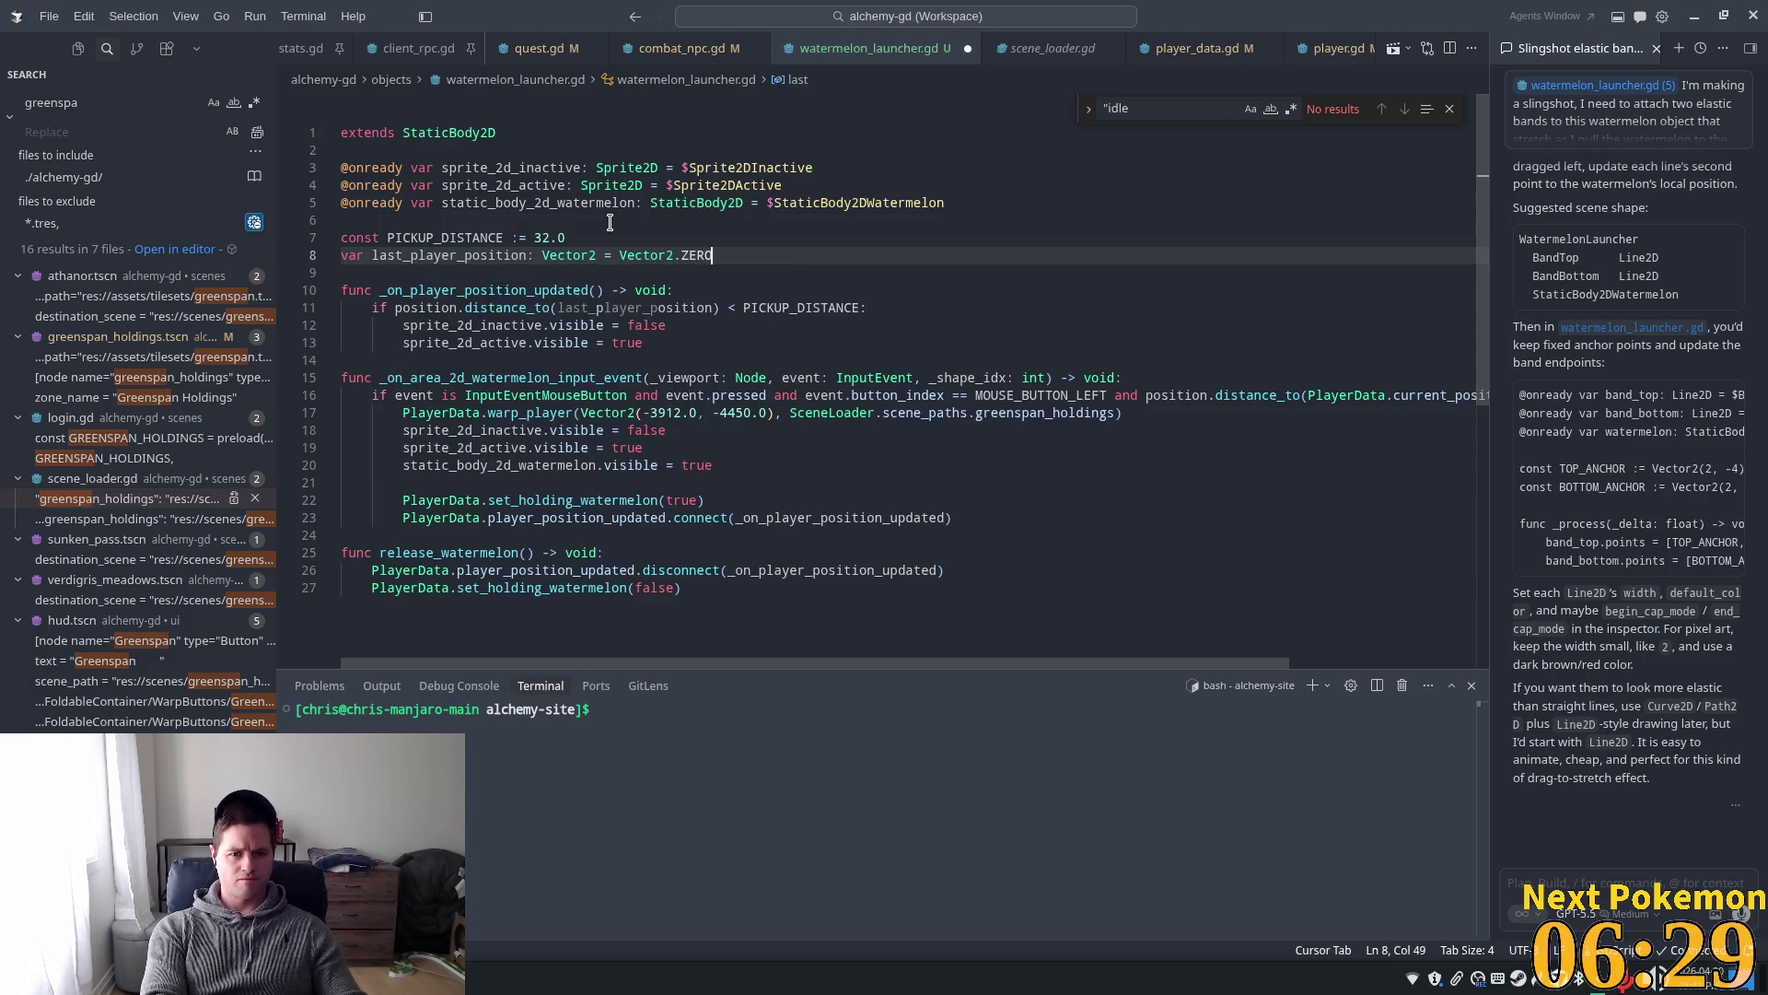
- After the connect() call, set last_player_position = PlayerData.current_position
{"action": "left_click", "coordinate": [707, 501]}
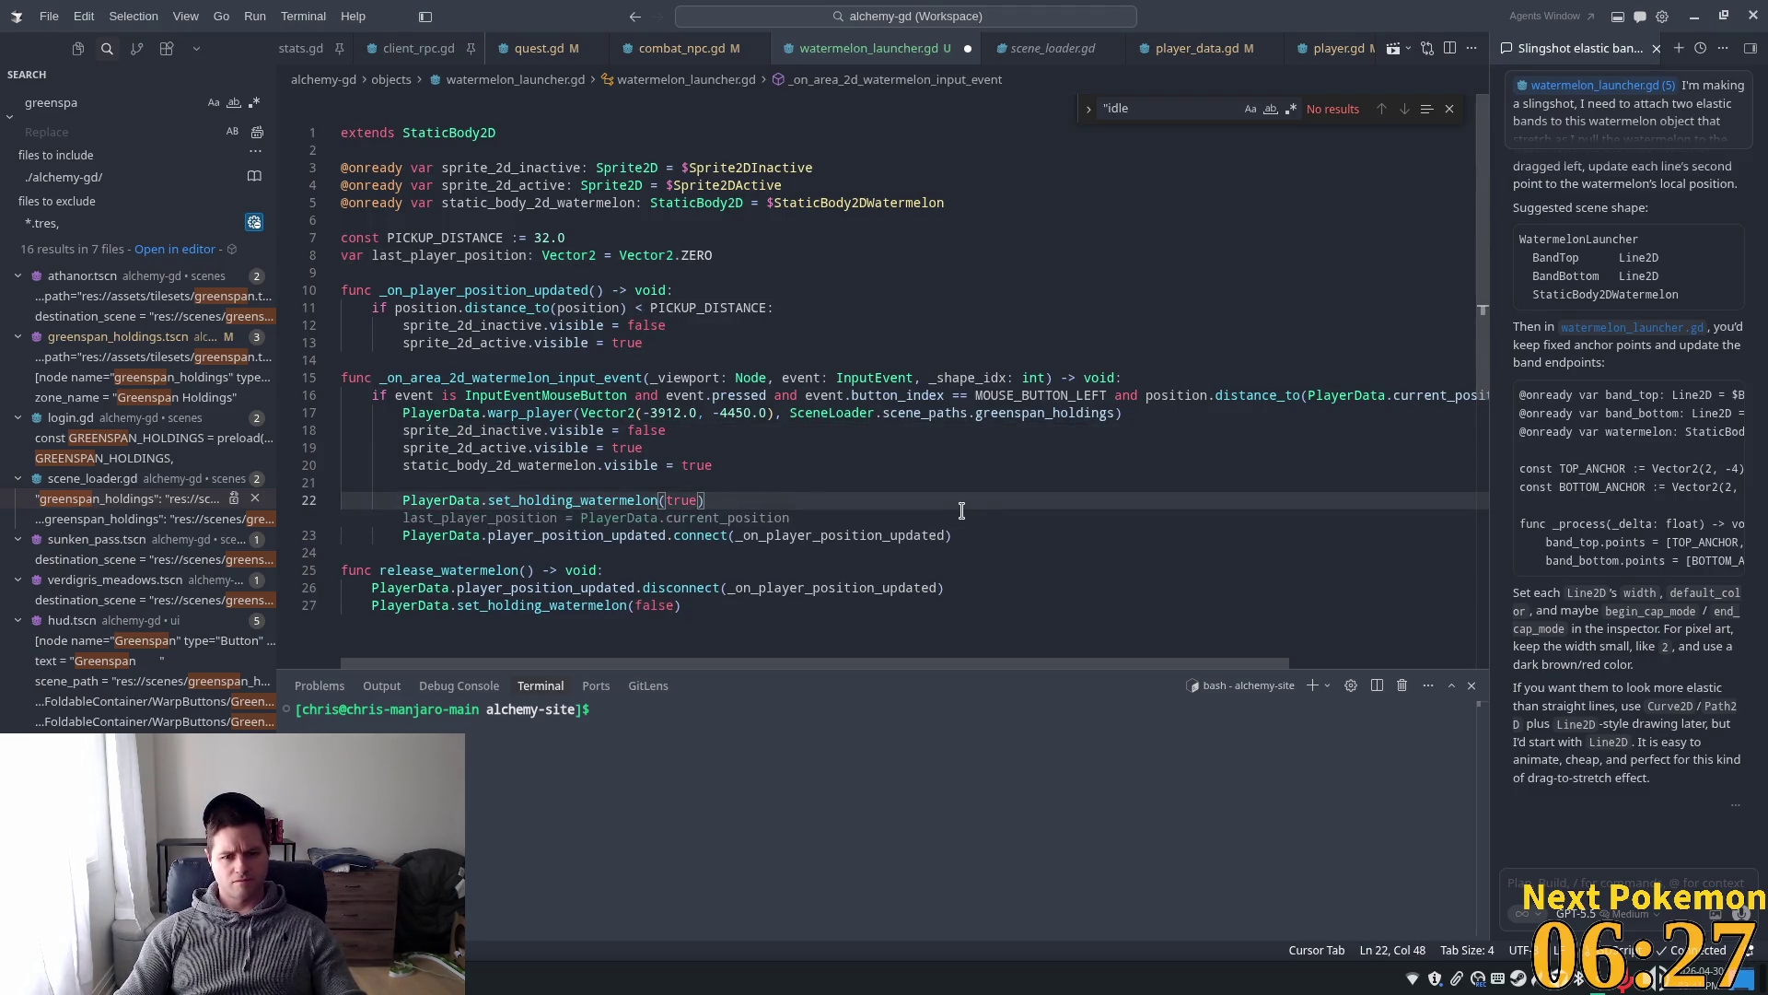
{"action": "left_click", "coordinate": [752, 482]}
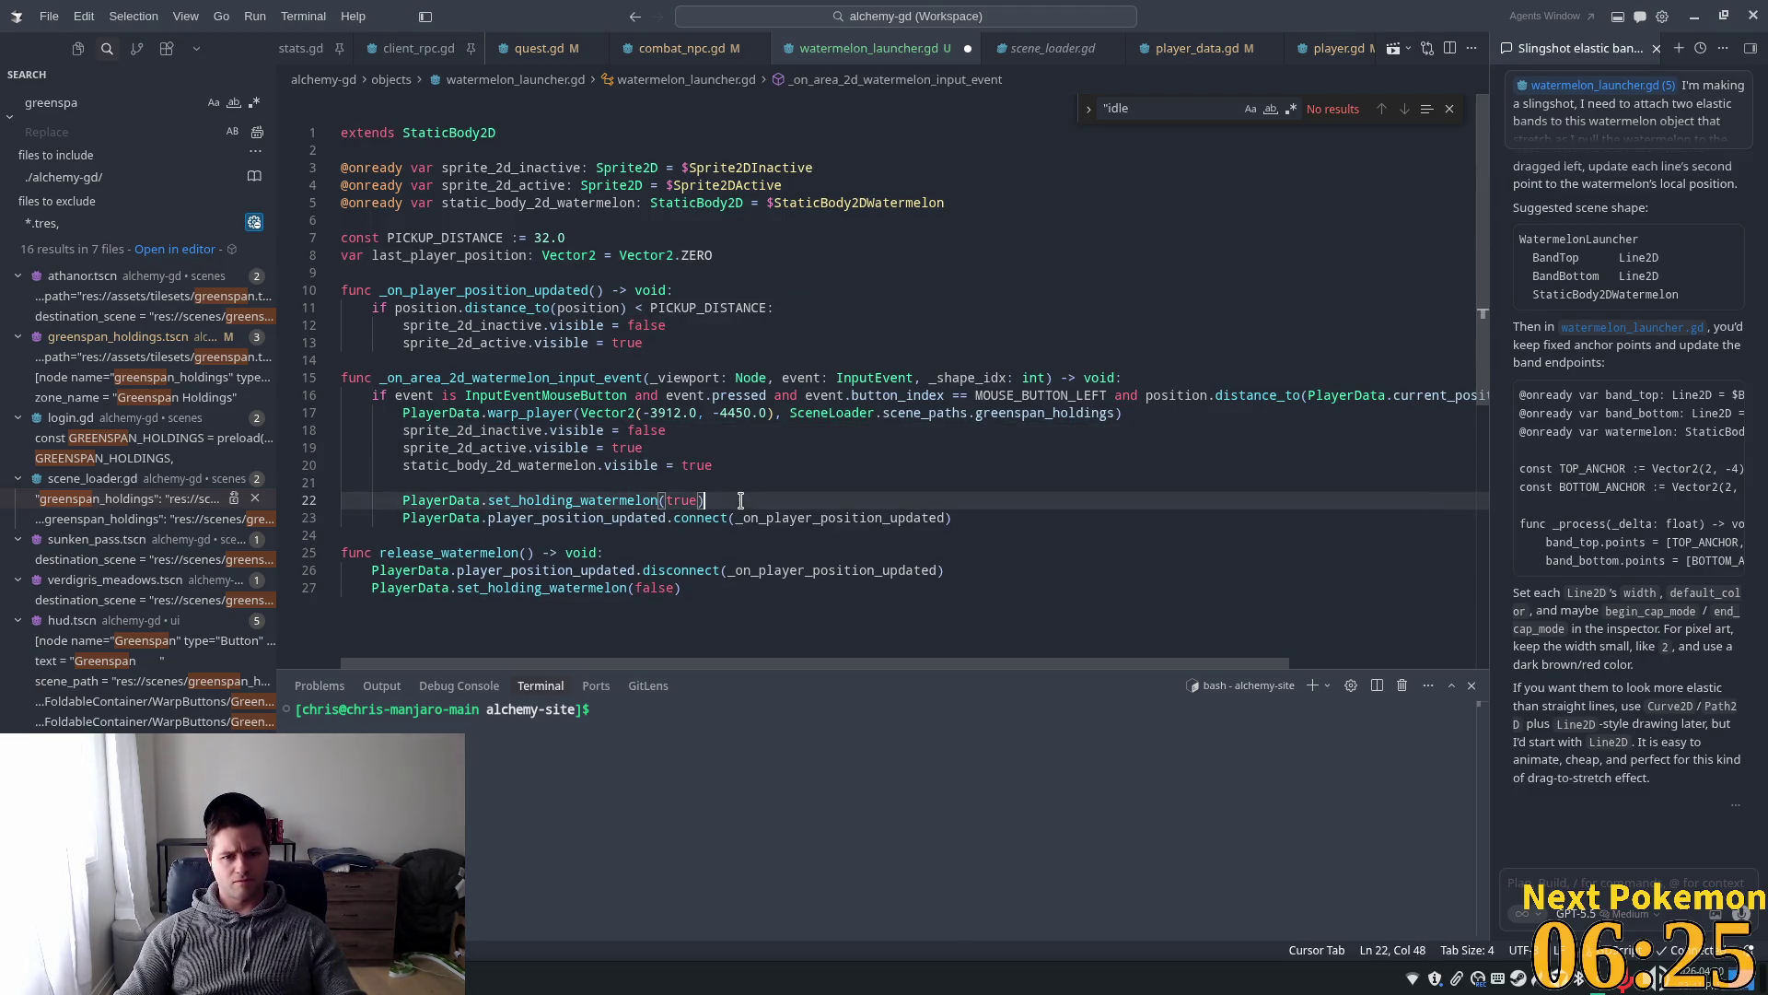
{"action": "left_click", "coordinate": [967, 509]}
{"action": "key", "text": "Return"}
{"action": "key", "text": "Tab"}
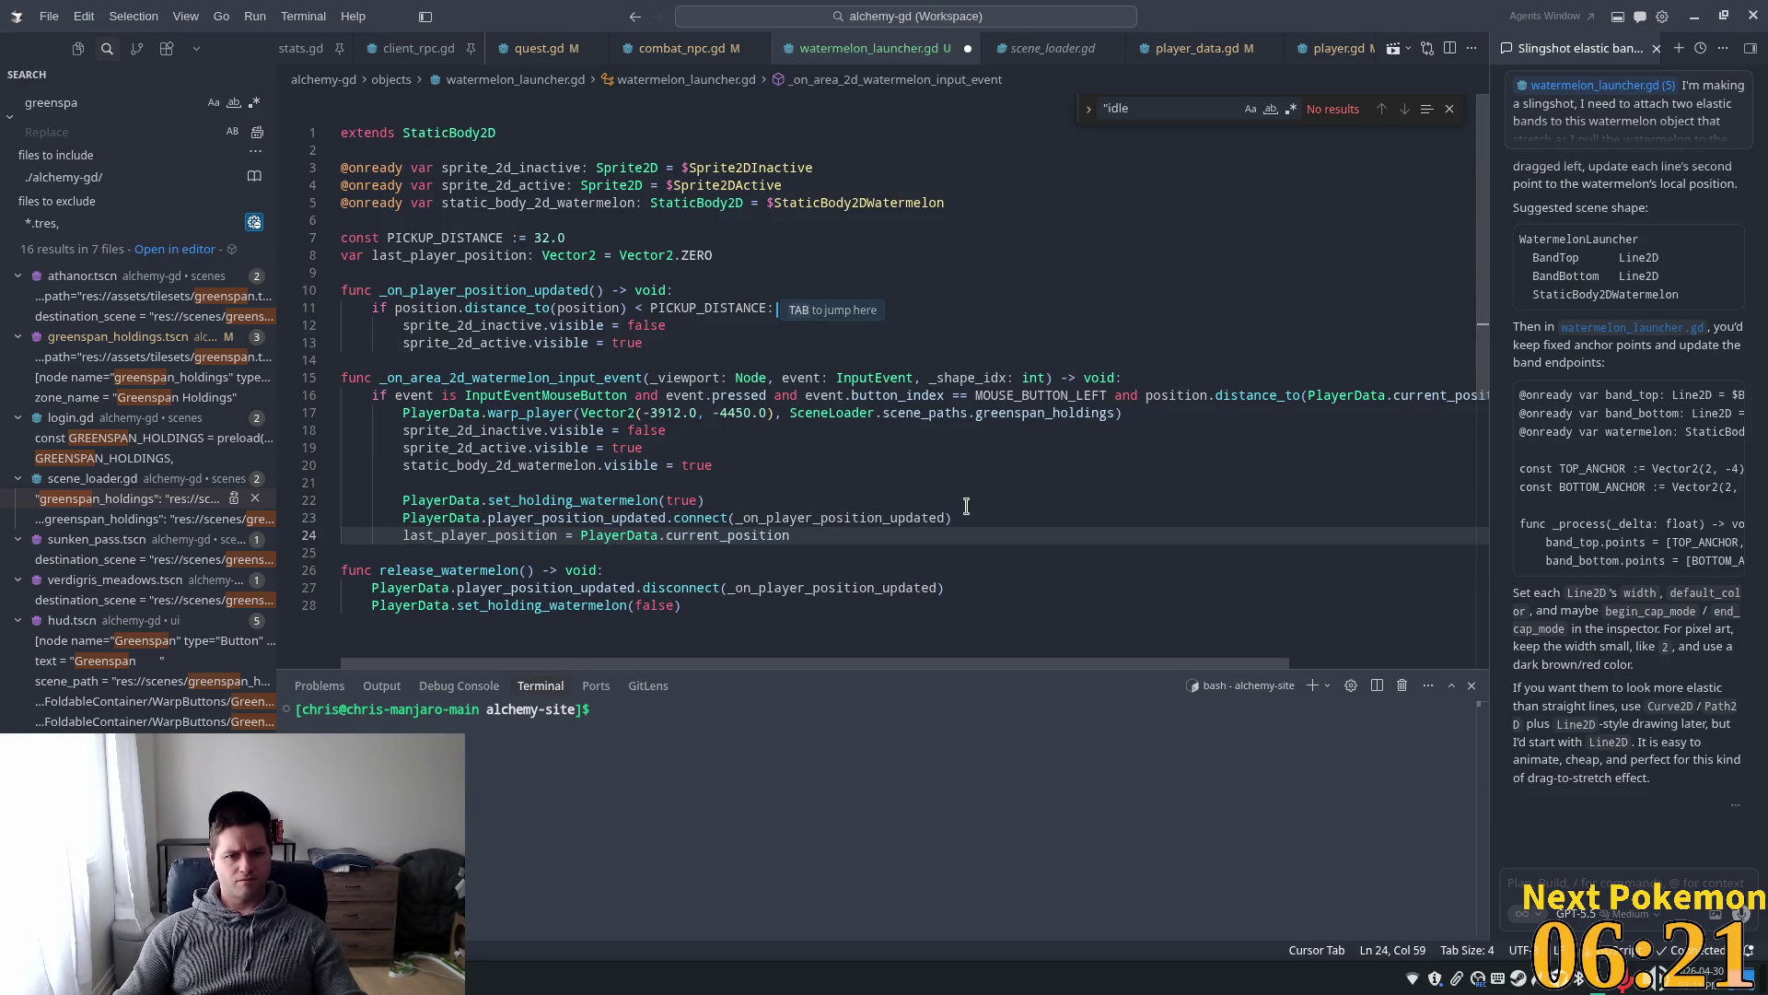
- Replace the handler's pickup-distance check with a position_delta computed from last_player_position
{"action": "left_click", "coordinate": [863, 468]}
{"action": "double_click", "coordinate": [662, 535]}
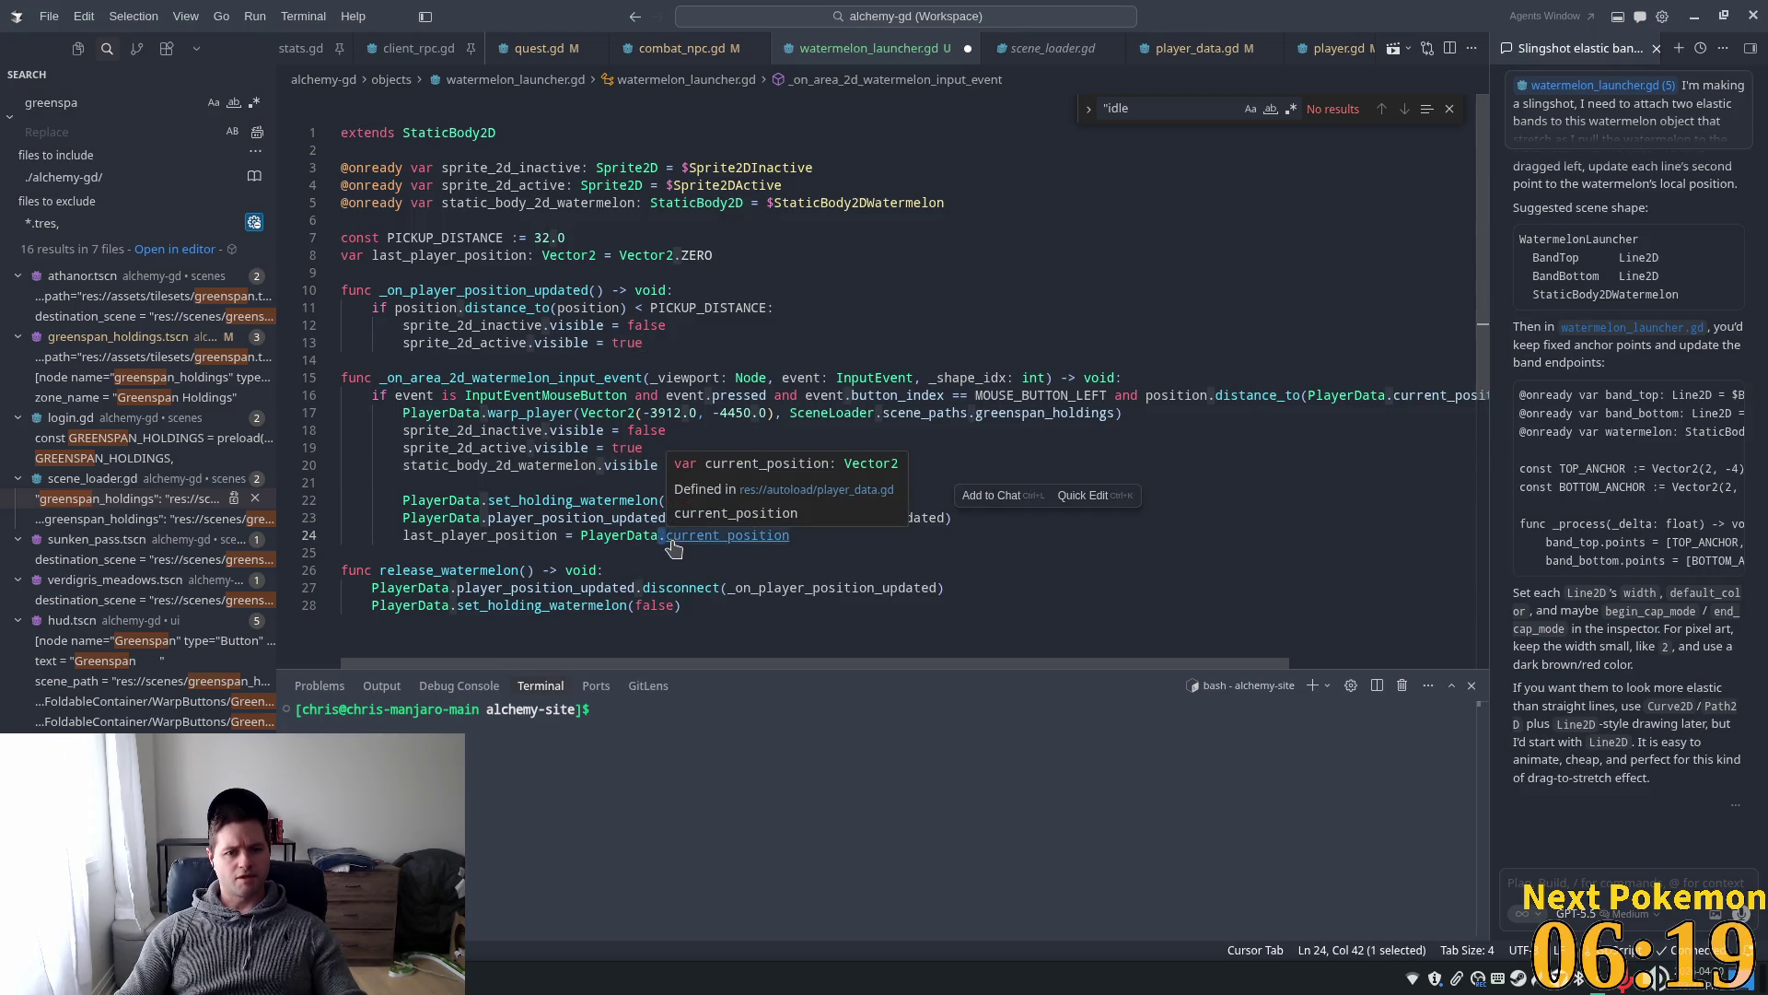
{"action": "left_click", "coordinate": [630, 325]}
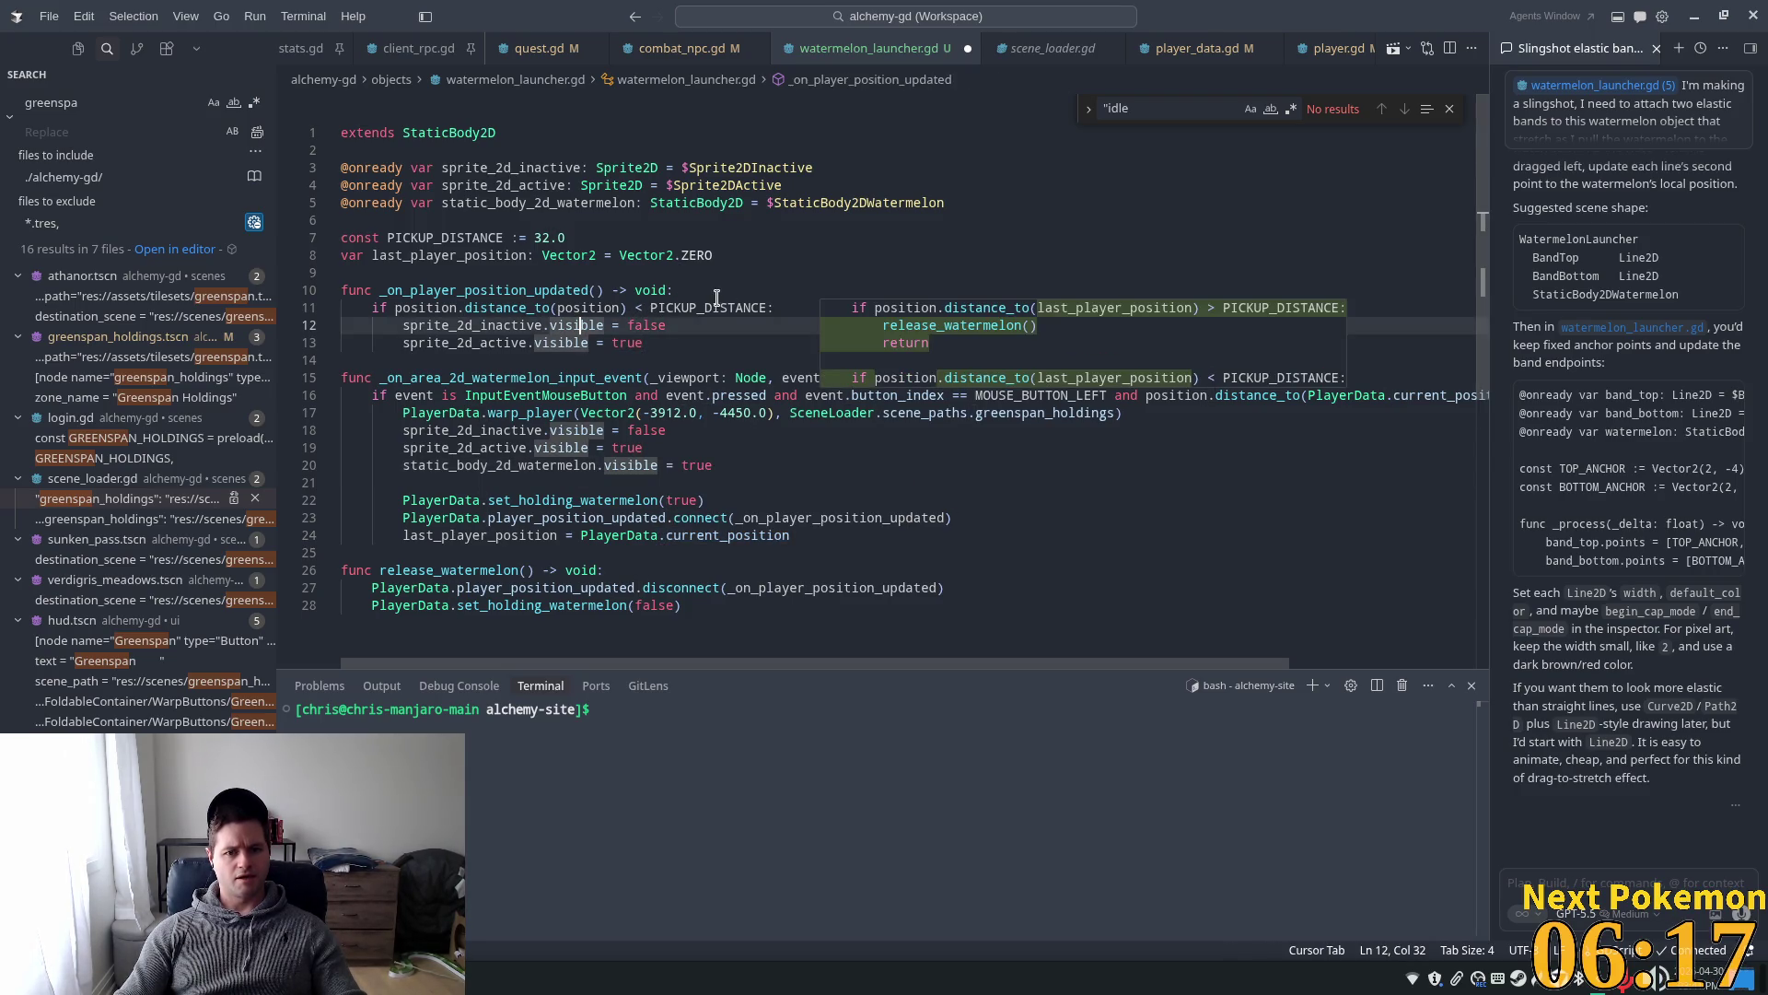
{"action": "left_click", "coordinate": [702, 290]}
{"action": "key", "text": "Return"}
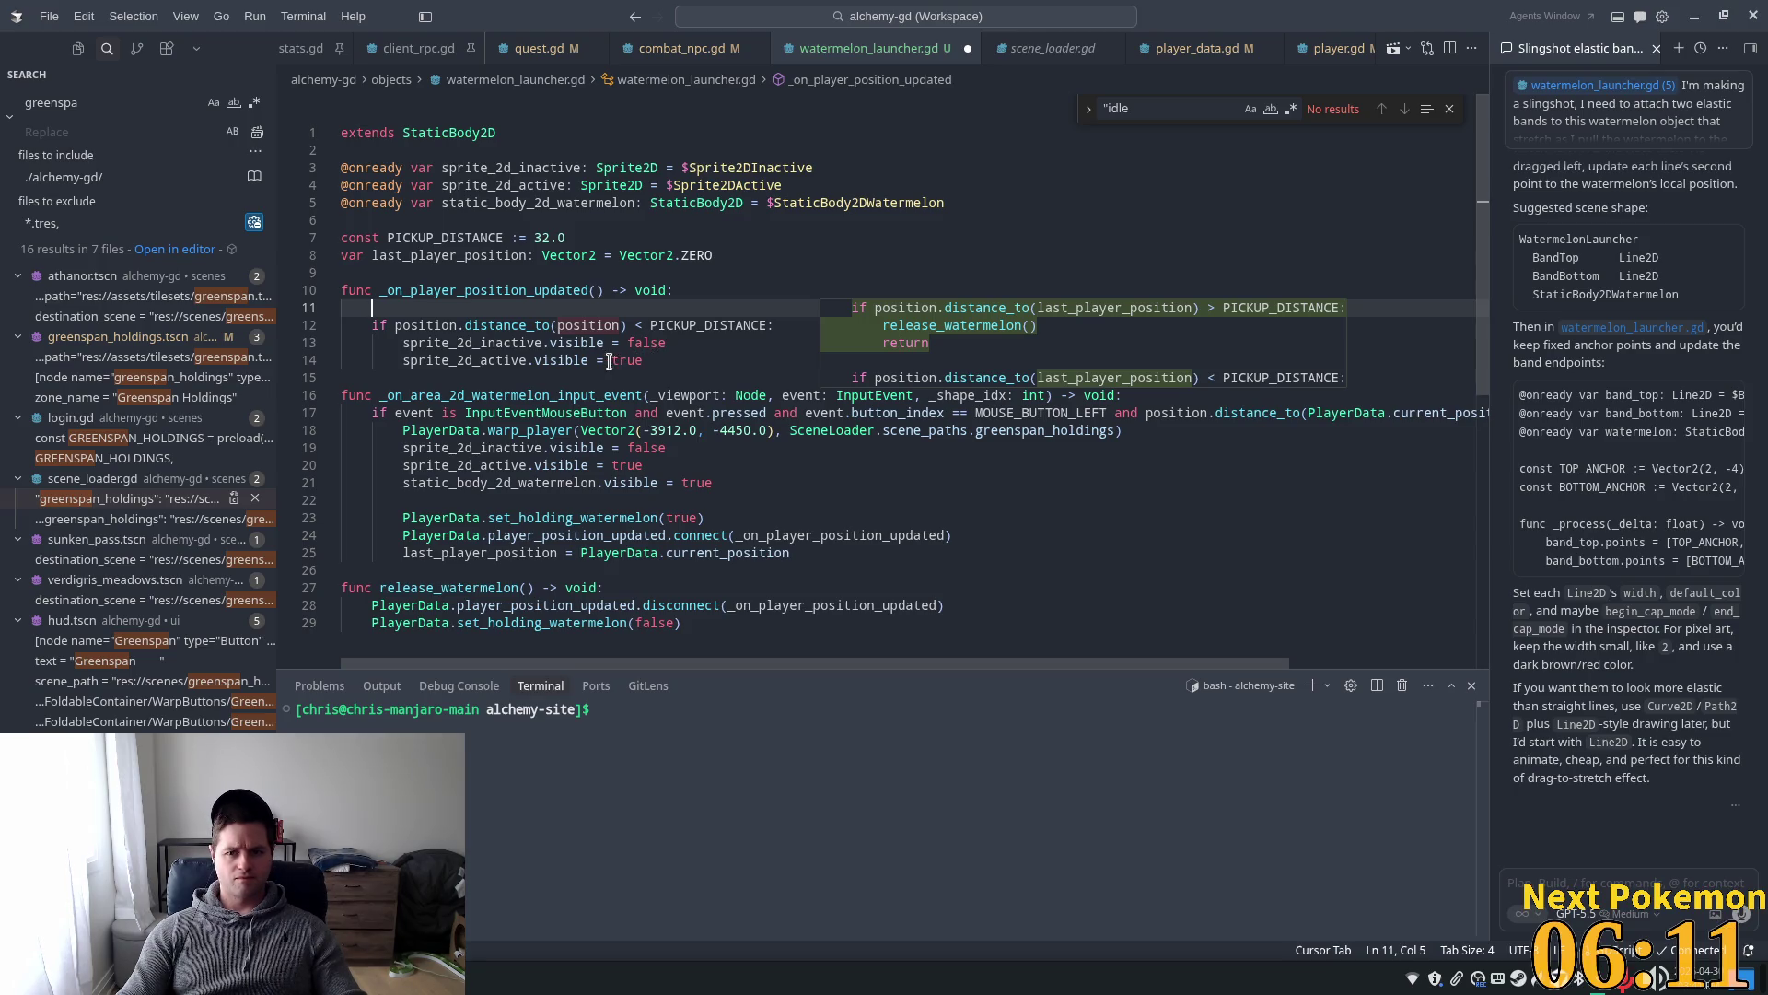
{"action": "left_click_drag", "start_coordinate": [670, 360], "coordinate": [438, 310]}
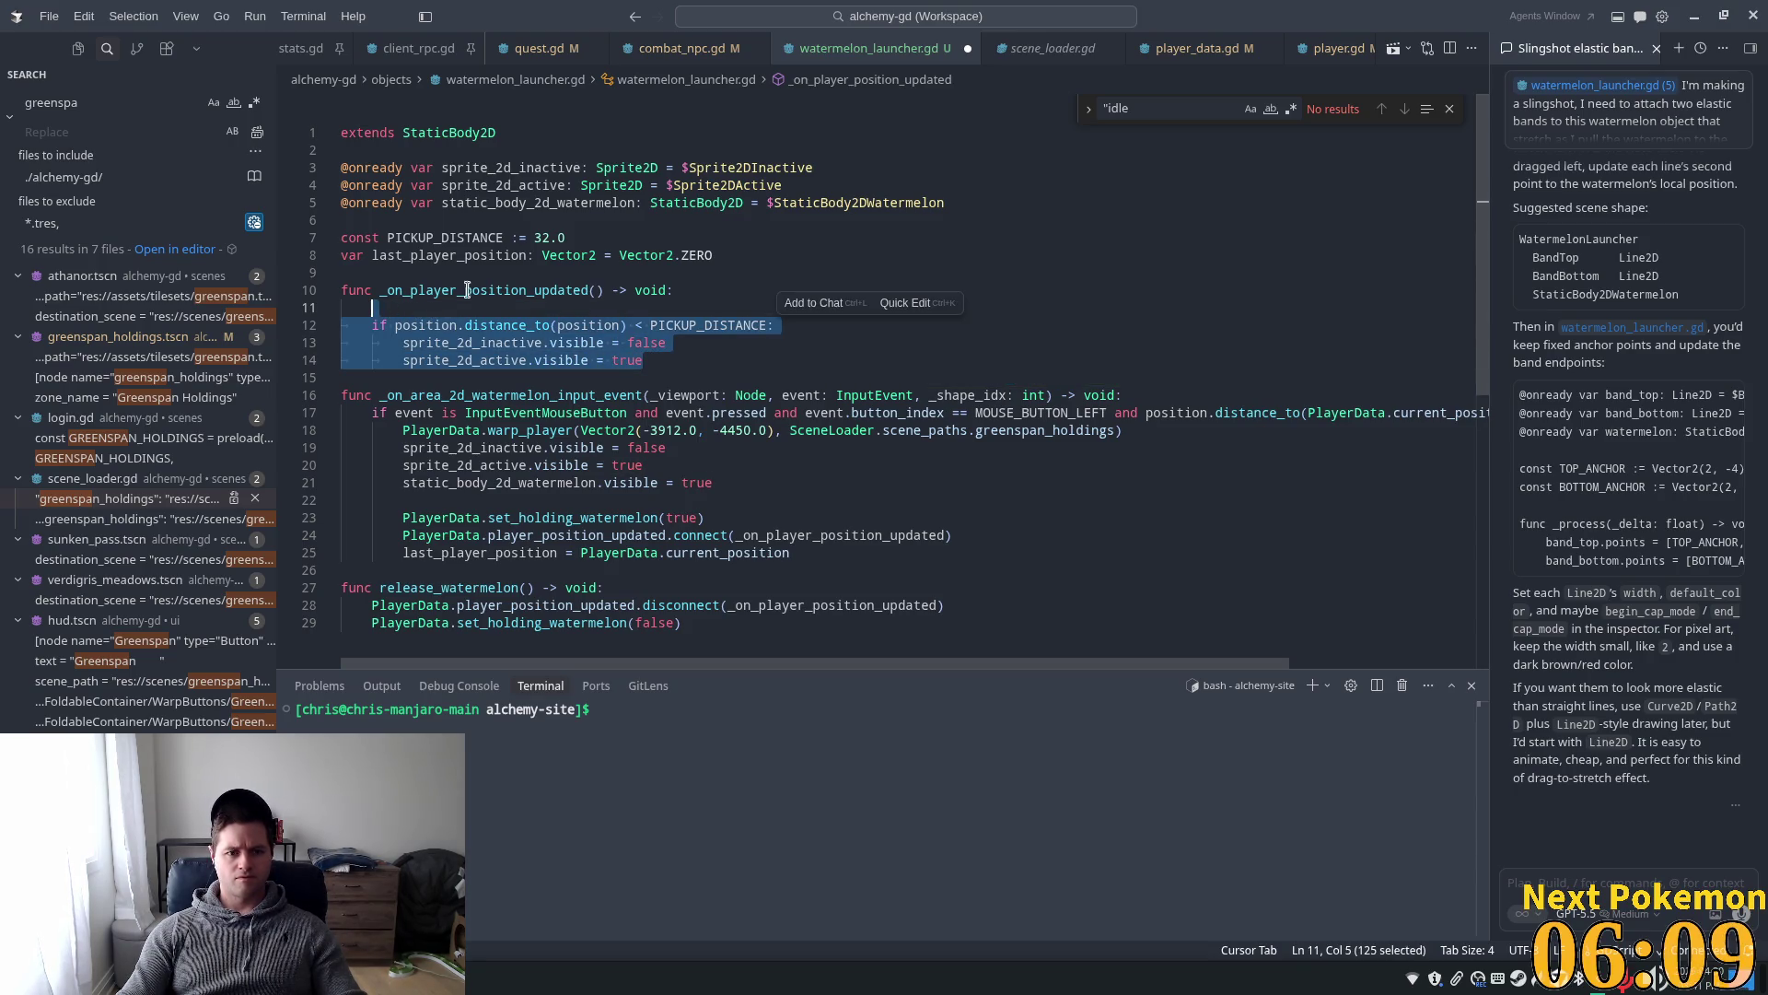
{"action": "type", "text": "var "}
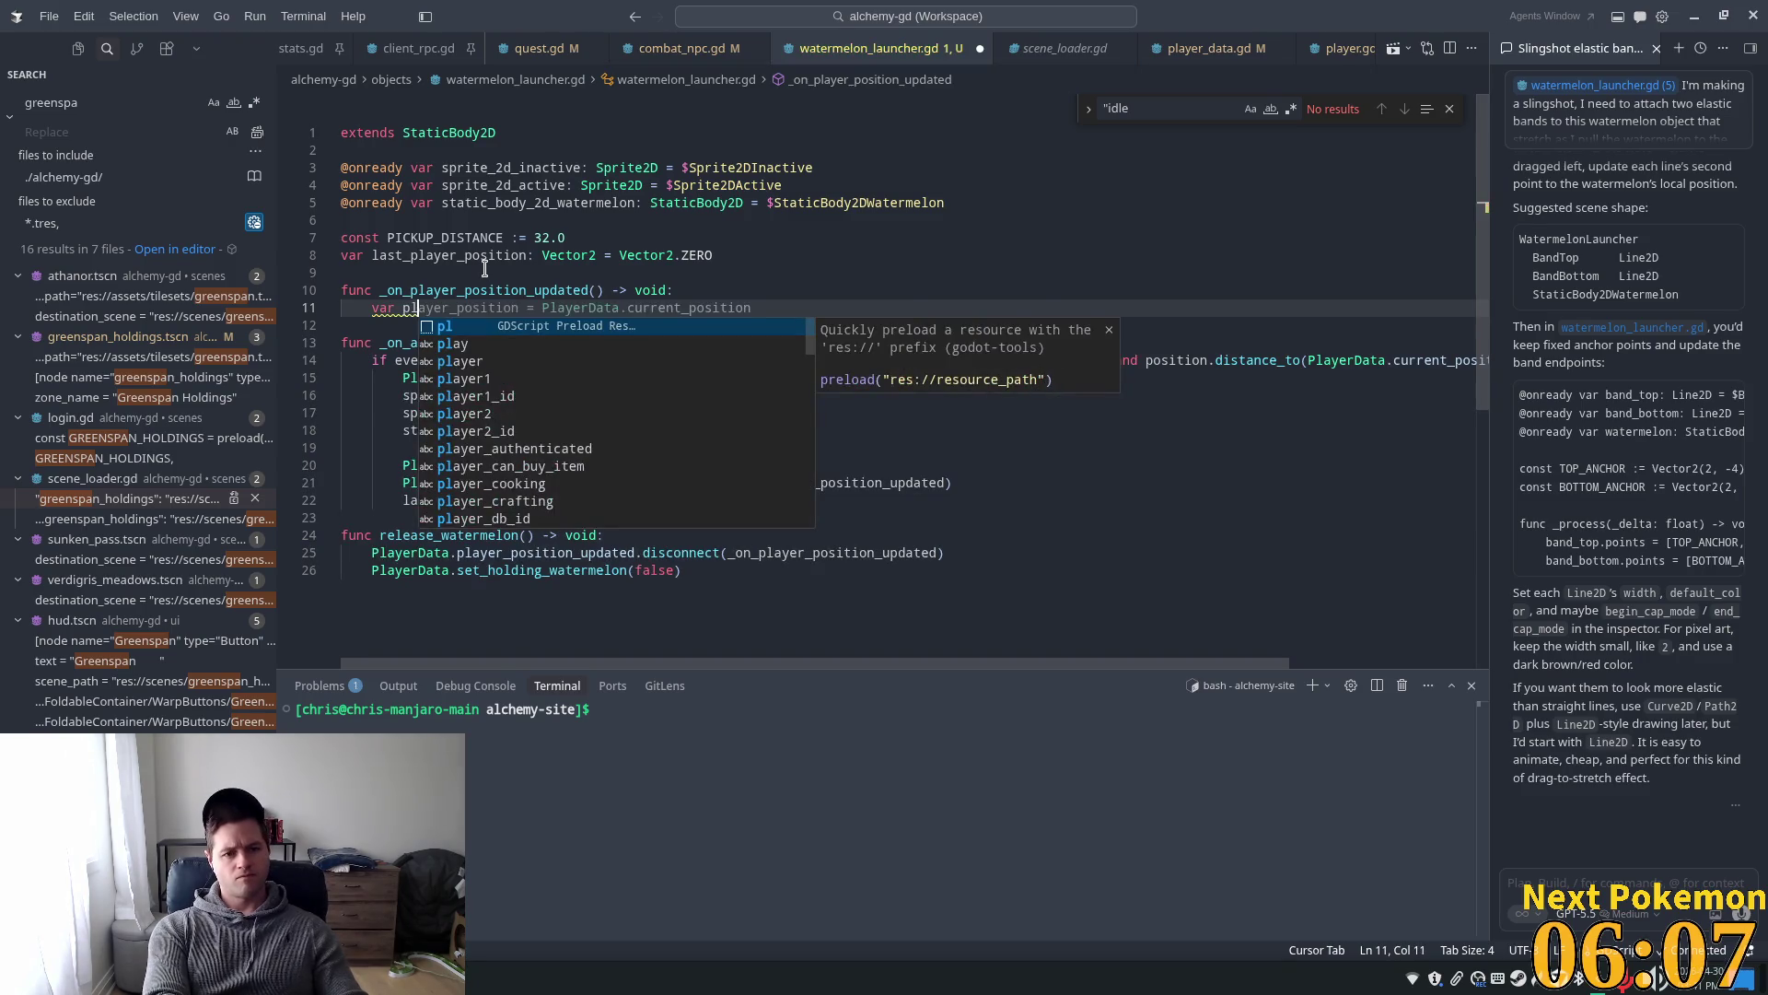
{"action": "type", "text": "position_"}
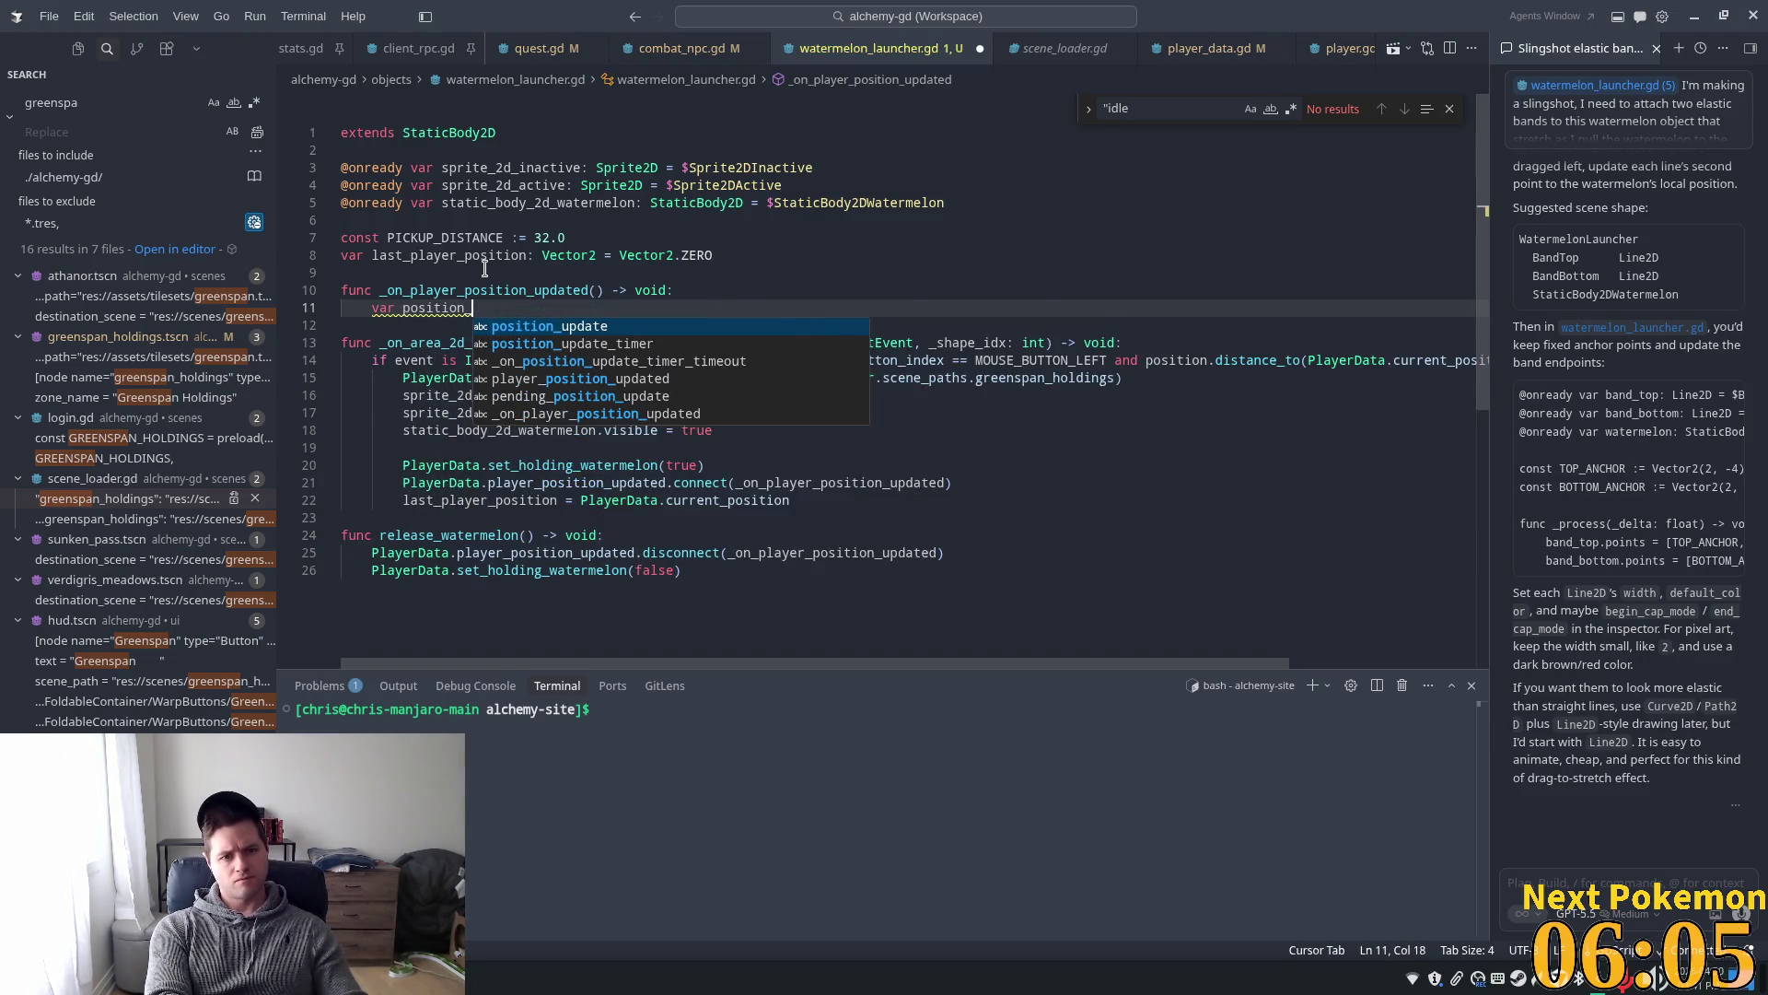
{"action": "type", "text": "delta"}
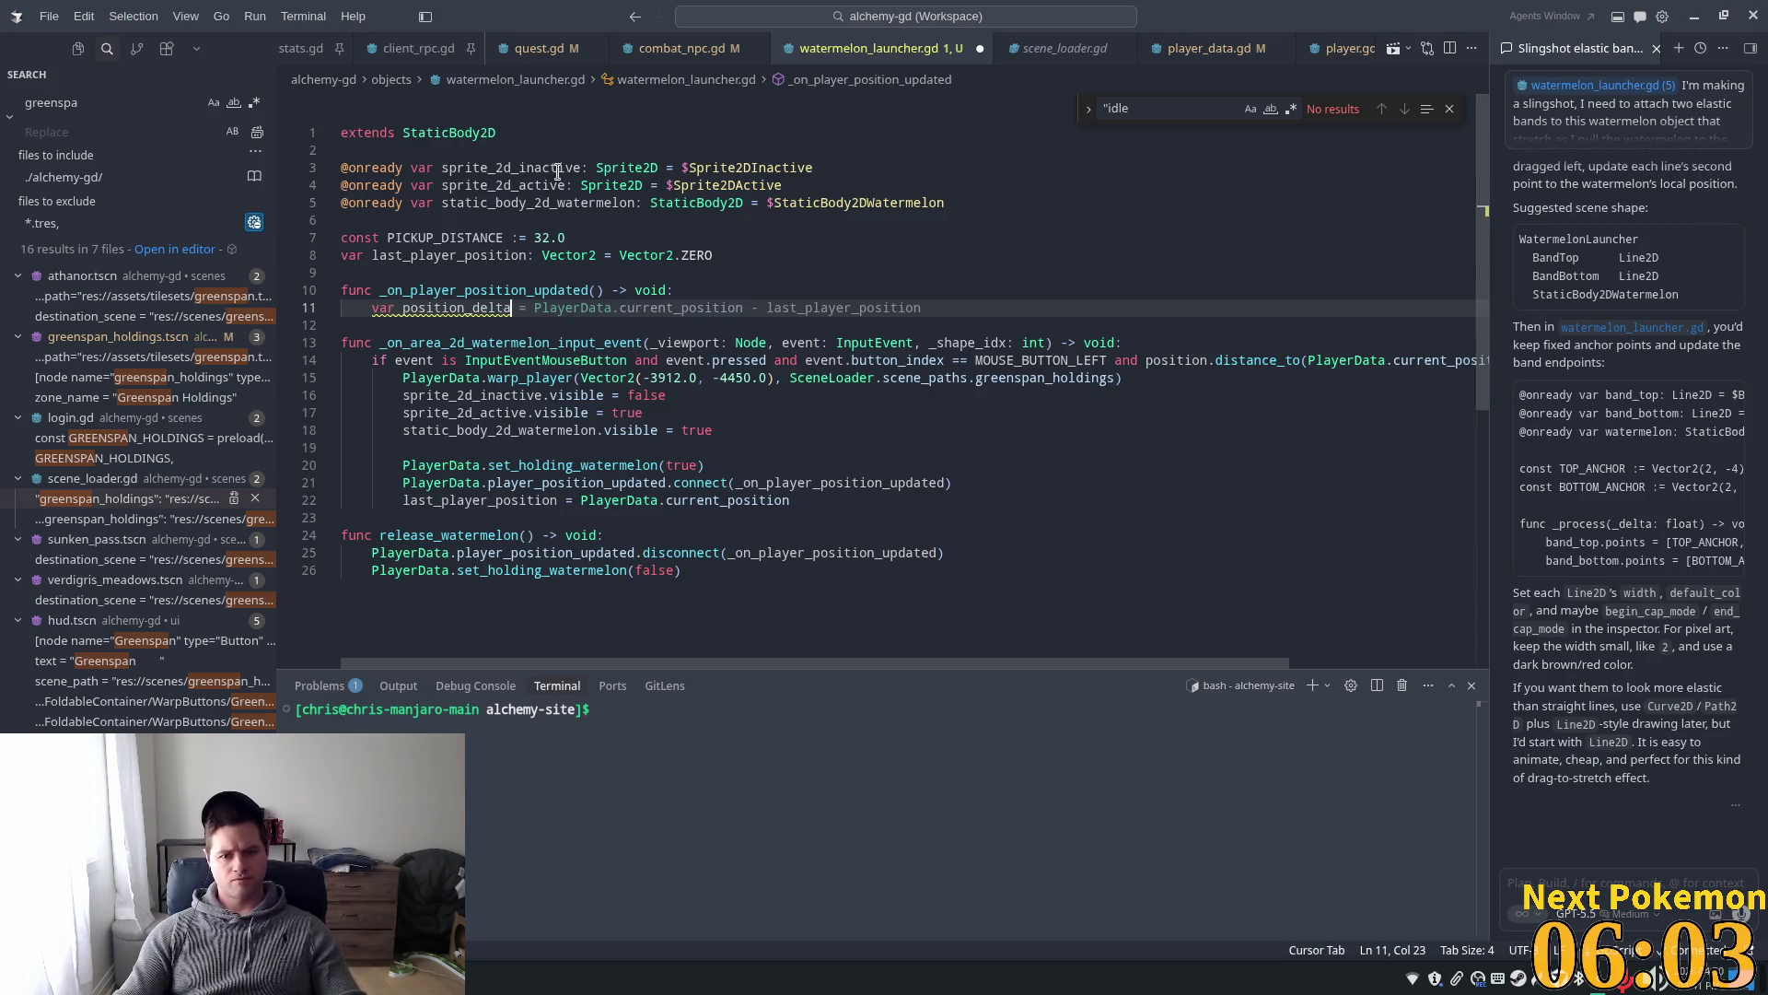
{"action": "key", "text": "Tab"}
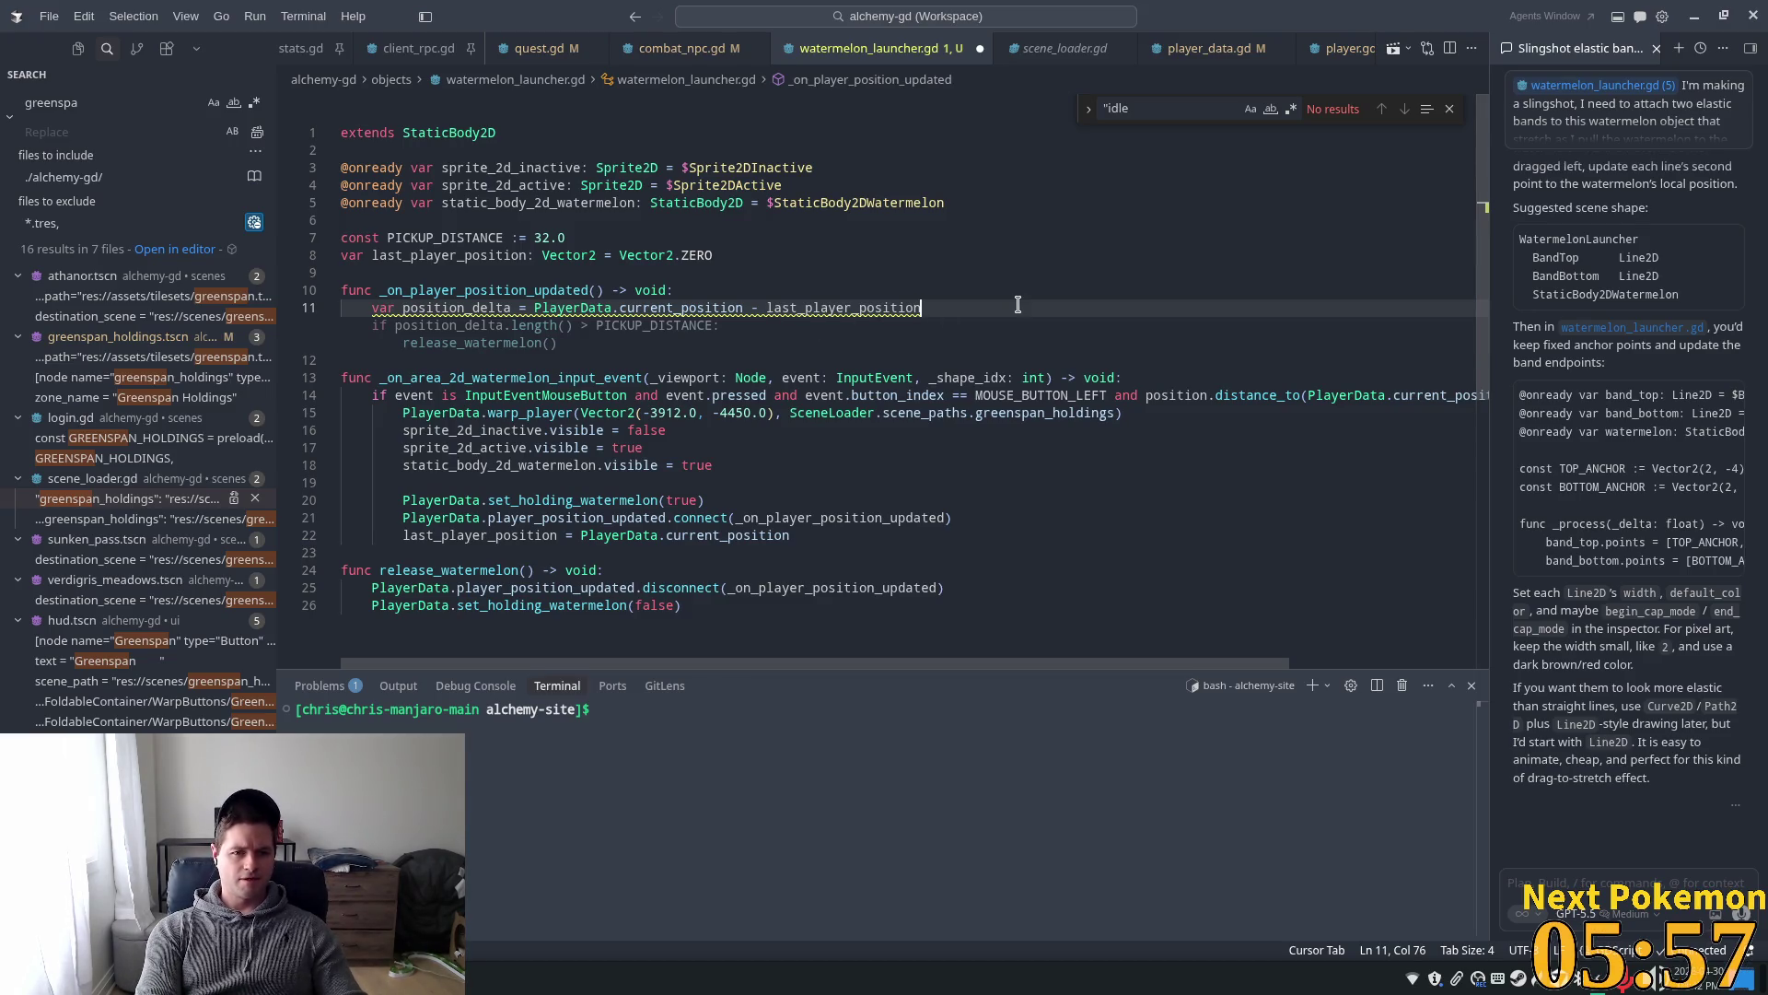
- Add 'static_body_2d_watermelon.position += position_delta' below the delta calculation
{"action": "key", "text": "Return"}
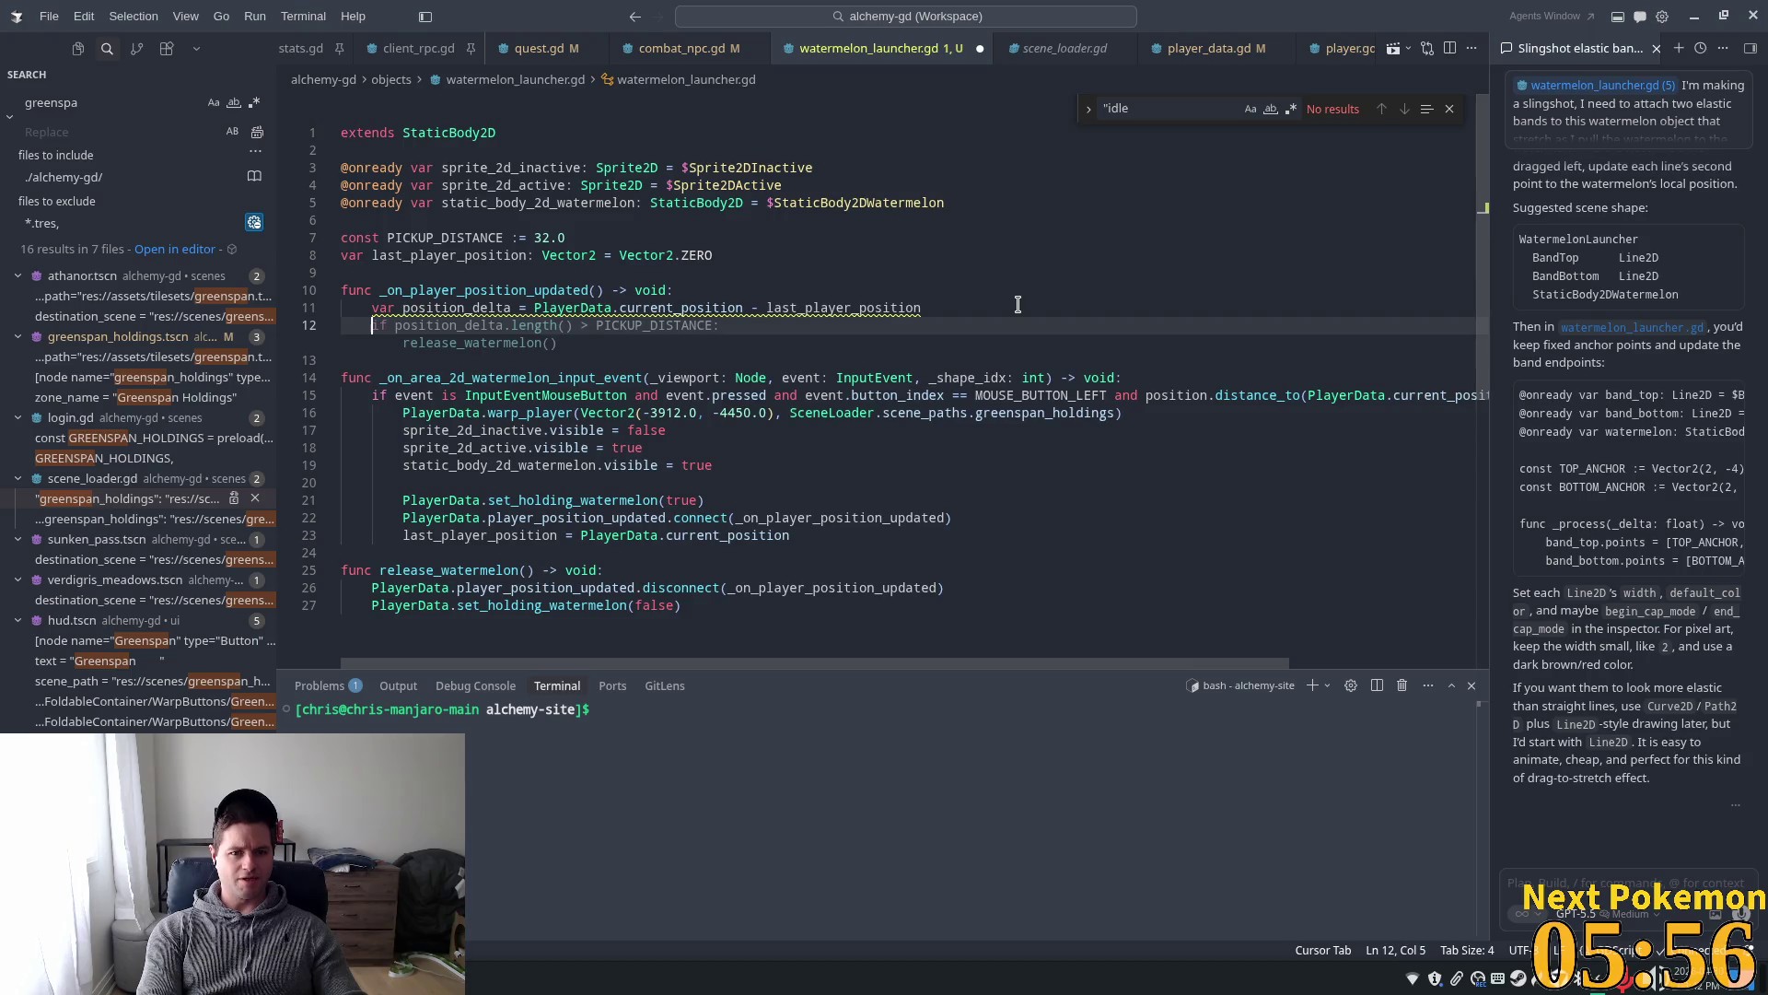
{"action": "double_click", "coordinate": [599, 204]}
{"action": "key", "text": "ctrl+c"}
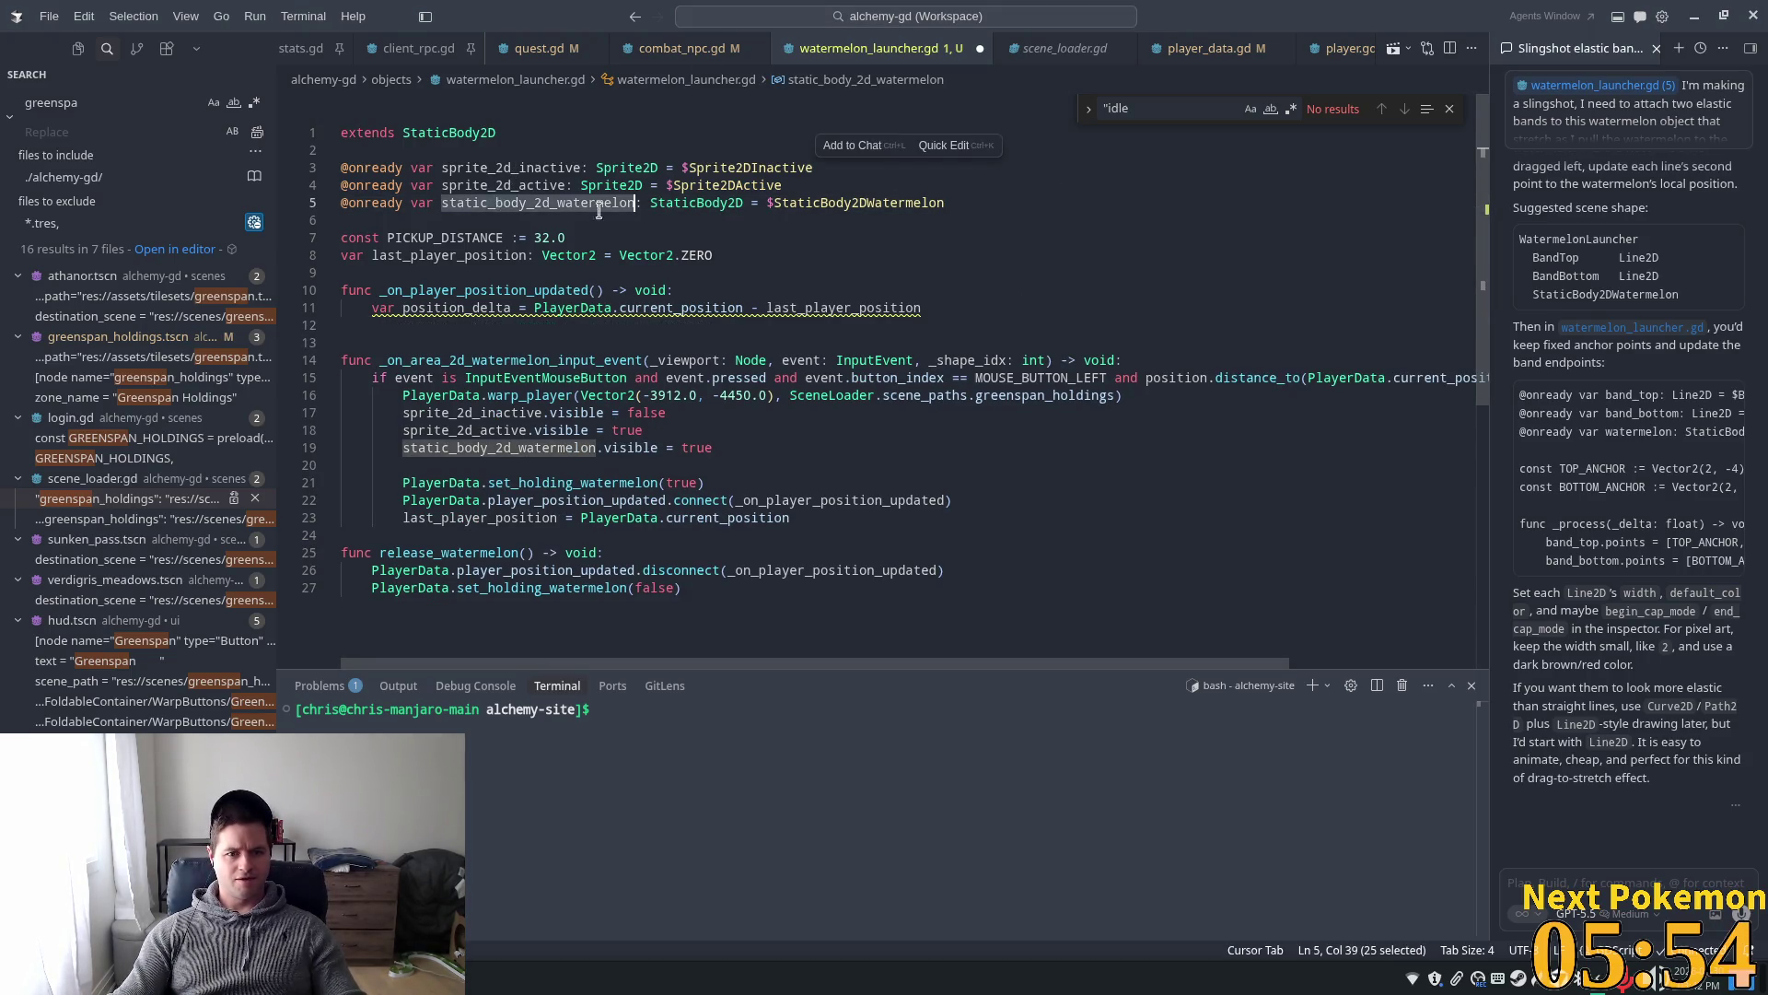
{"action": "left_click", "coordinate": [456, 325]}
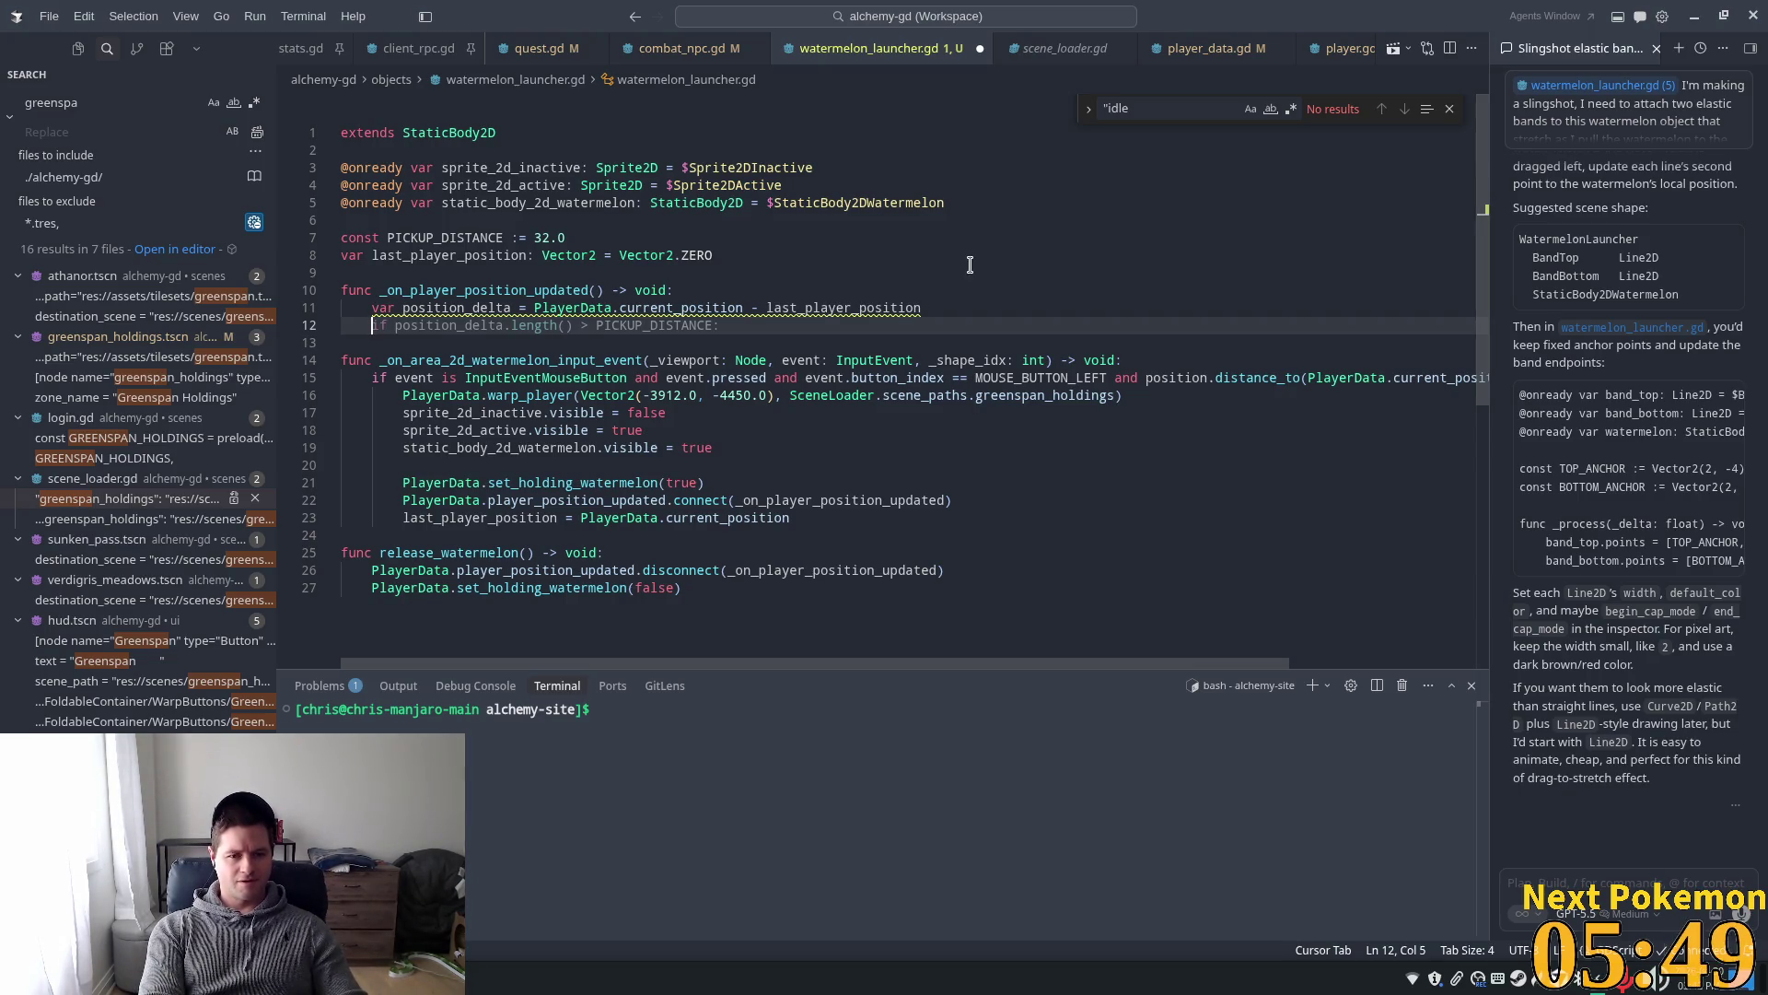
{"action": "key", "text": "ctrl+v"}
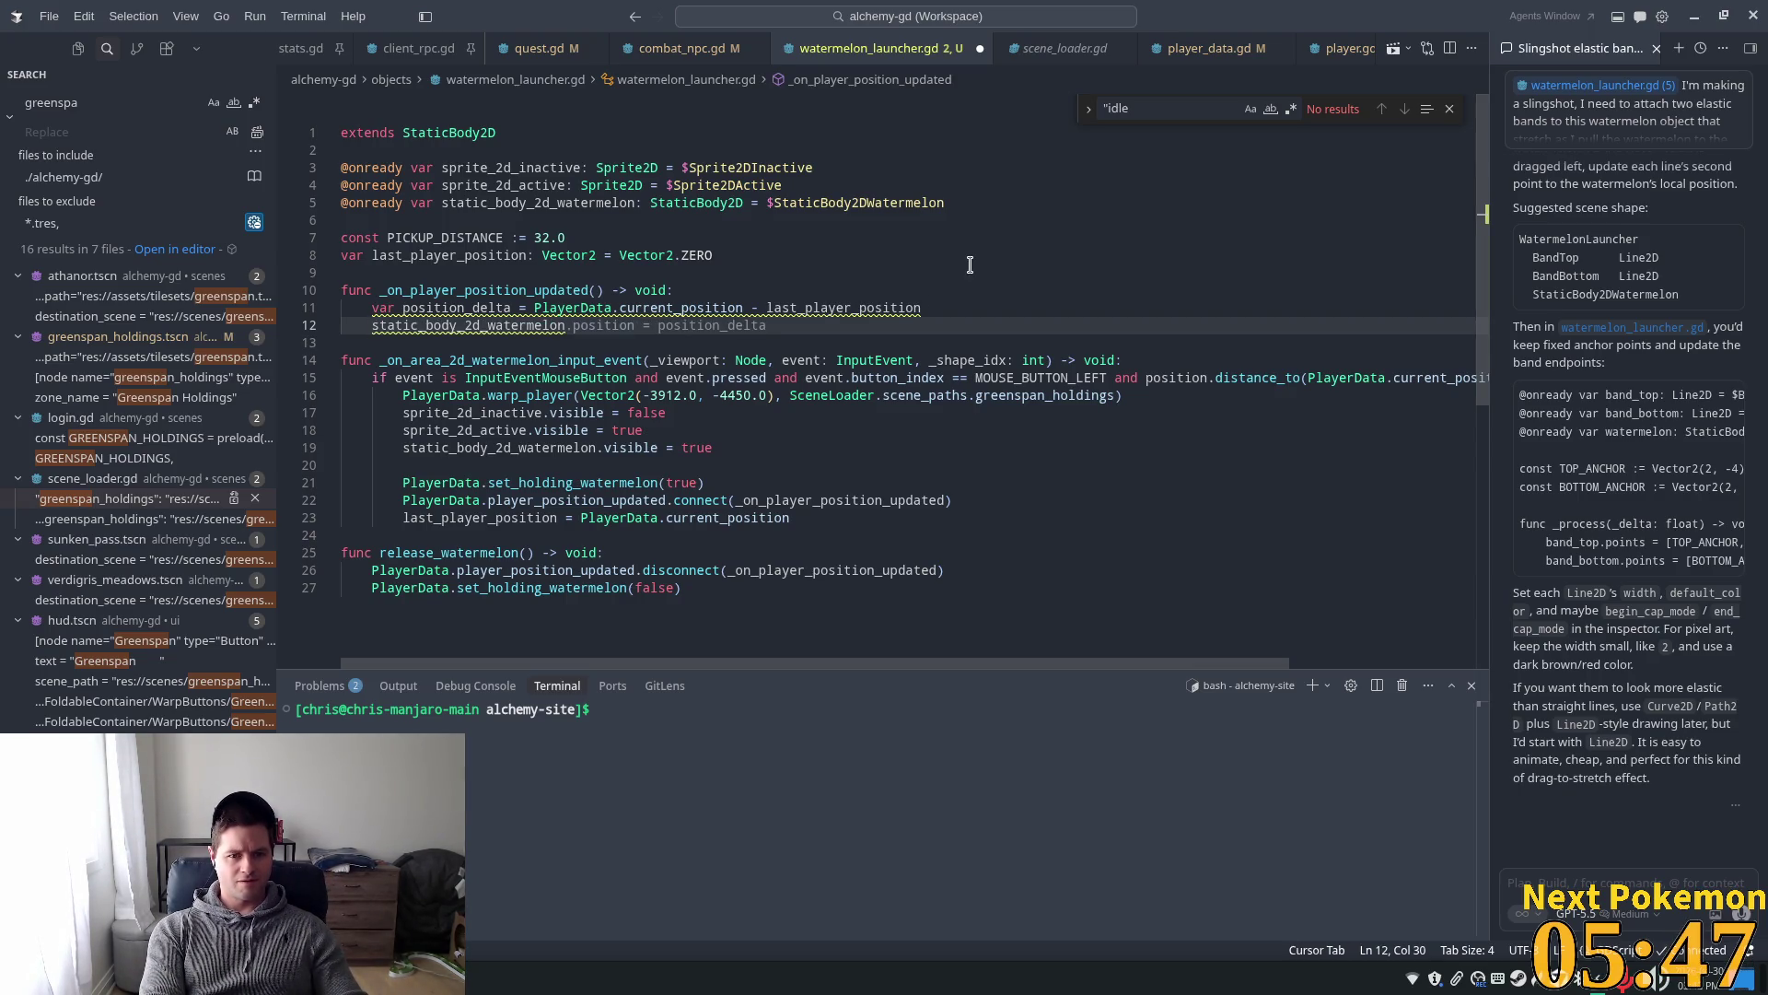
{"action": "type", "text": ".position"}
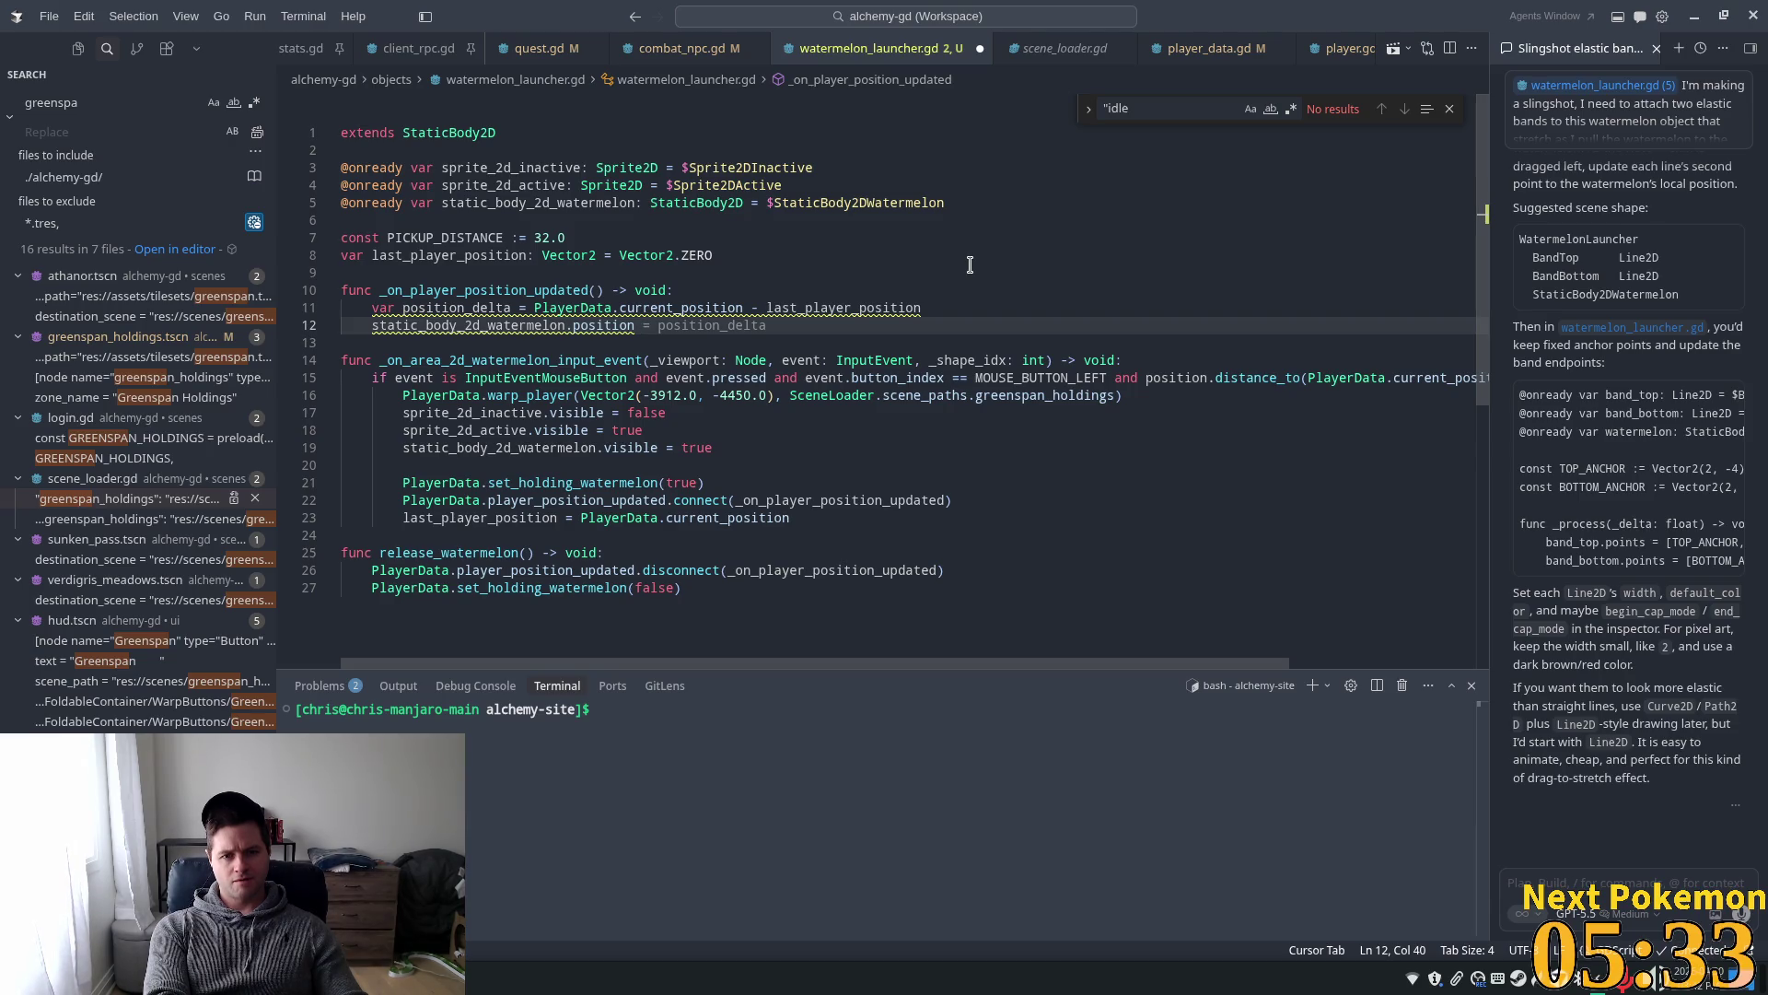
{"action": "type", "text": "+= position_delta"}
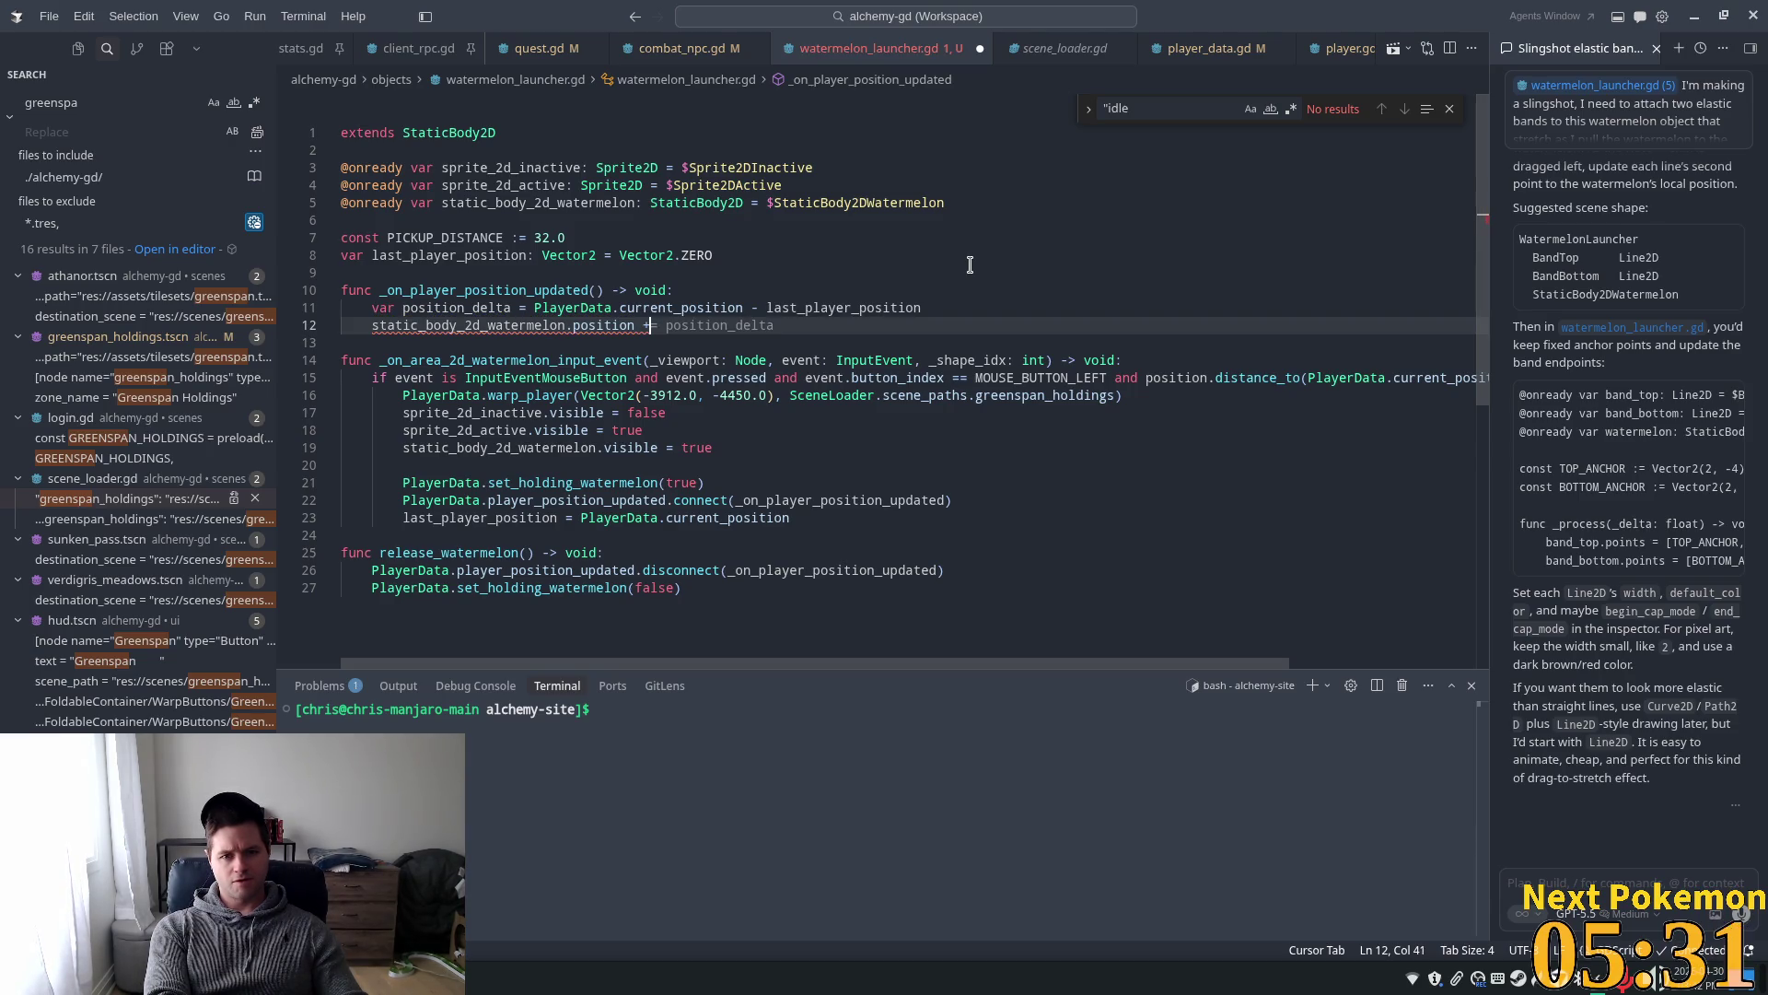
{"action": "key", "text": "Tab"}
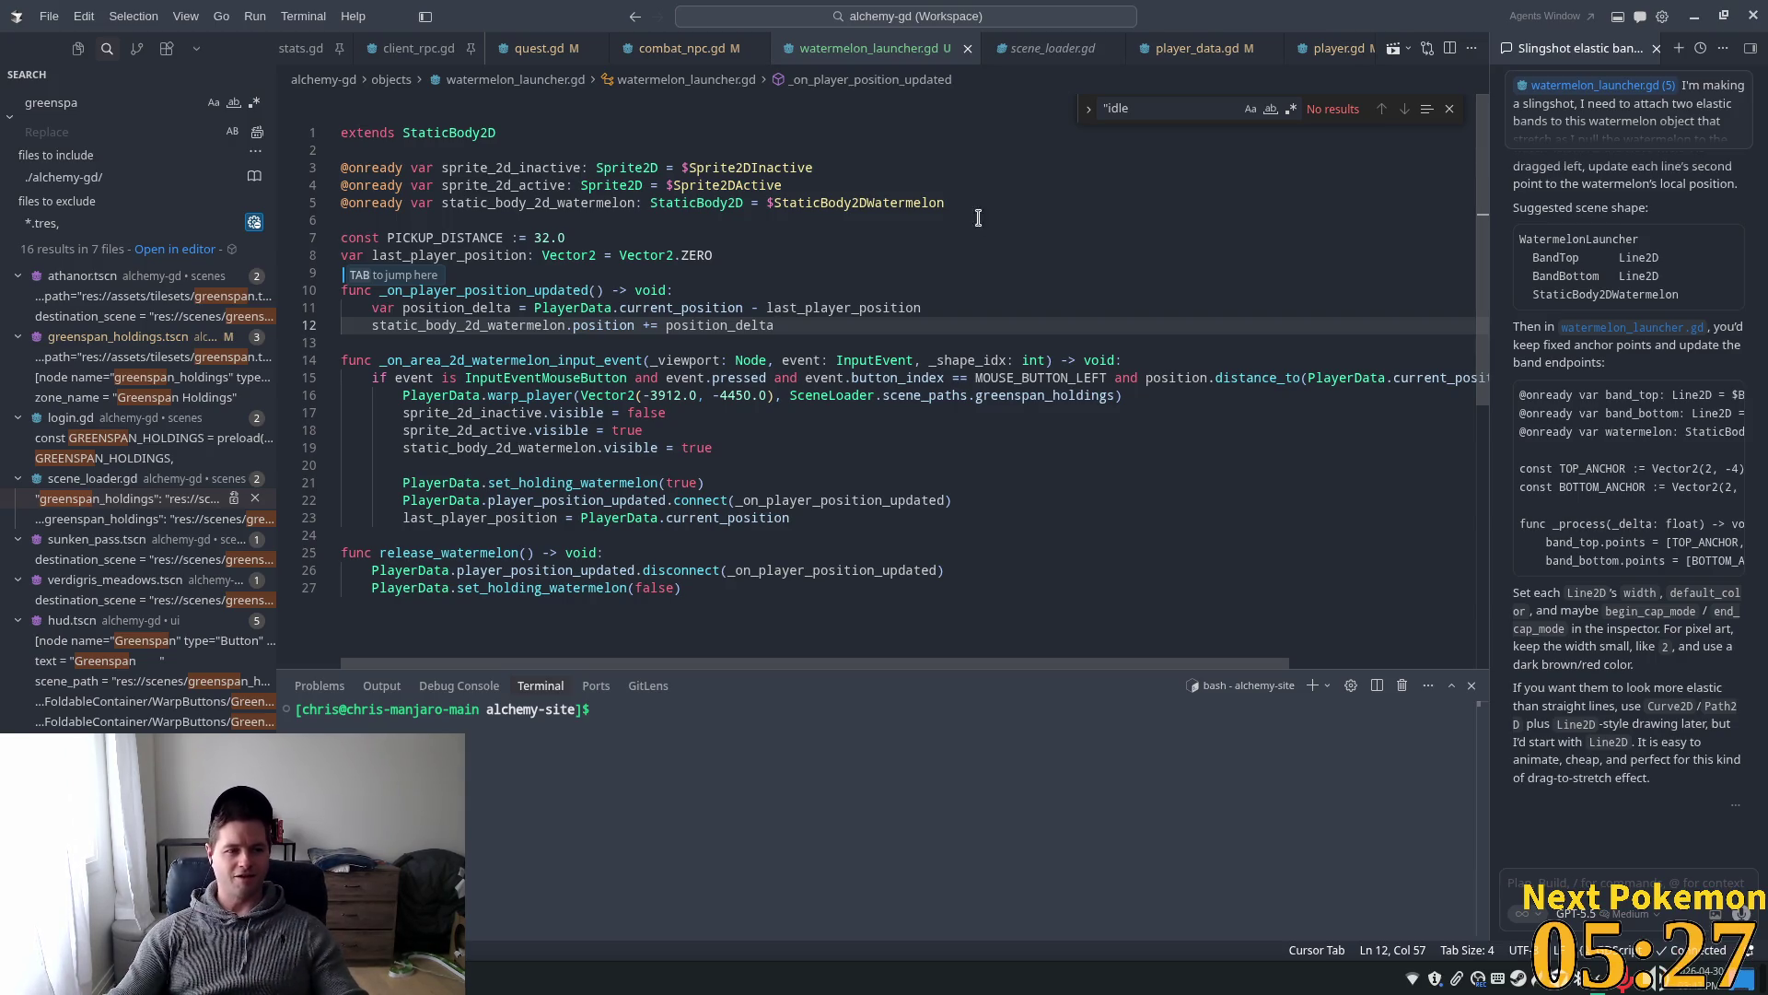
{"action": "key", "text": "alt+Tab"}
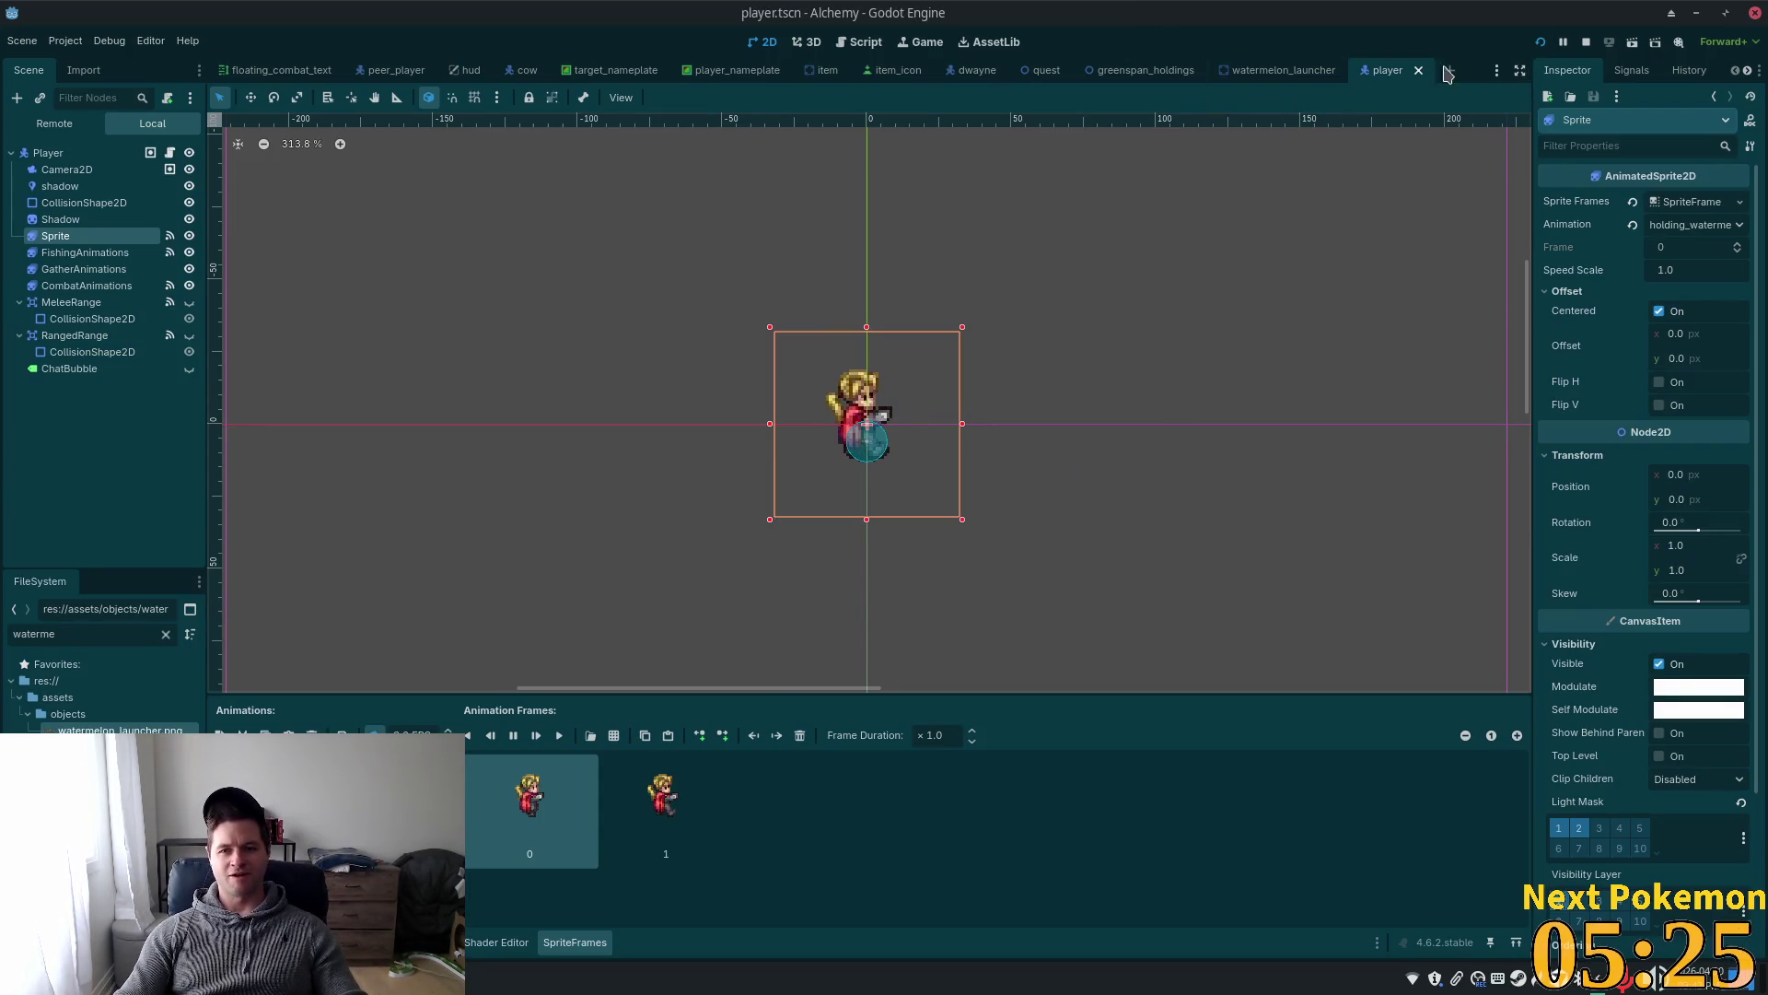
- In Godot, open the watermelon_launcher scene and its attached watermelon_launcher.gd script
{"action": "key", "text": "alt+Tab"}
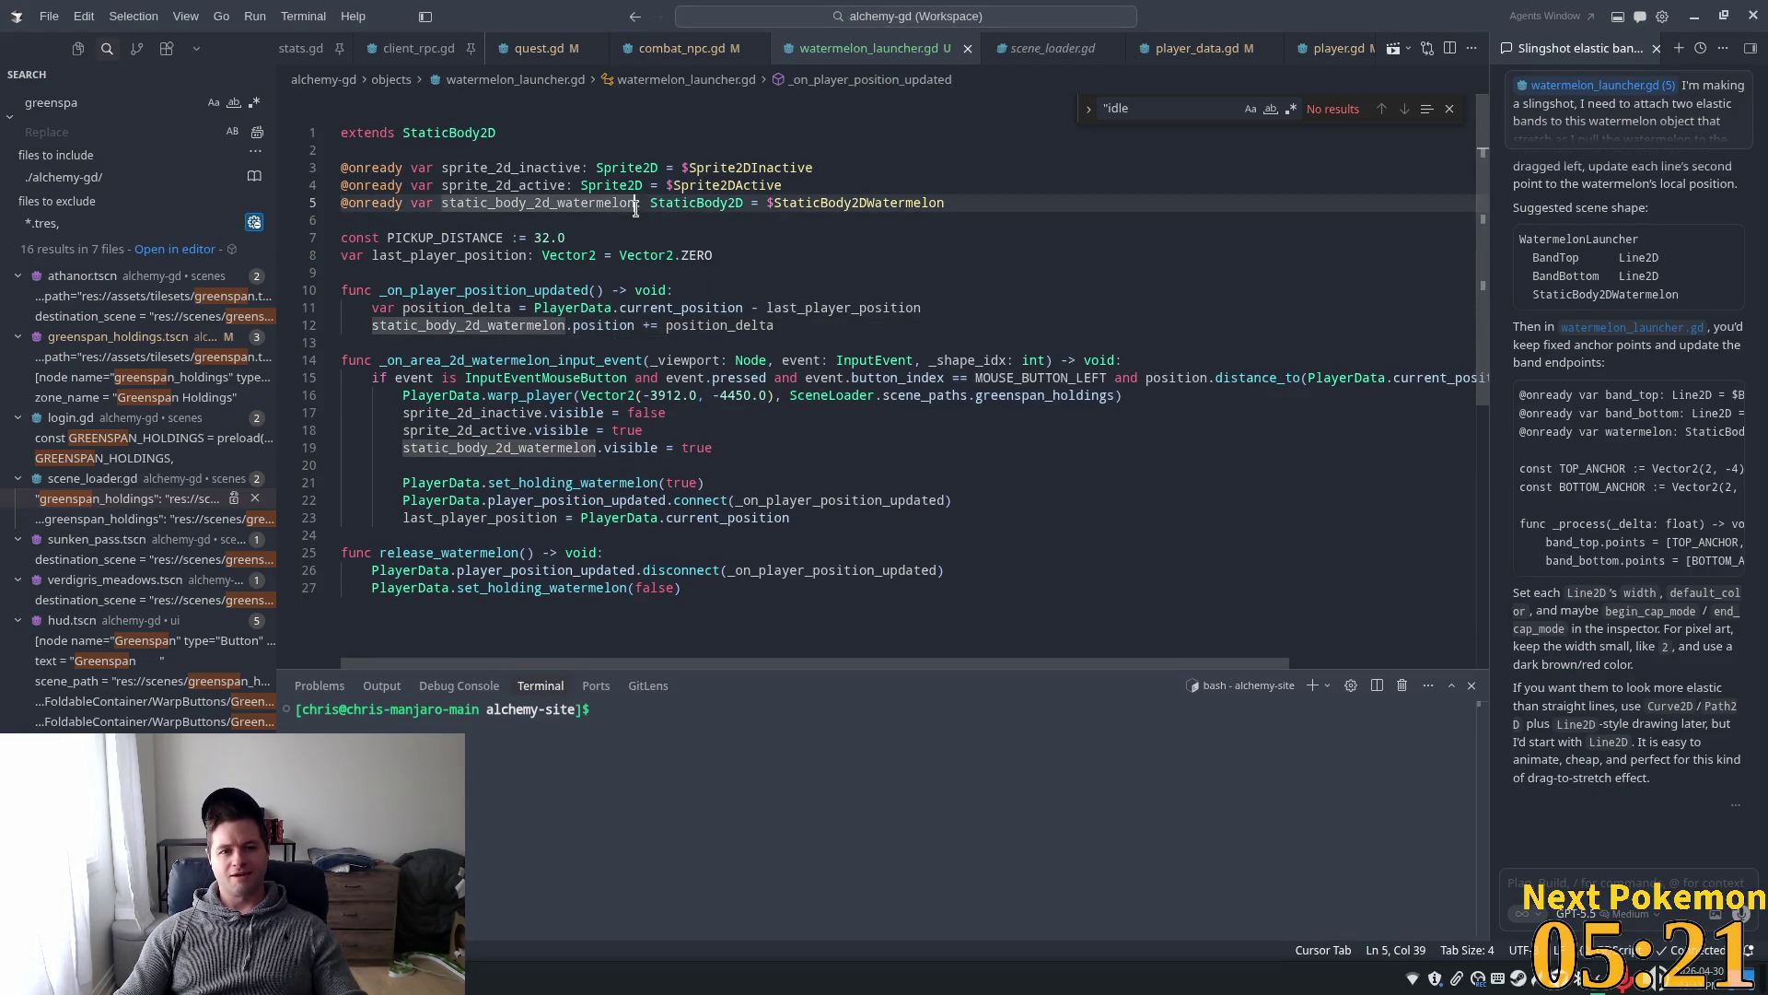
{"action": "key", "text": "alt+Tab"}
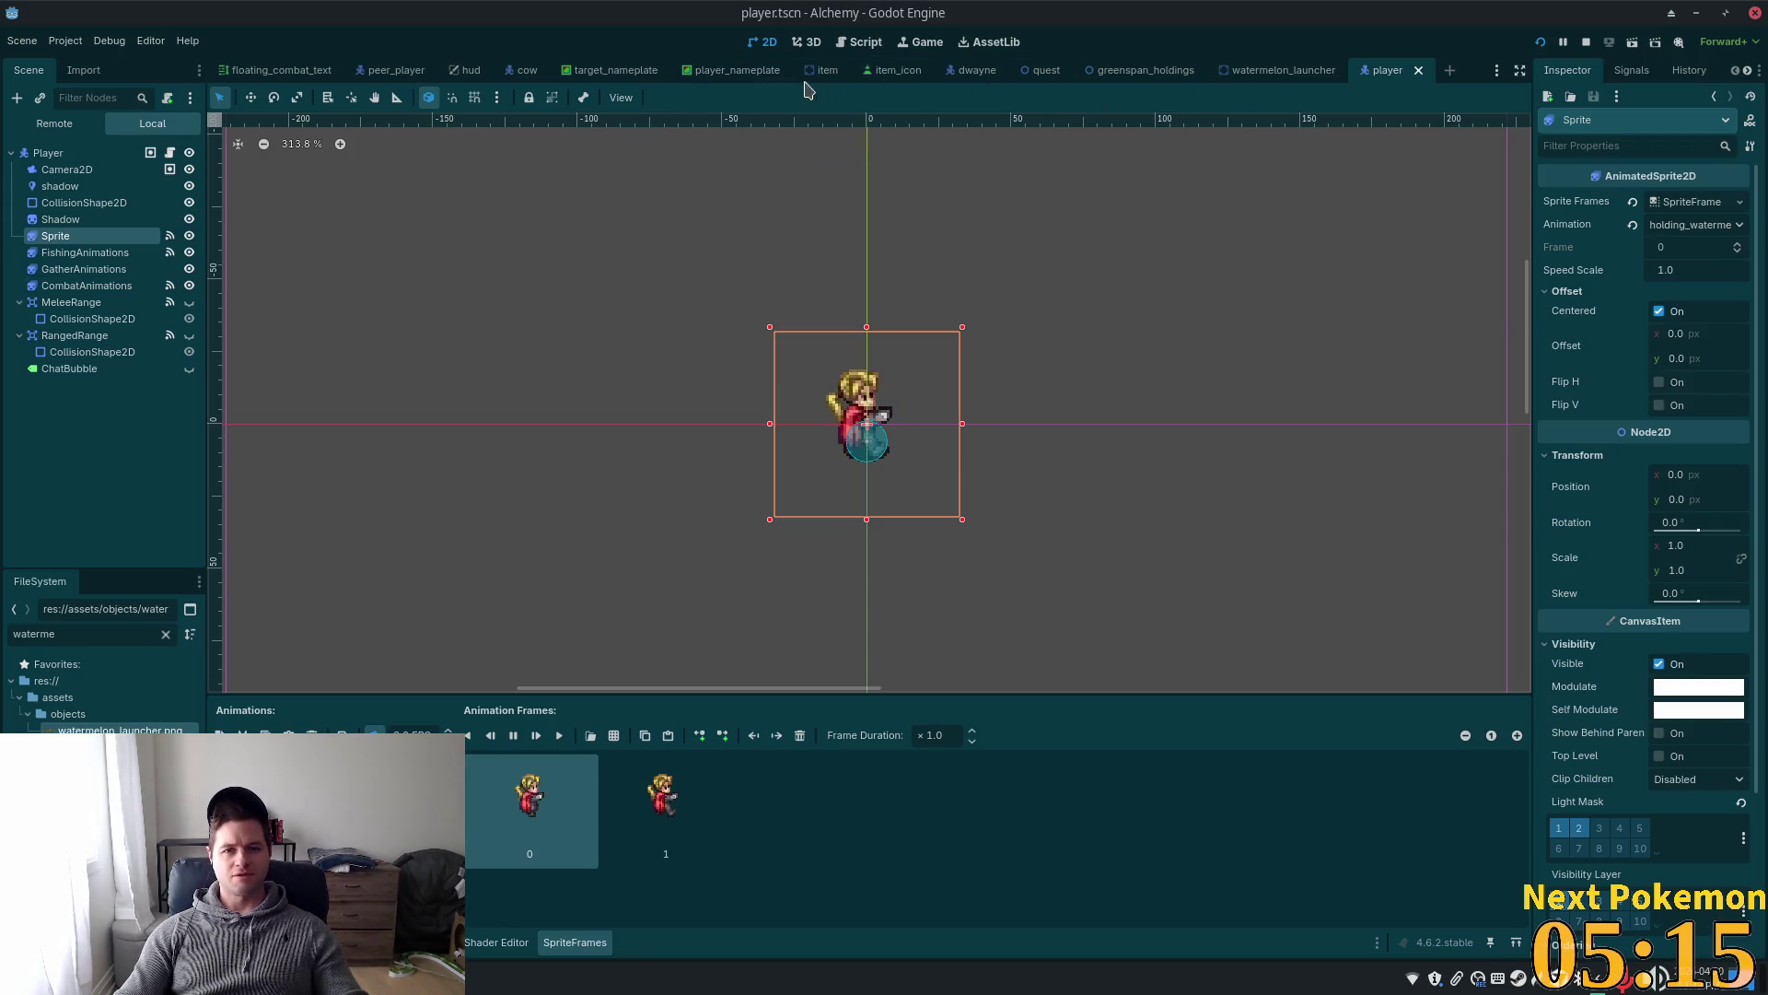
{"action": "left_click", "coordinate": [1283, 70]}
{"action": "left_click", "coordinate": [170, 153]}
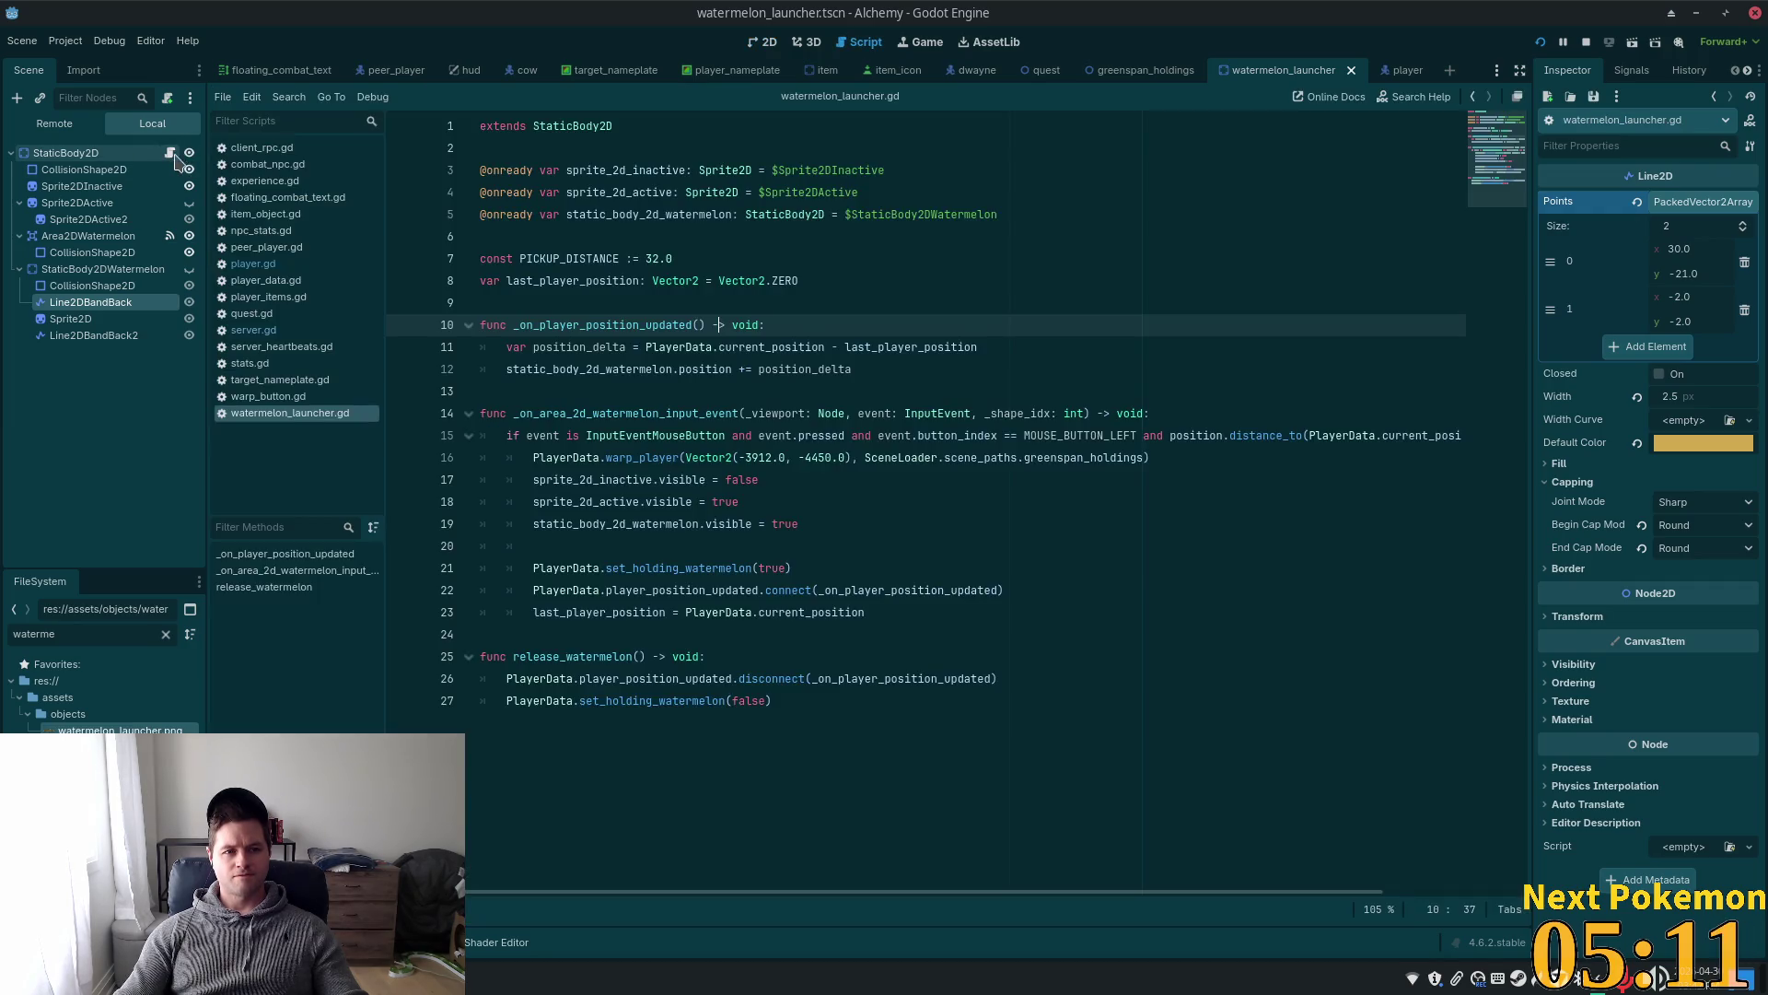
{"action": "left_click", "coordinate": [854, 197]}
{"action": "left_click", "coordinate": [1016, 209]}
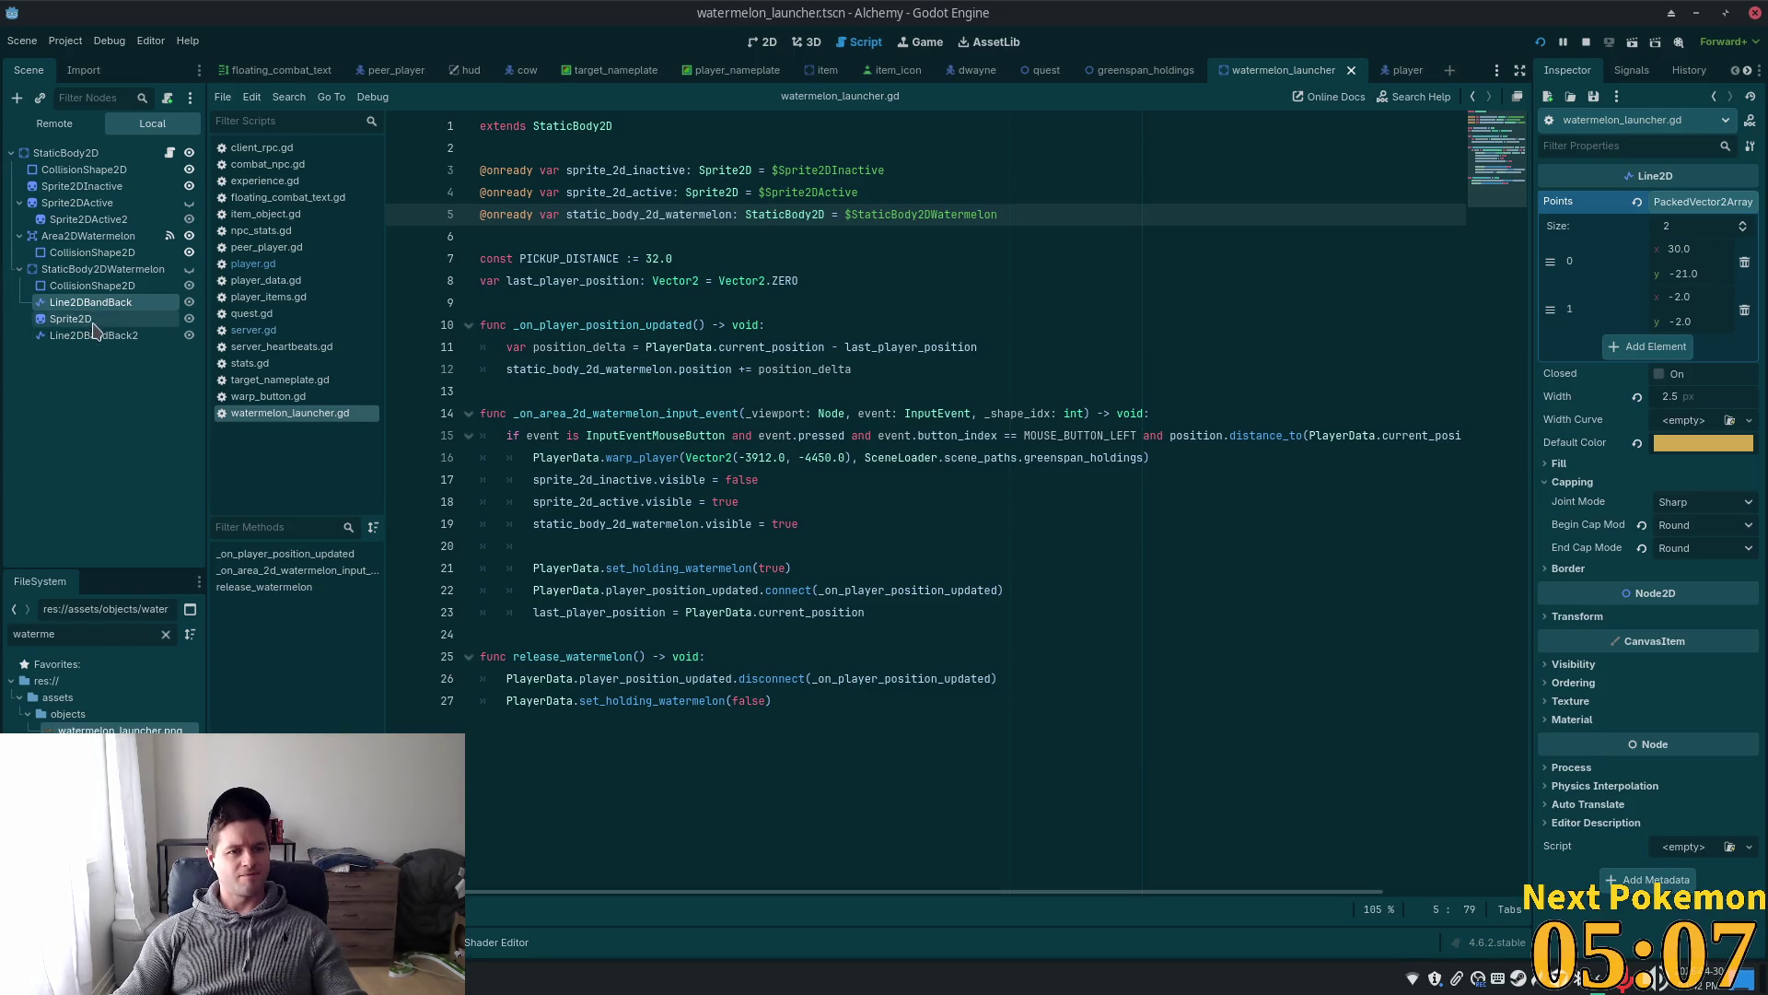
{"action": "left_click", "coordinate": [95, 337], "text": "ctrl"}
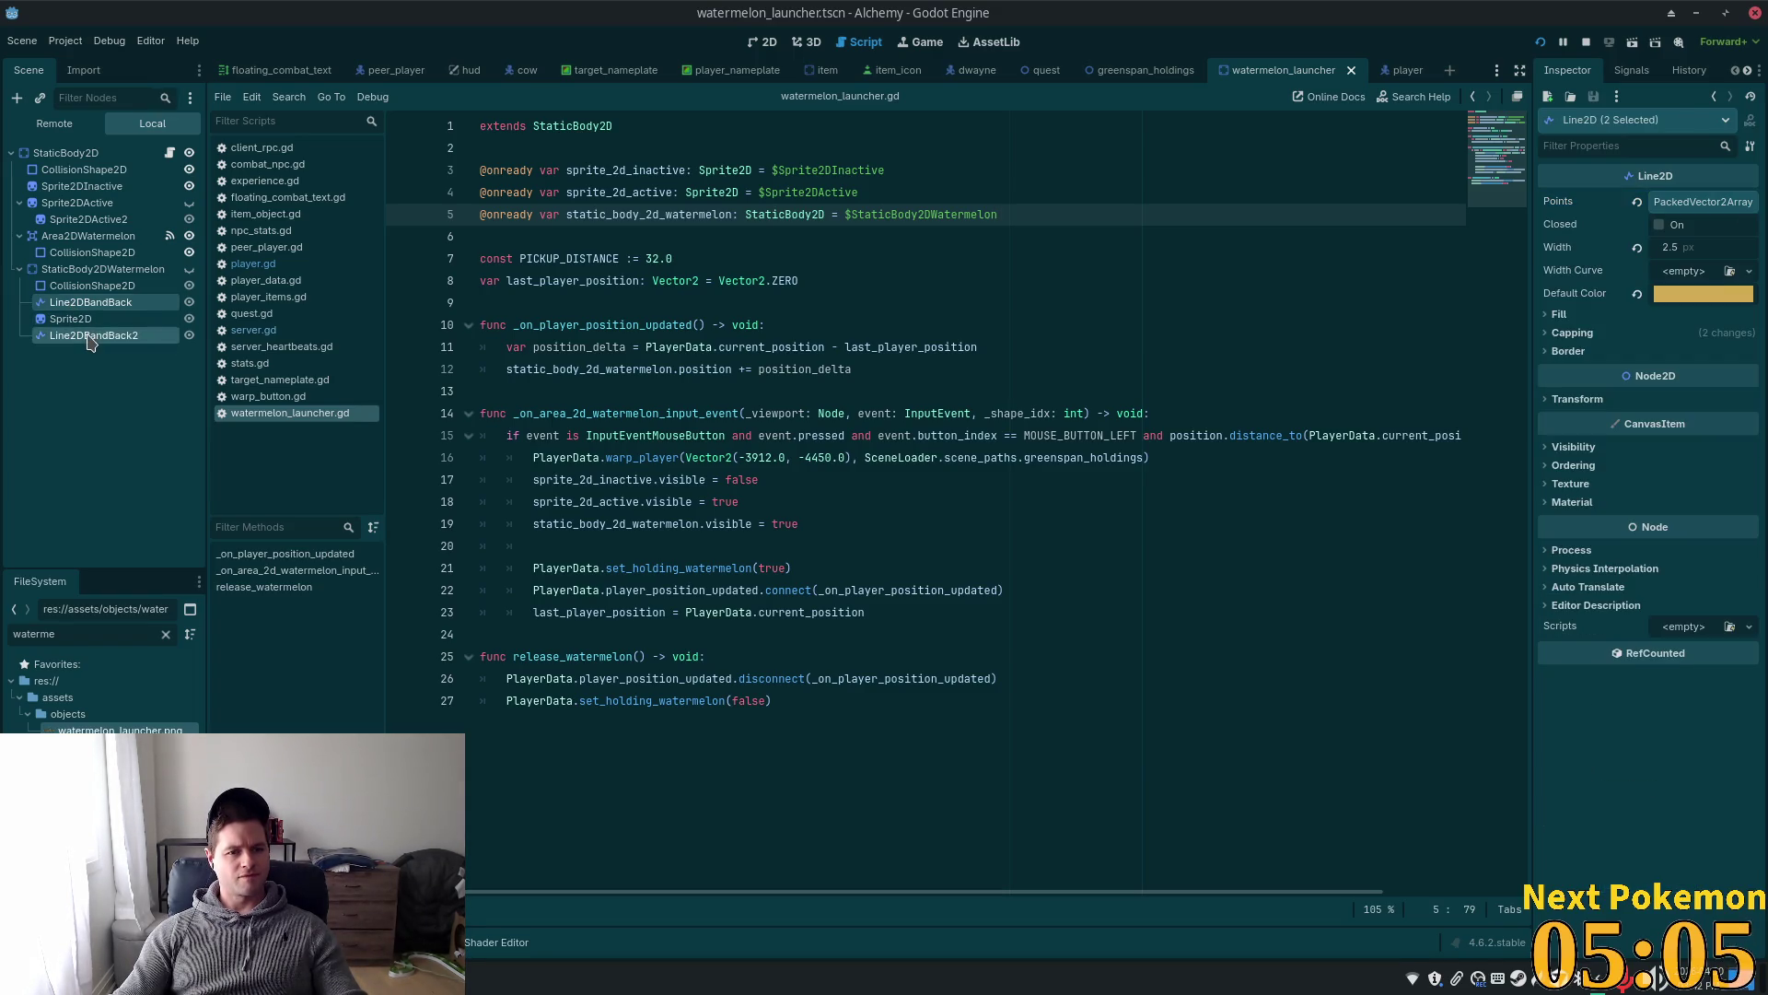
{"action": "key", "text": "Return"}
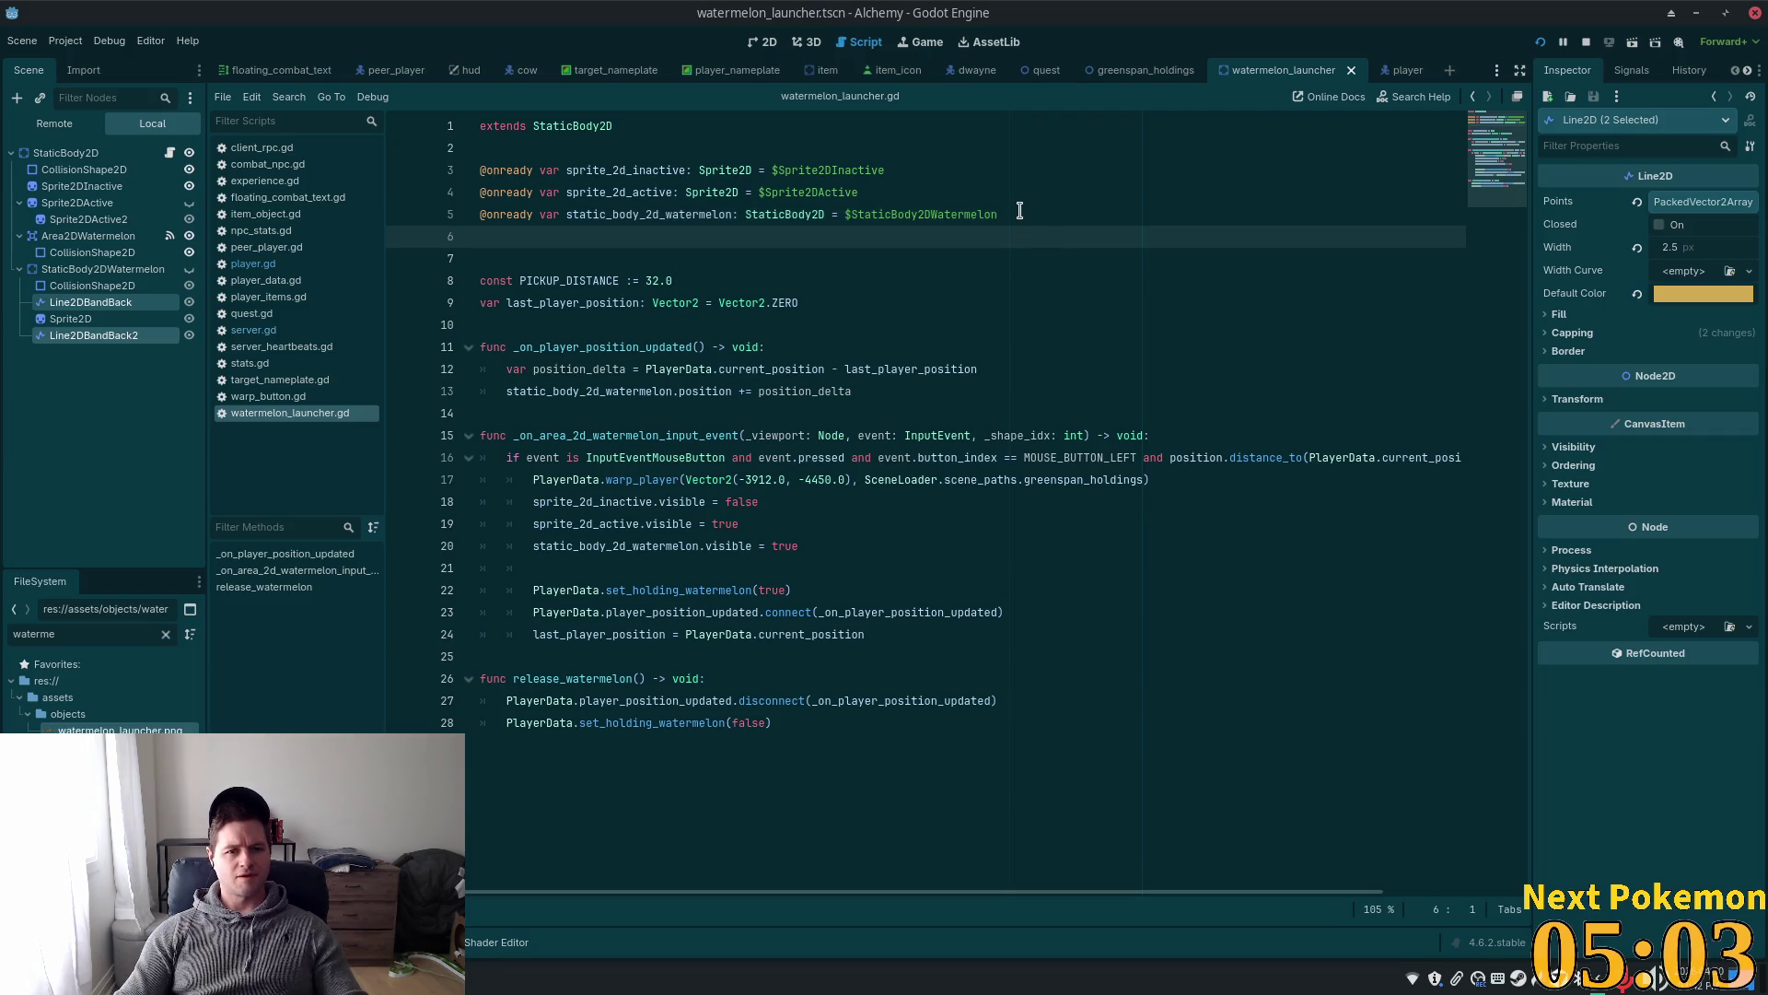
{"action": "left_click_drag", "start_coordinate": [70, 302], "coordinate": [594, 241]}
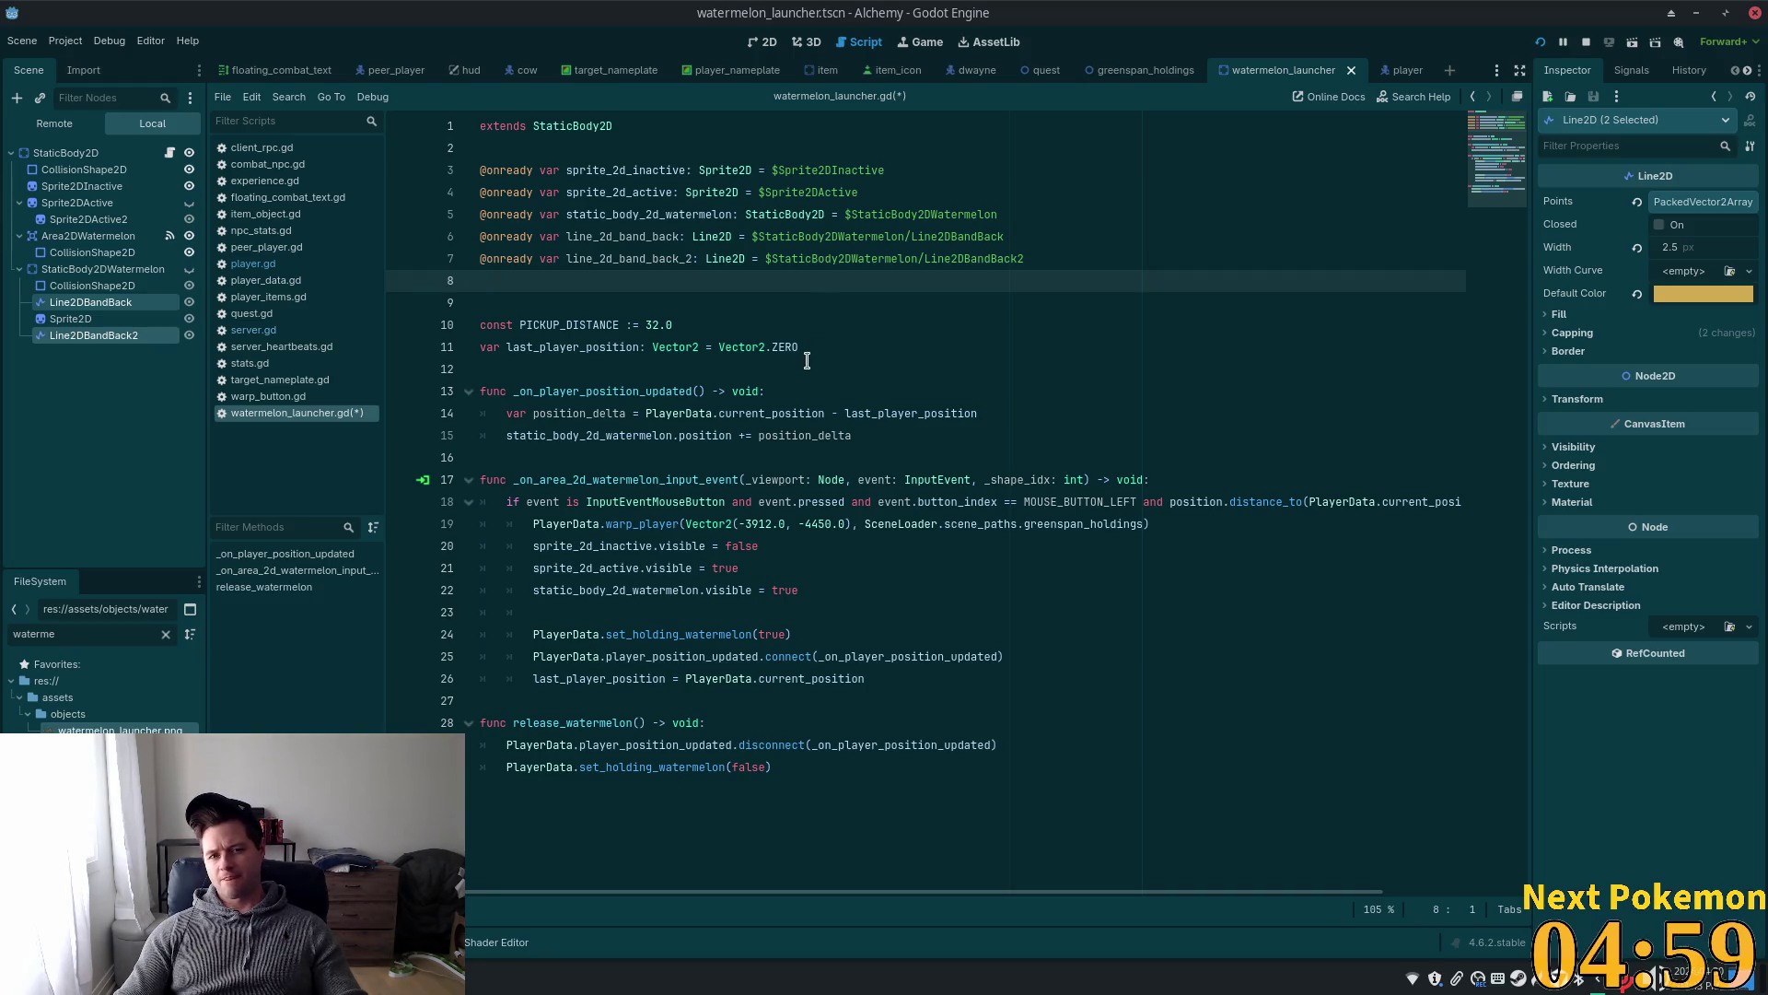
{"action": "double_click", "coordinate": [628, 237]}
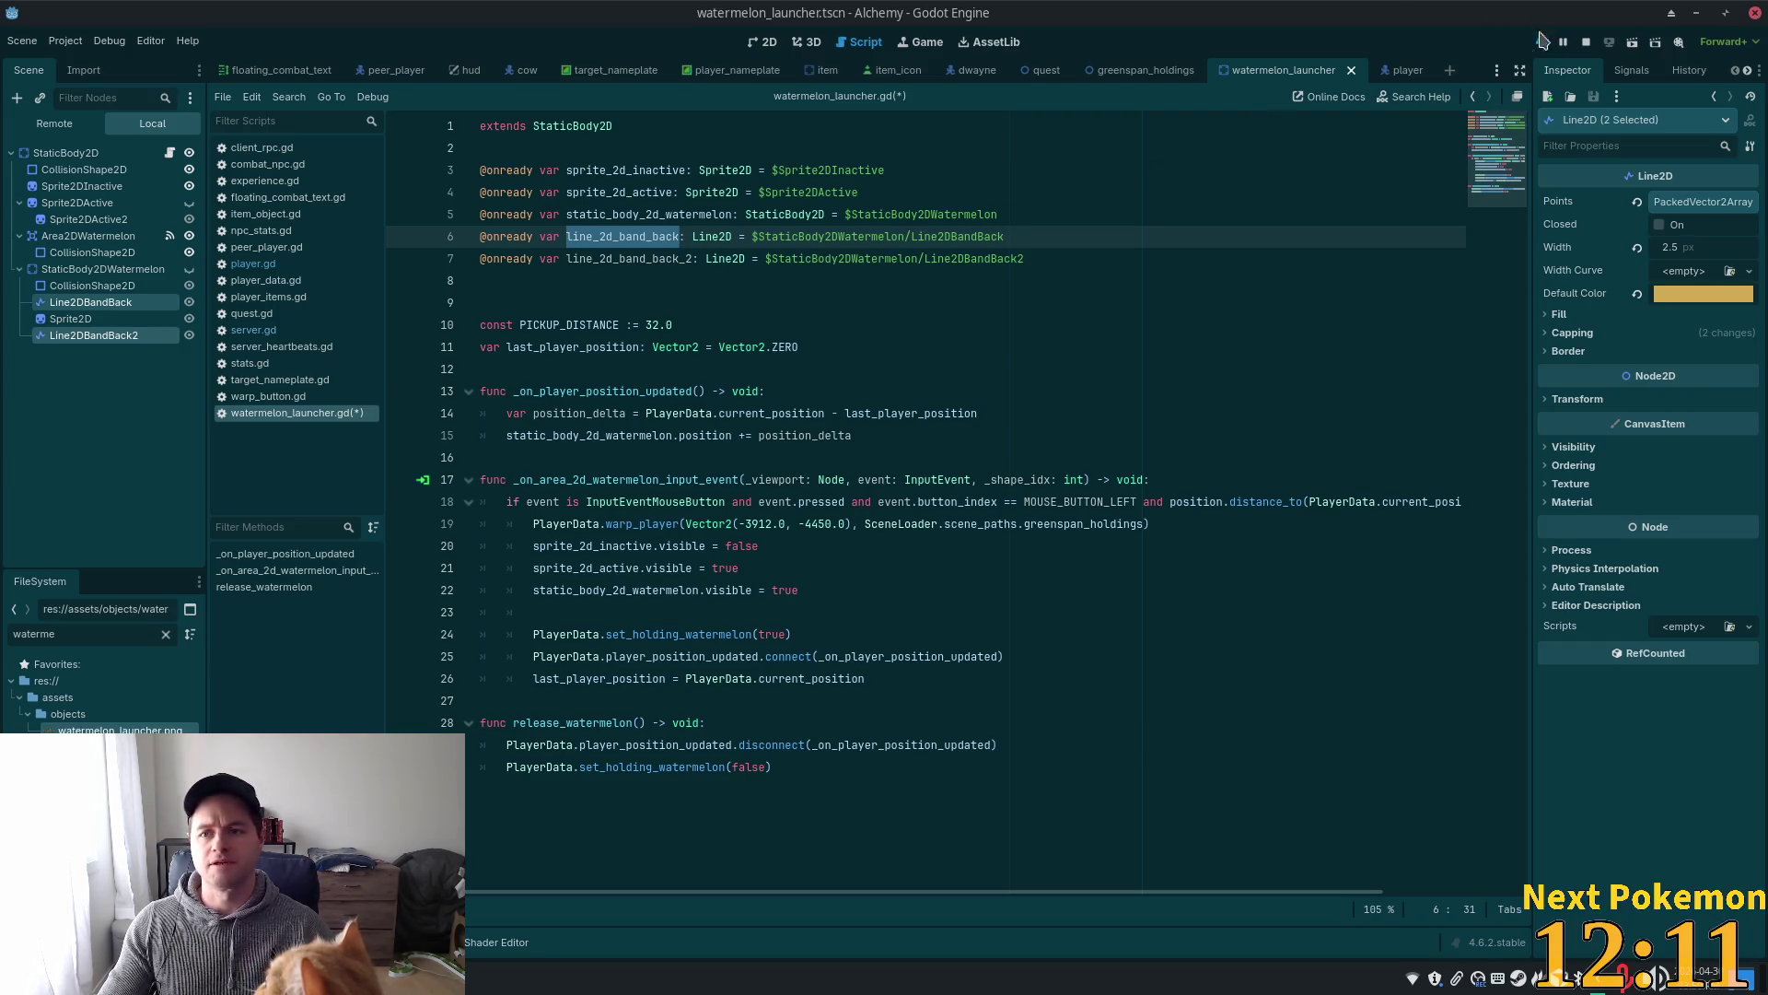
- Switch briefly from Godot to the other code editor
{"action": "key", "text": "alt+Tab"}
{"action": "key", "text": "alt+Tab"}
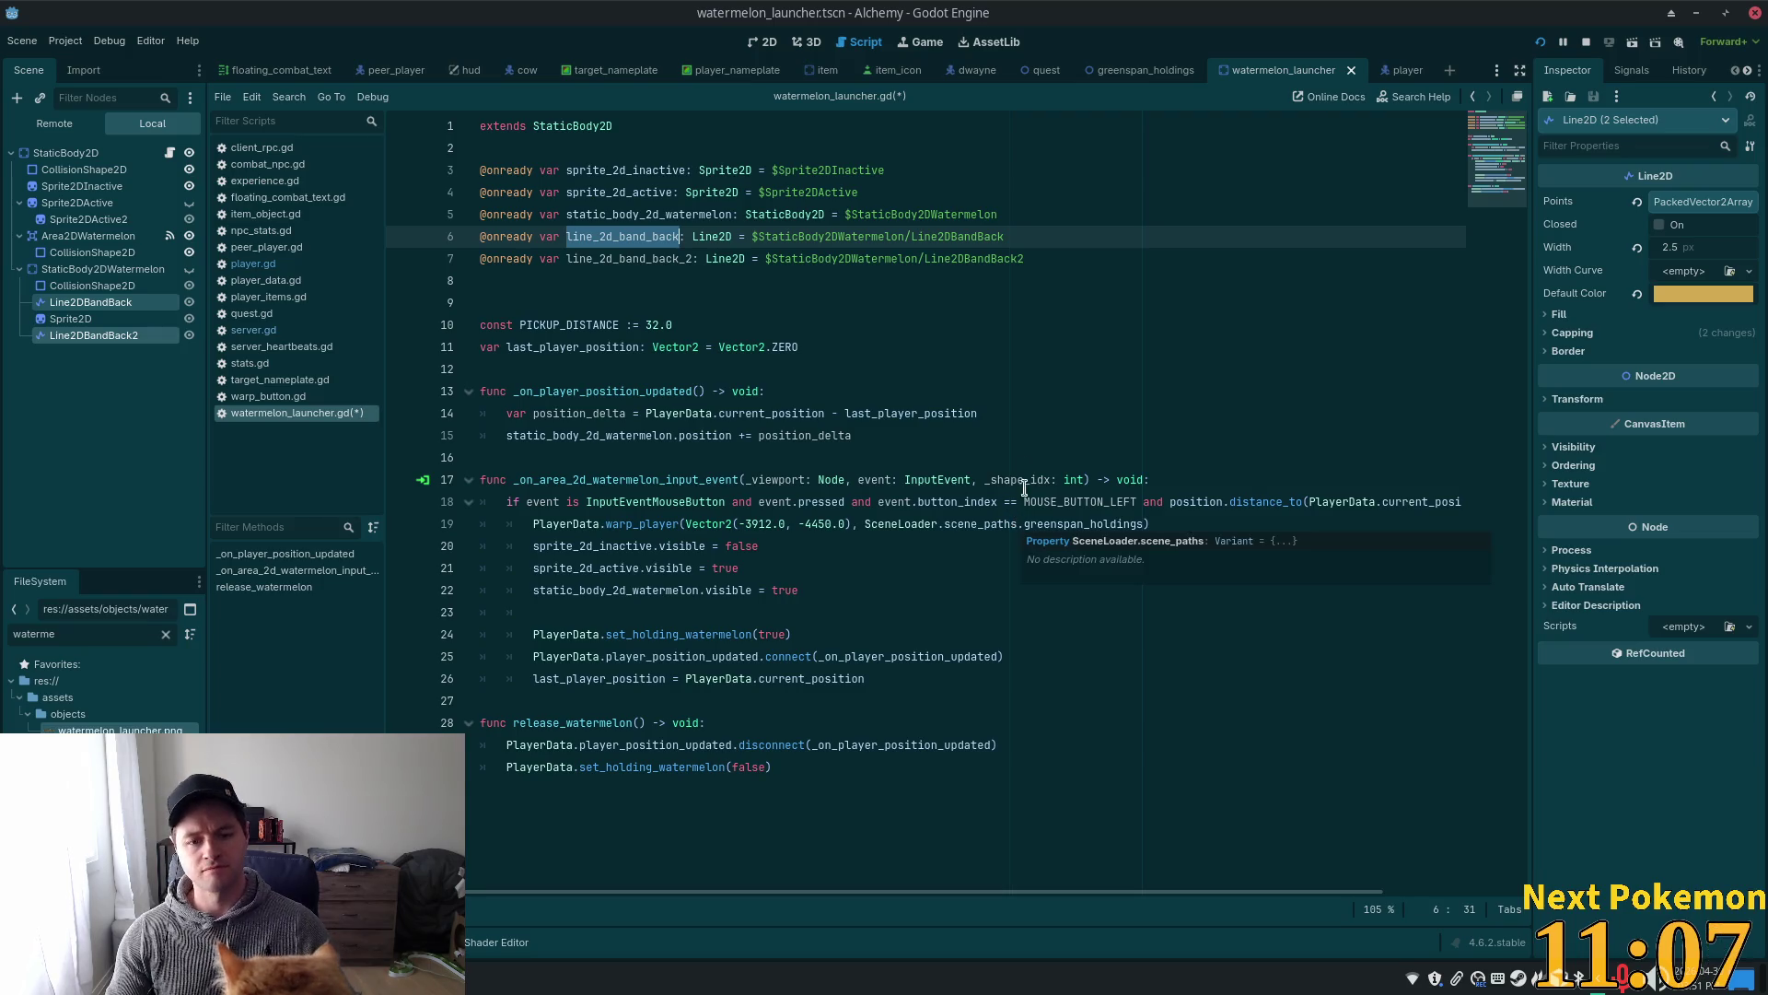
{"action": "left_click", "coordinate": [829, 356]}
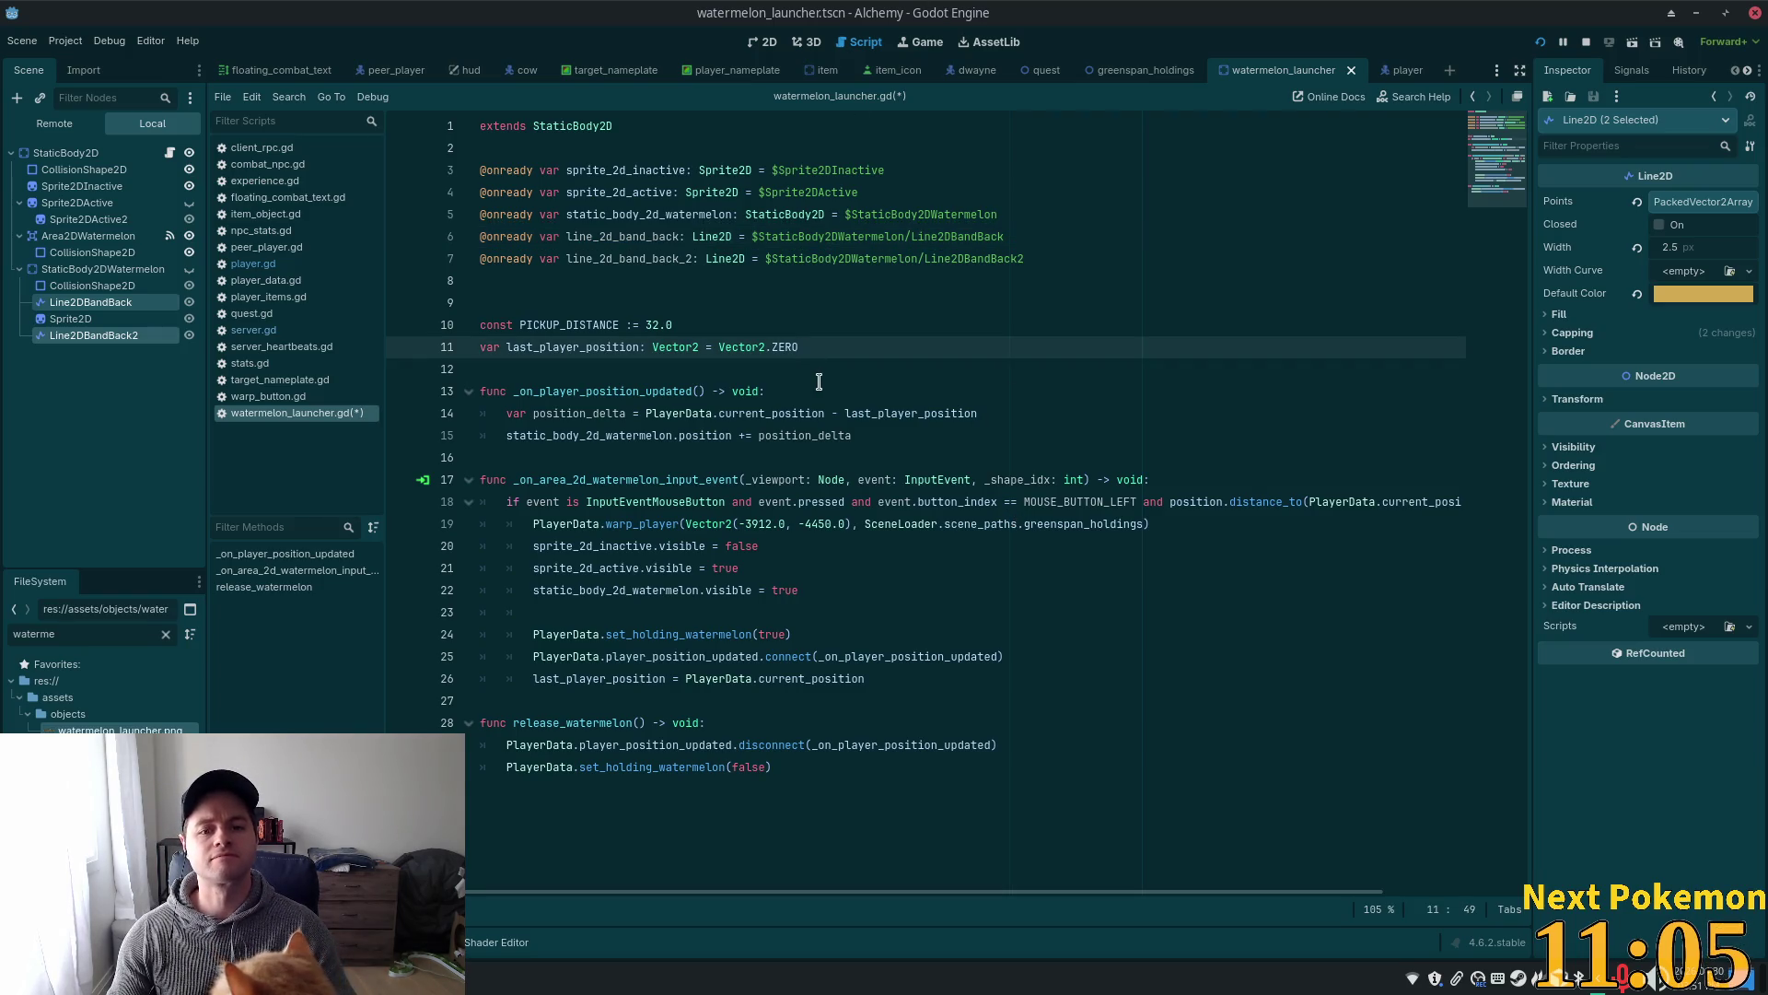
{"action": "left_click", "coordinate": [737, 390]}
{"action": "left_click", "coordinate": [751, 434]}
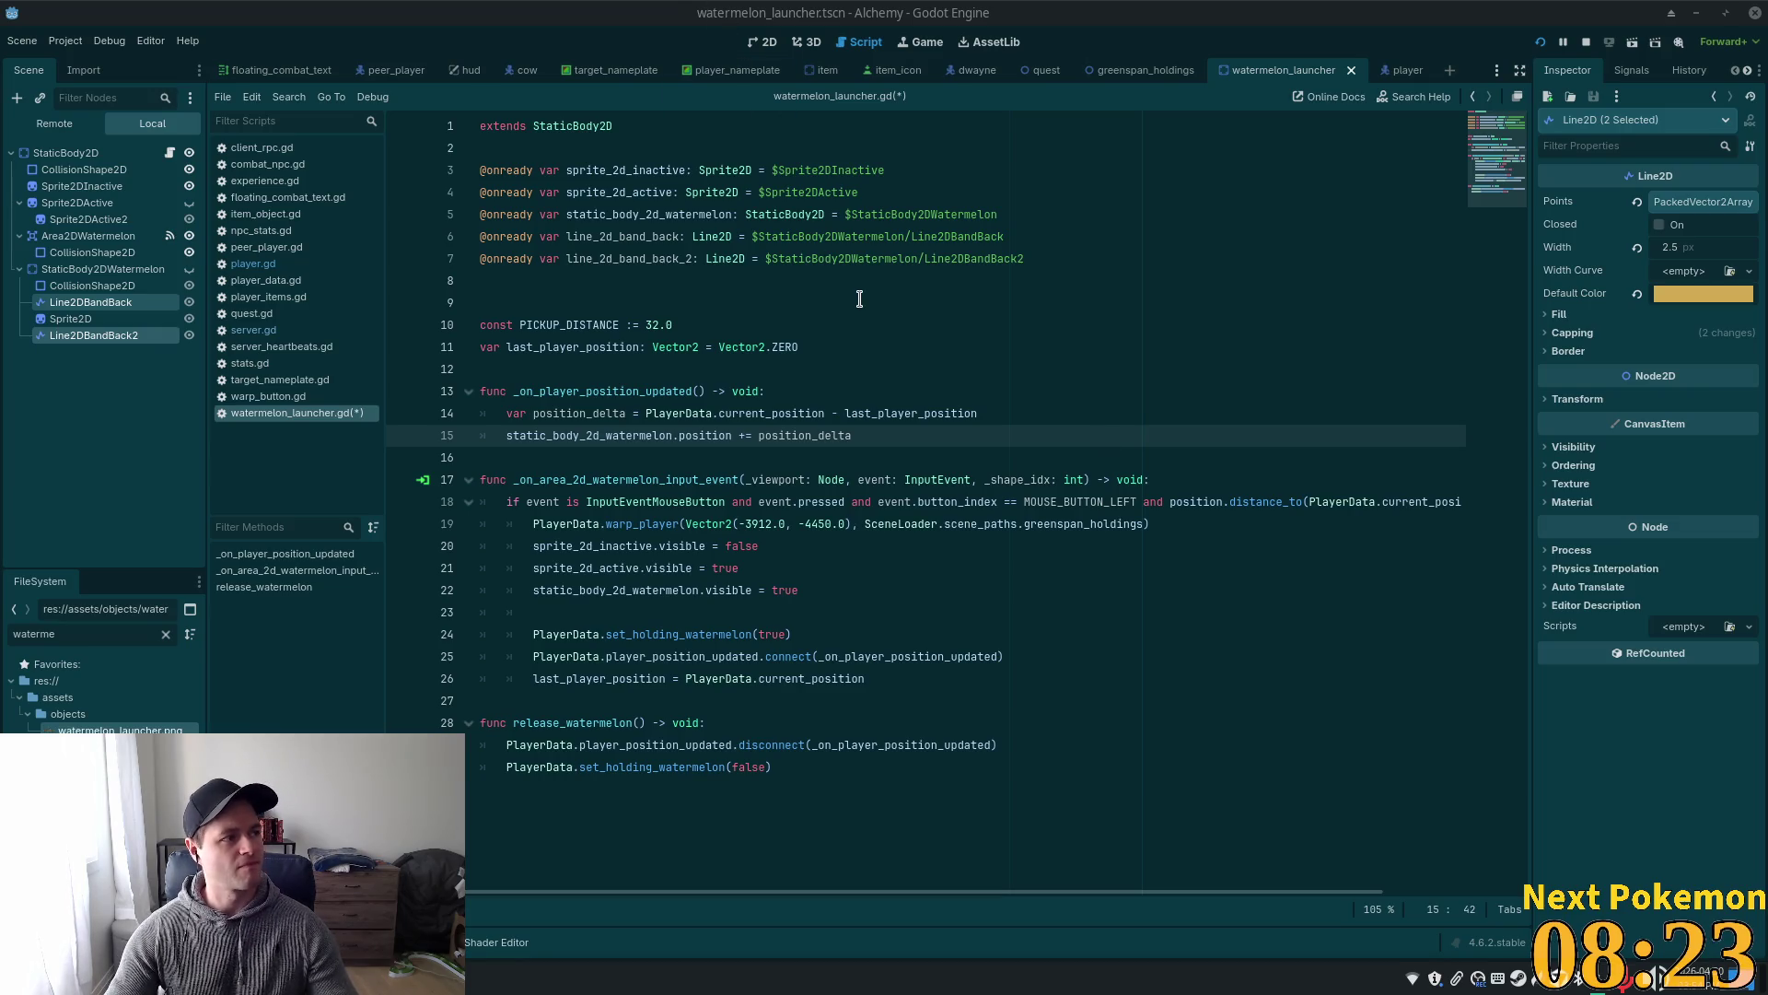
{"action": "left_click", "coordinate": [787, 408]}
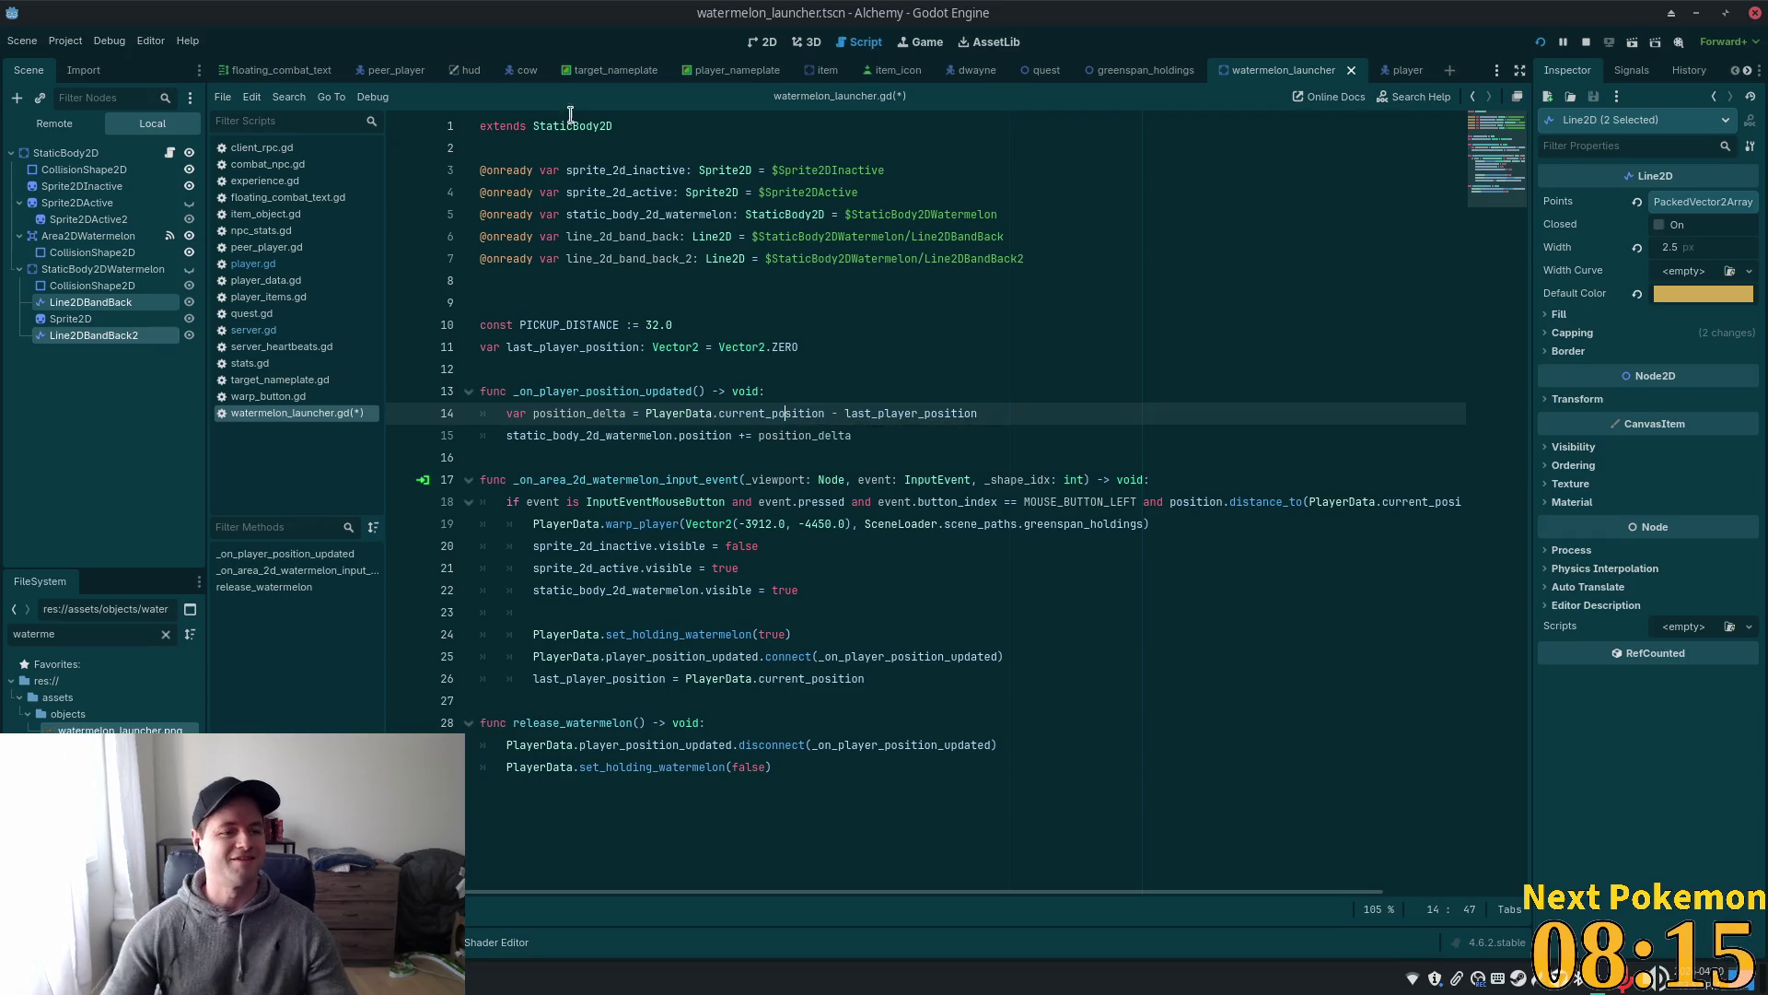
- Review the player-following code, including the mouse-press check and the position delta line
{"action": "left_click", "coordinate": [801, 351]}
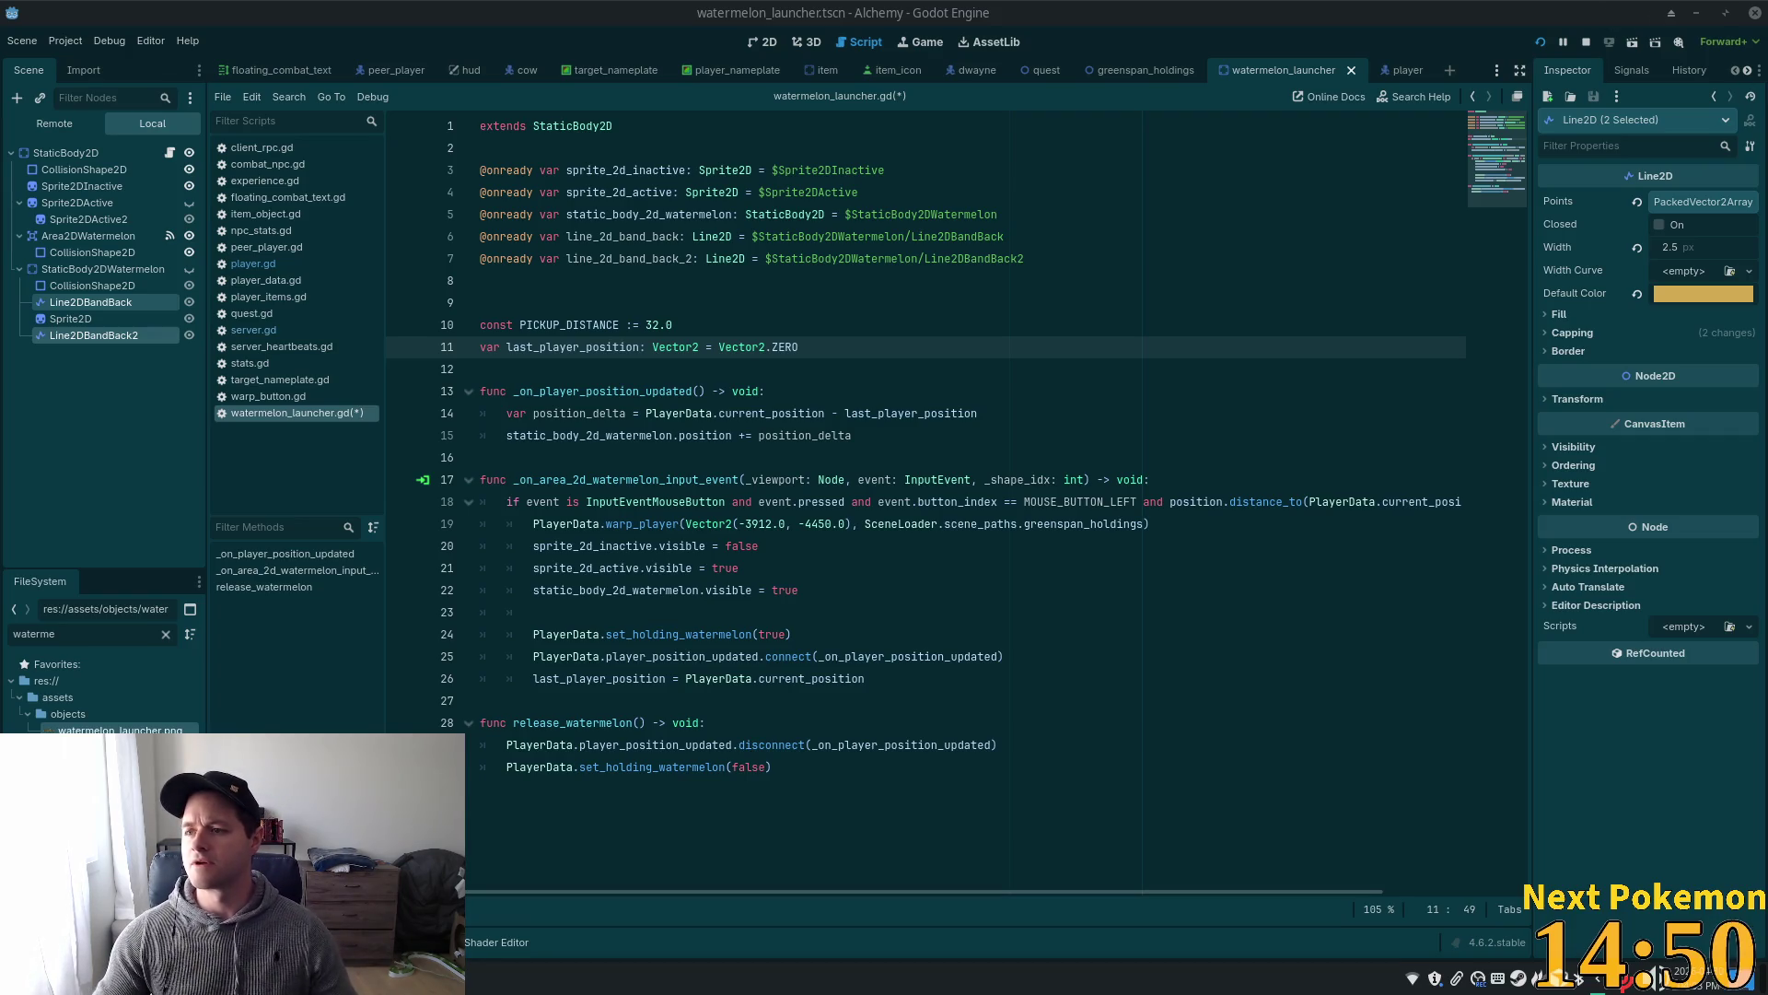
{"action": "left_click", "coordinate": [834, 502]}
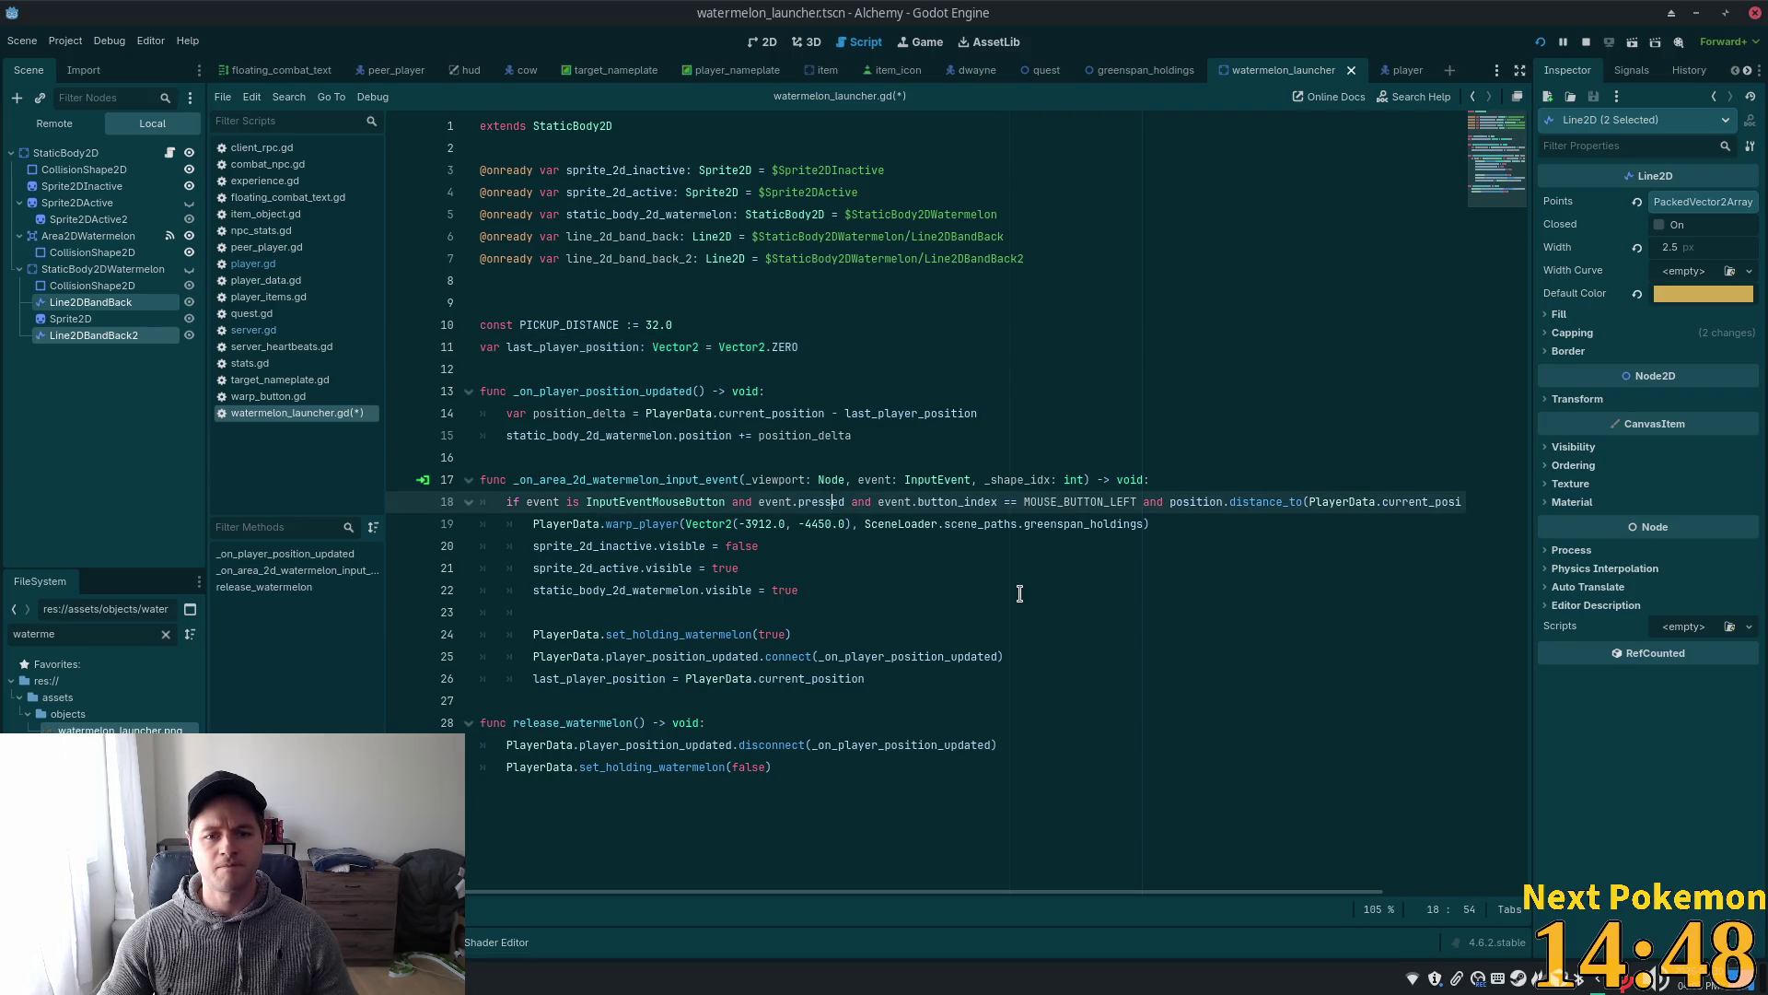
{"action": "left_click", "coordinate": [994, 410]}
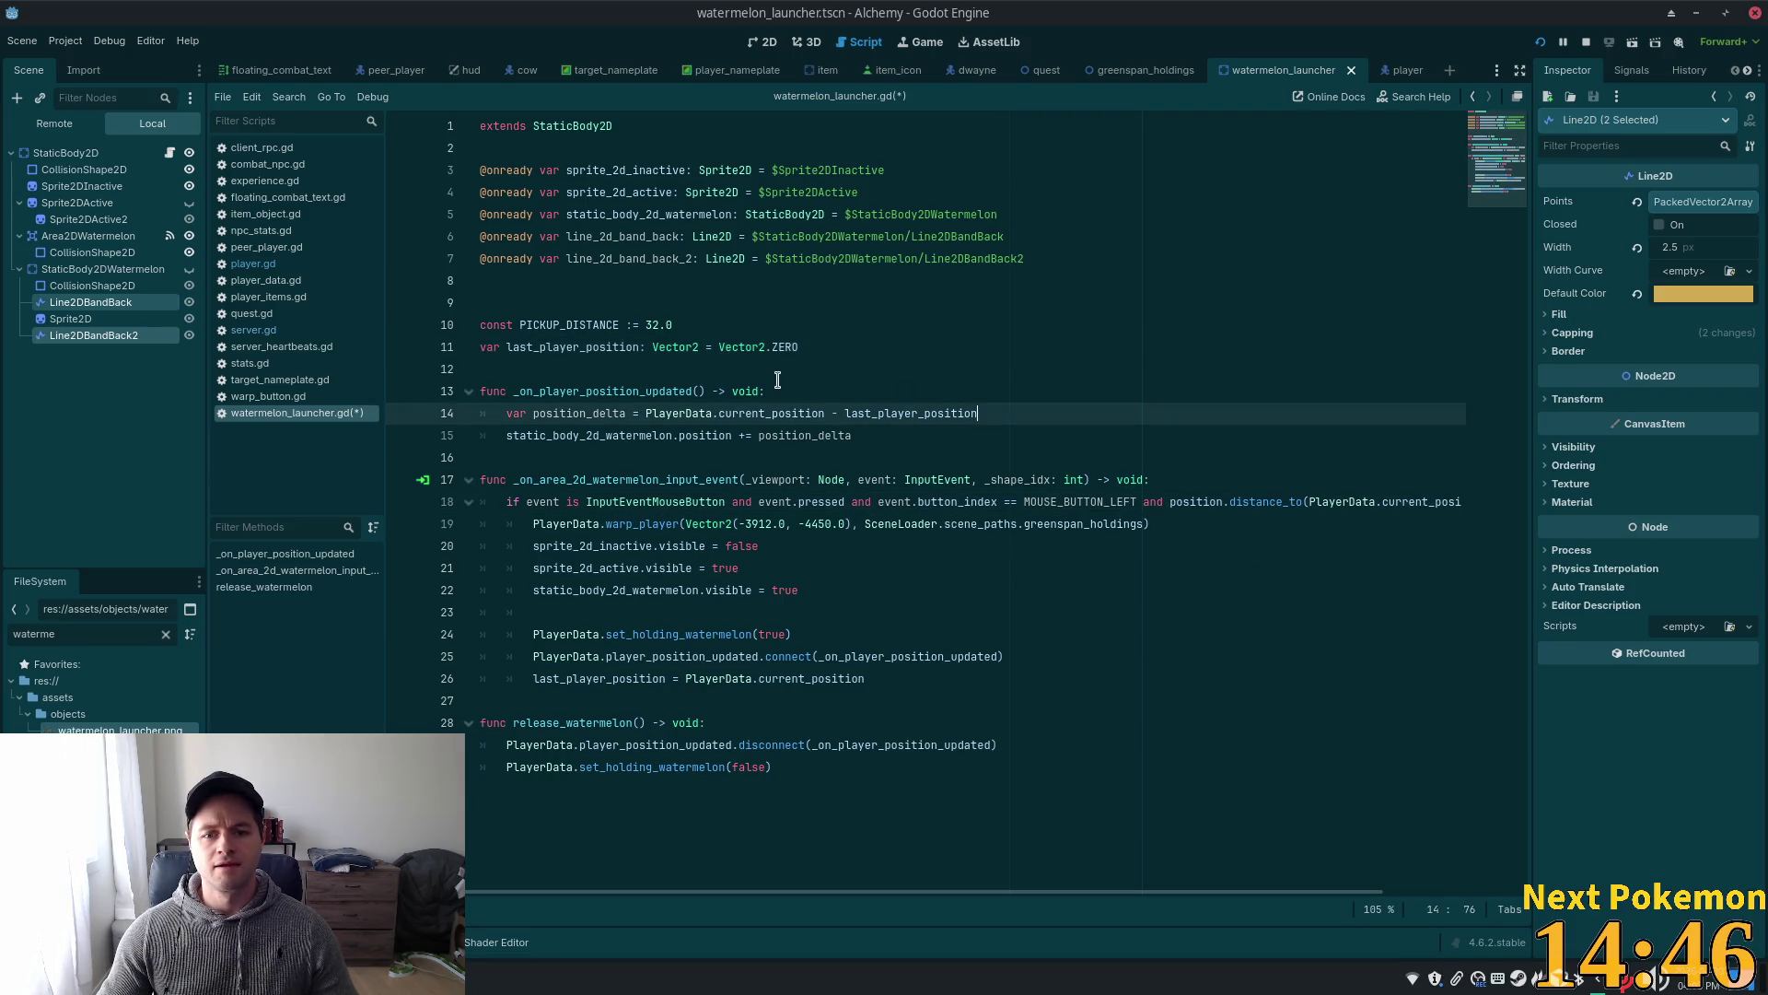
{"action": "left_click", "coordinate": [998, 434]}
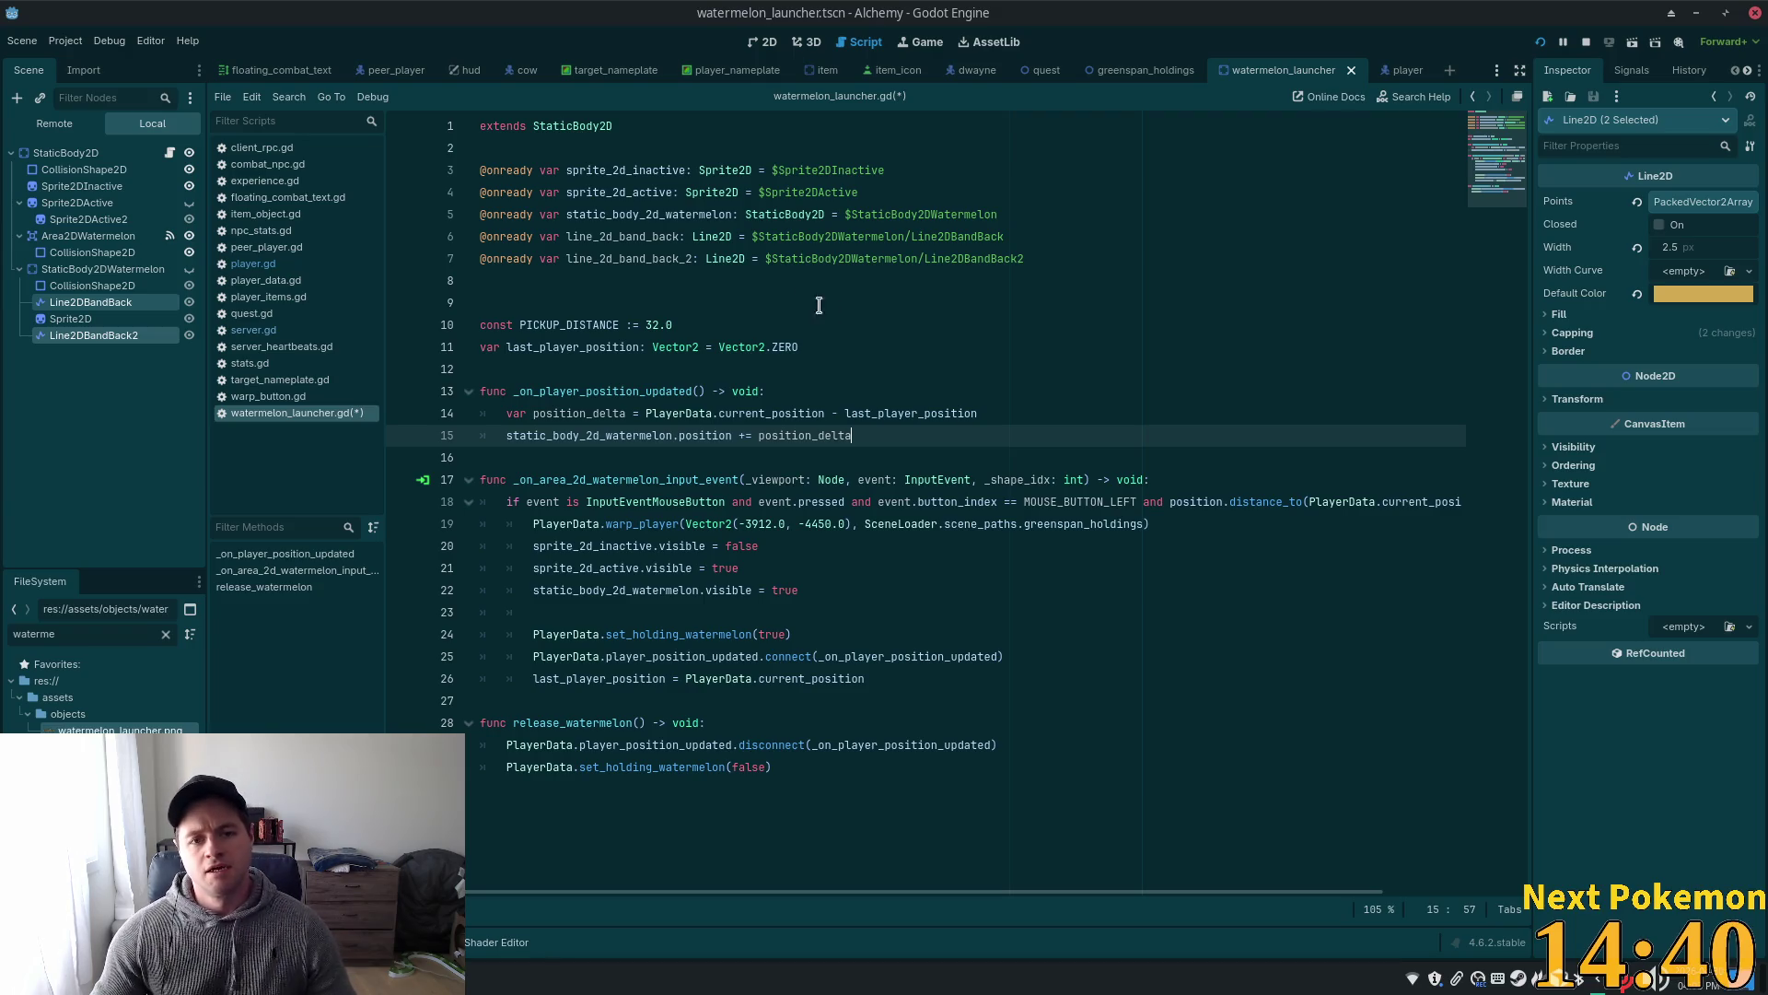
- Select the line_2d_band_back name in the onready band declarations before heading to the external editor
{"action": "left_click", "coordinate": [623, 254]}
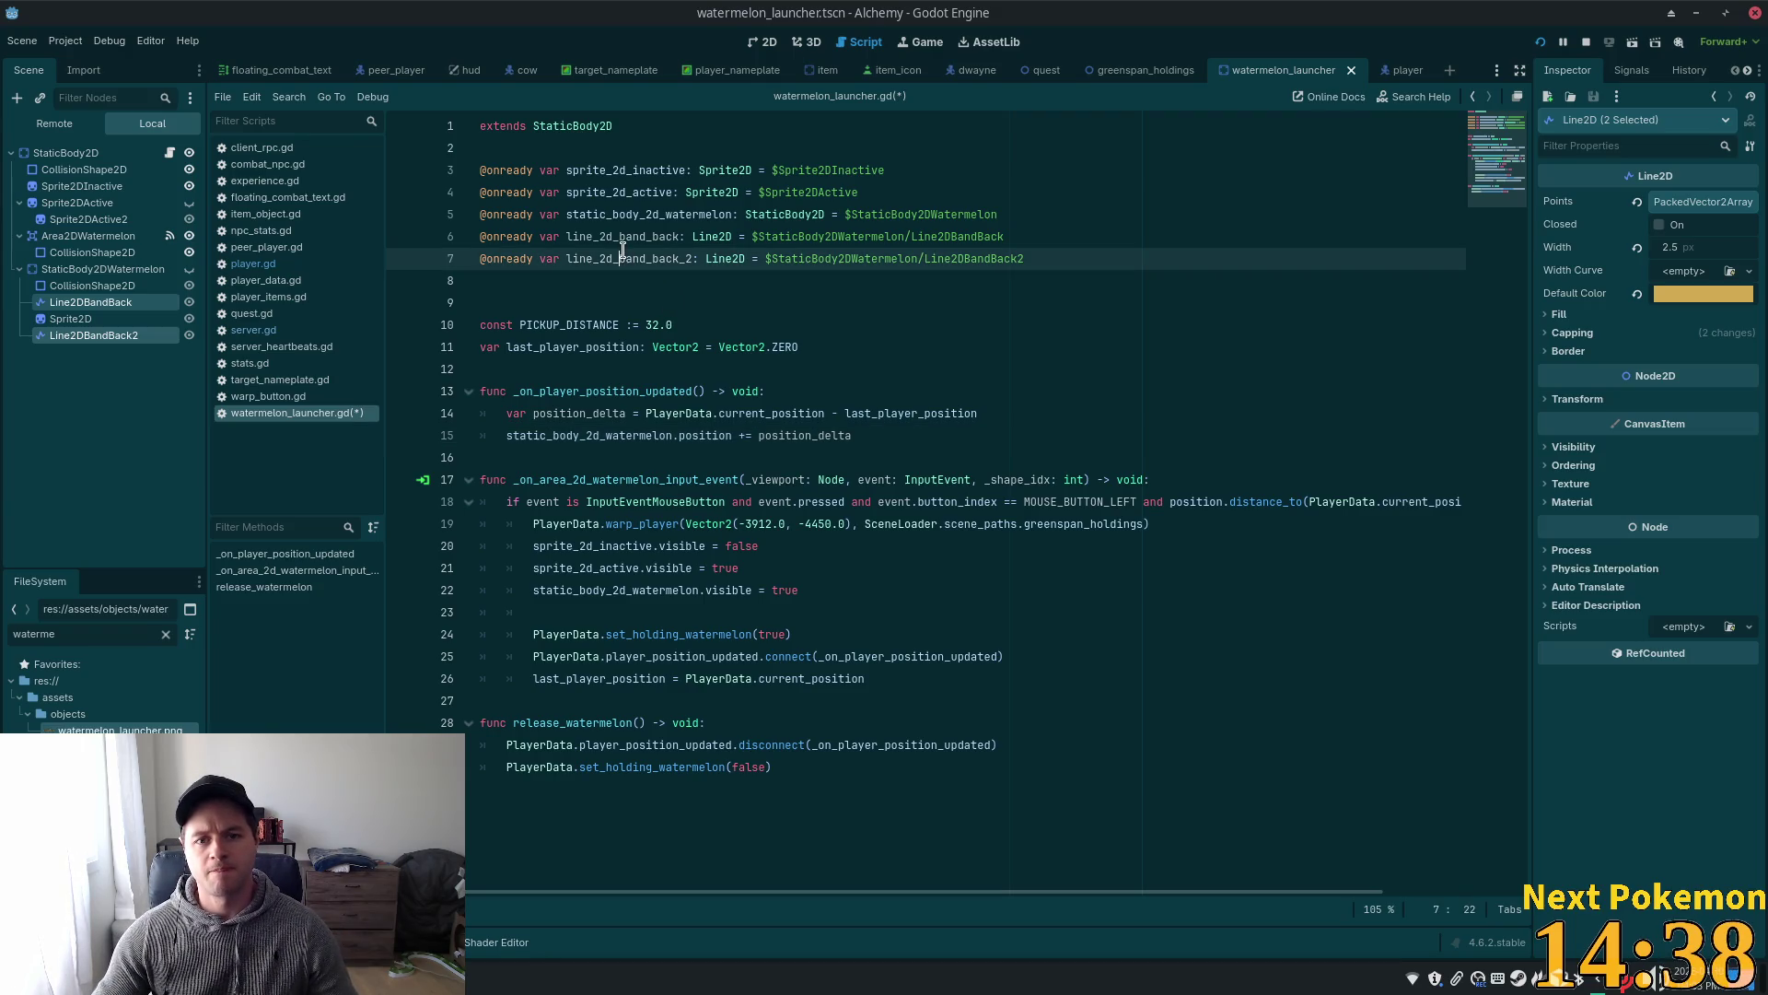
{"action": "double_click", "coordinate": [608, 237]}
{"action": "key", "text": "alt+Tab"}
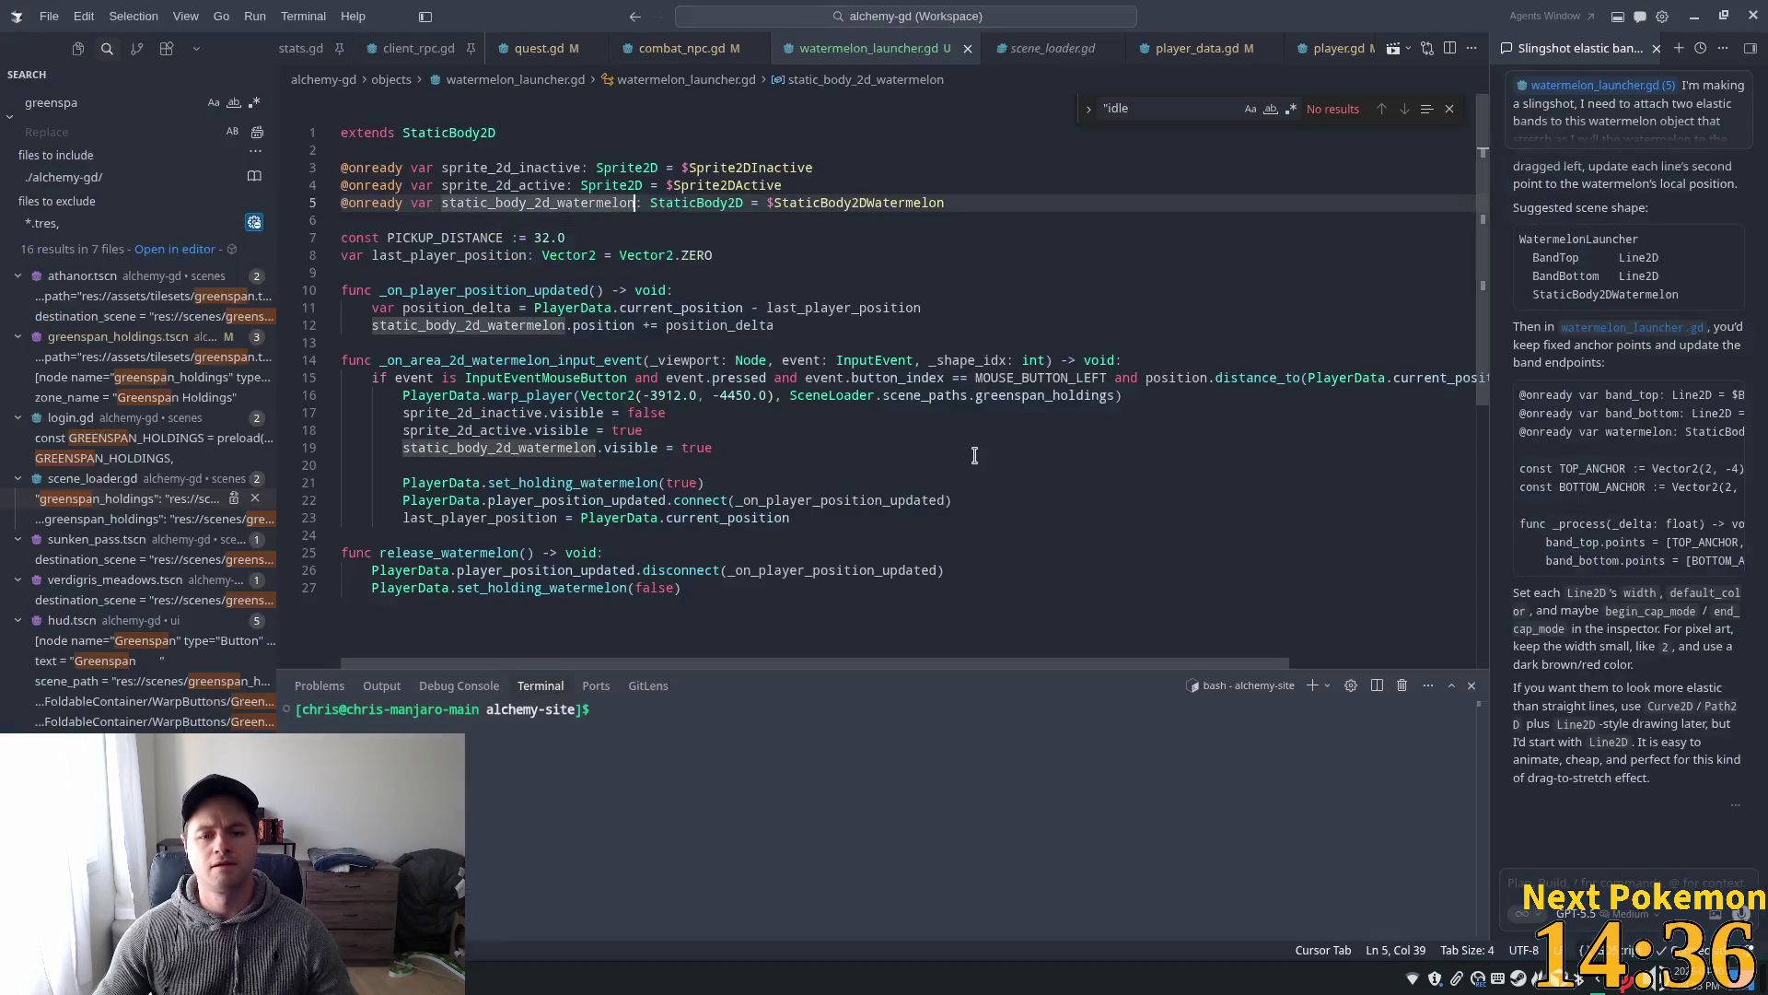
- Close watermelon_launcher.gd in Cursor and reopen it via the file finder ('waterm')
{"action": "left_click", "coordinate": [802, 322]}
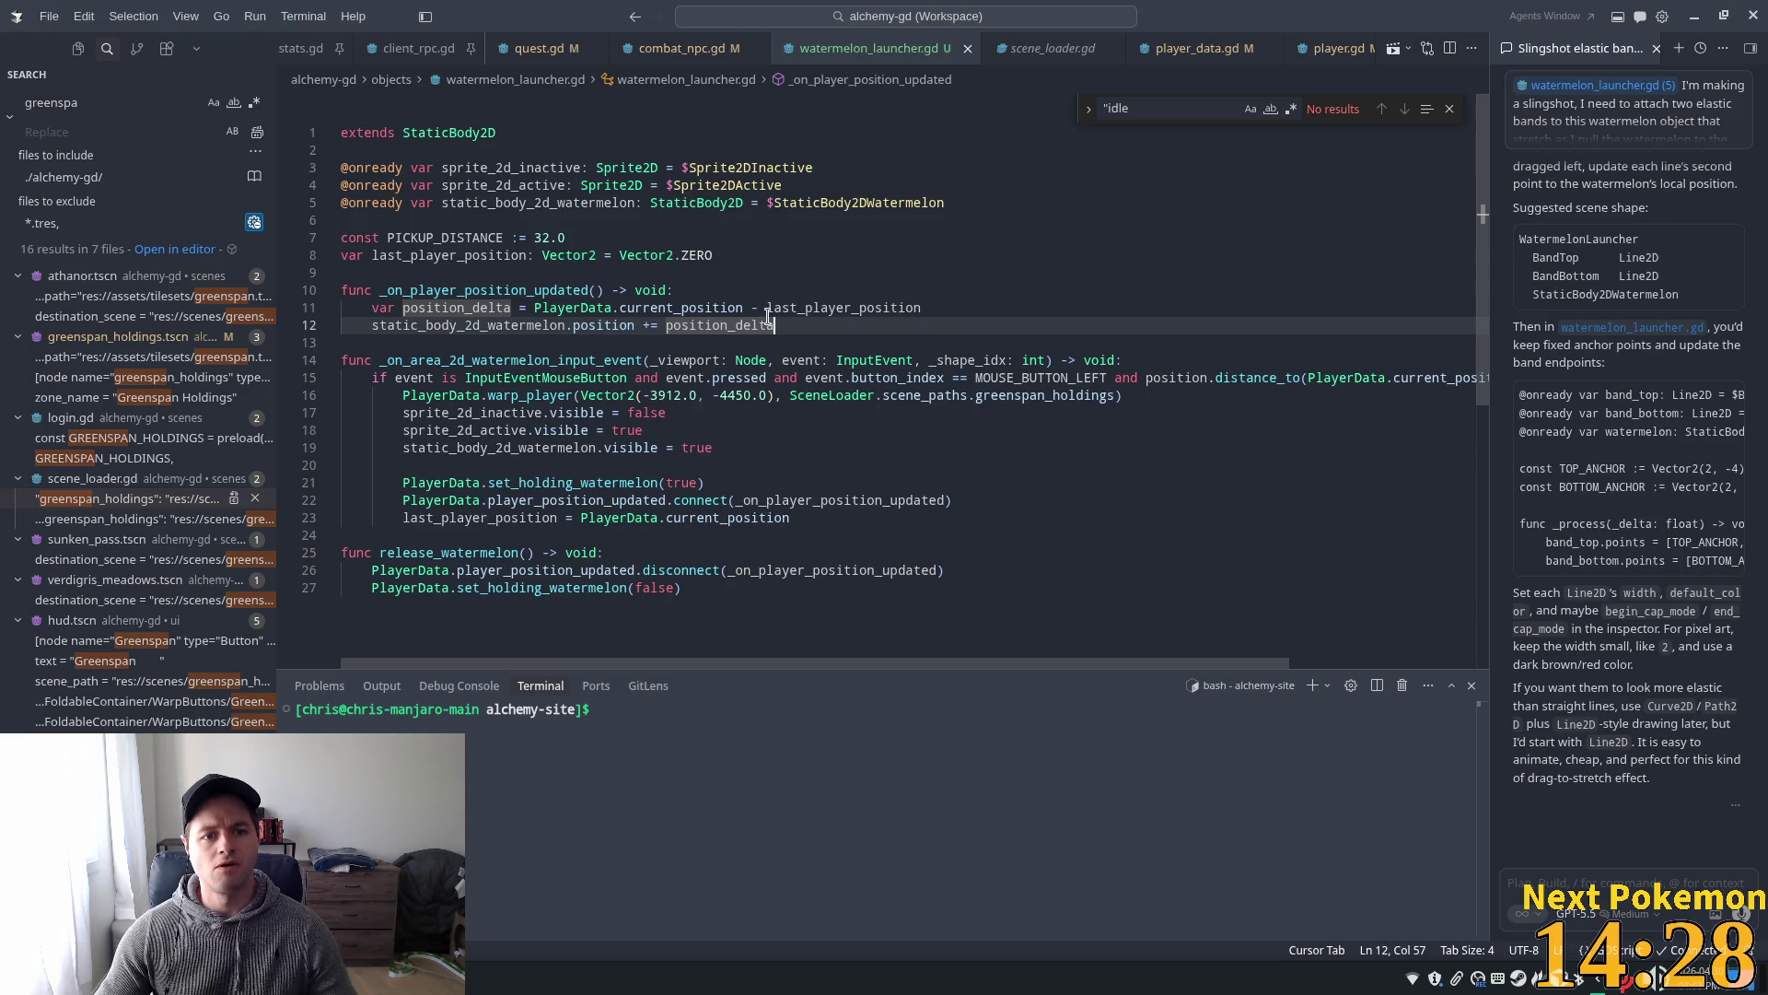
{"action": "left_click", "coordinate": [968, 48]}
{"action": "key", "text": "ctrl+p"}
{"action": "type", "text": "waterm"}
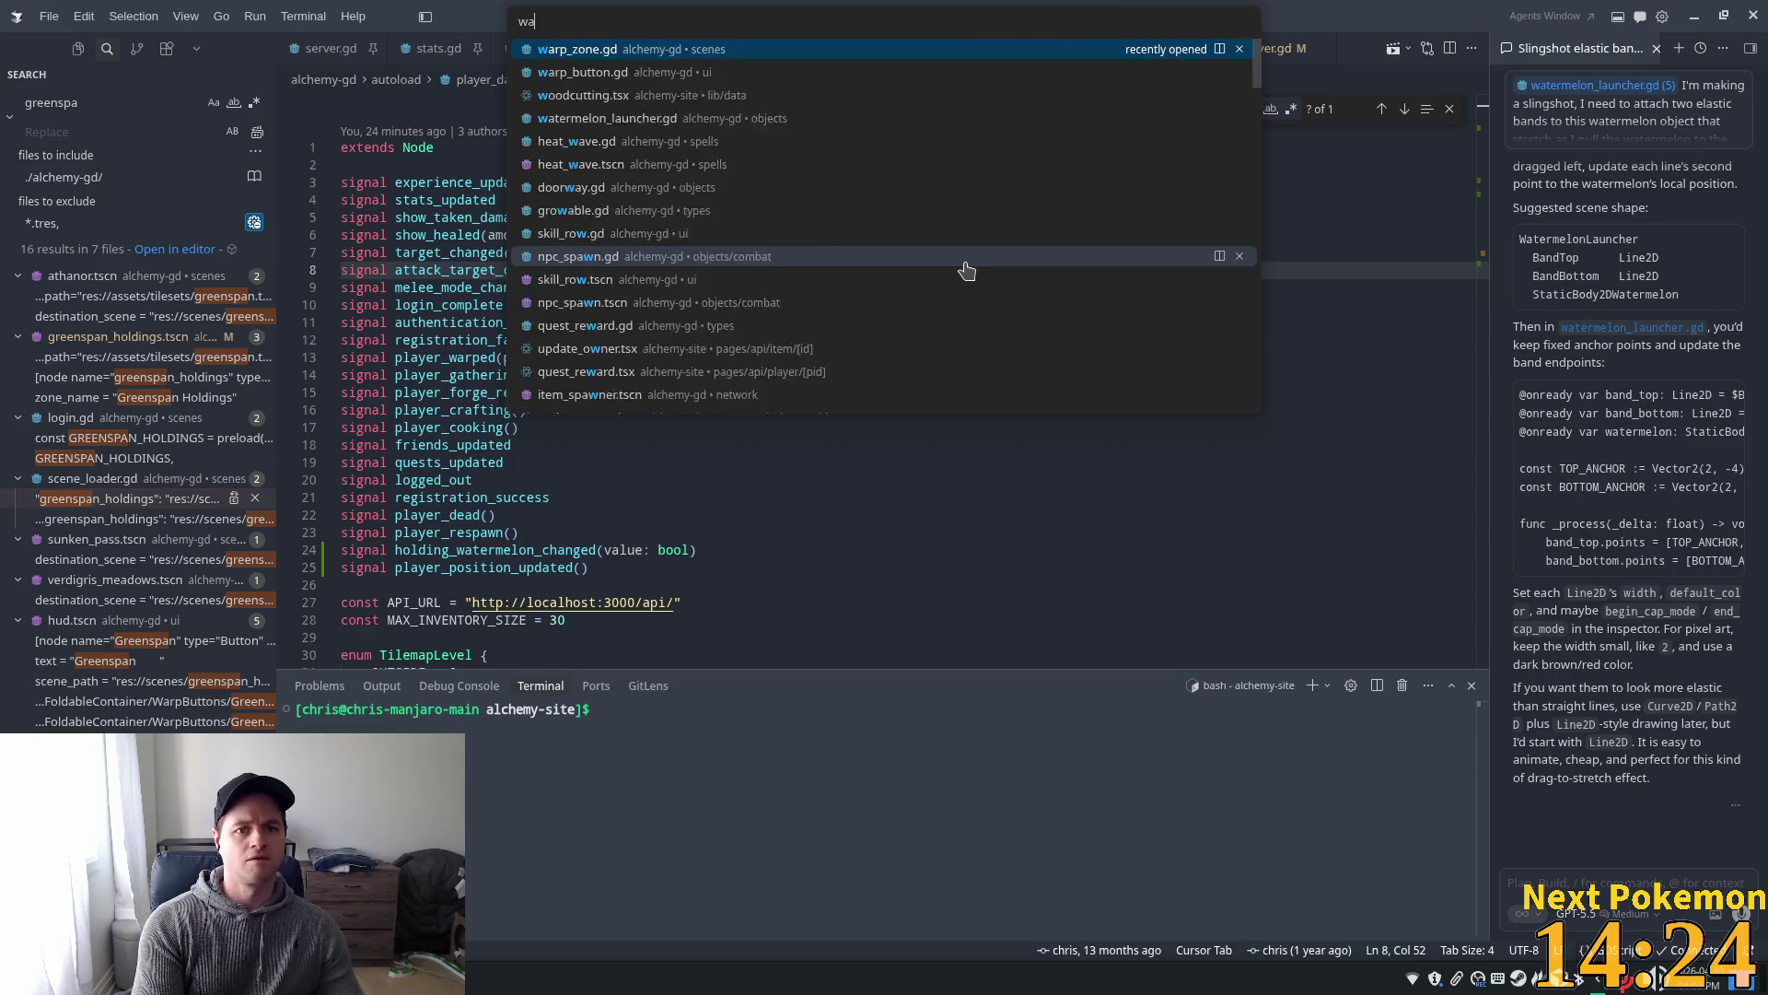
{"action": "key", "text": "Return"}
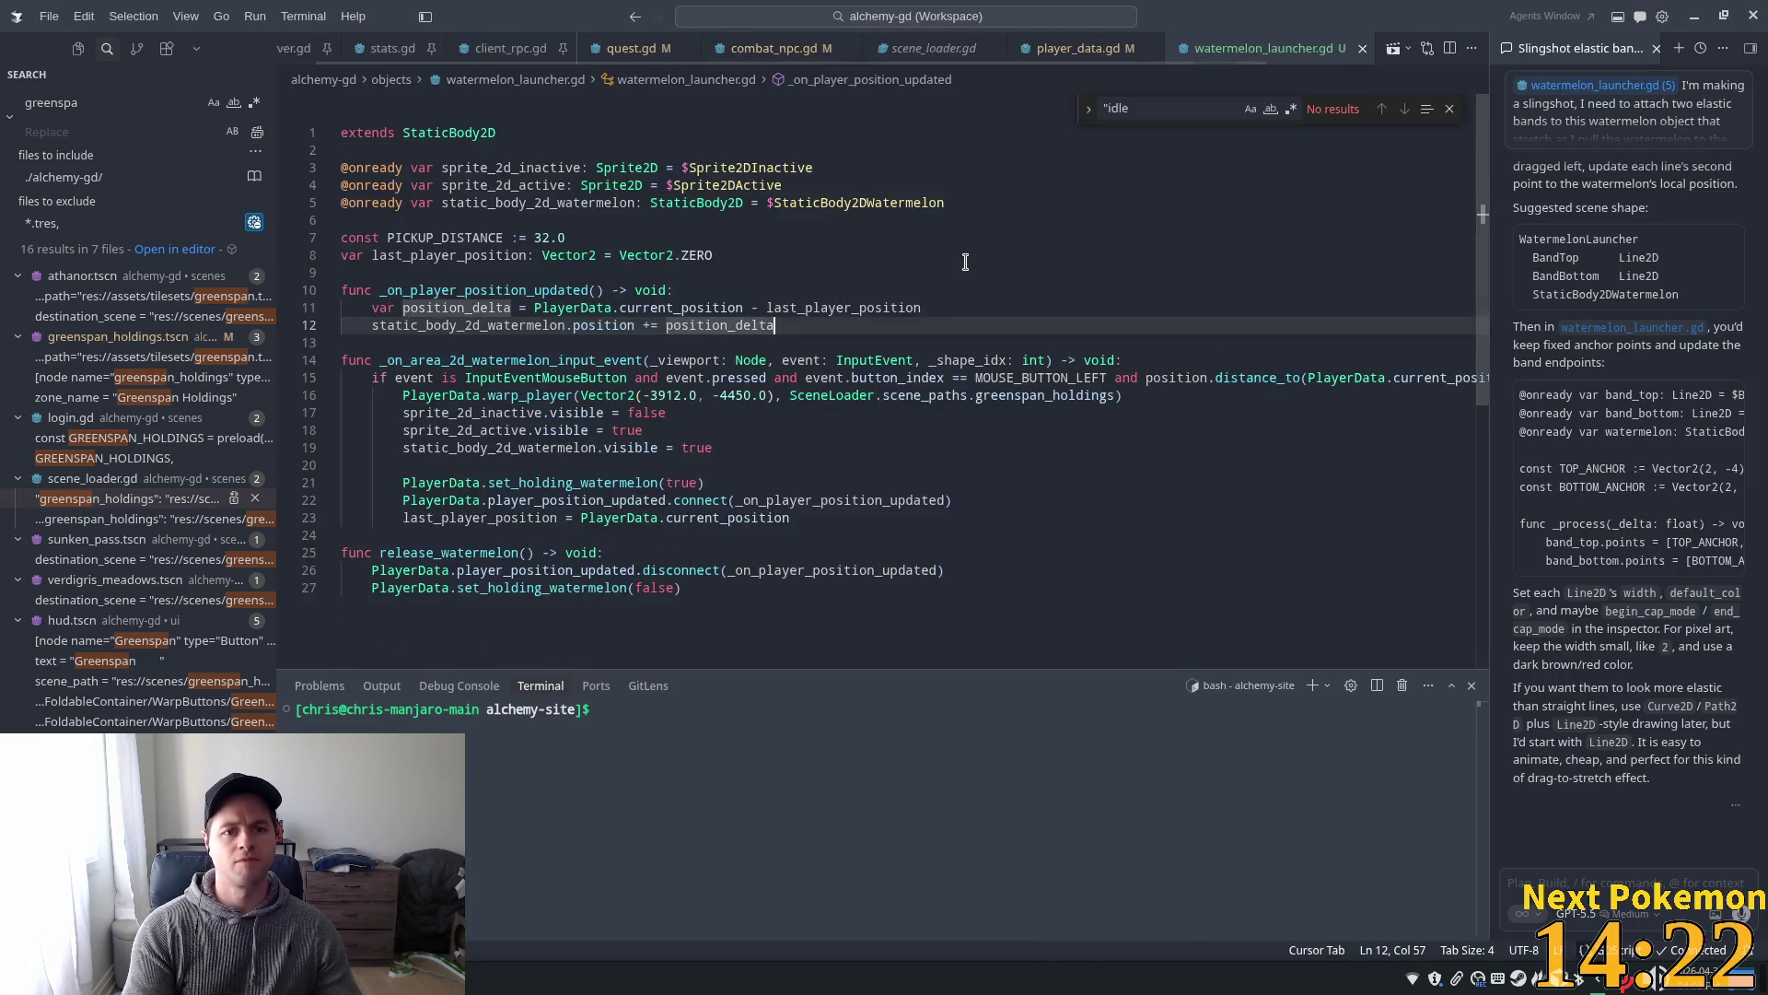
{"action": "left_click", "coordinate": [535, 185]}
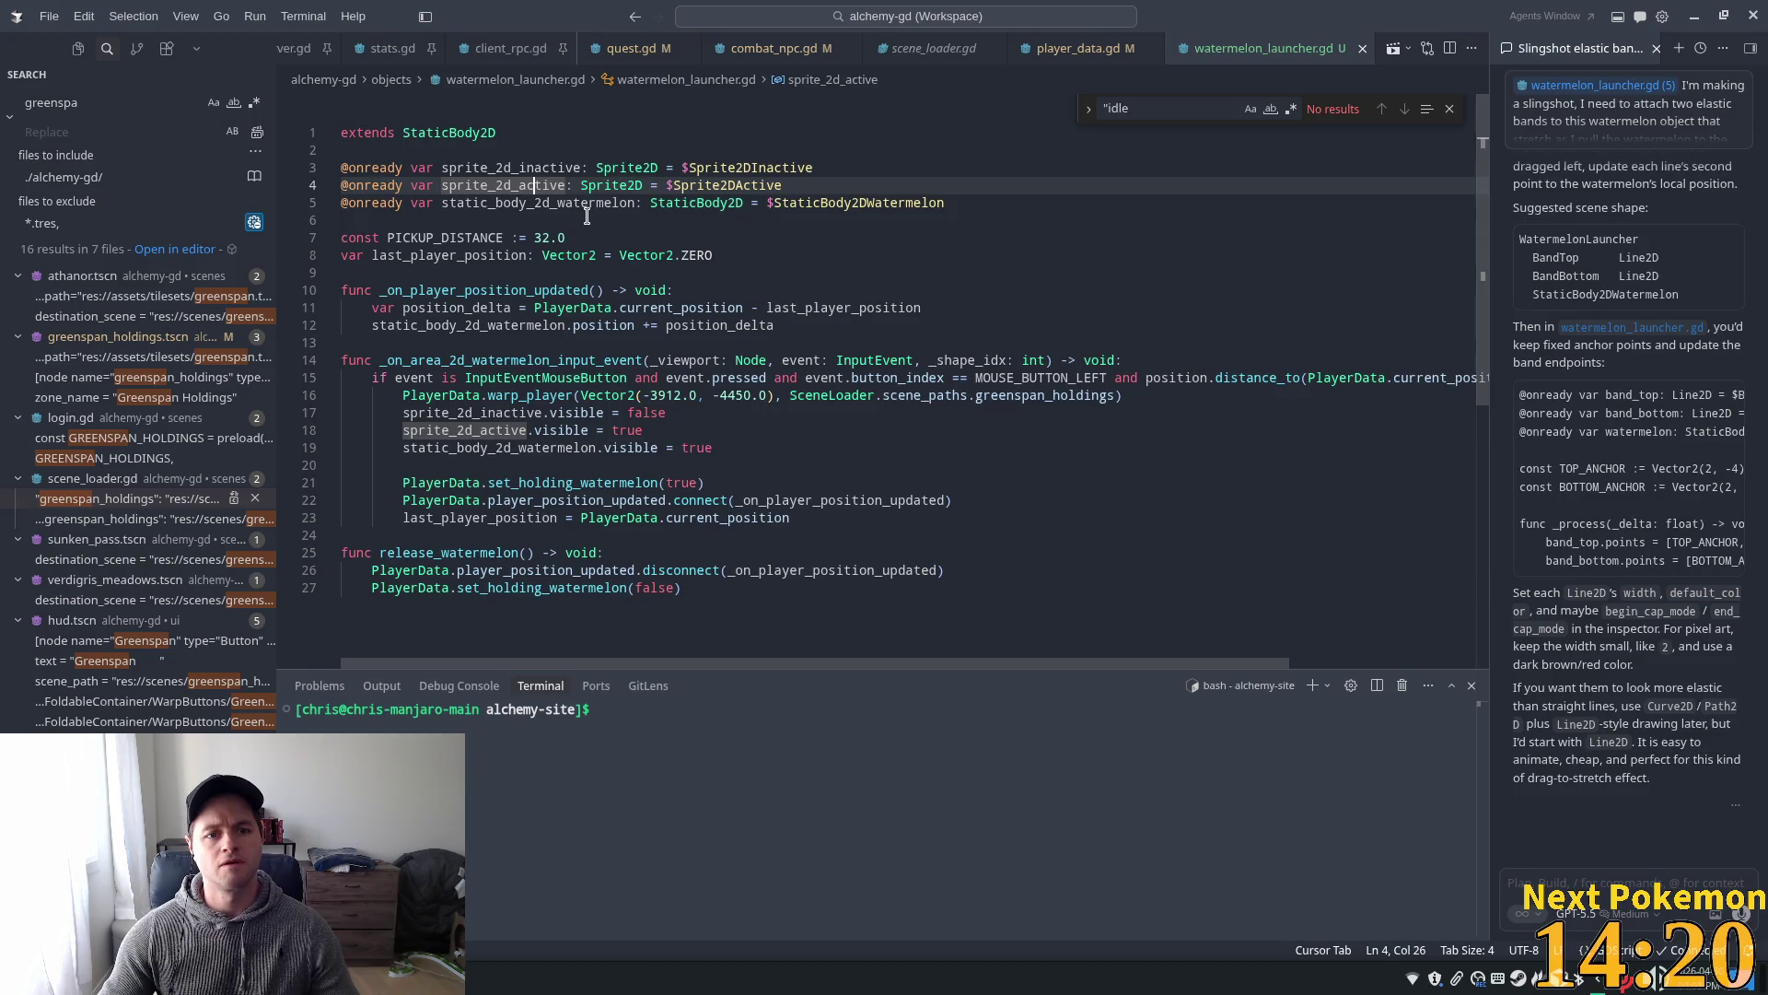
- Save watermelon_launcher.gd in the Godot editor, then return to Cursor
{"action": "key", "text": "alt+Tab"}
{"action": "left_click", "coordinate": [847, 286]}
{"action": "key", "text": "ctrl+s"}
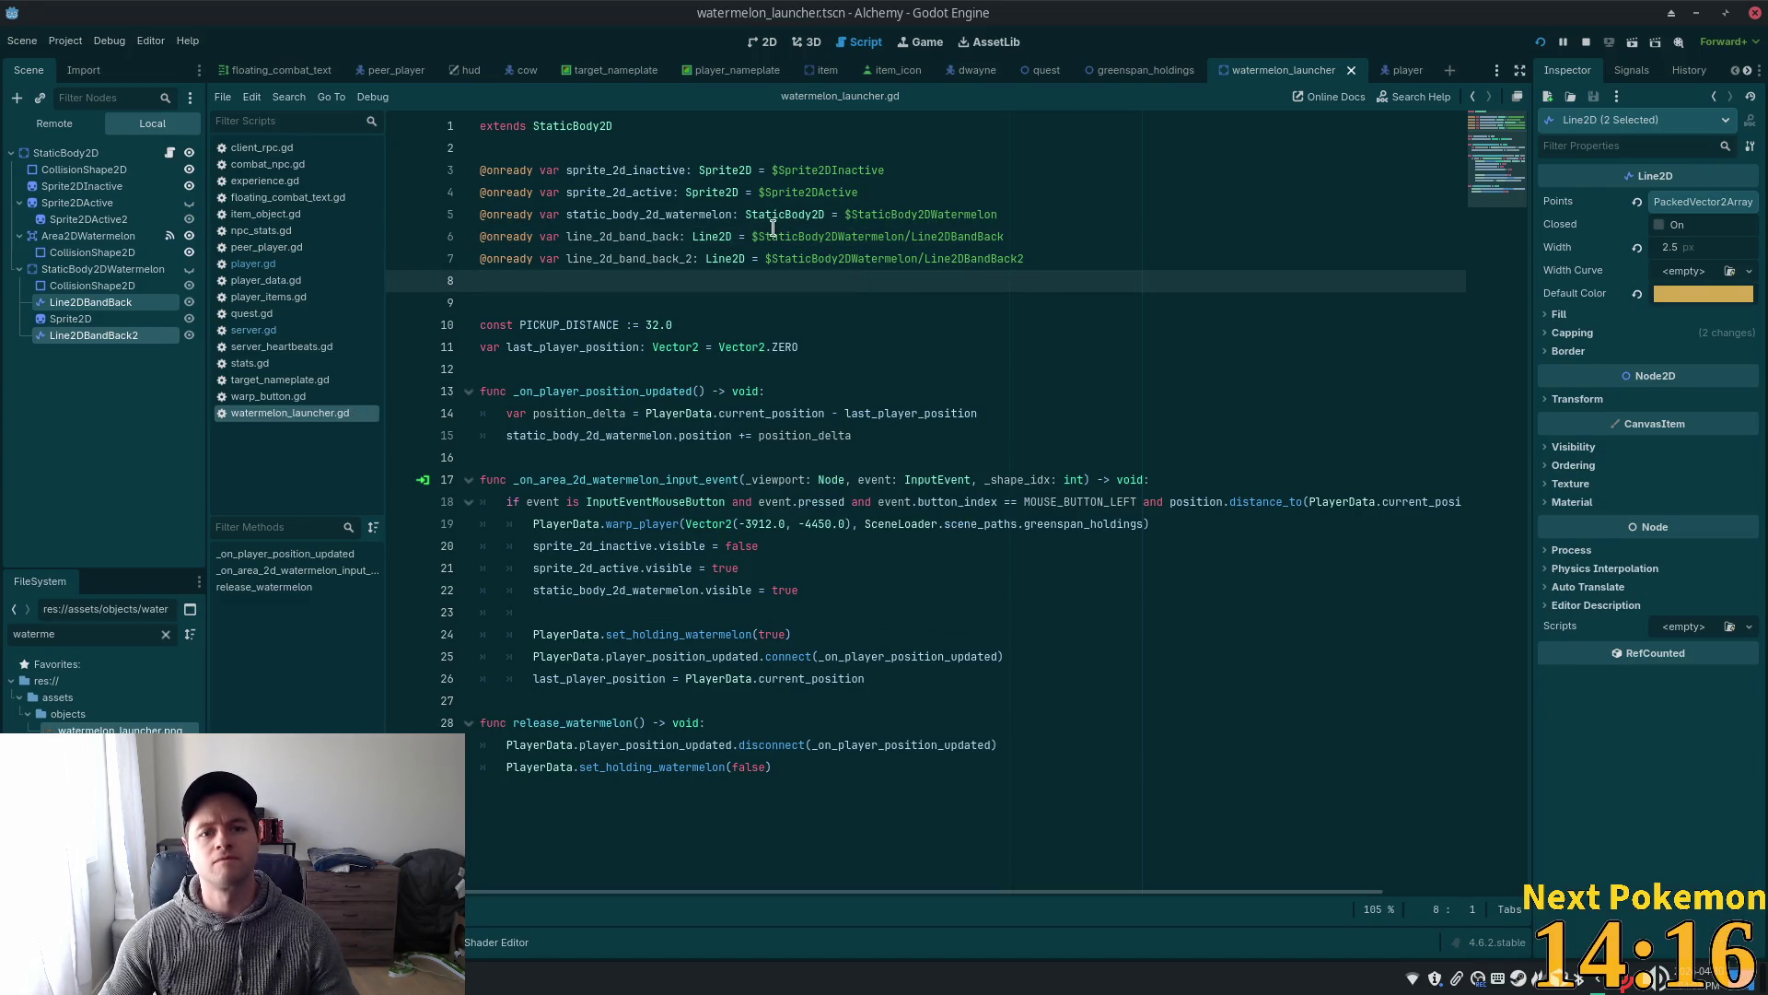
{"action": "key", "text": "alt+Tab"}
- Dismiss the suggested band point edits and add a new line 16 after the position update
{"action": "left_click", "coordinate": [1070, 277]}
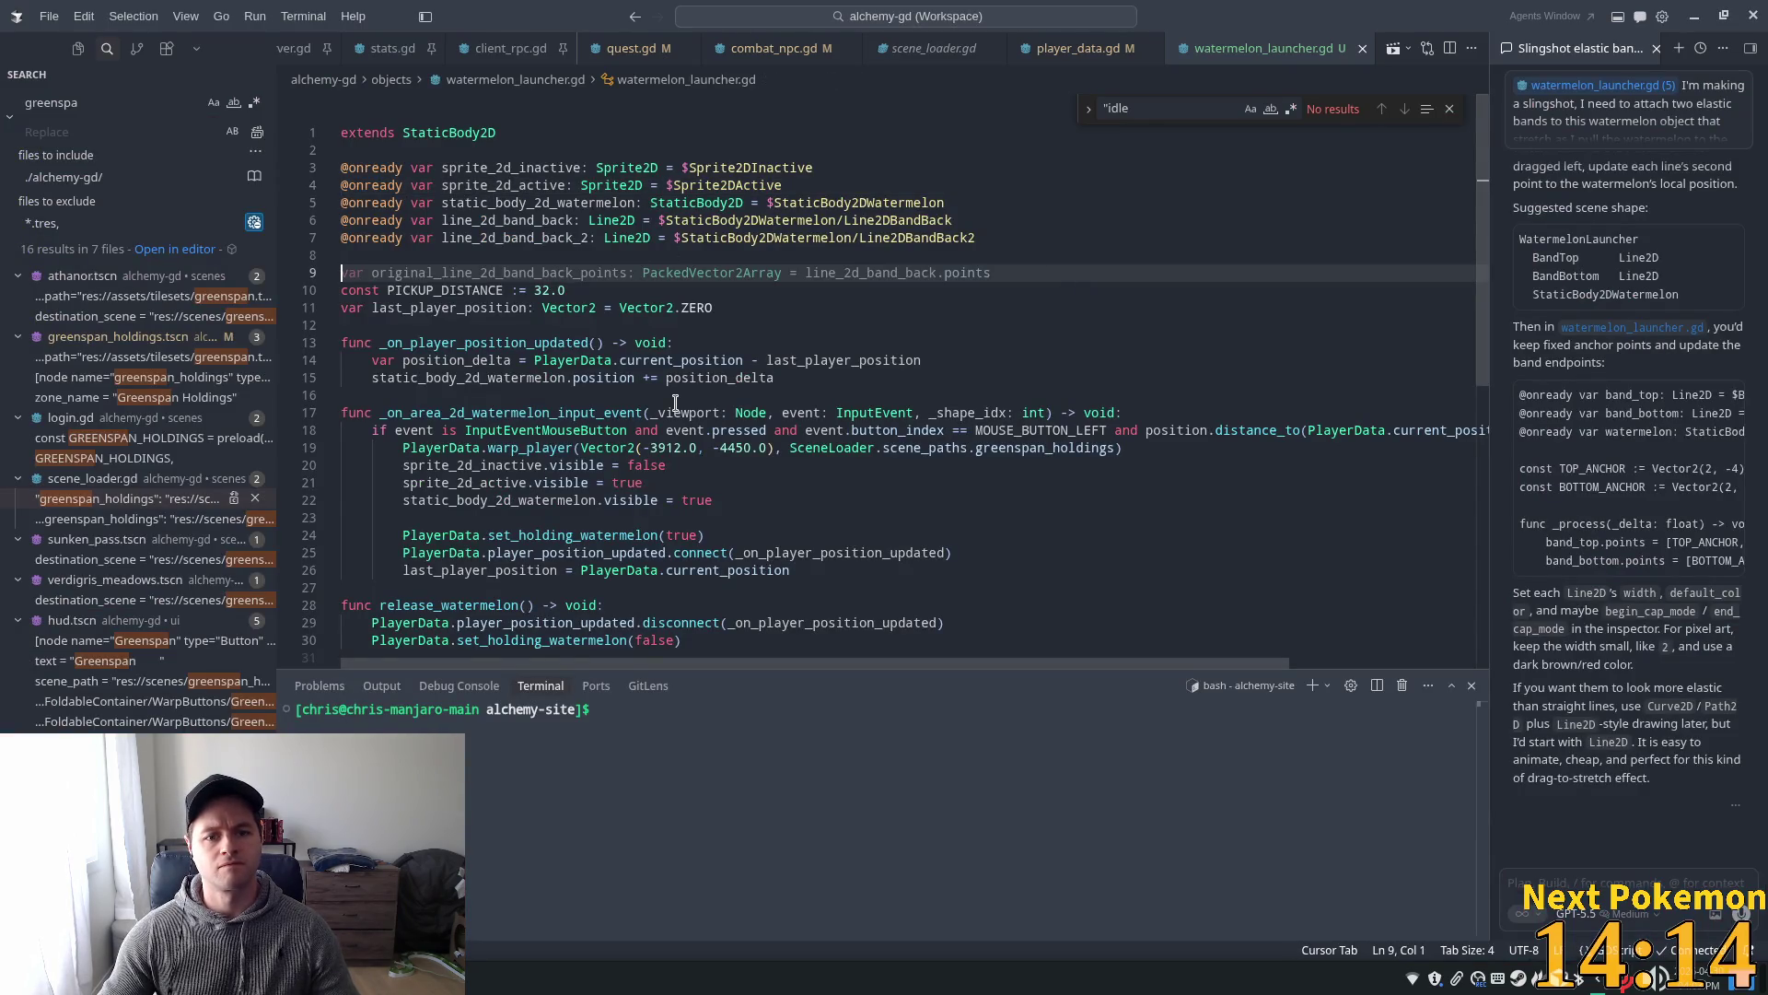
{"action": "left_click", "coordinate": [923, 379]}
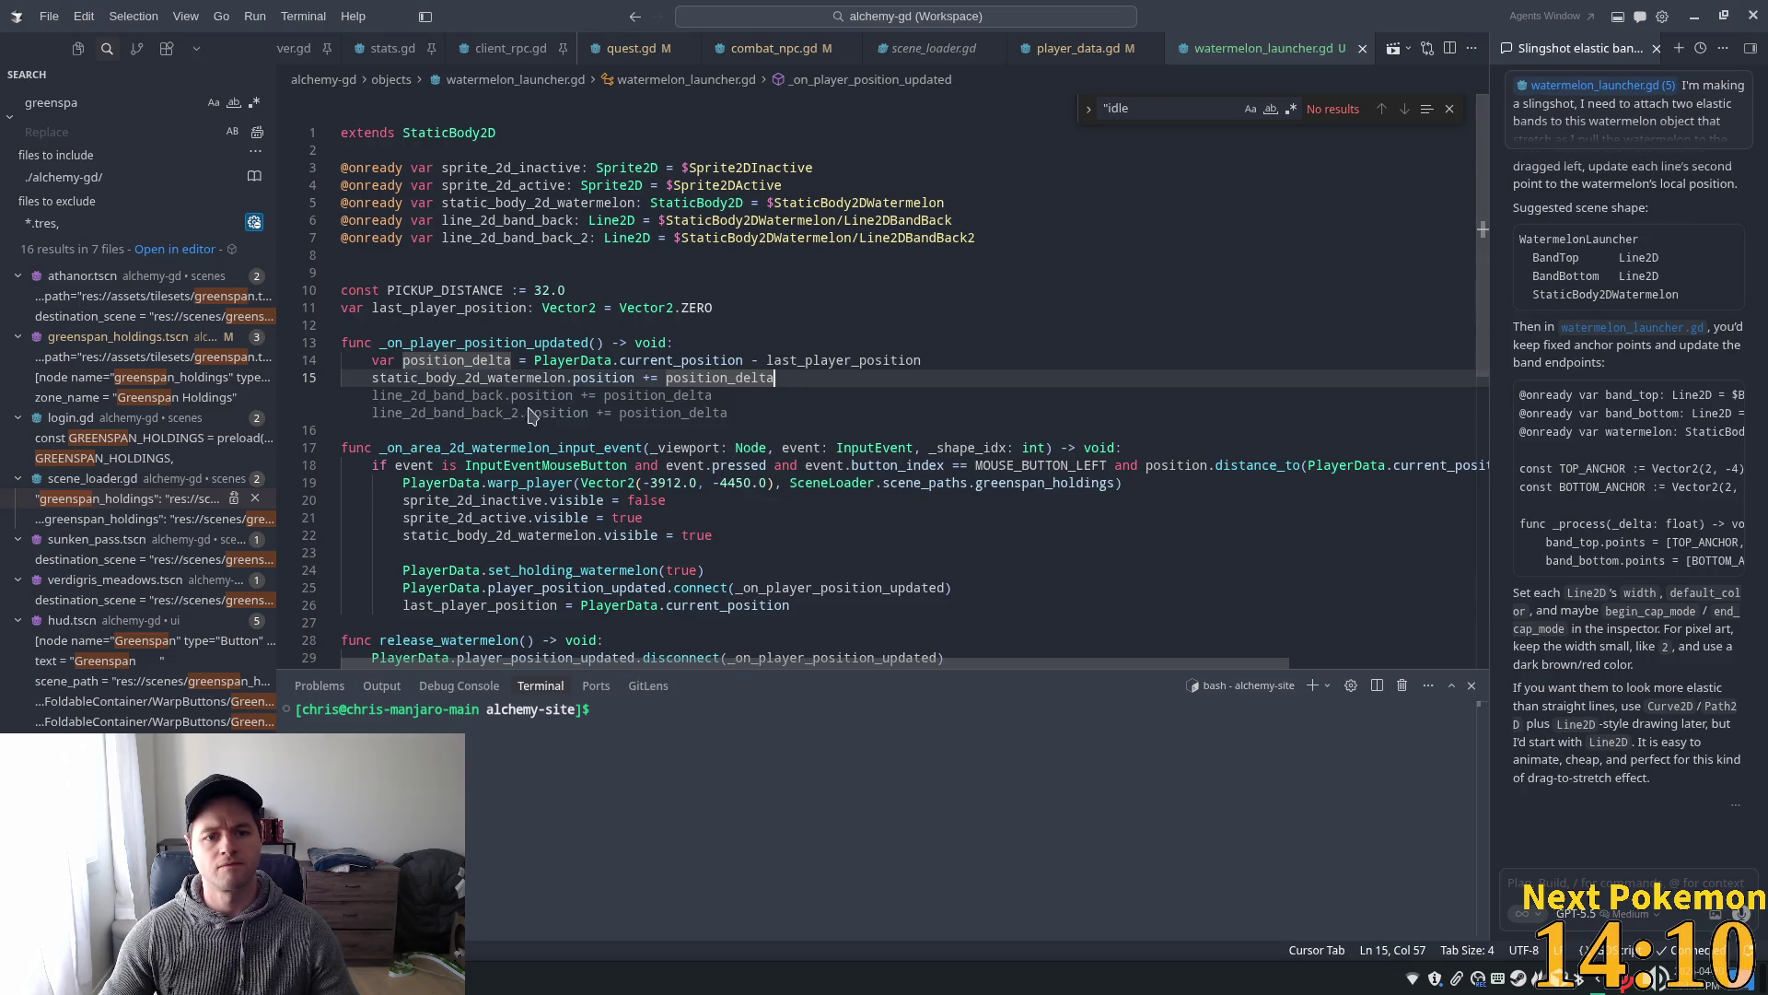
{"action": "key", "text": "Escape"}
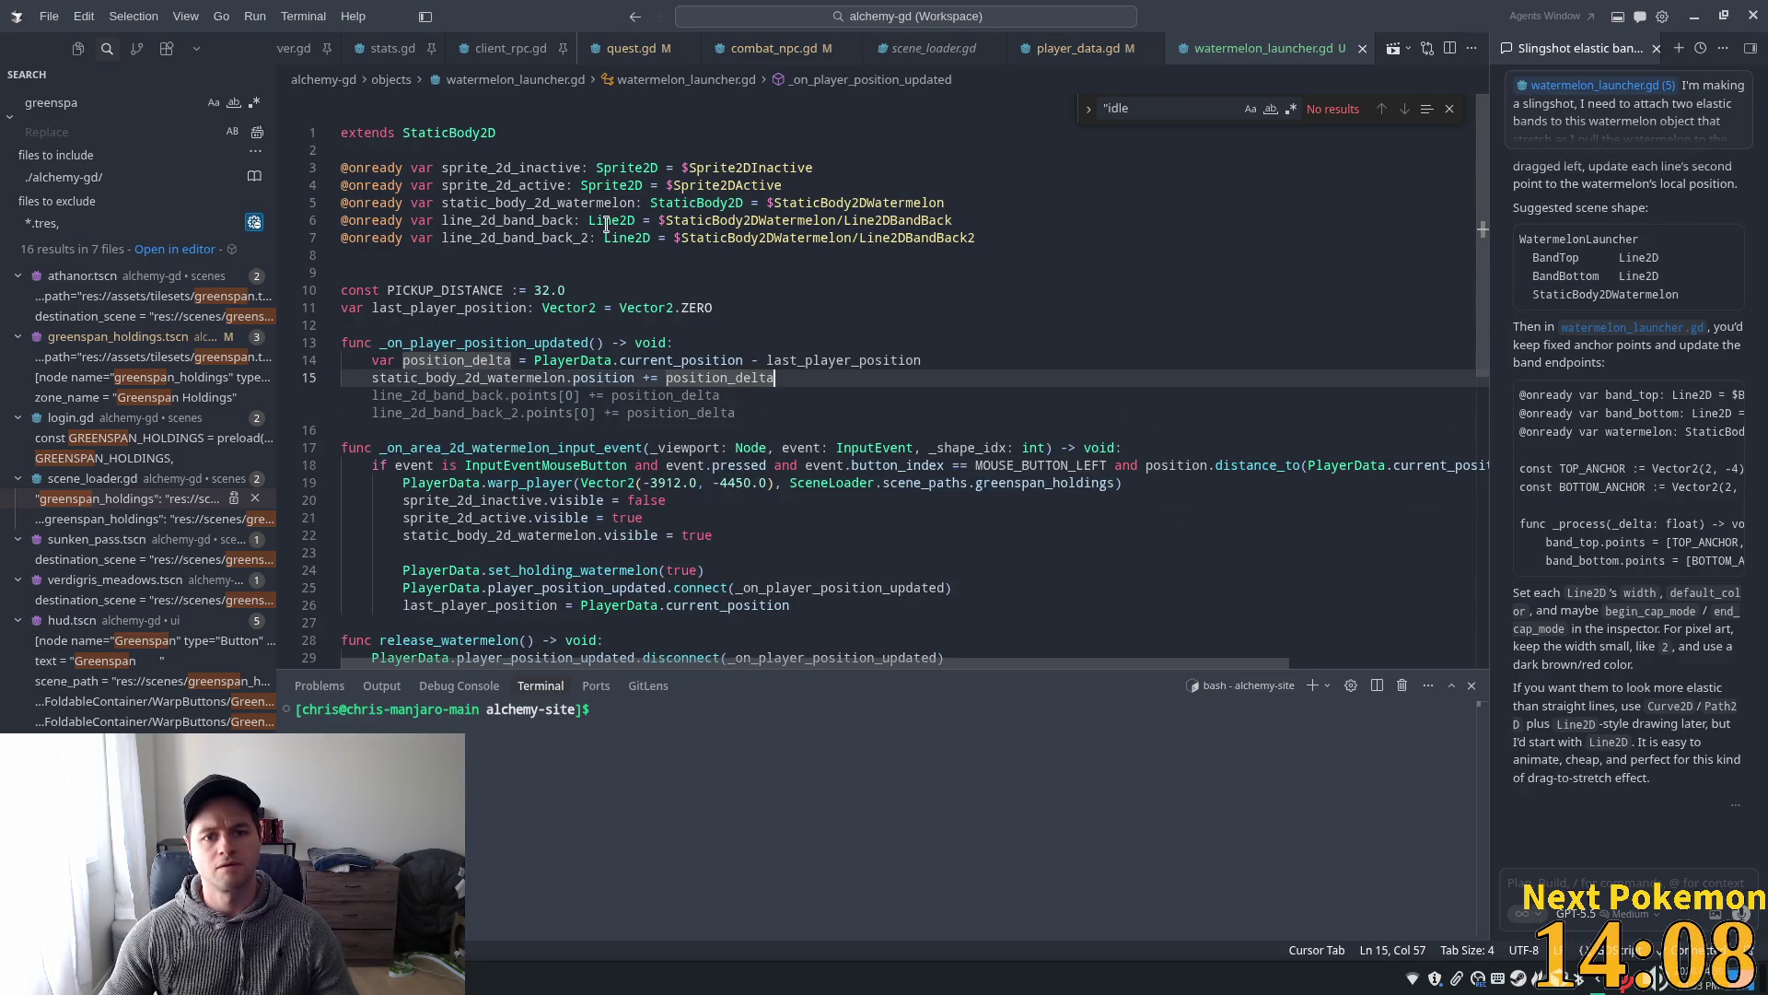
{"action": "key", "text": "Tab"}
{"action": "left_click", "coordinate": [818, 370]}
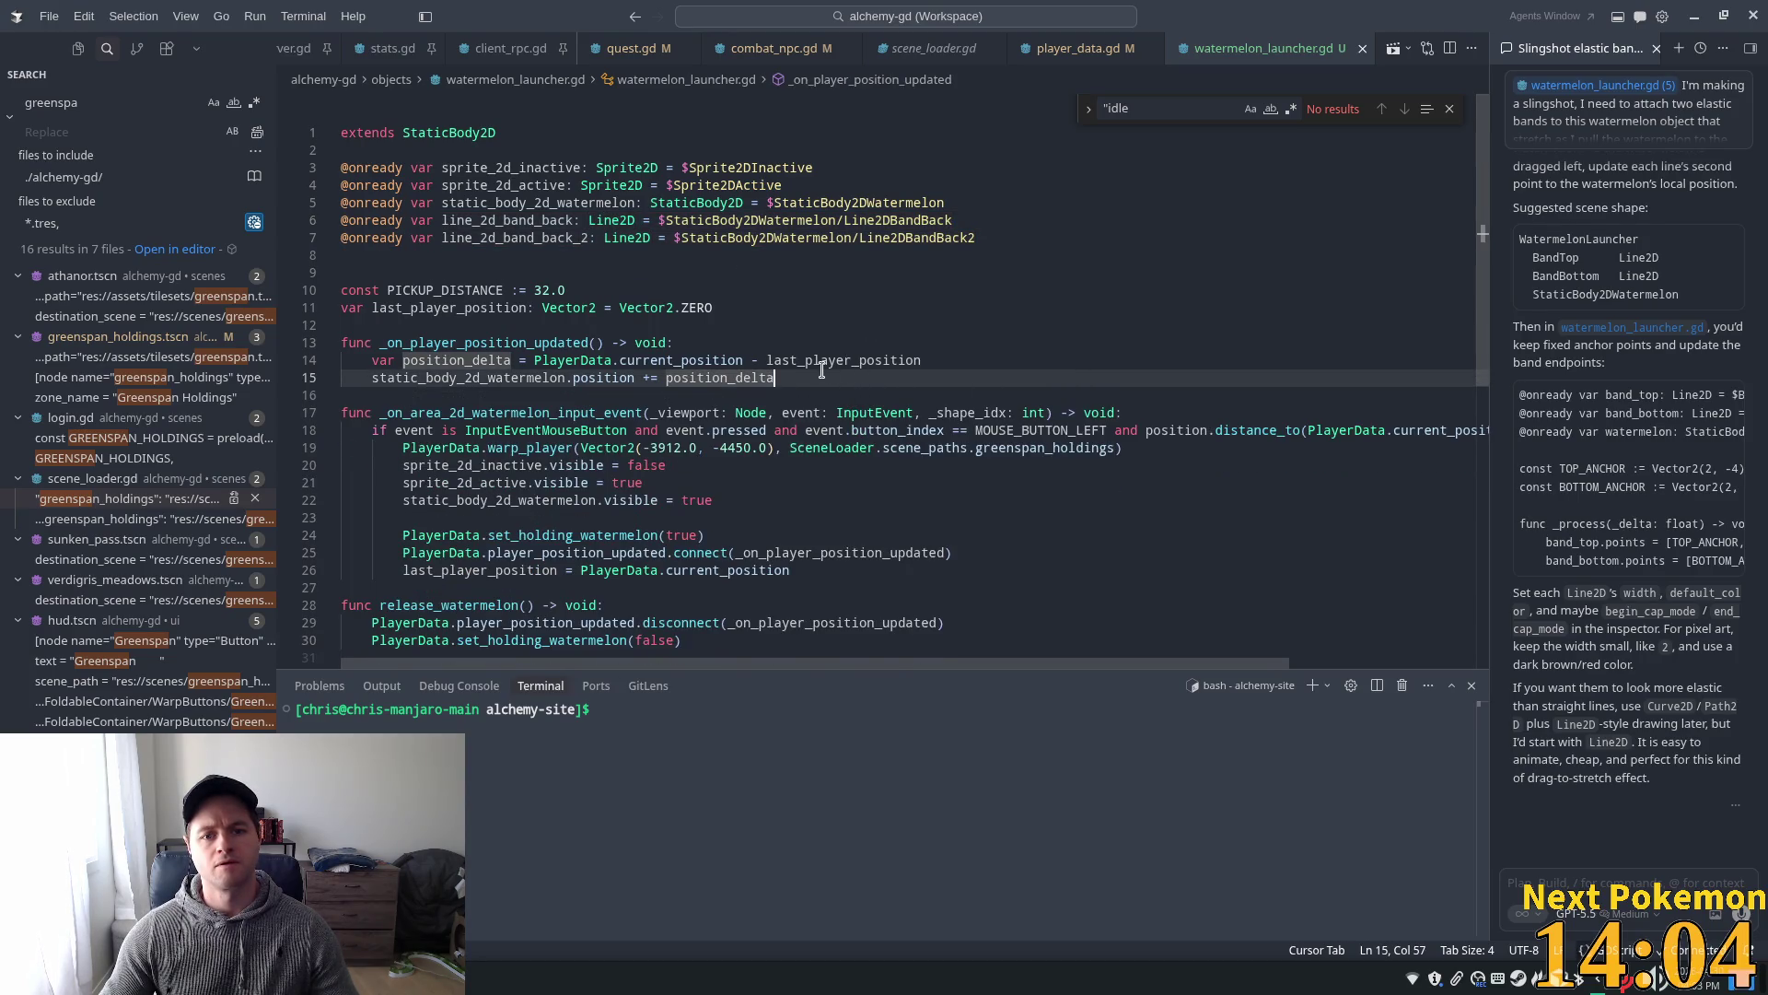
{"action": "key", "text": "Return"}
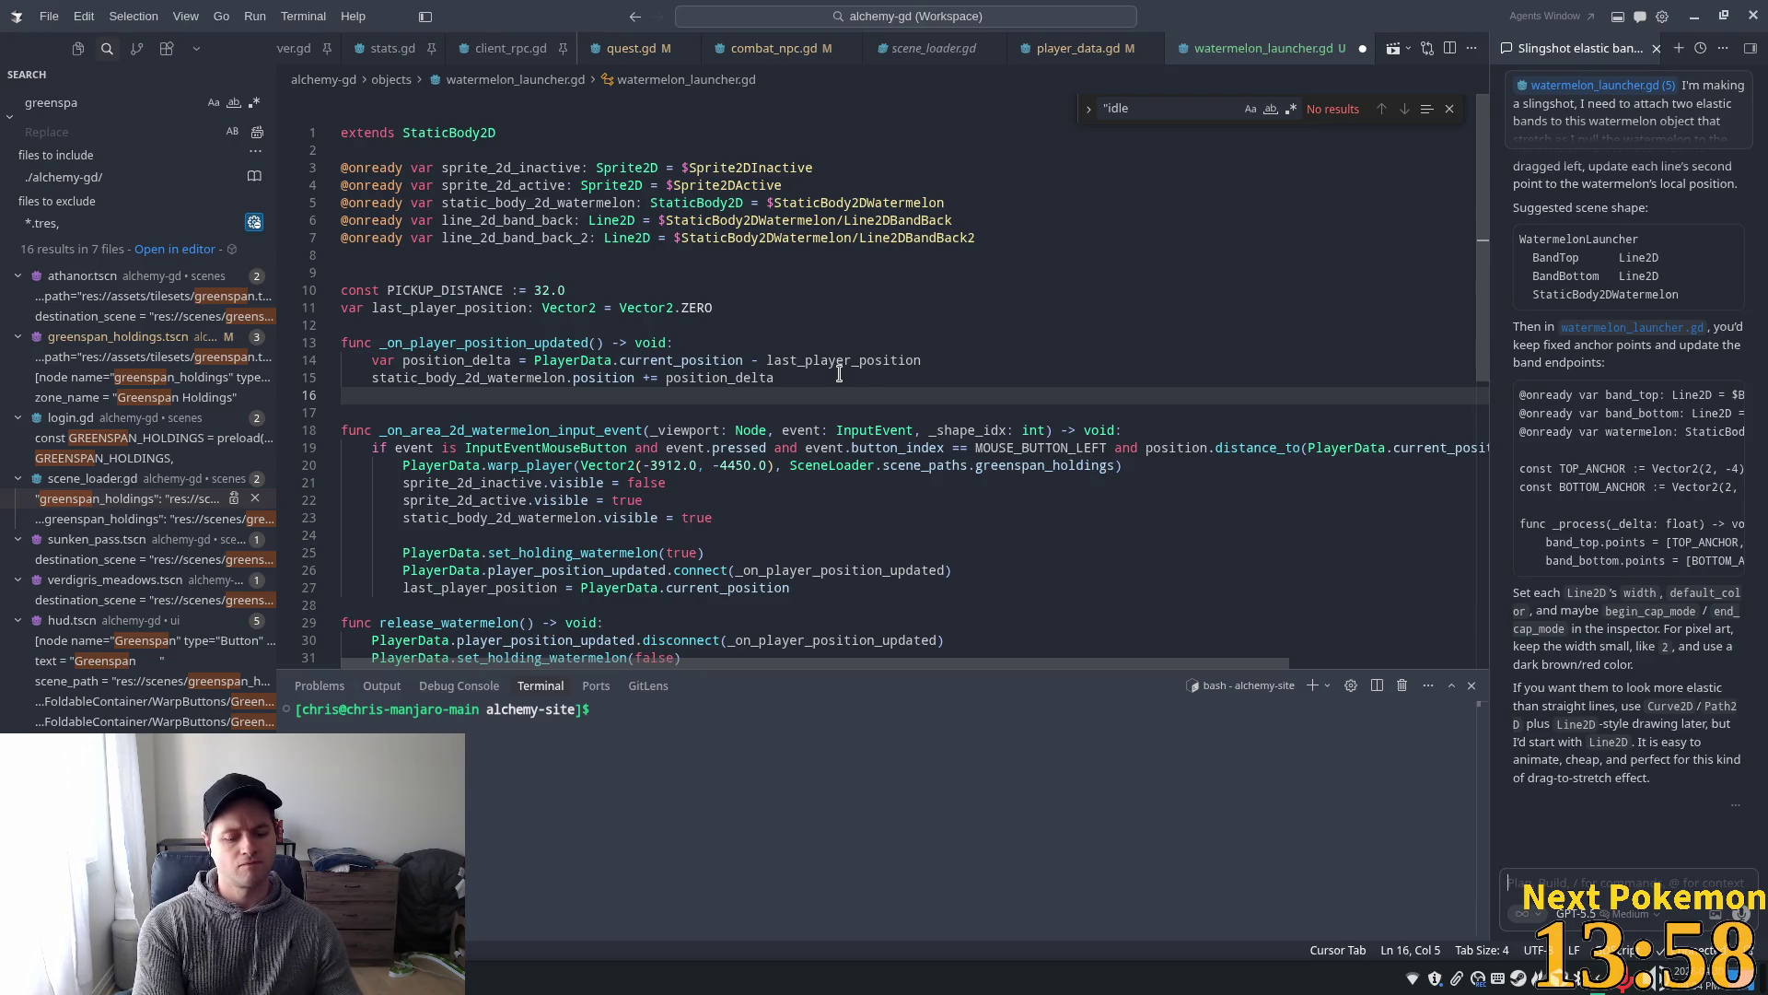
- Type 'gotta move the second point of line2d', accepting the Line2DBandBack completion, then 'and line2'
{"action": "type", "text": "gotta move t"}
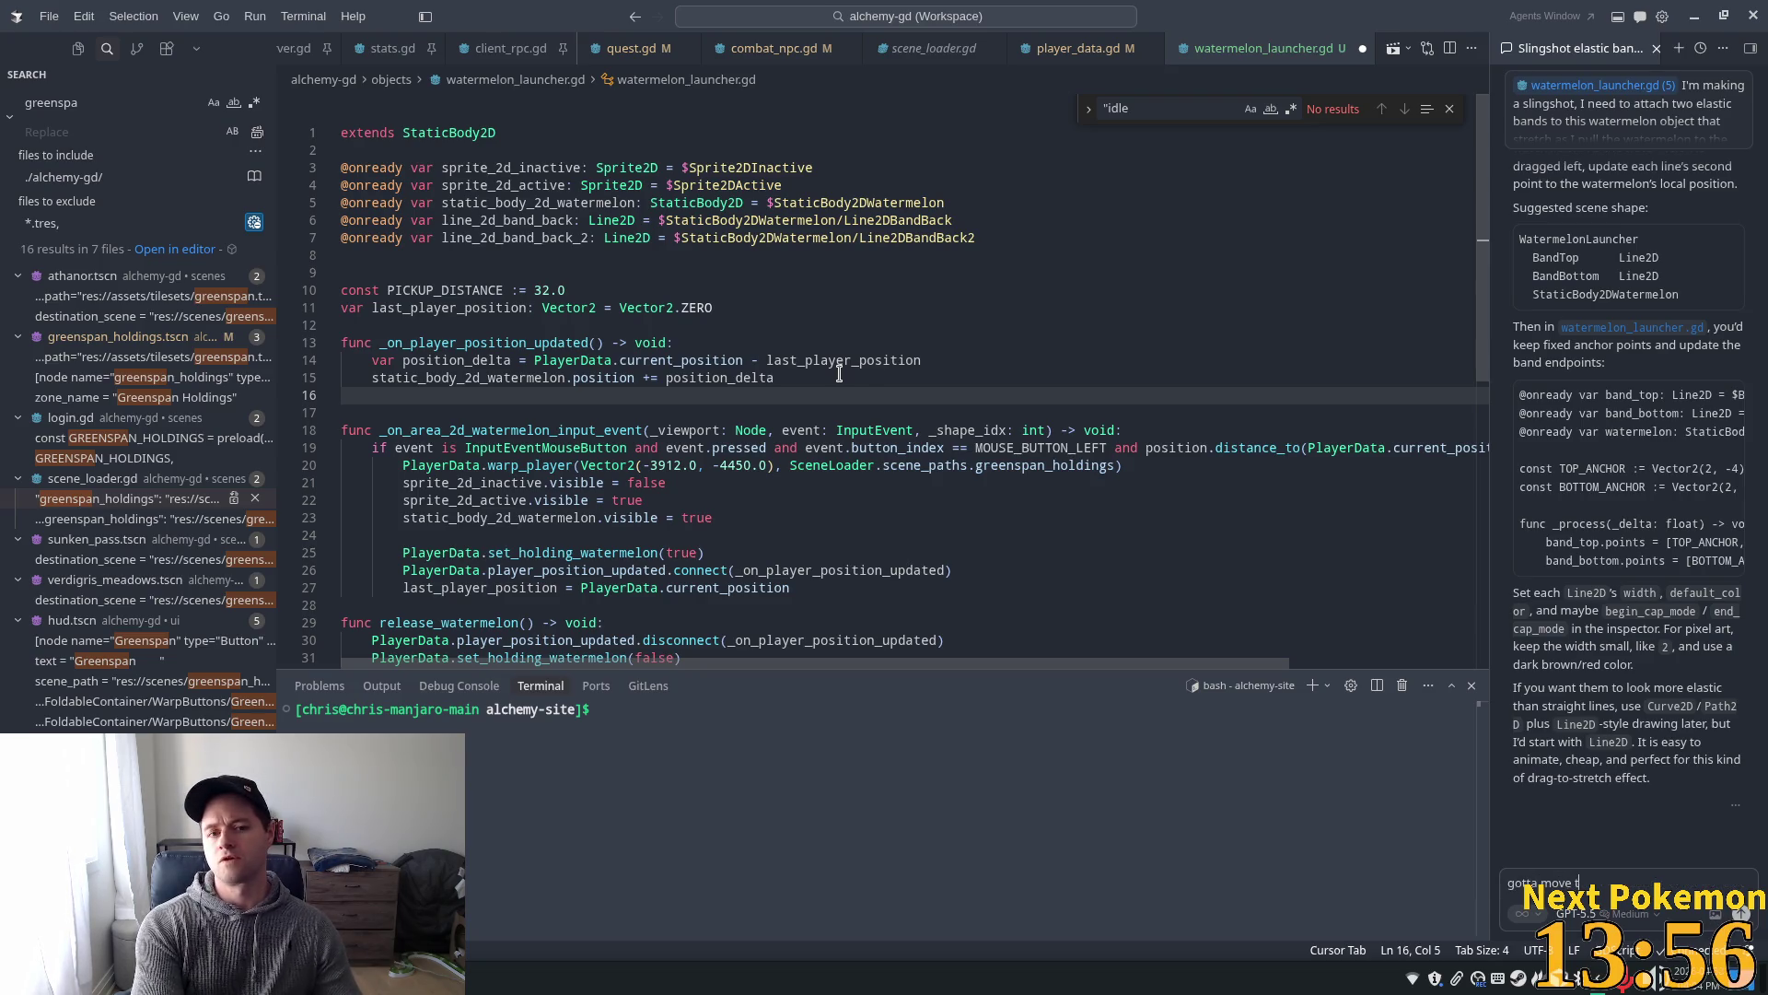
{"action": "type", "text": "he"}
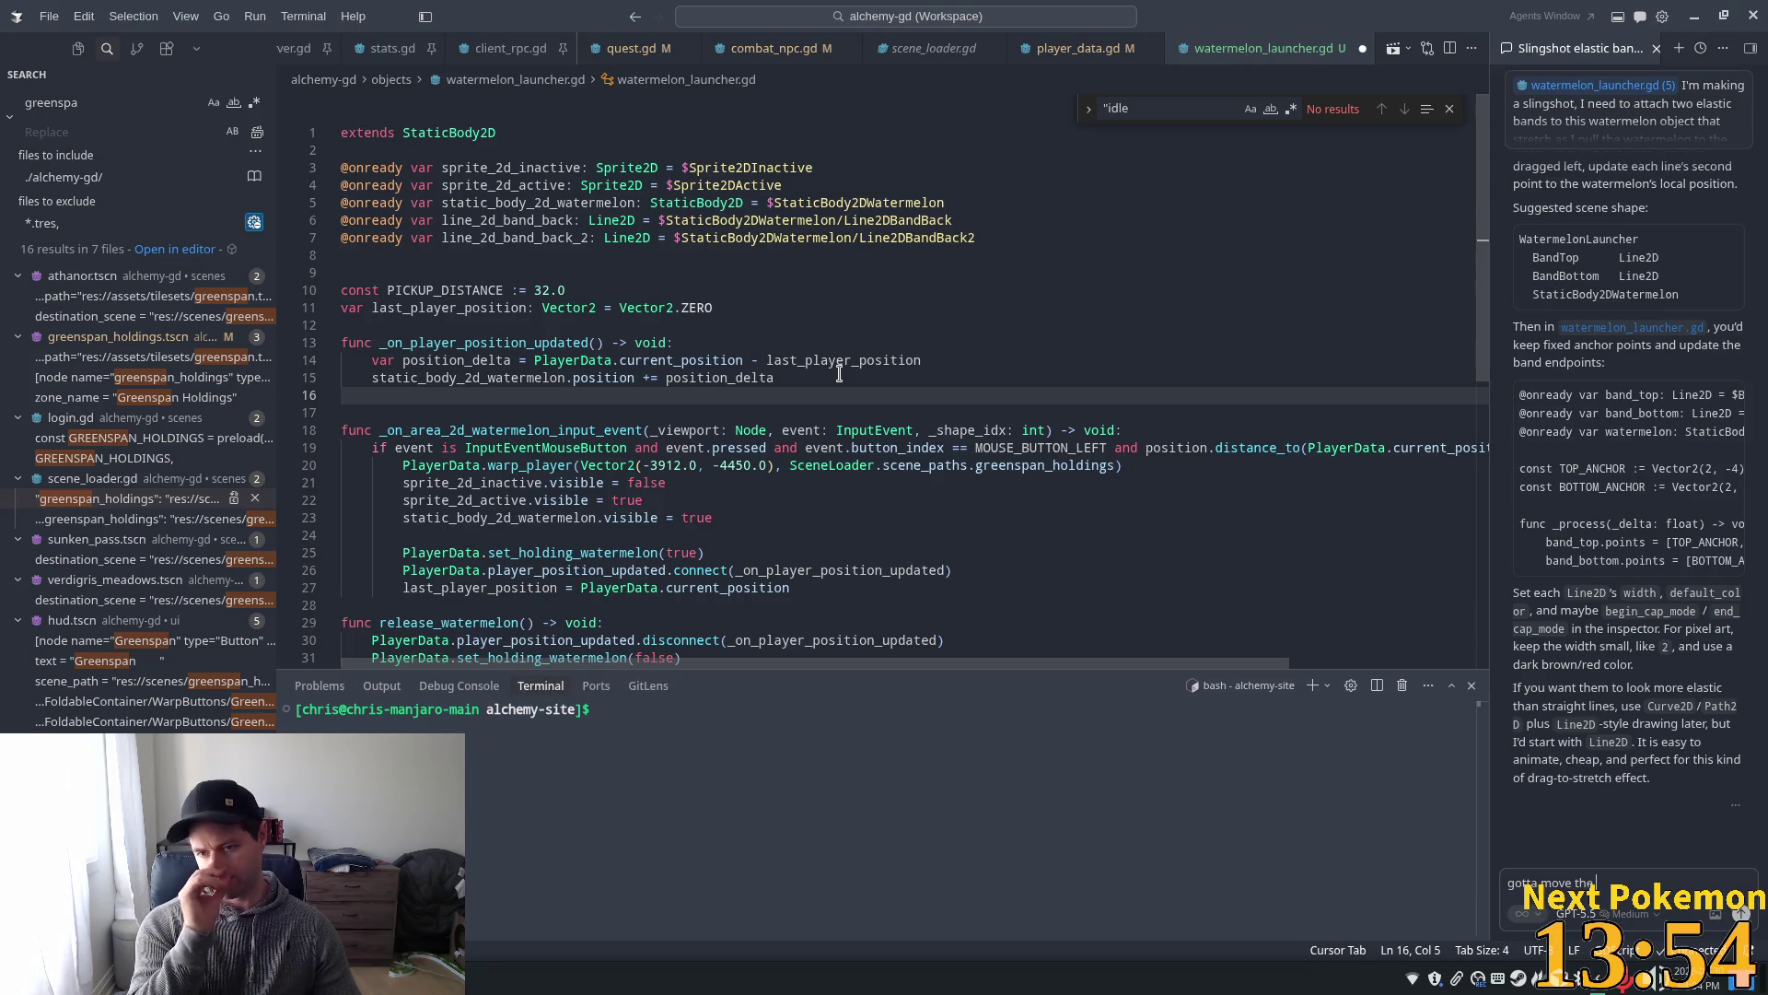
{"action": "type", "text": " se"}
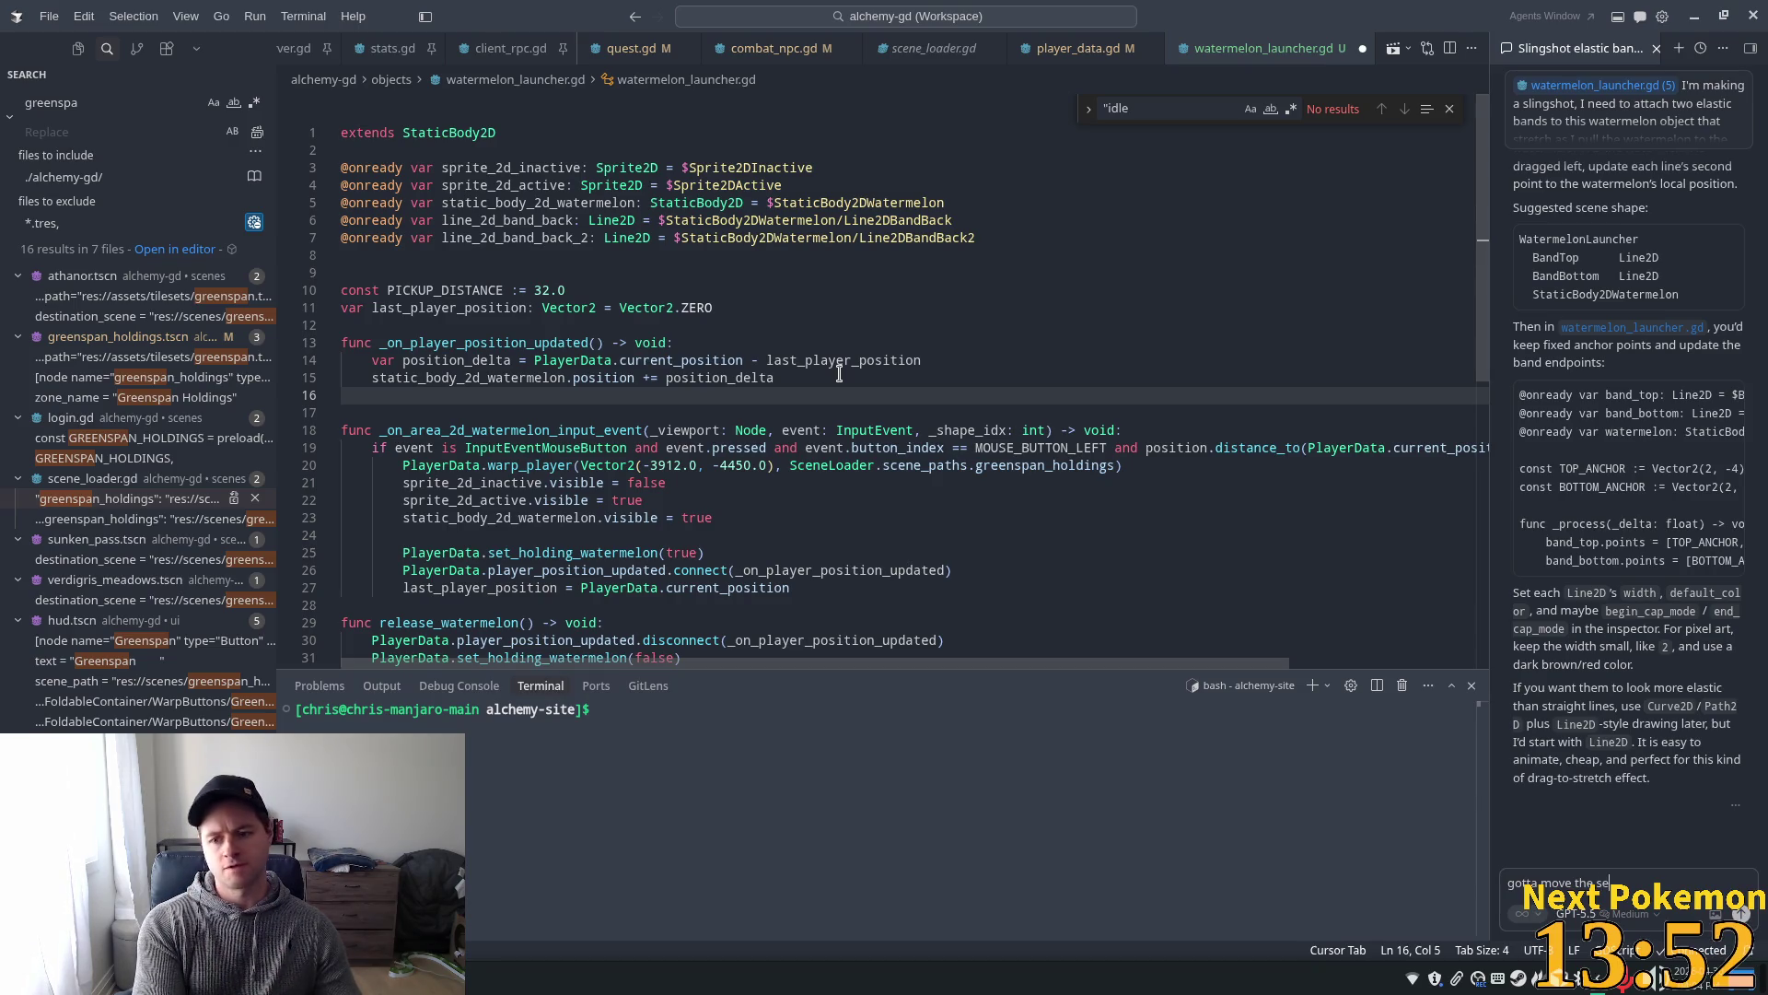
{"action": "type", "text": "cond point"}
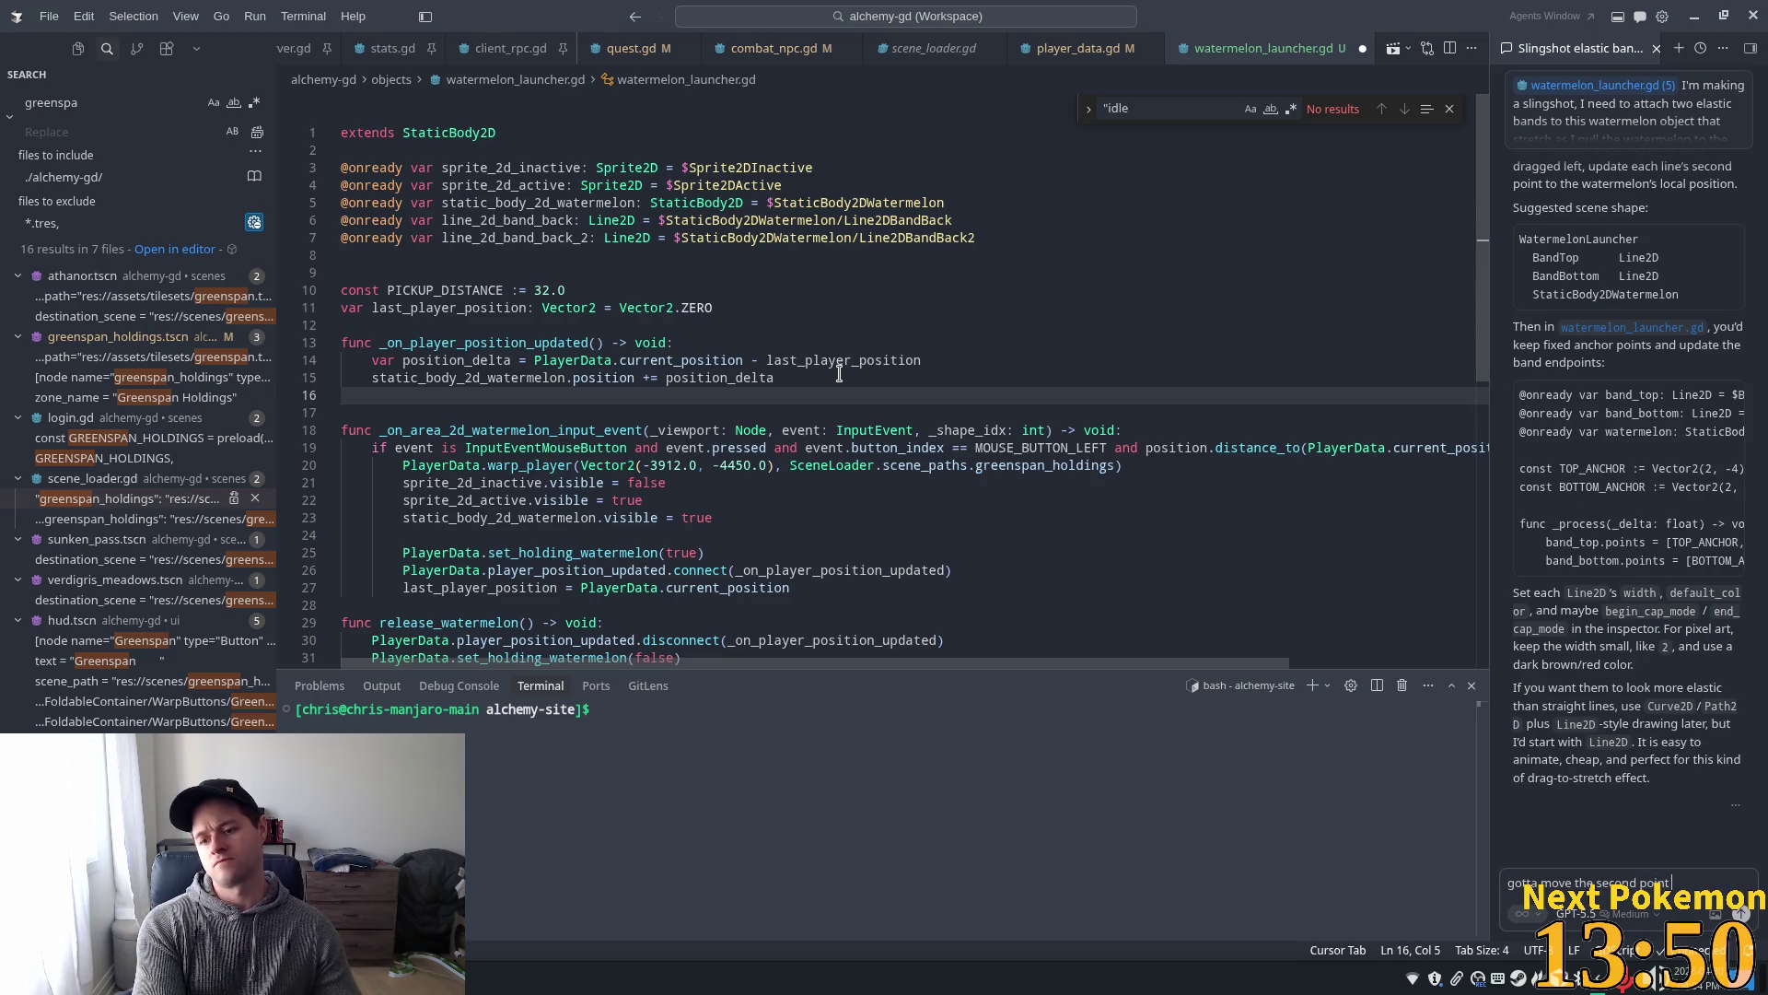
{"action": "type", "text": " of"}
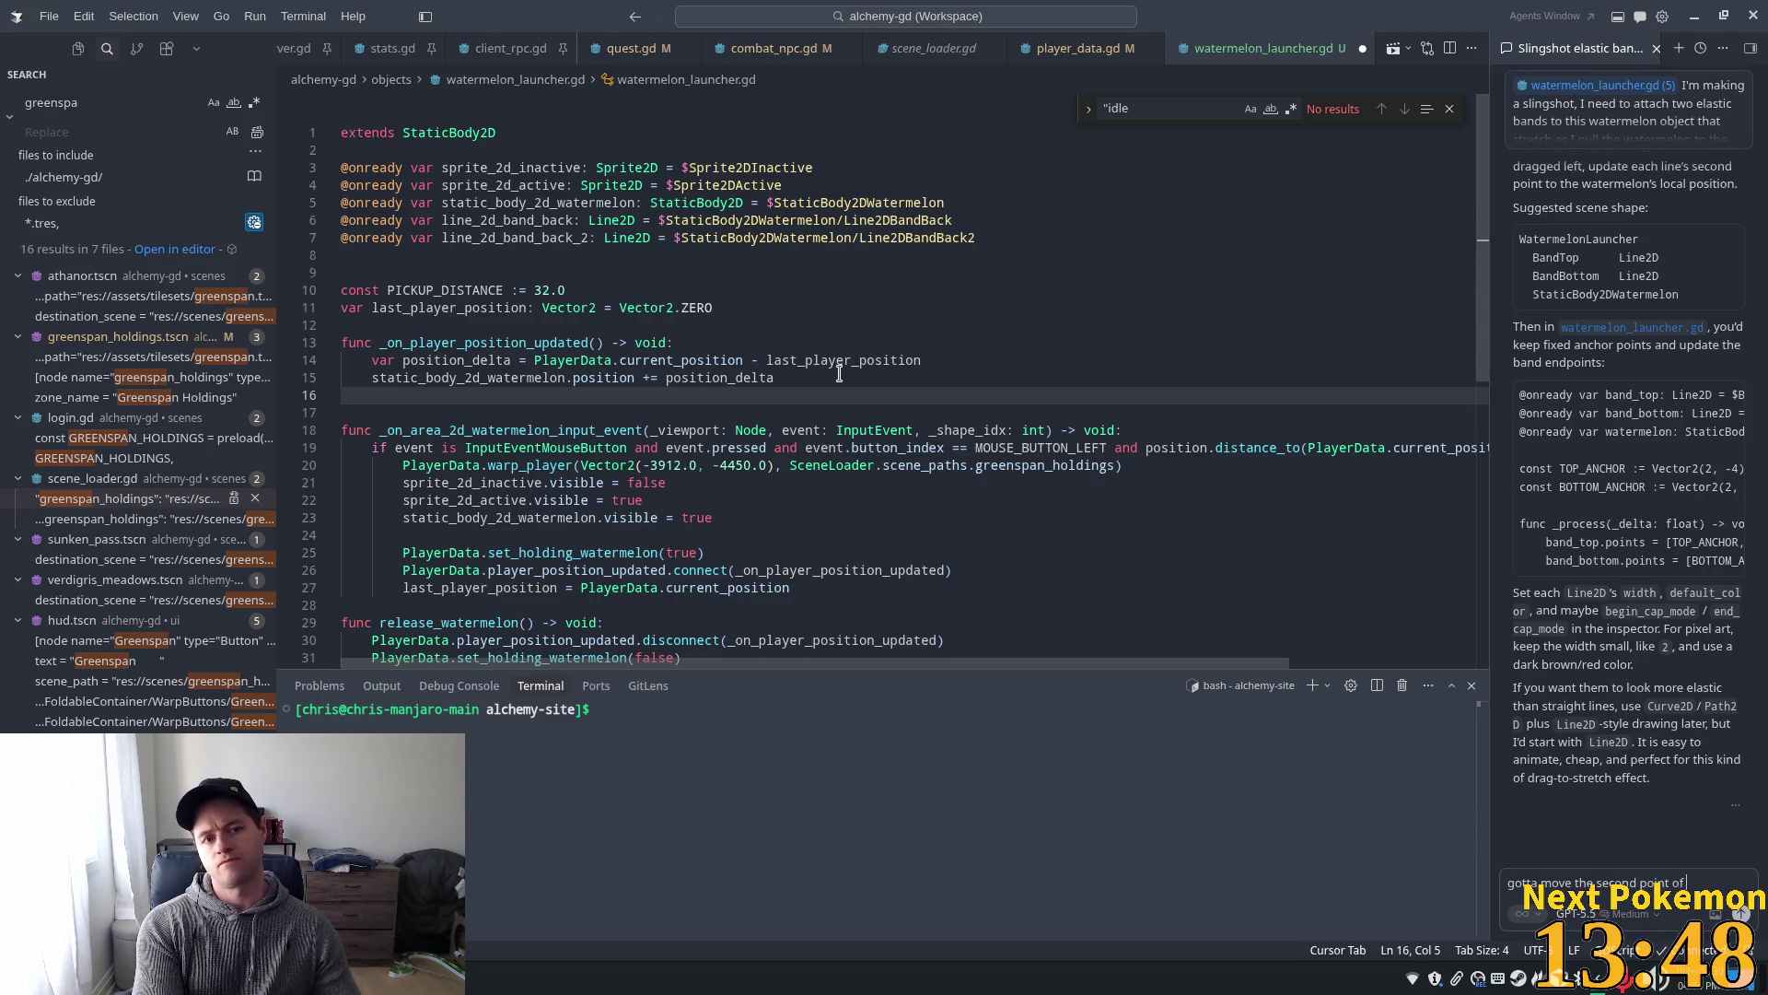
{"action": "type", "text": " line"}
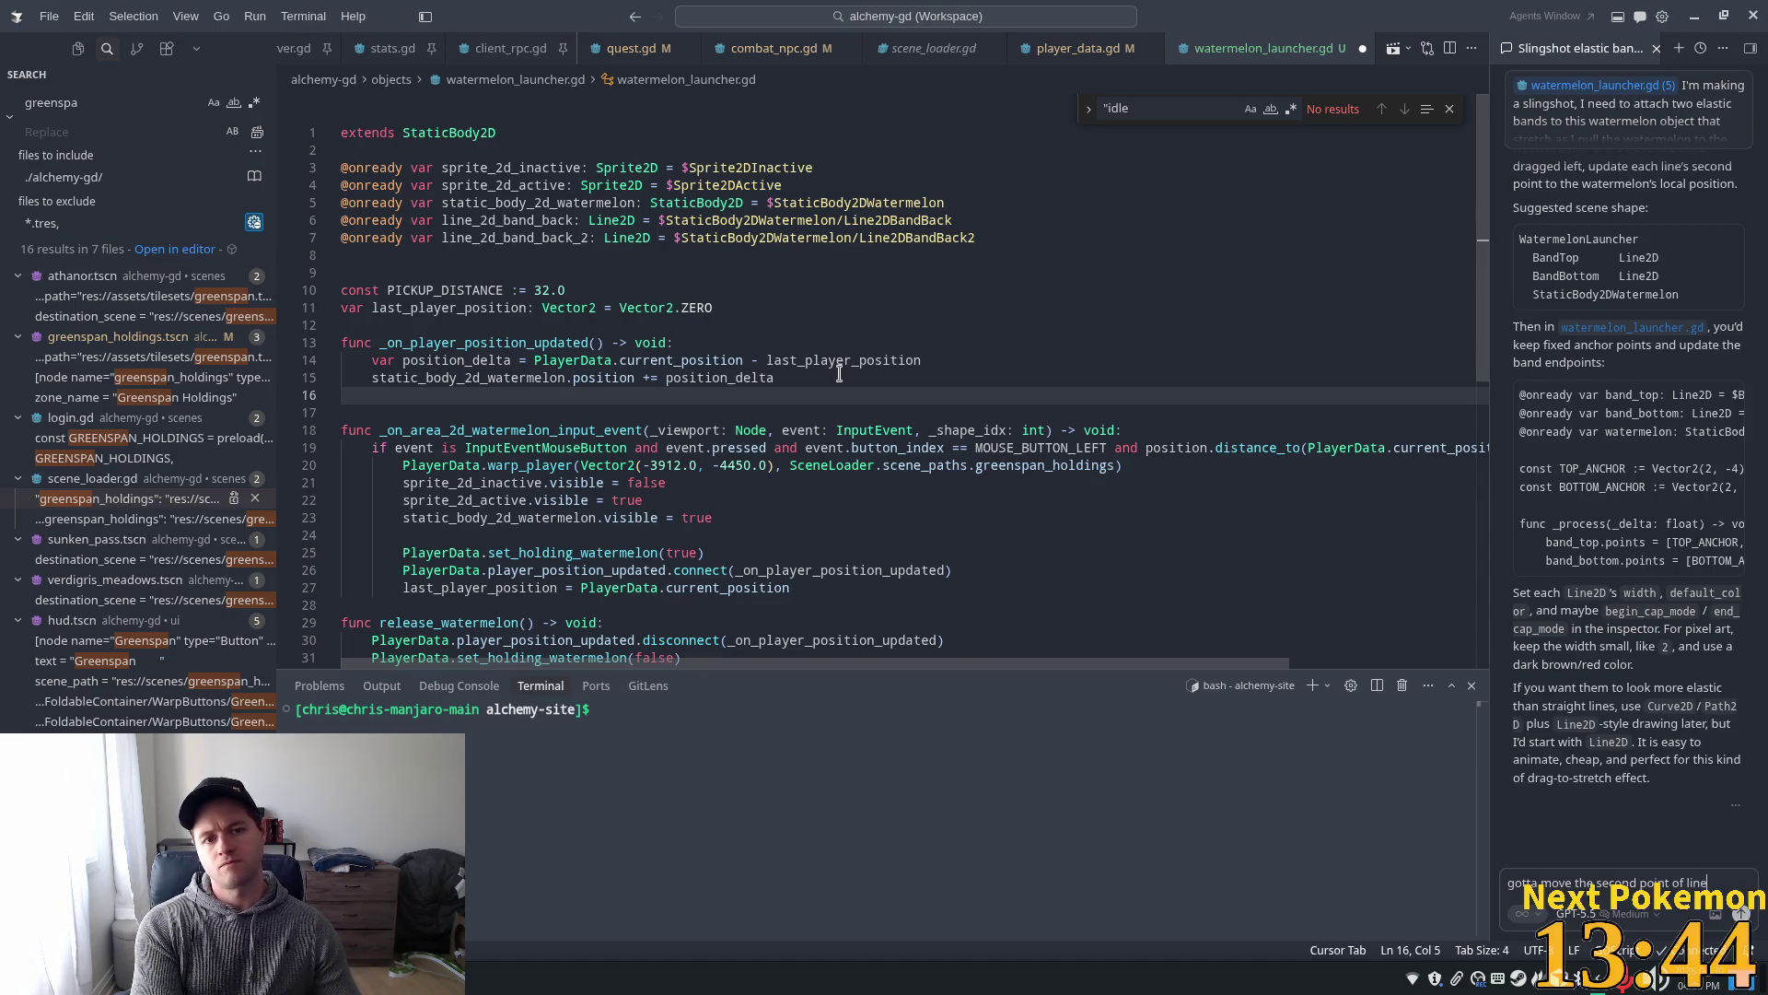
{"action": "type", "text": "2d"}
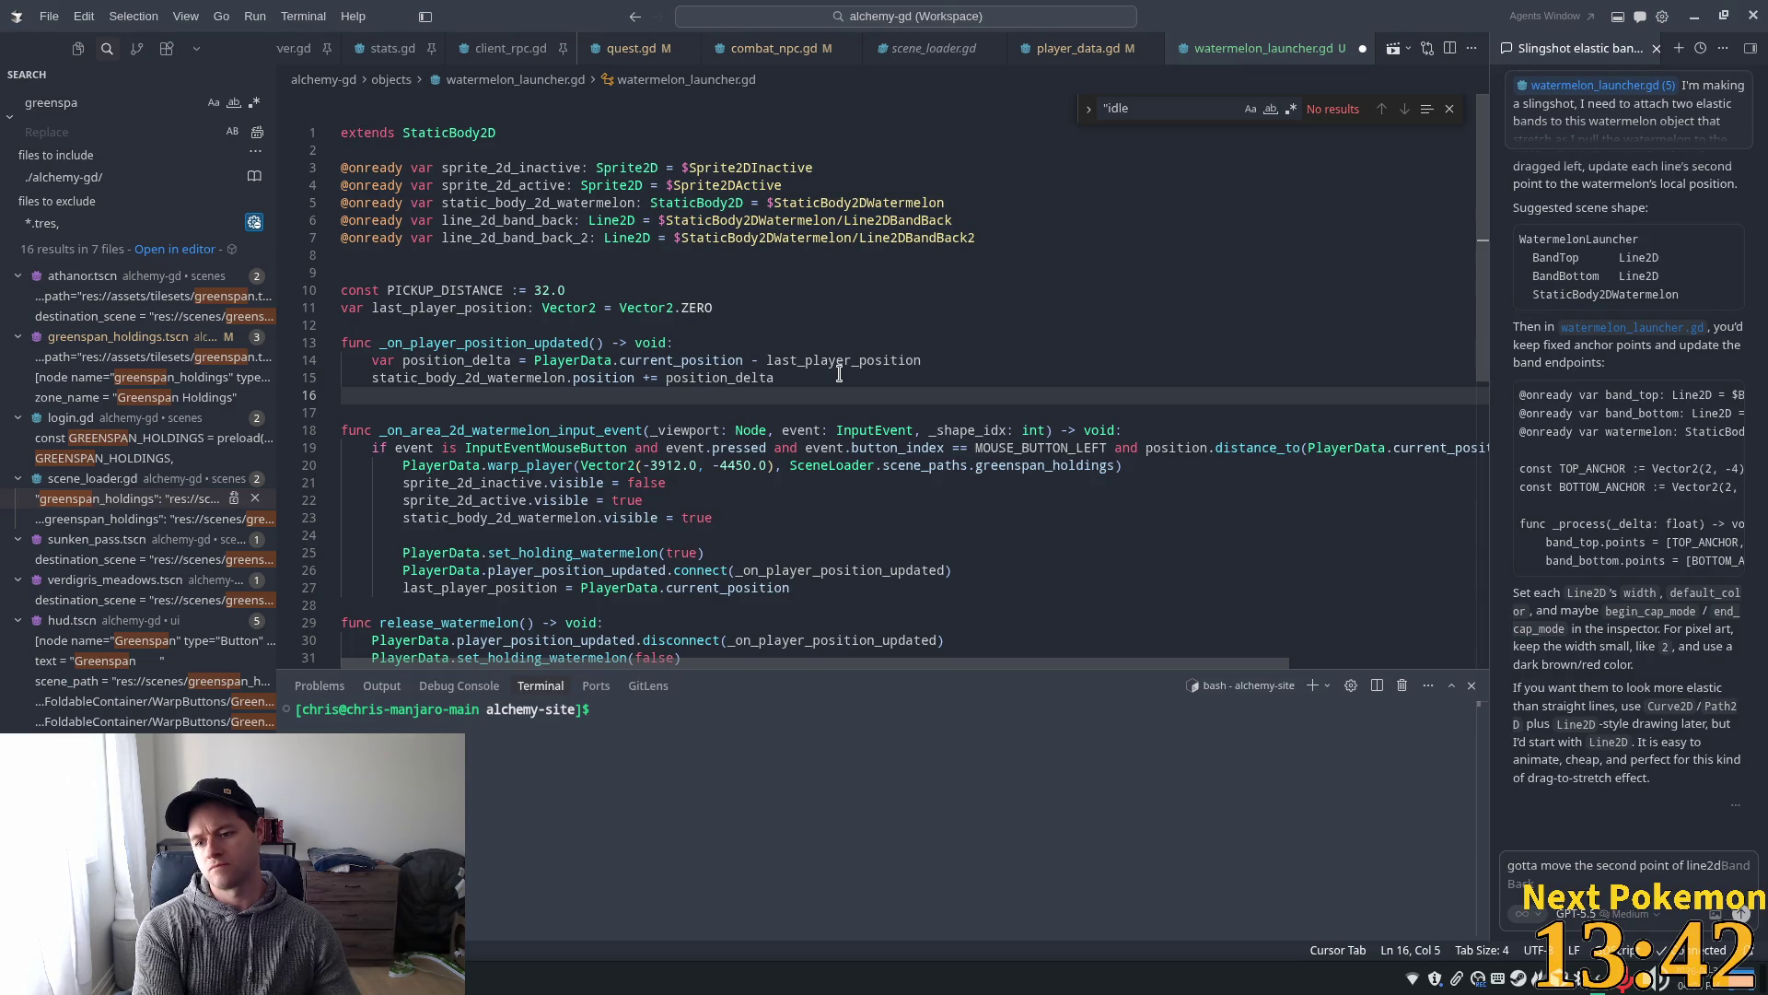
{"action": "key", "text": "Tab"}
{"action": "type", "text": "and"}
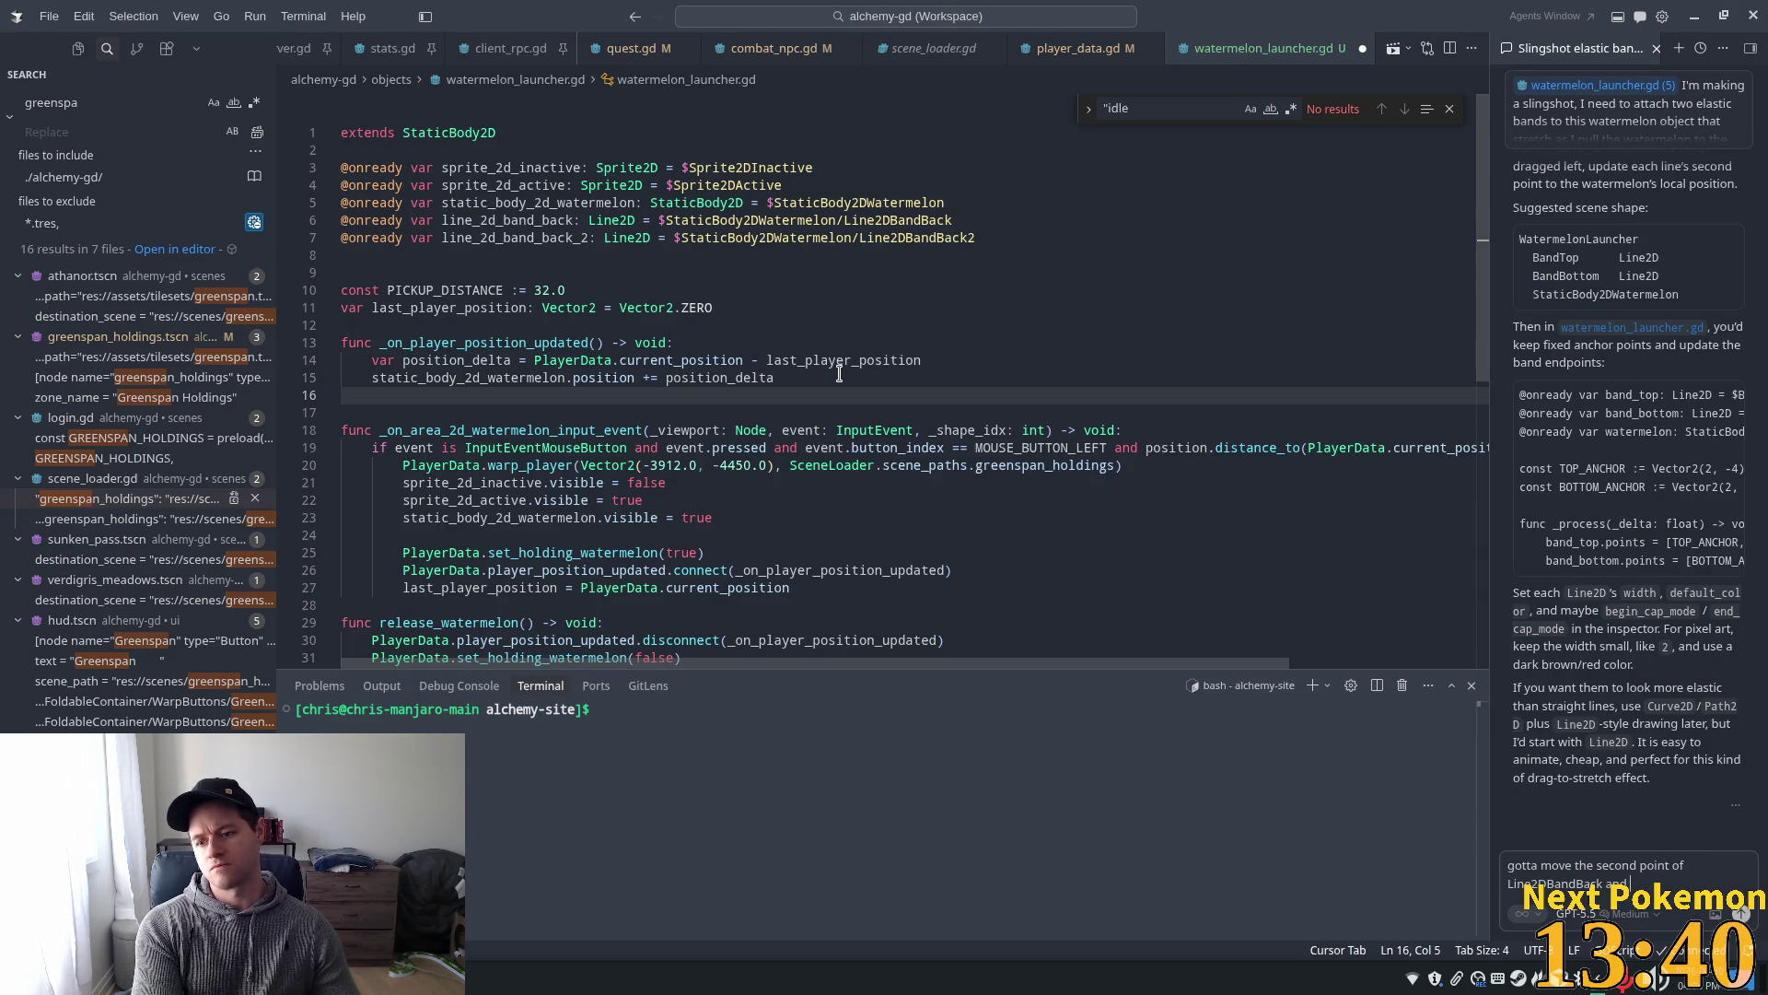
{"action": "type", "text": " line_2d_band_back"}
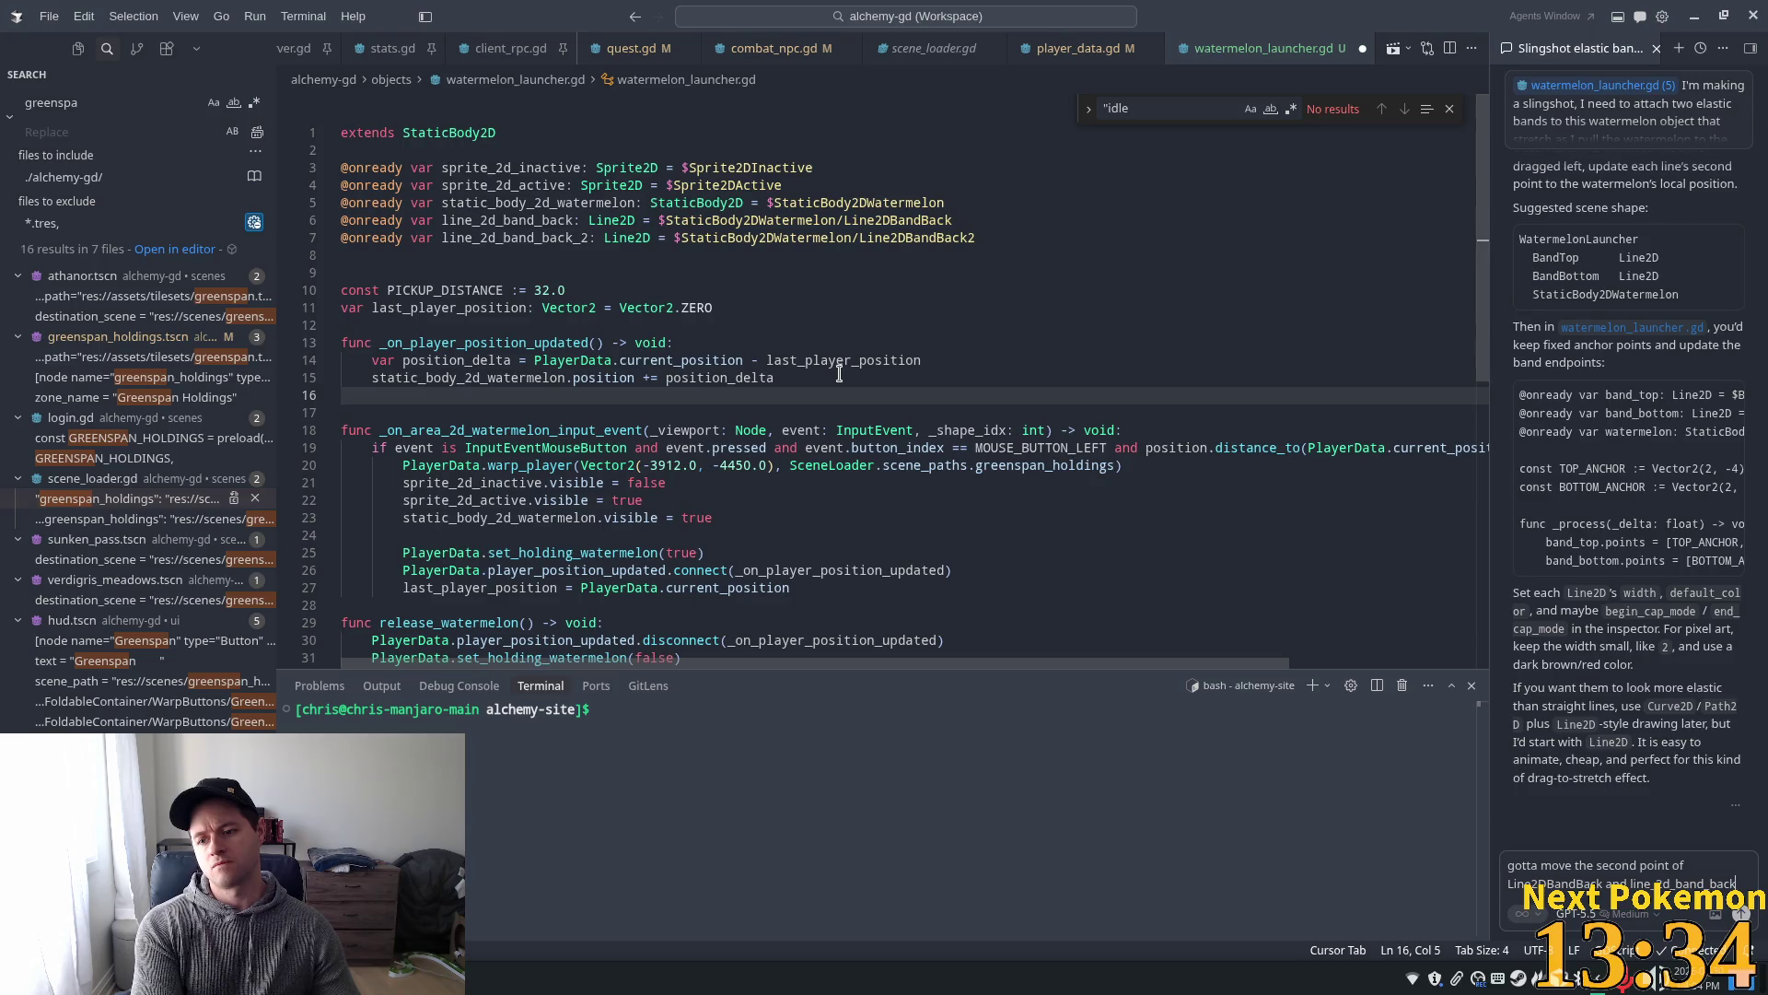
{"action": "type", "text": "2"}
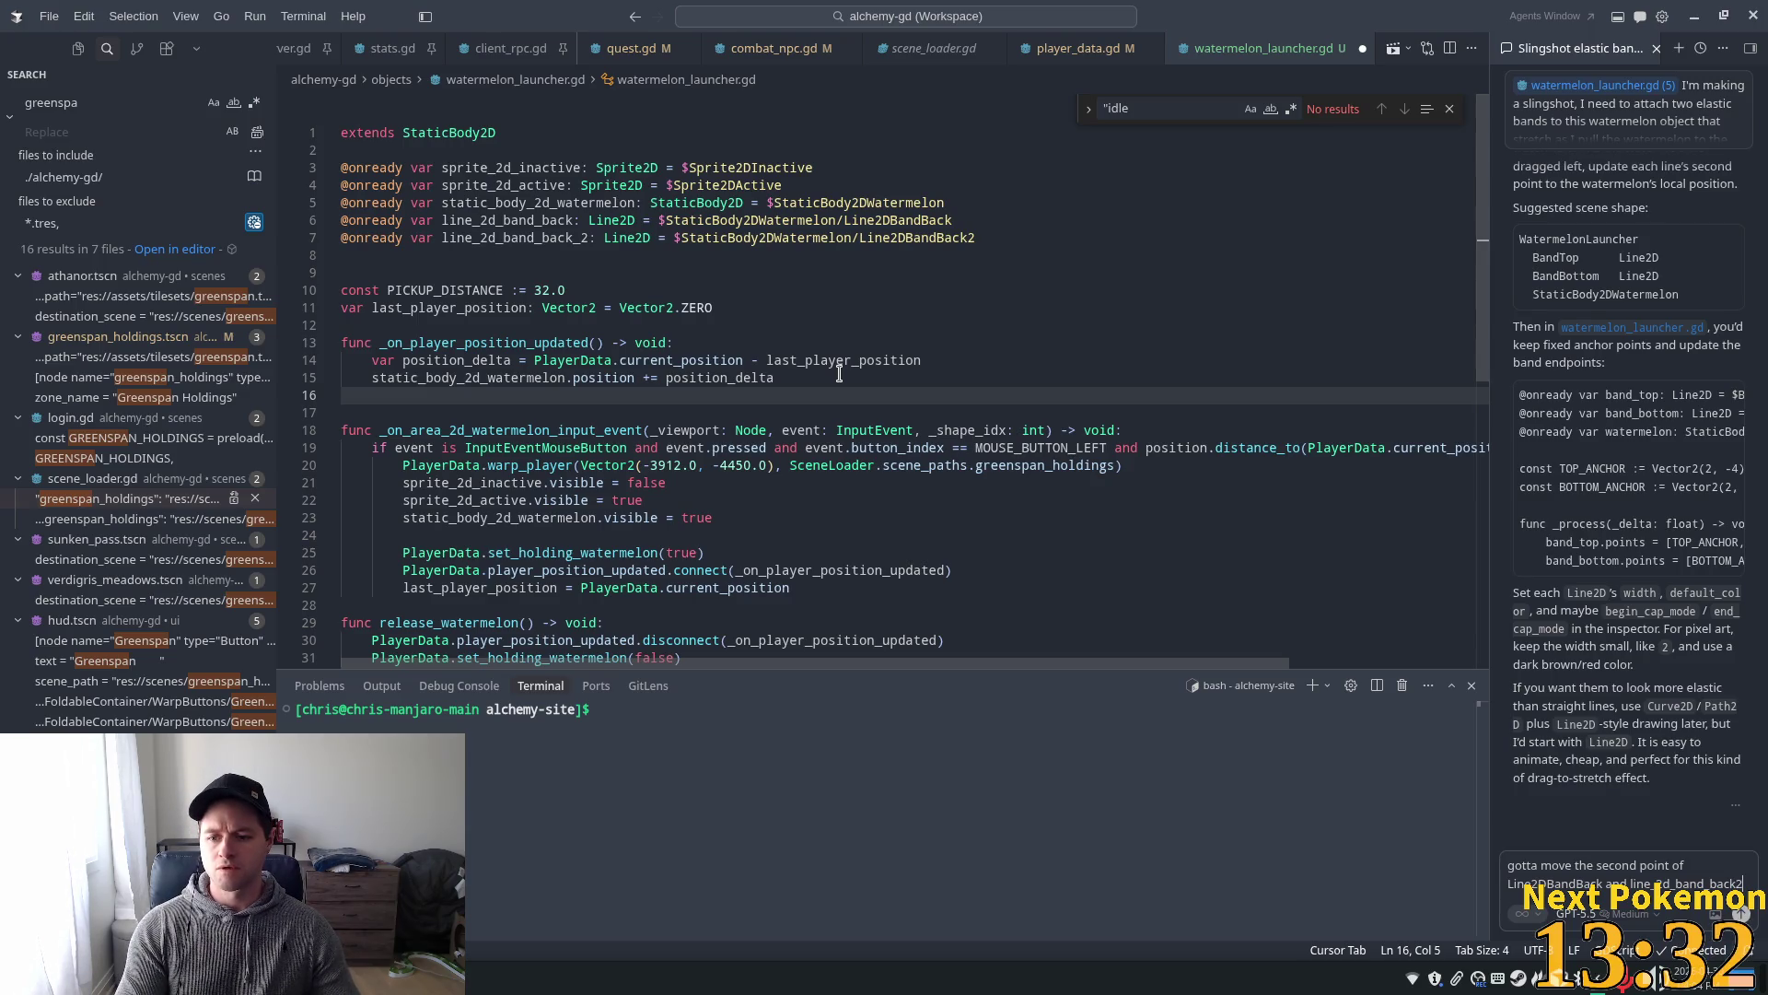
- Select the band names to correct them to line_2d_band_back and line_2d_band_back2, then send the request
{"action": "key", "text": "ctrl+shift+Left"}
{"action": "key", "text": "Left"}
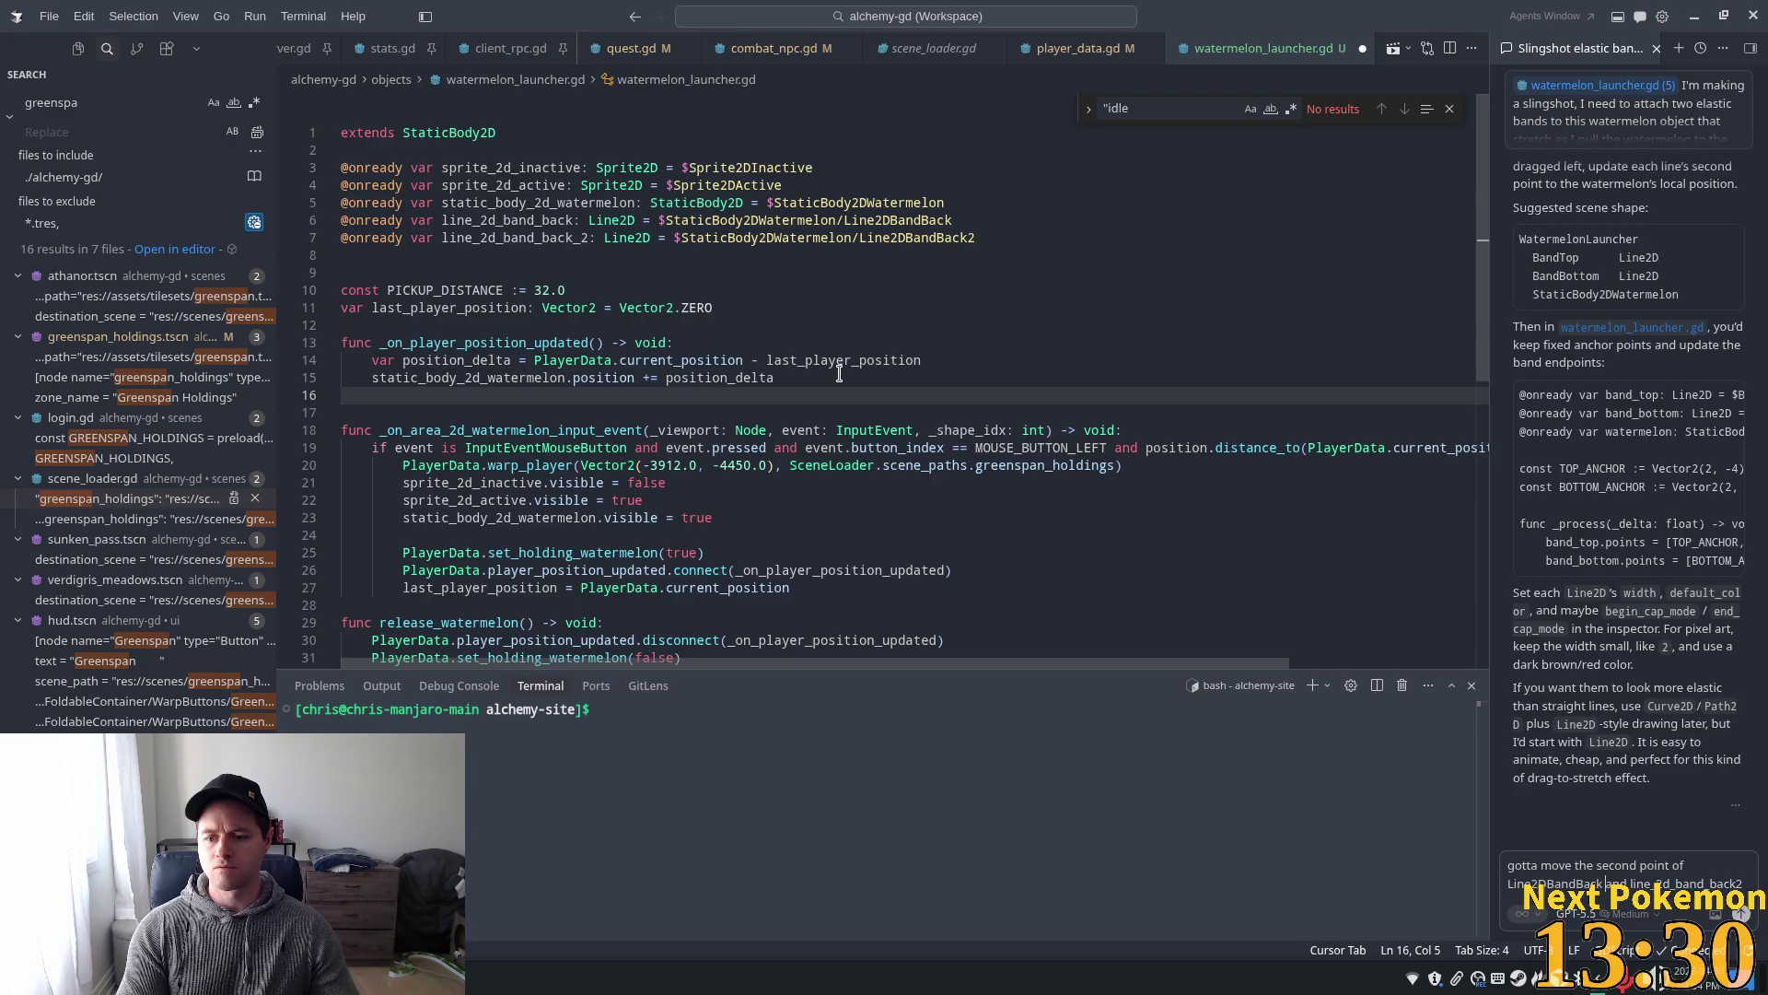
{"action": "key", "text": "ctrl+Left"}
{"action": "key", "text": "Left"}
{"action": "key", "text": "ctrl+shift+Left"}
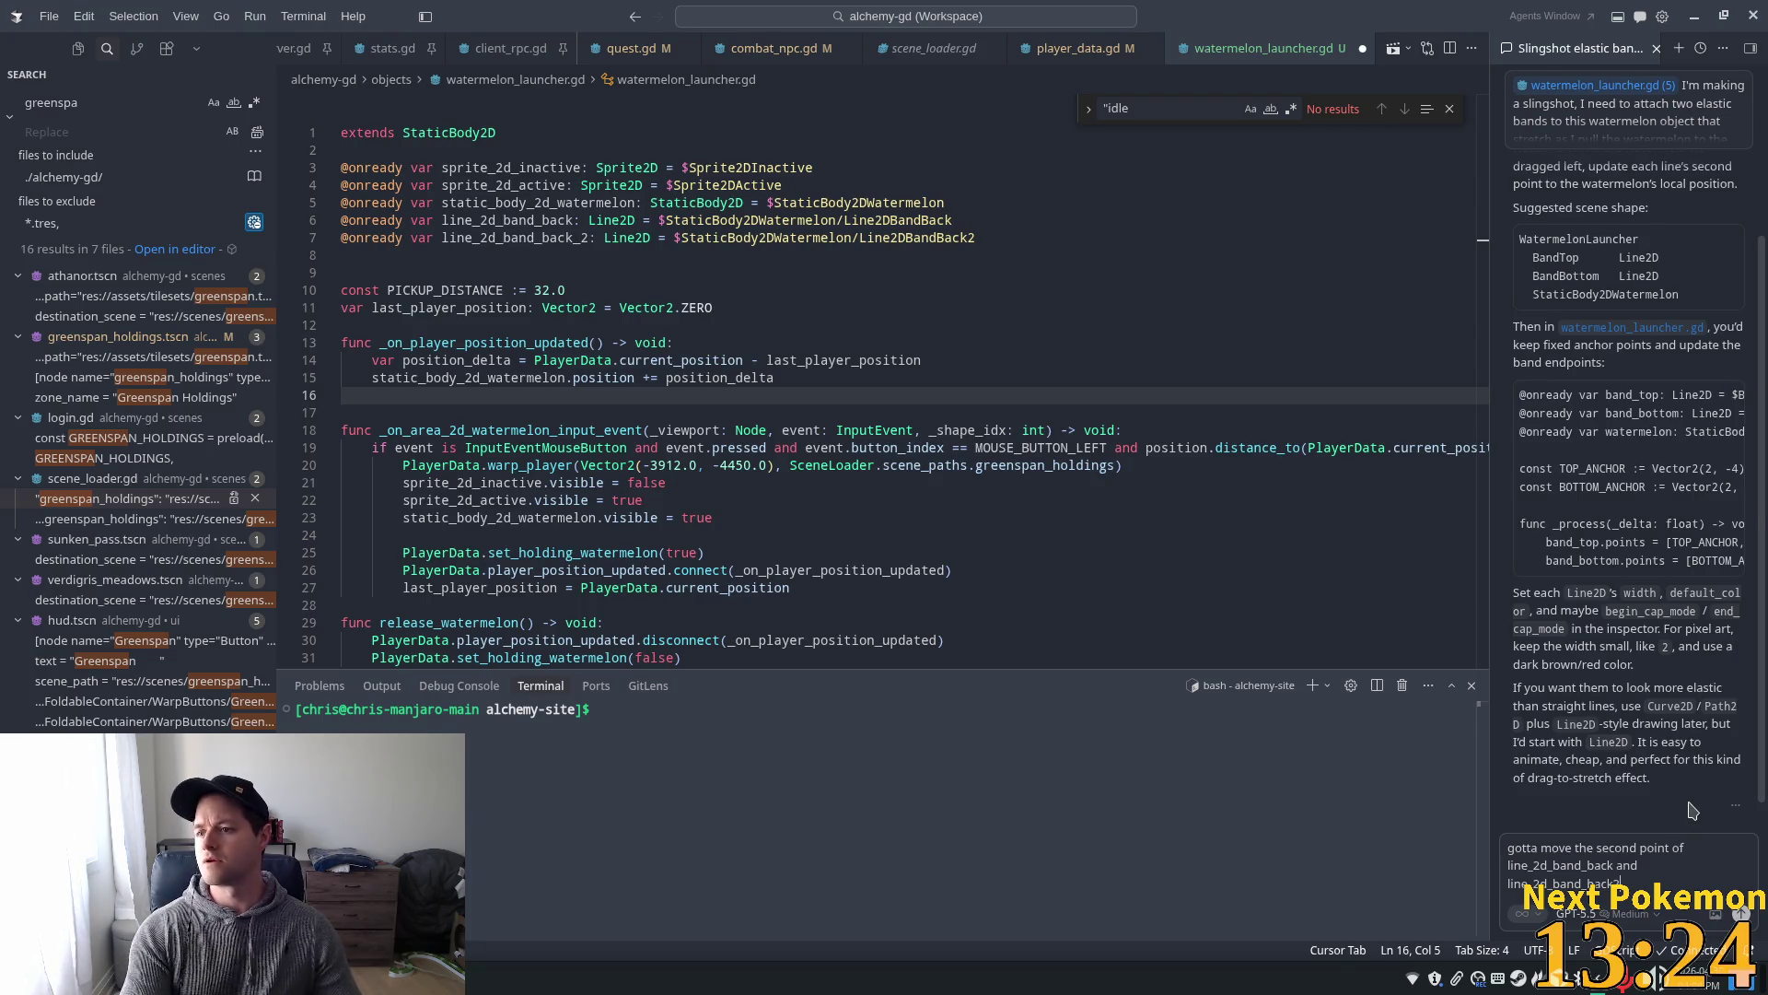
{"action": "key", "text": "Return"}
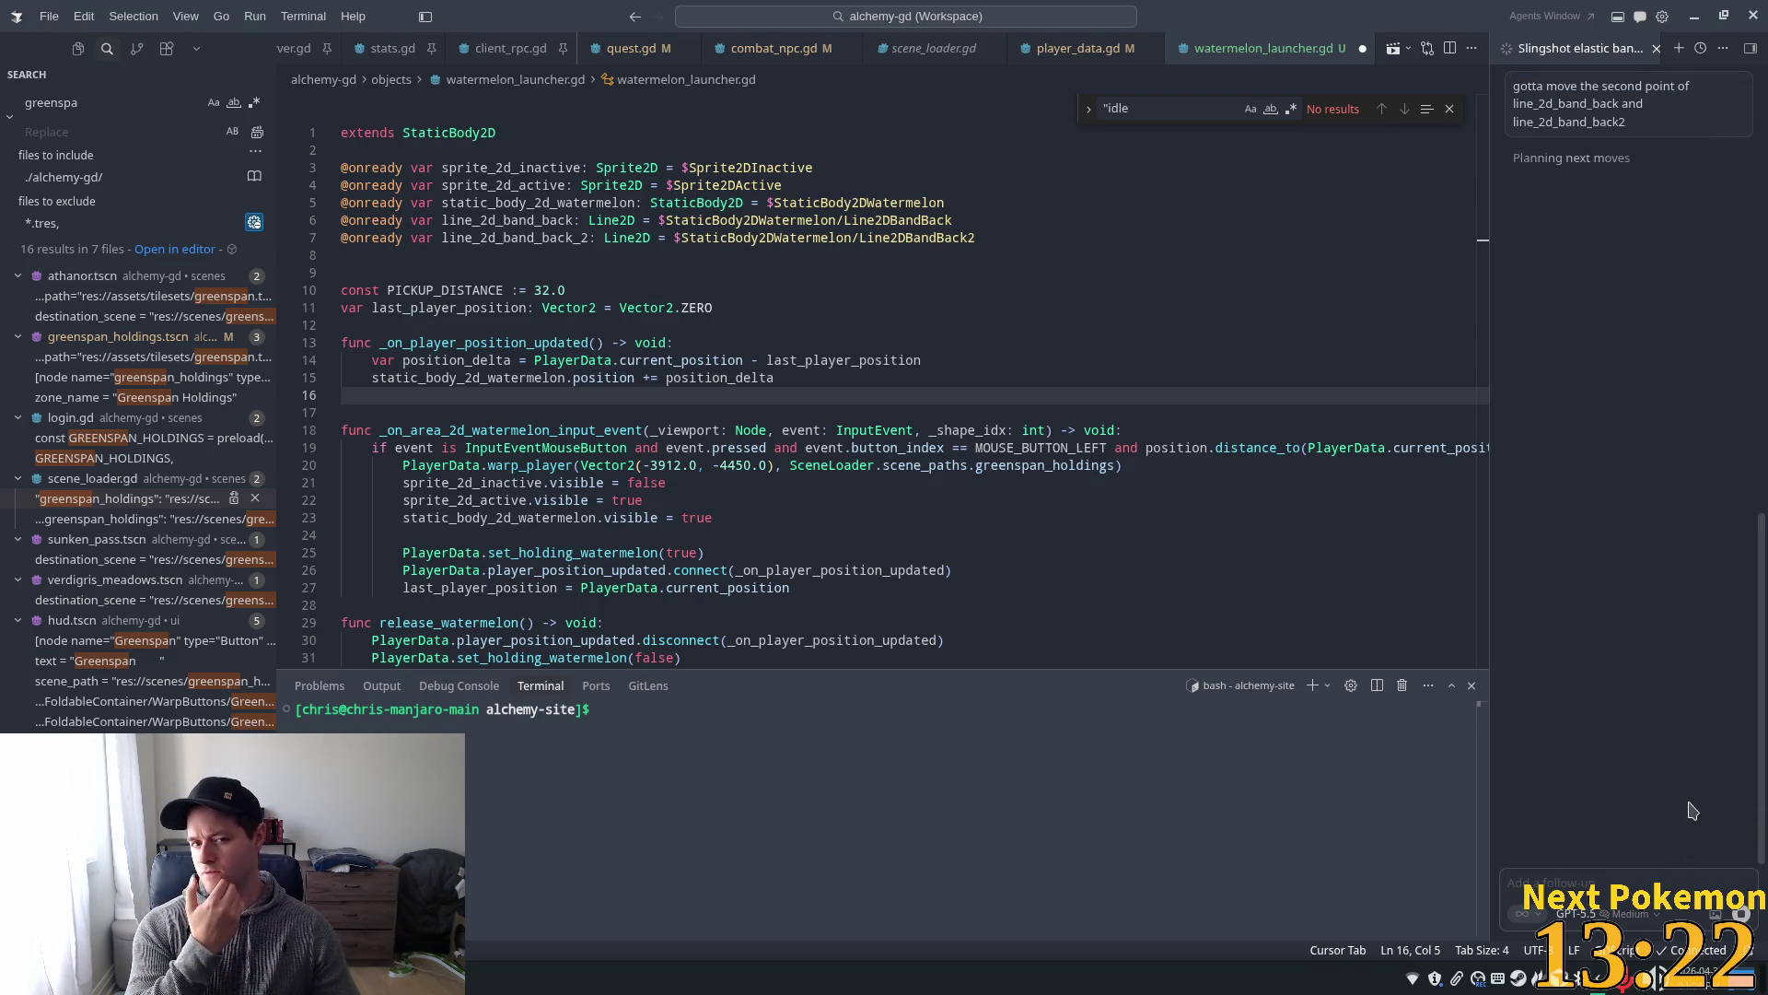
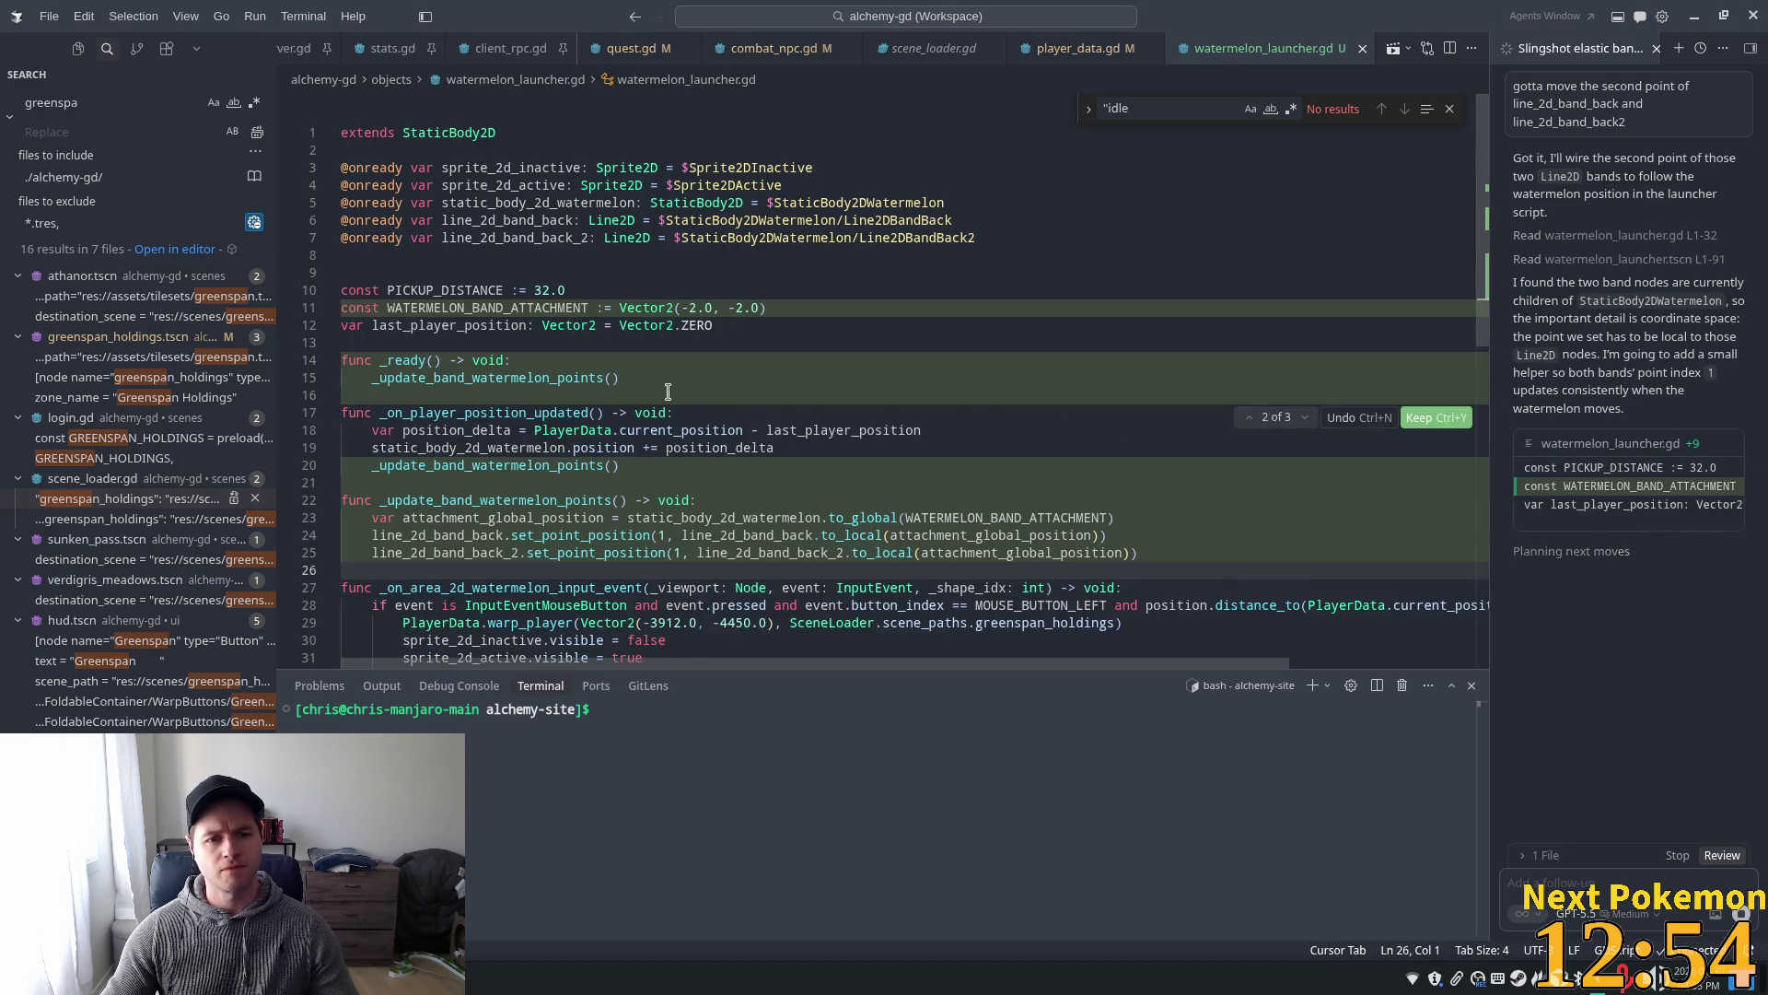
- Keep Cursor's _update_band_watermelon_points() edit, which pins both back bands' point 1 to the watermelon
{"action": "scroll", "coordinate": [645, 398], "scroll_direction": "down", "scroll_amount": 2}
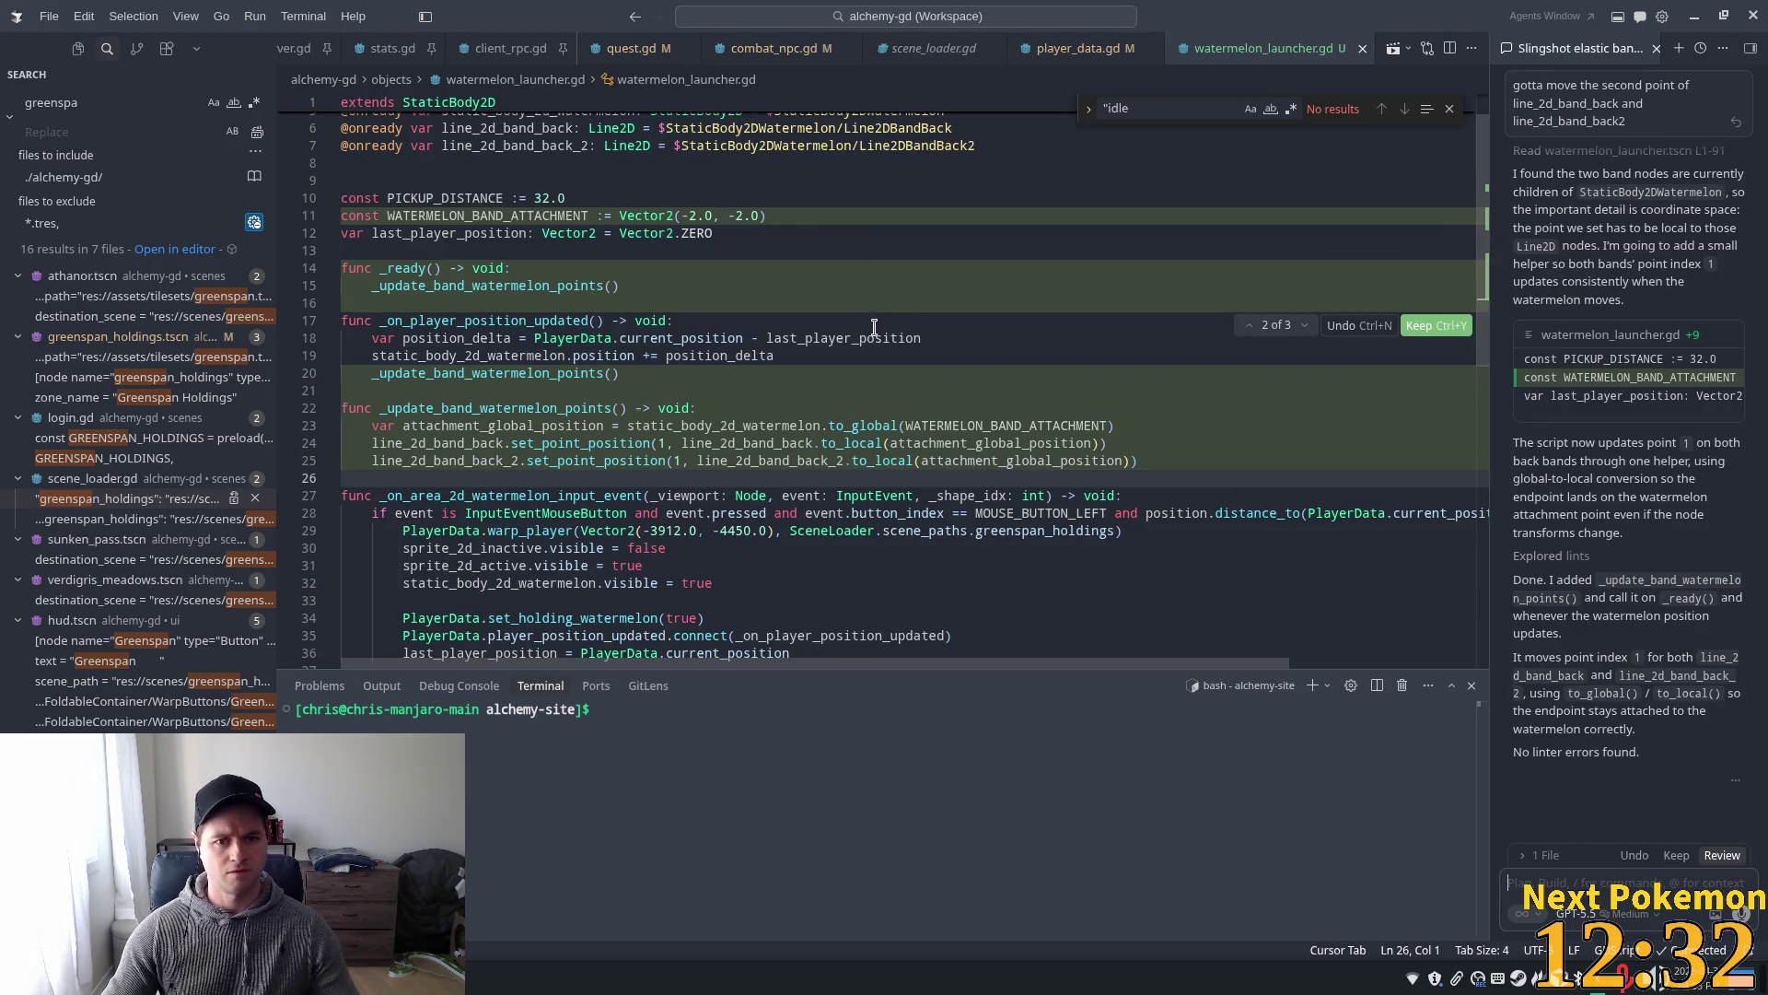
{"action": "mouse_move", "coordinate": [874, 332]}
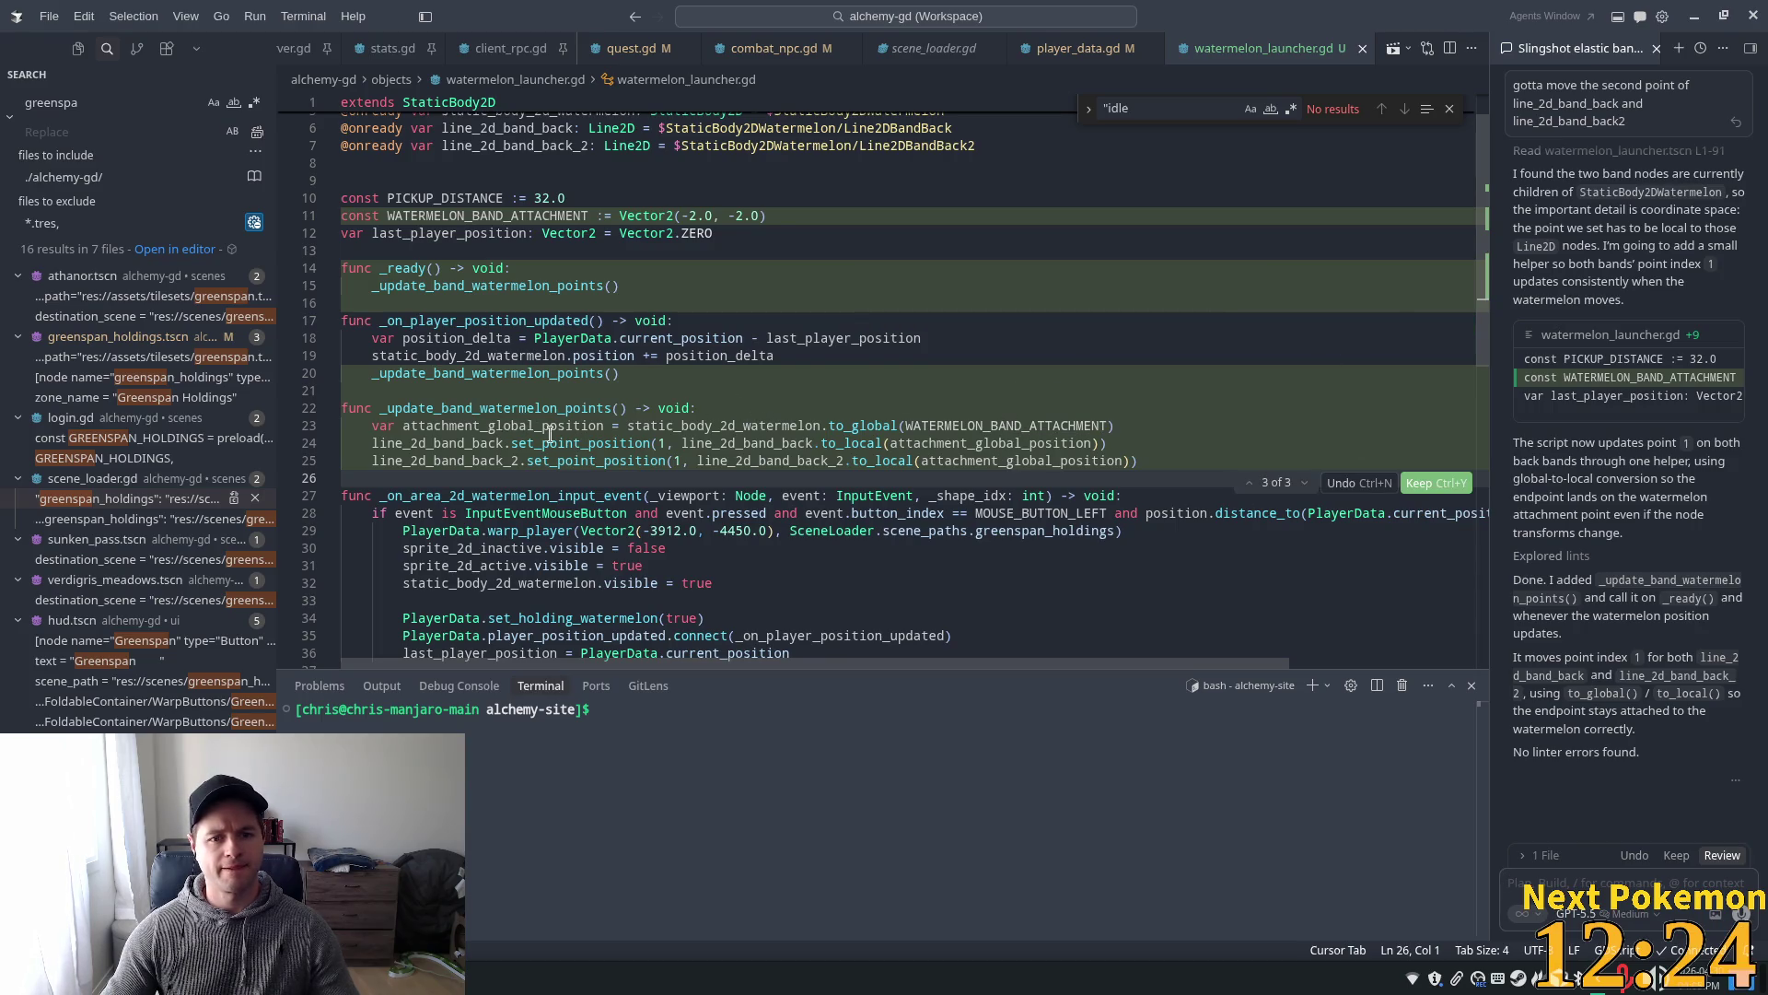
{"action": "mouse_move", "coordinate": [558, 438]}
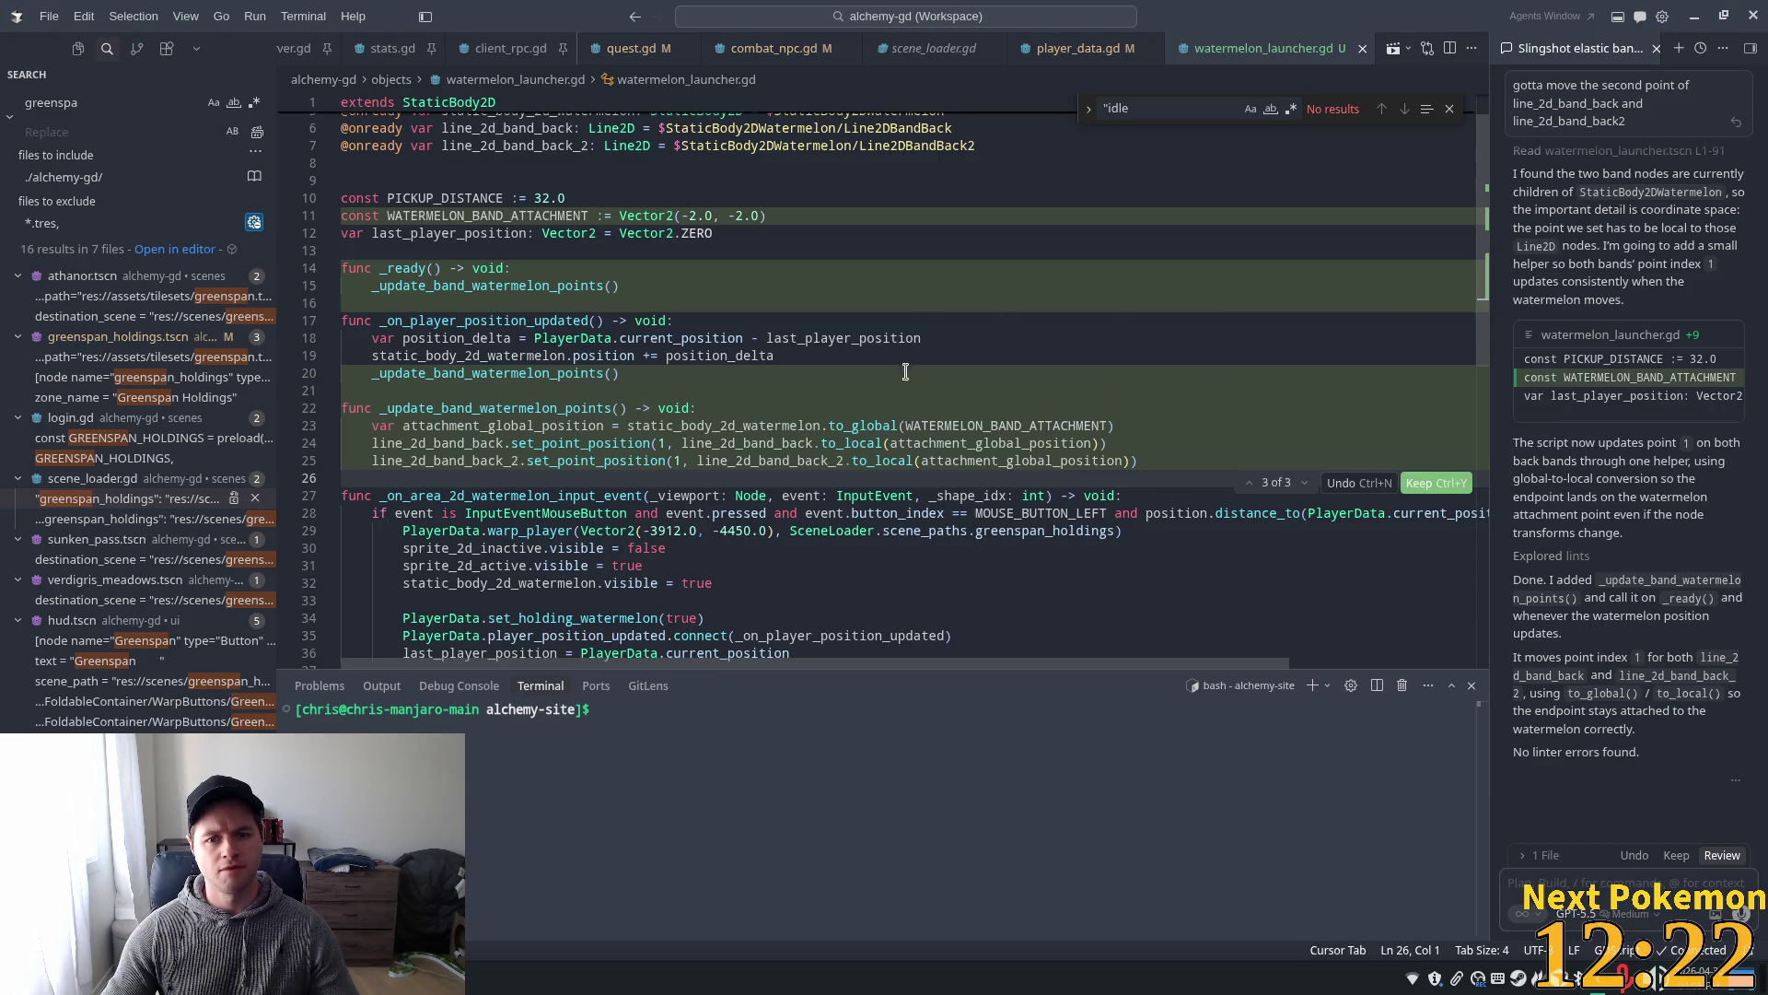
{"action": "left_click", "coordinate": [1677, 856]}
- Run the Alchemy project in Godot and walk the second player over to the watermelon launcher
{"action": "key", "text": "alt+Tab"}
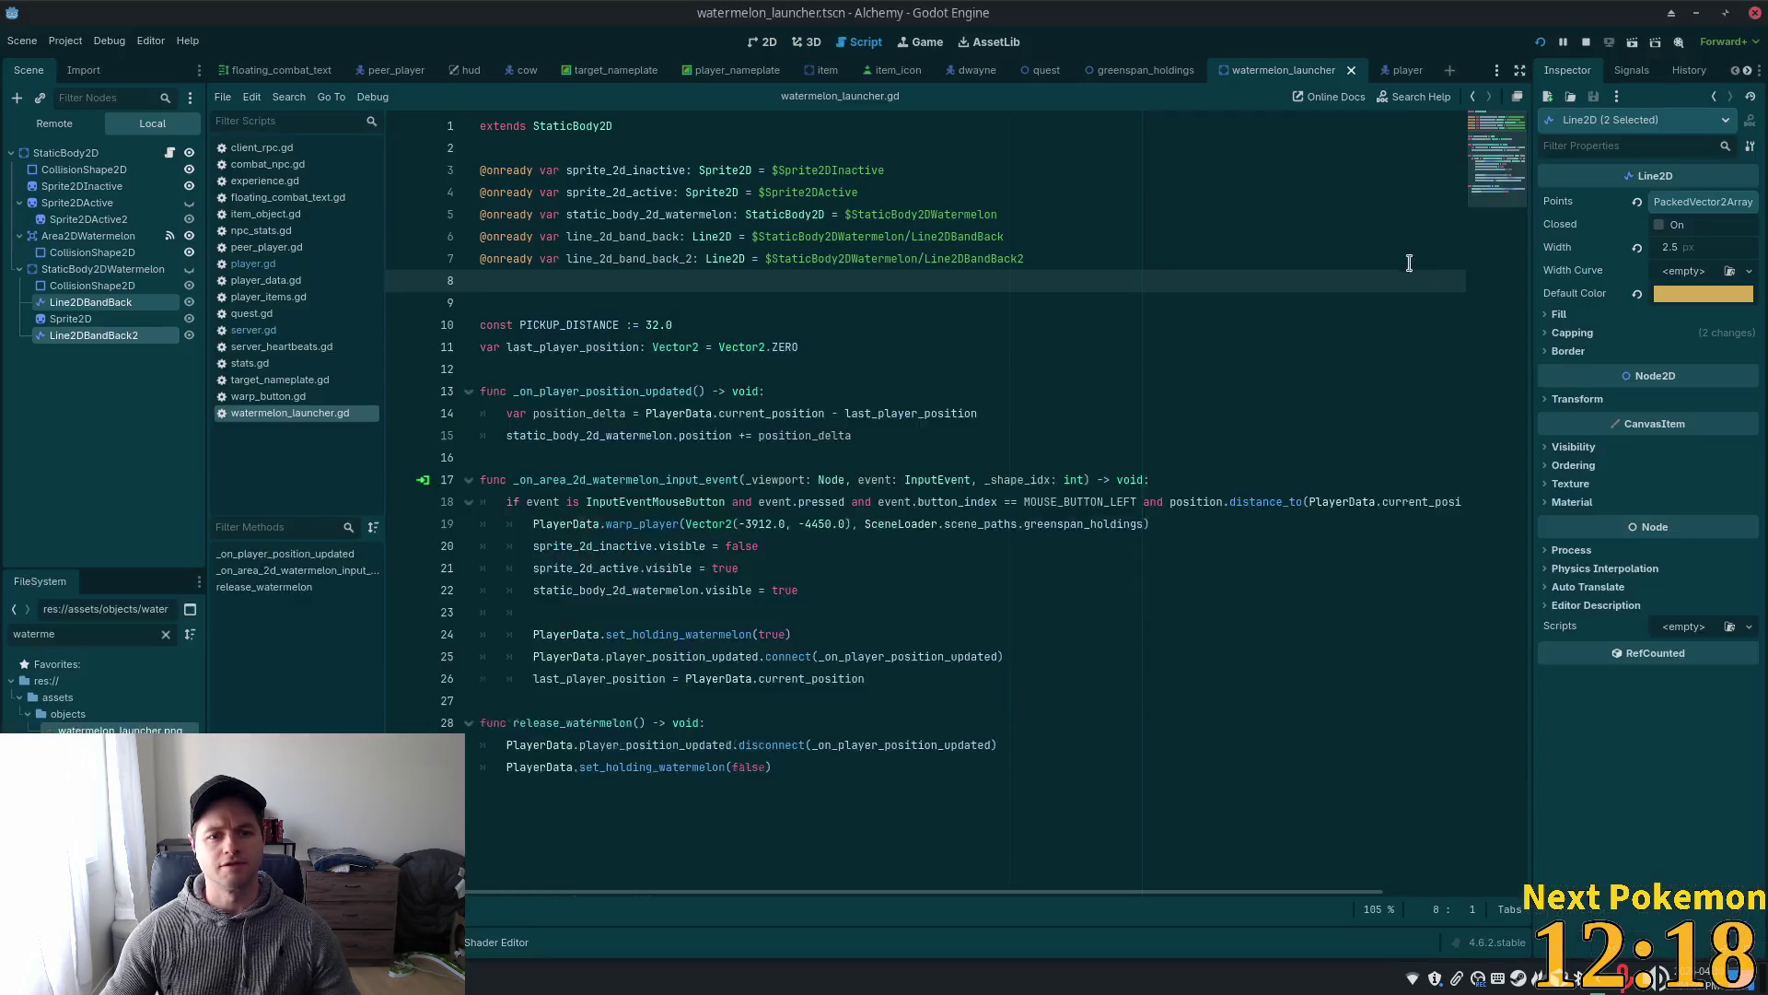
{"action": "left_click", "coordinate": [1540, 42]}
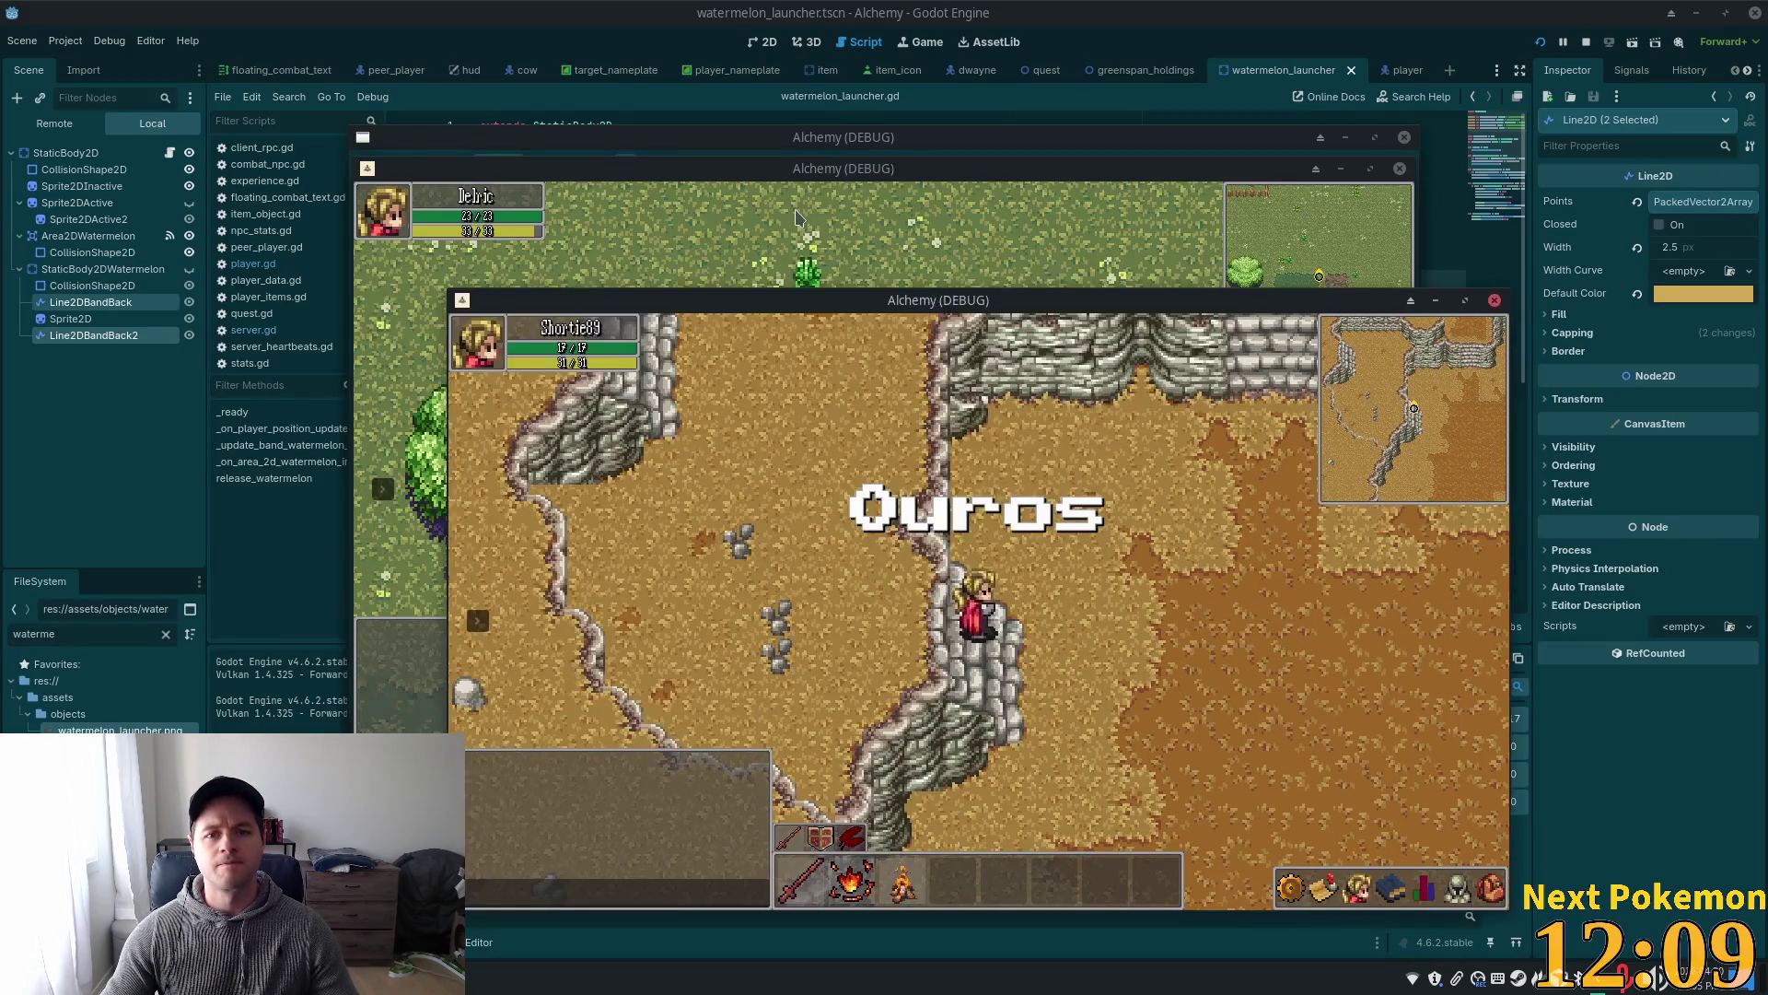
{"action": "left_click", "coordinate": [798, 217]}
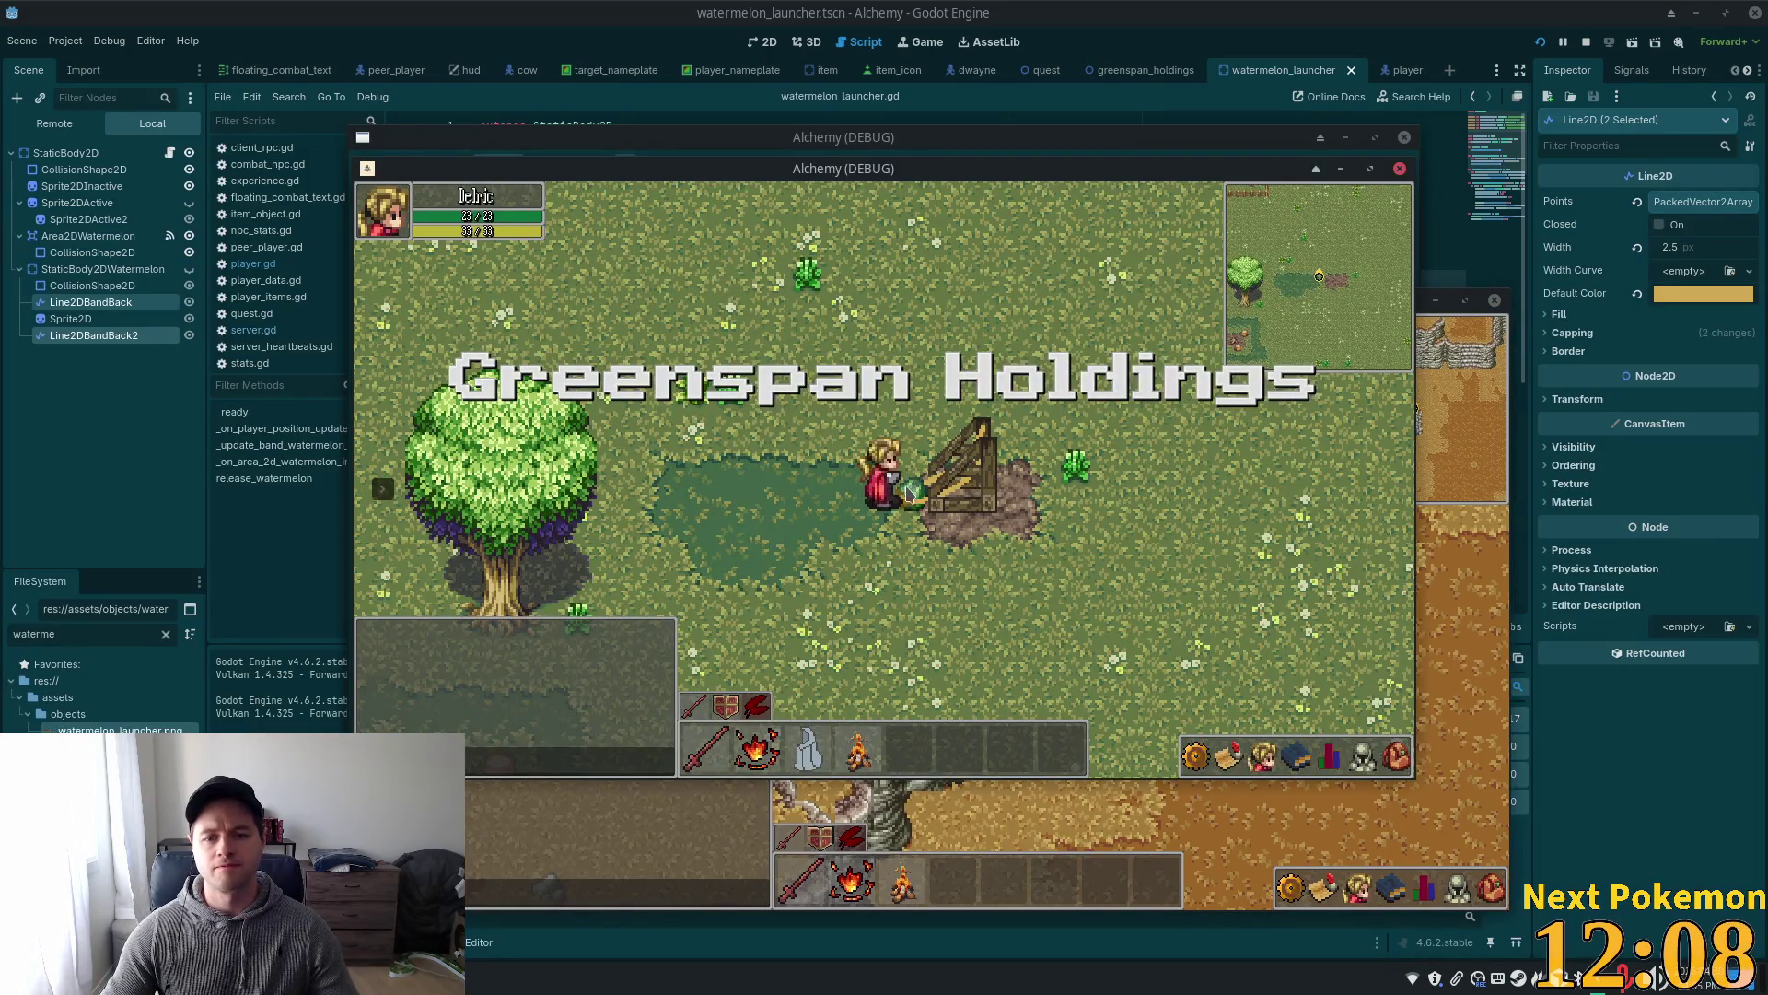
{"action": "key", "text": "a"}
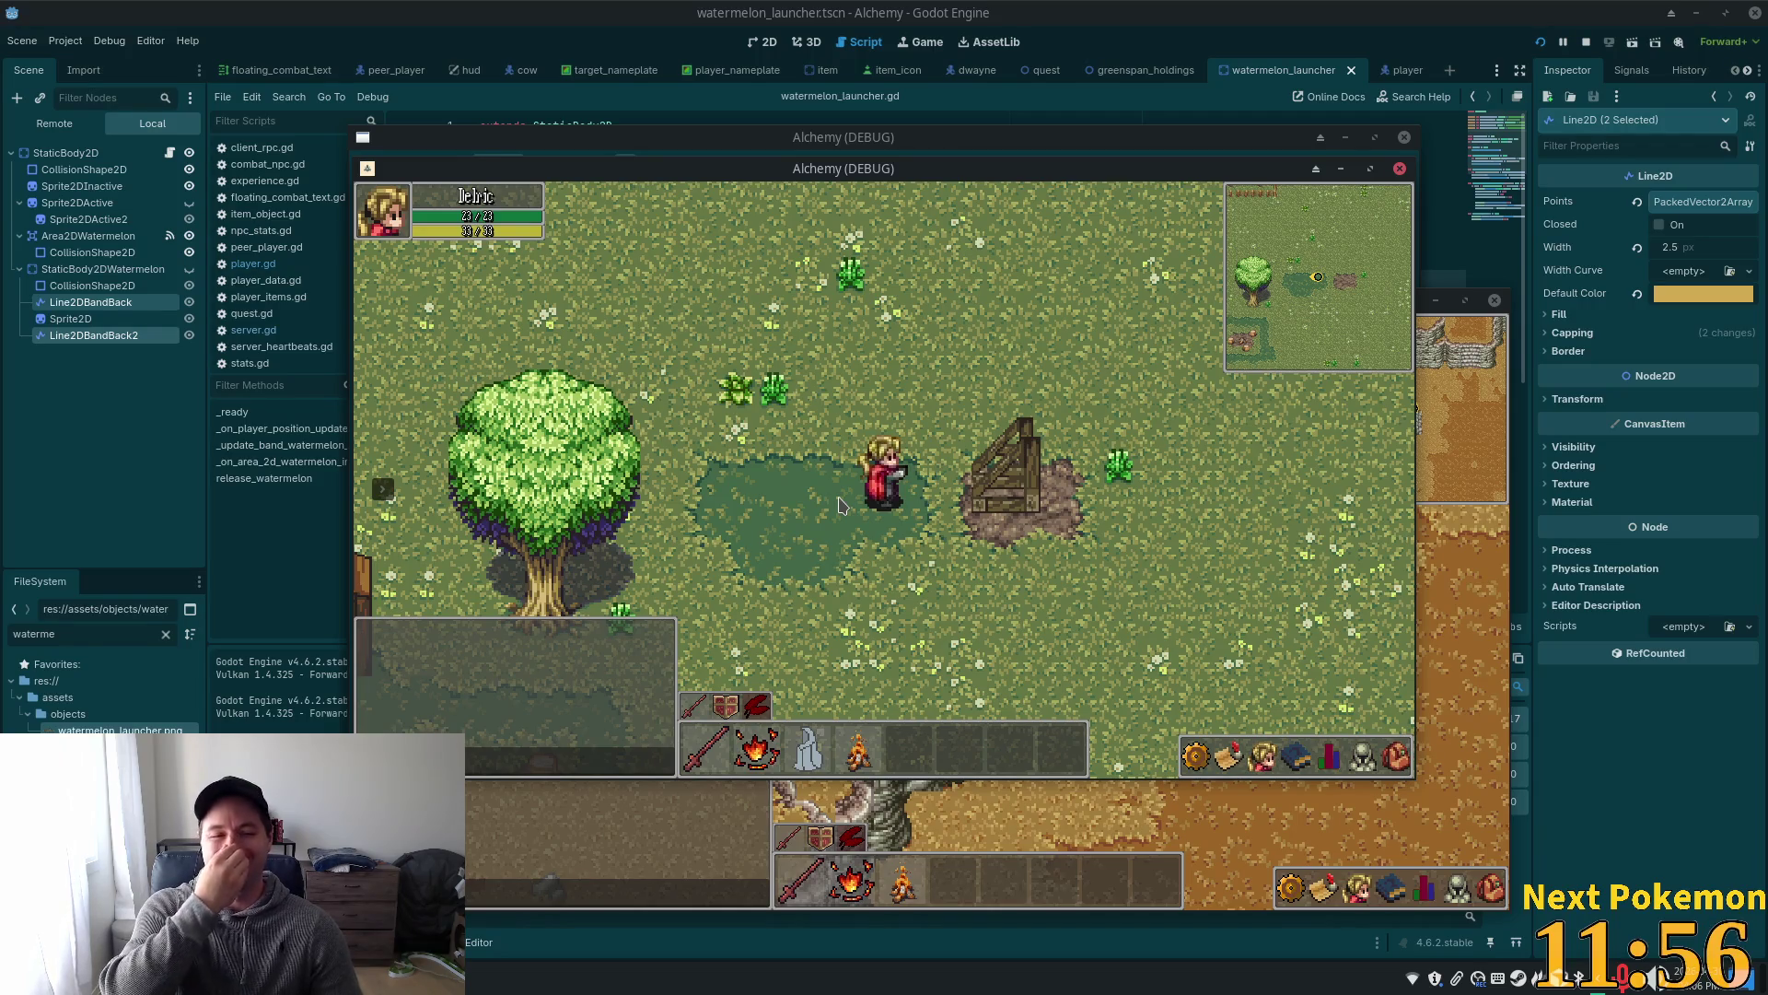
{"action": "left_click", "coordinate": [1068, 520]}
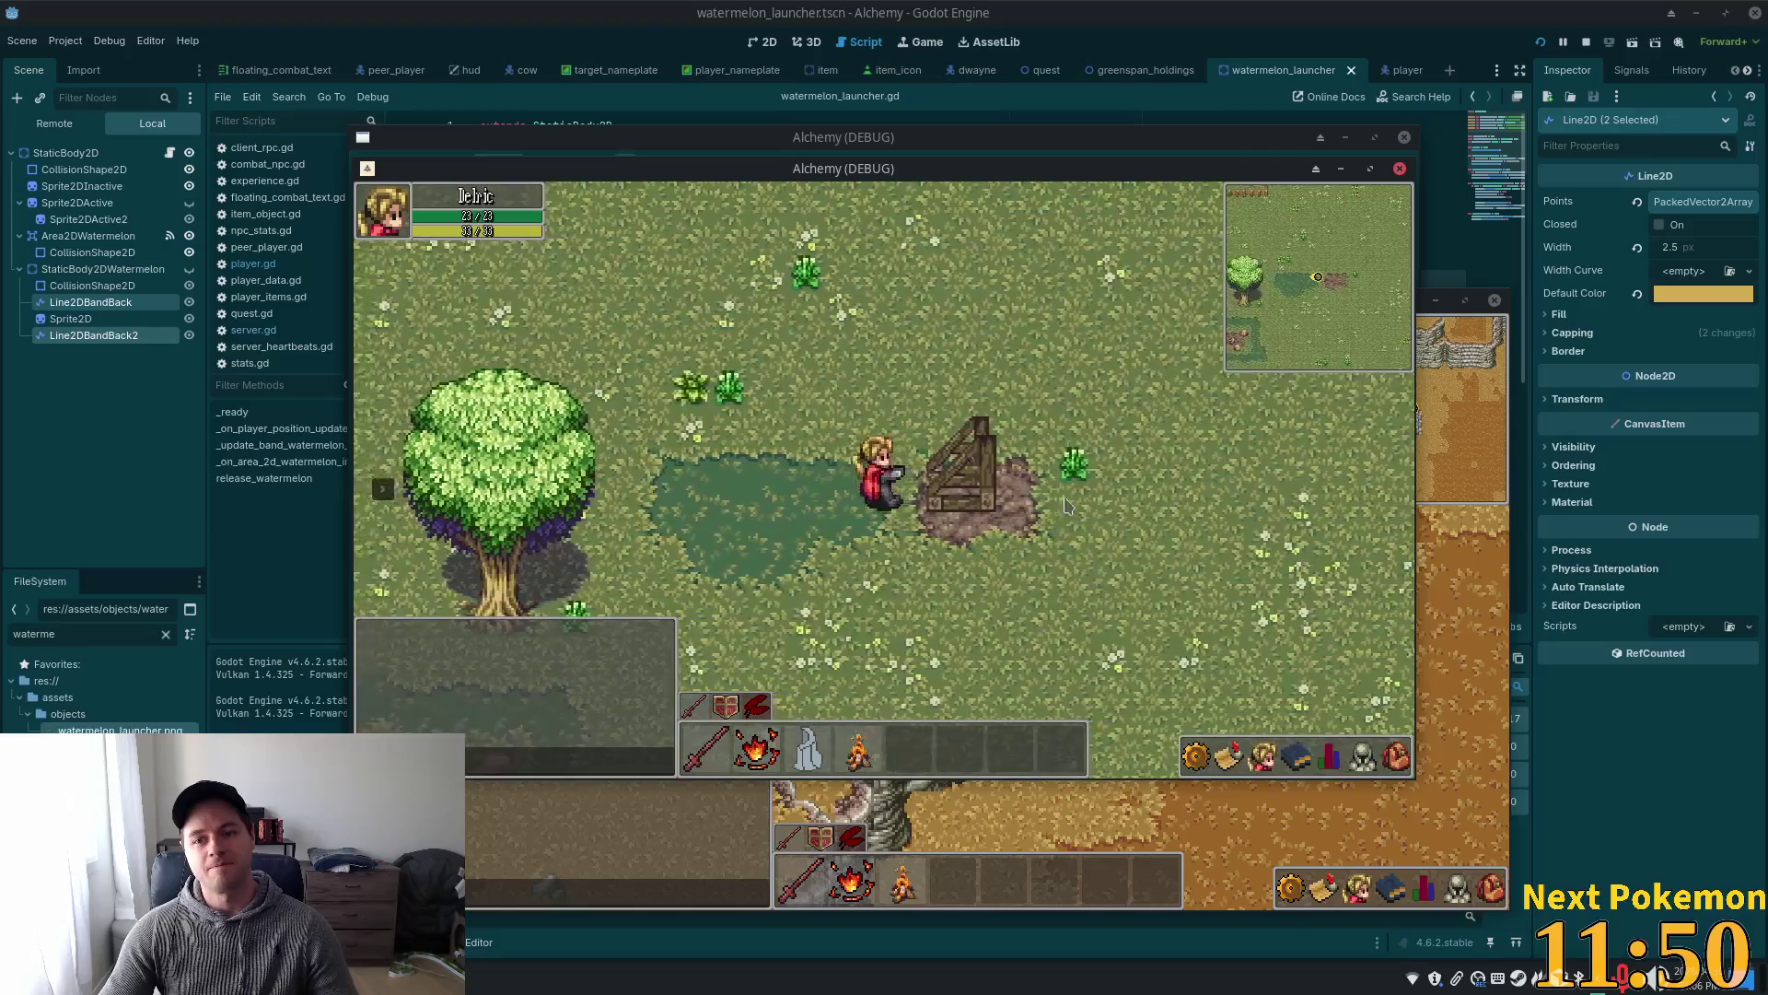
- Restart the game, move the cave window aside, and try the watermelon at the launcher
{"action": "left_click", "coordinate": [1540, 42]}
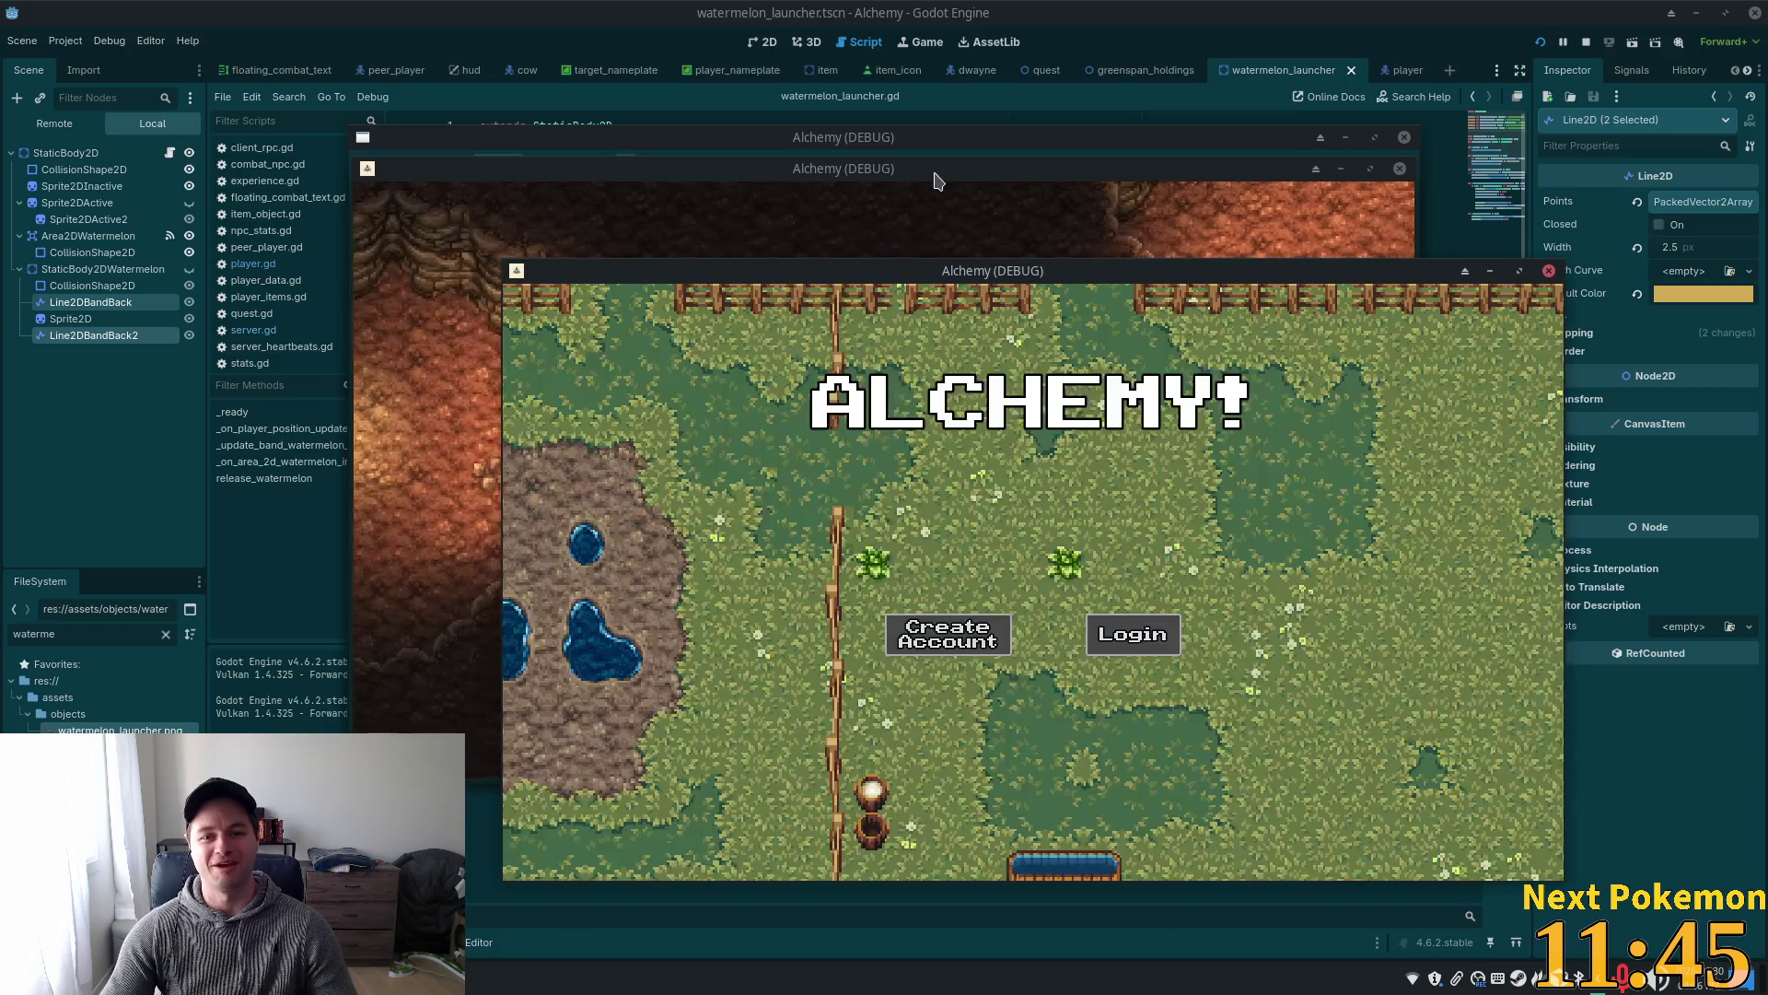
{"action": "left_click_drag", "start_coordinate": [923, 169], "coordinate": [764, 164]}
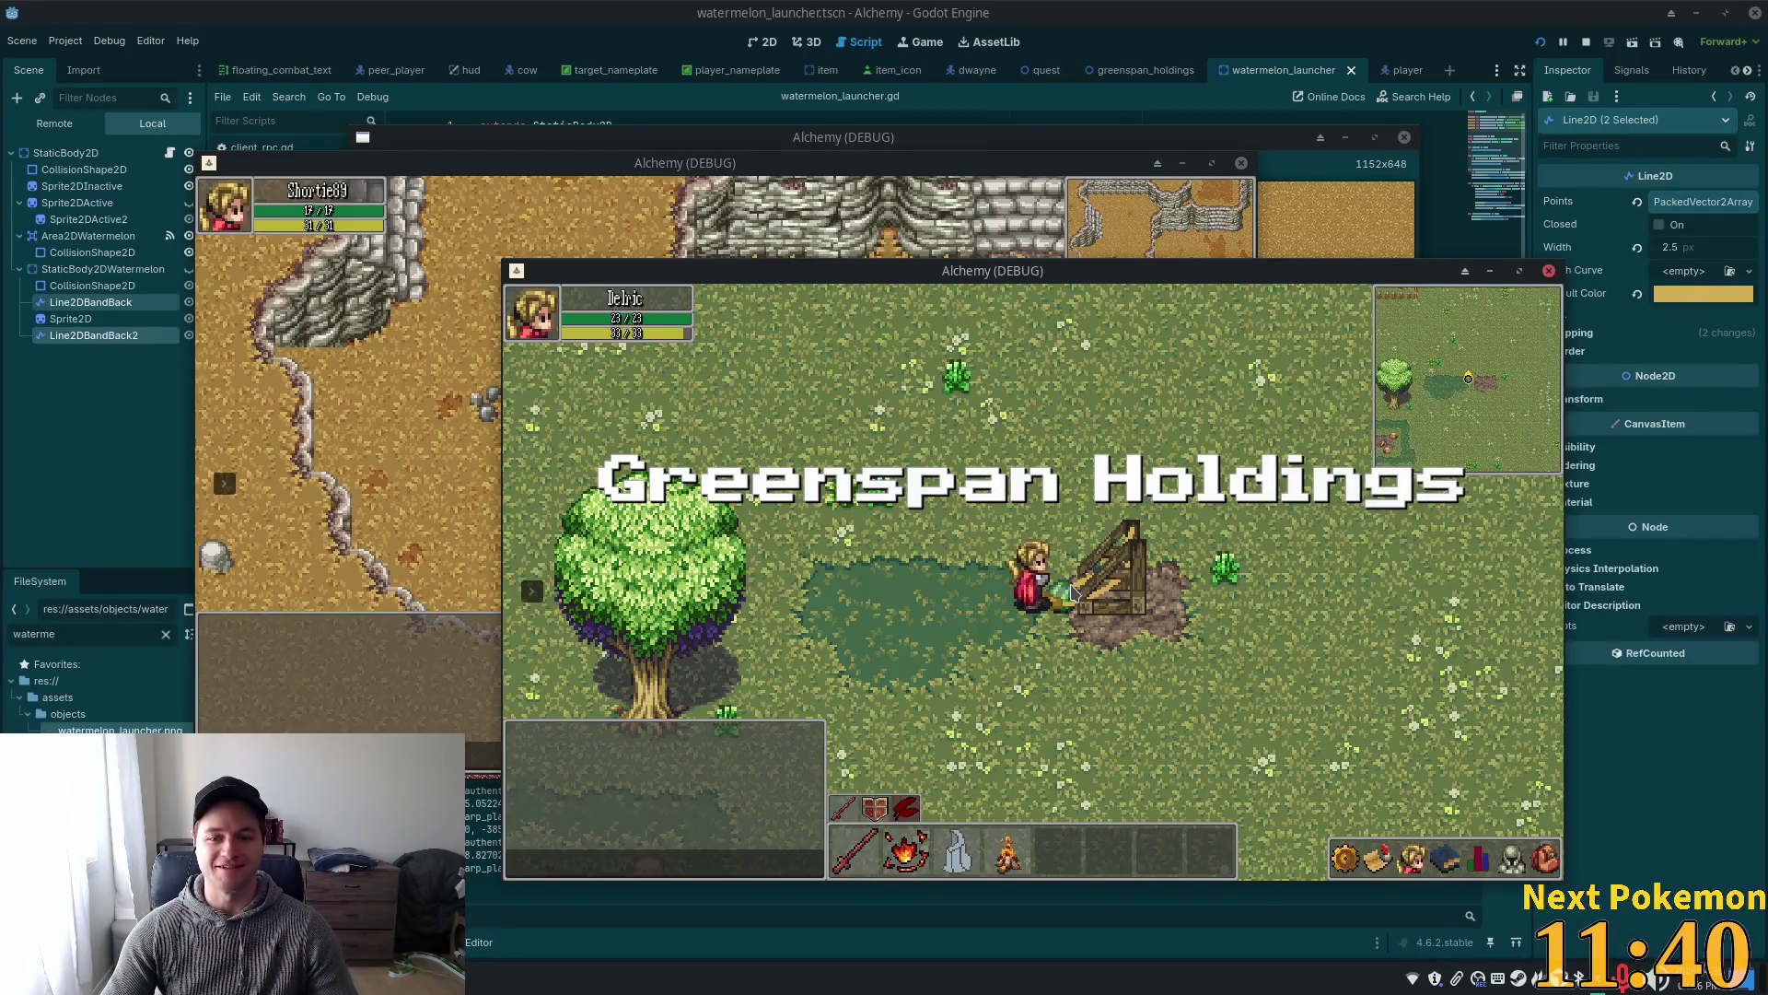
{"action": "left_click", "coordinate": [1072, 596]}
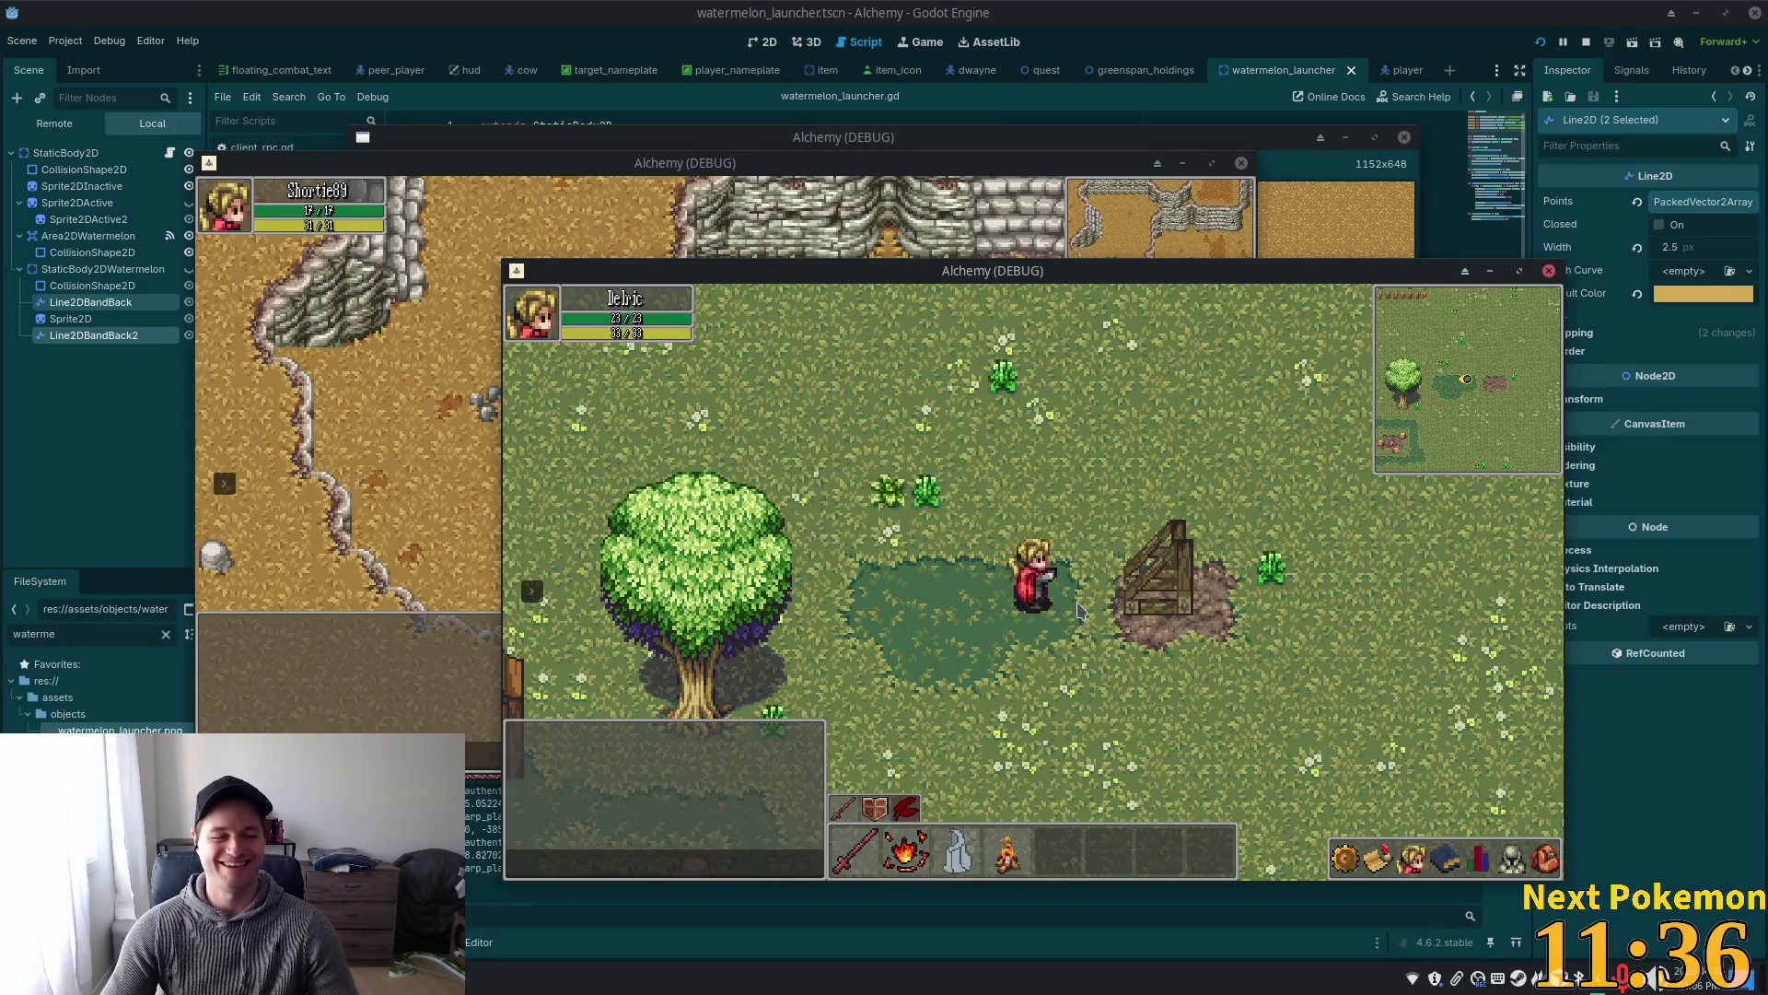
{"action": "key", "text": "alt+Tab"}
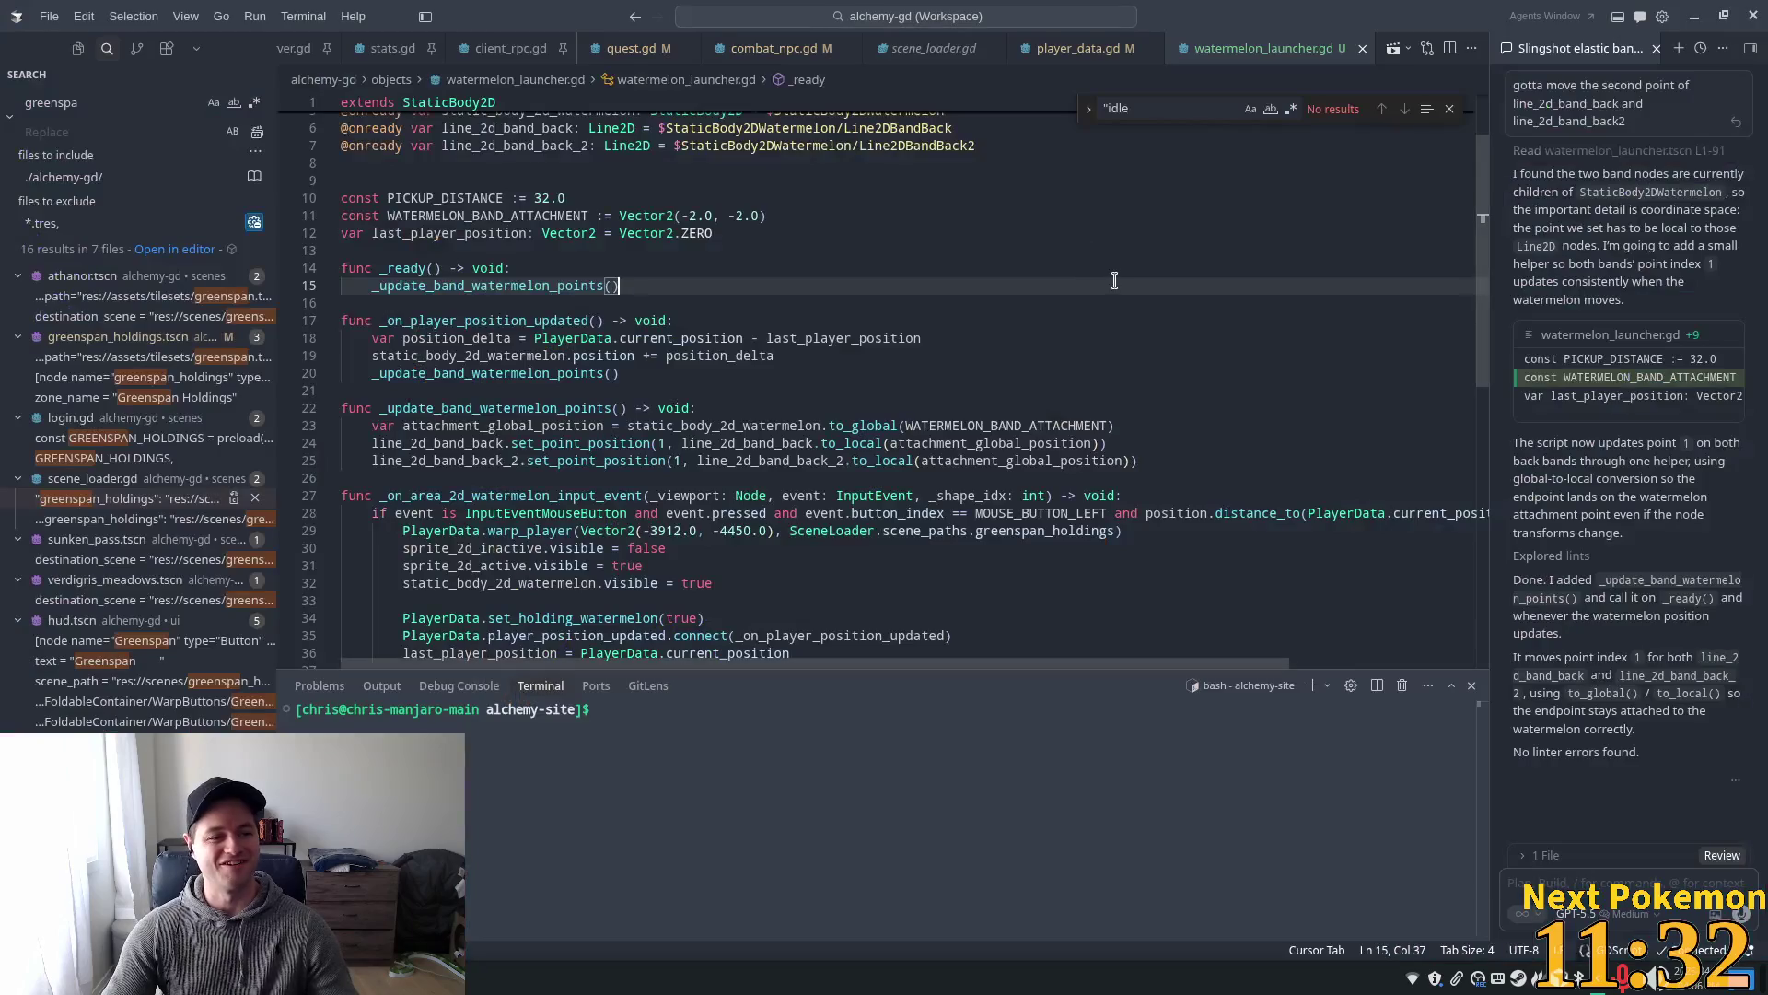
- Inspect the band set_point_position calls and attachment_global_position uses around lines 24–25
{"action": "double_click", "coordinate": [746, 443]}
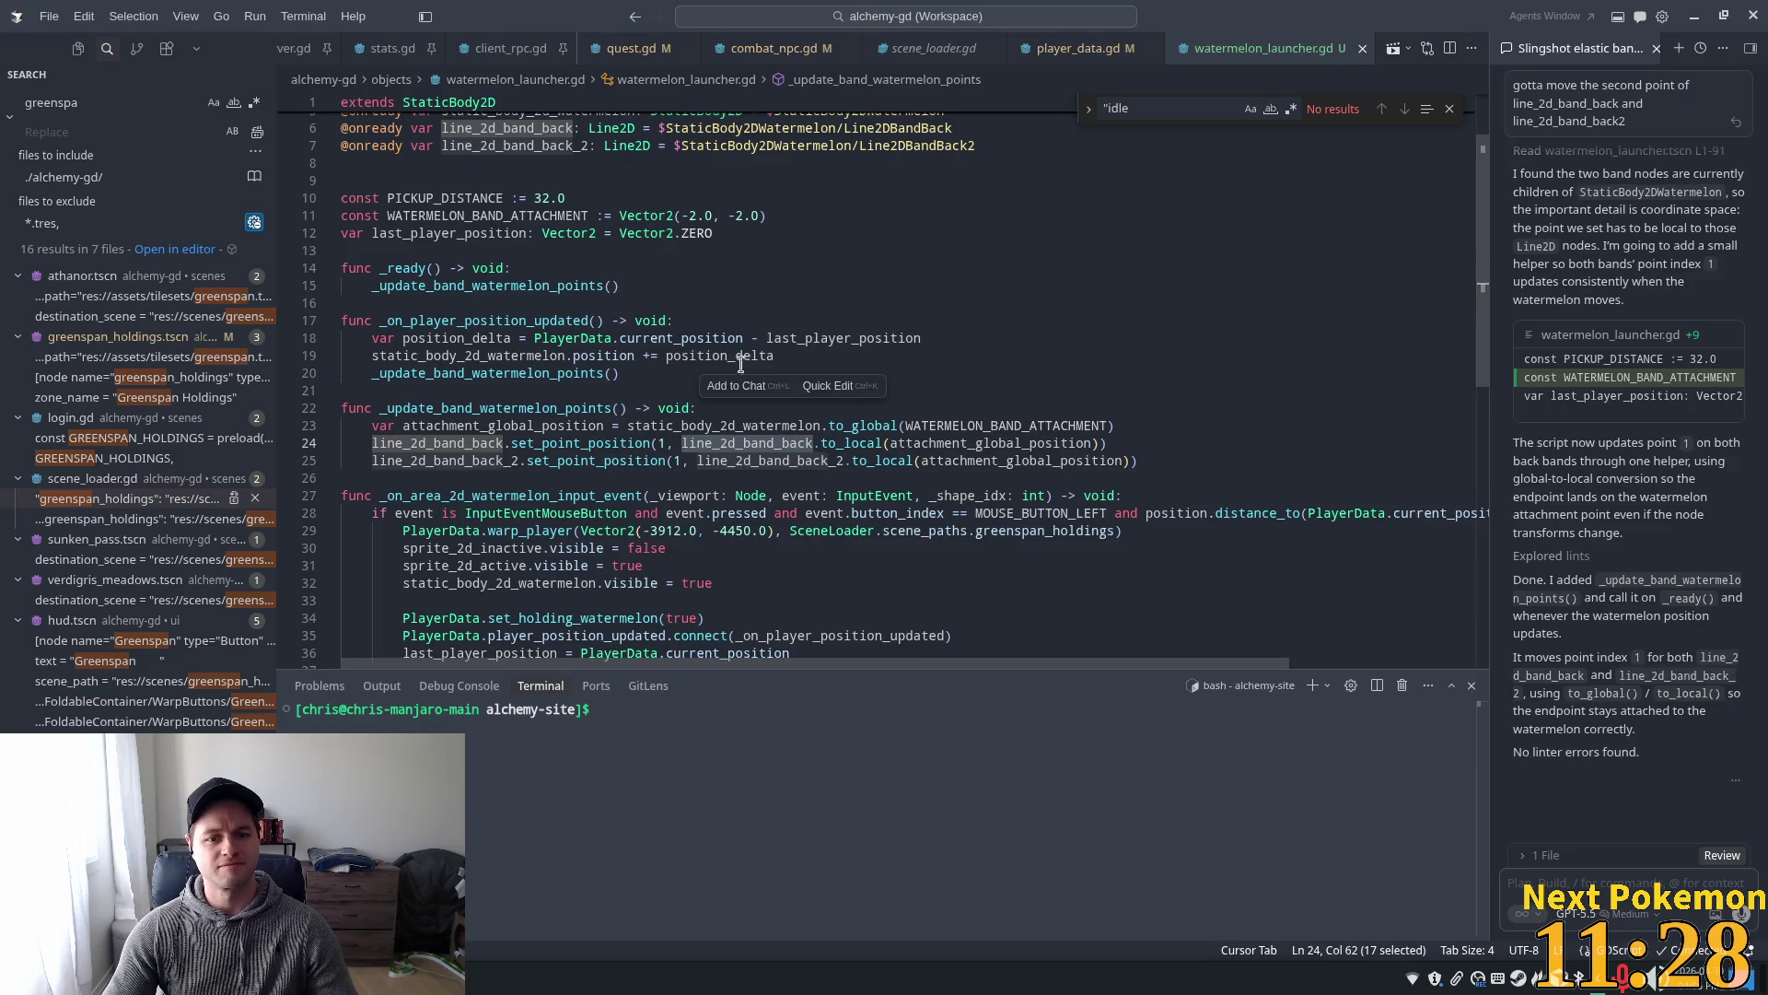
{"action": "double_click", "coordinate": [581, 443]}
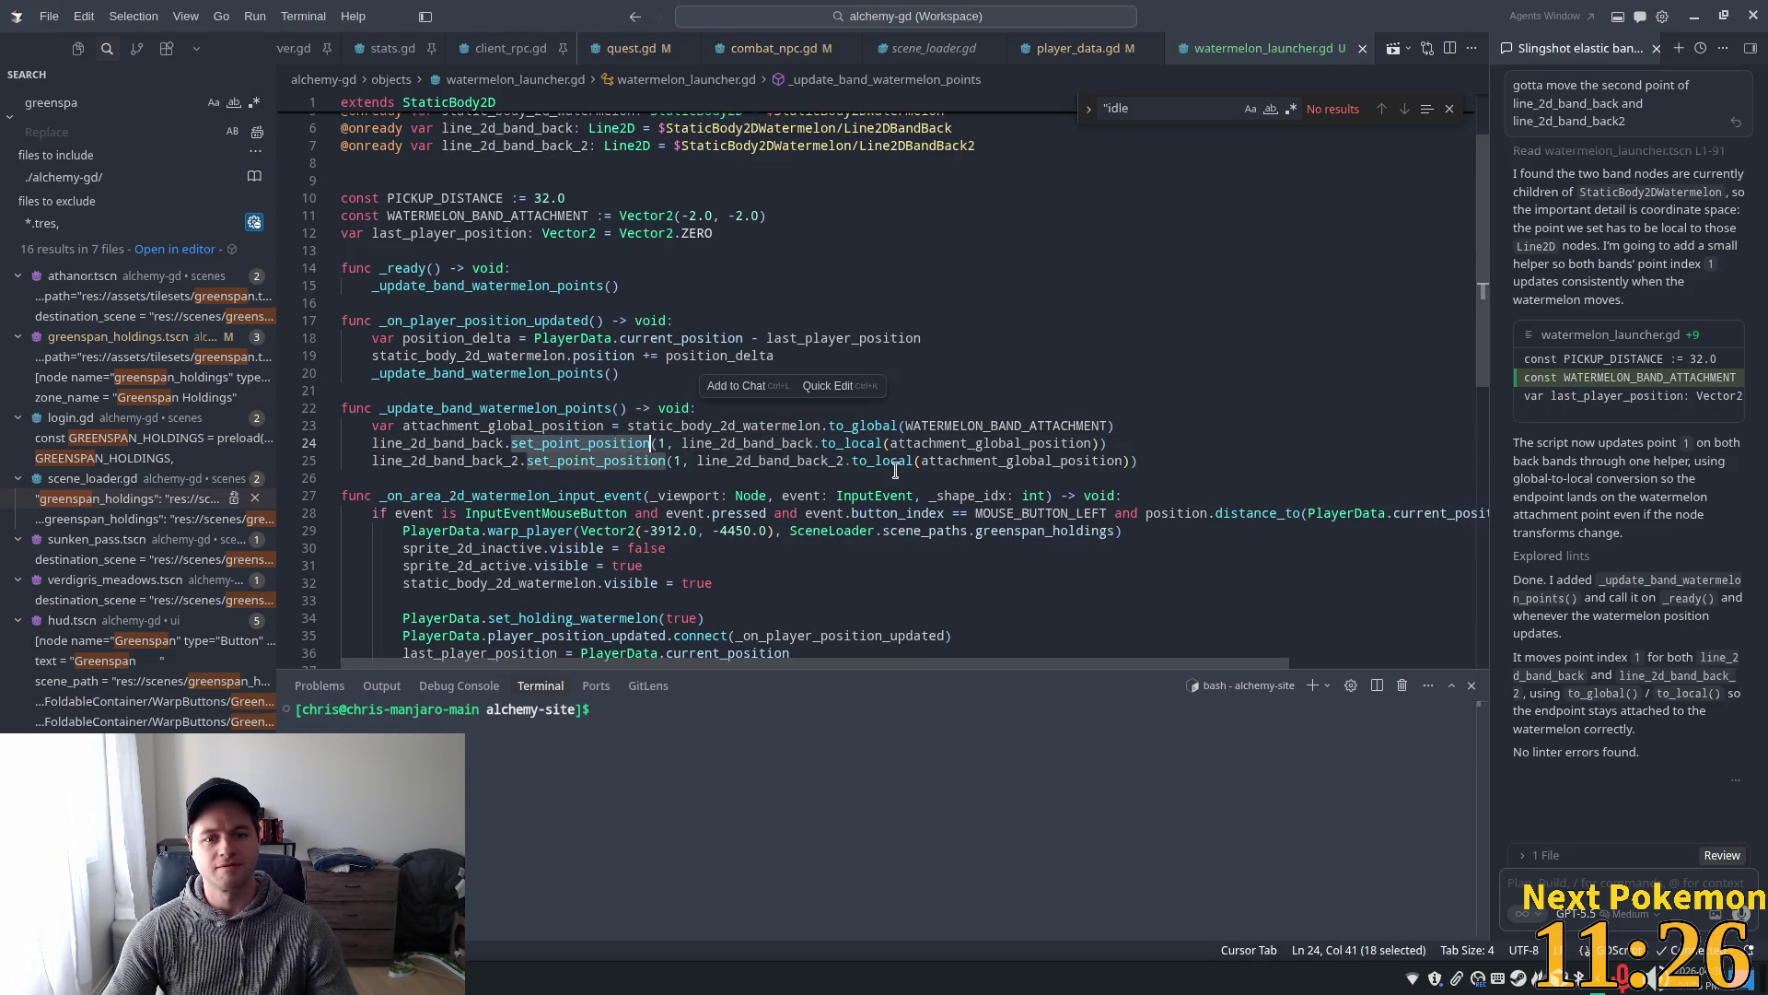
{"action": "left_click", "coordinate": [682, 461]}
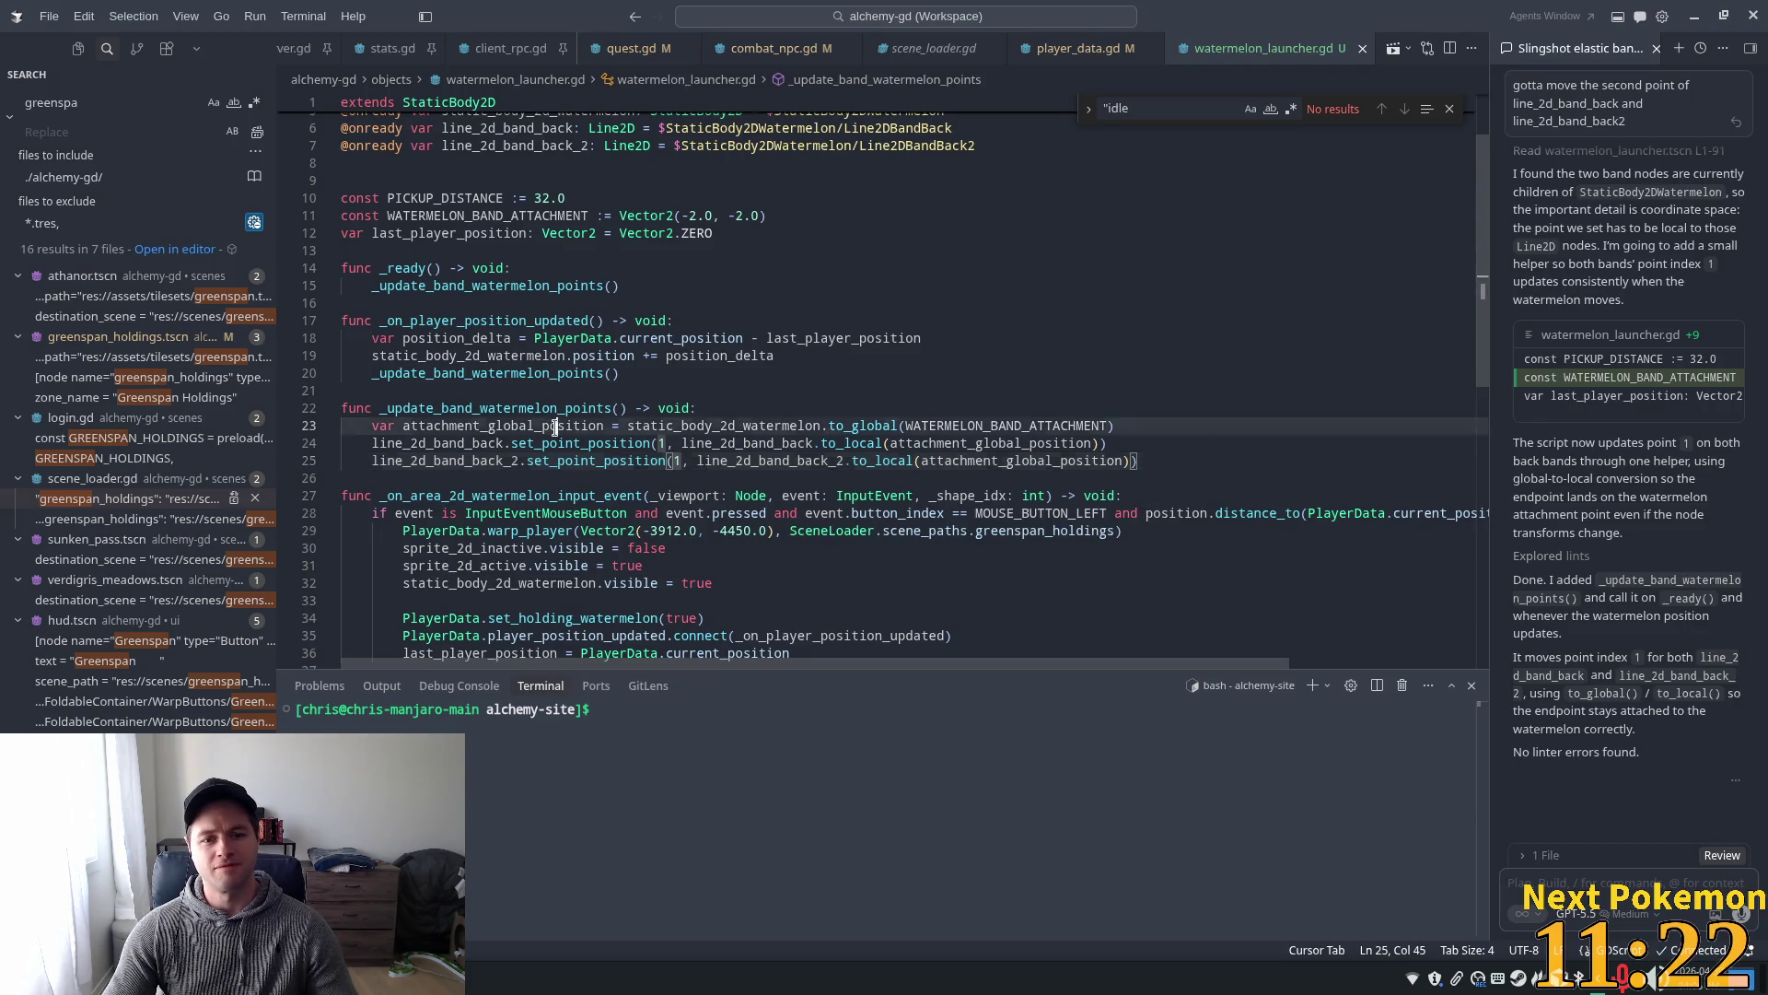
{"action": "double_click", "coordinate": [565, 425]}
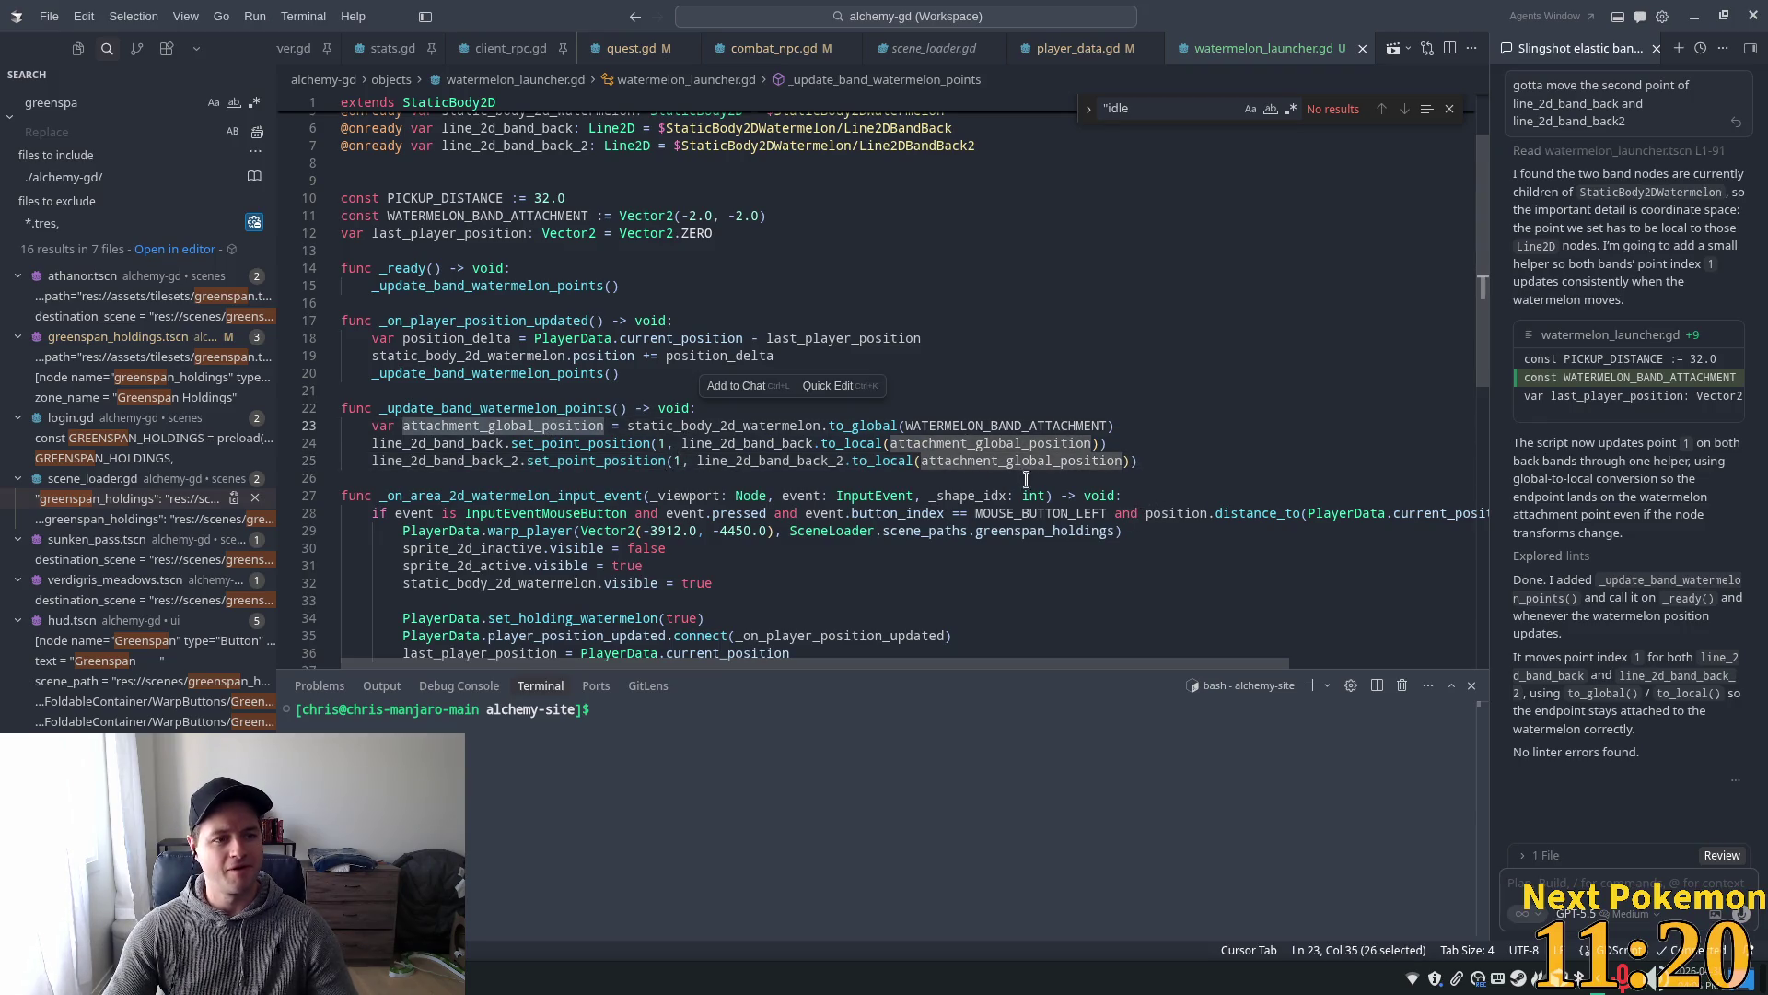
{"action": "mouse_move", "coordinate": [1039, 486]}
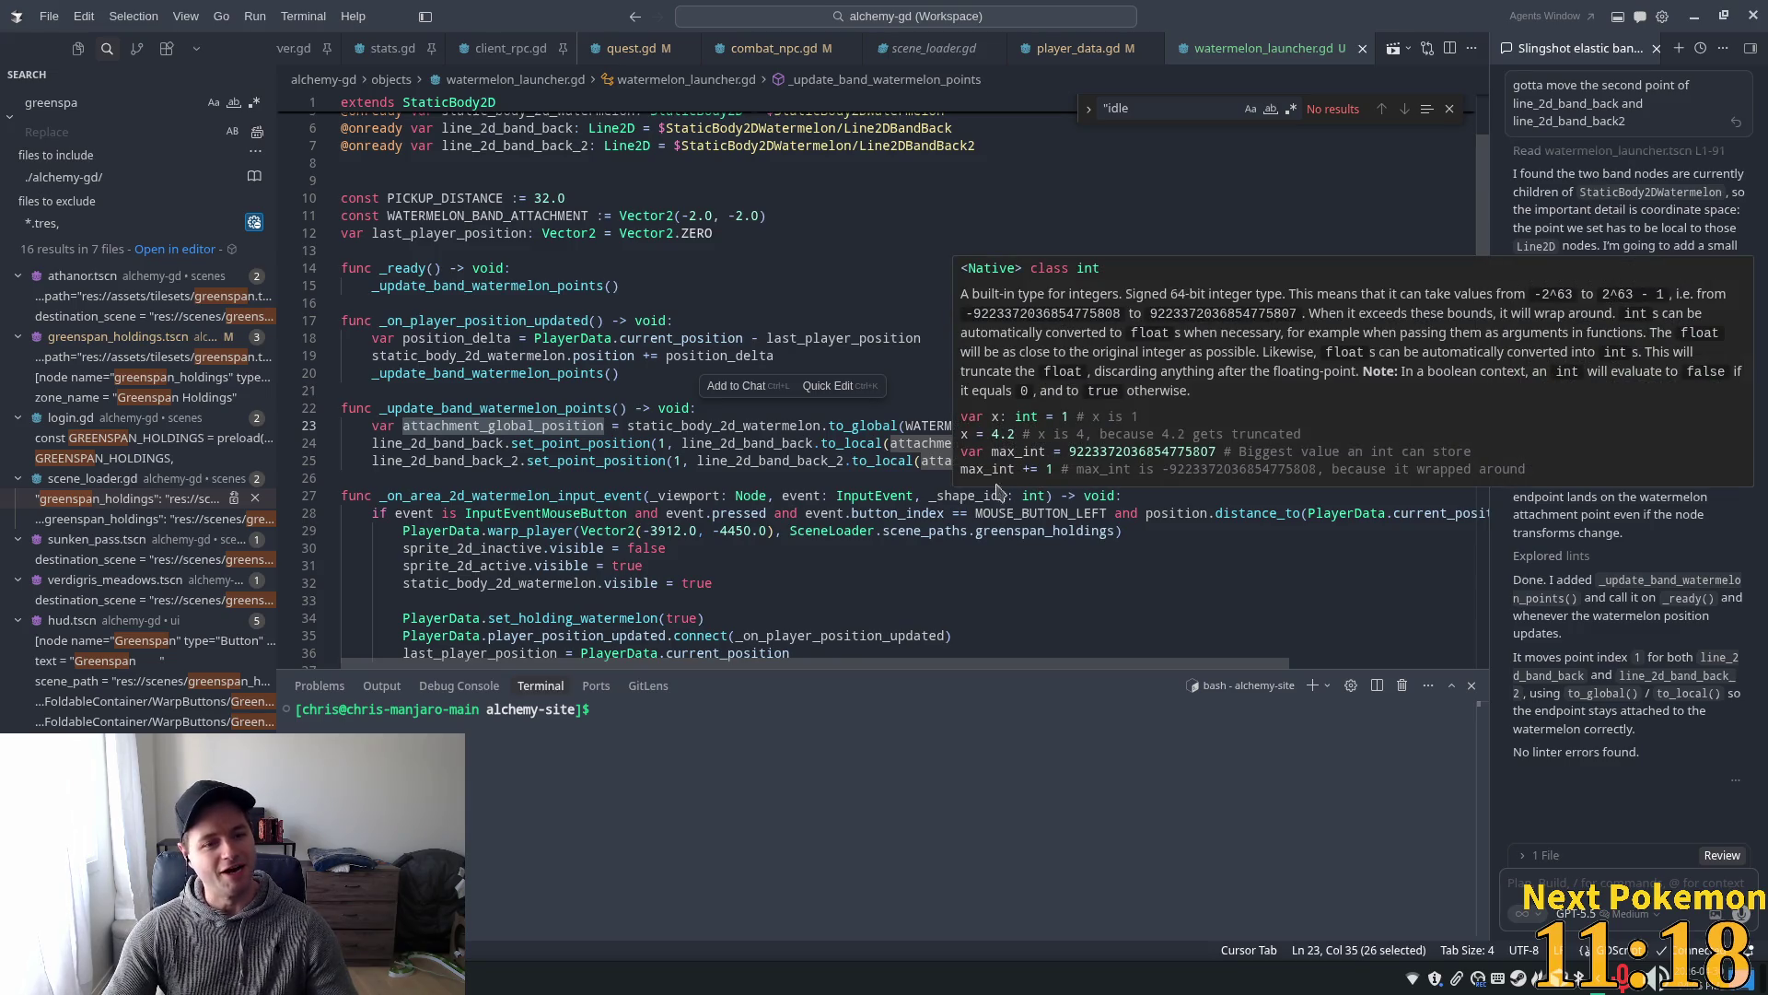
{"action": "mouse_move", "coordinate": [928, 498]}
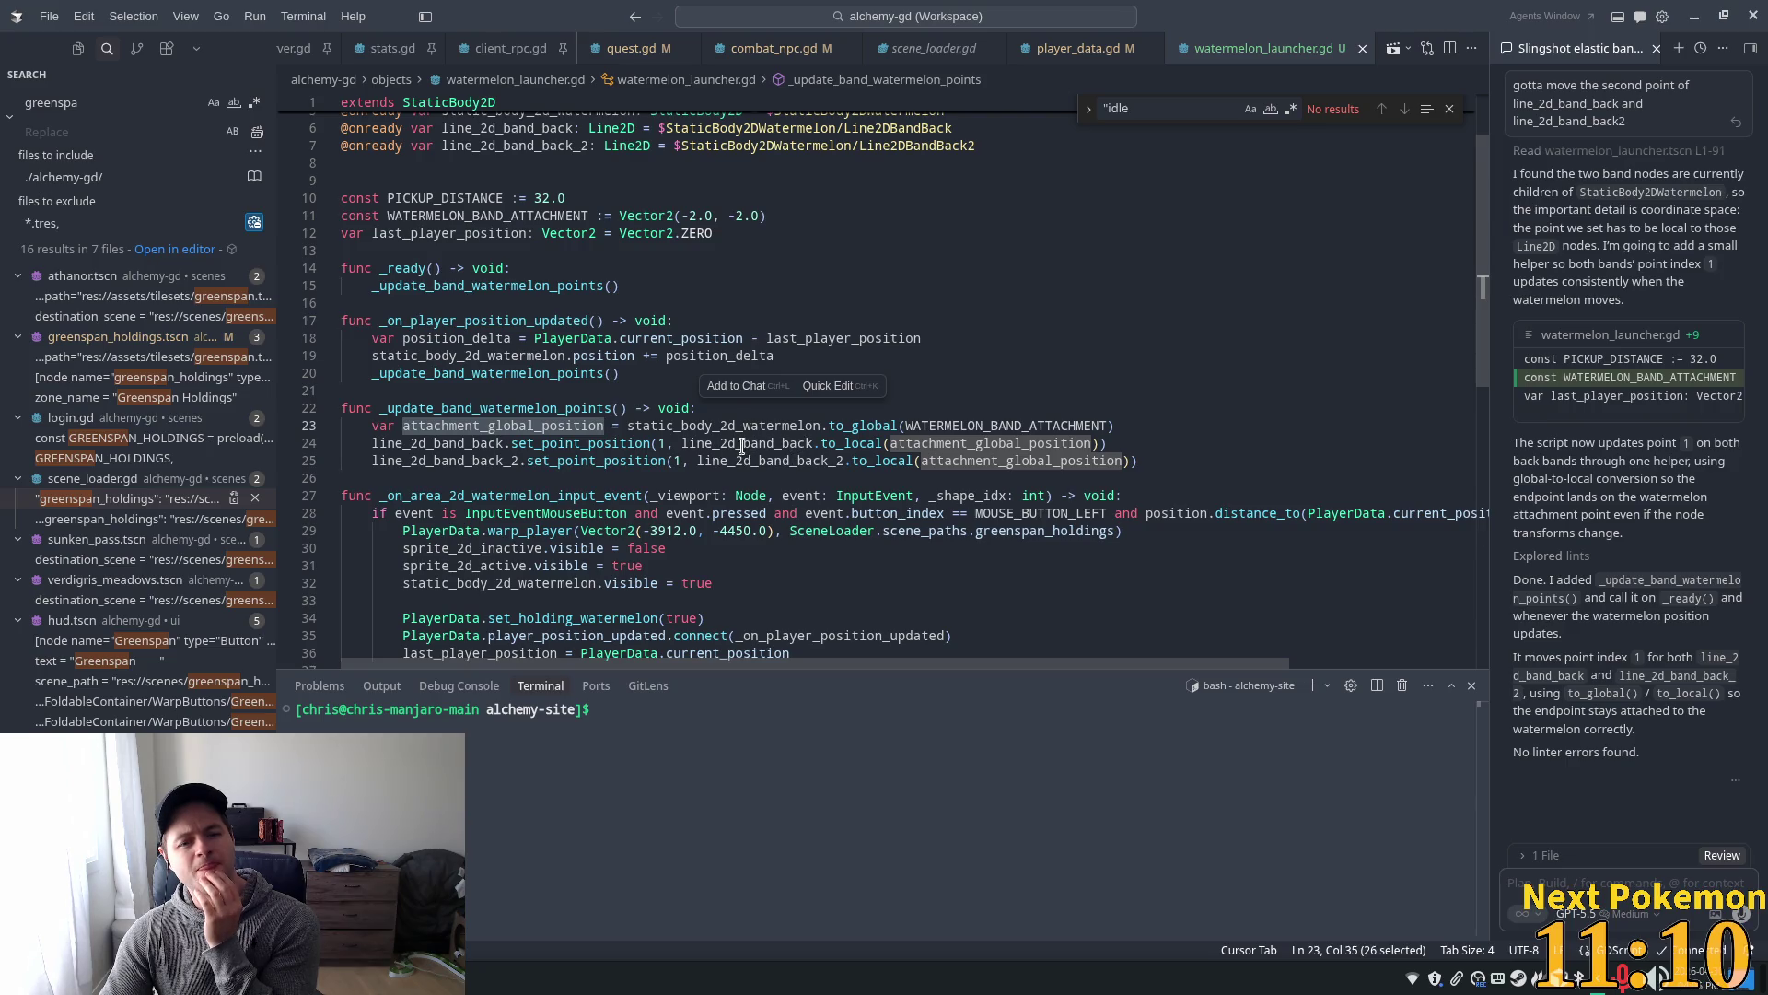
{"action": "mouse_move", "coordinate": [741, 446]}
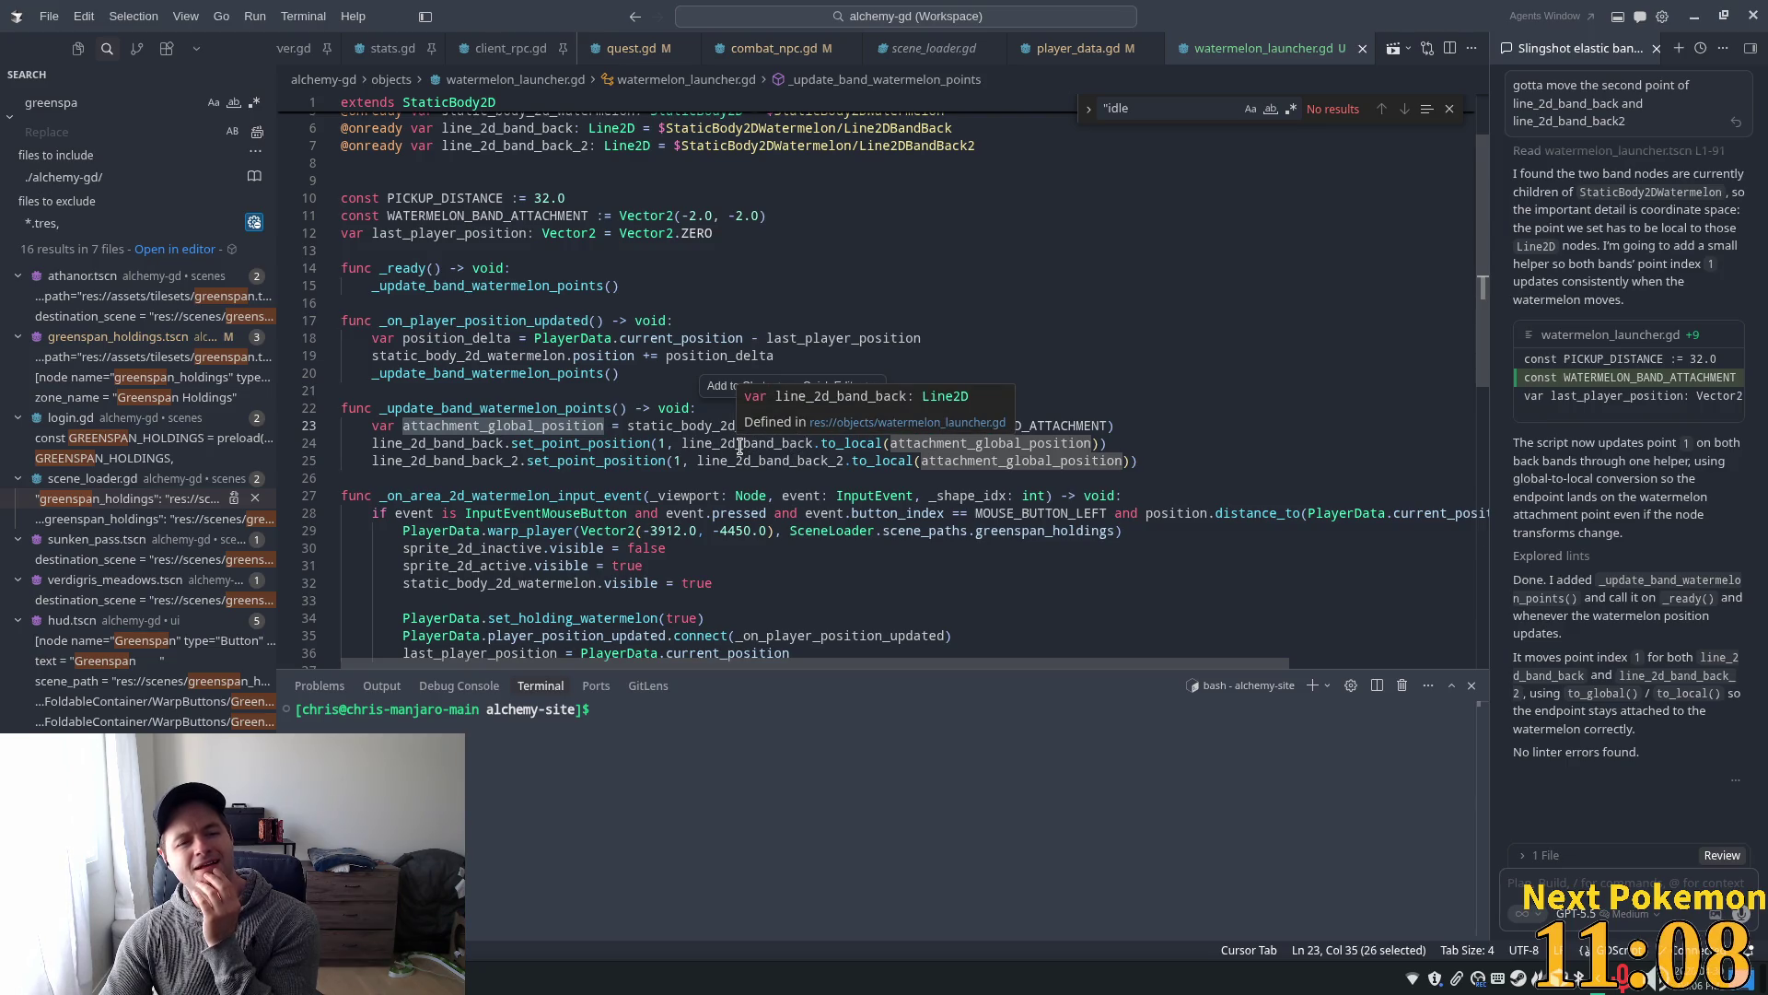
- Add print(position_delta) after line 18, save, and run the game with F5
{"action": "left_click", "coordinate": [634, 341]}
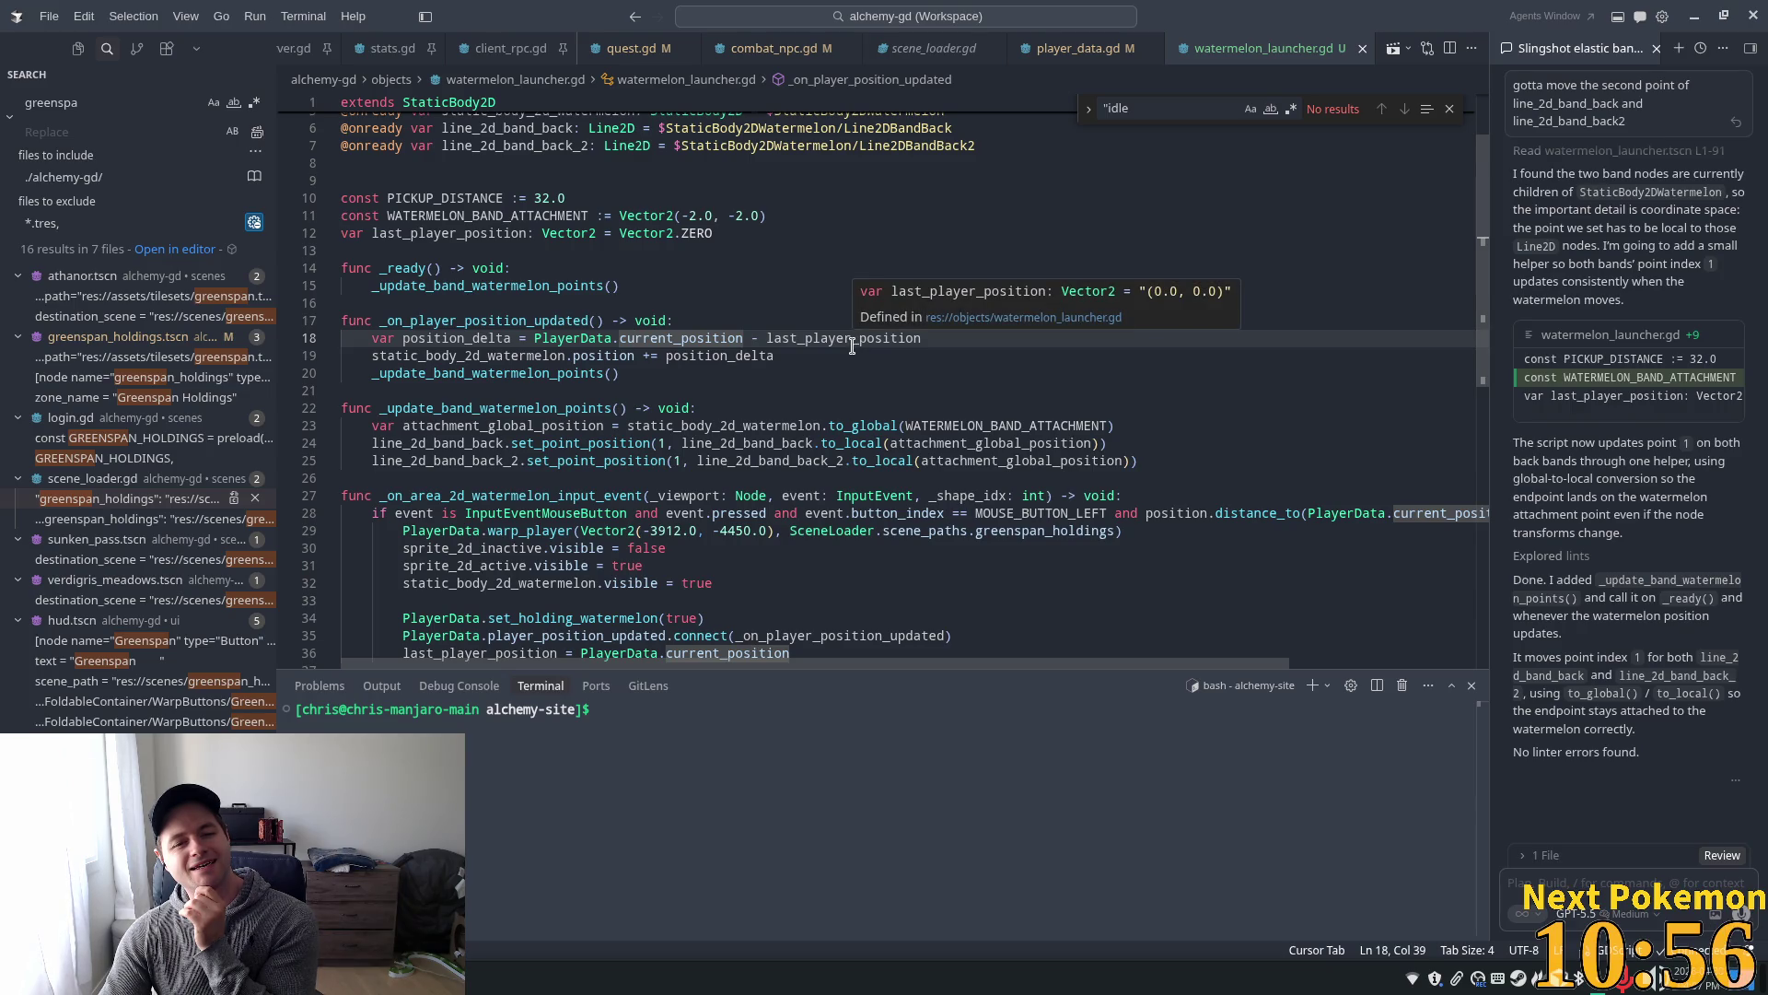
{"action": "left_click", "coordinate": [932, 340]}
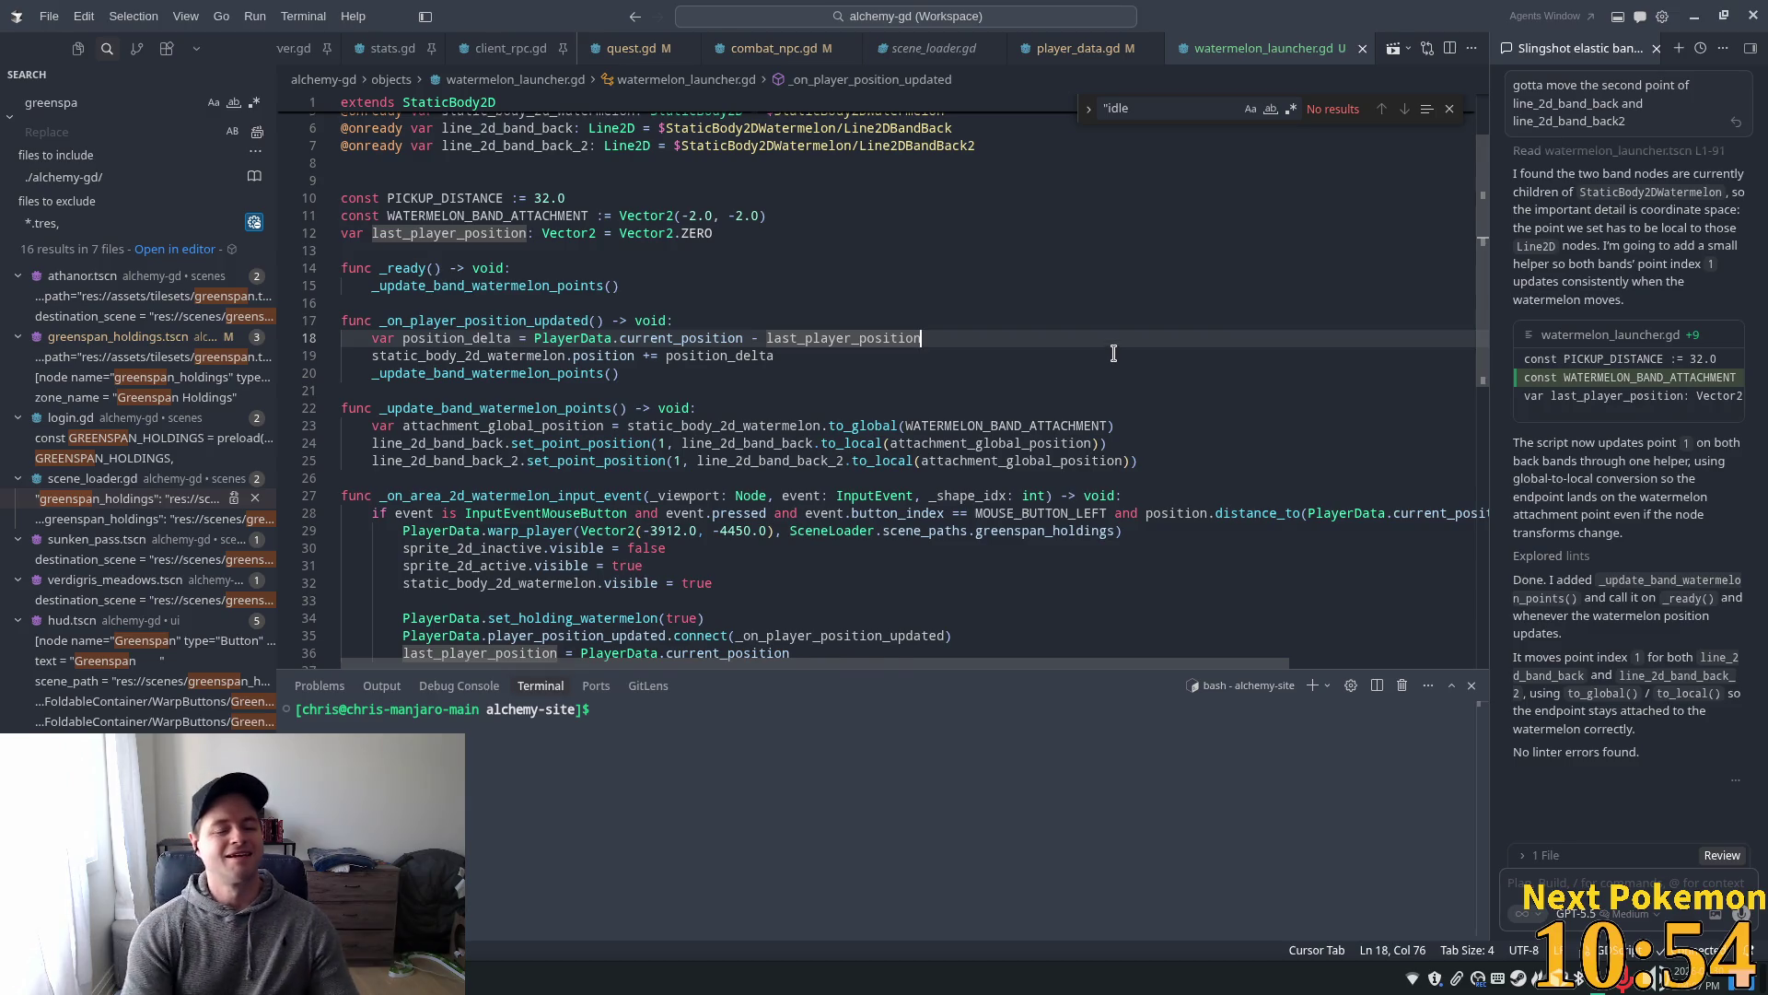
{"action": "key", "text": "Return"}
{"action": "type", "text": "print(position_delta)"}
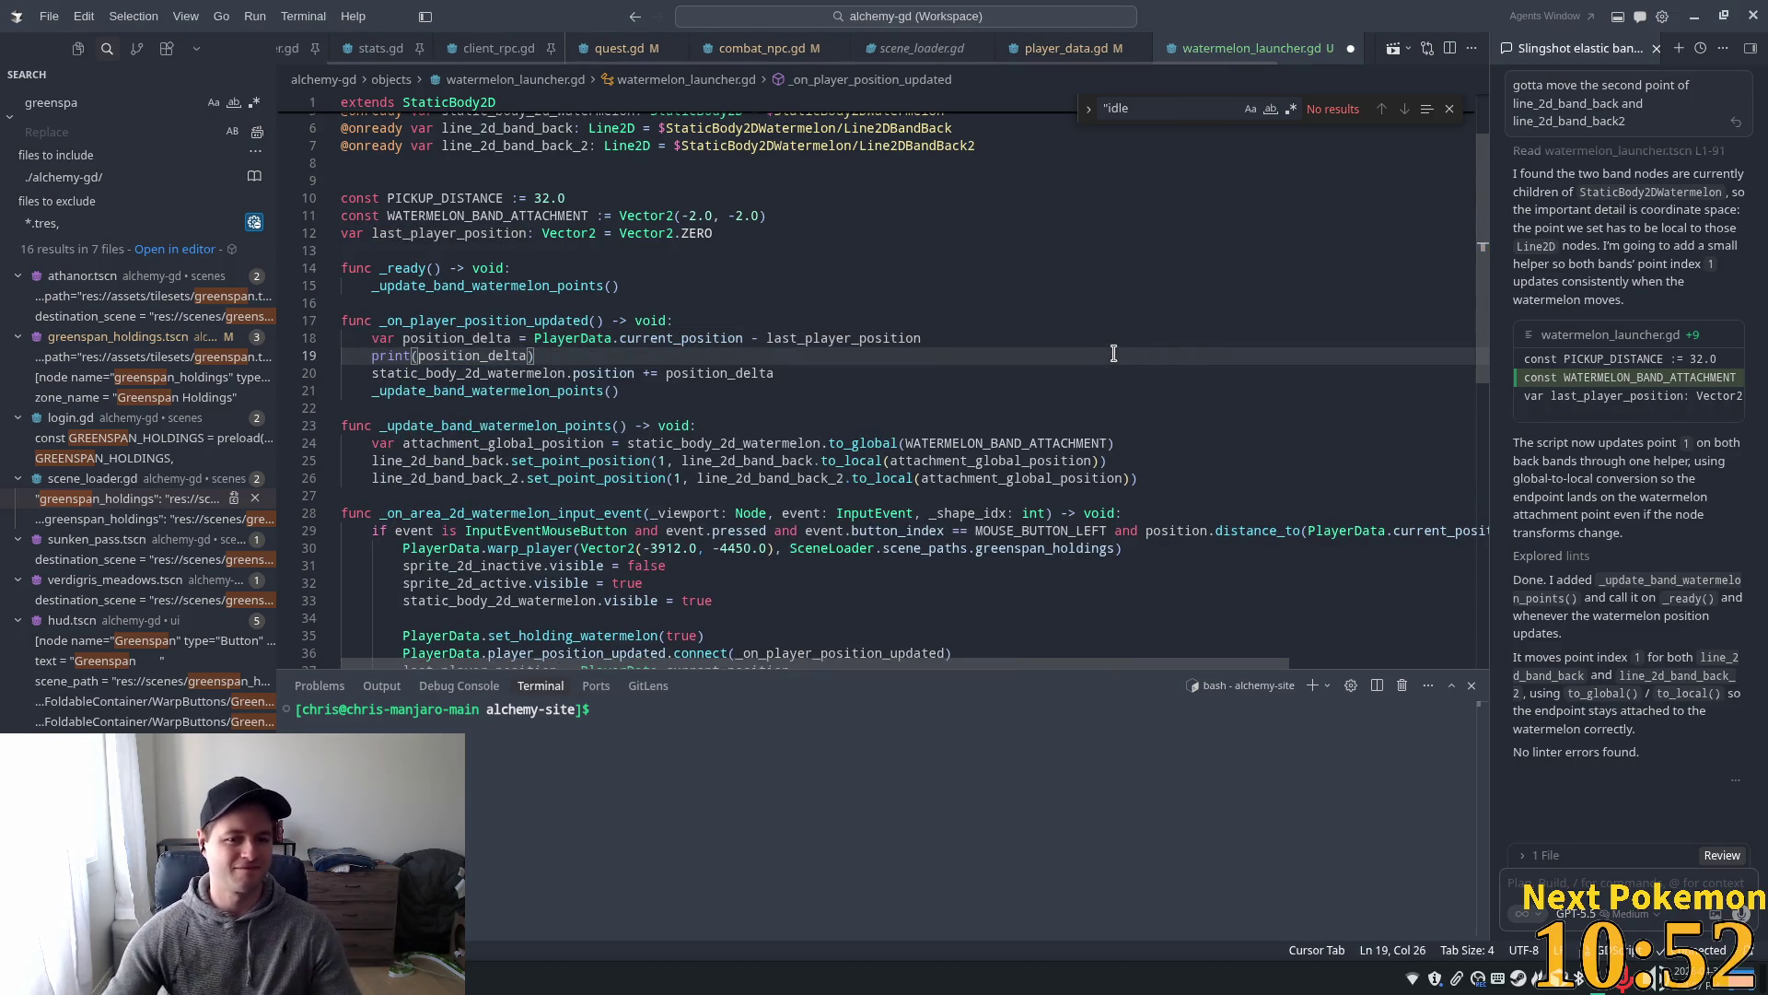
{"action": "key", "text": "ctrl+s"}
{"action": "key", "text": "alt+Tab"}
{"action": "key", "text": "F5"}
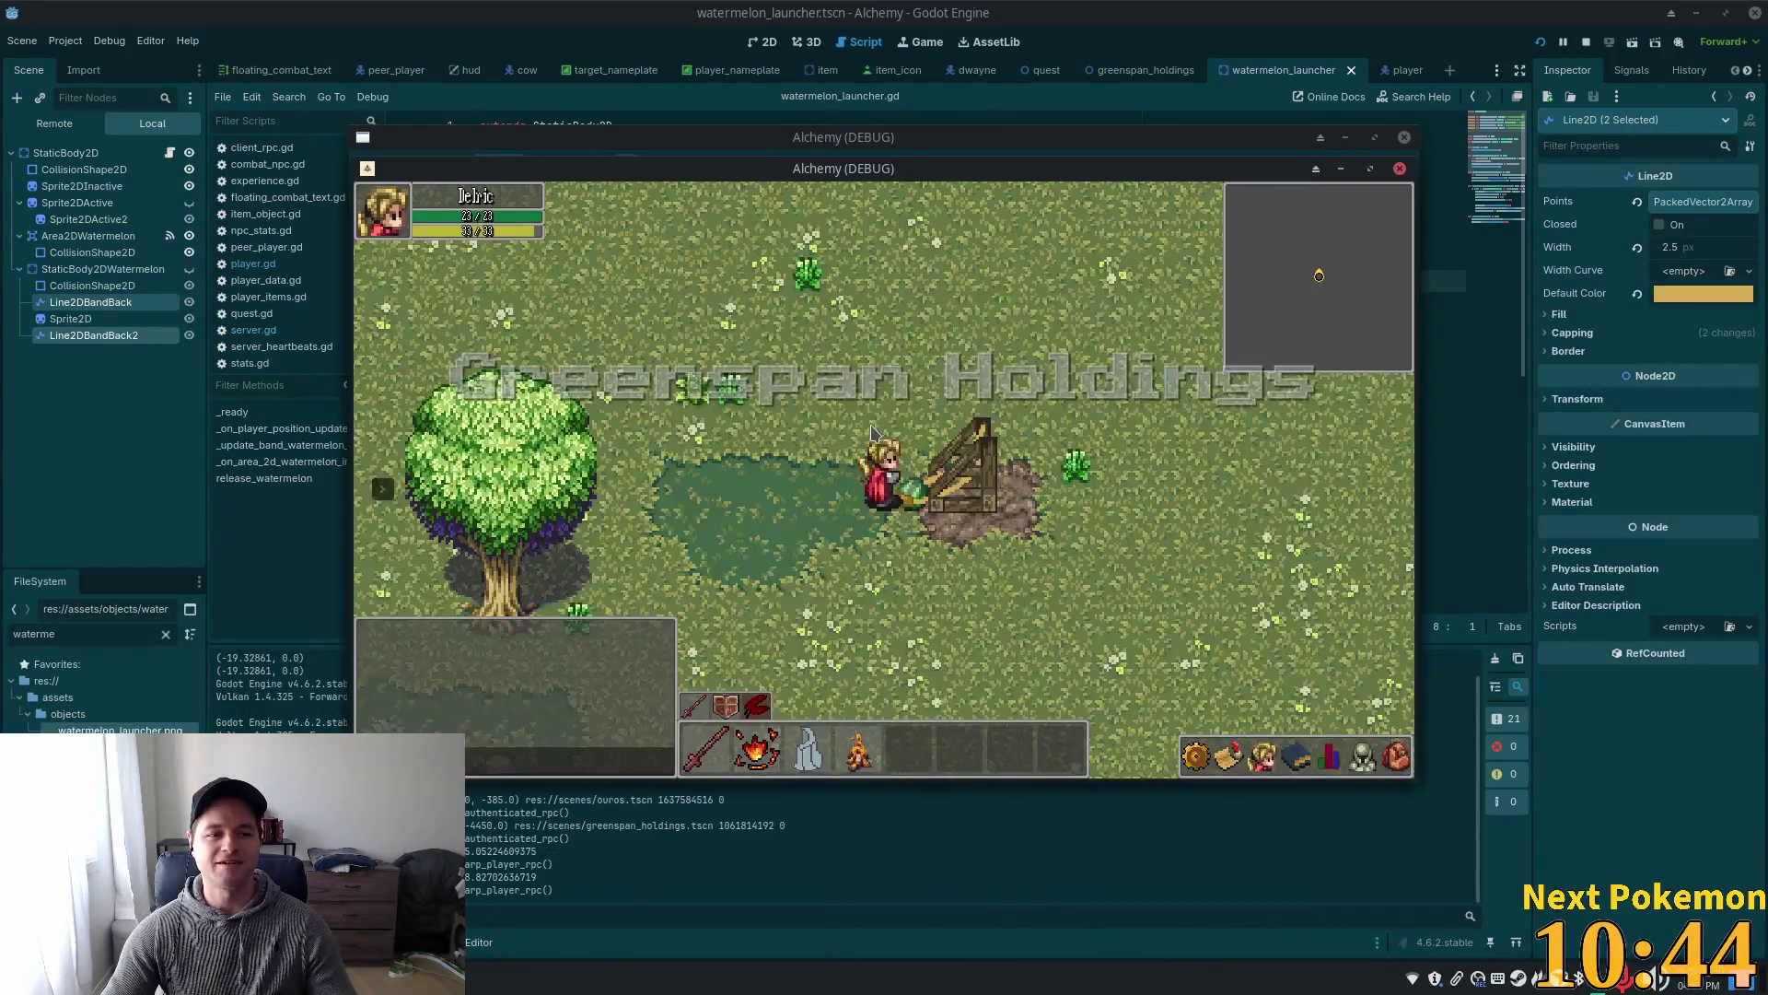
- Grab and release the watermelon, confirming the log repeats a position_delta of (-1.66626, 0.0)
{"action": "left_click", "coordinate": [914, 501]}
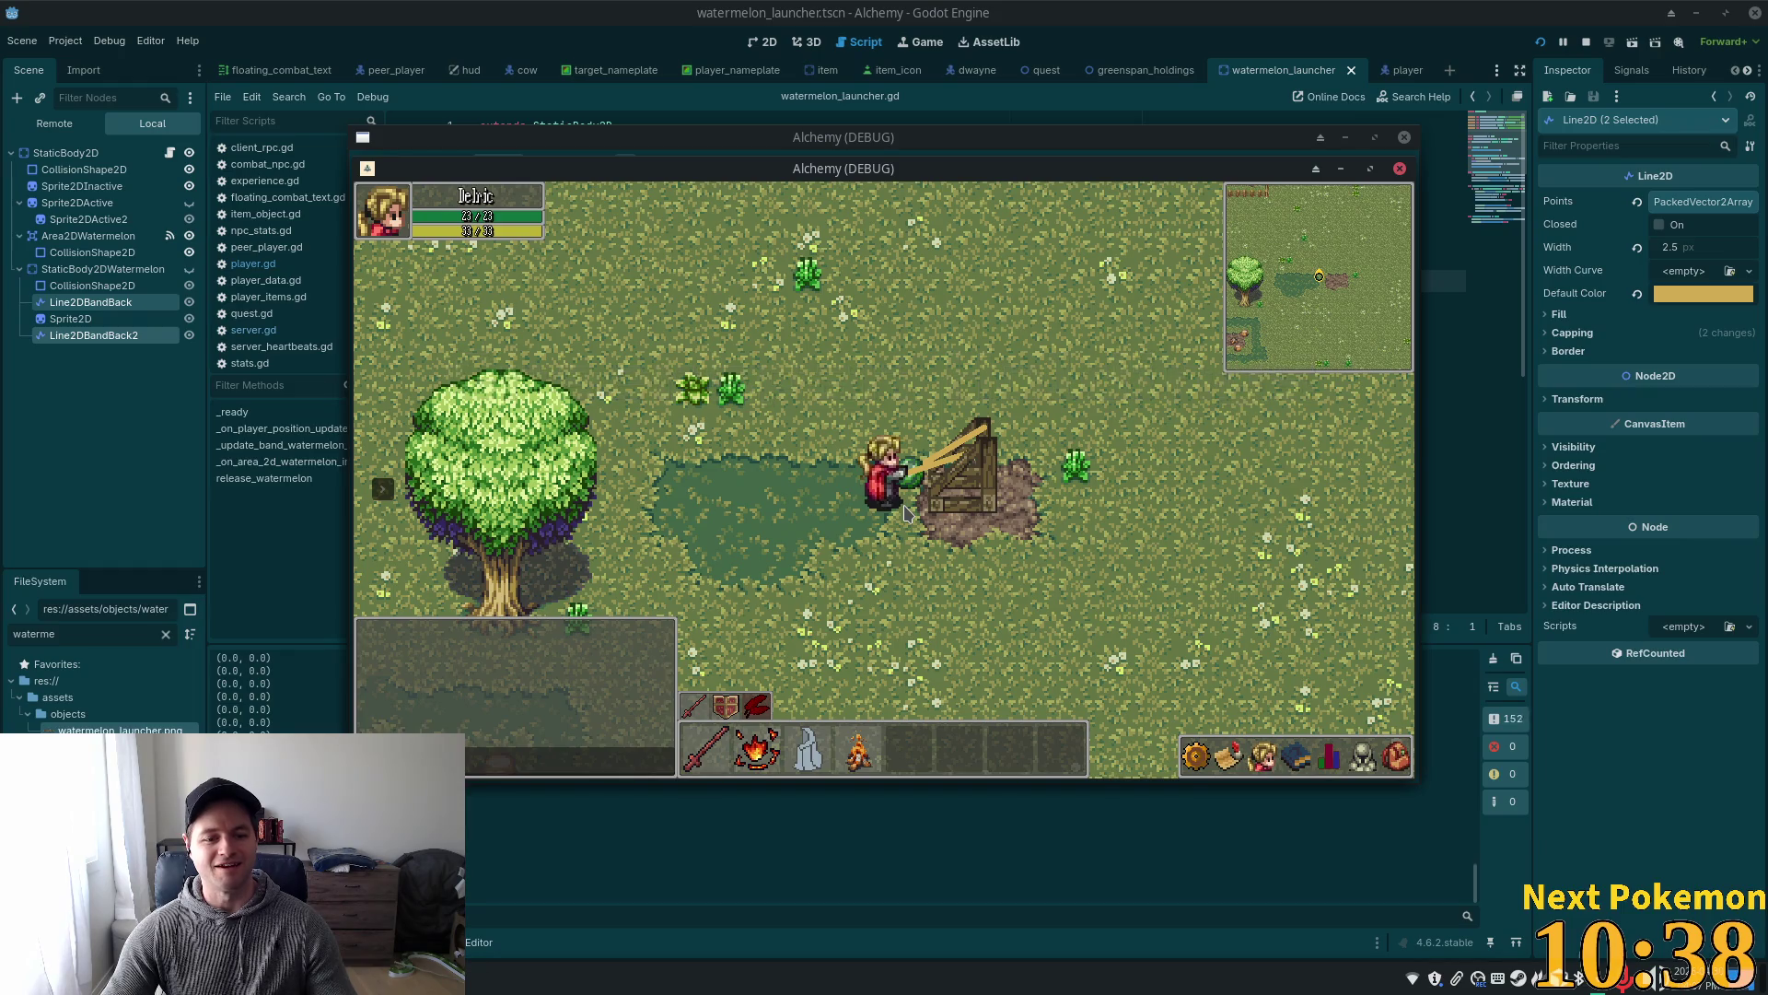
{"action": "left_click", "coordinate": [904, 513]}
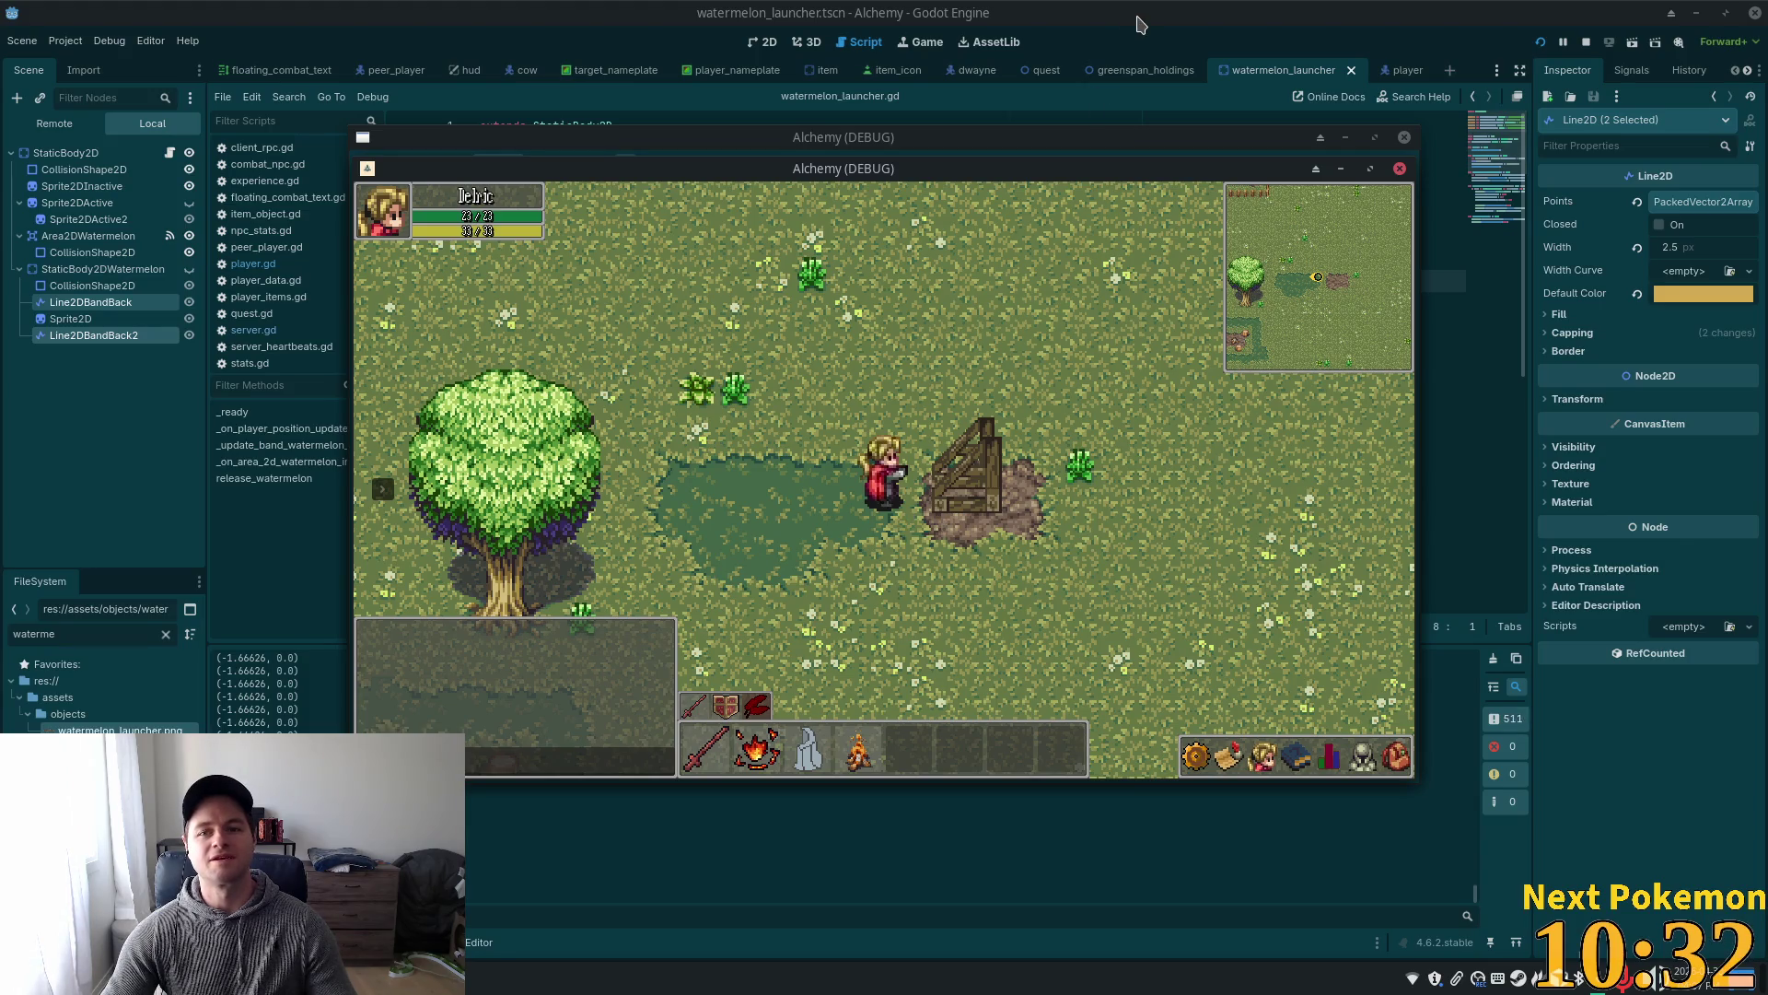
{"action": "left_click", "coordinate": [1211, 41]}
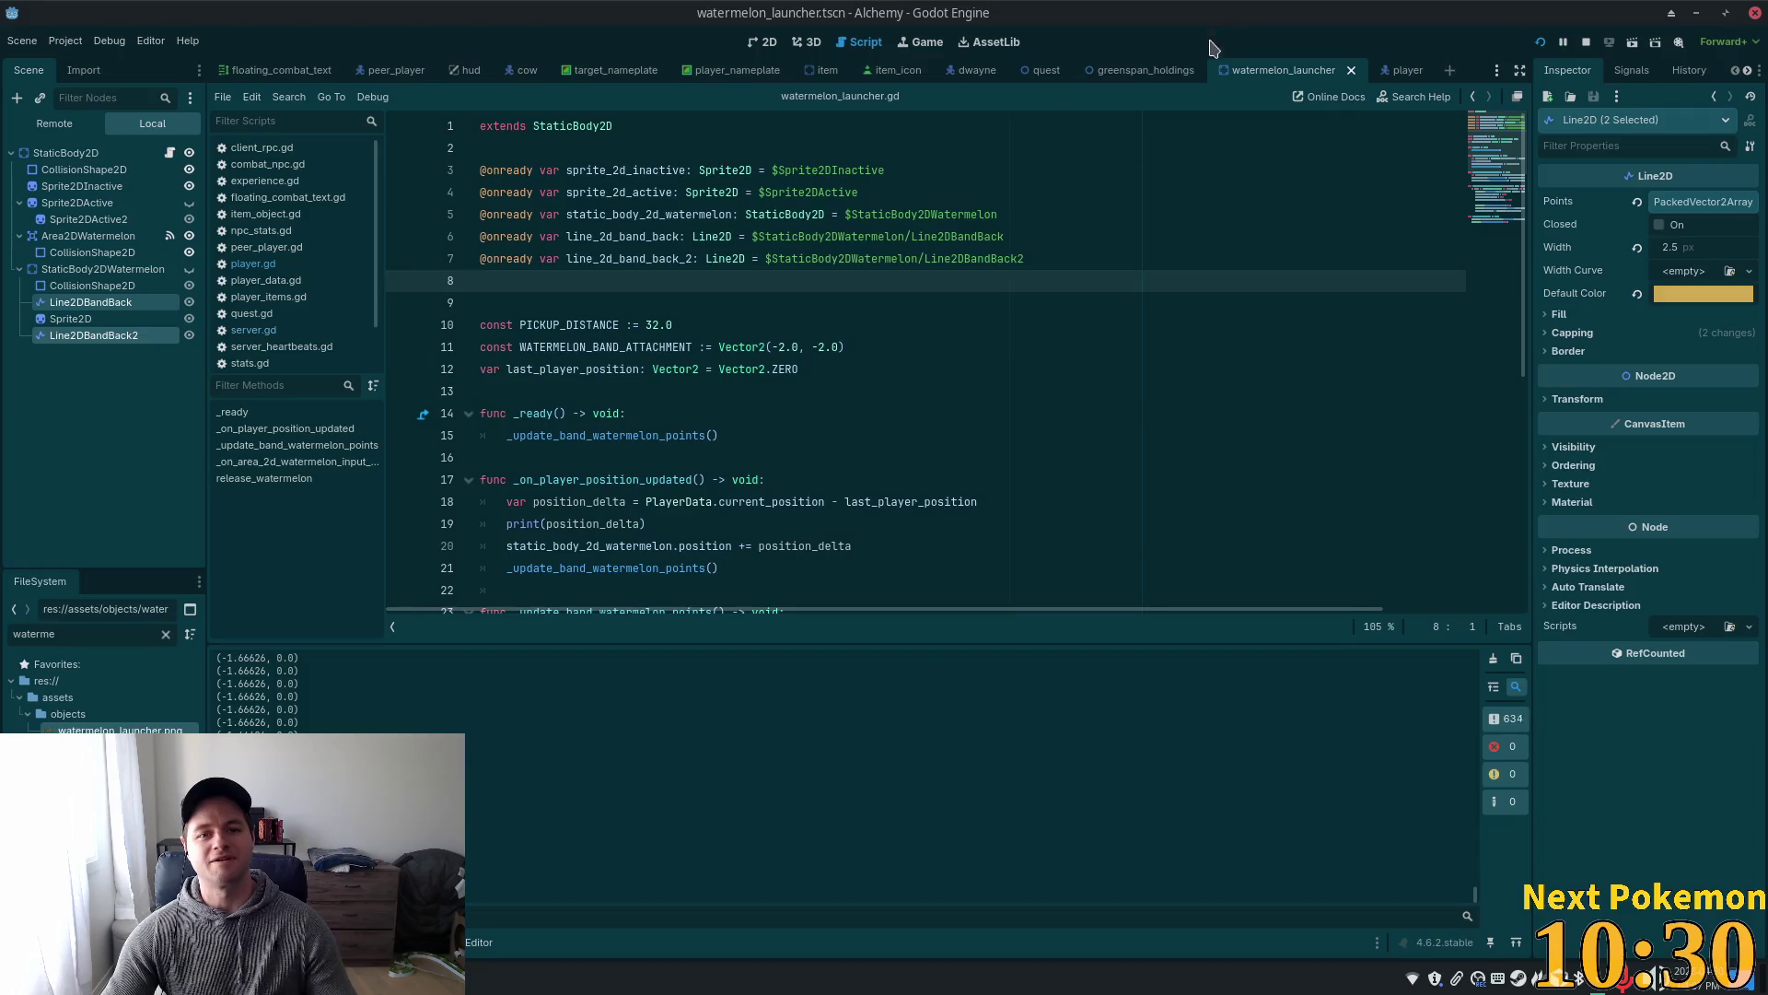
{"action": "key", "text": "alt+Tab"}
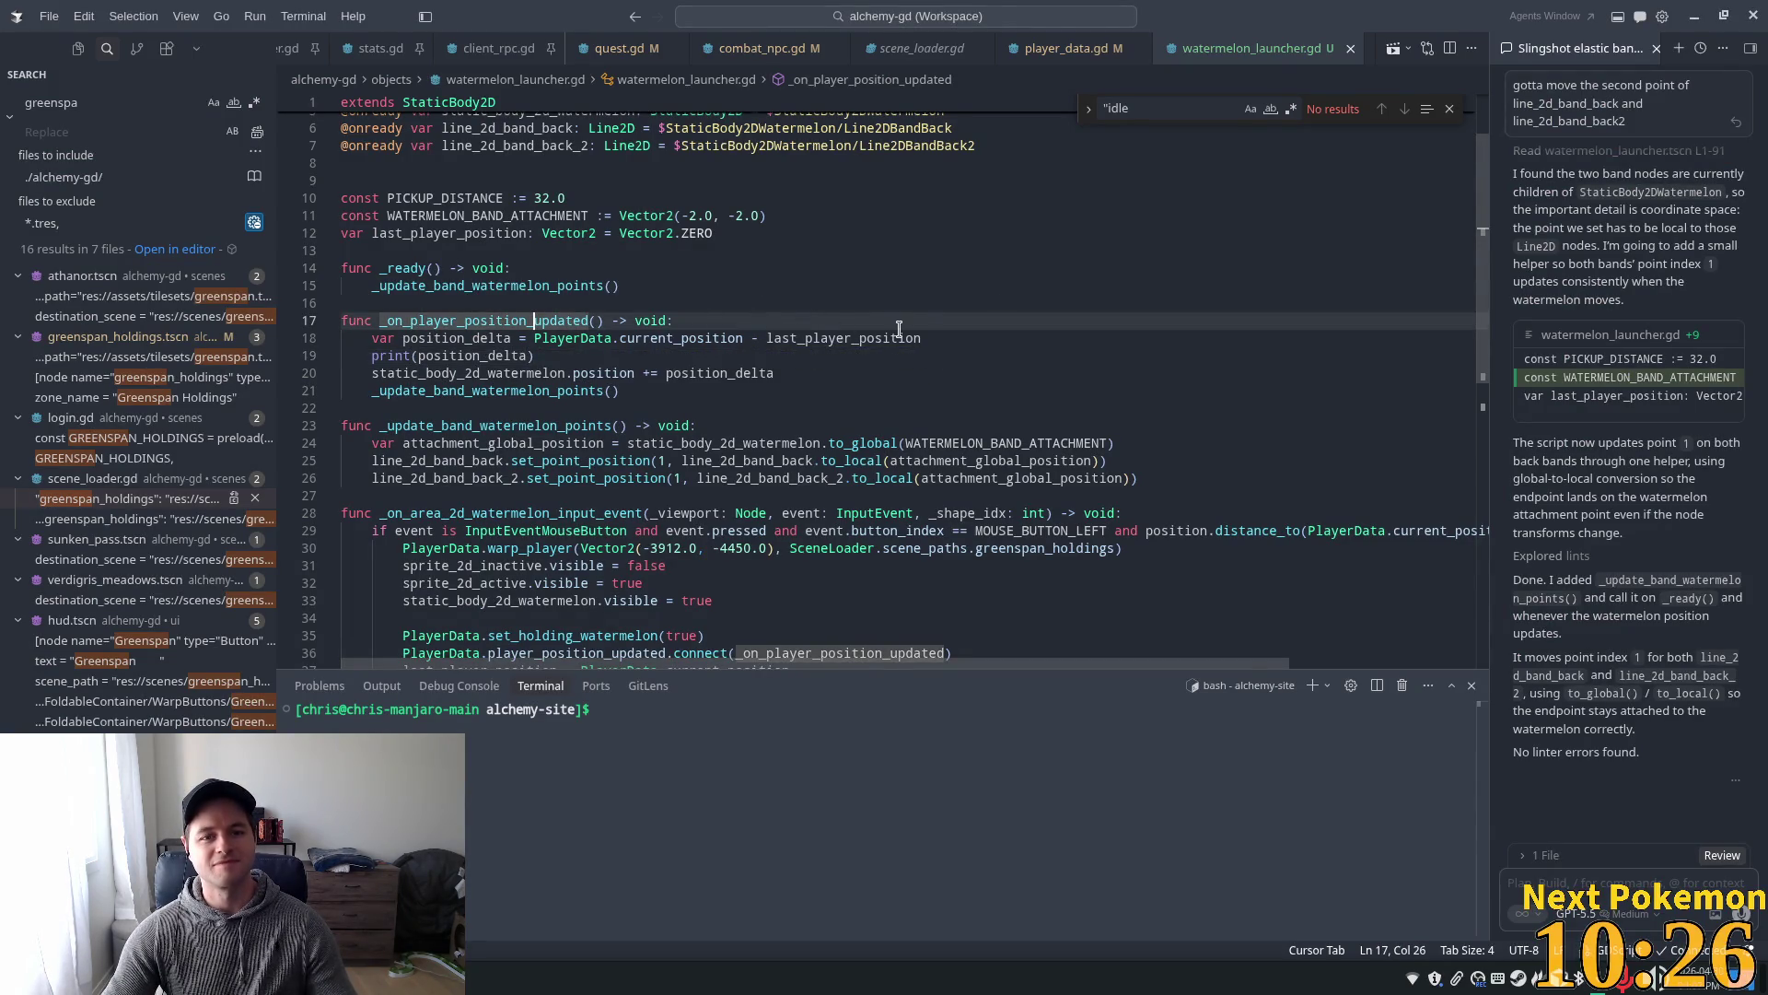
- Add 'last_player_position = PlayerData.current_position' on a new line after line 18
{"action": "left_click", "coordinate": [943, 338]}
{"action": "key", "text": "Return"}
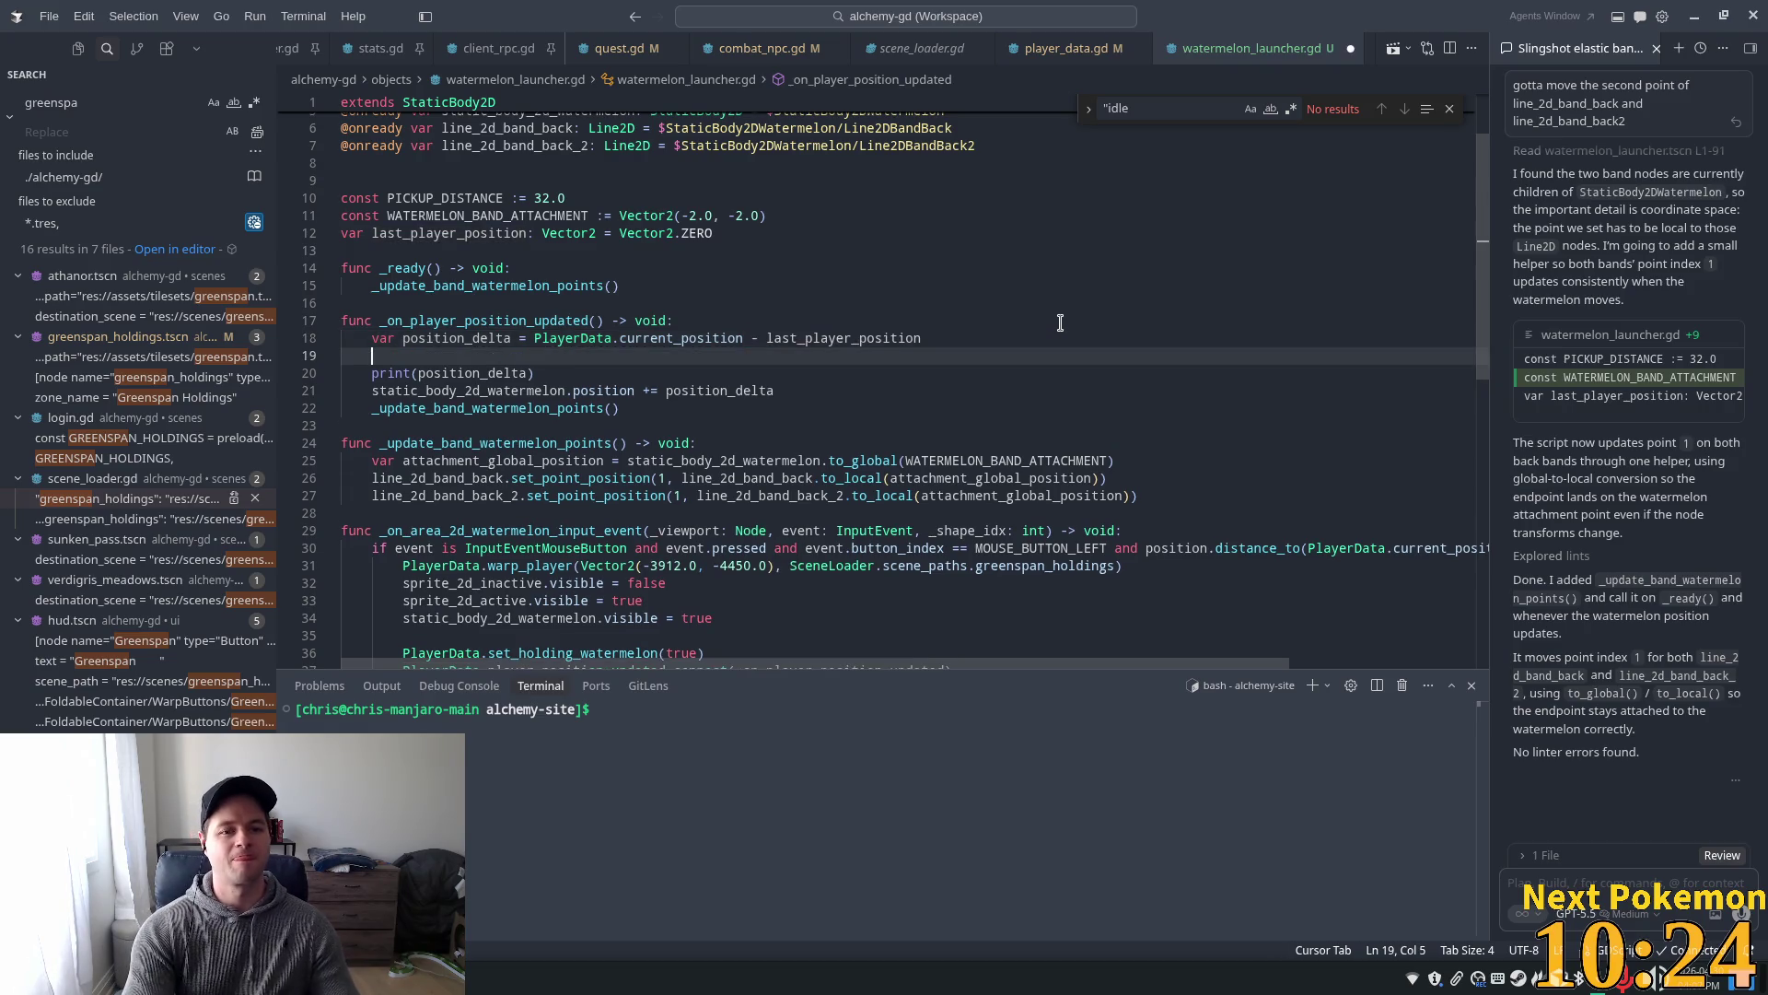
{"action": "type", "text": "last_player_position = PlayerData.current_position"}
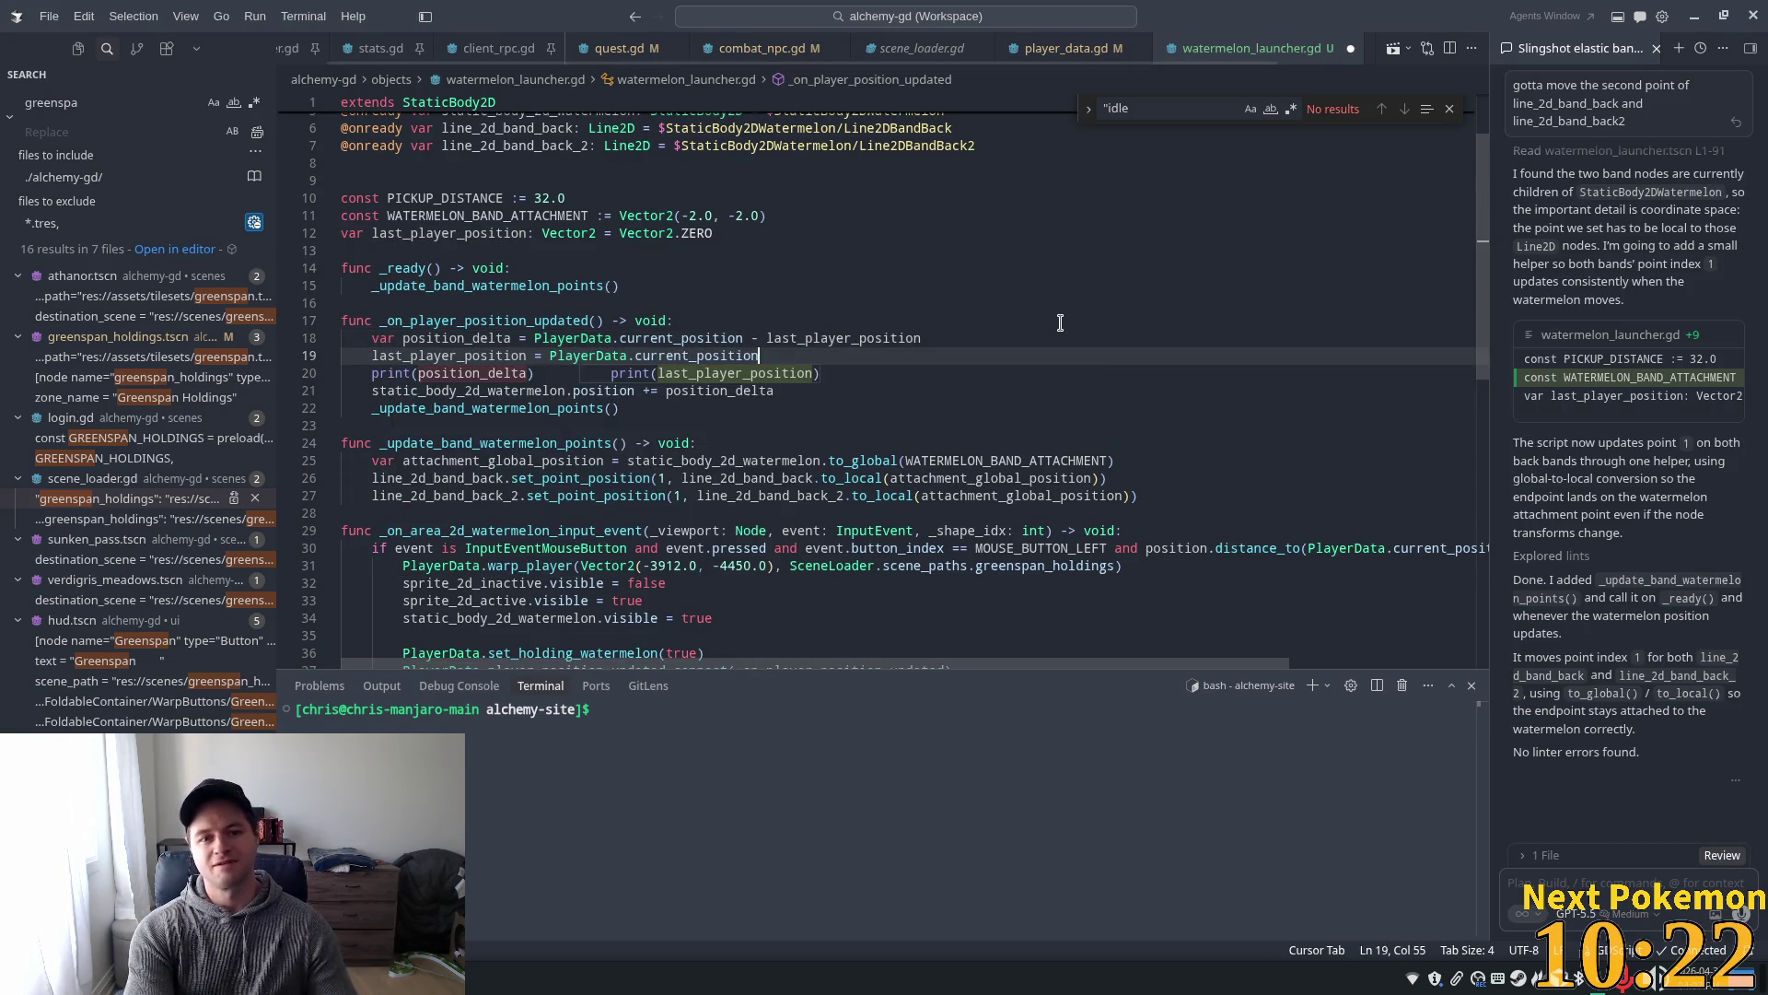
{"action": "left_click", "coordinate": [908, 322]}
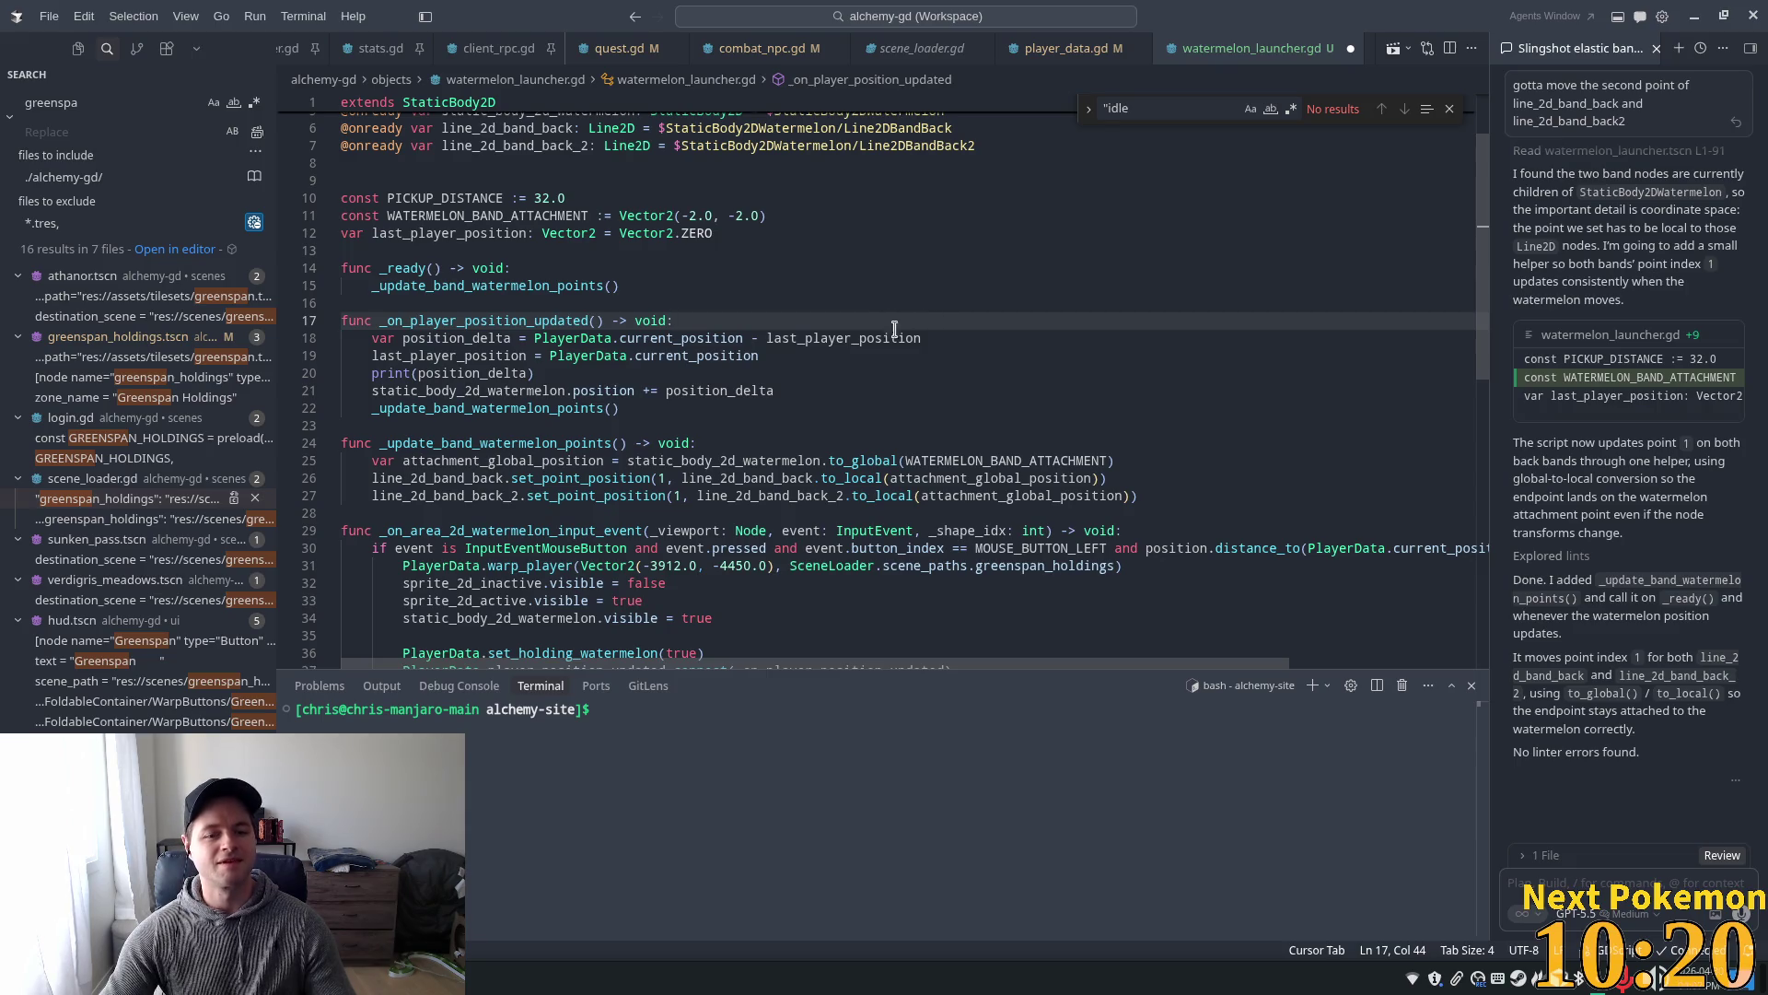
- Select the _on_player_position_updated handler name and move over to player_data.gd
{"action": "left_click", "coordinate": [798, 350]}
{"action": "left_click", "coordinate": [905, 308]}
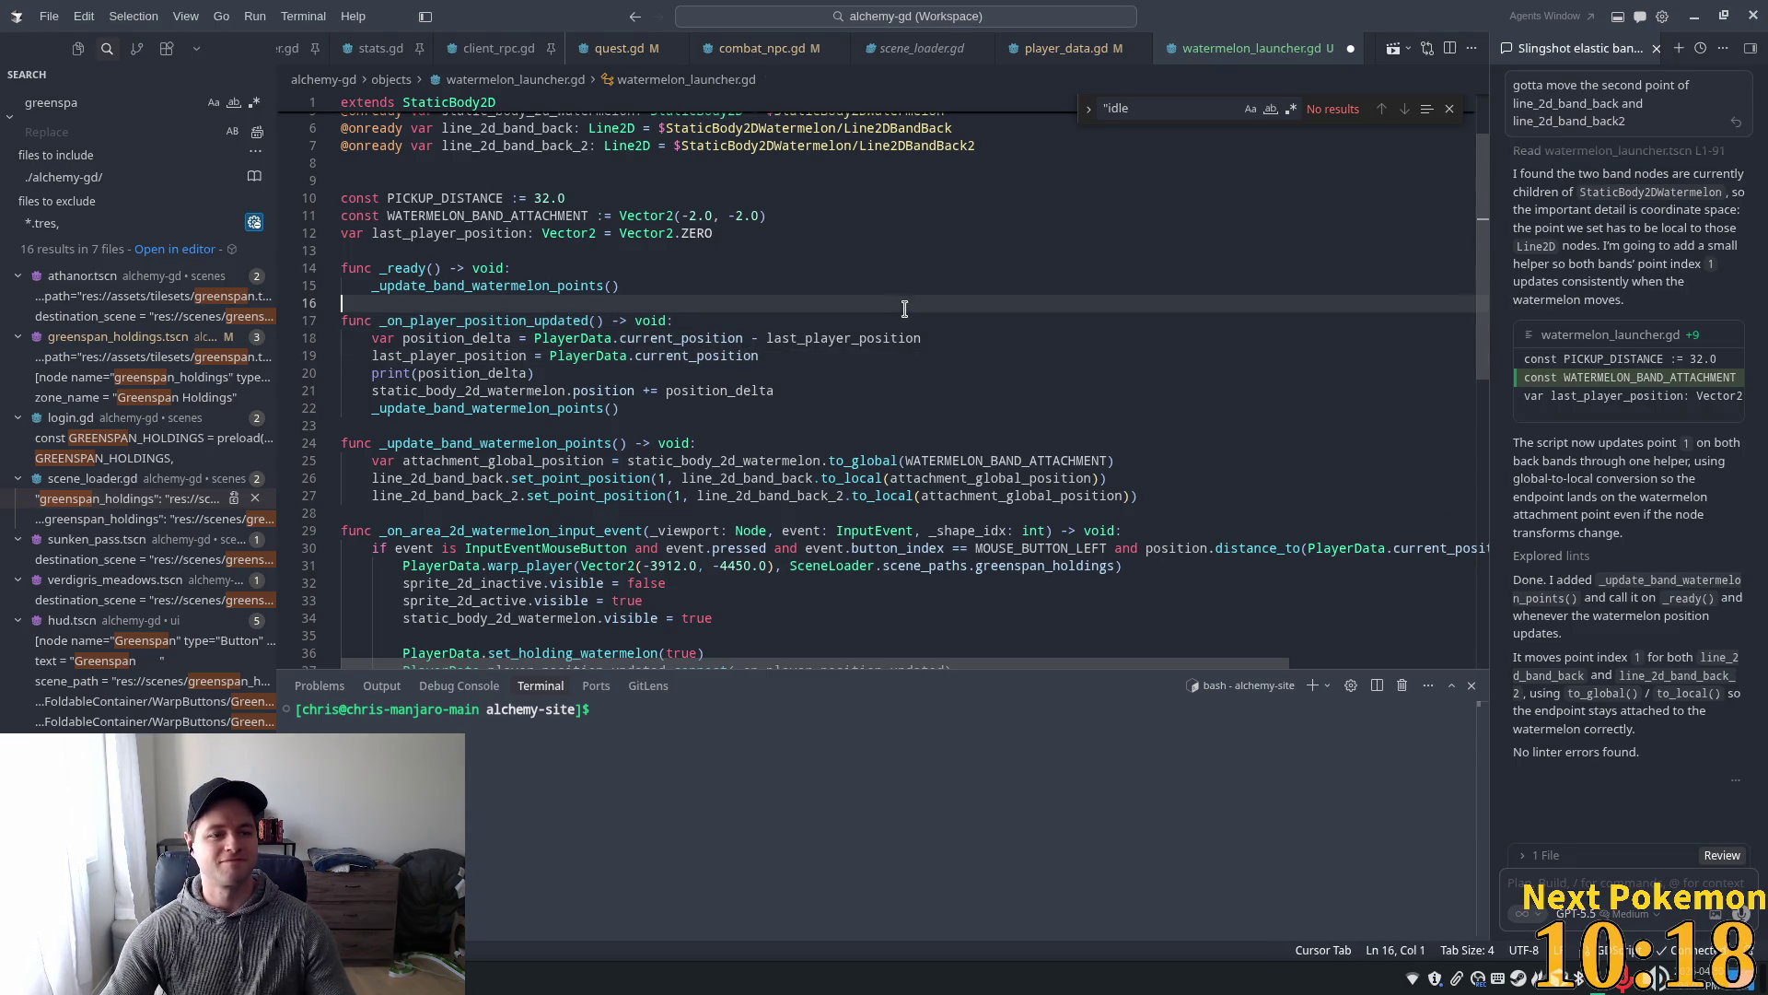
{"action": "left_click", "coordinate": [670, 341]}
{"action": "double_click", "coordinate": [516, 321]}
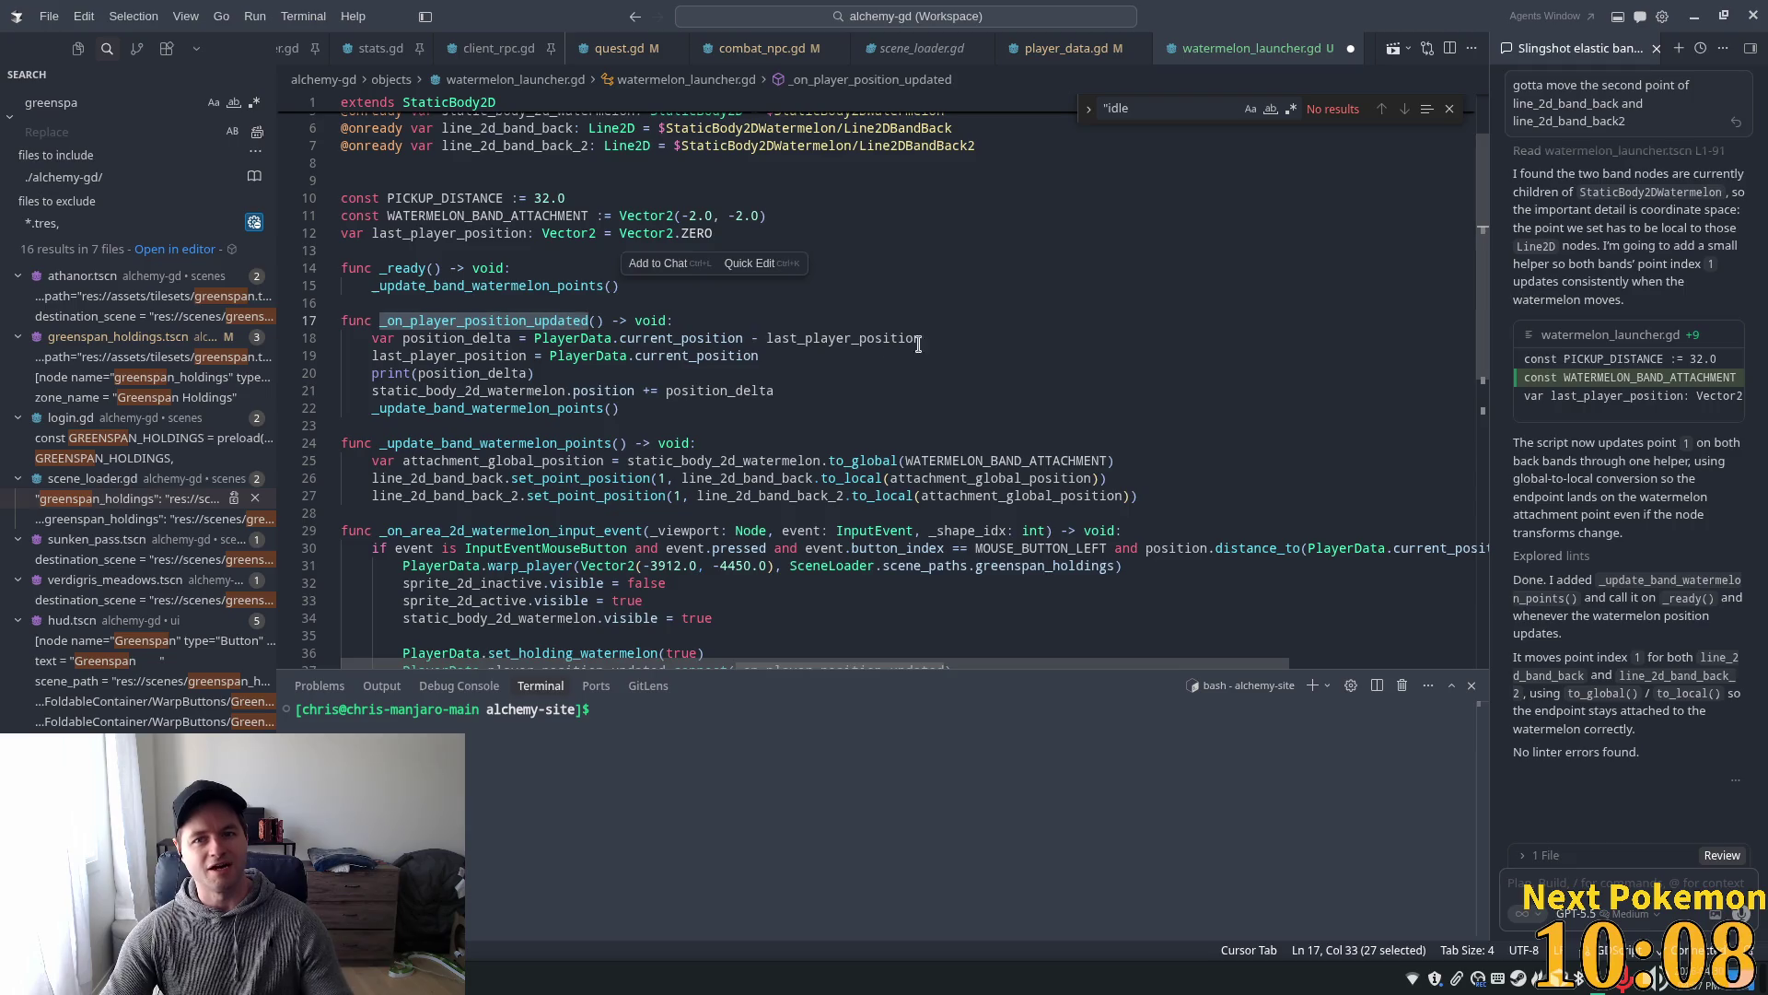
{"action": "key", "text": "ctrl+Page_Up"}
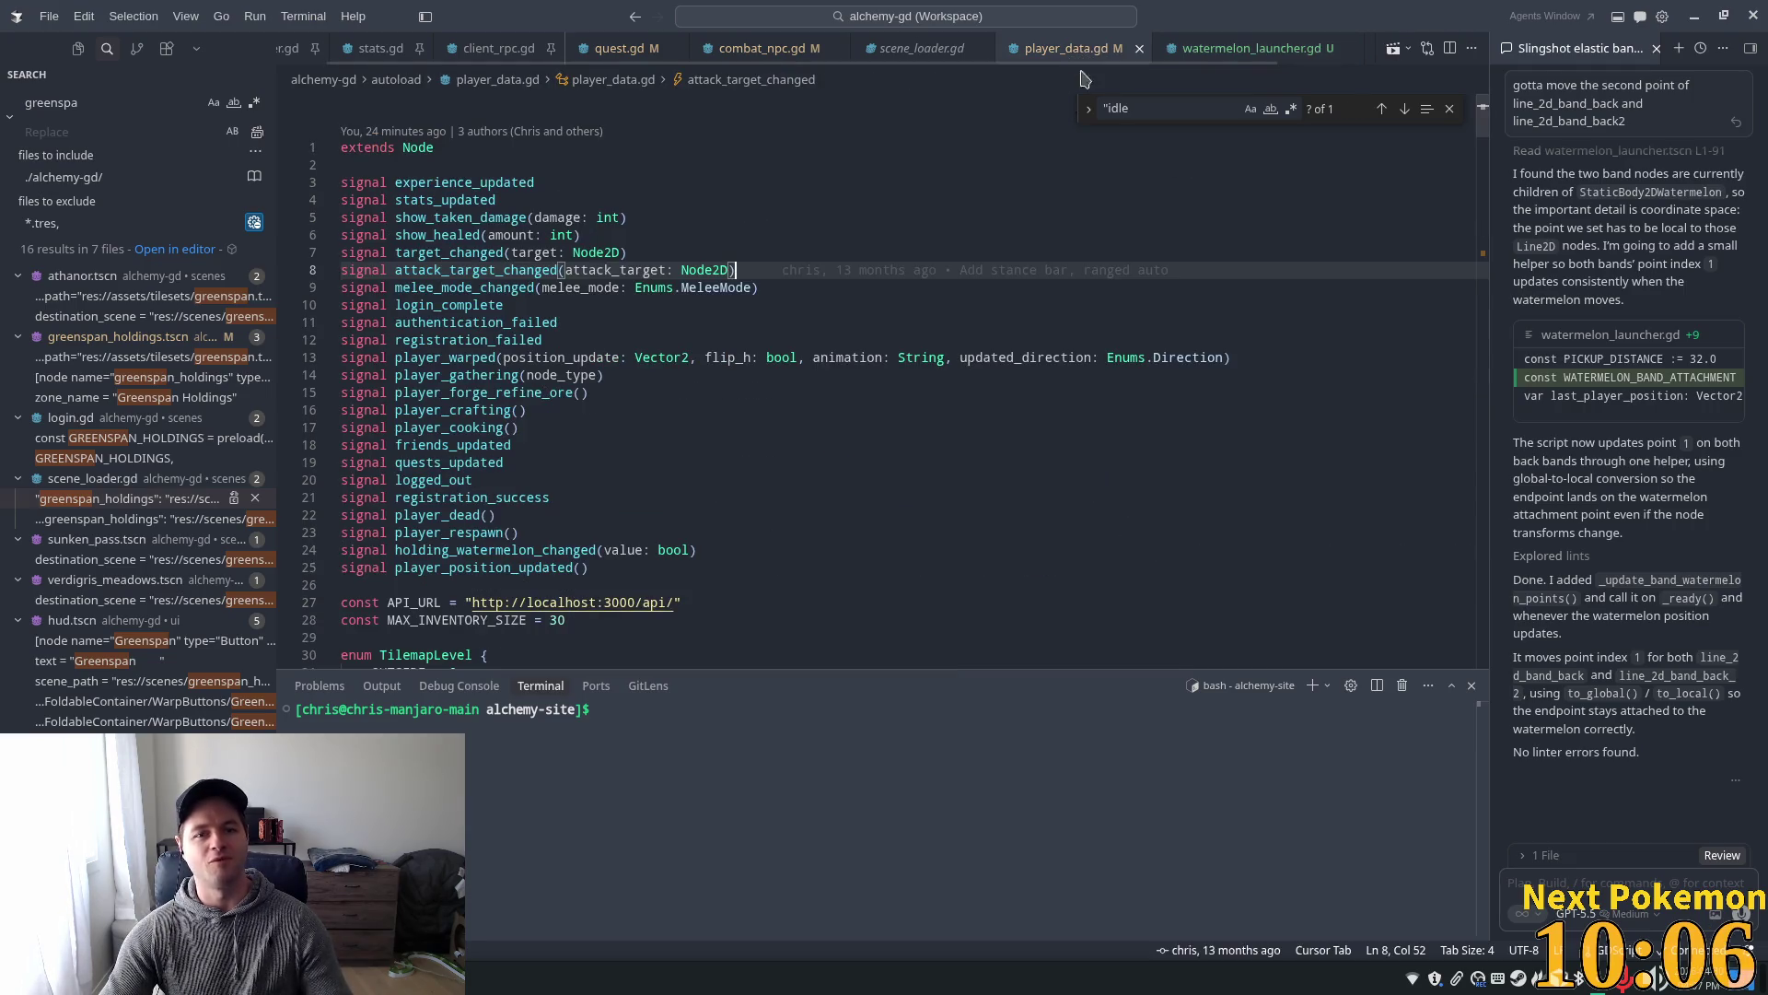
- Find the player_position_updated signal's uses in player_data.gd
{"action": "double_click", "coordinate": [443, 566]}
{"action": "key", "text": "ctrl+f"}
{"action": "key", "text": "Return"}
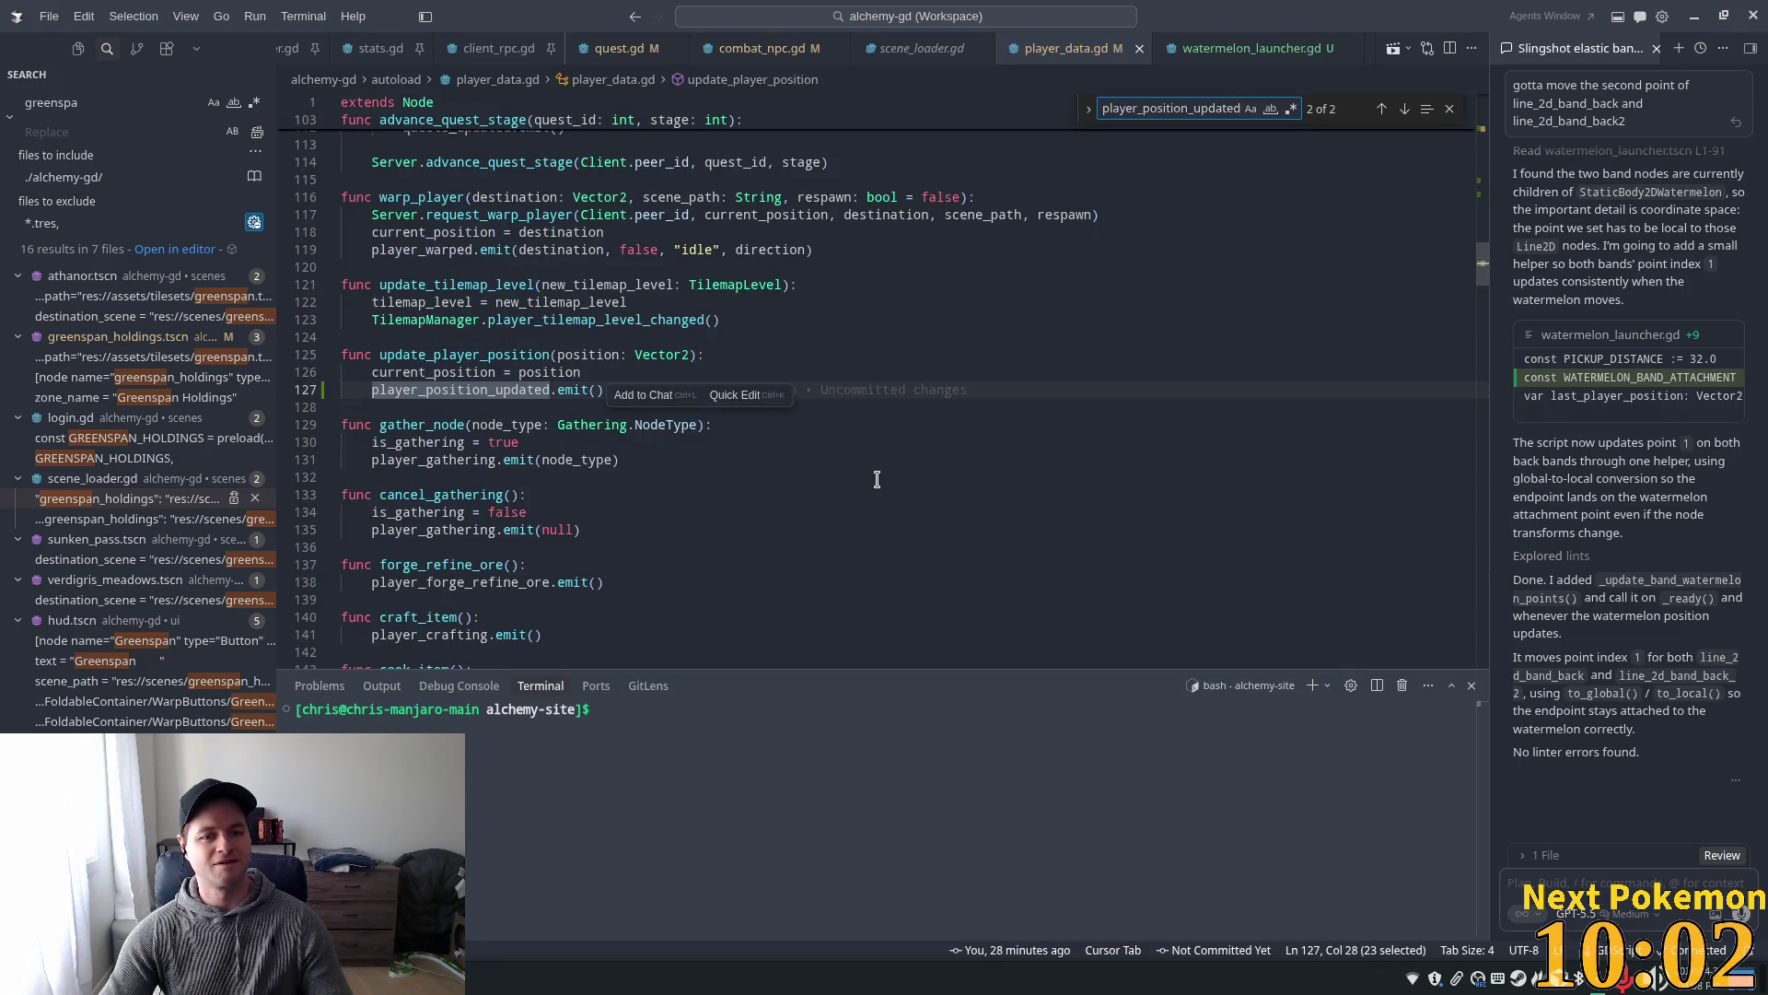
- Search the workspace for .update_player_position and open the player.gd call after move_and_slide()
{"action": "double_click", "coordinate": [465, 355]}
{"action": "key", "text": "ctrl+c"}
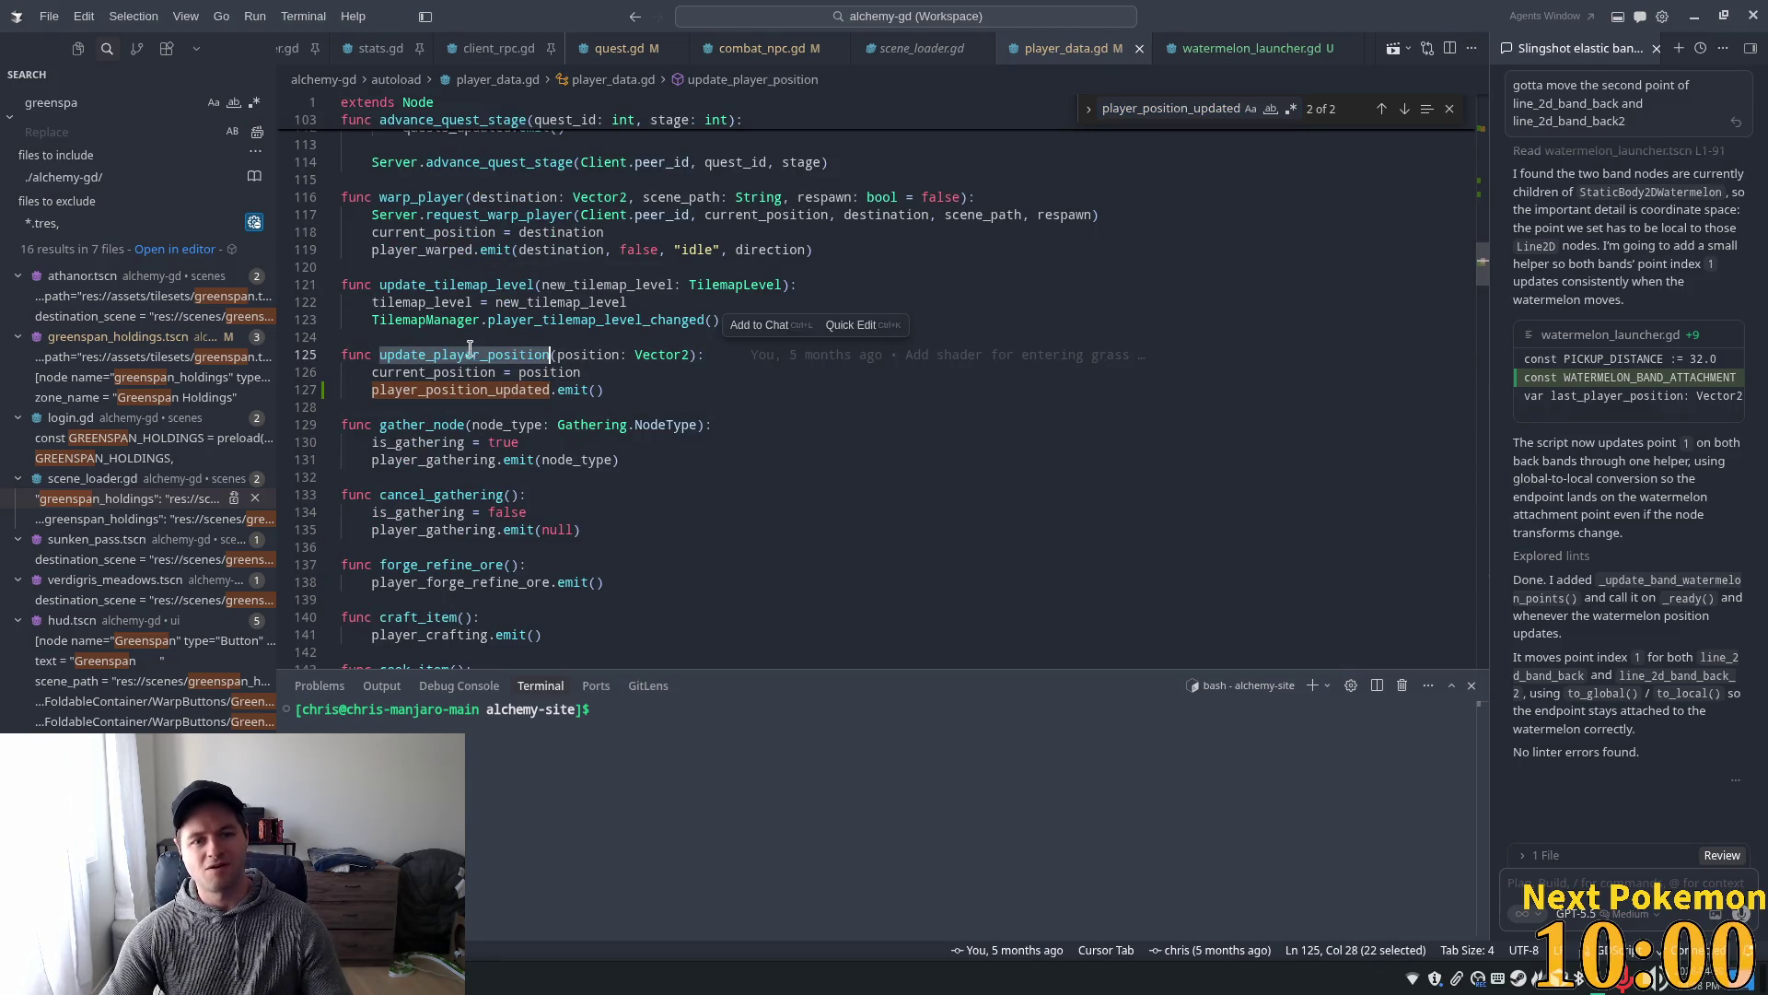
{"action": "key", "text": "ctrl+f"}
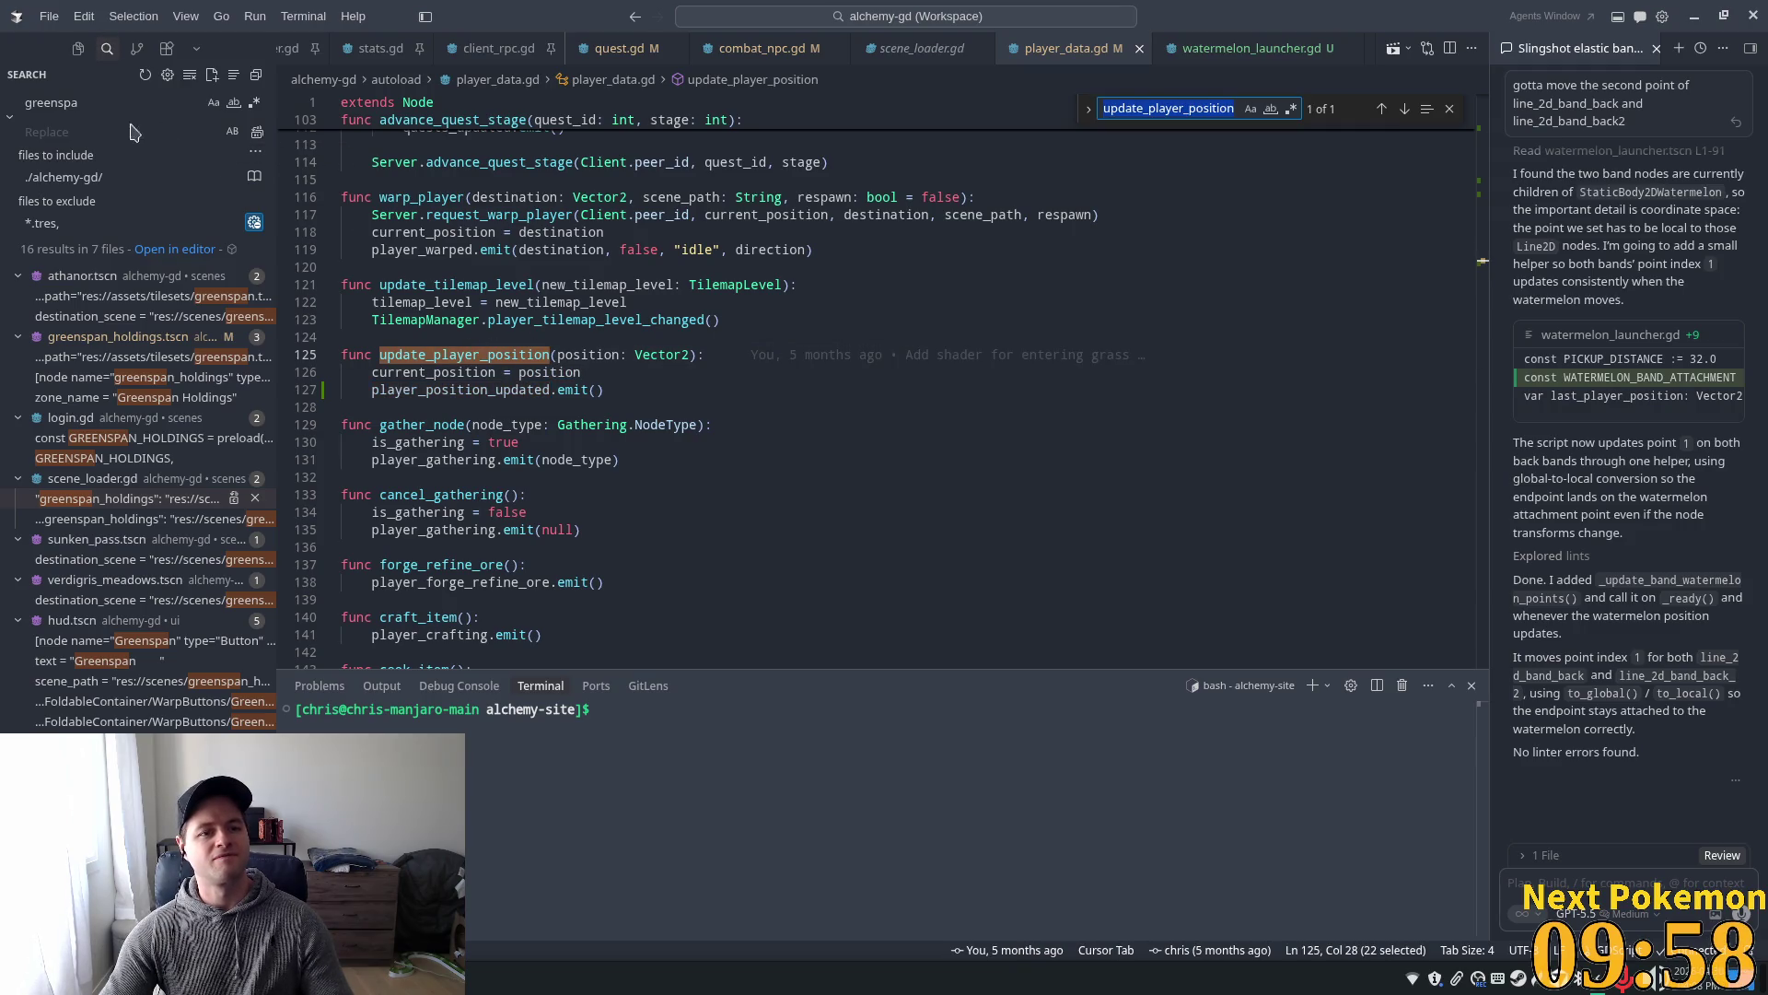
{"action": "double_click", "coordinate": [57, 103]}
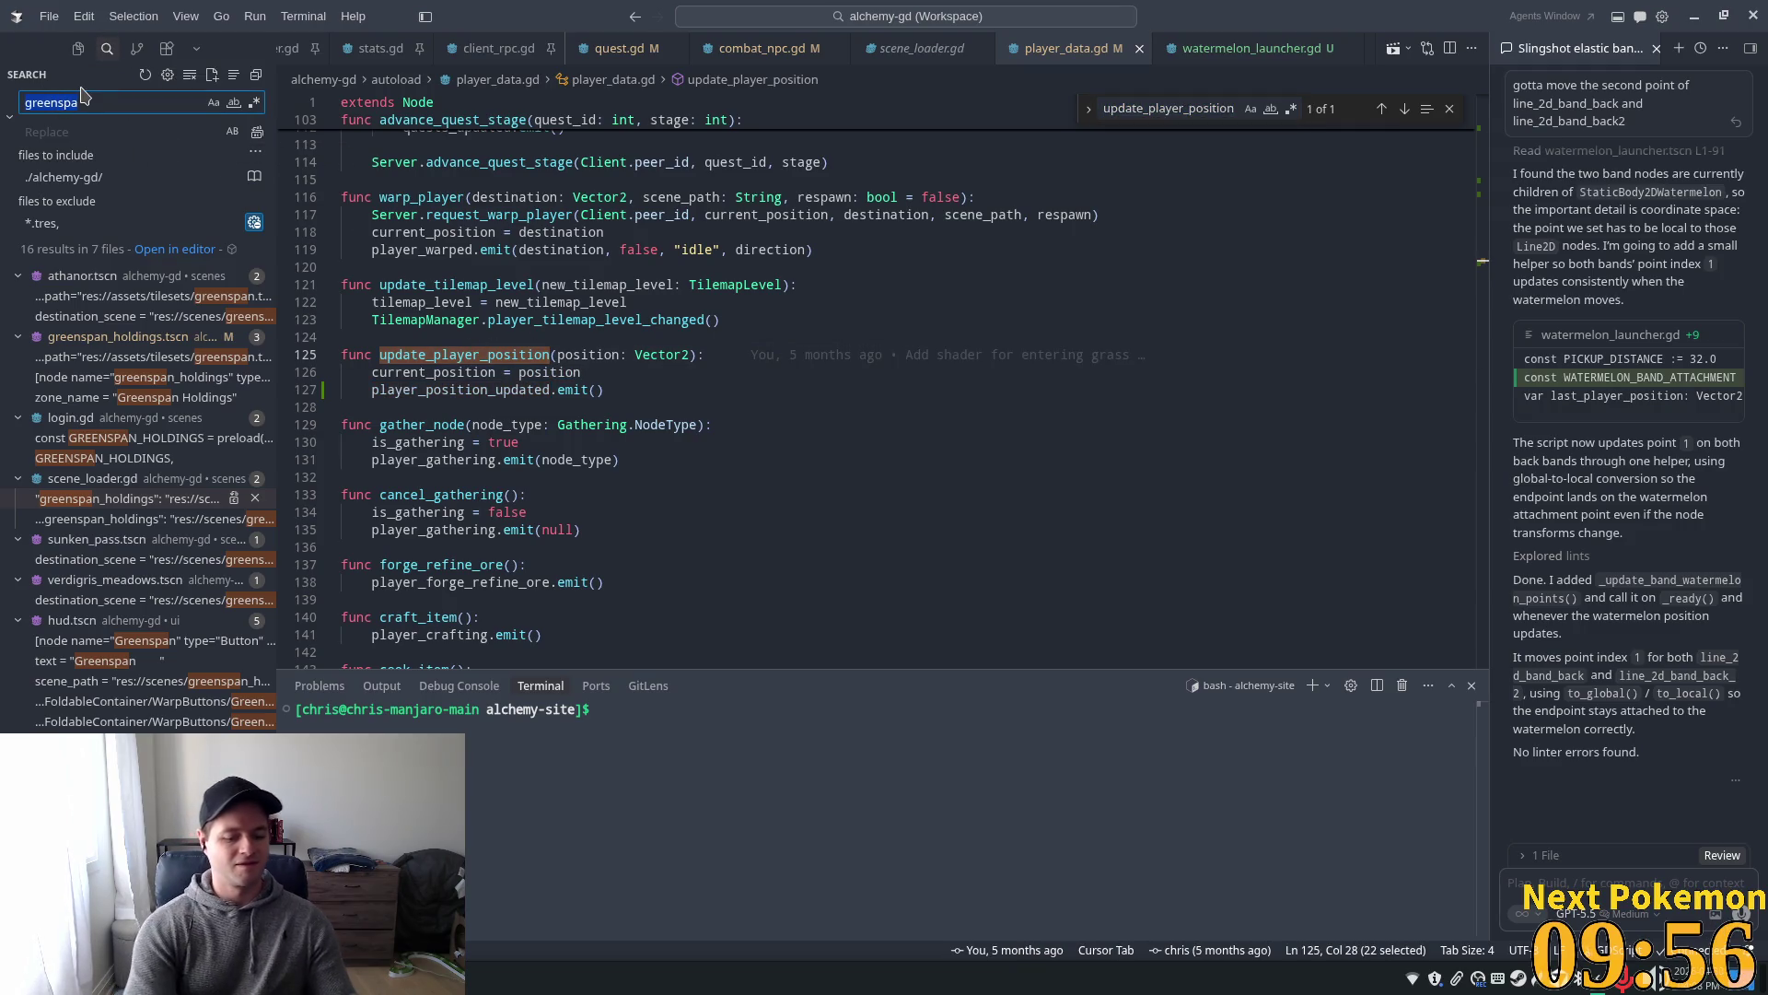
{"action": "type", "text": "."}
{"action": "key", "text": "ctrl+v"}
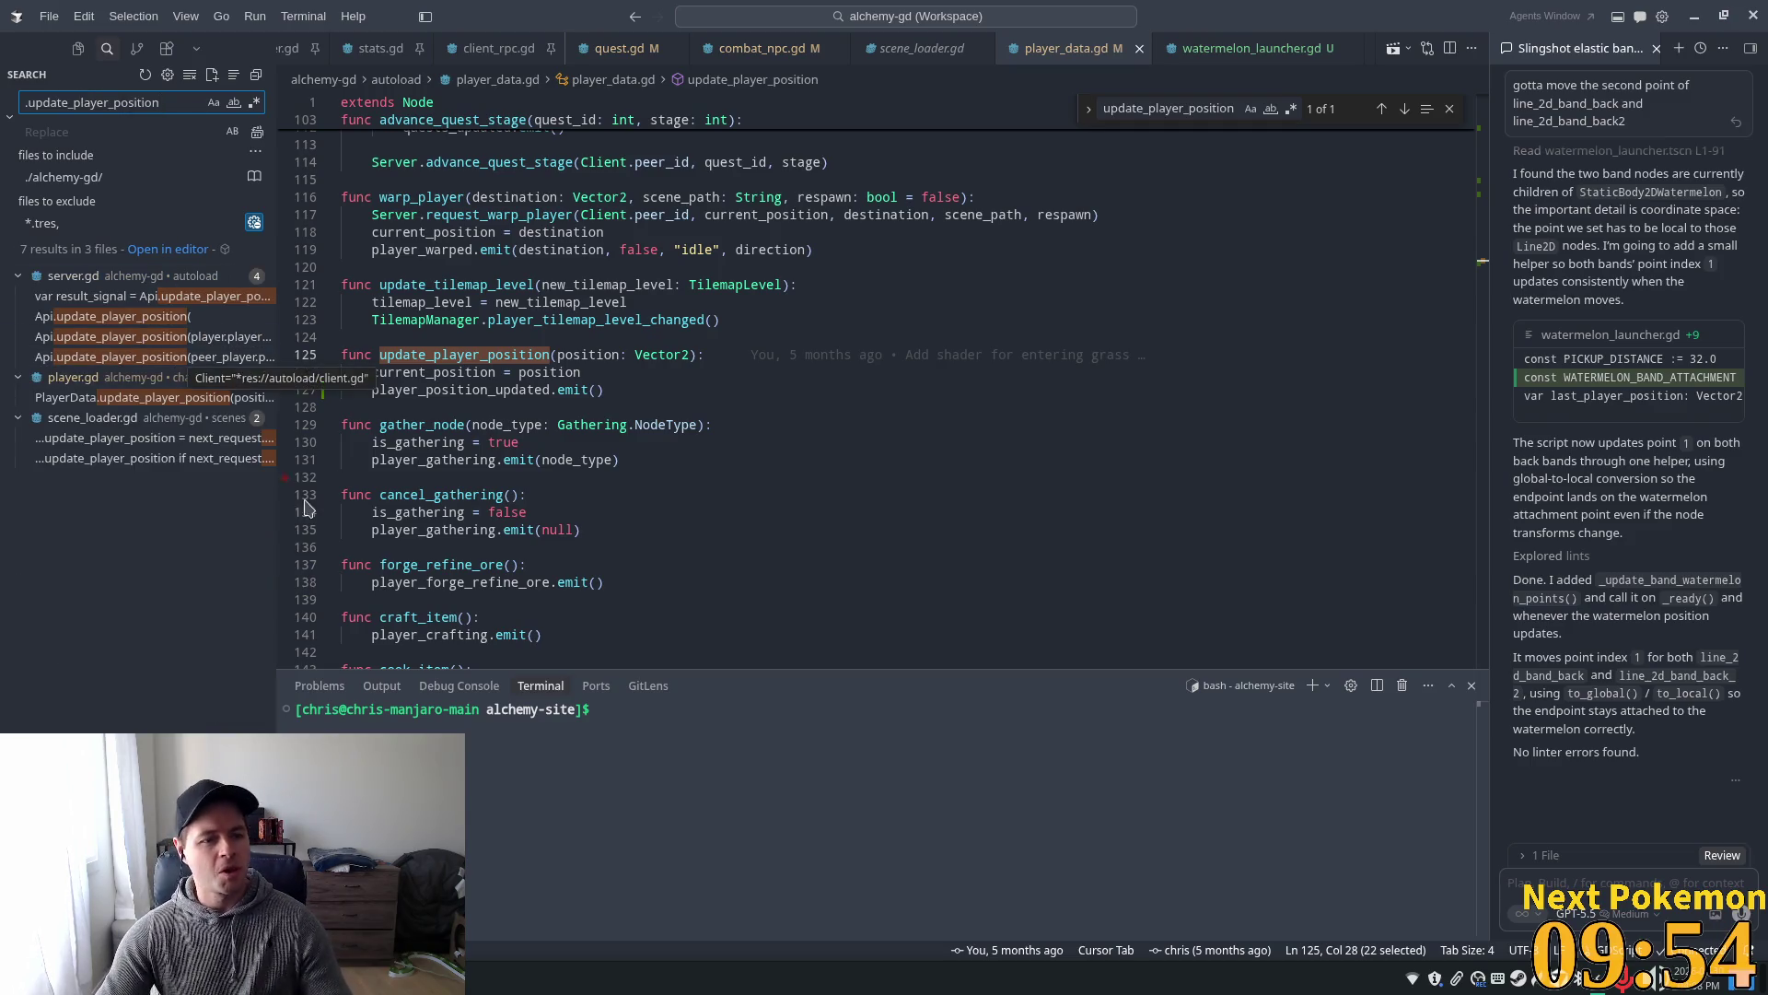
{"action": "left_click", "coordinate": [152, 398]}
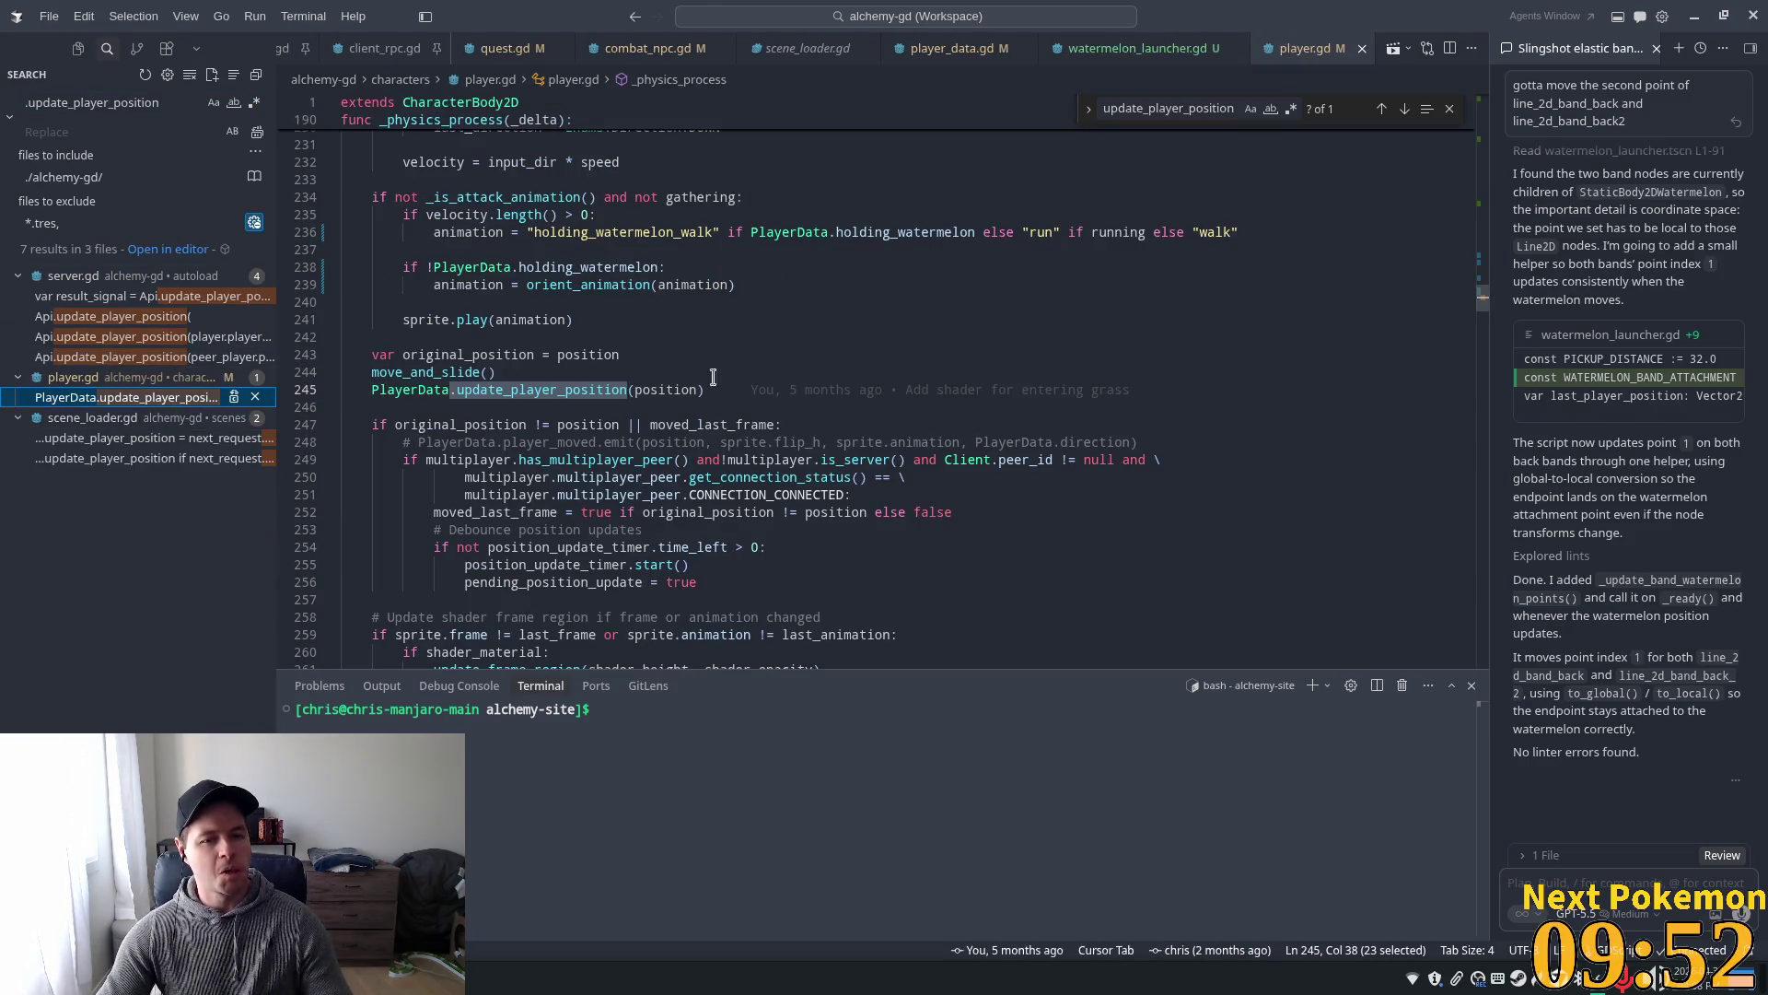
{"action": "mouse_move", "coordinate": [799, 382]}
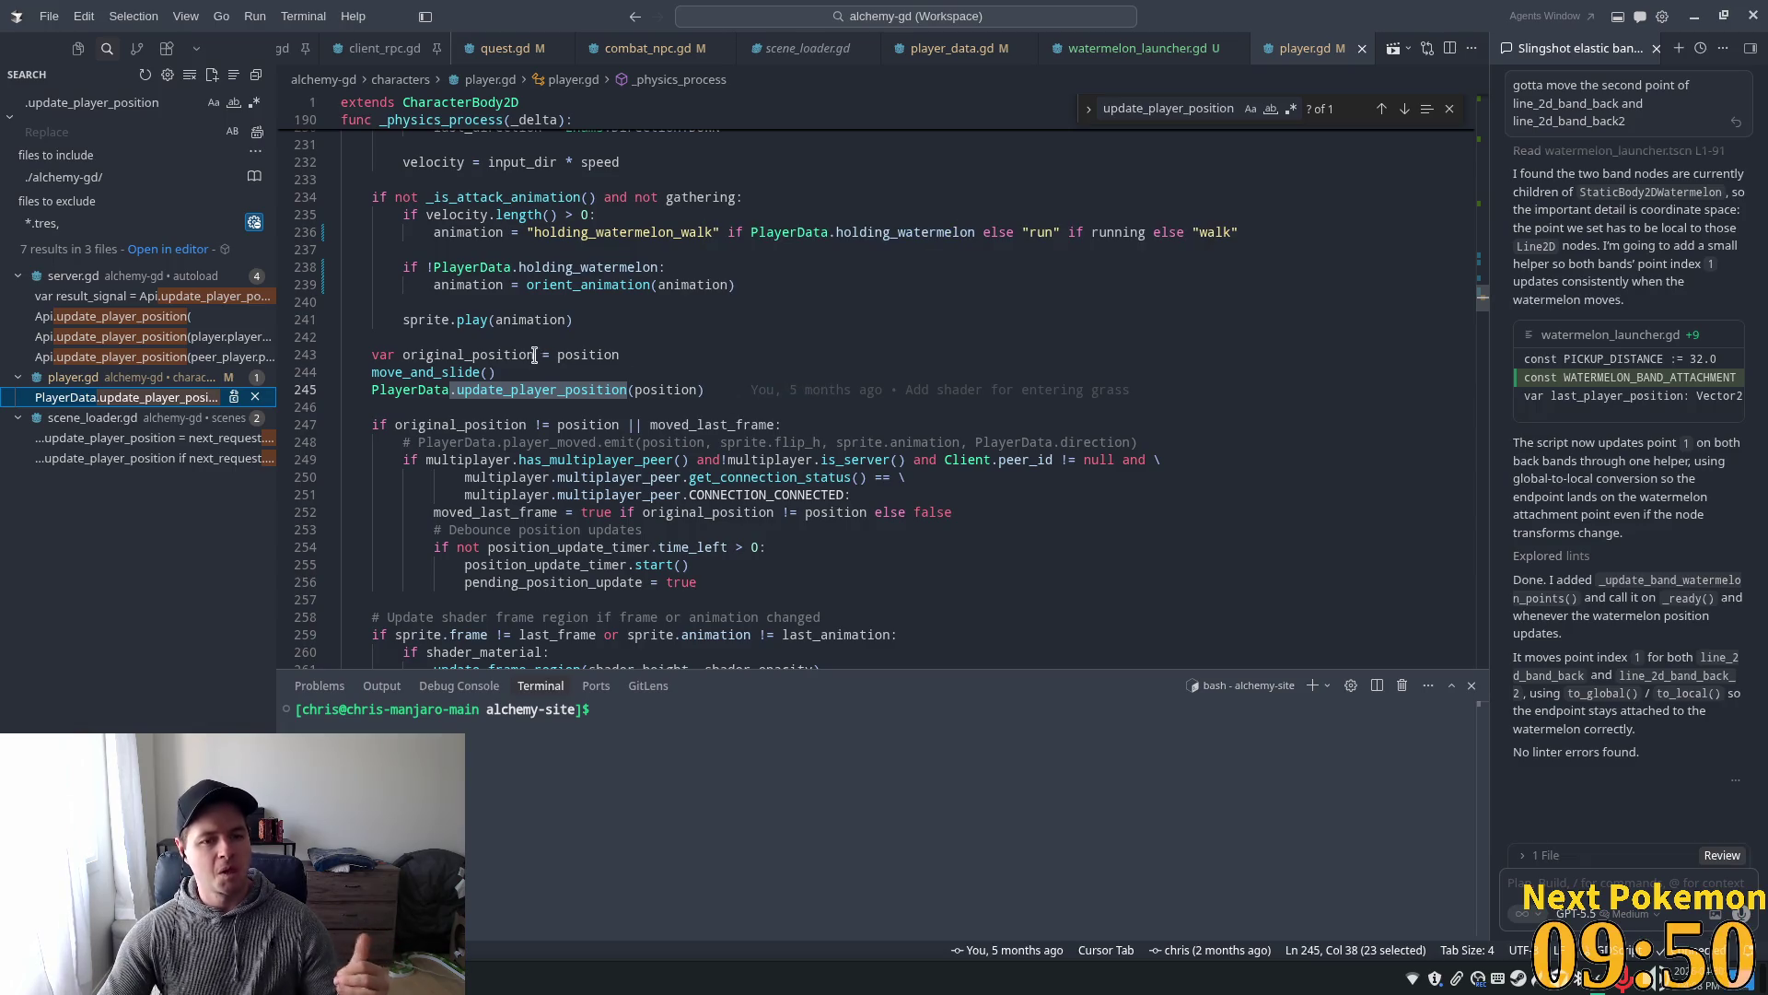
{"action": "scroll", "coordinate": [505, 372], "scroll_direction": "up", "scroll_amount": 4}
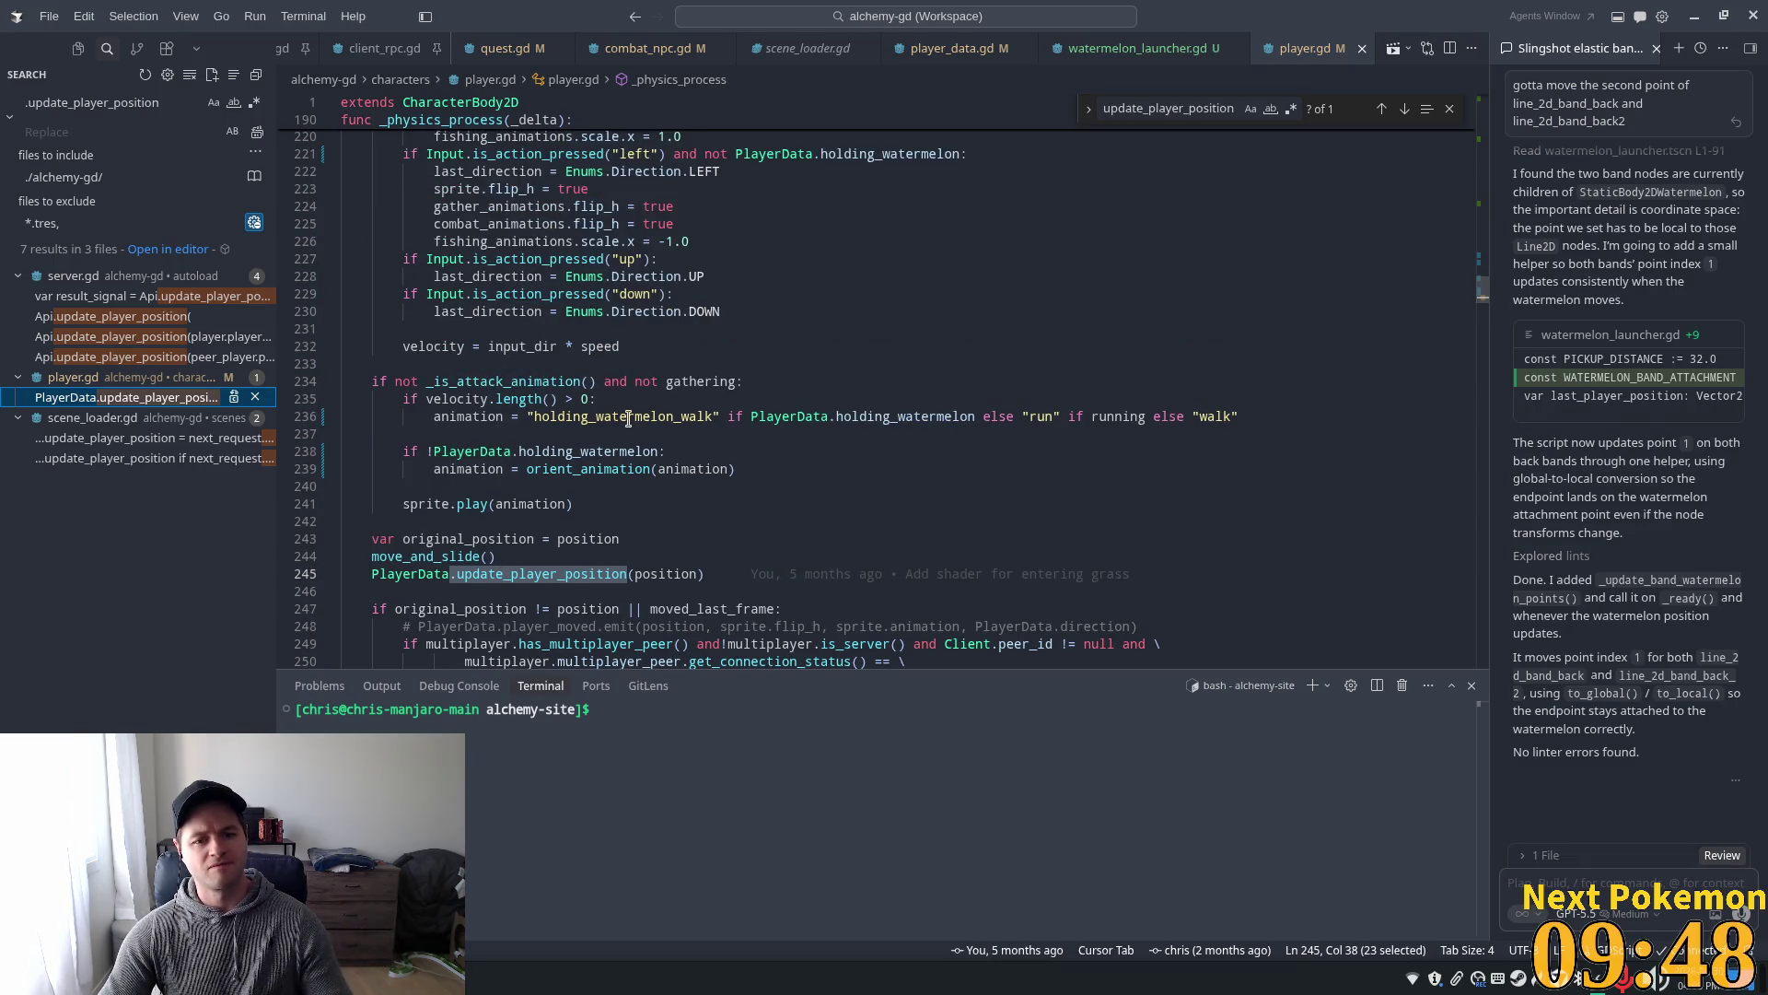
{"action": "mouse_move", "coordinate": [611, 575]}
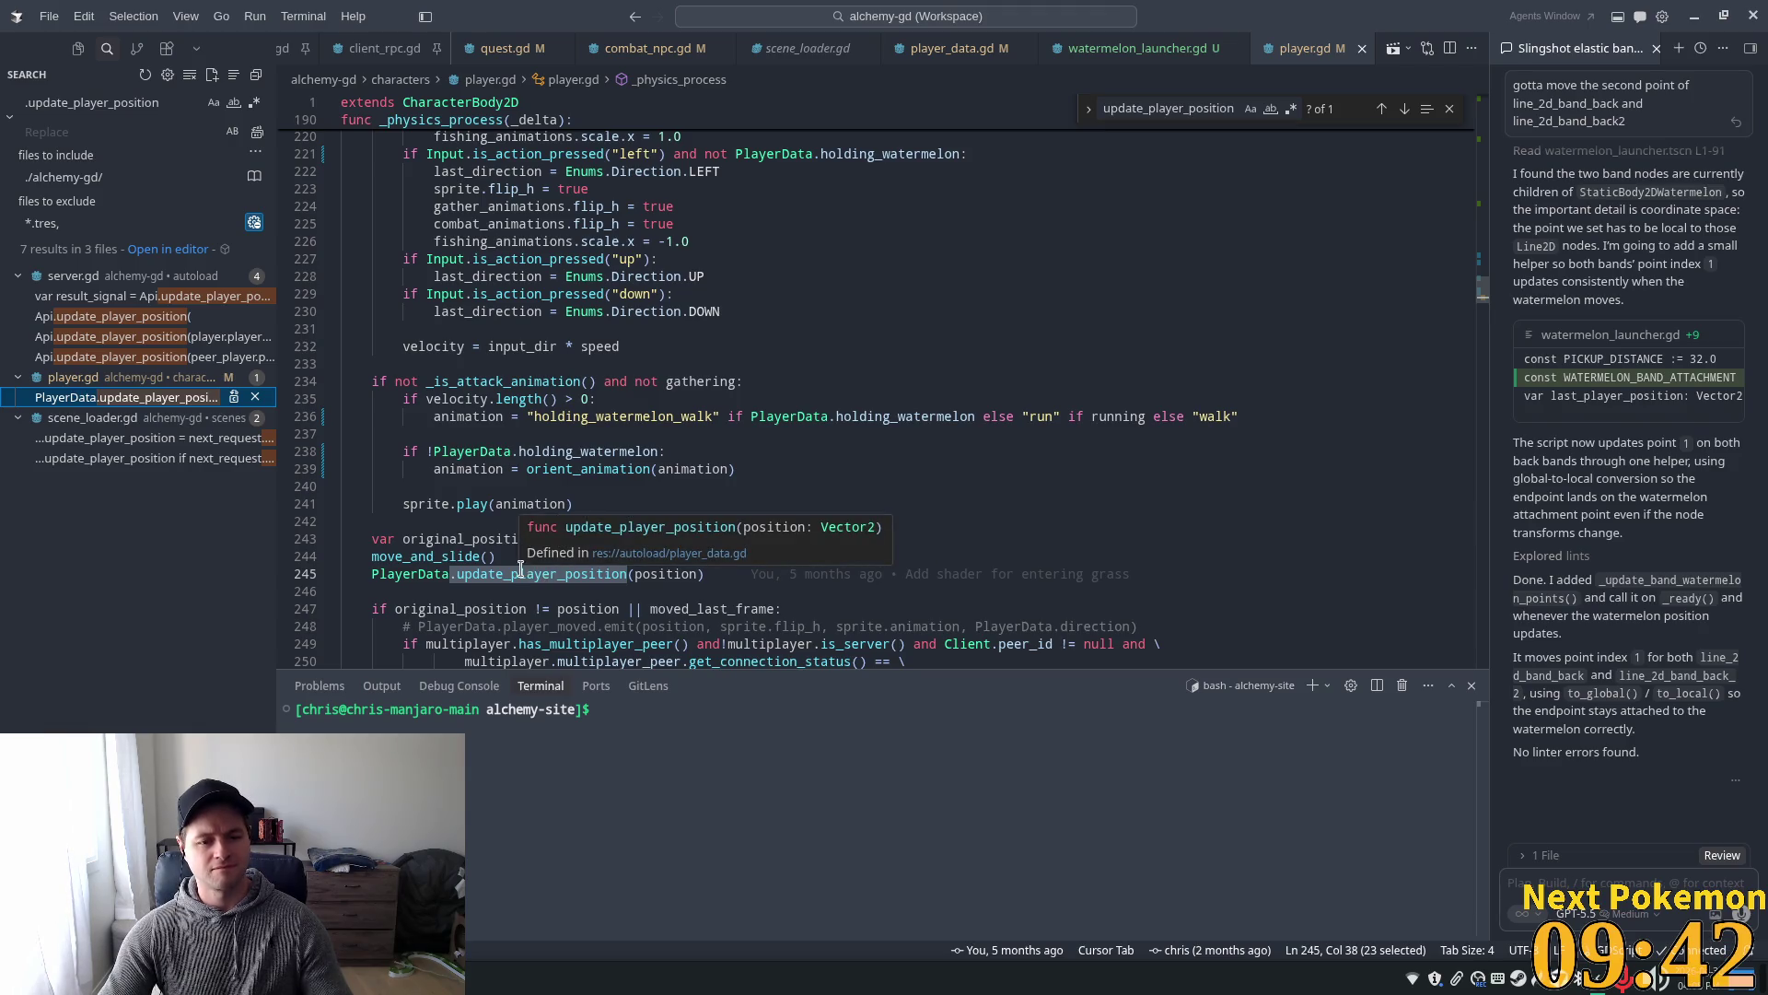
{"action": "left_click", "coordinate": [792, 557]}
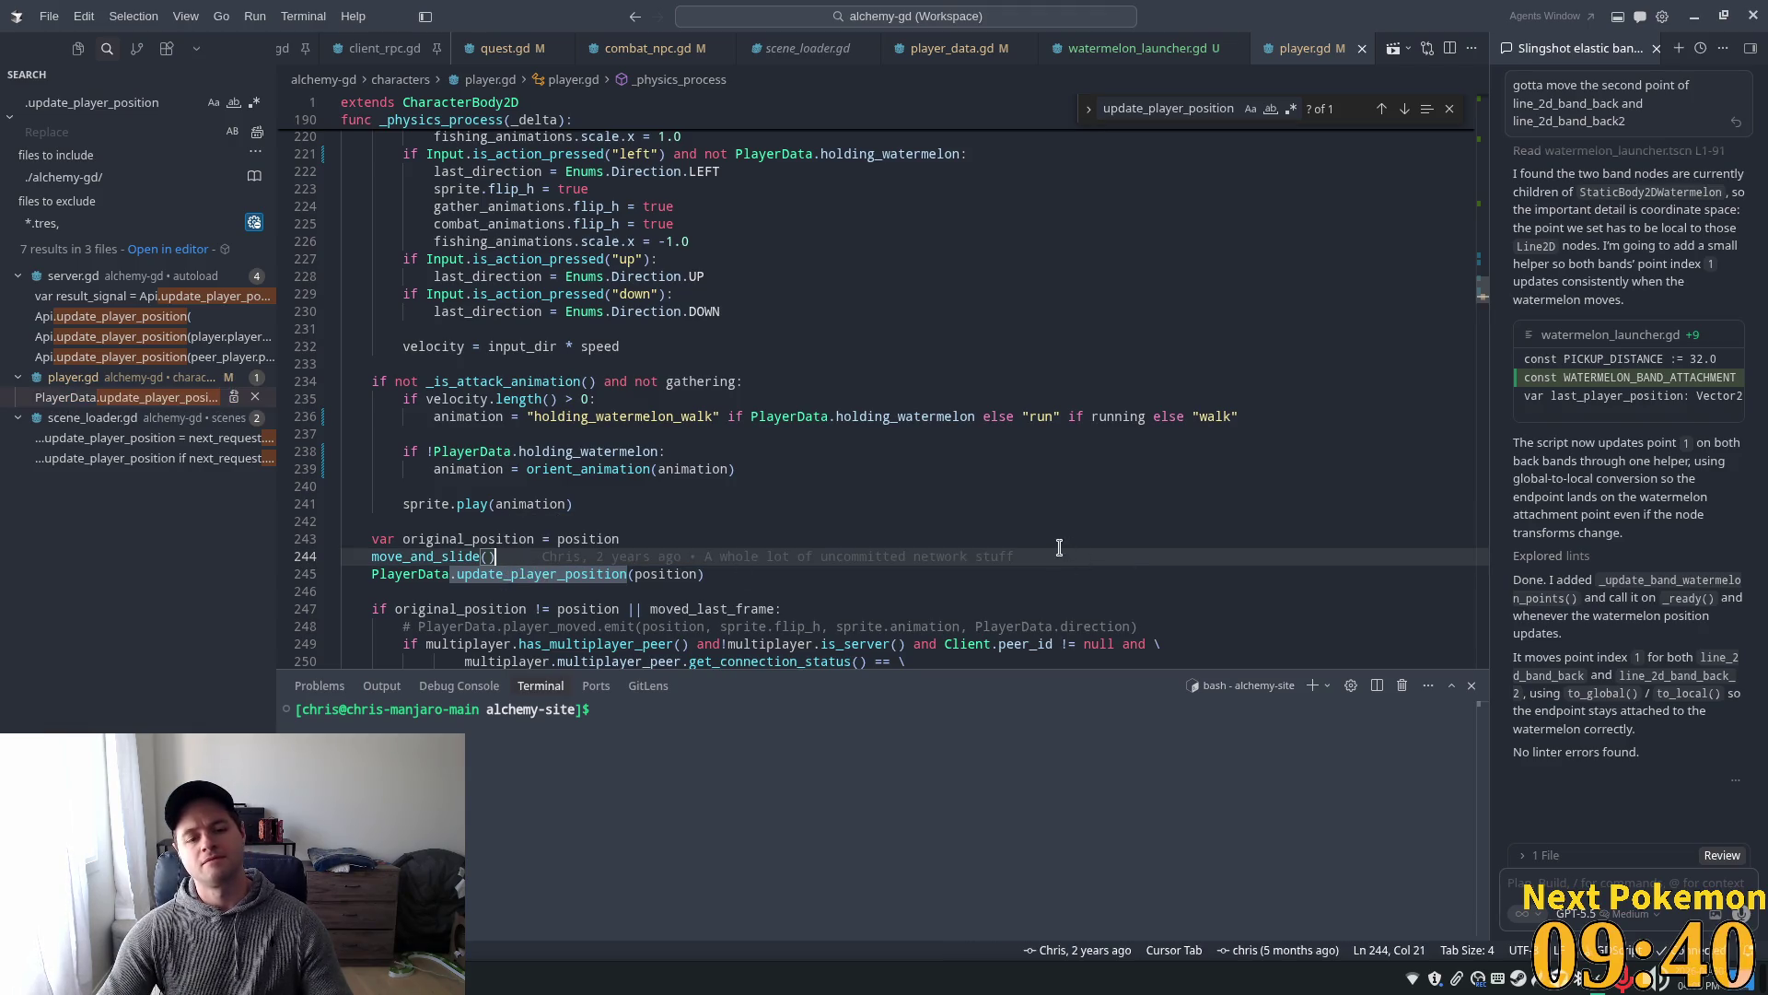
{"action": "key", "text": "Return"}
{"action": "type", "text": "if"}
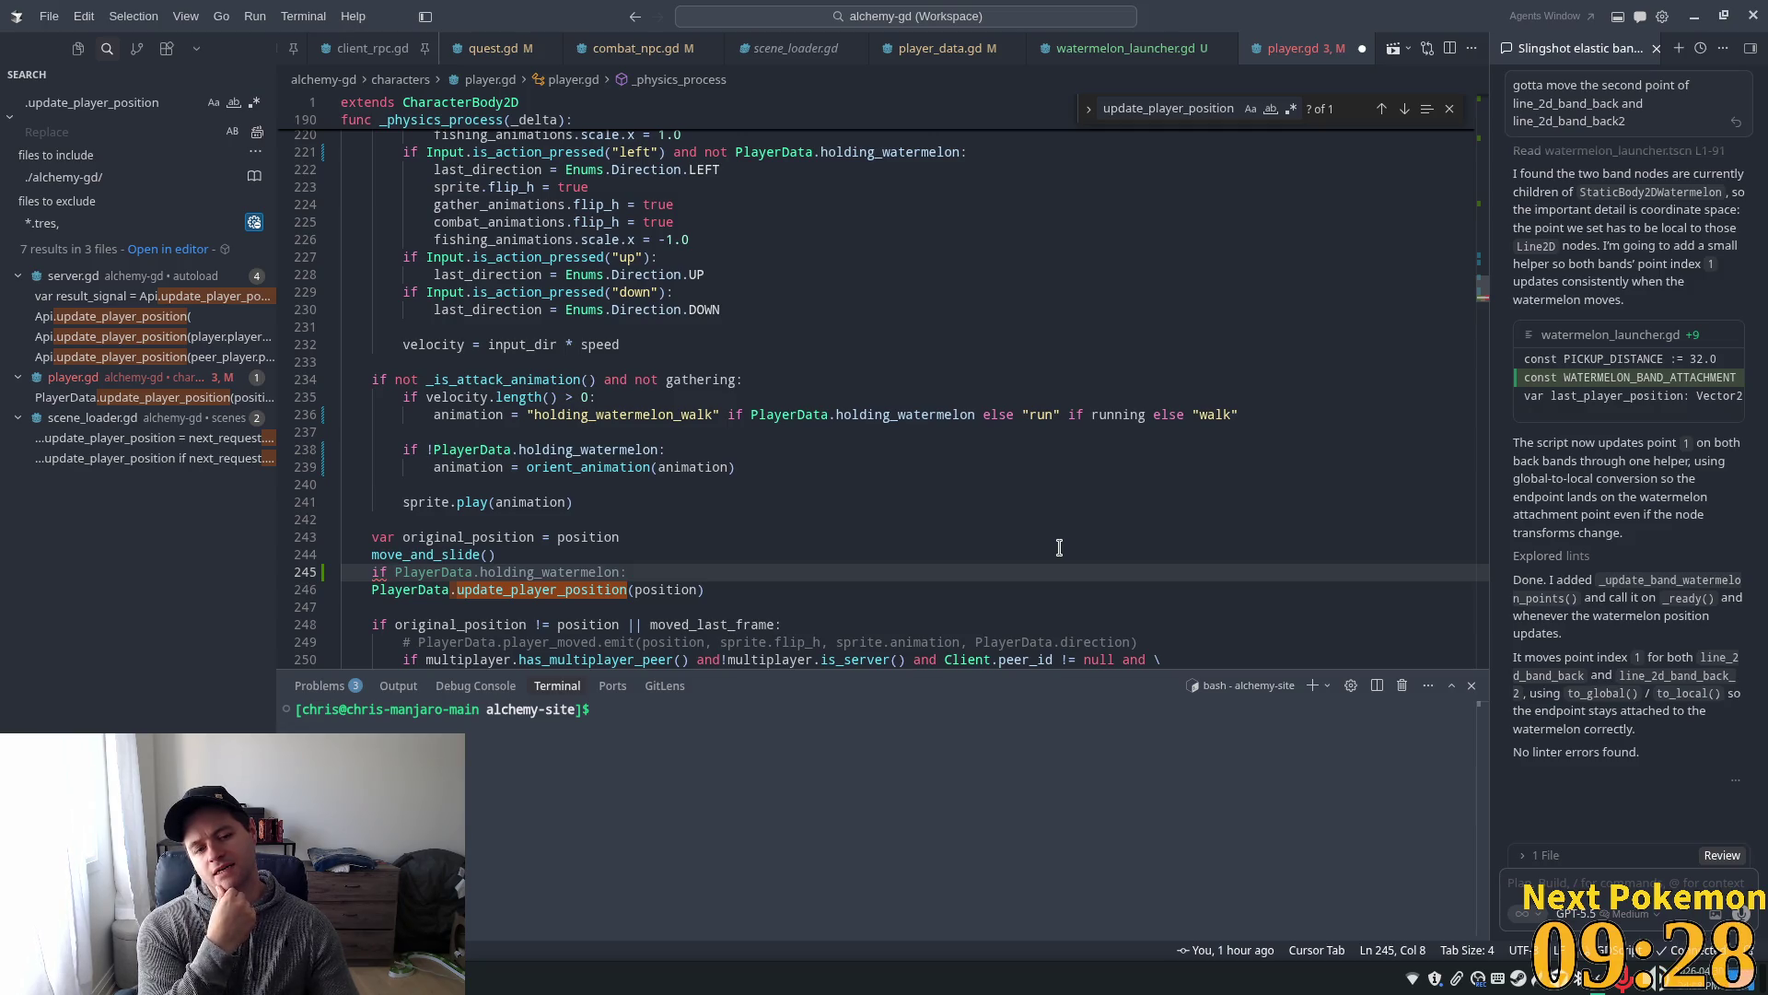
{"action": "scroll", "coordinate": [908, 461], "scroll_direction": "up", "scroll_amount": 7}
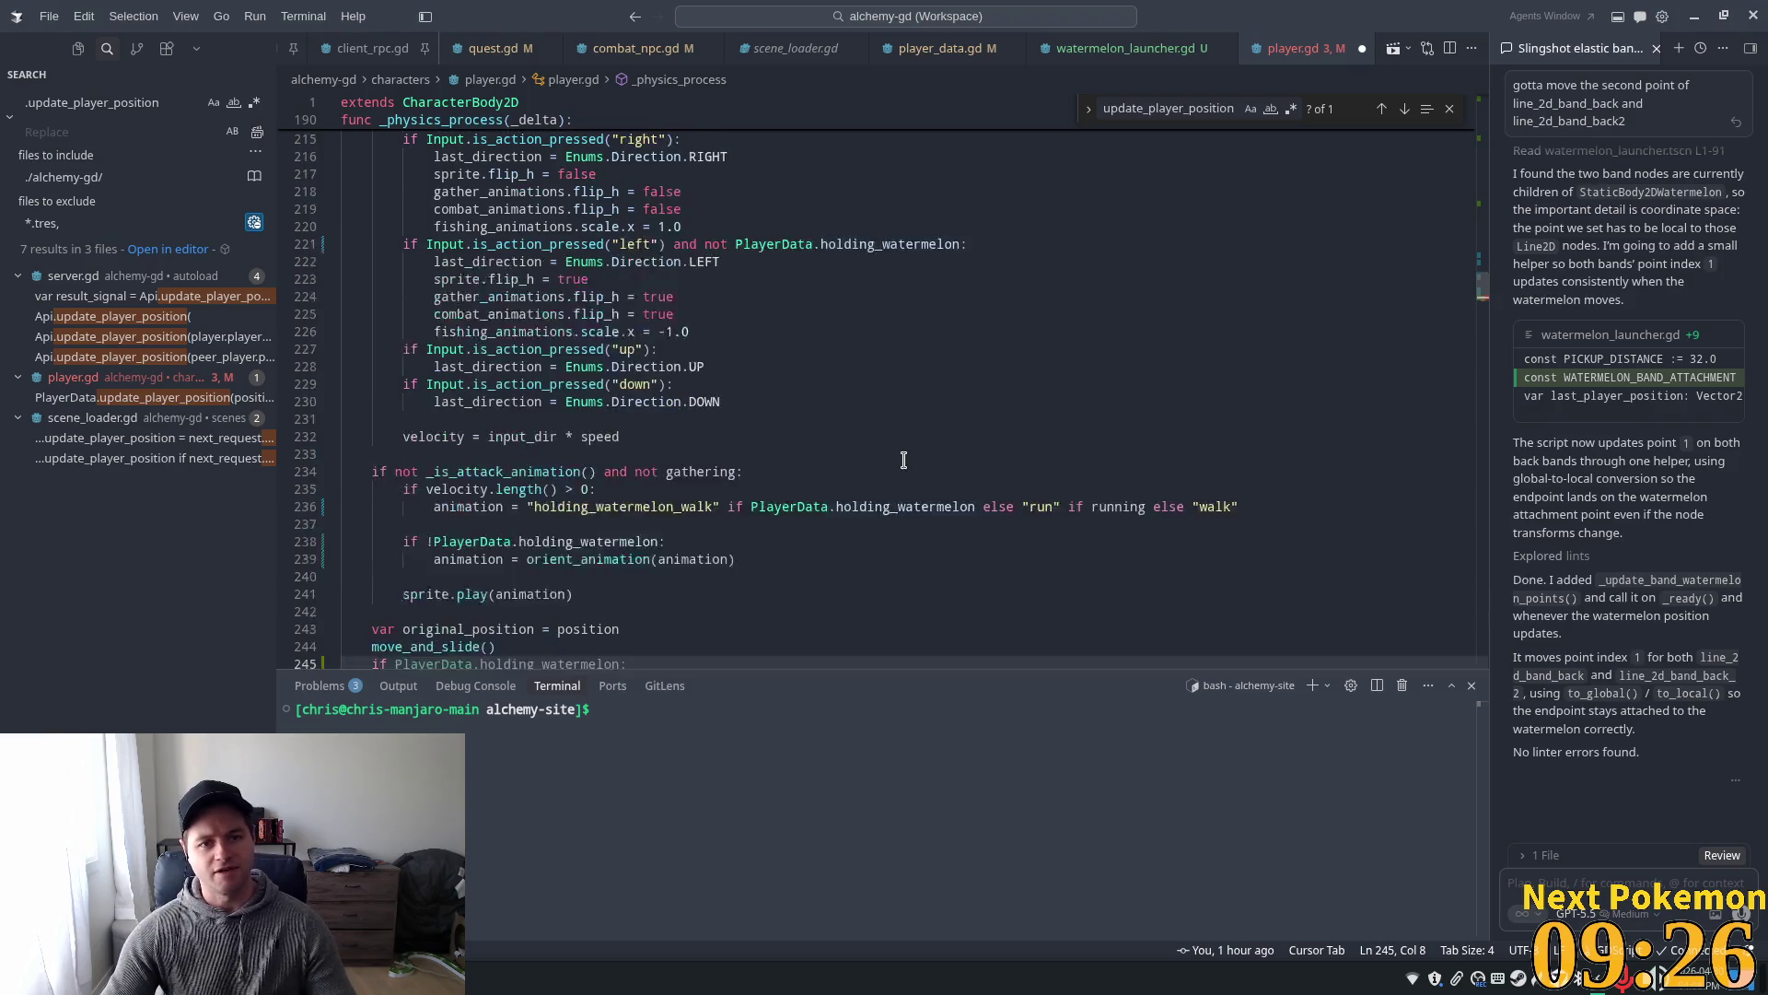
{"action": "scroll", "coordinate": [908, 426], "scroll_direction": "up", "scroll_amount": 3}
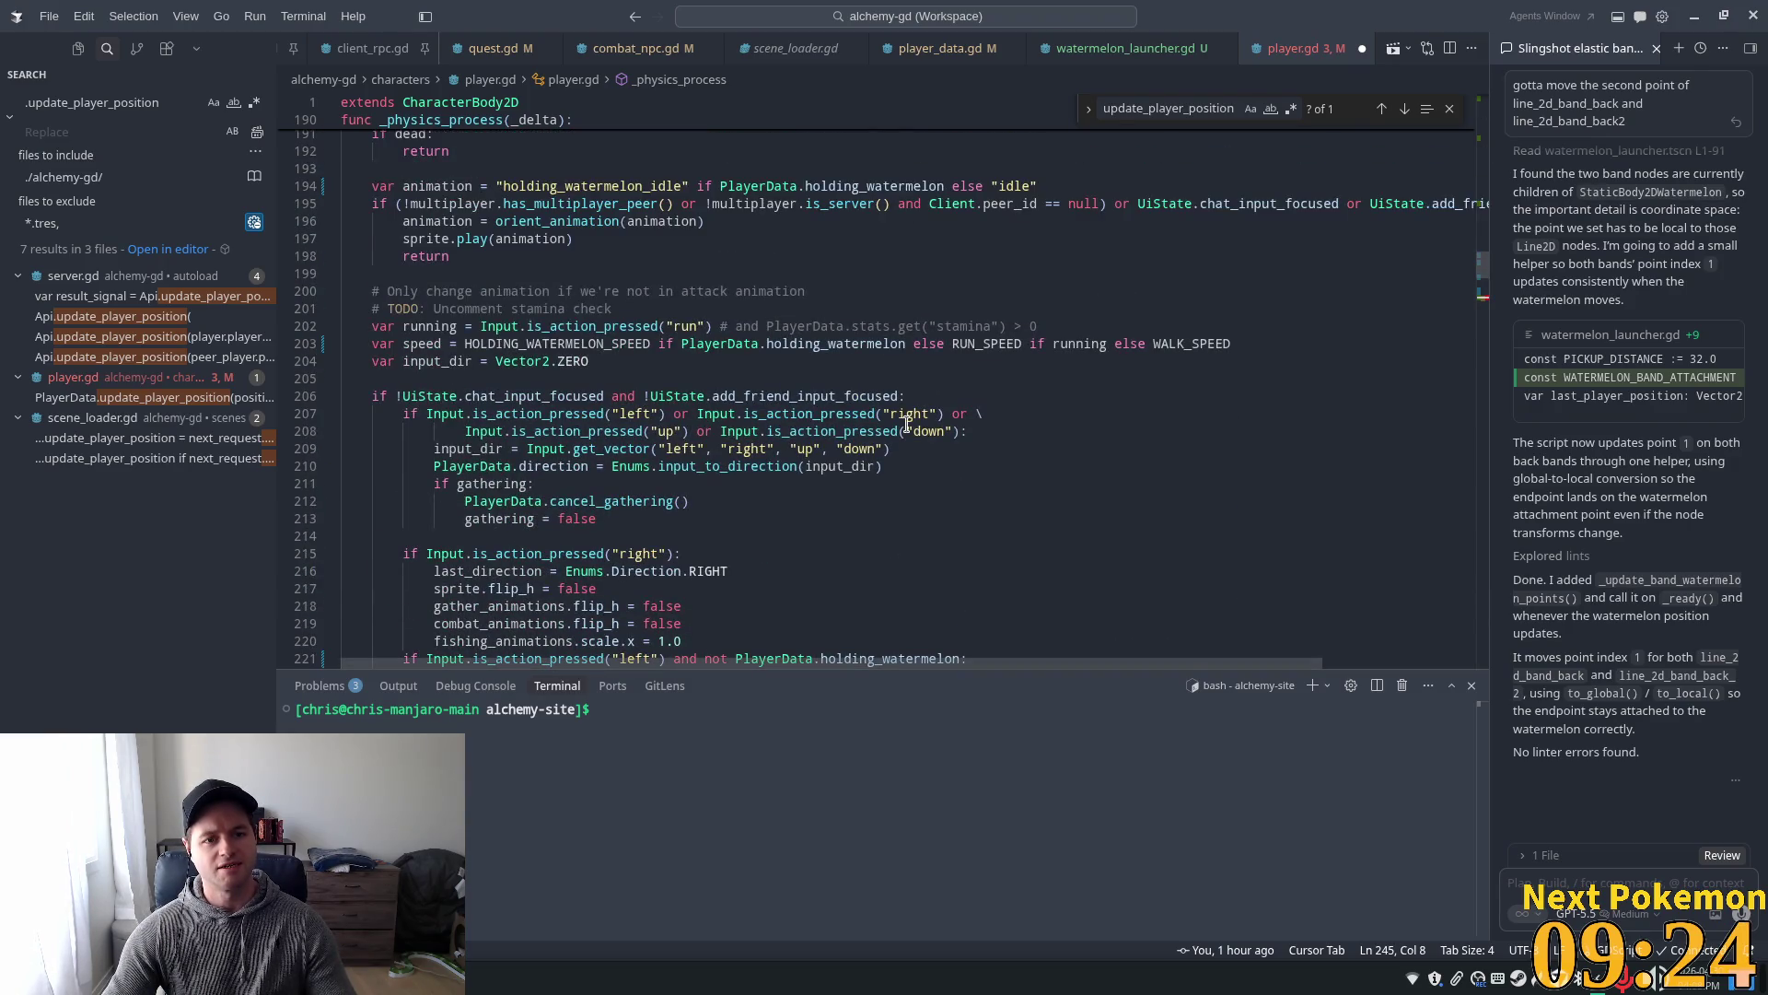
{"action": "scroll", "coordinate": [892, 417], "scroll_direction": "down", "scroll_amount": 3}
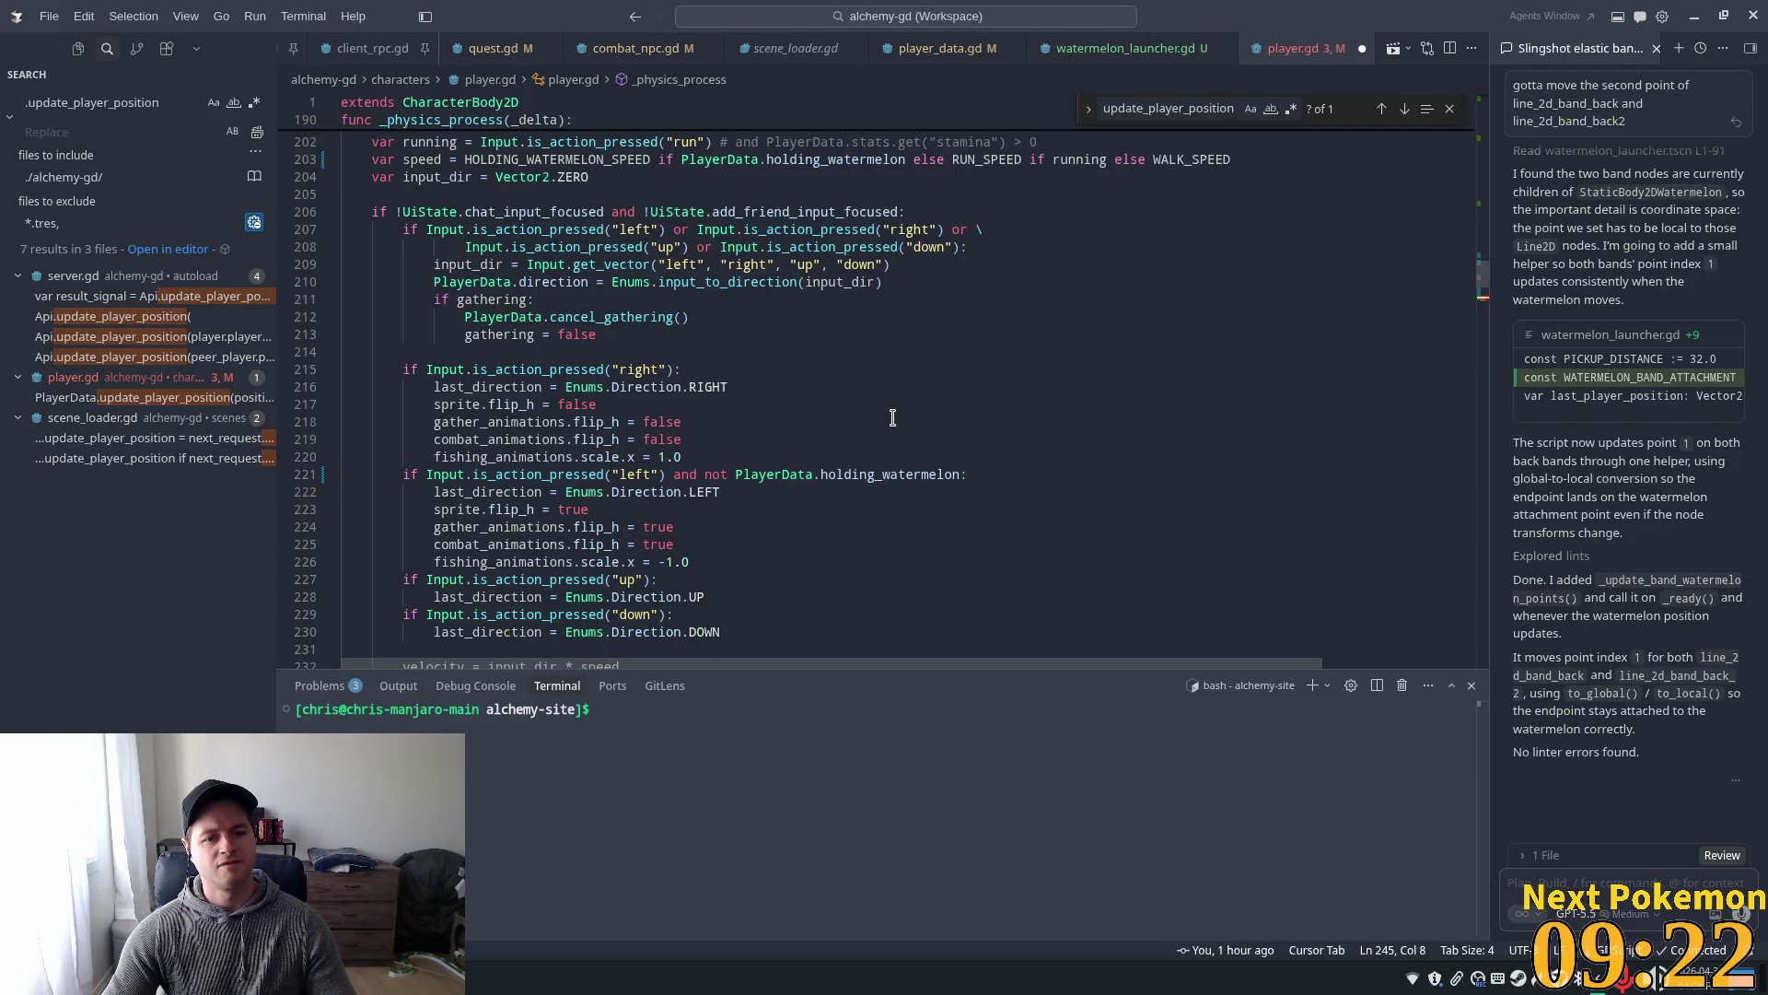
{"action": "scroll", "coordinate": [883, 418], "scroll_direction": "down", "scroll_amount": 3}
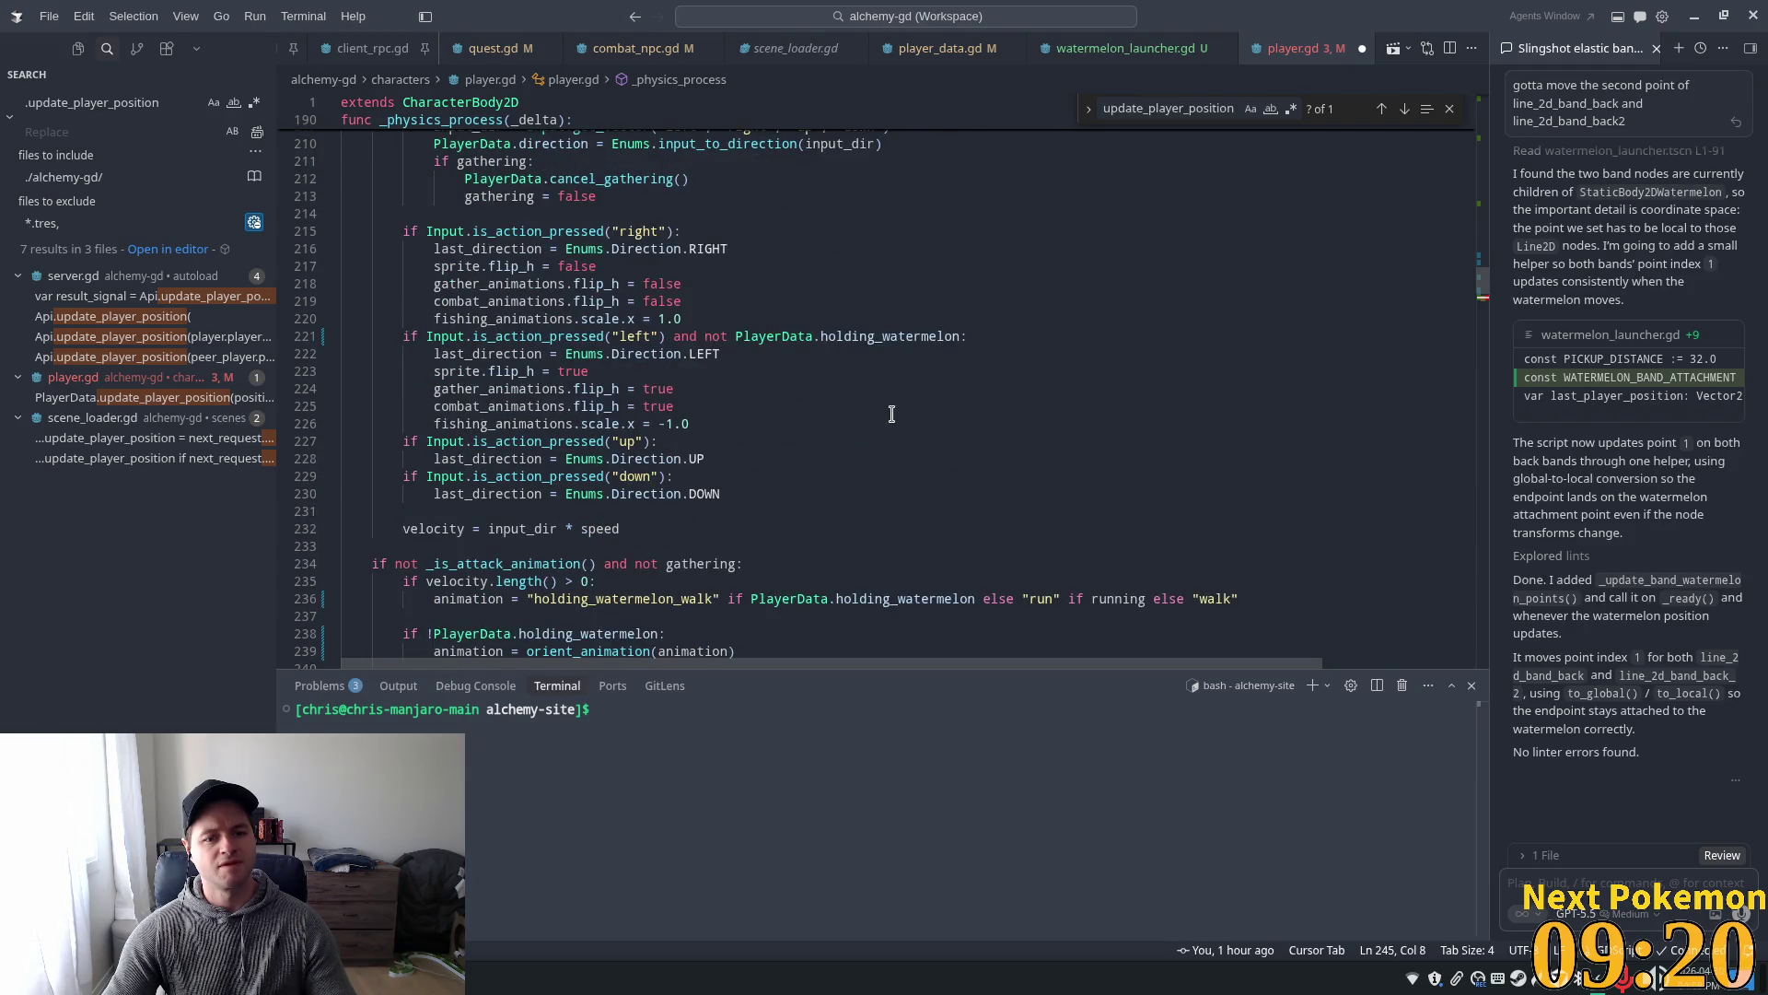
{"action": "scroll", "coordinate": [892, 415], "scroll_direction": "down", "scroll_amount": 4}
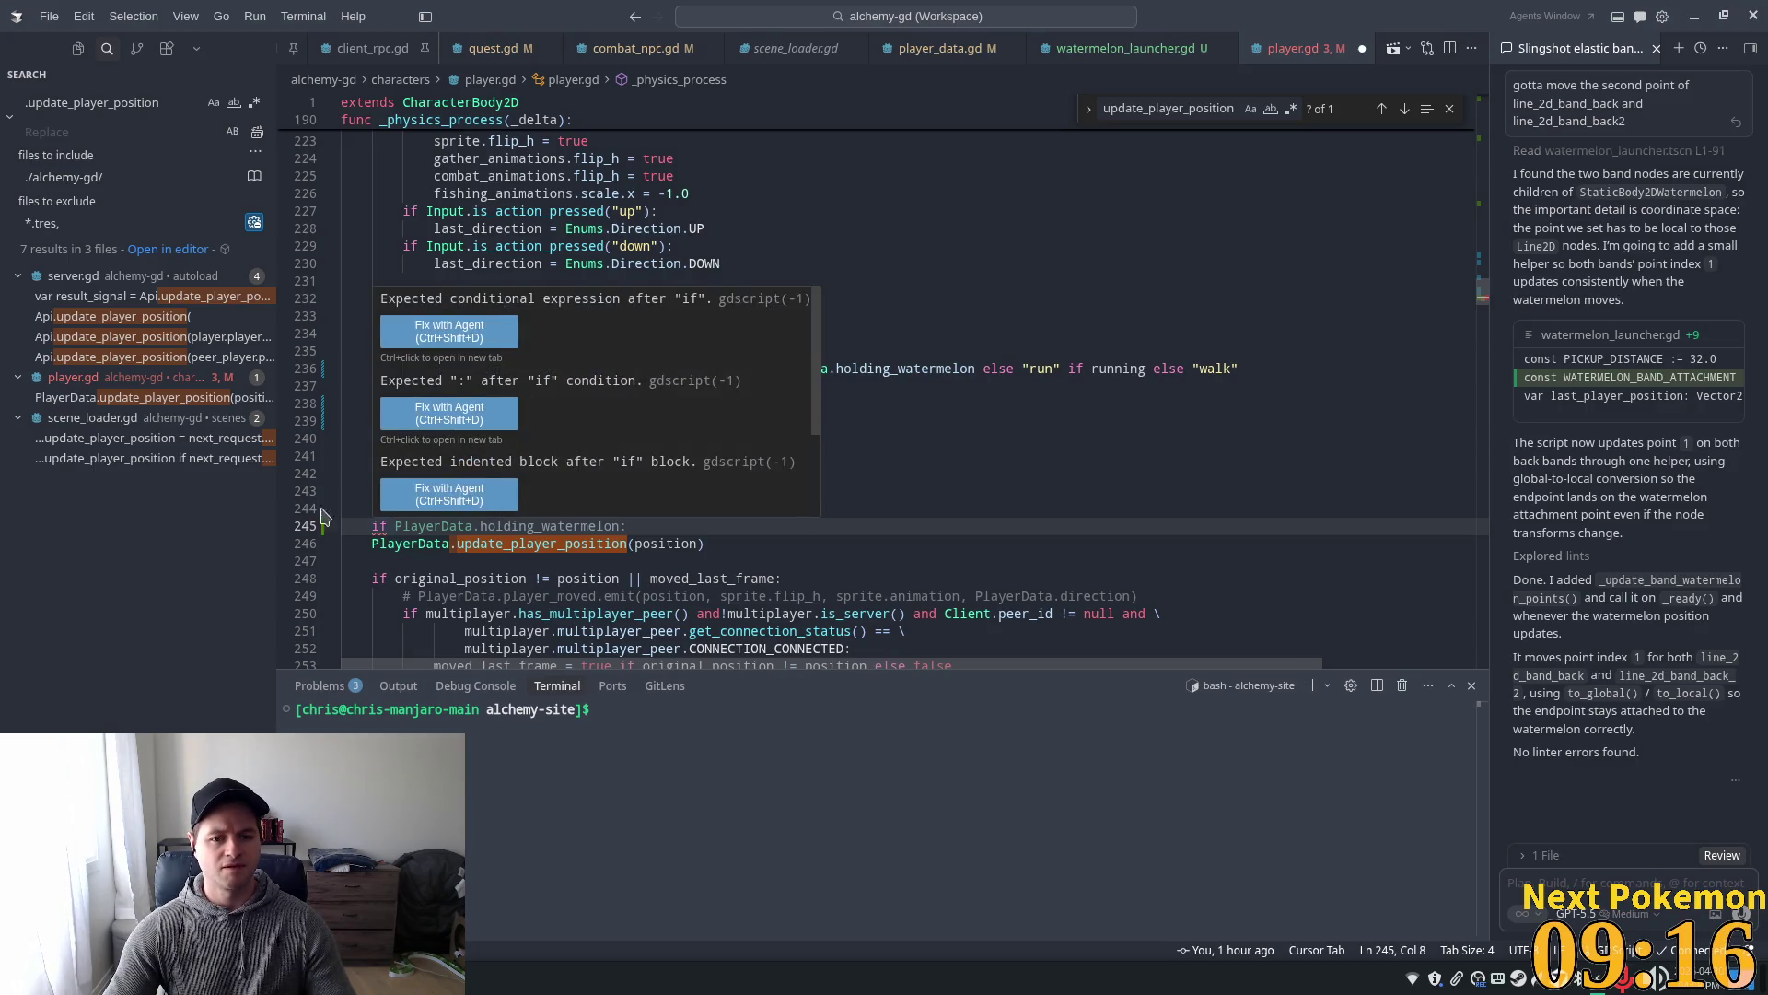
{"action": "double_click", "coordinate": [467, 492]}
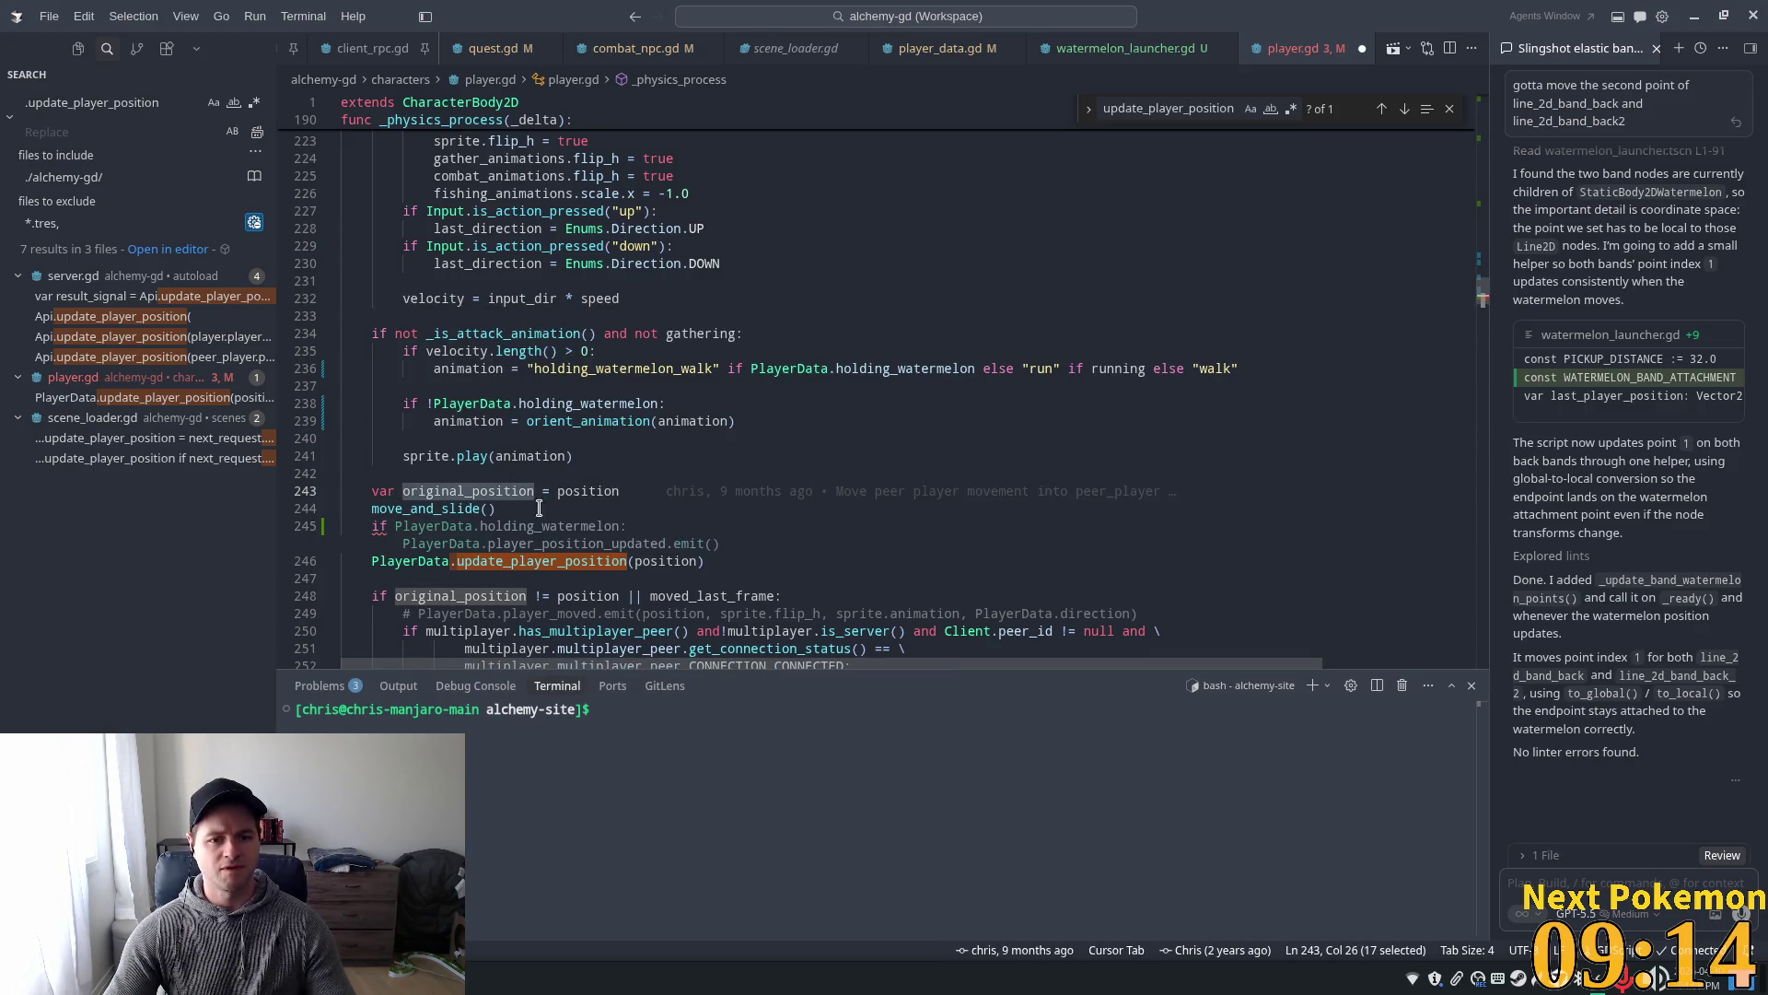
{"action": "scroll", "coordinate": [502, 472], "scroll_direction": "up", "scroll_amount": 6}
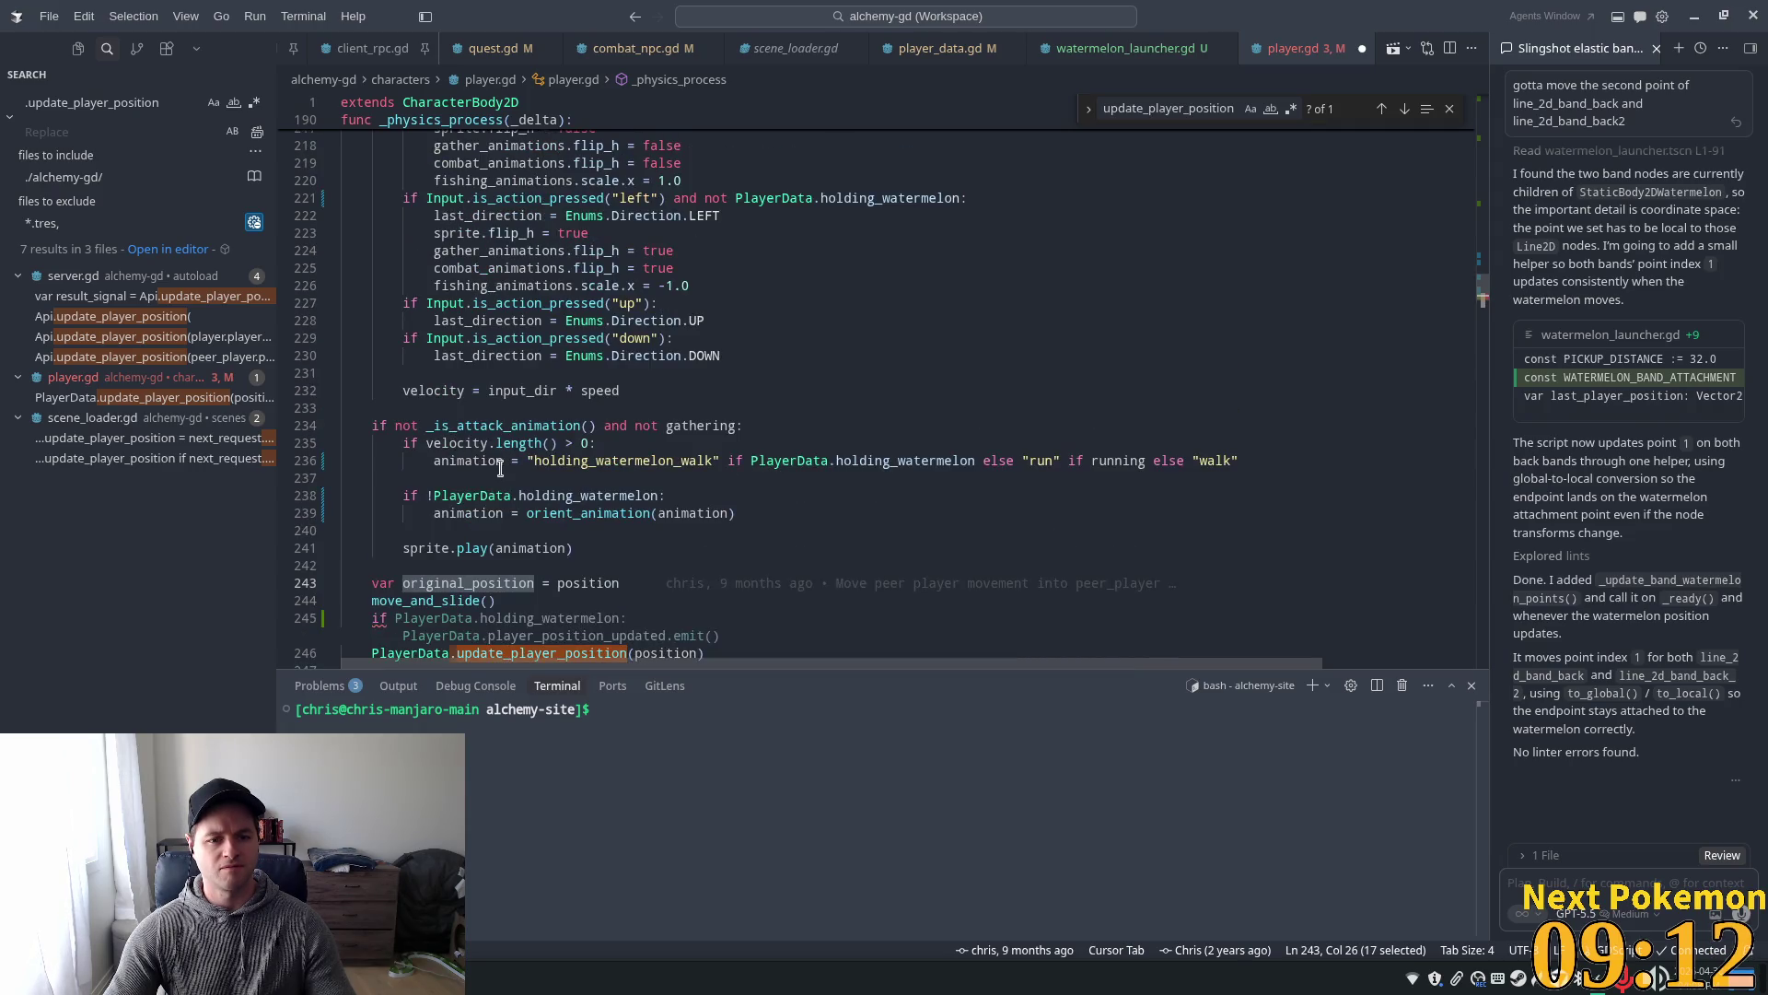
{"action": "scroll", "coordinate": [487, 463], "scroll_direction": "up", "scroll_amount": 10}
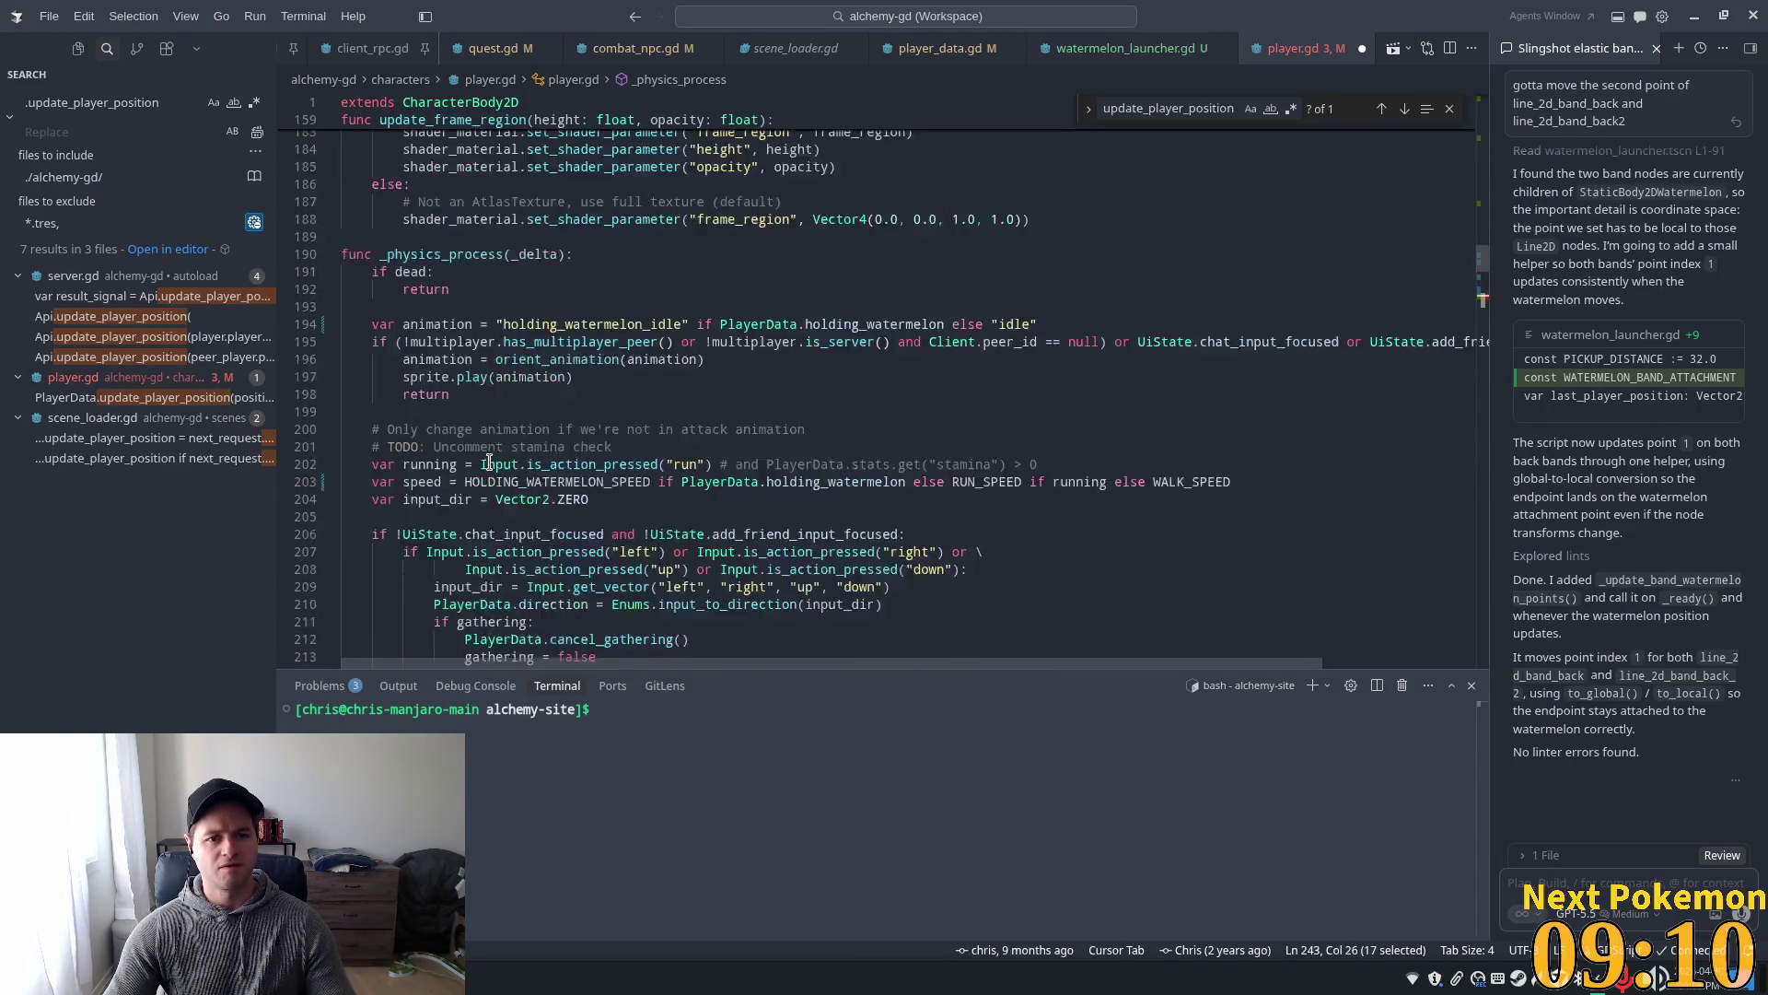
{"action": "scroll", "coordinate": [660, 476], "scroll_direction": "down", "scroll_amount": 8}
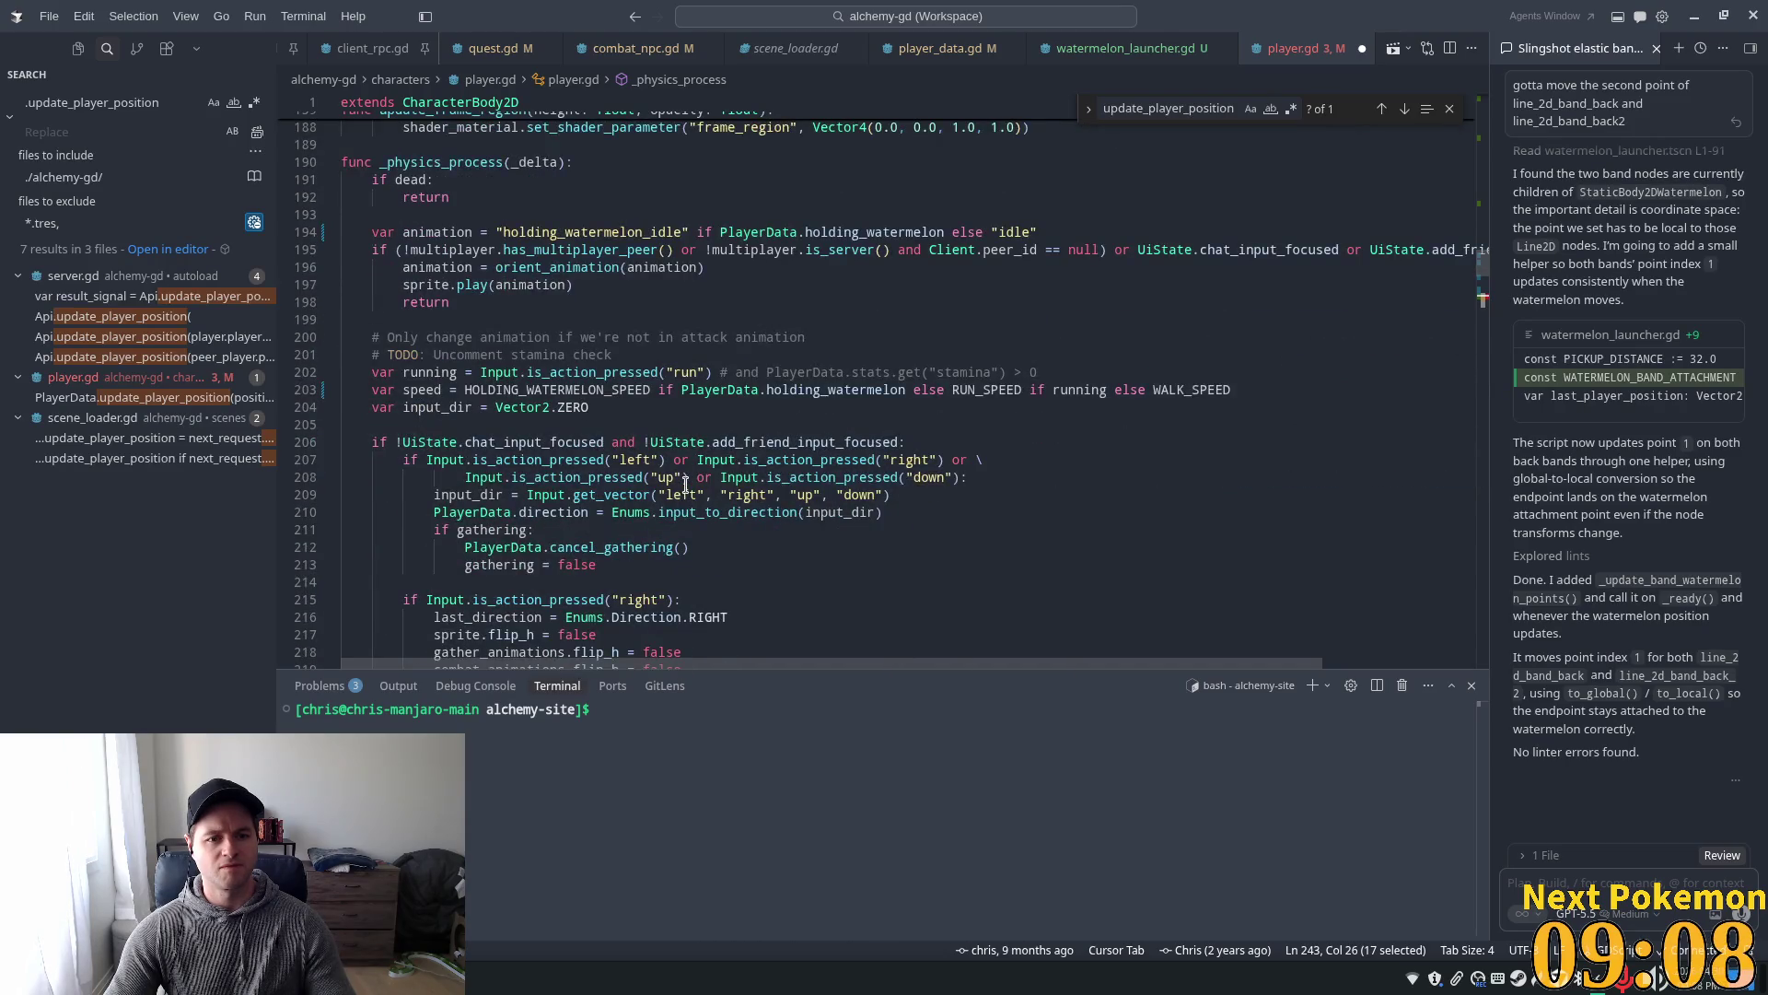
{"action": "scroll", "coordinate": [685, 485], "scroll_direction": "down", "scroll_amount": 9}
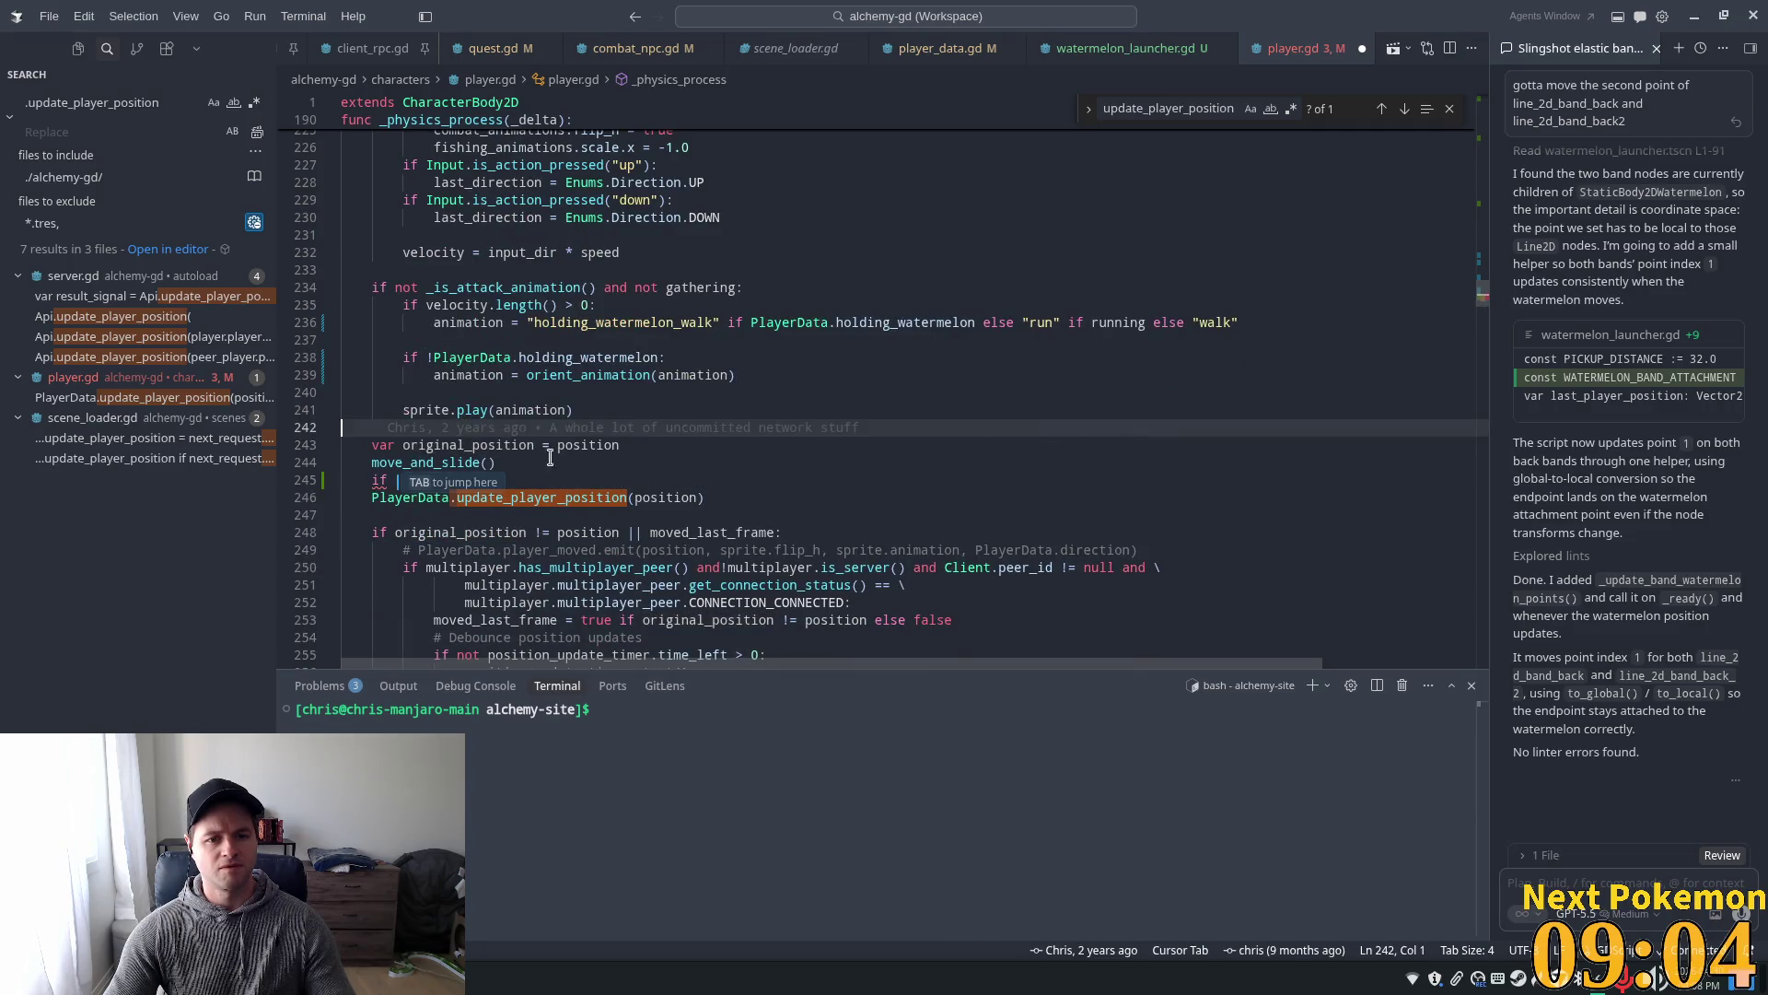
{"action": "scroll", "coordinate": [693, 509], "scroll_direction": "down", "scroll_amount": 2}
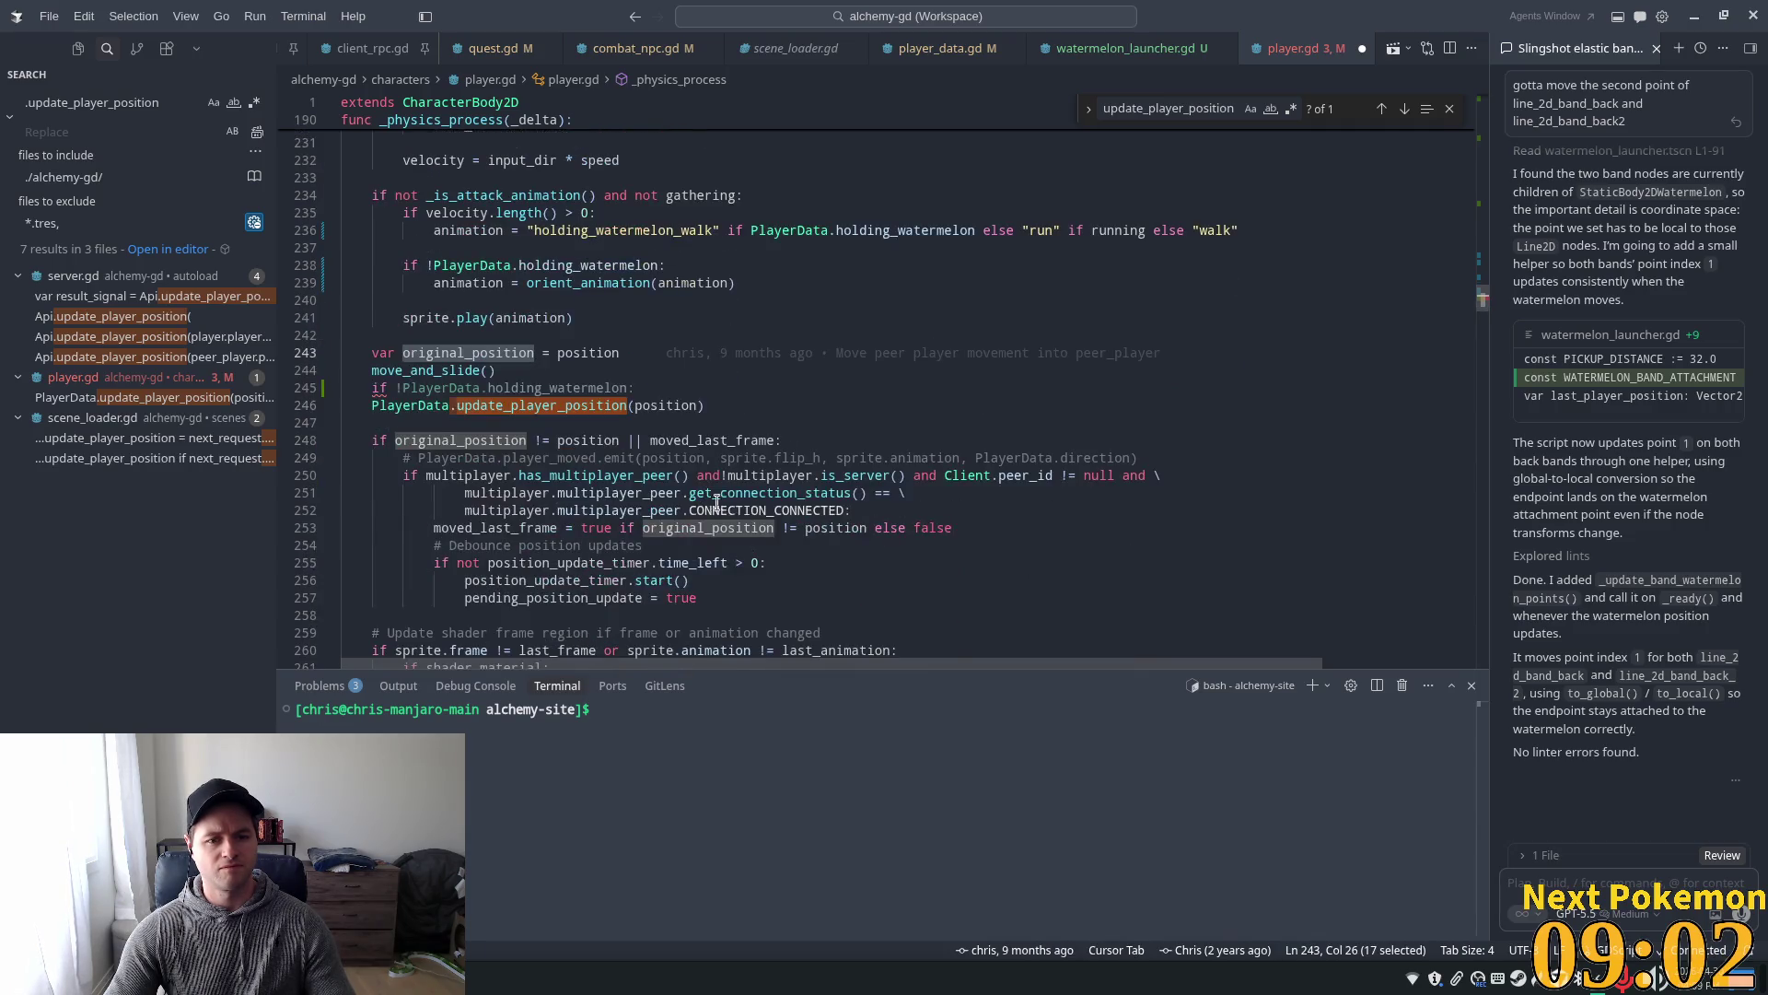
{"action": "left_click", "coordinate": [587, 404]}
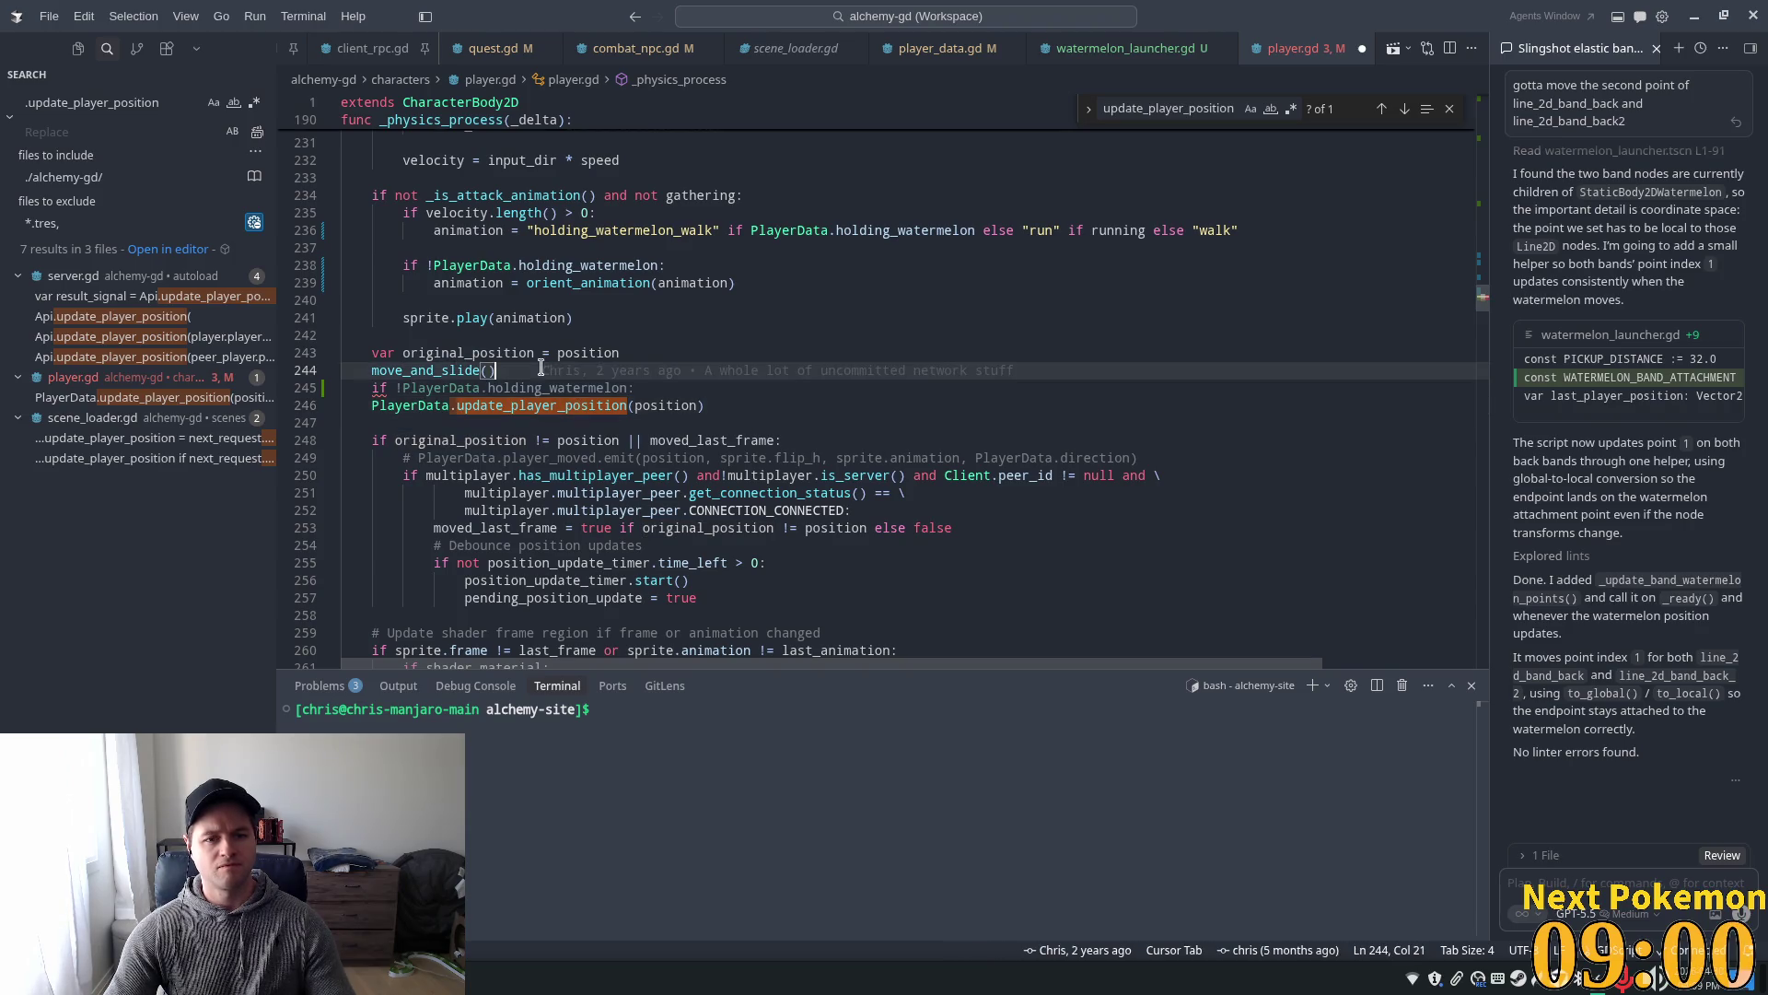
{"action": "left_click", "coordinate": [650, 405]}
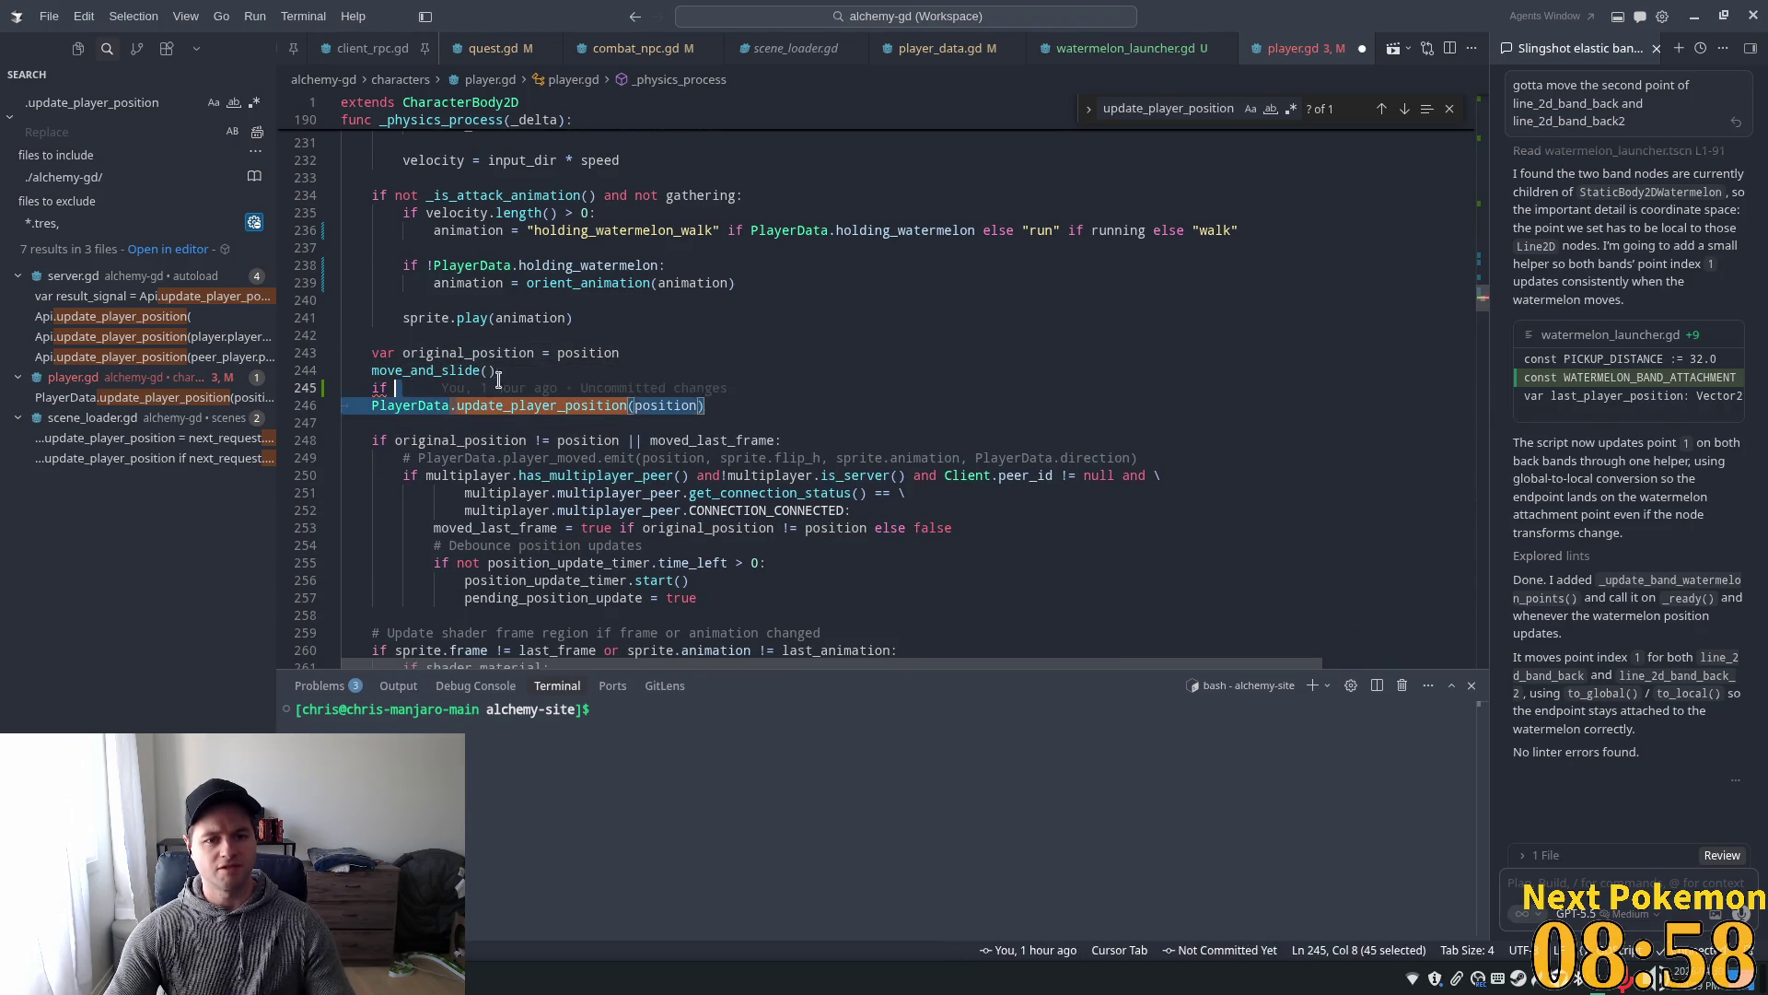
{"action": "left_click_drag", "start_coordinate": [395, 388], "coordinate": [325, 388]}
{"action": "key", "text": "Tab"}
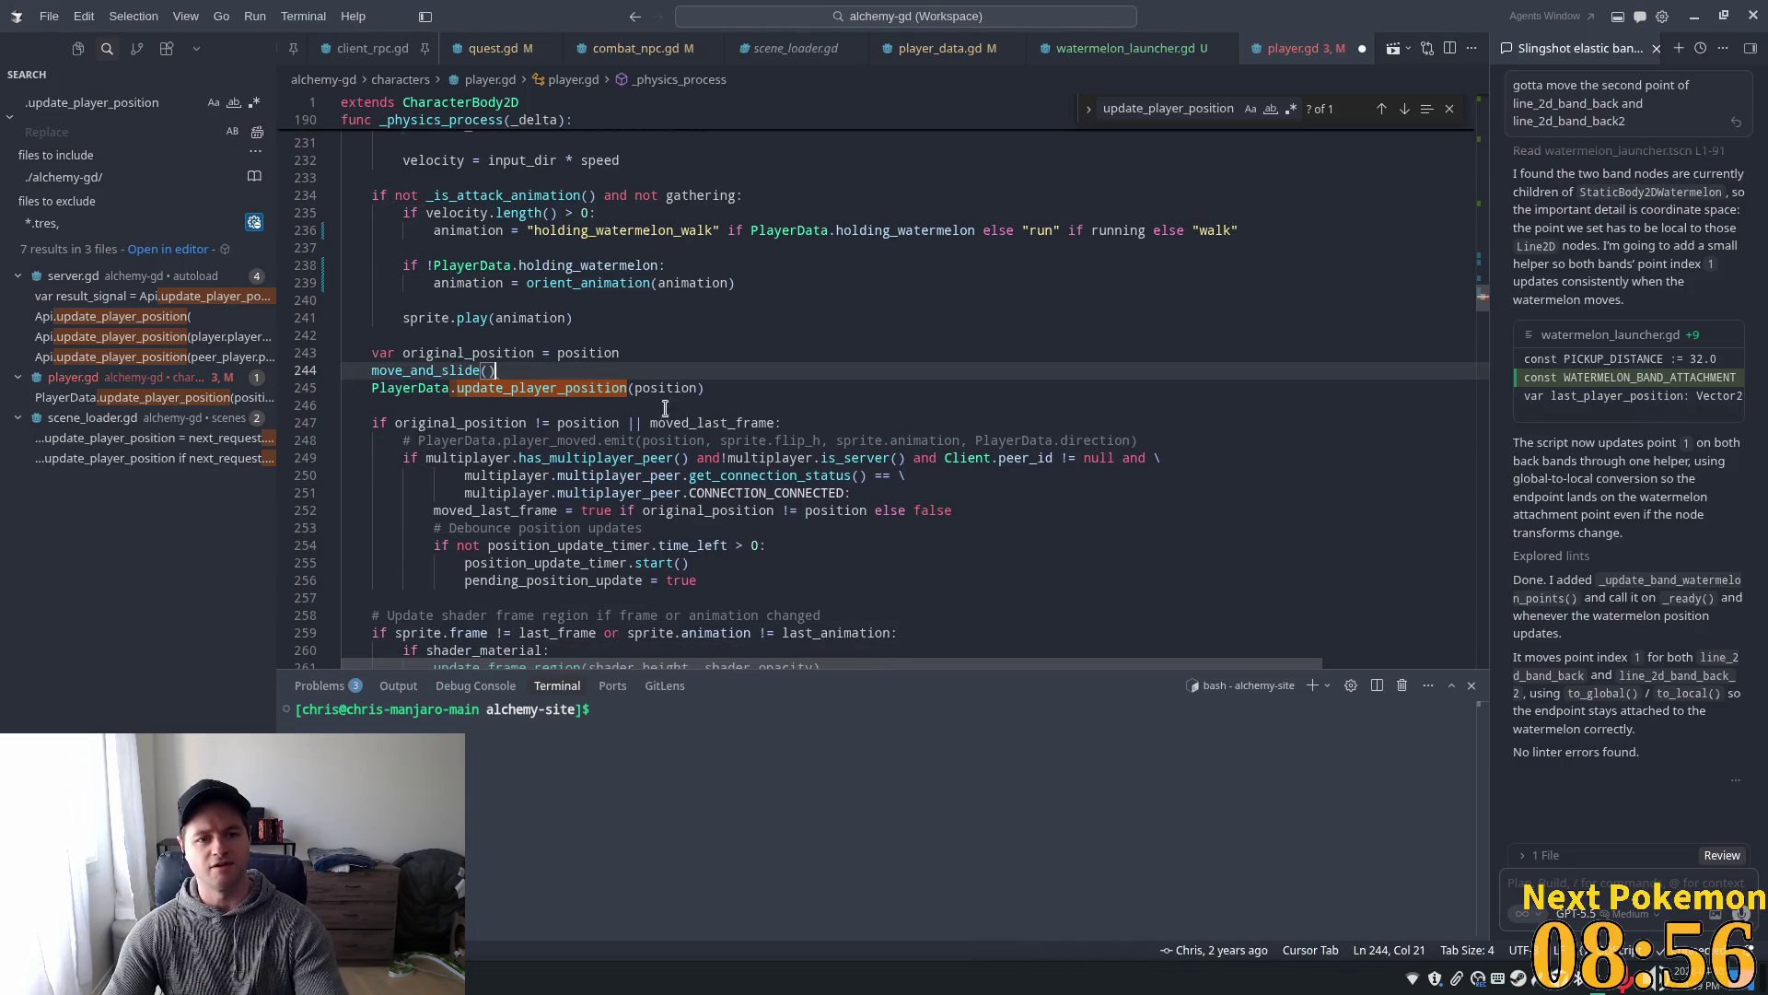
{"action": "left_click", "coordinate": [711, 352]}
- Move the PlayerData.update_player_position call from after move_and_slide() into the moved-position if block
{"action": "left_click", "coordinate": [580, 400]}
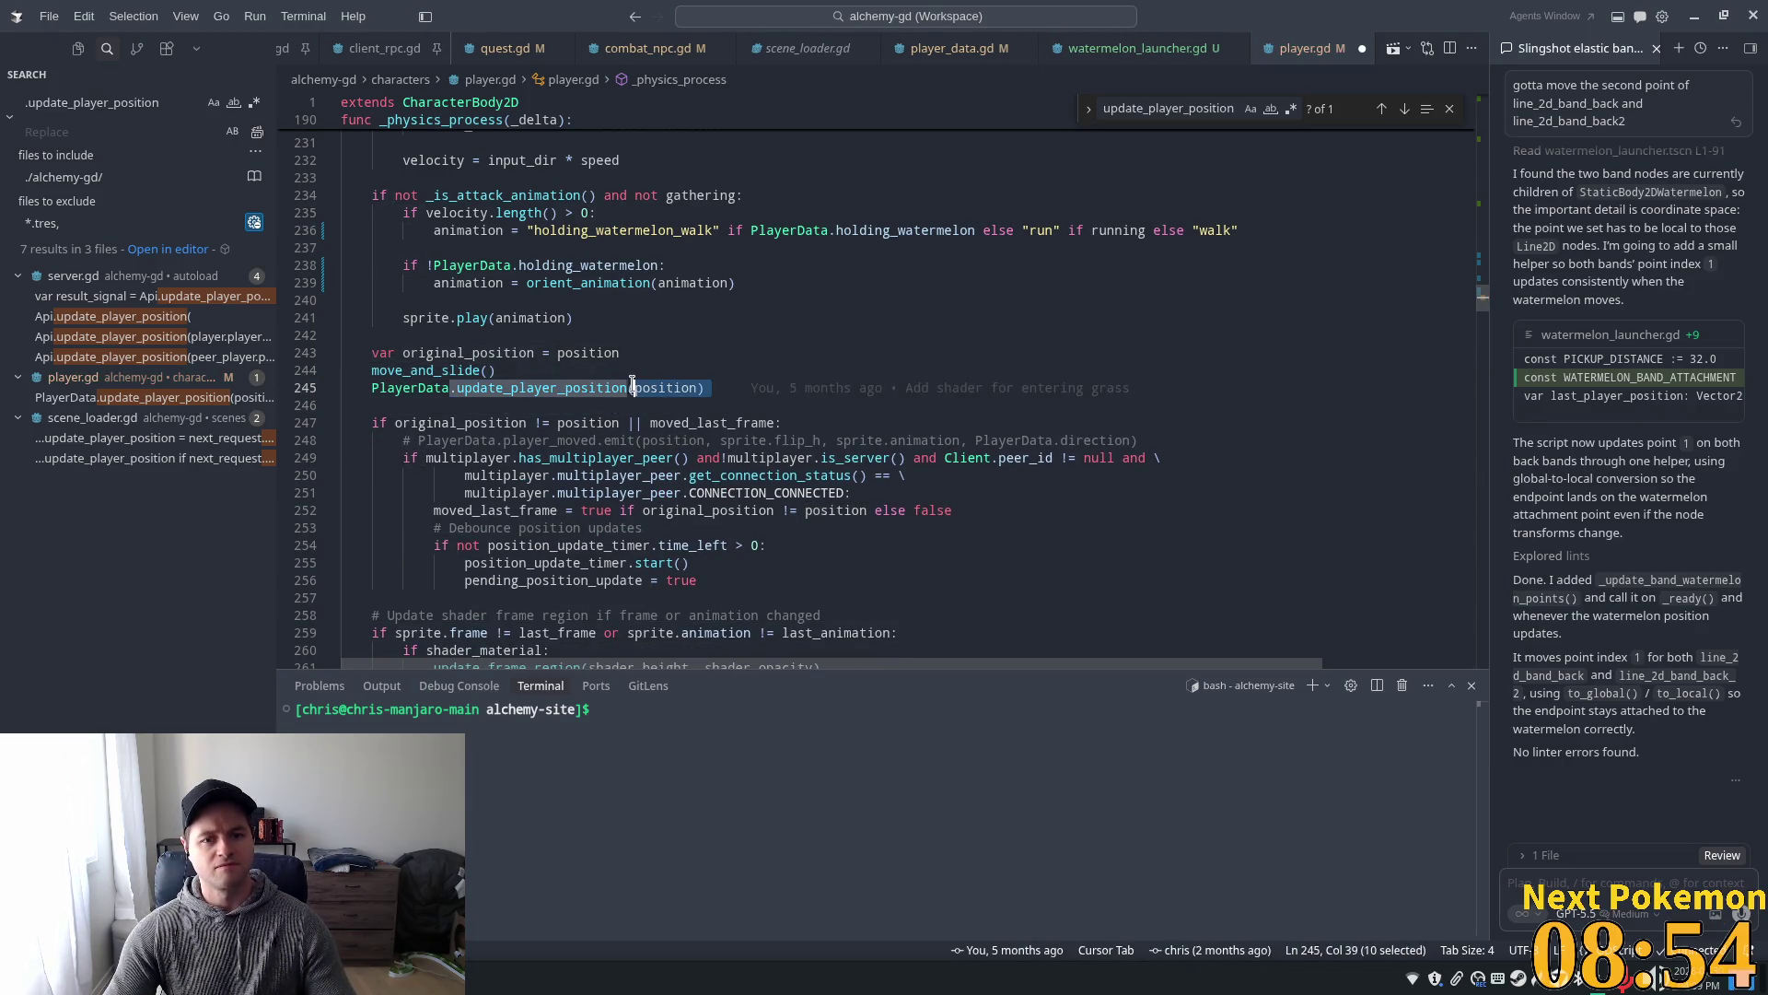
{"action": "left_click_drag", "start_coordinate": [715, 390], "coordinate": [376, 391]}
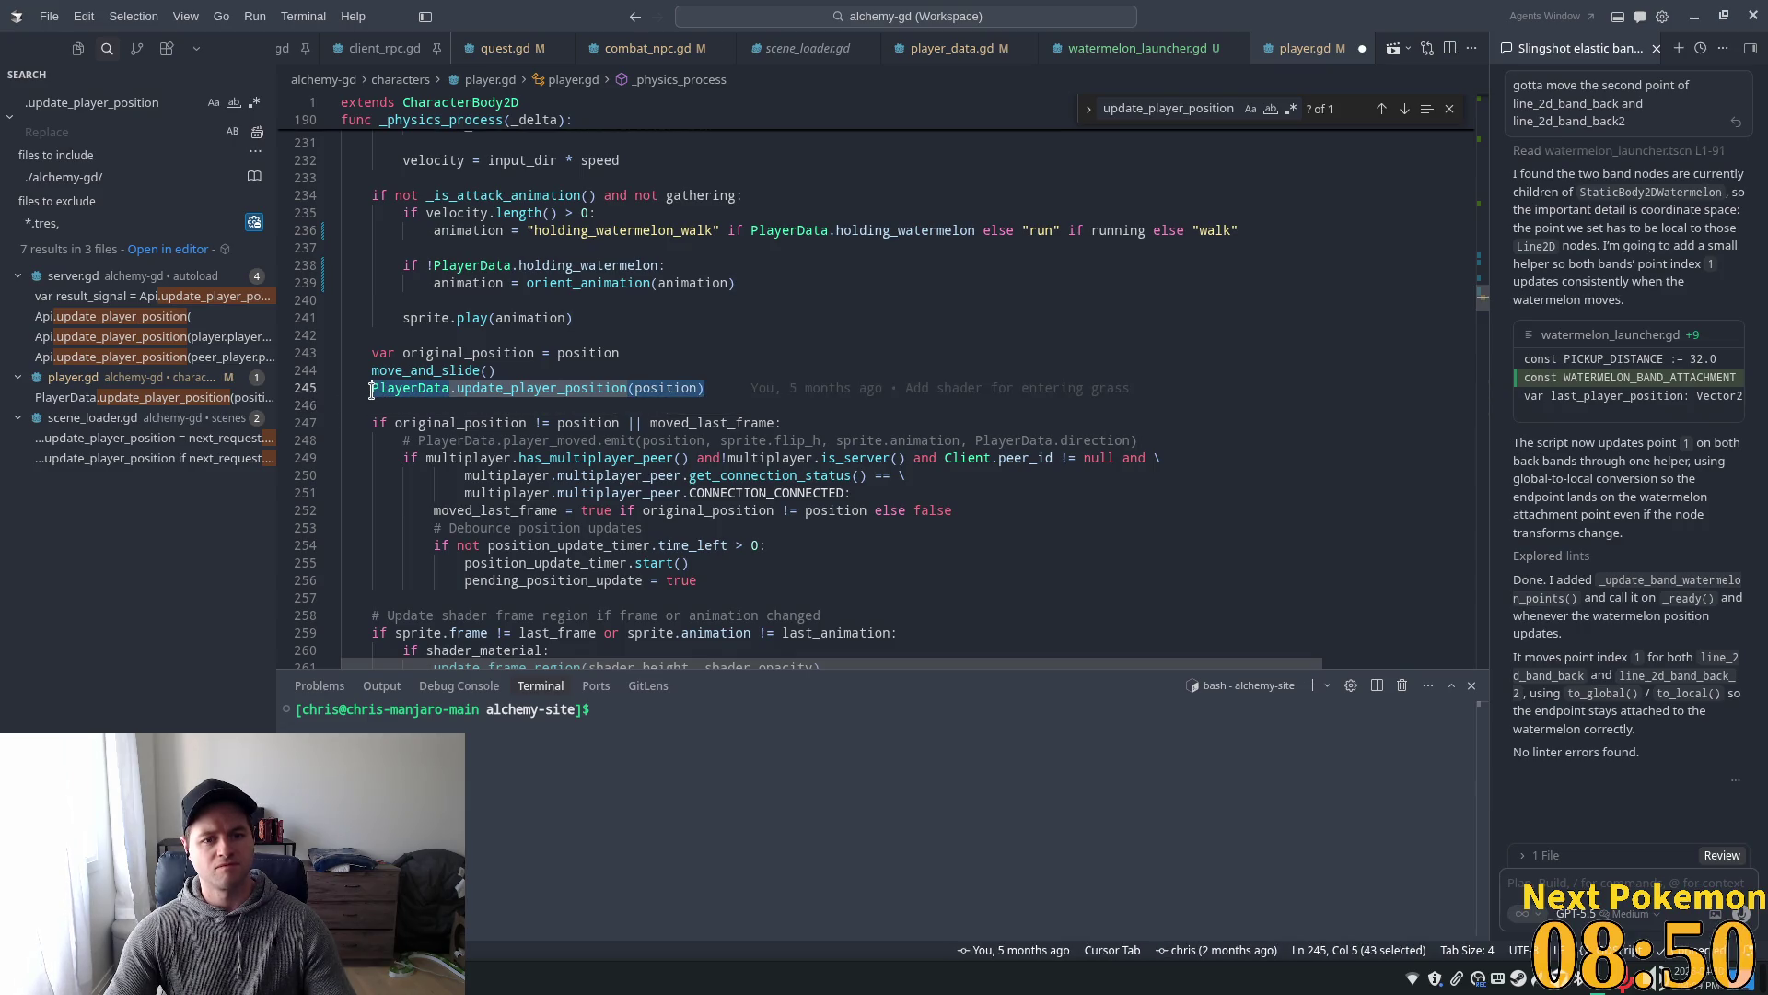
{"action": "key", "text": "BackSpace"}
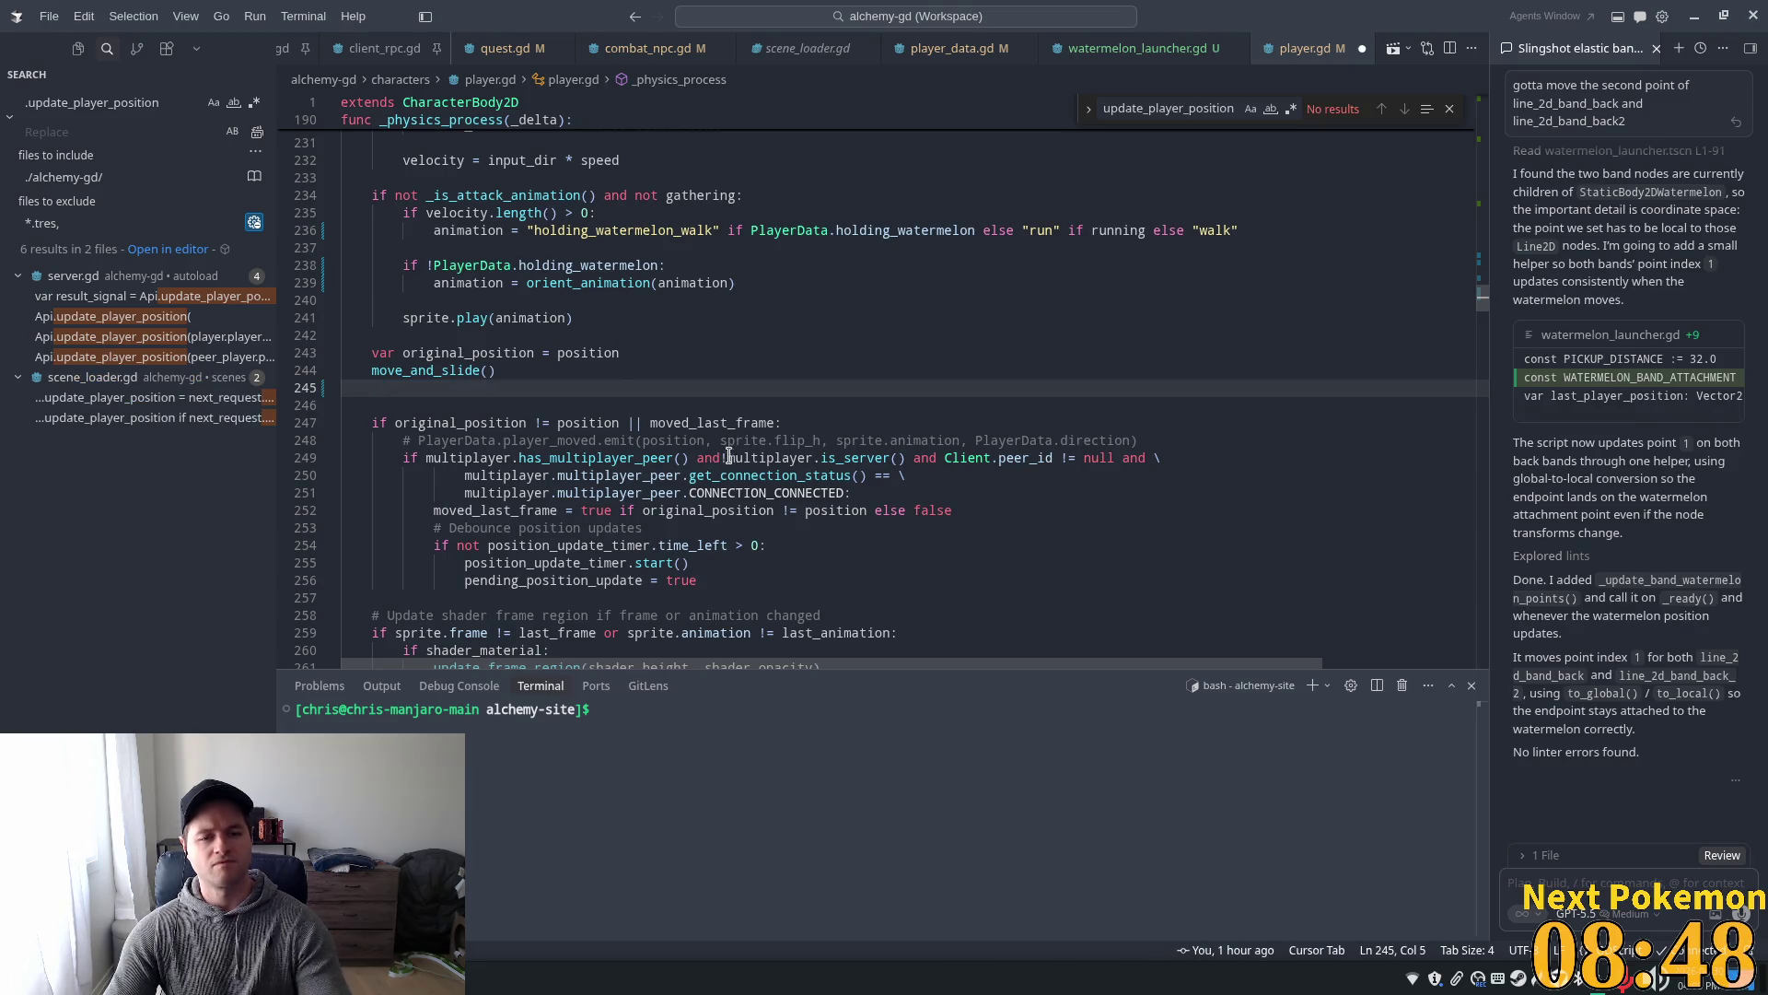
{"action": "key", "text": "Delete"}
{"action": "left_click", "coordinate": [811, 405]}
{"action": "key", "text": "Return"}
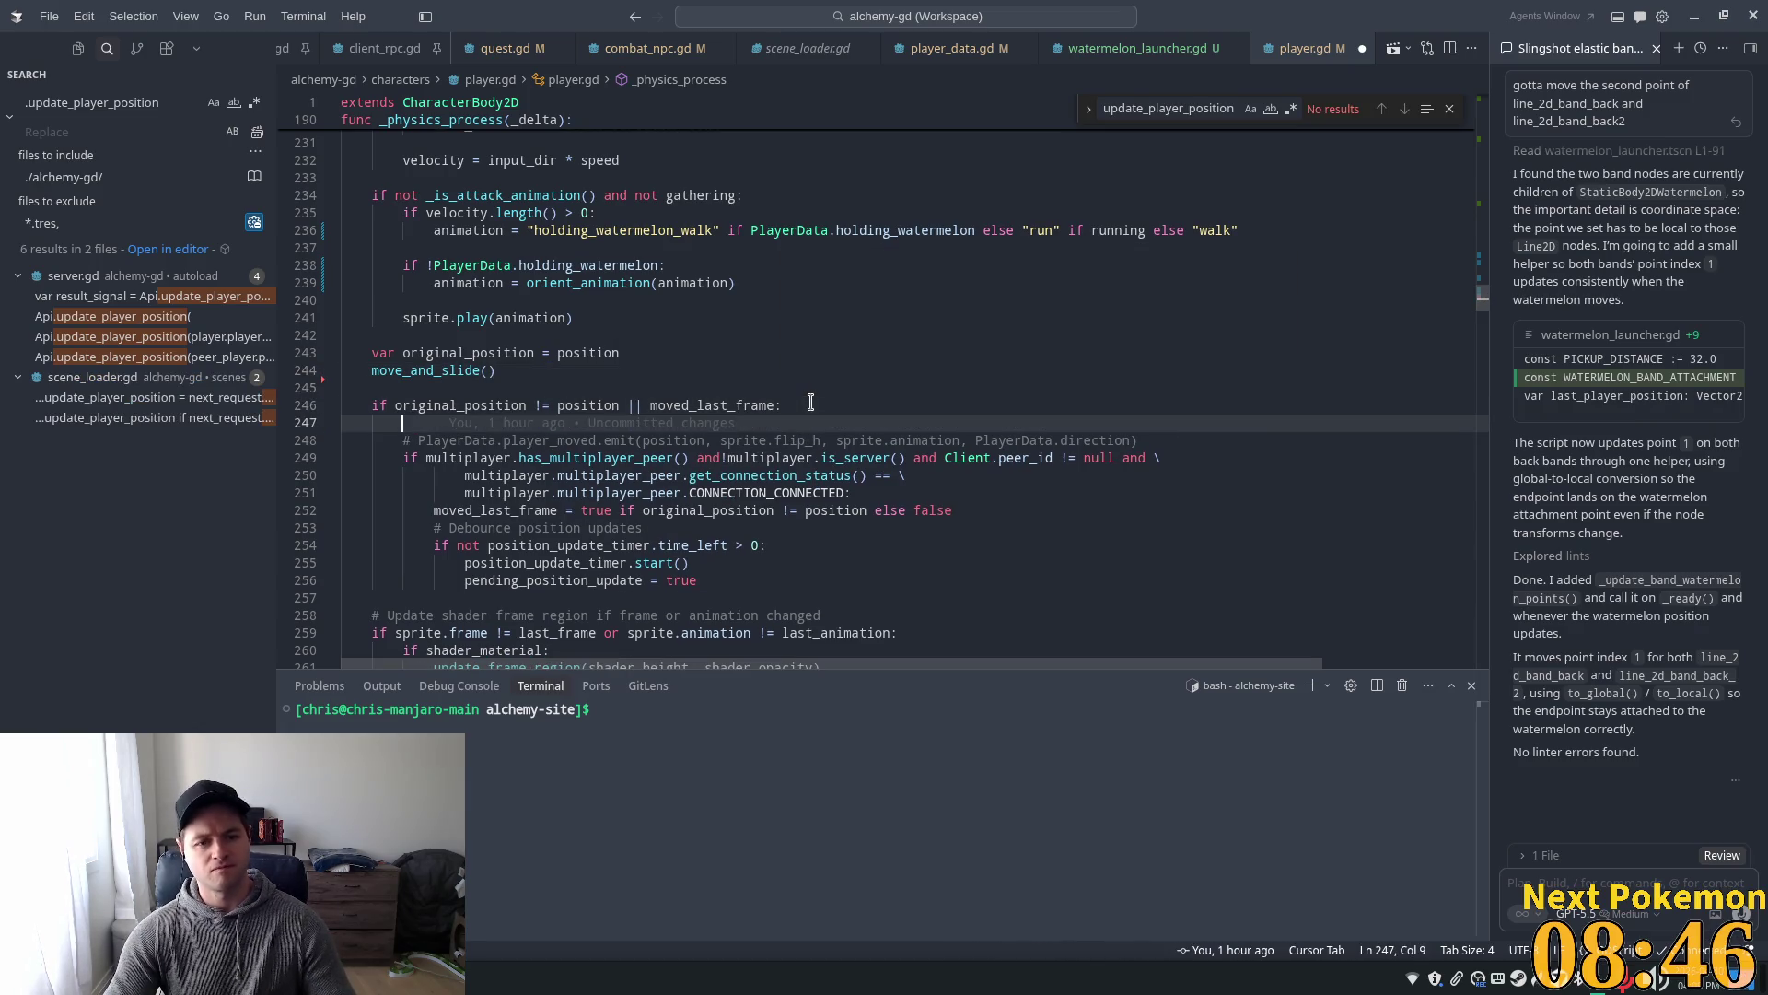
{"action": "key", "text": "Tab"}
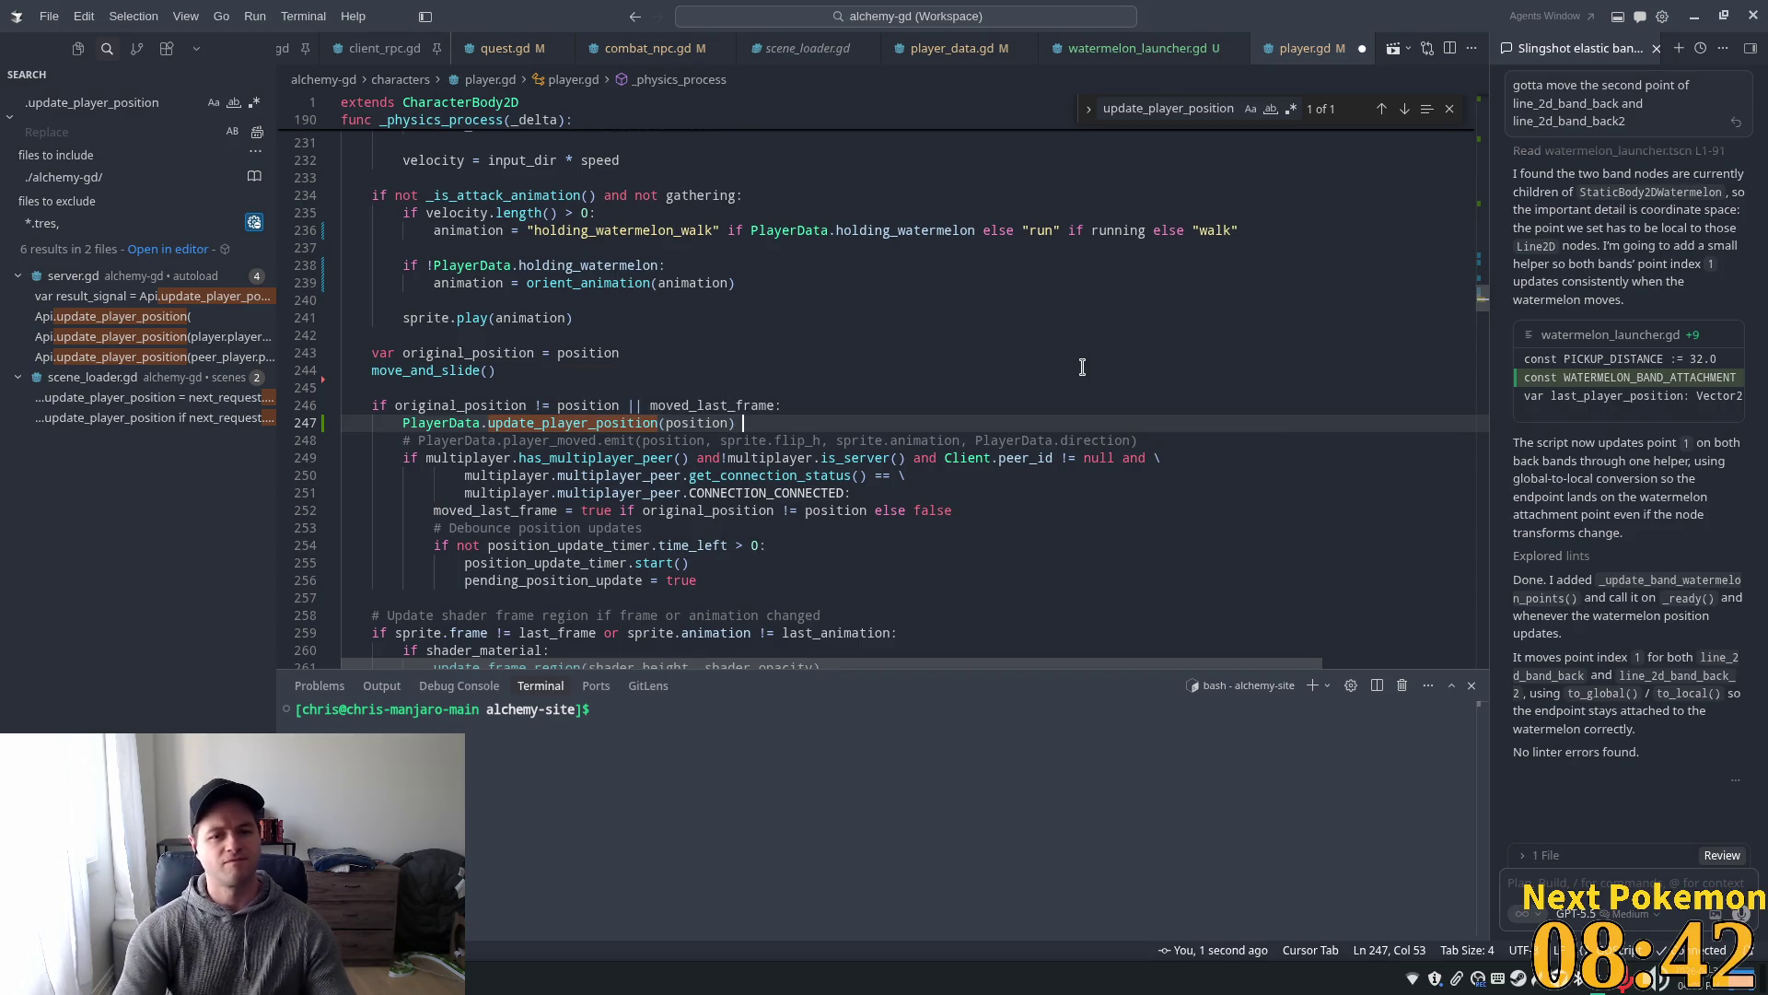
- Put a '# IF MOVEMENT IS BROKEN LOOK HERE' comment above the call, with spacing lines around it
{"action": "type", "text": "# "}
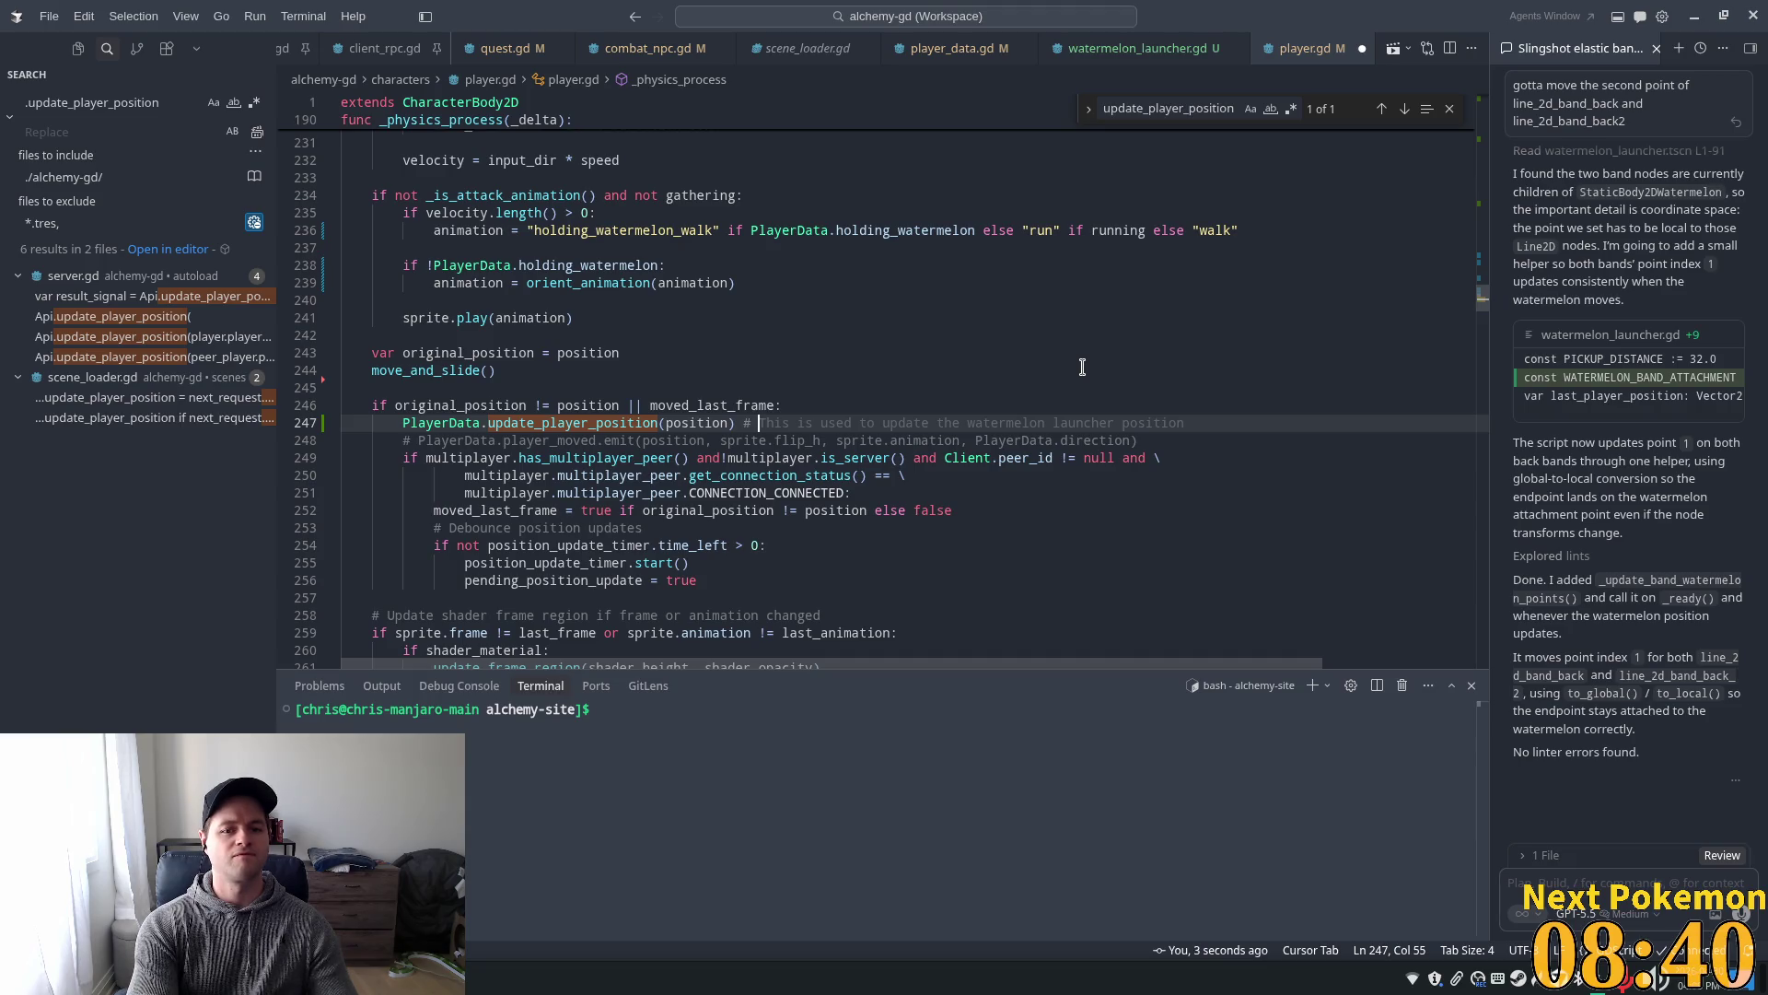
{"action": "type", "text": "IF MOVEMENT I"}
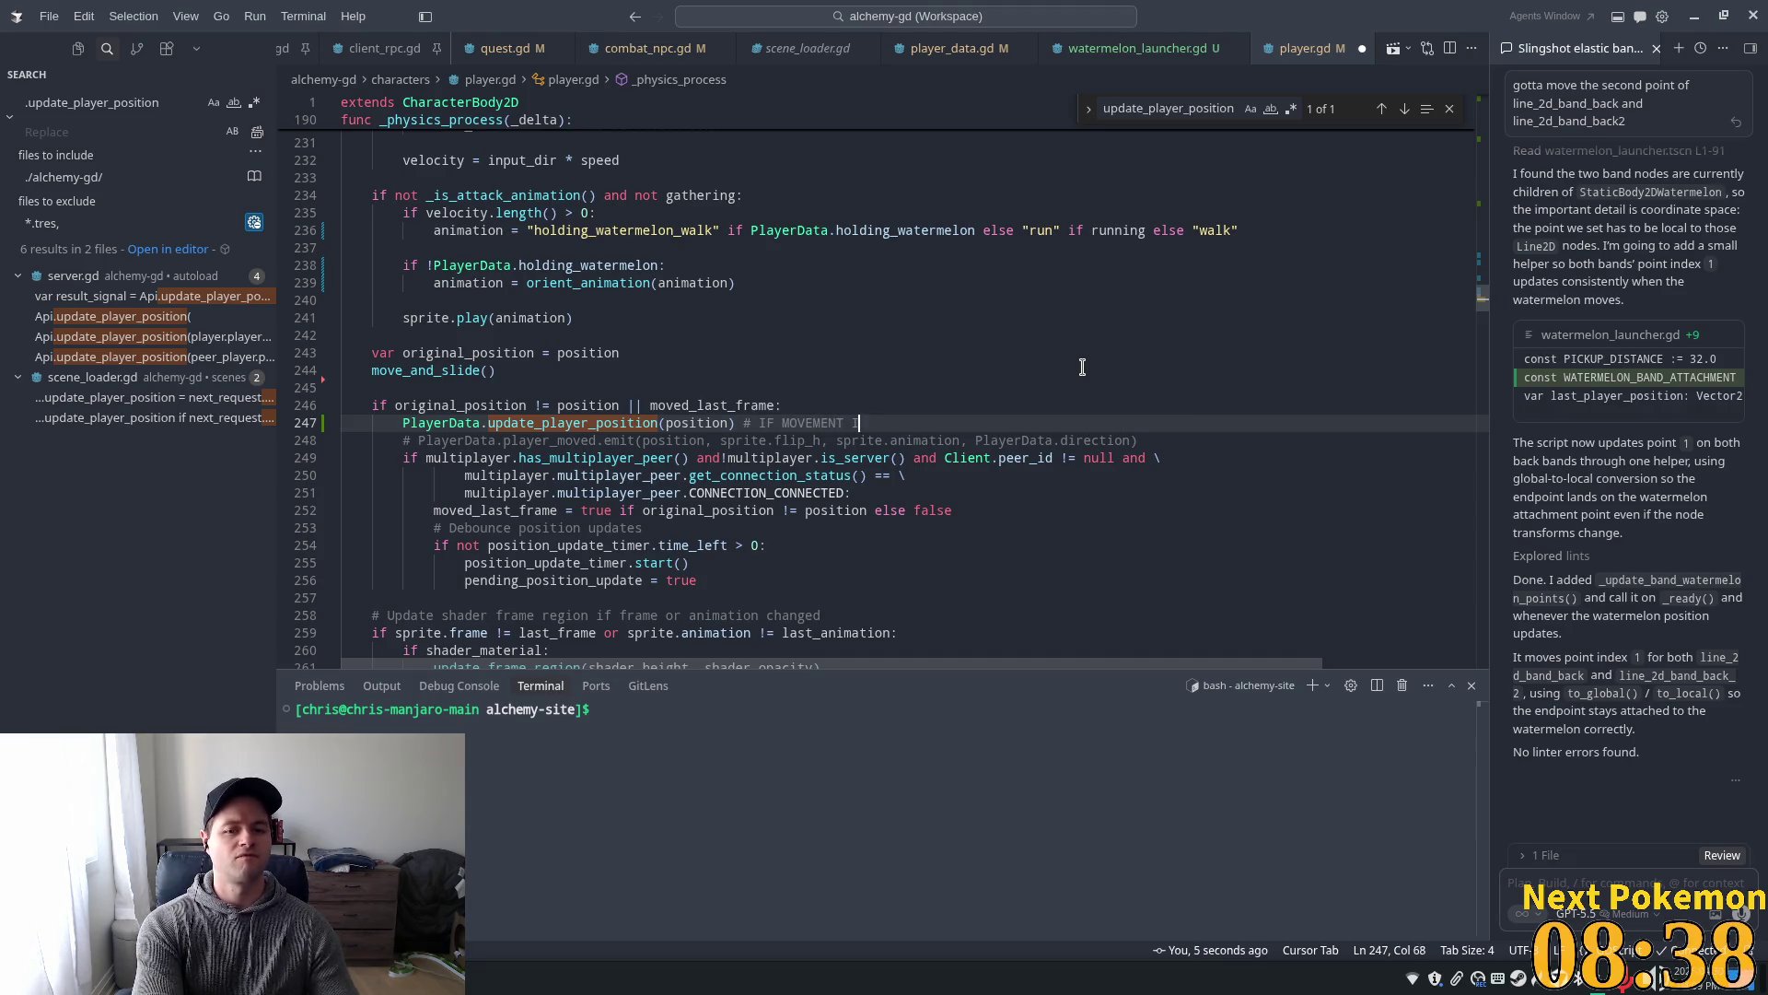
{"action": "type", "text": "S BROKEN "}
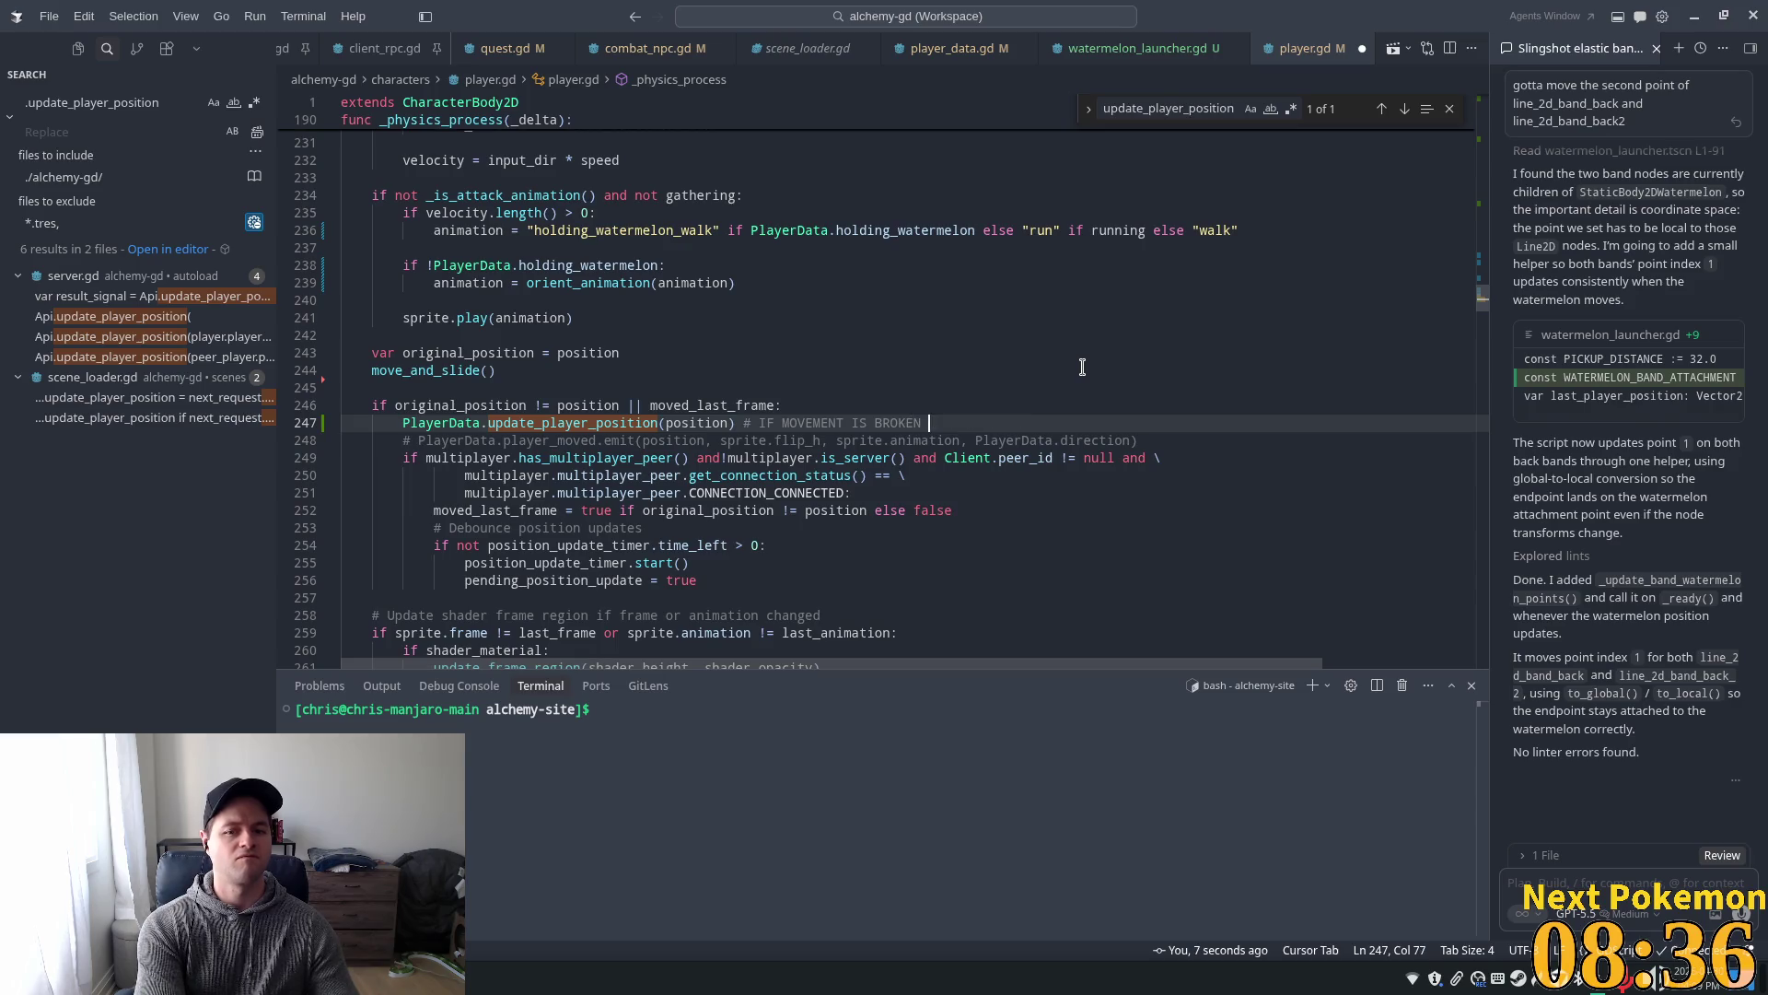
{"action": "type", "text": "LOOK HERE"}
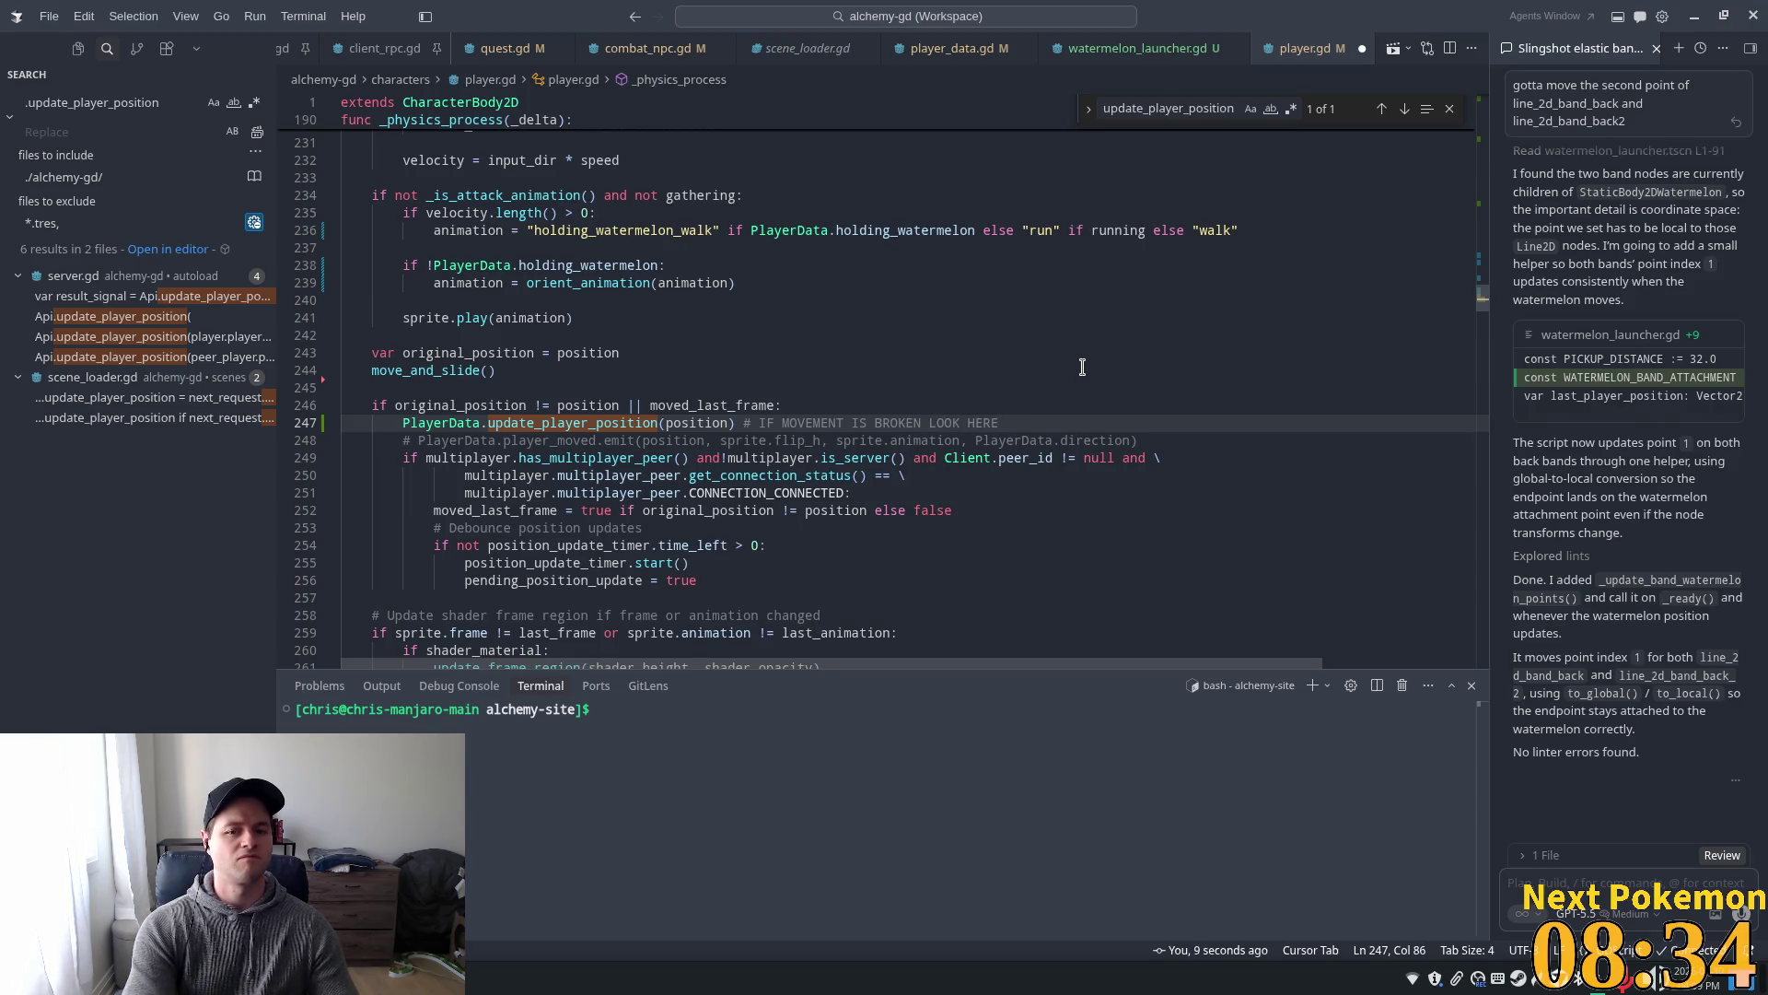
{"action": "key", "text": "ctrl+shift+Left"}
{"action": "key", "text": "ctrl+shift+Left"}
{"action": "key", "text": "ctrl+shift+Left"}
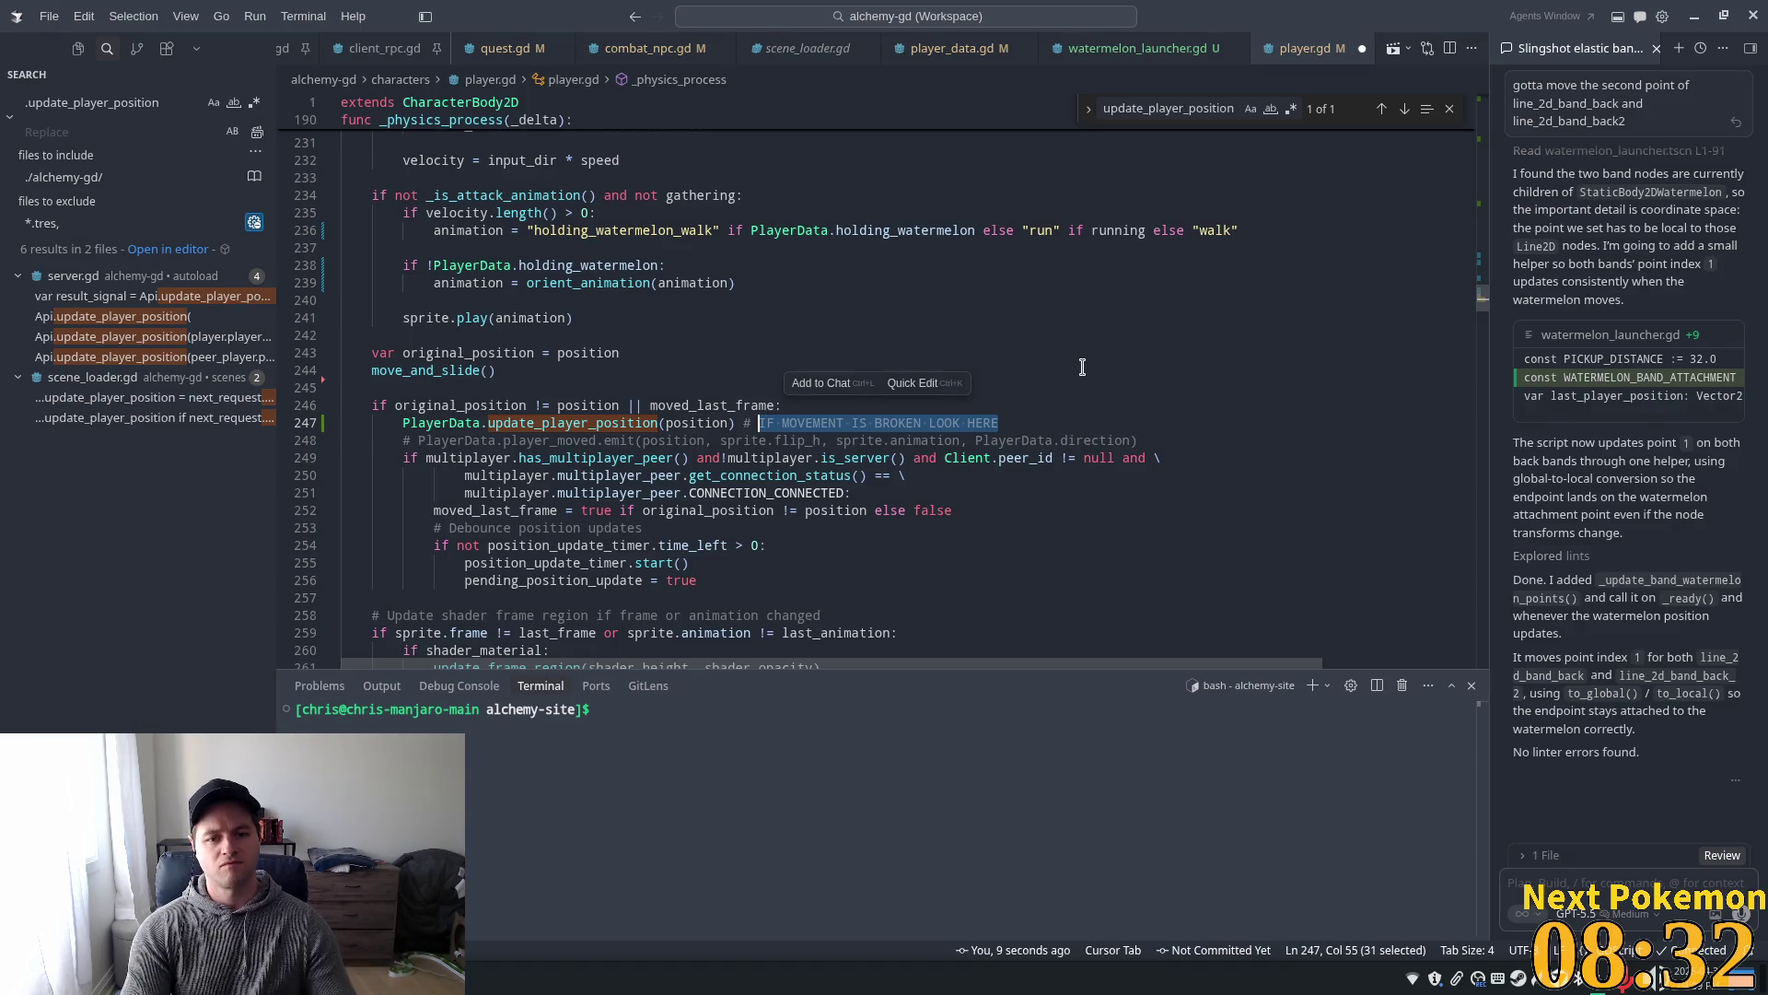
{"action": "key", "text": "BackSpace"}
{"action": "key", "text": "BackSpace"}
{"action": "key", "text": "BackSpace"}
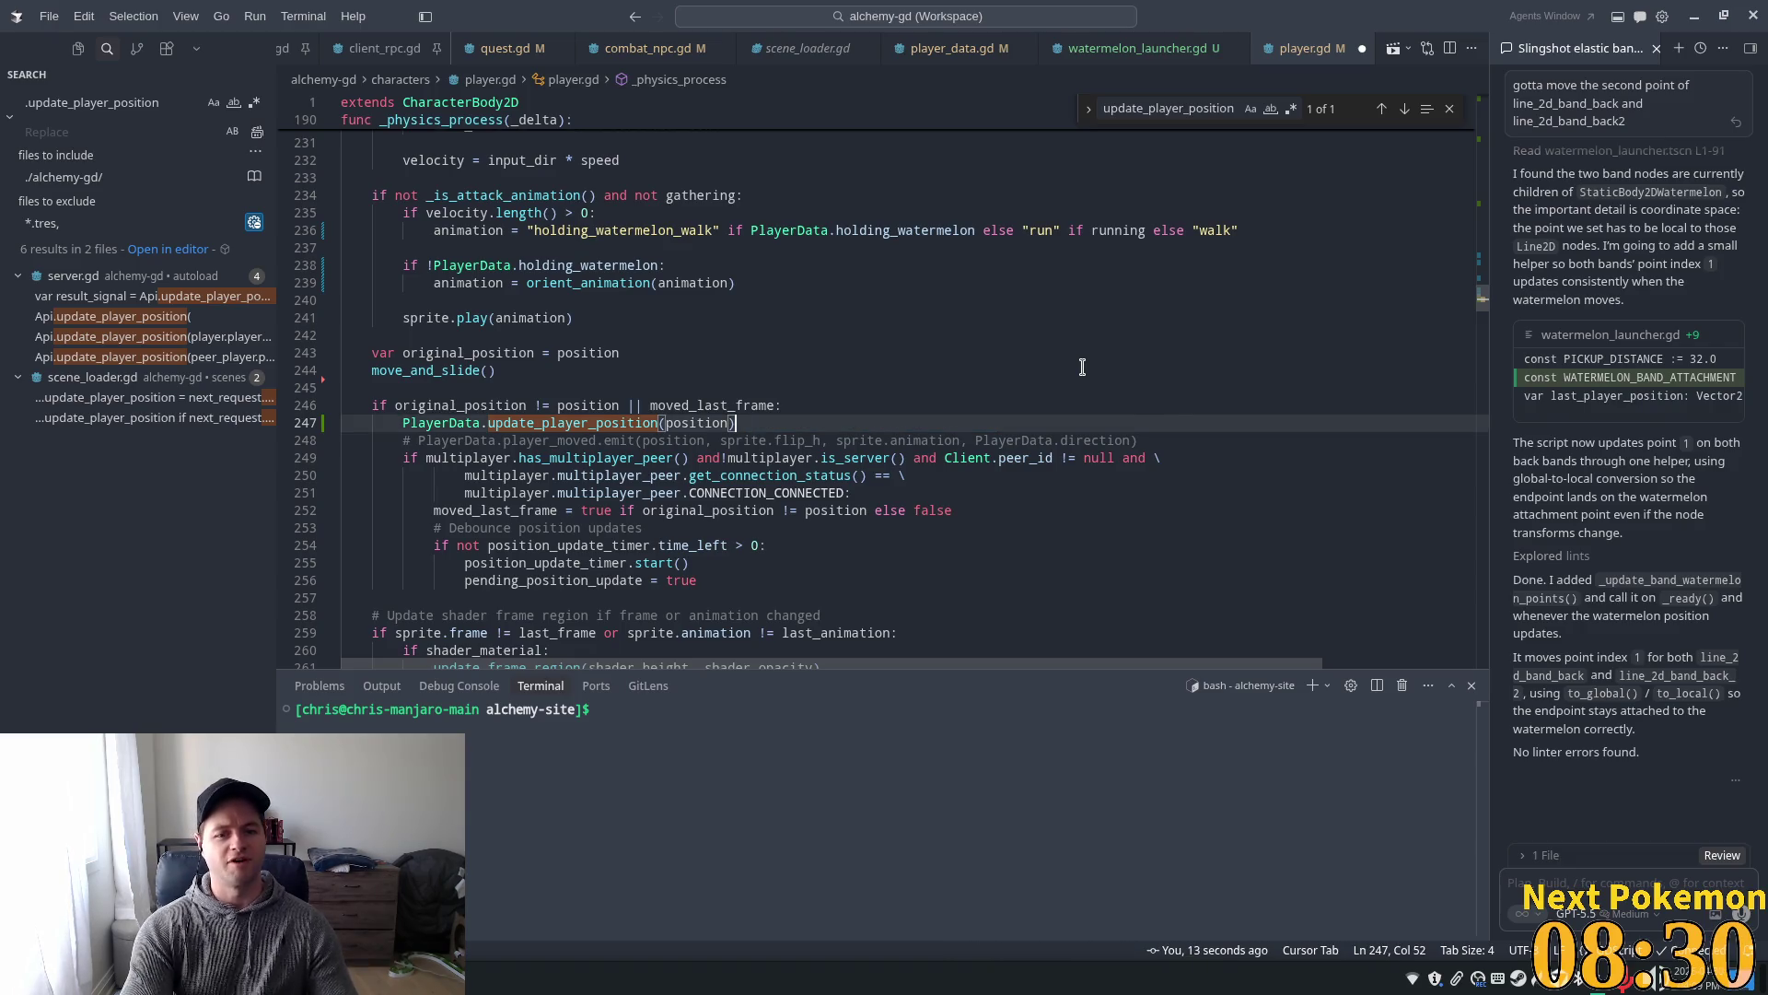
{"action": "key", "text": "ctrl+z"}
{"action": "key", "text": "ctrl+z"}
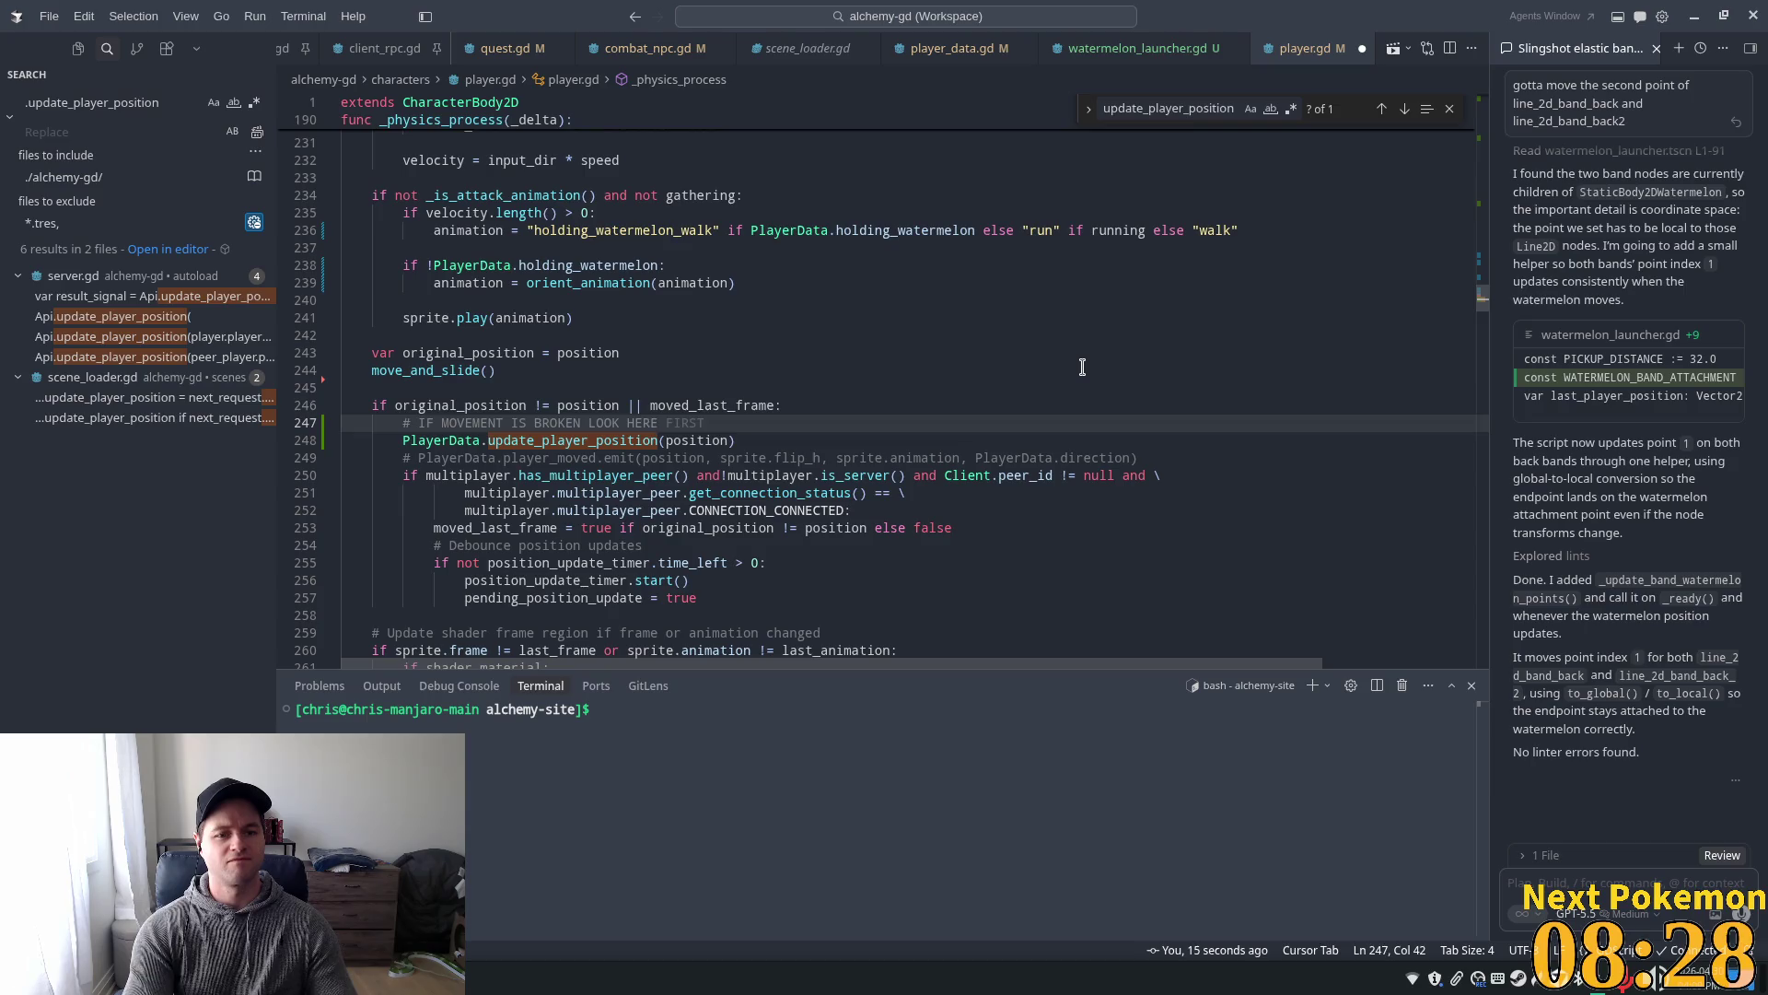
{"action": "key", "text": "Down"}
{"action": "key", "text": "End"}
{"action": "key", "text": "Return"}
{"action": "key", "text": "Return"}
{"action": "key", "text": "Return"}
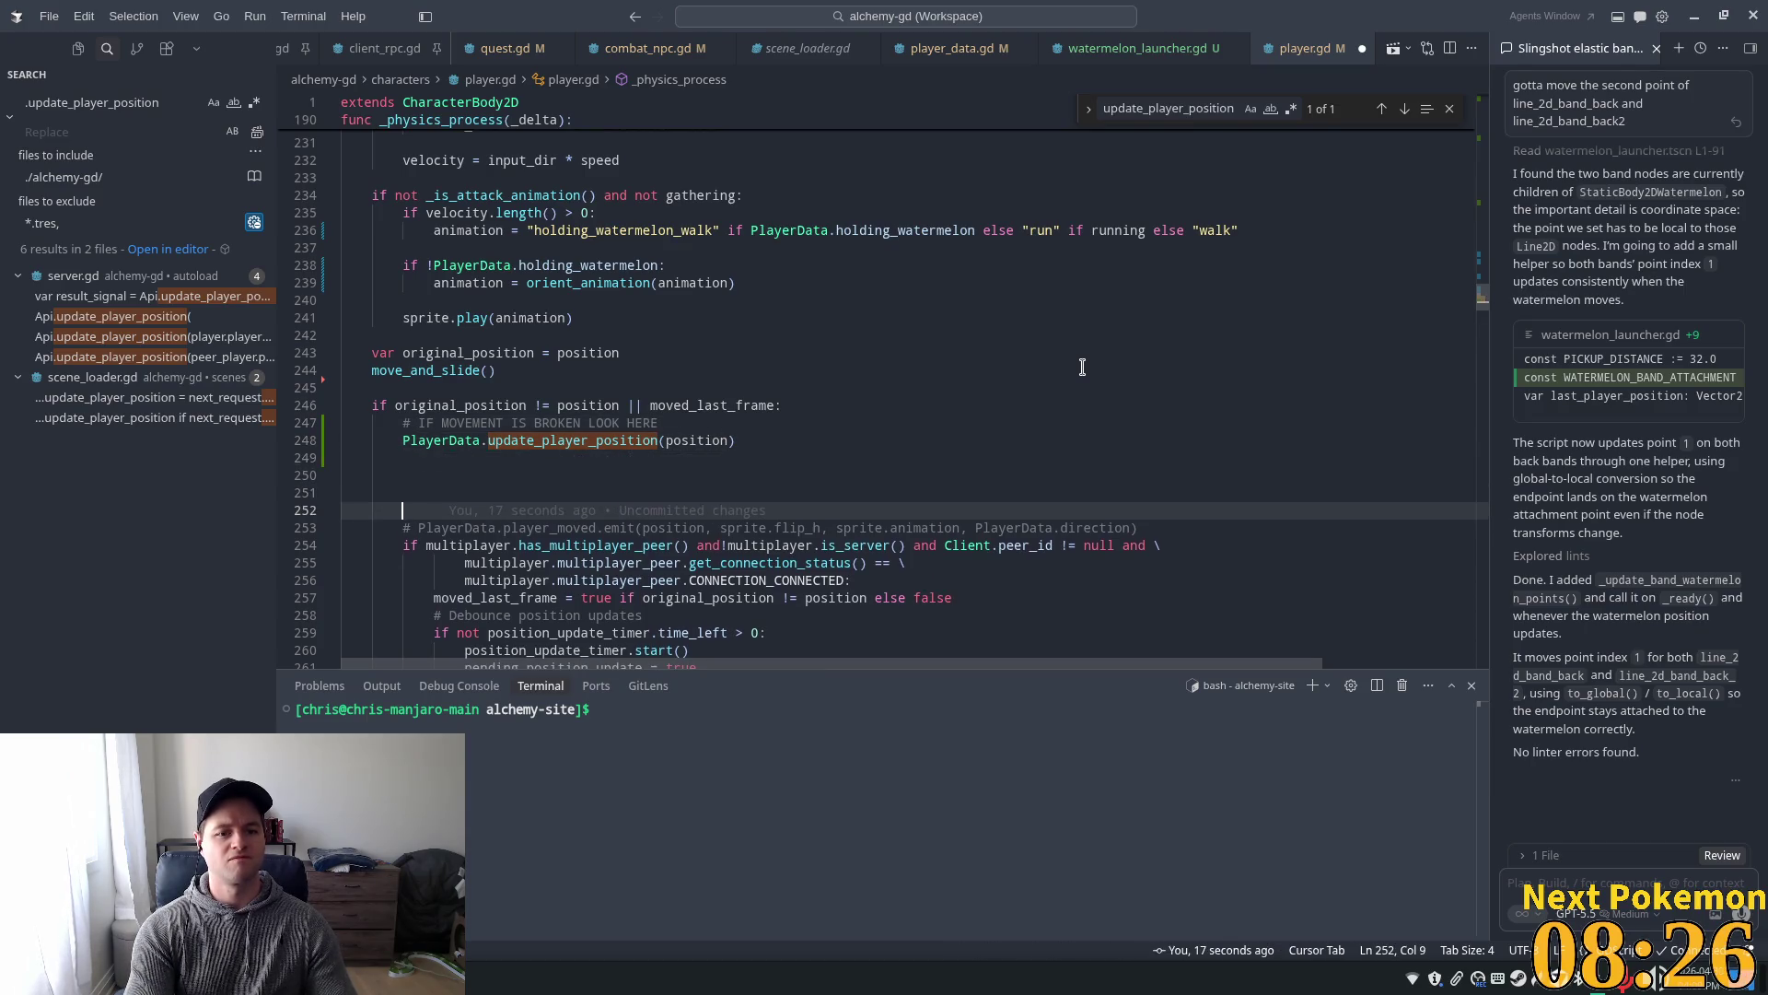
{"action": "key", "text": "Up"}
{"action": "key", "text": "Up"}
{"action": "key", "text": "Up"}
{"action": "key", "text": "End"}
{"action": "key", "text": "Return"}
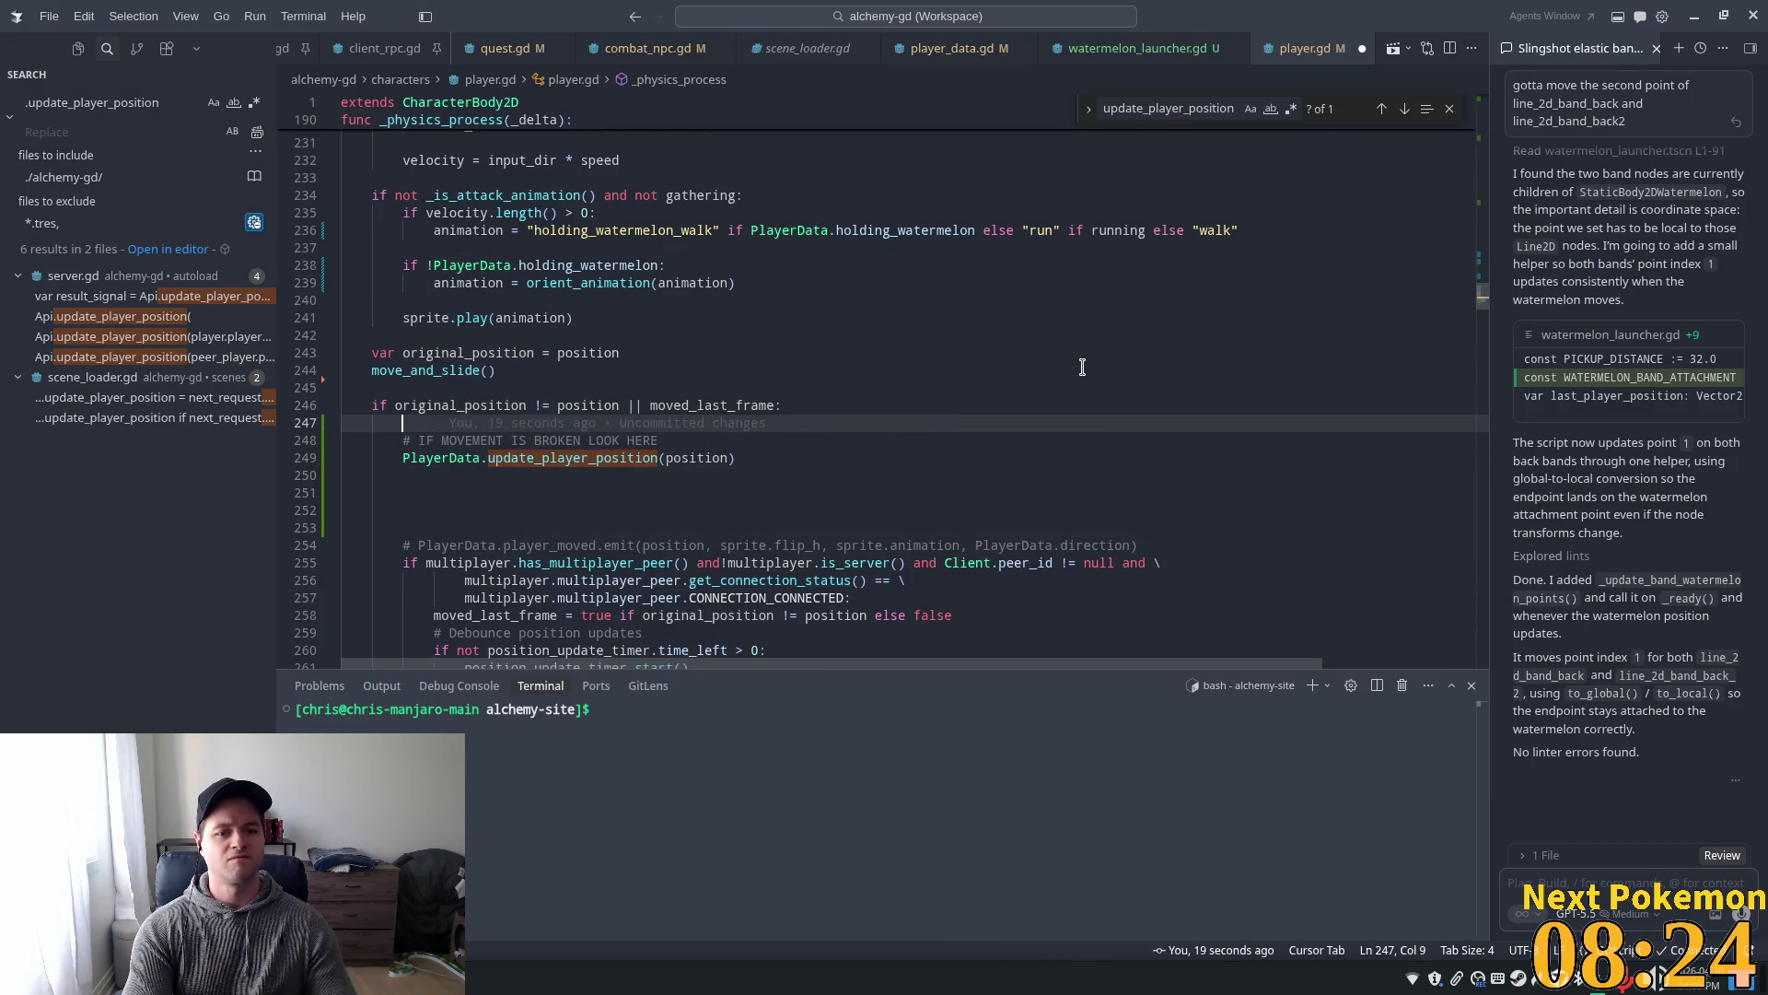
{"action": "key", "text": "Return"}
- Extend the comment with 'it used to be just below move_and_slide()'
{"action": "left_click", "coordinate": [1096, 388]}
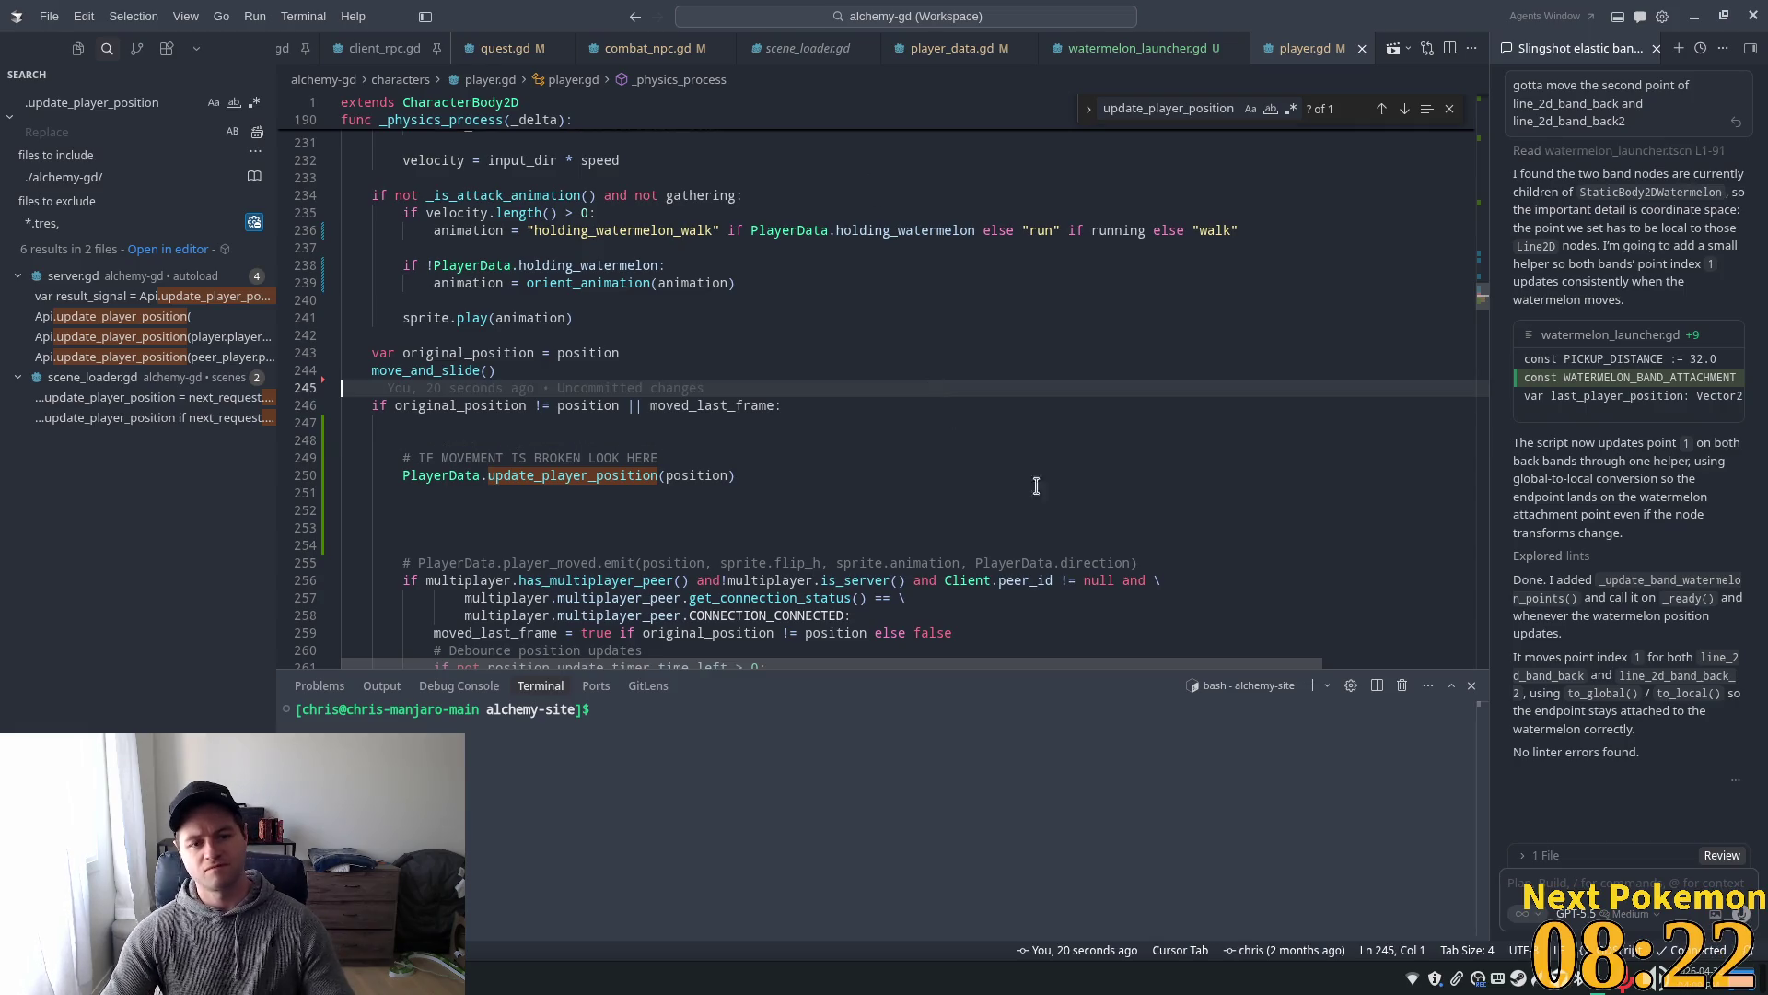
{"action": "left_click", "coordinate": [1219, 502]}
{"action": "left_click", "coordinate": [901, 335]}
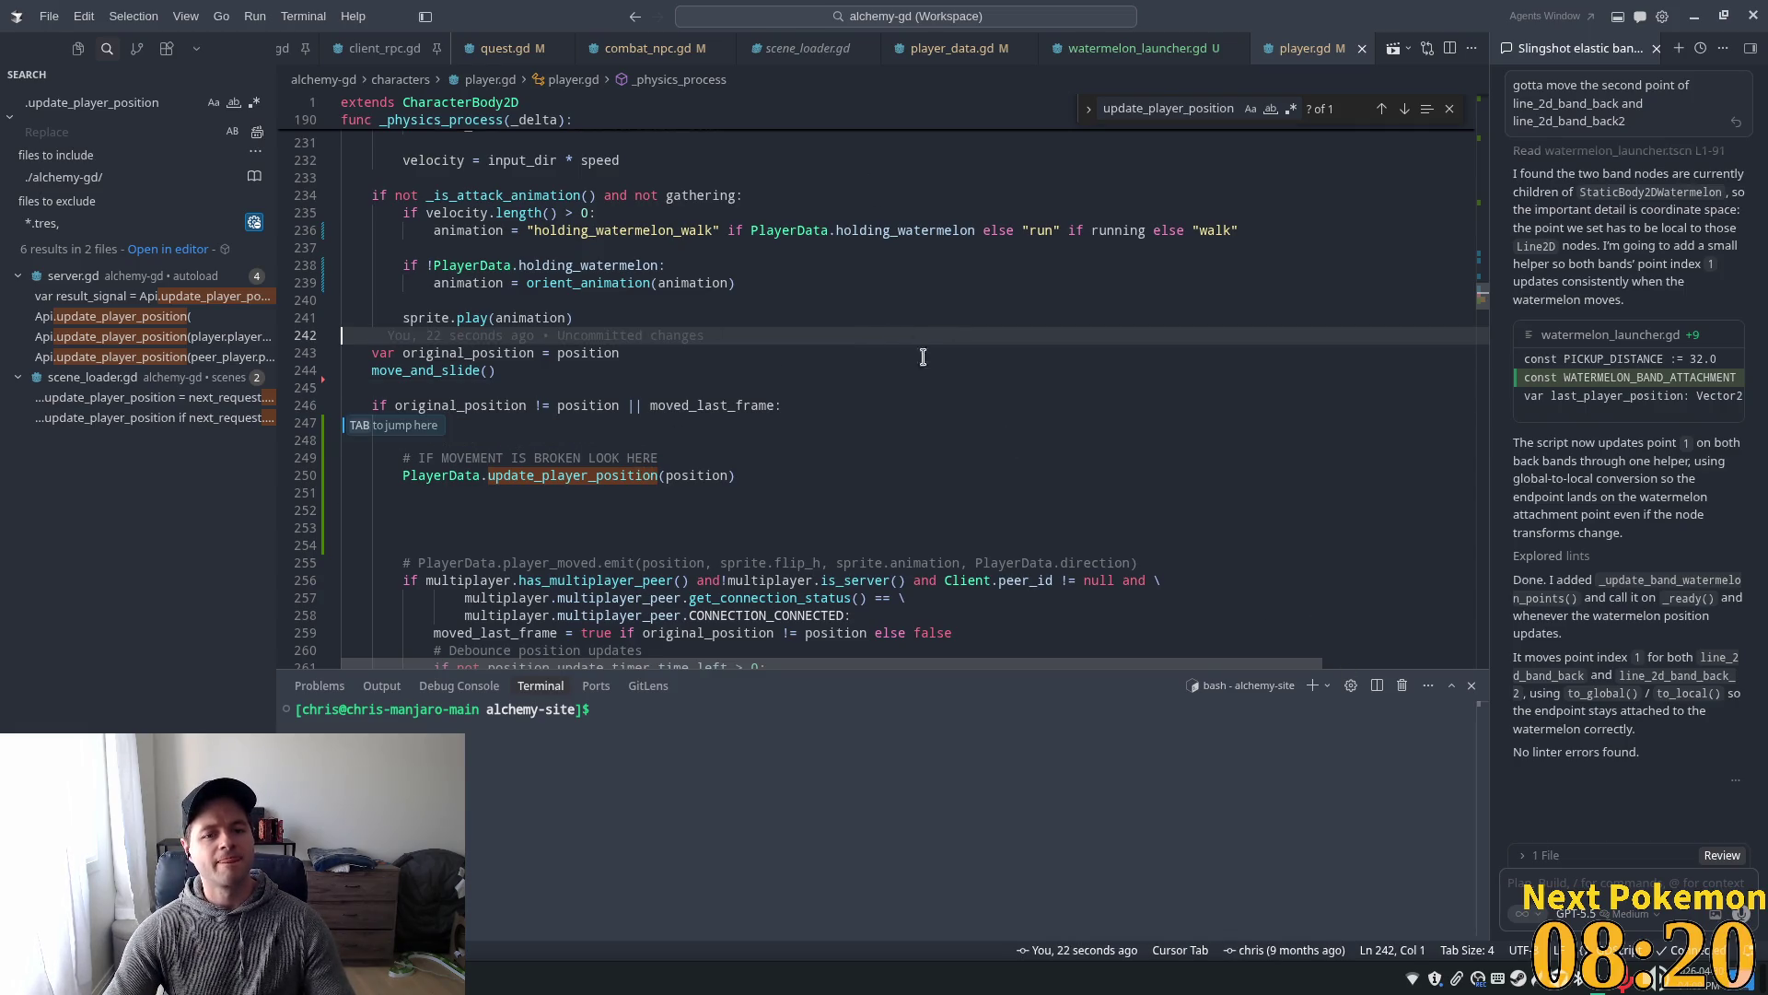
{"action": "left_click", "coordinate": [736, 440]}
{"action": "left_click", "coordinate": [713, 458]}
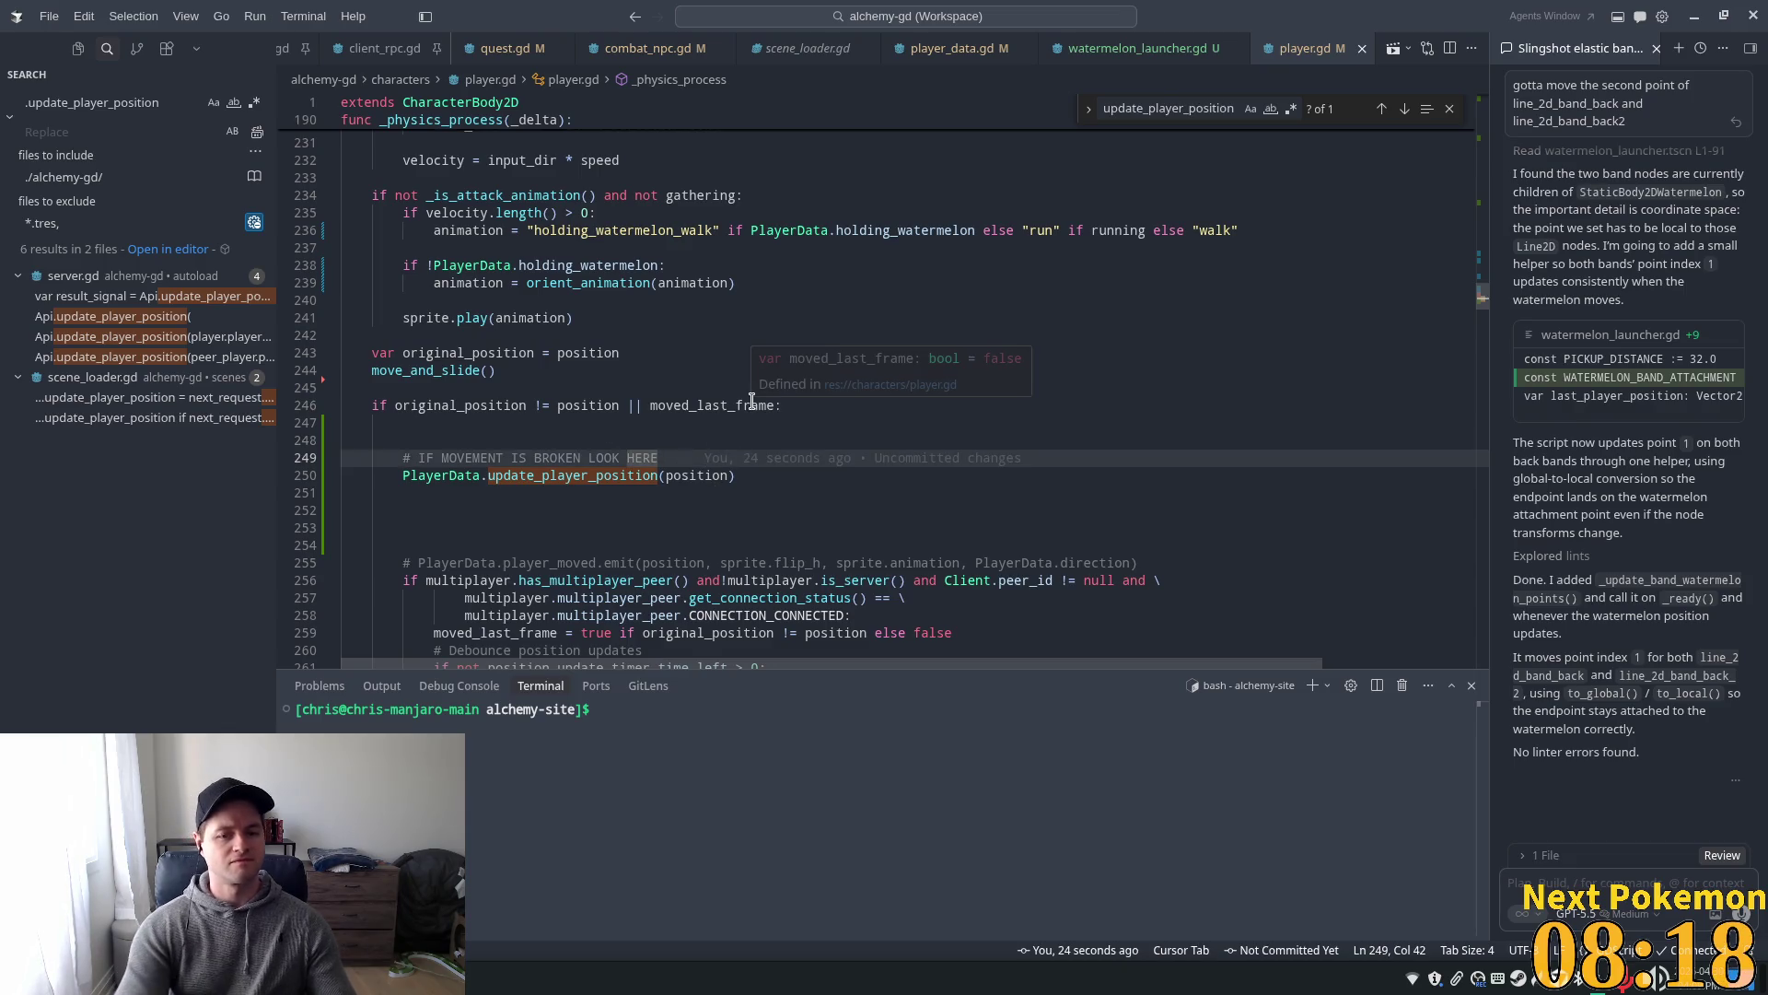
{"action": "type", "text": ","}
{"action": "key", "text": "BackSpace"}
{"action": "key", "text": "BackSpace"}
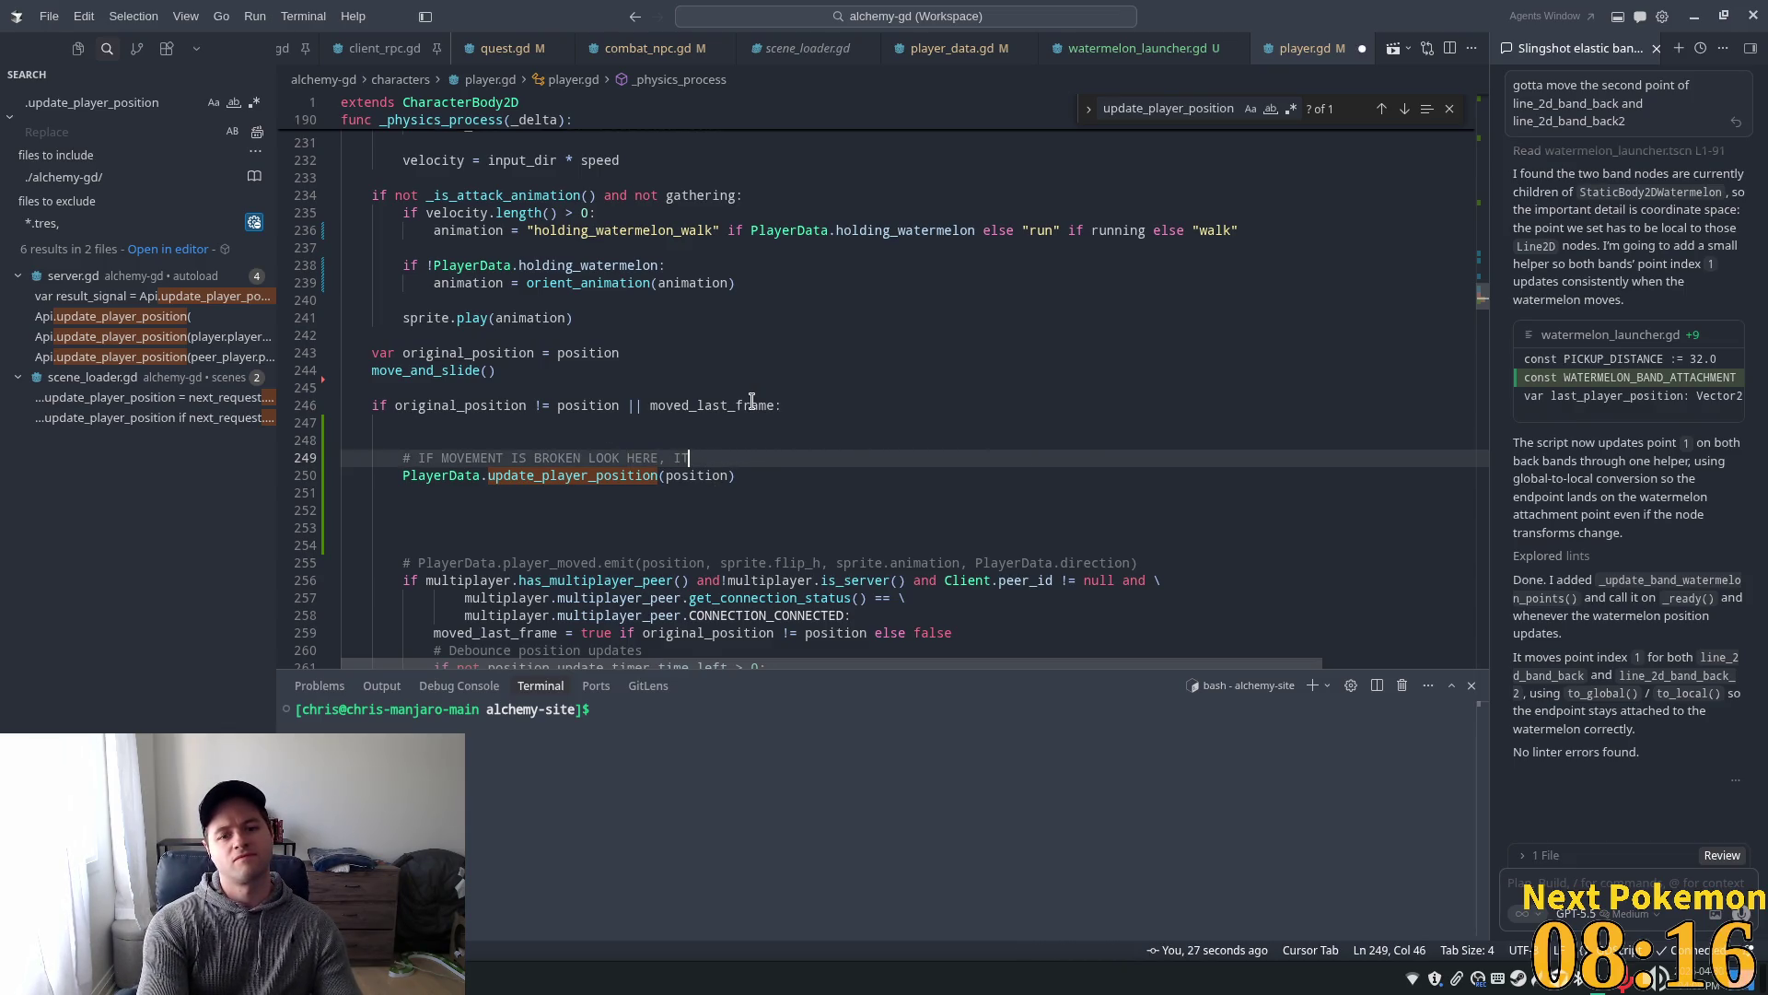
{"action": "key", "text": "BackSpace"}
{"action": "key", "text": "BackSpace"}
{"action": "type", "text": "it use"}
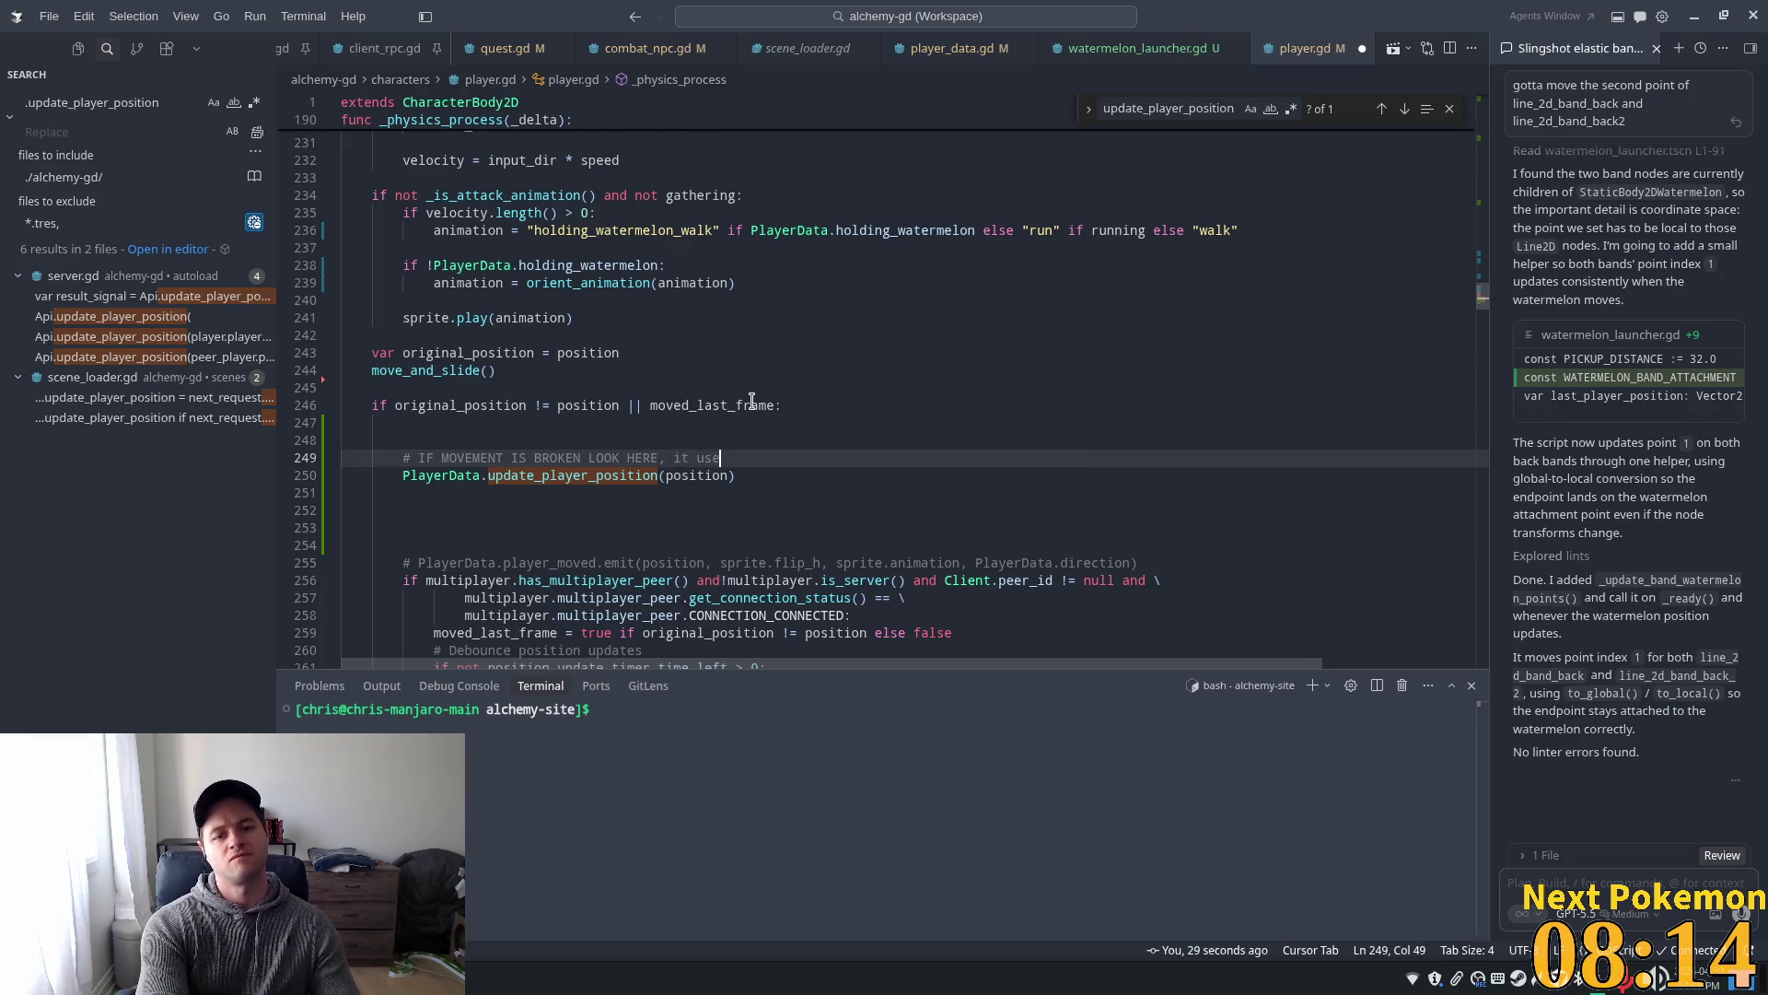
{"action": "type", "text": "d to be j"}
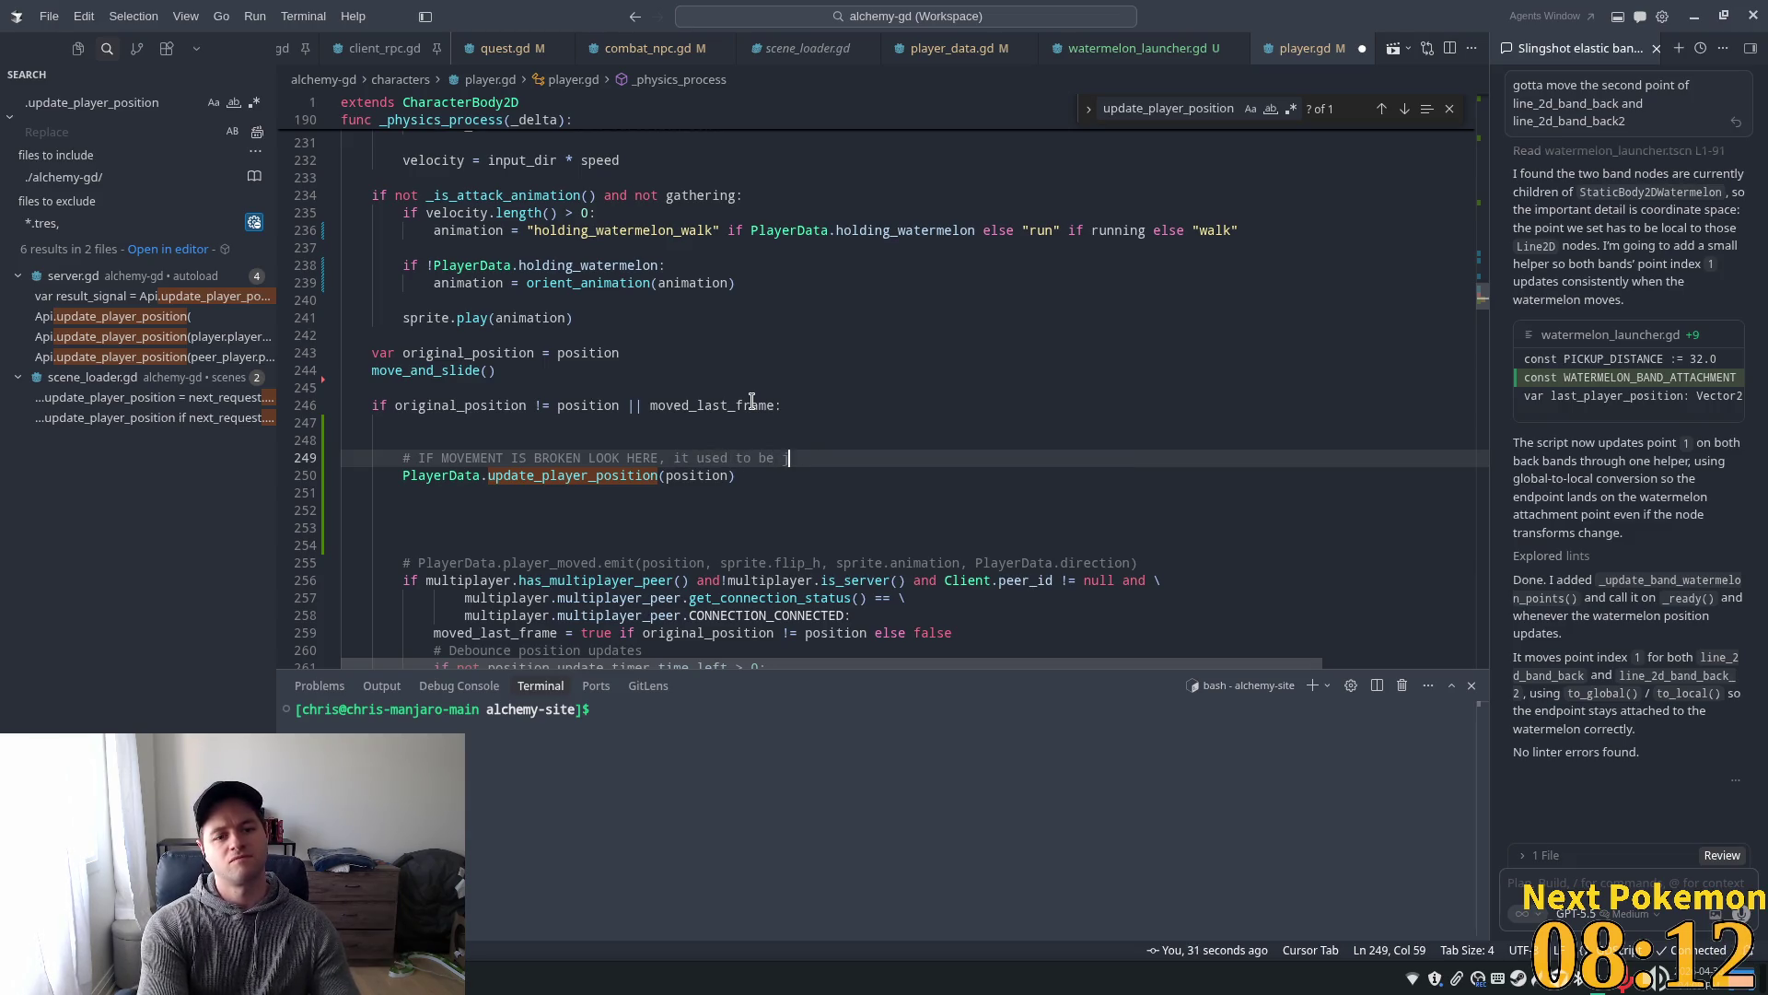
{"action": "type", "text": "ust "}
{"action": "type", "text": "below move"}
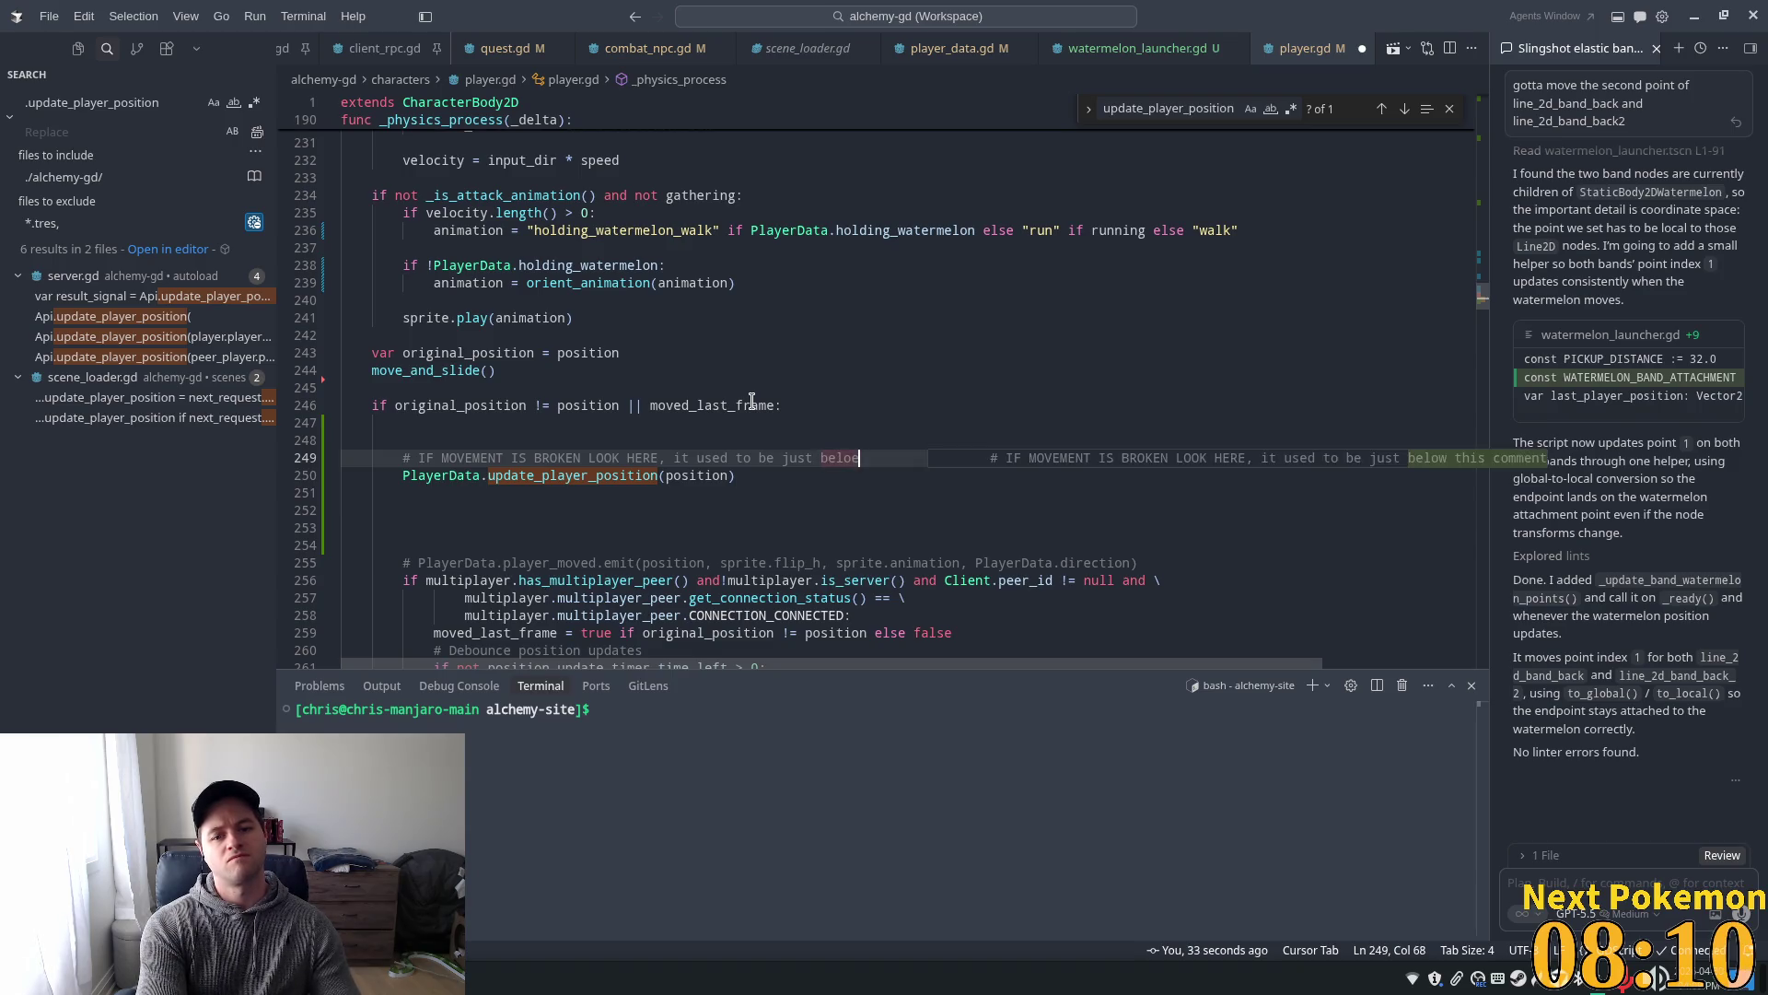
{"action": "type", "text": "_a"}
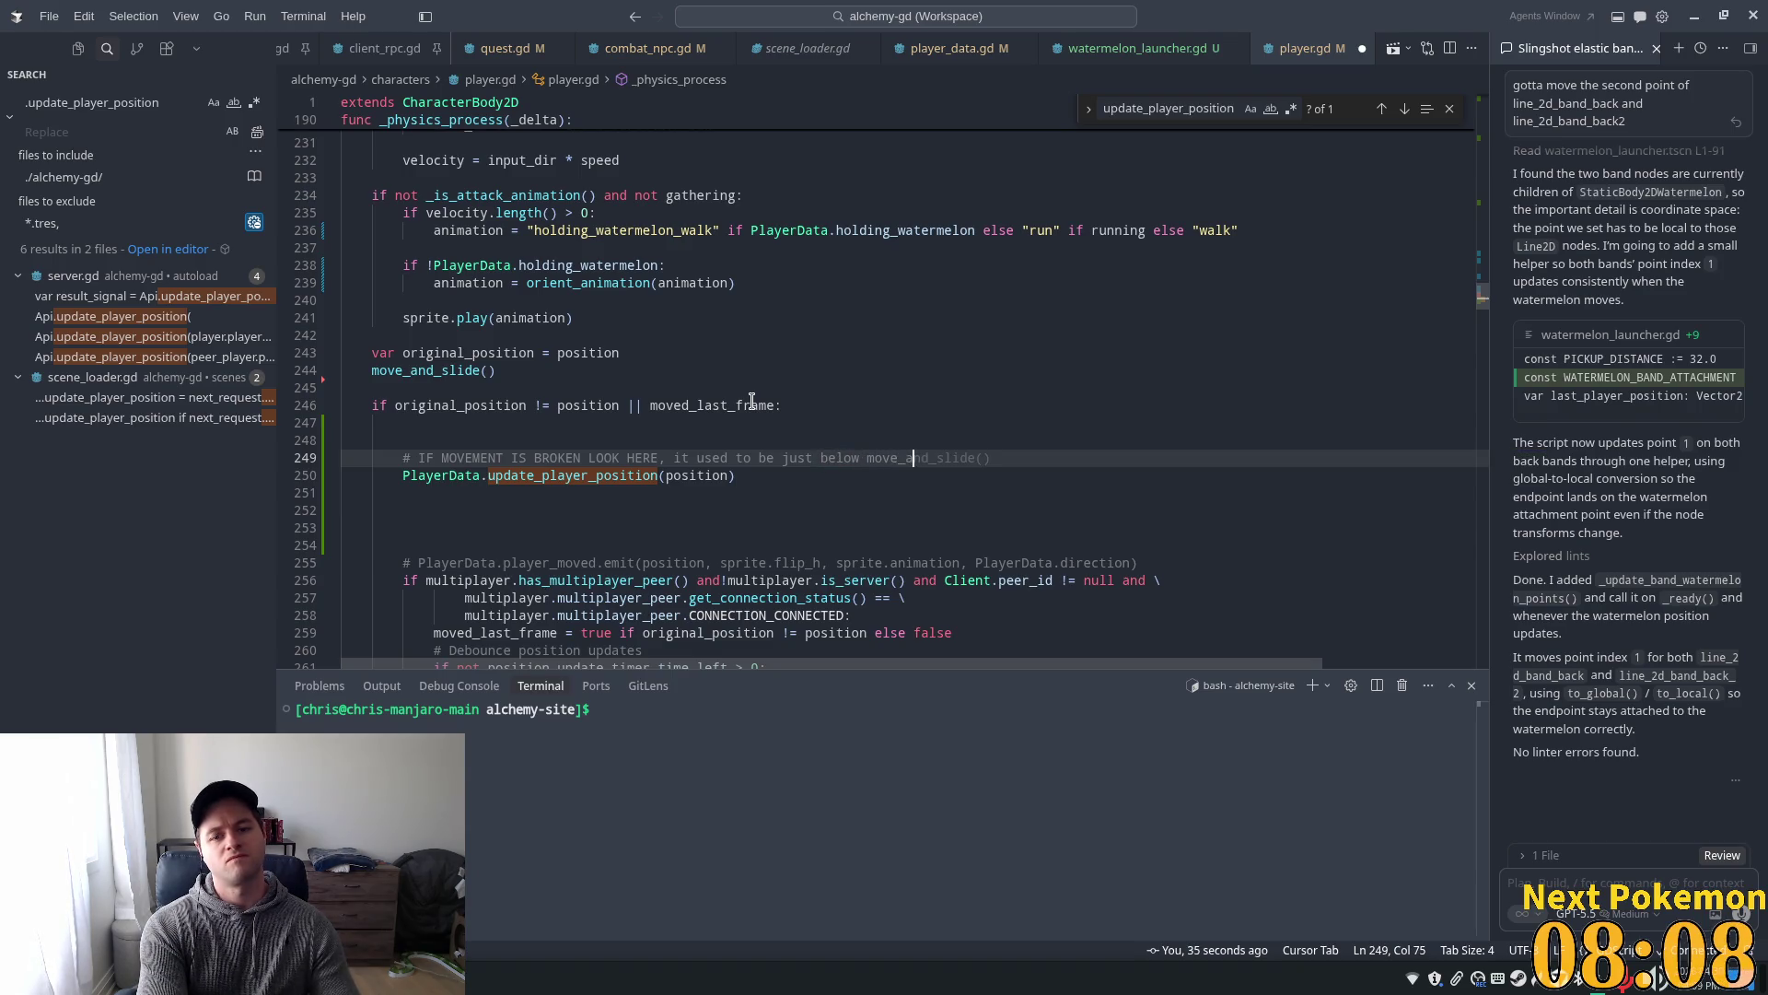
{"action": "key", "text": "Tab"}
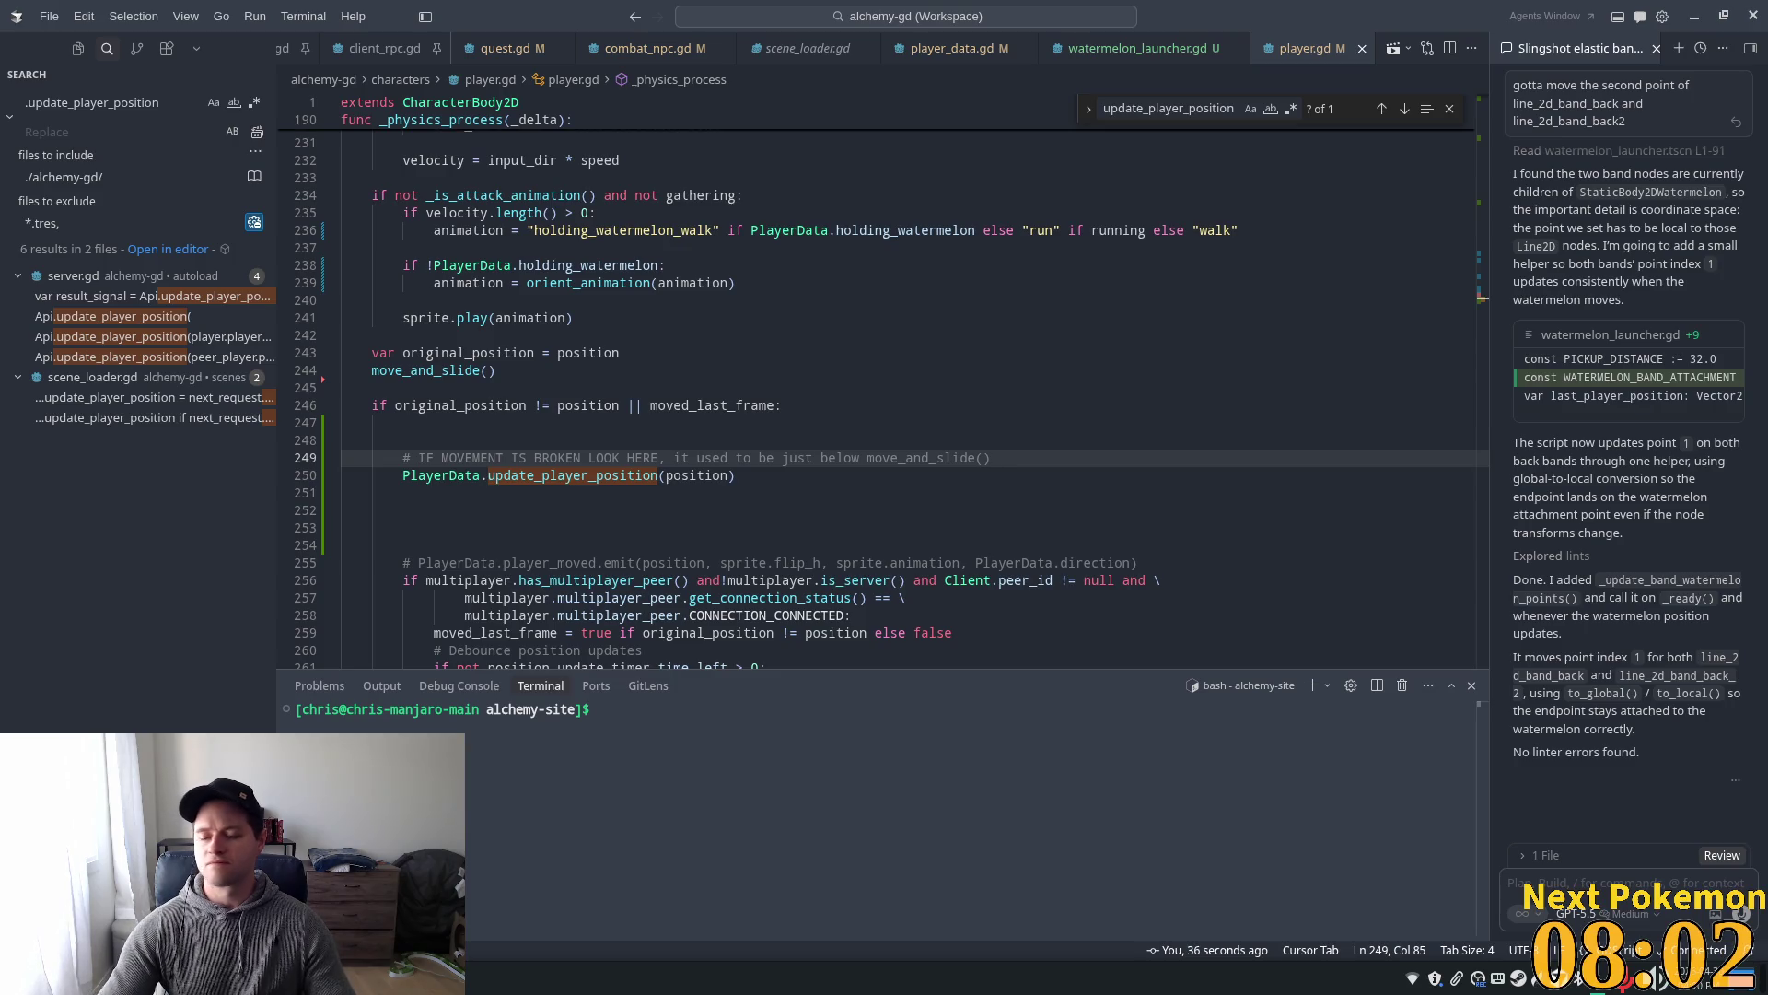
- Run the game from Godot and walk the player left and right
{"action": "left_click", "coordinate": [1057, 283]}
{"action": "key", "text": "alt+Tab"}
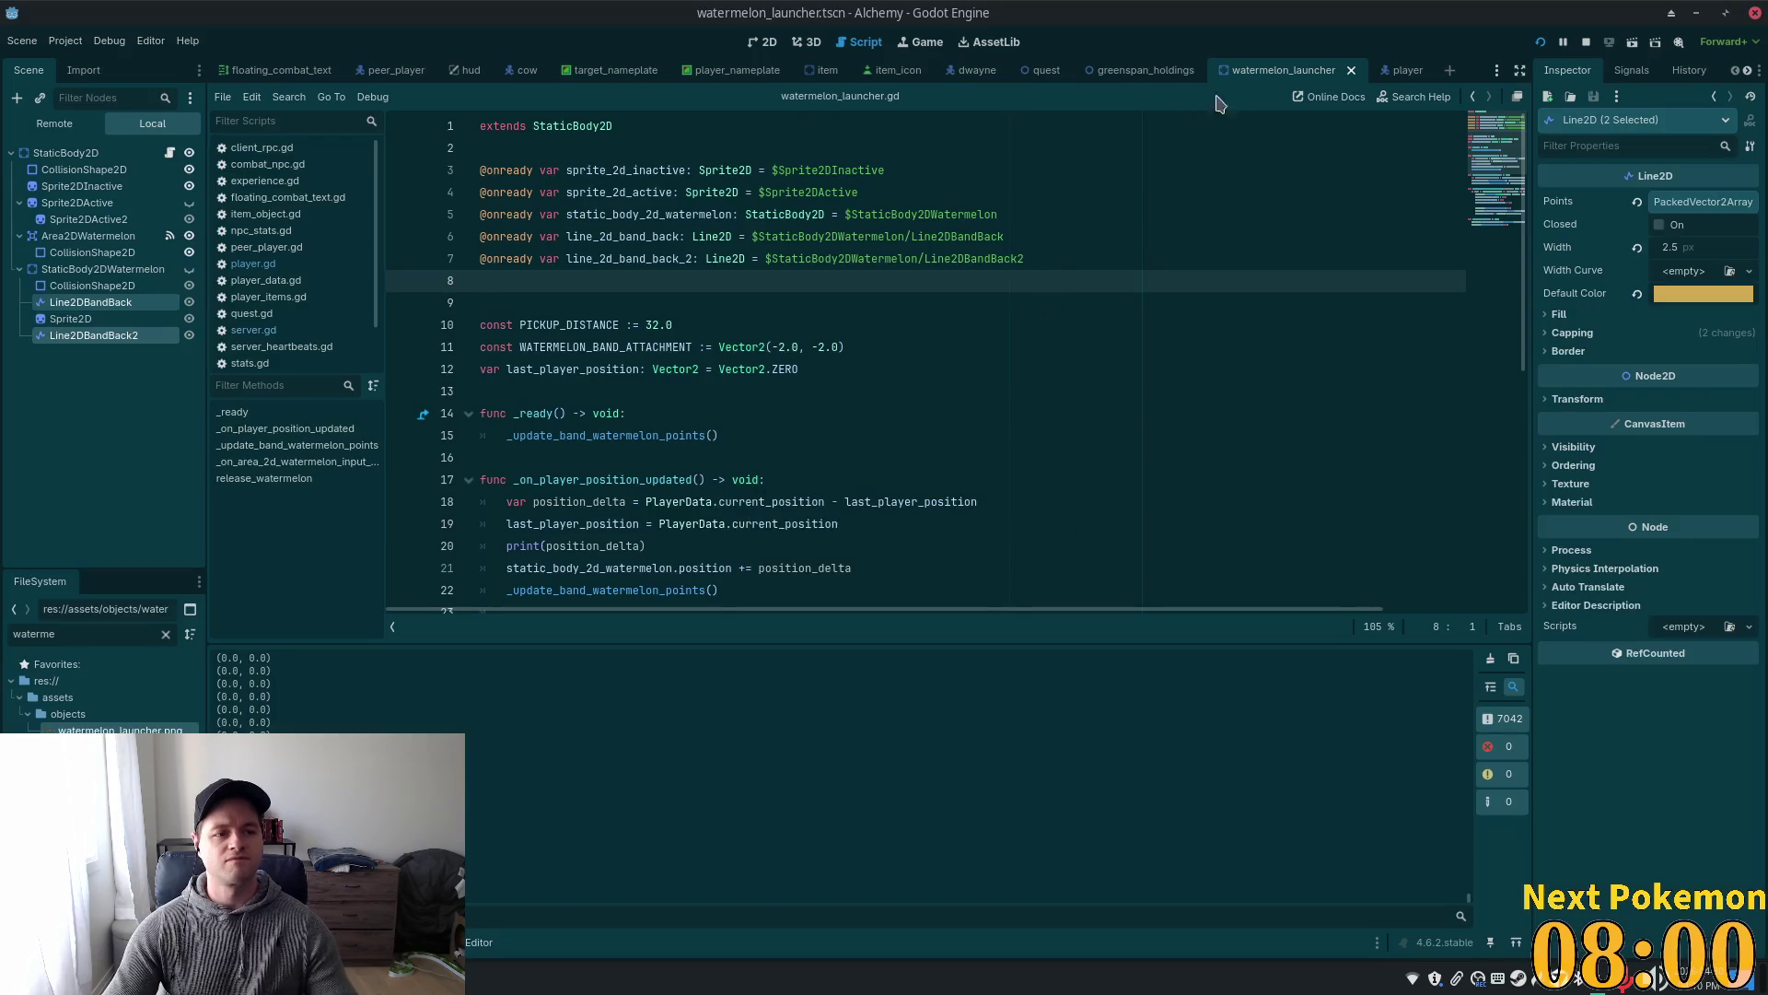
{"action": "left_click", "coordinate": [1540, 42]}
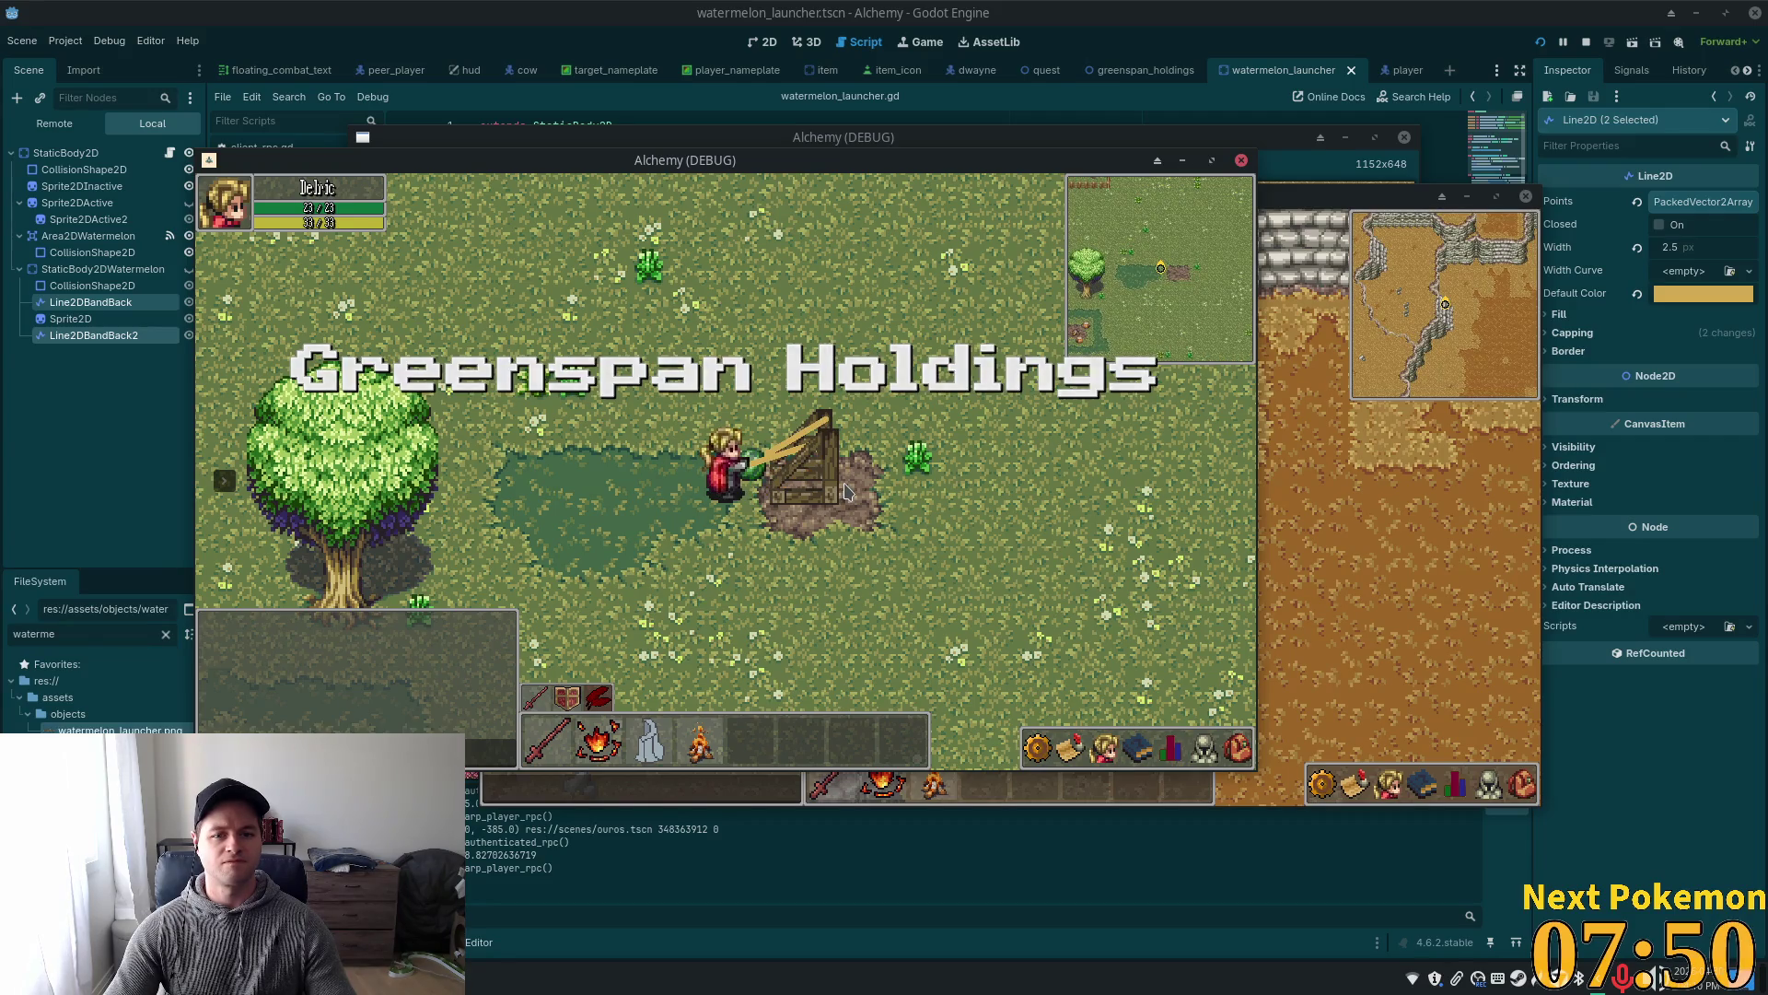
{"action": "key", "text": "a"}
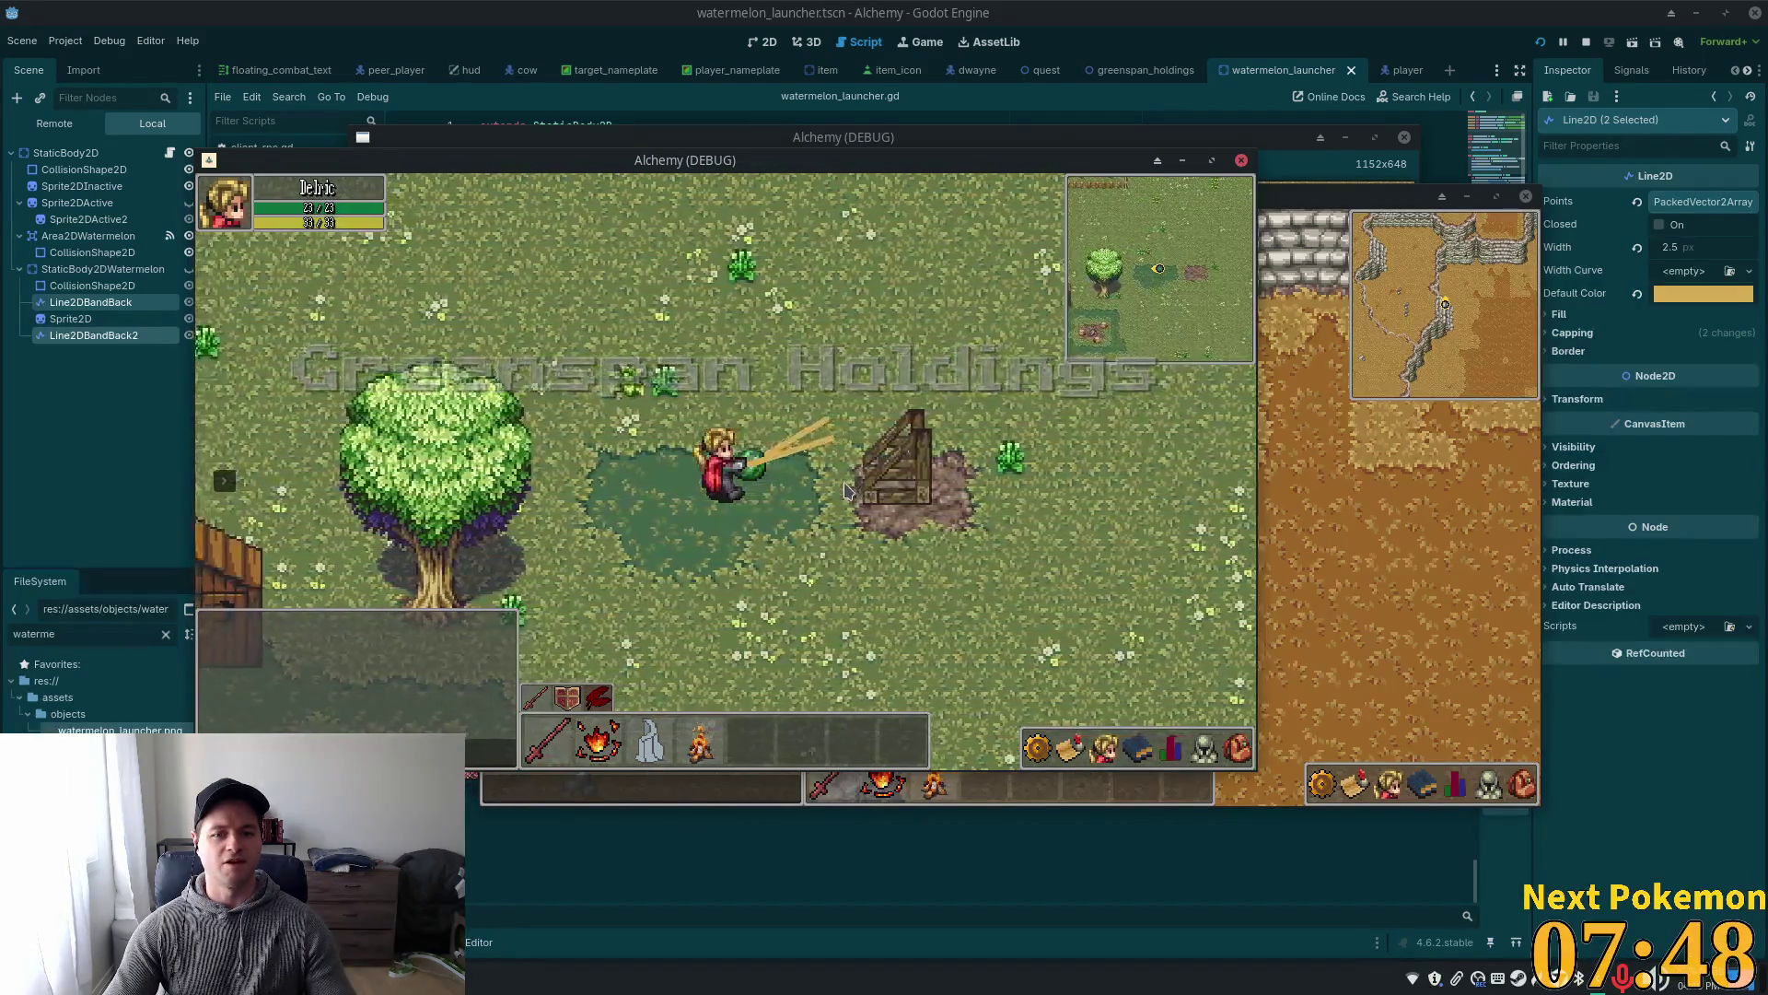
{"action": "key", "text": "a"}
{"action": "key", "text": "a"}
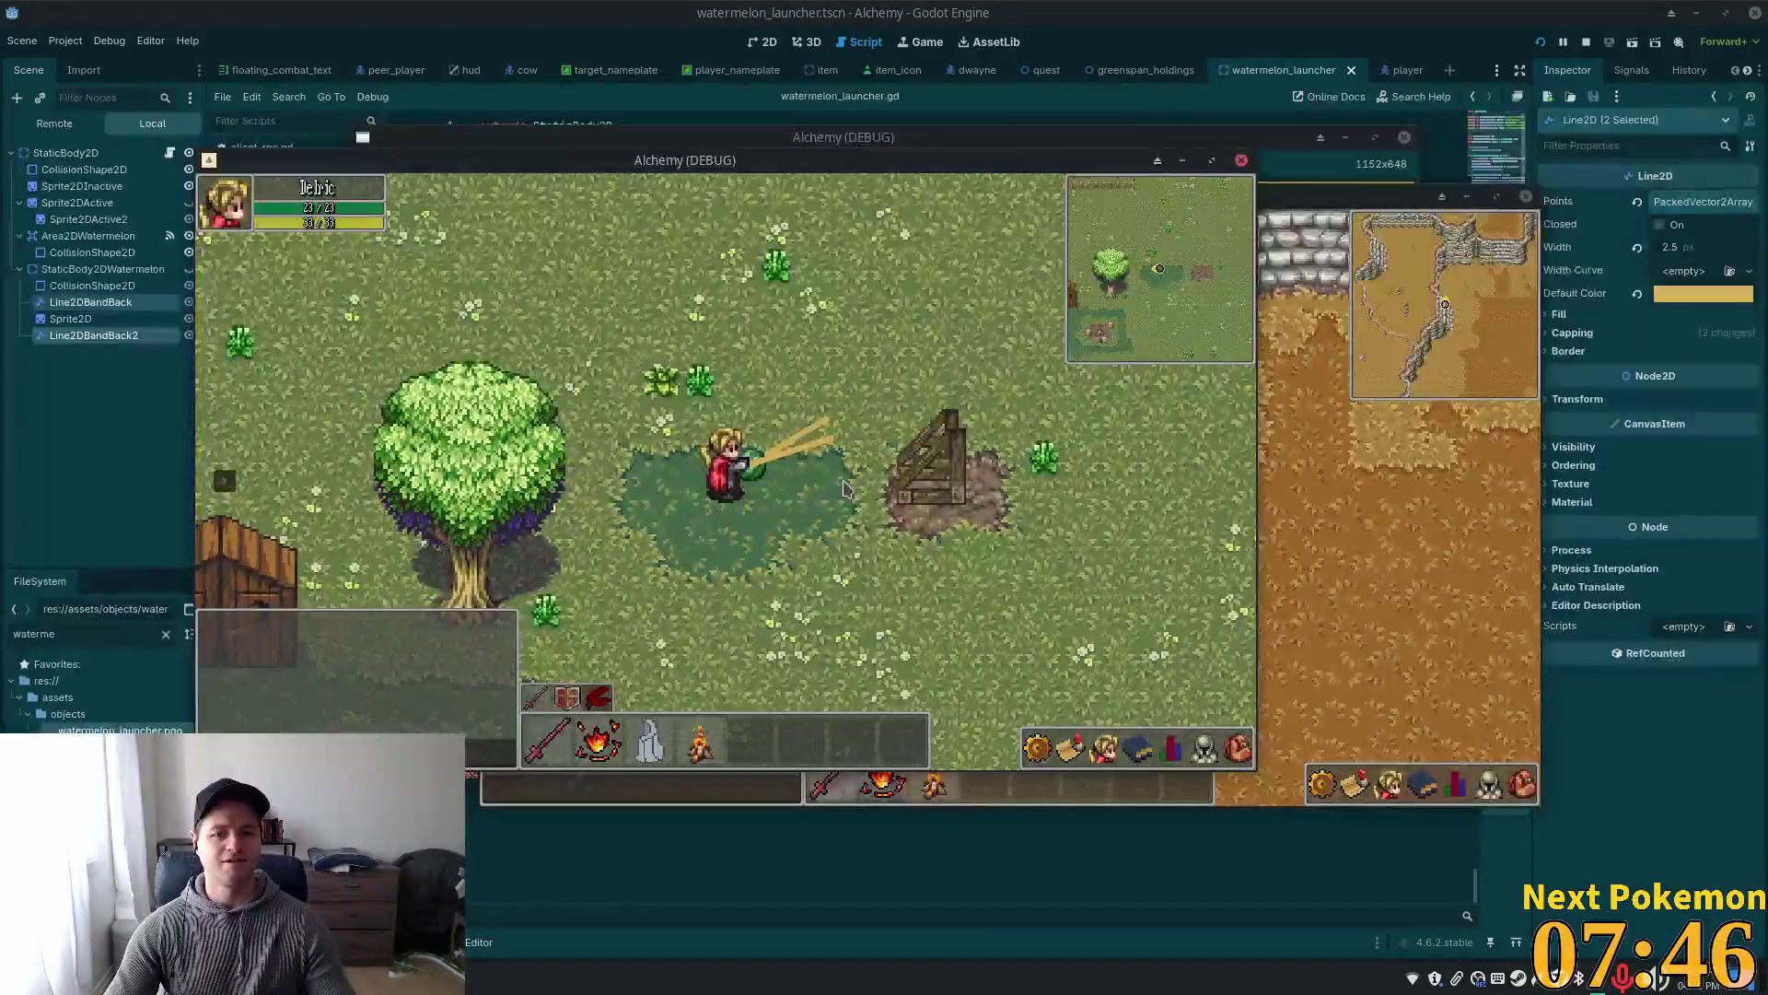
{"action": "key", "text": "d"}
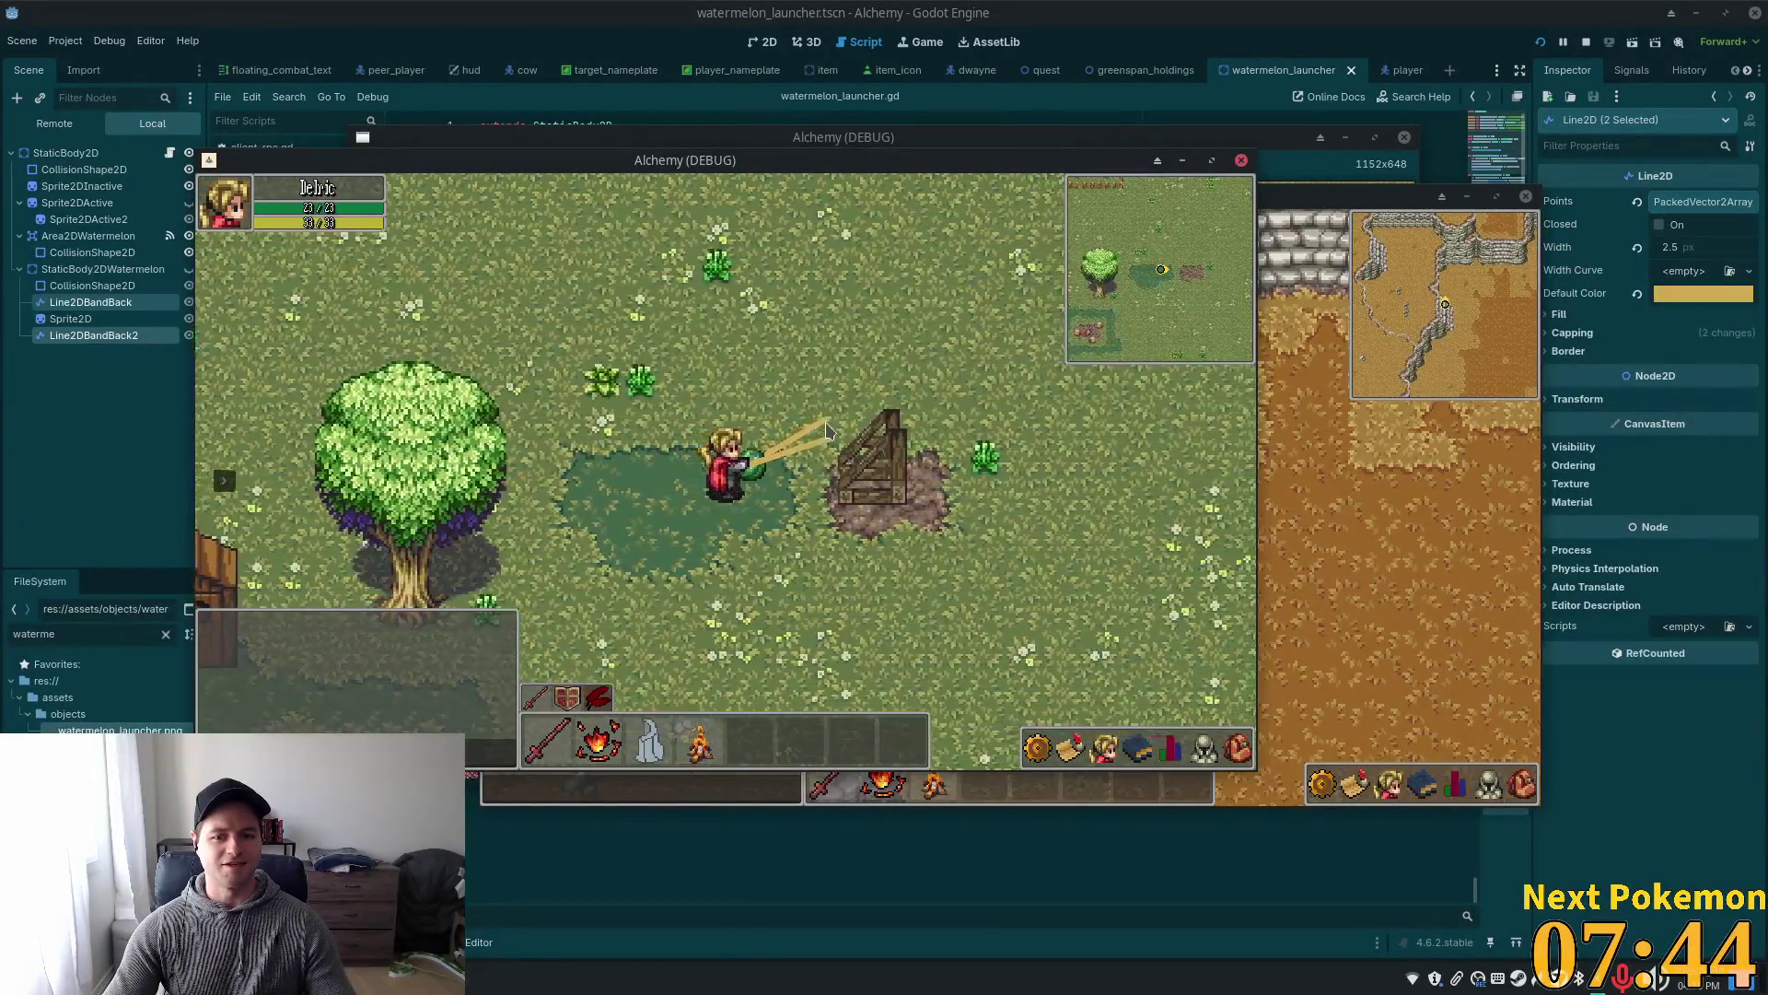
{"action": "key", "text": "d"}
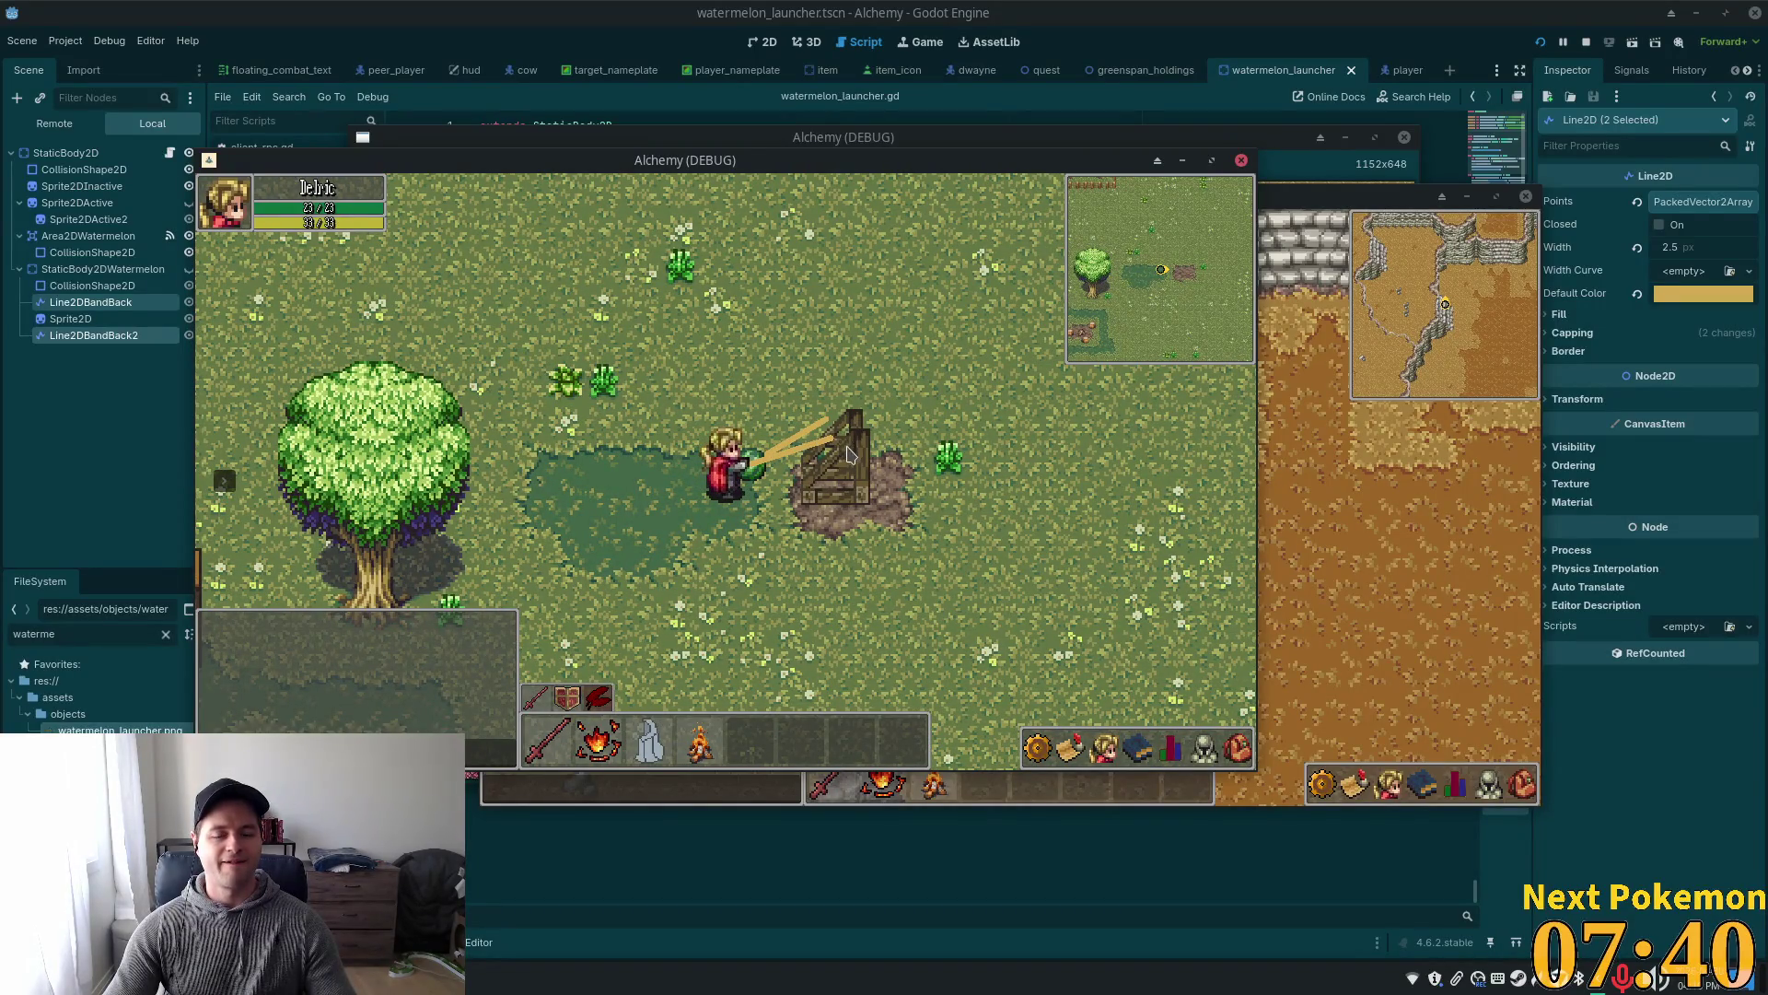
- Steer the player up, down and toward the launcher, then stop the game with F8
{"action": "key", "text": "a"}
{"action": "key", "text": "w"}
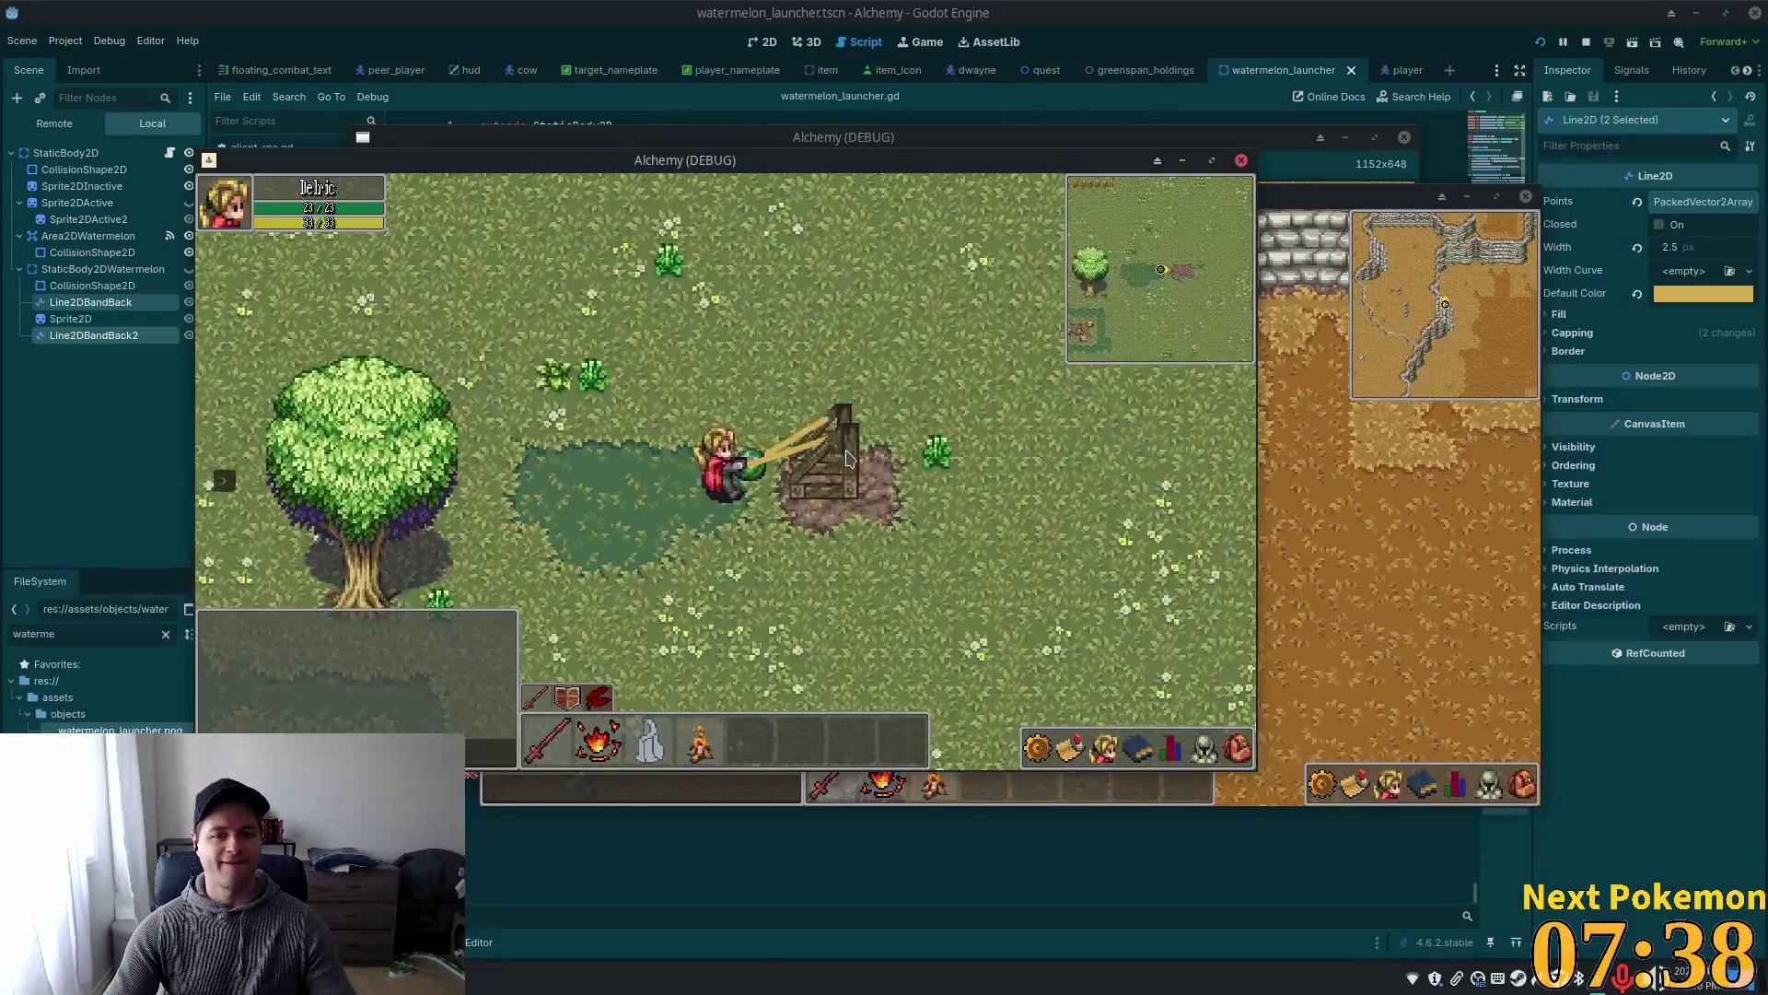
{"action": "key", "text": "w"}
{"action": "key", "text": "d"}
{"action": "key", "text": "d"}
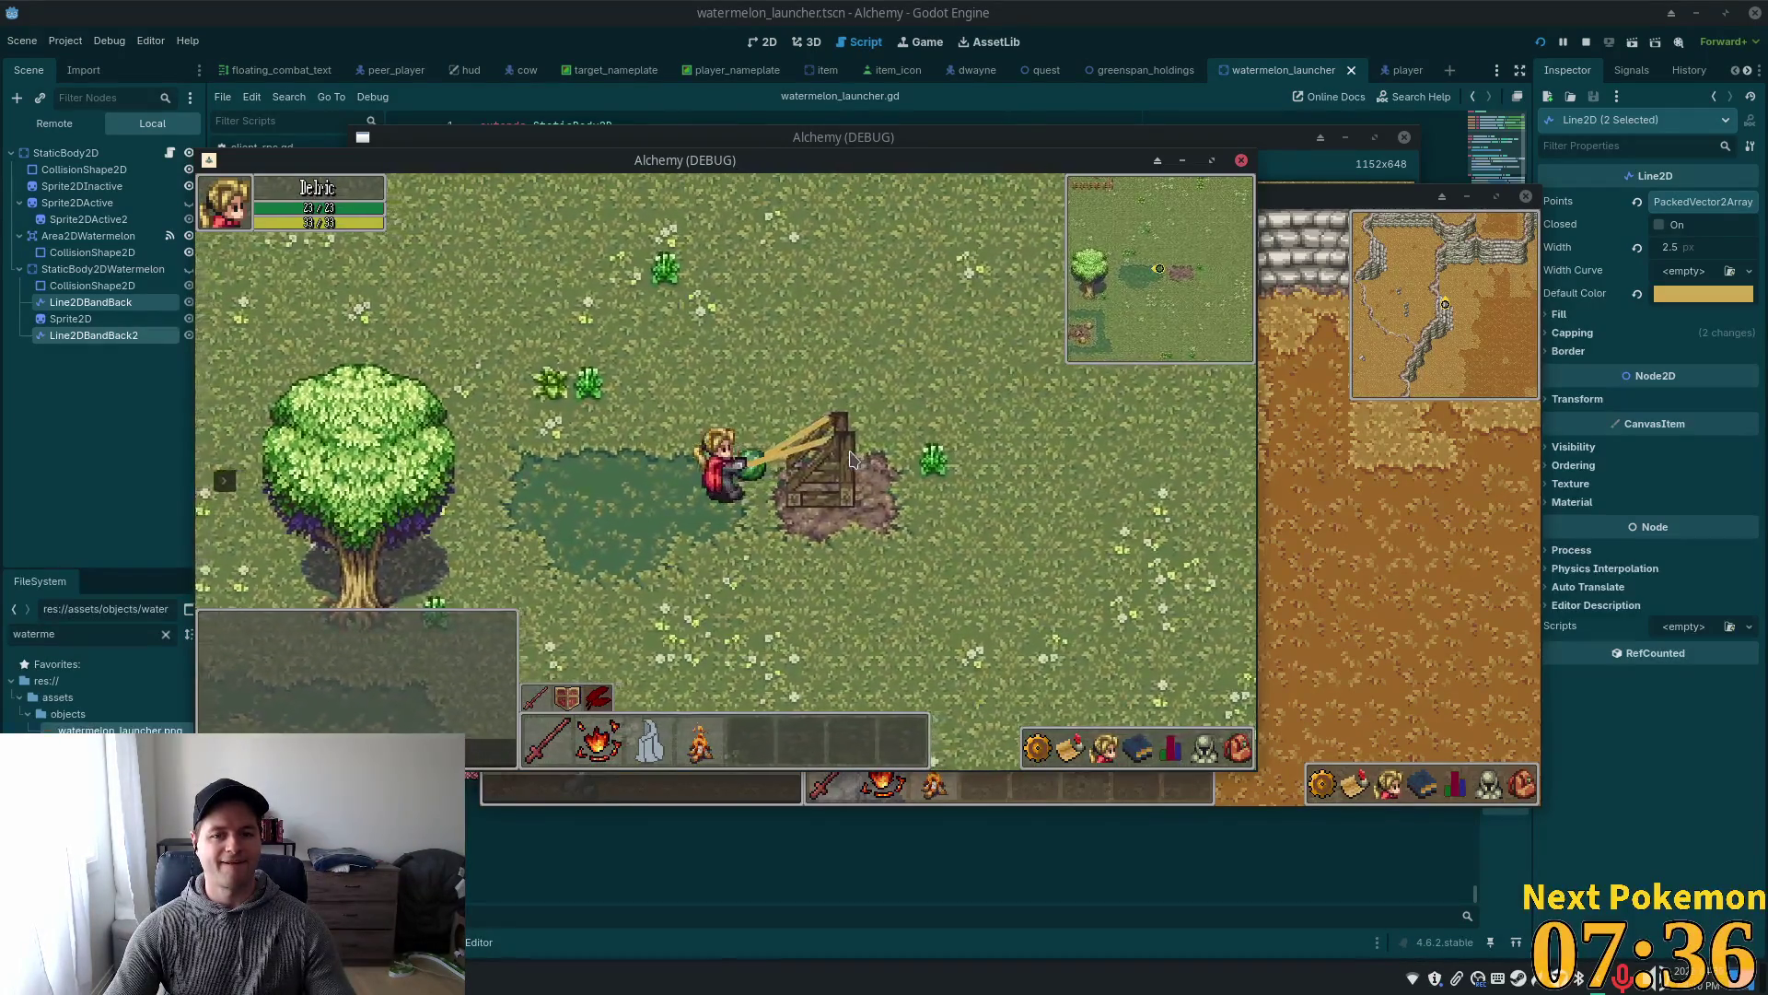
{"action": "key", "text": "s"}
{"action": "key", "text": "d"}
{"action": "key", "text": "a"}
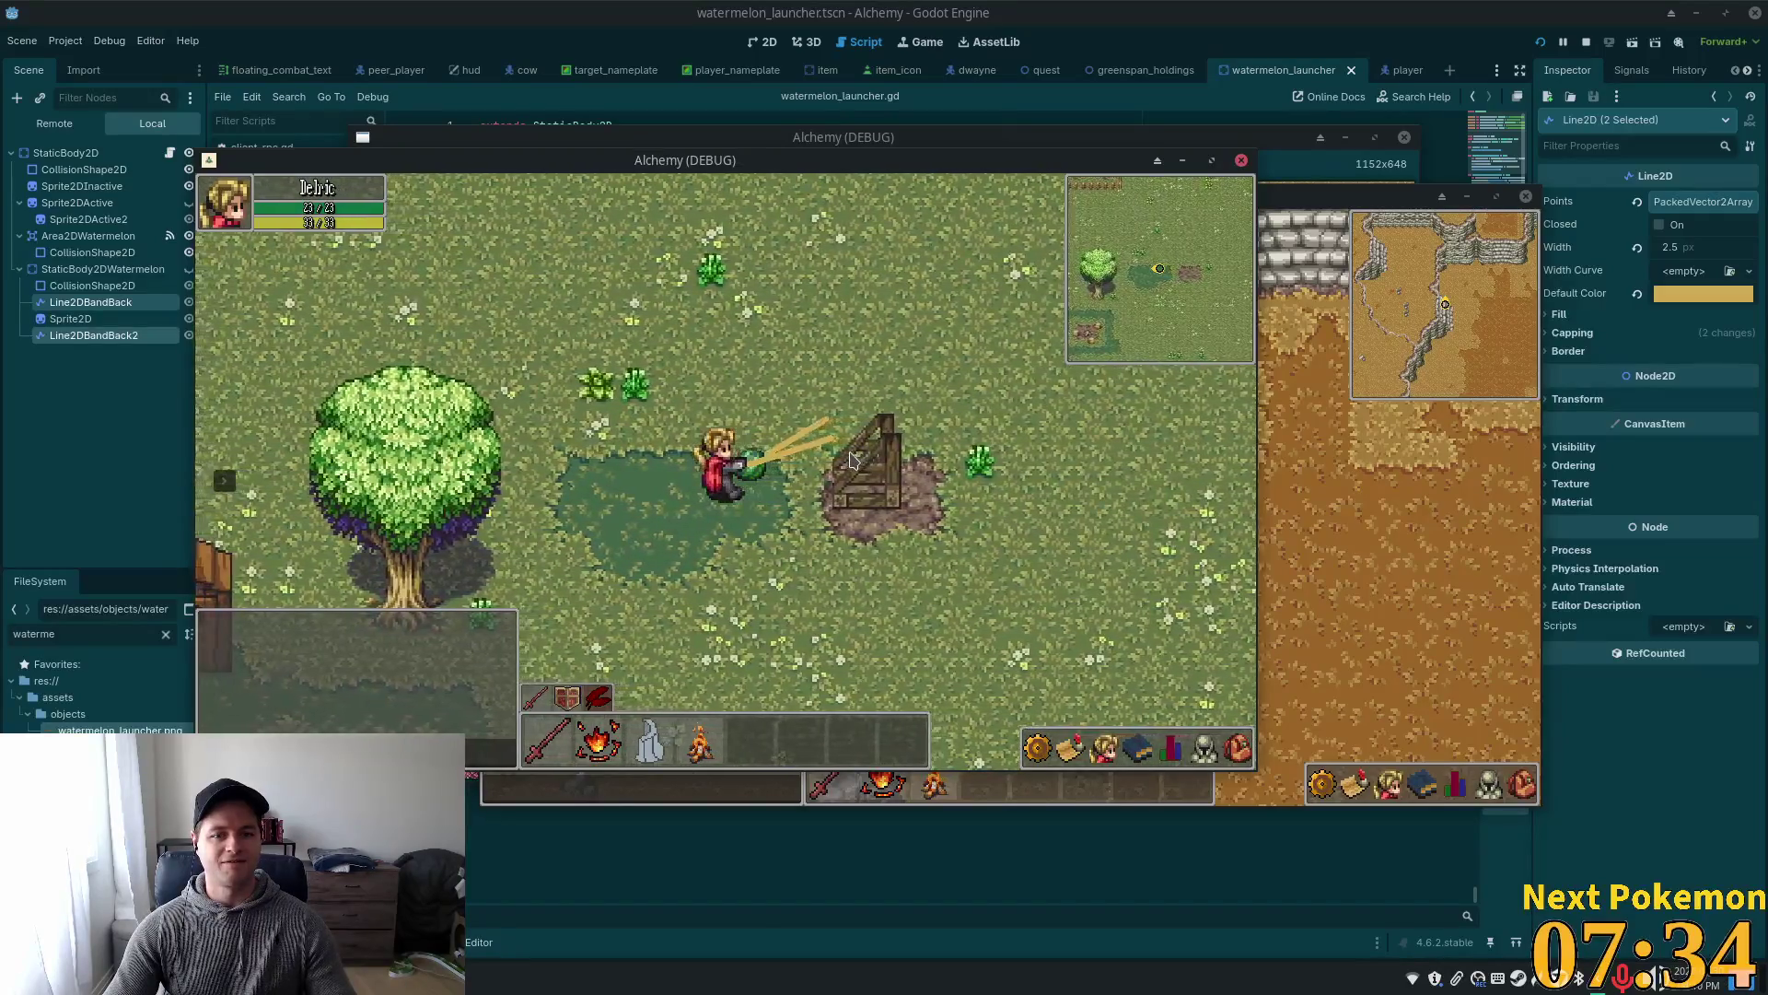
{"action": "key", "text": "d"}
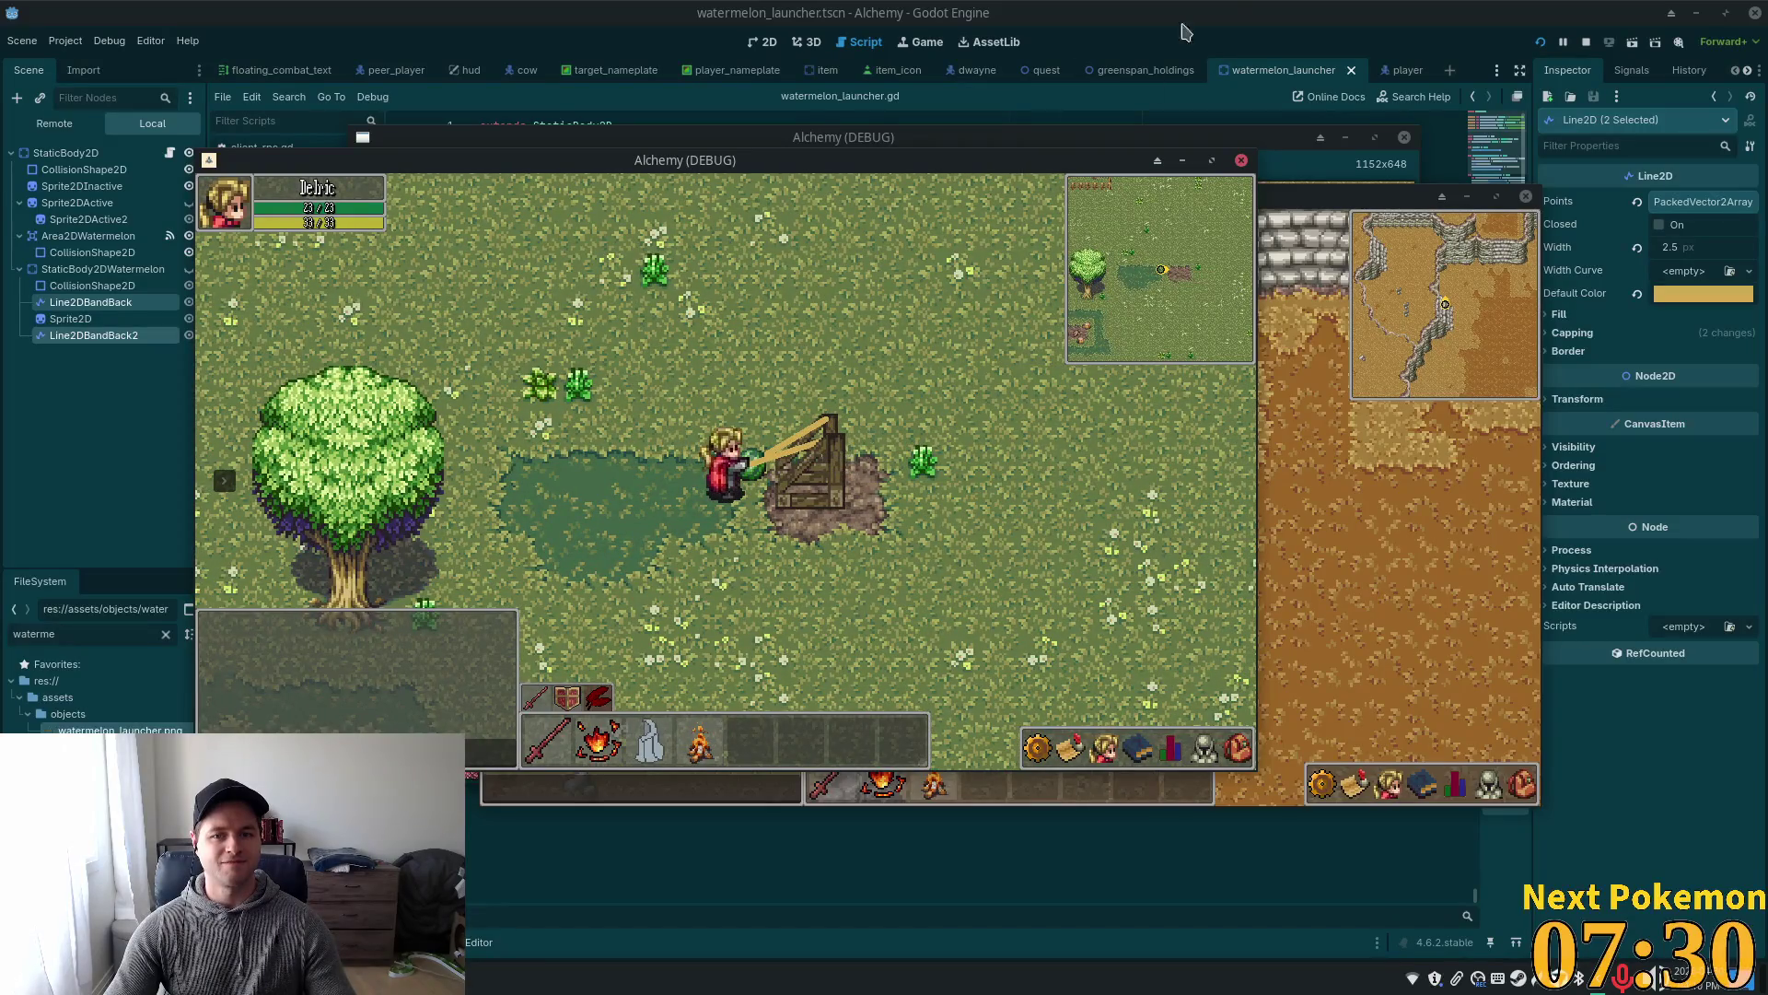
{"action": "key", "text": "F8"}
{"action": "key", "text": "alt+Tab"}
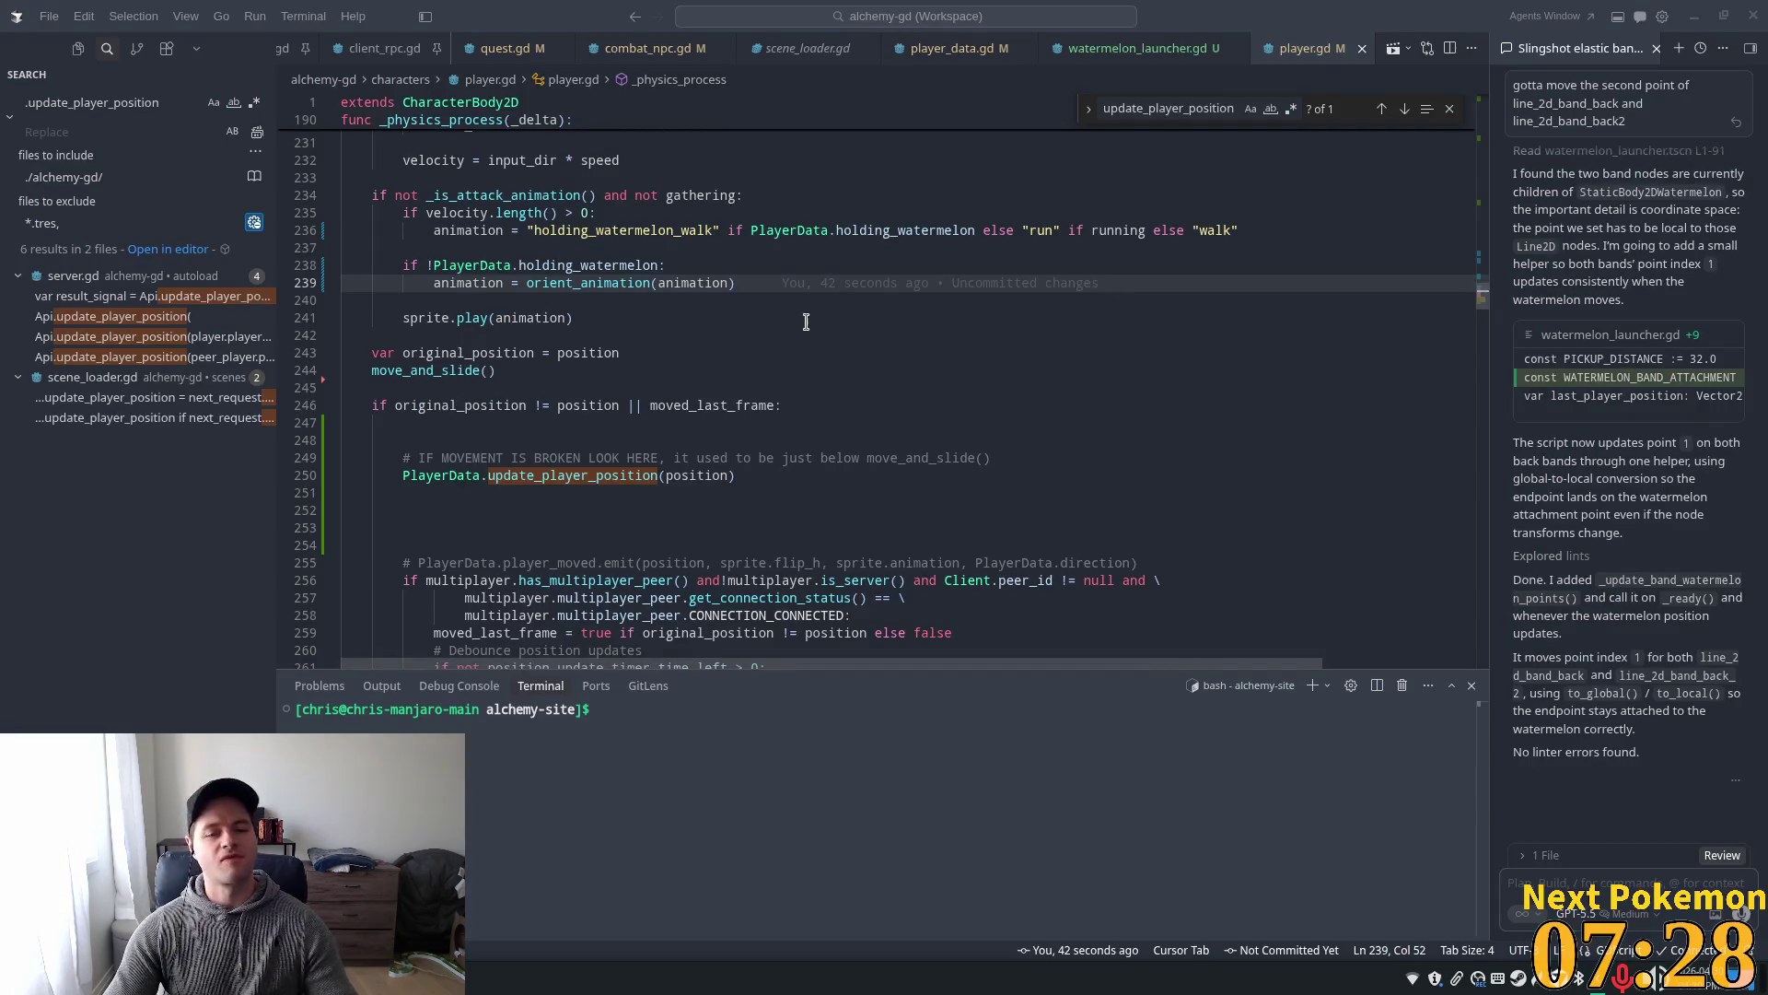
- In watermelon_launcher.gd, inspect the band, static_body_2d_watermelon and to_local references on lines 24–26
{"action": "left_click", "coordinate": [1137, 48]}
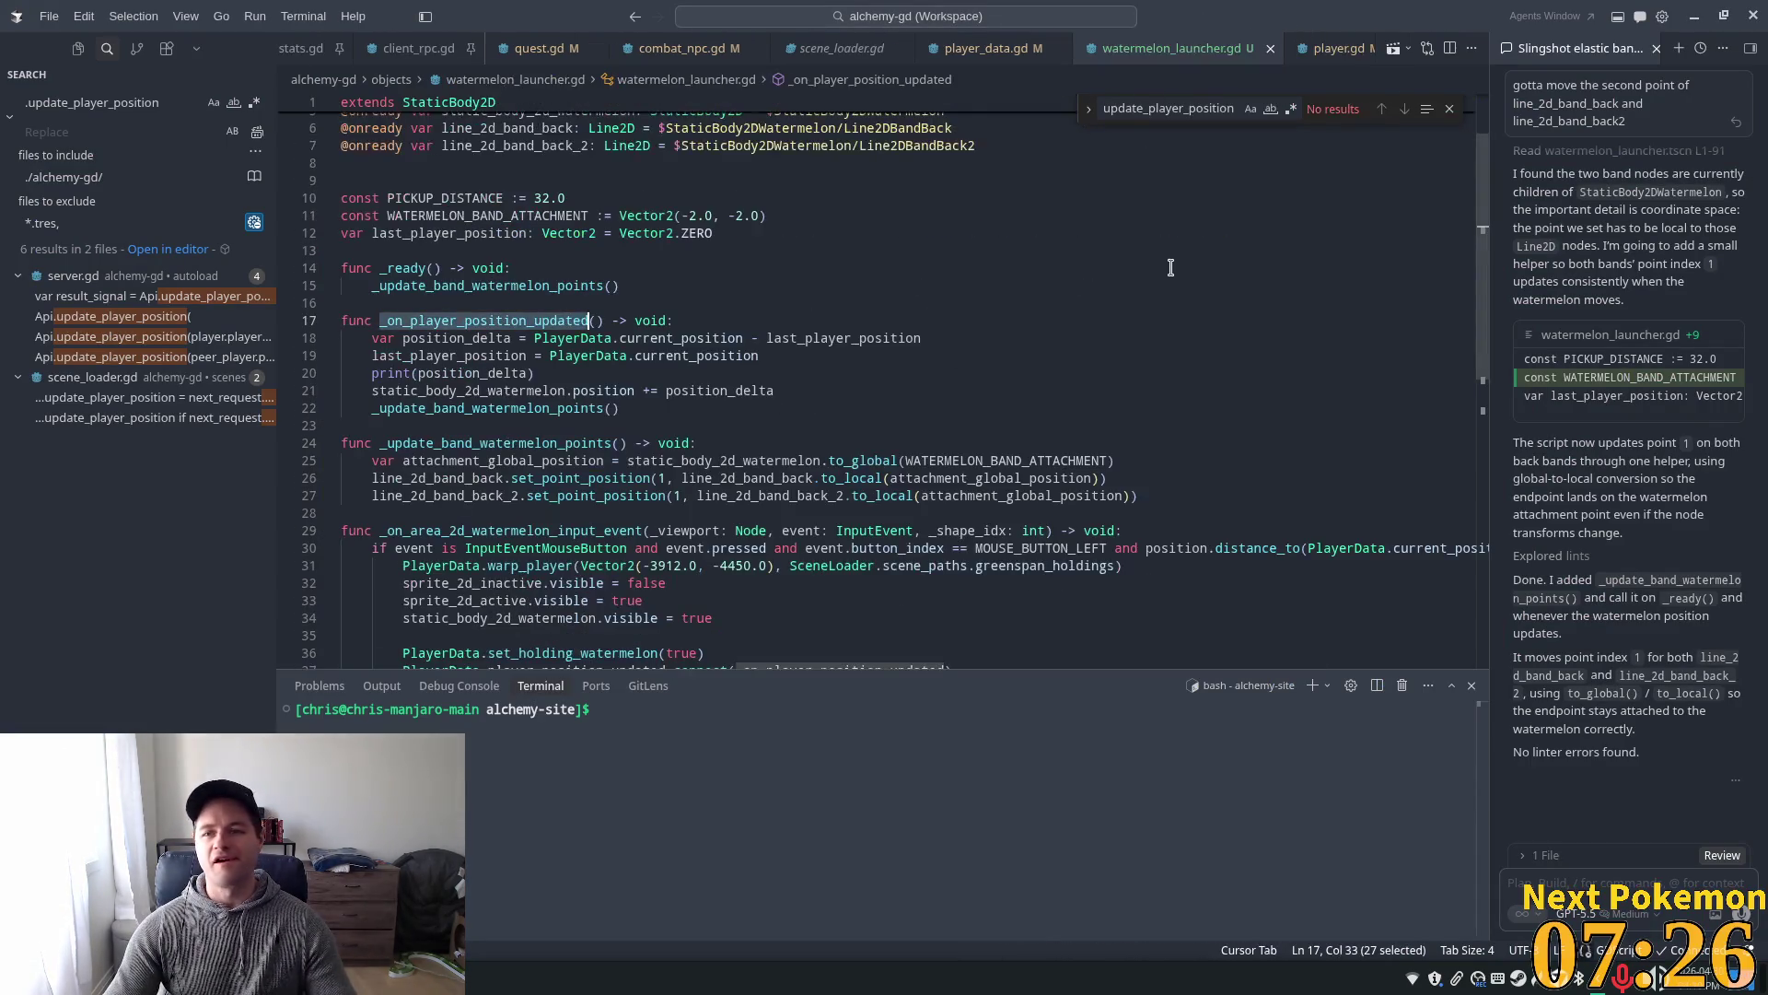
{"action": "key", "text": "alt+Tab"}
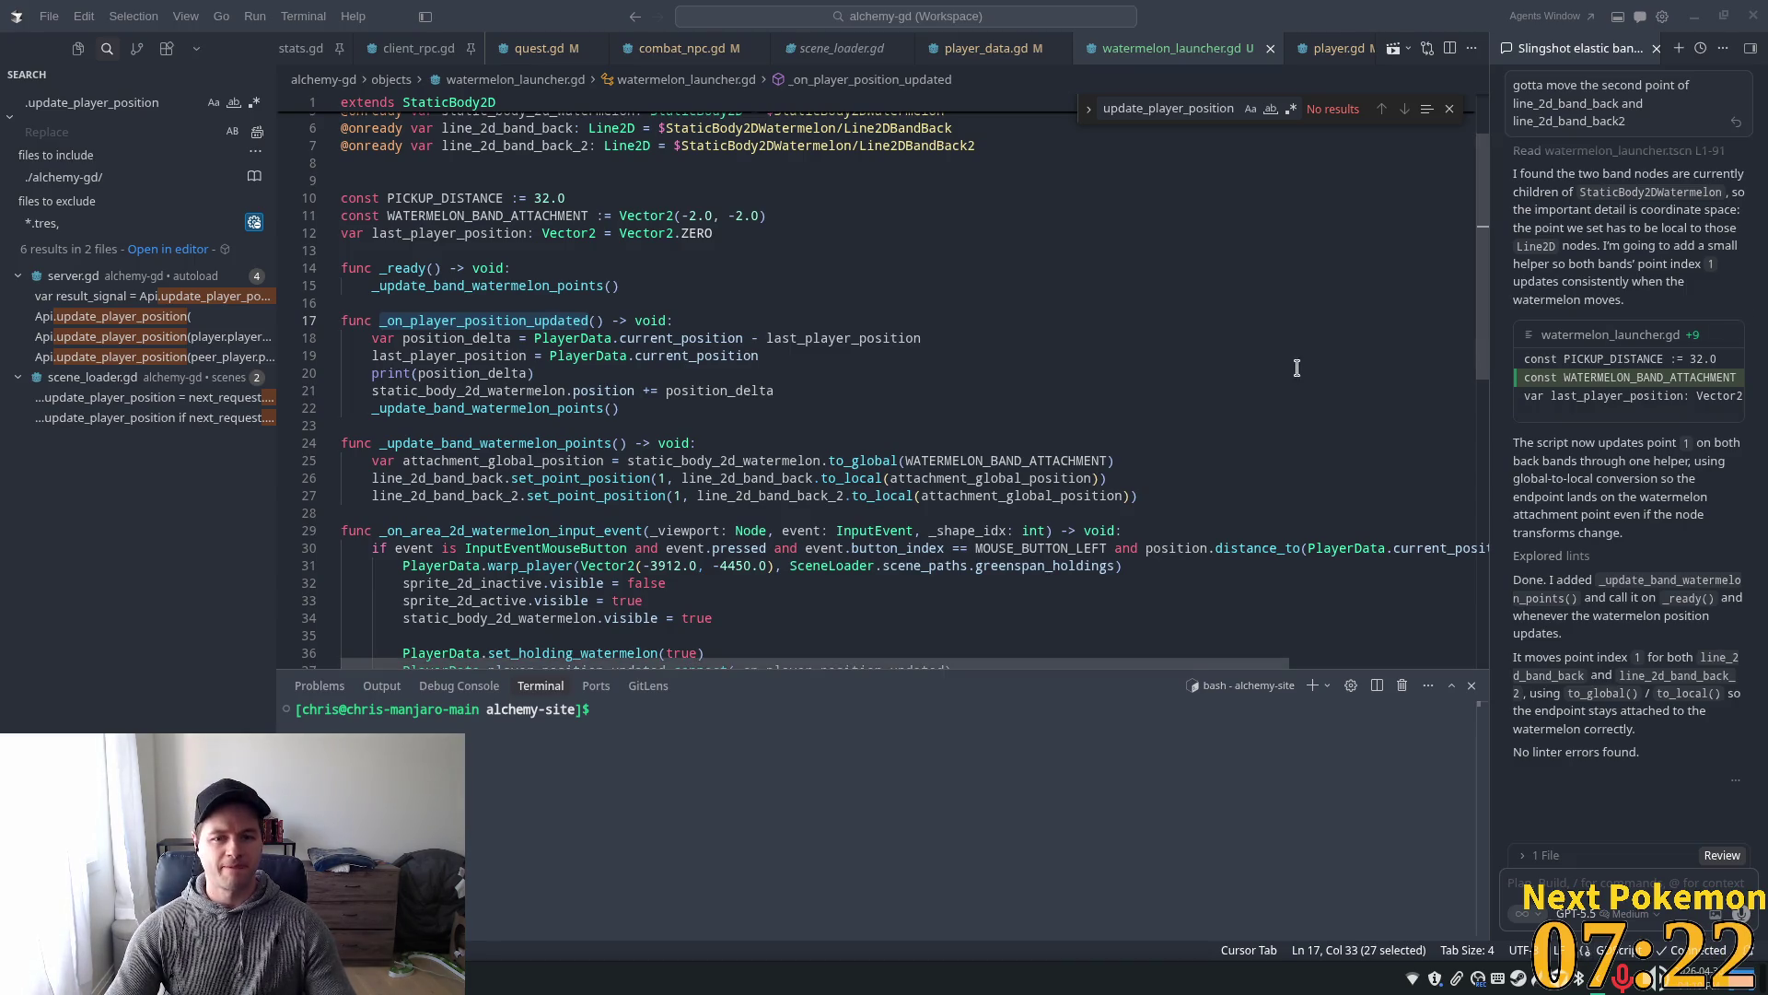
{"action": "left_click", "coordinate": [464, 496]}
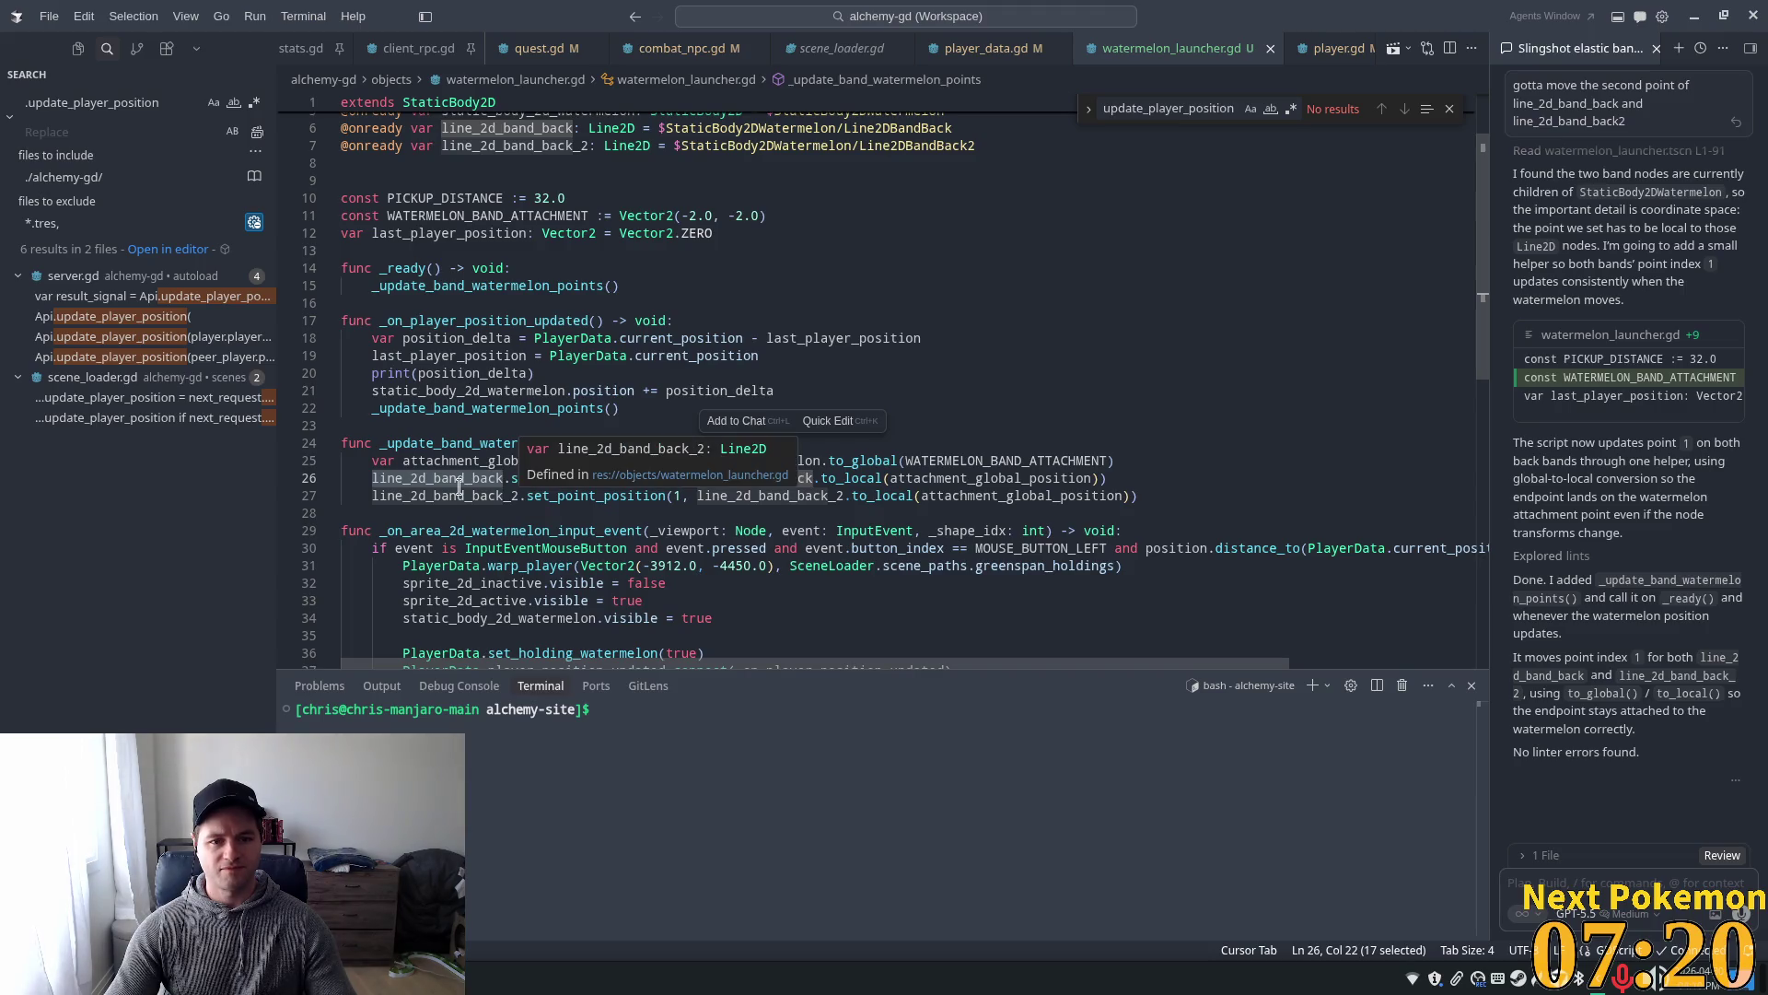
{"action": "left_click", "coordinate": [511, 530]}
{"action": "left_click", "coordinate": [567, 486]}
{"action": "left_click", "coordinate": [774, 461]}
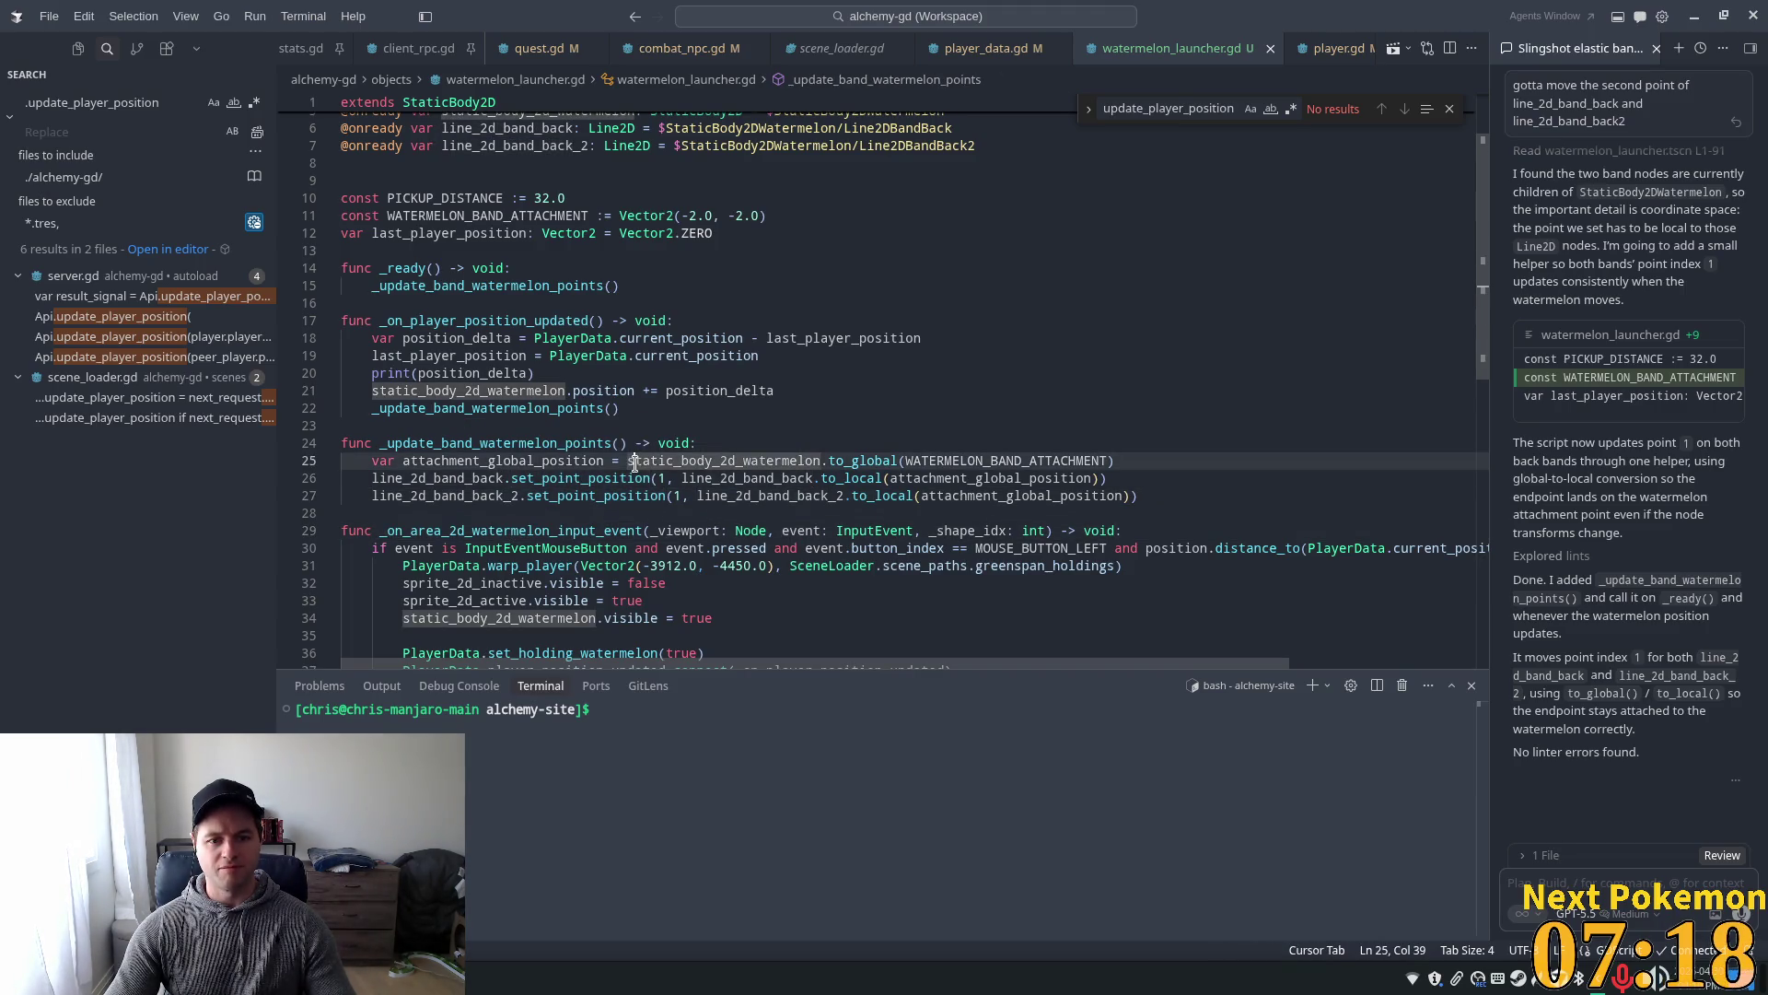
{"action": "double_click", "coordinate": [690, 461]}
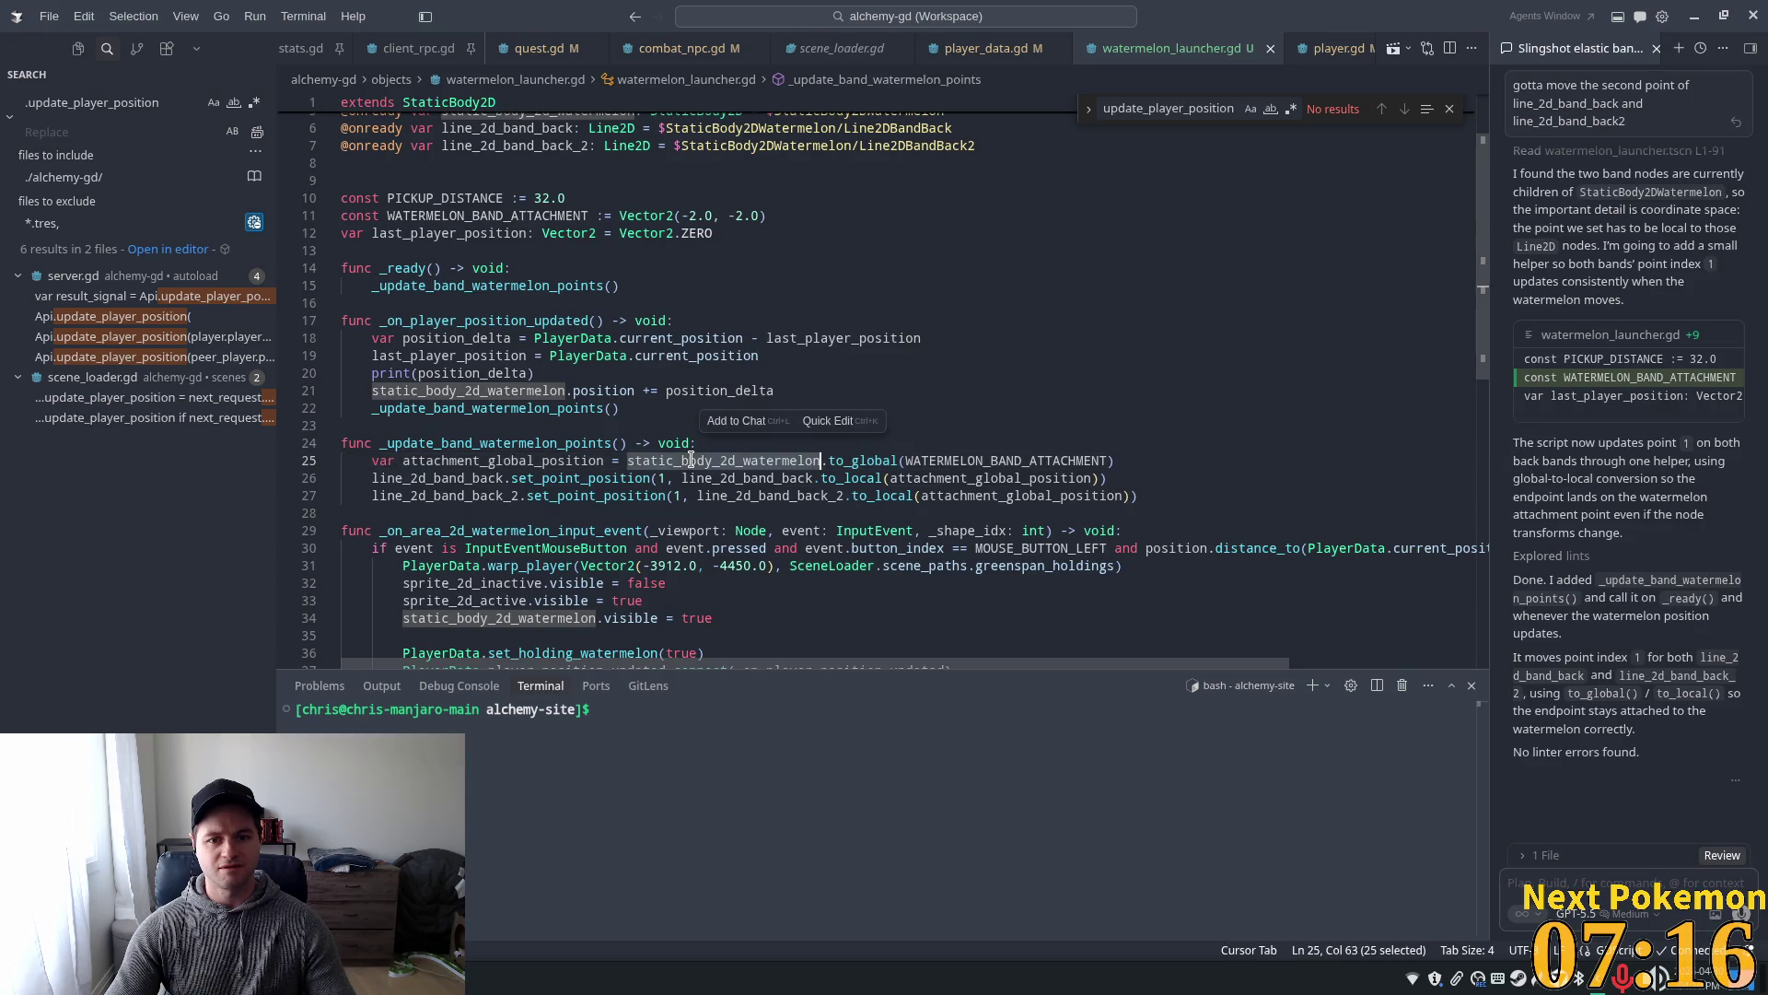
{"action": "double_click", "coordinate": [572, 461]}
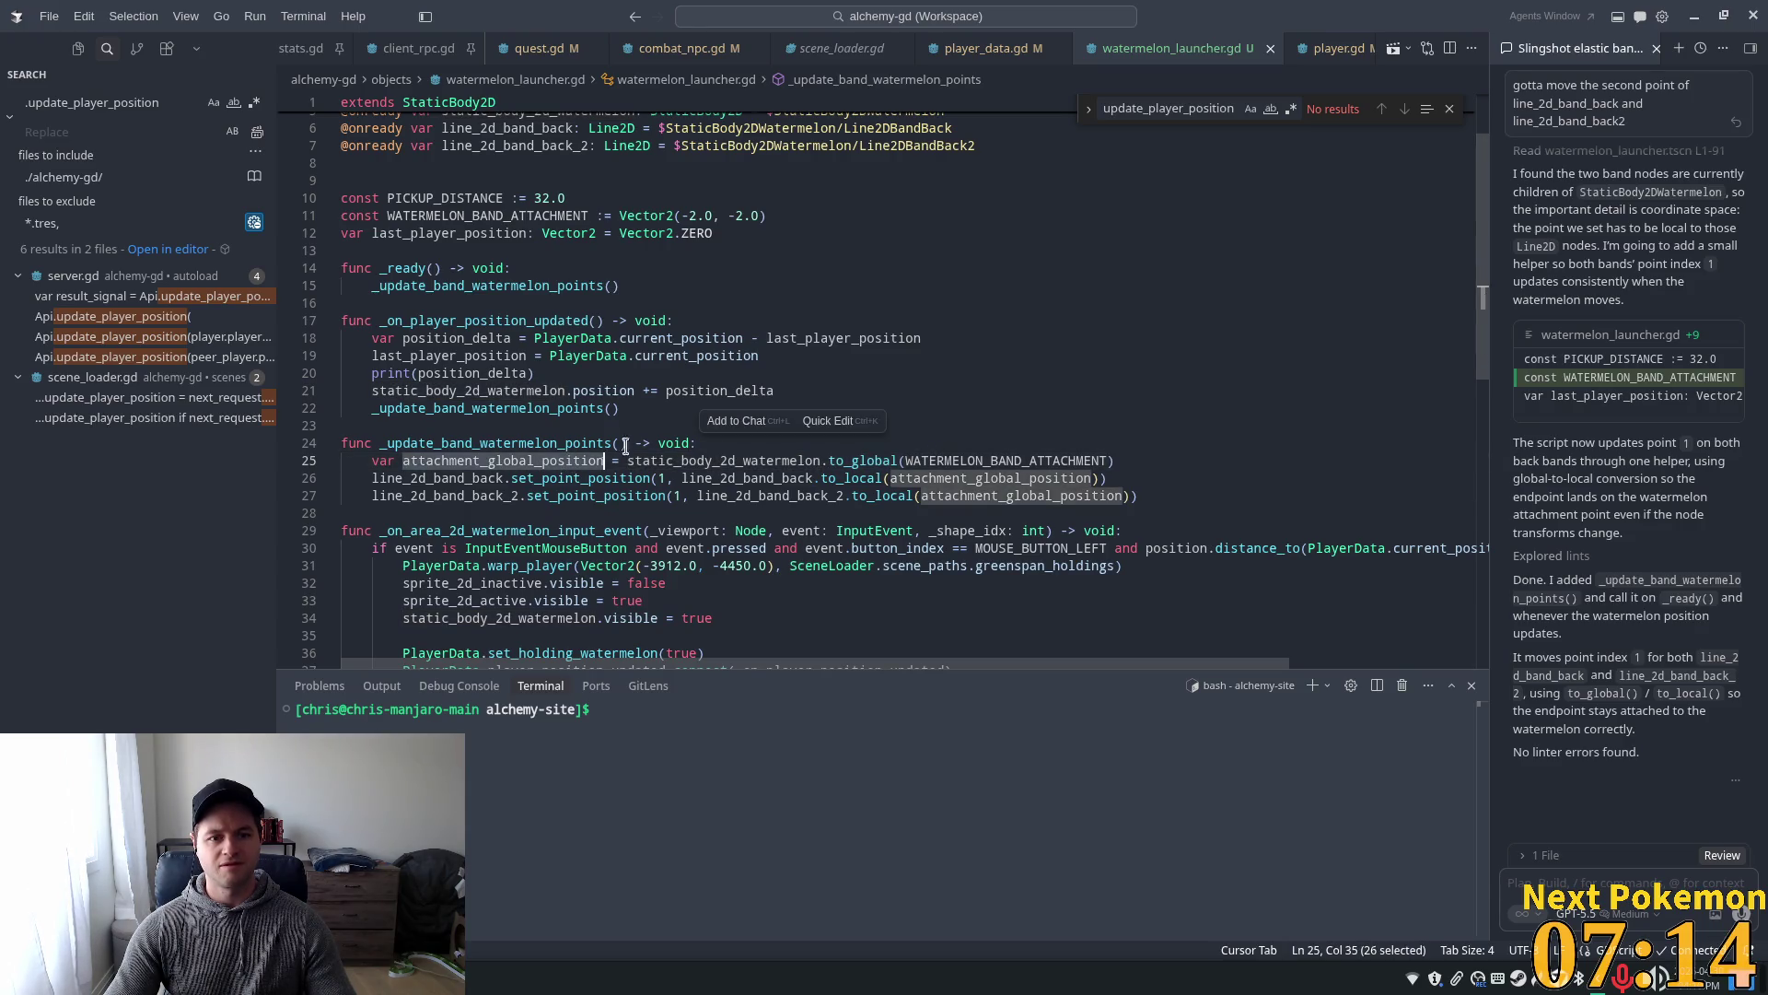
{"action": "double_click", "coordinate": [851, 478]}
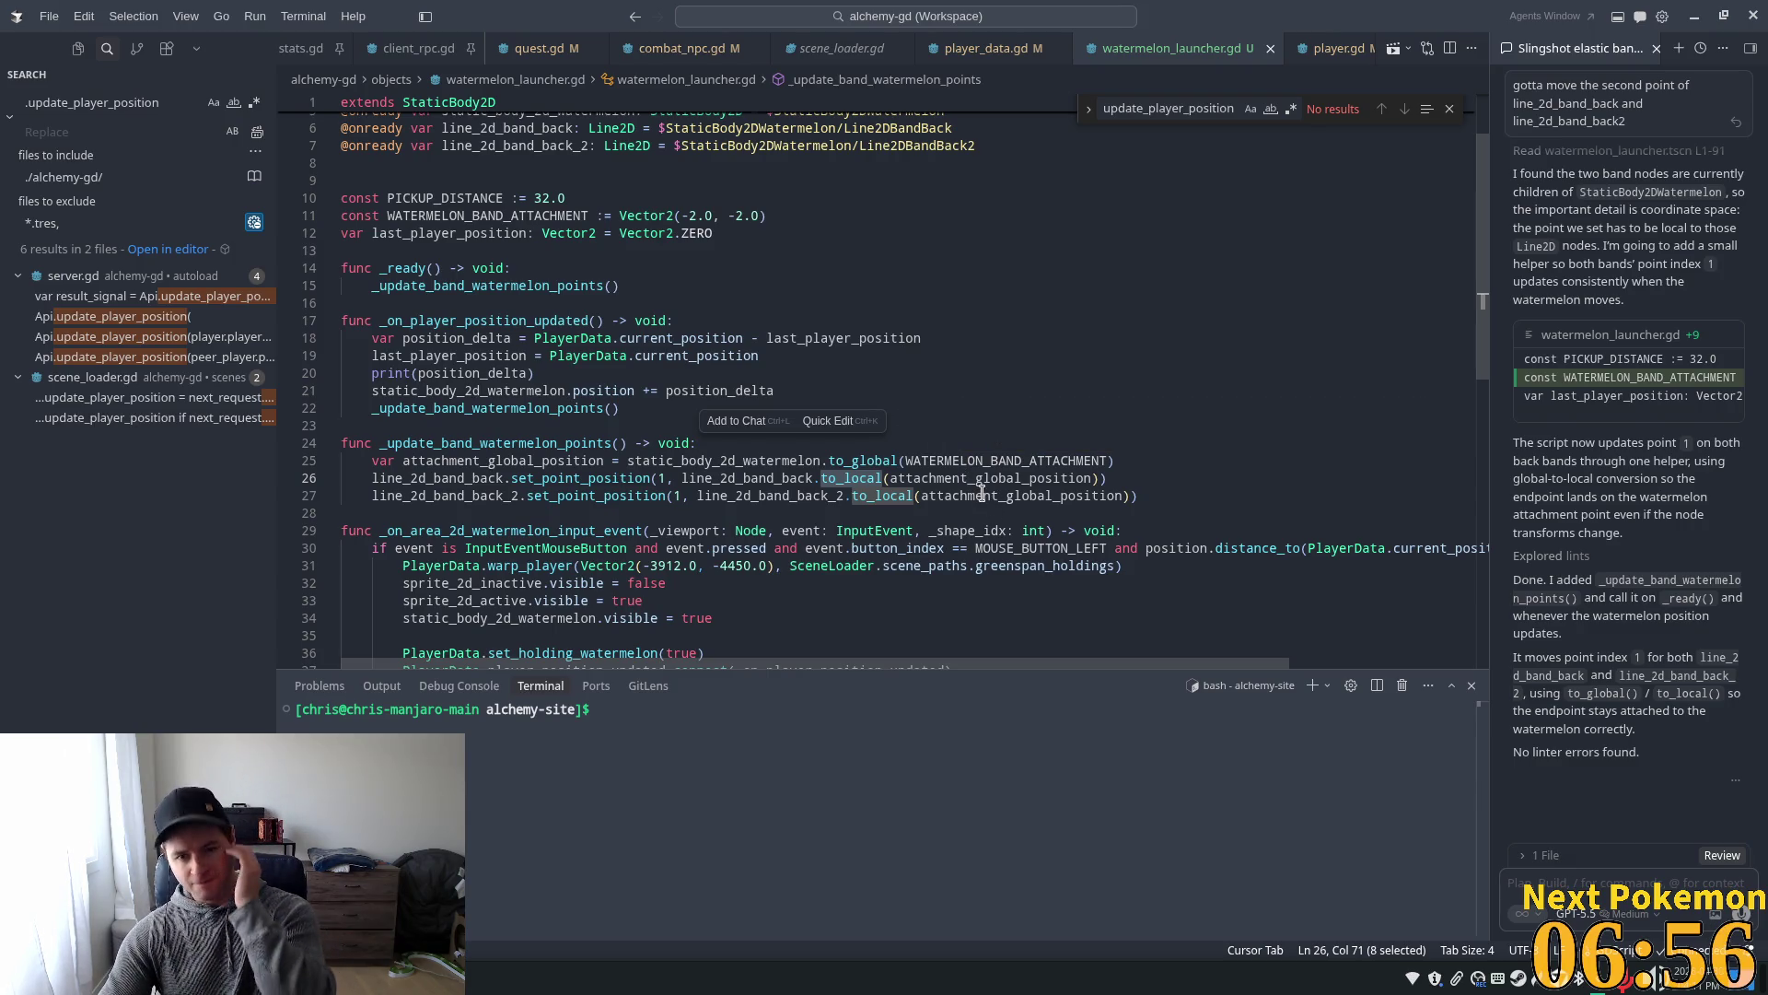
{"action": "mouse_move", "coordinate": [981, 495]}
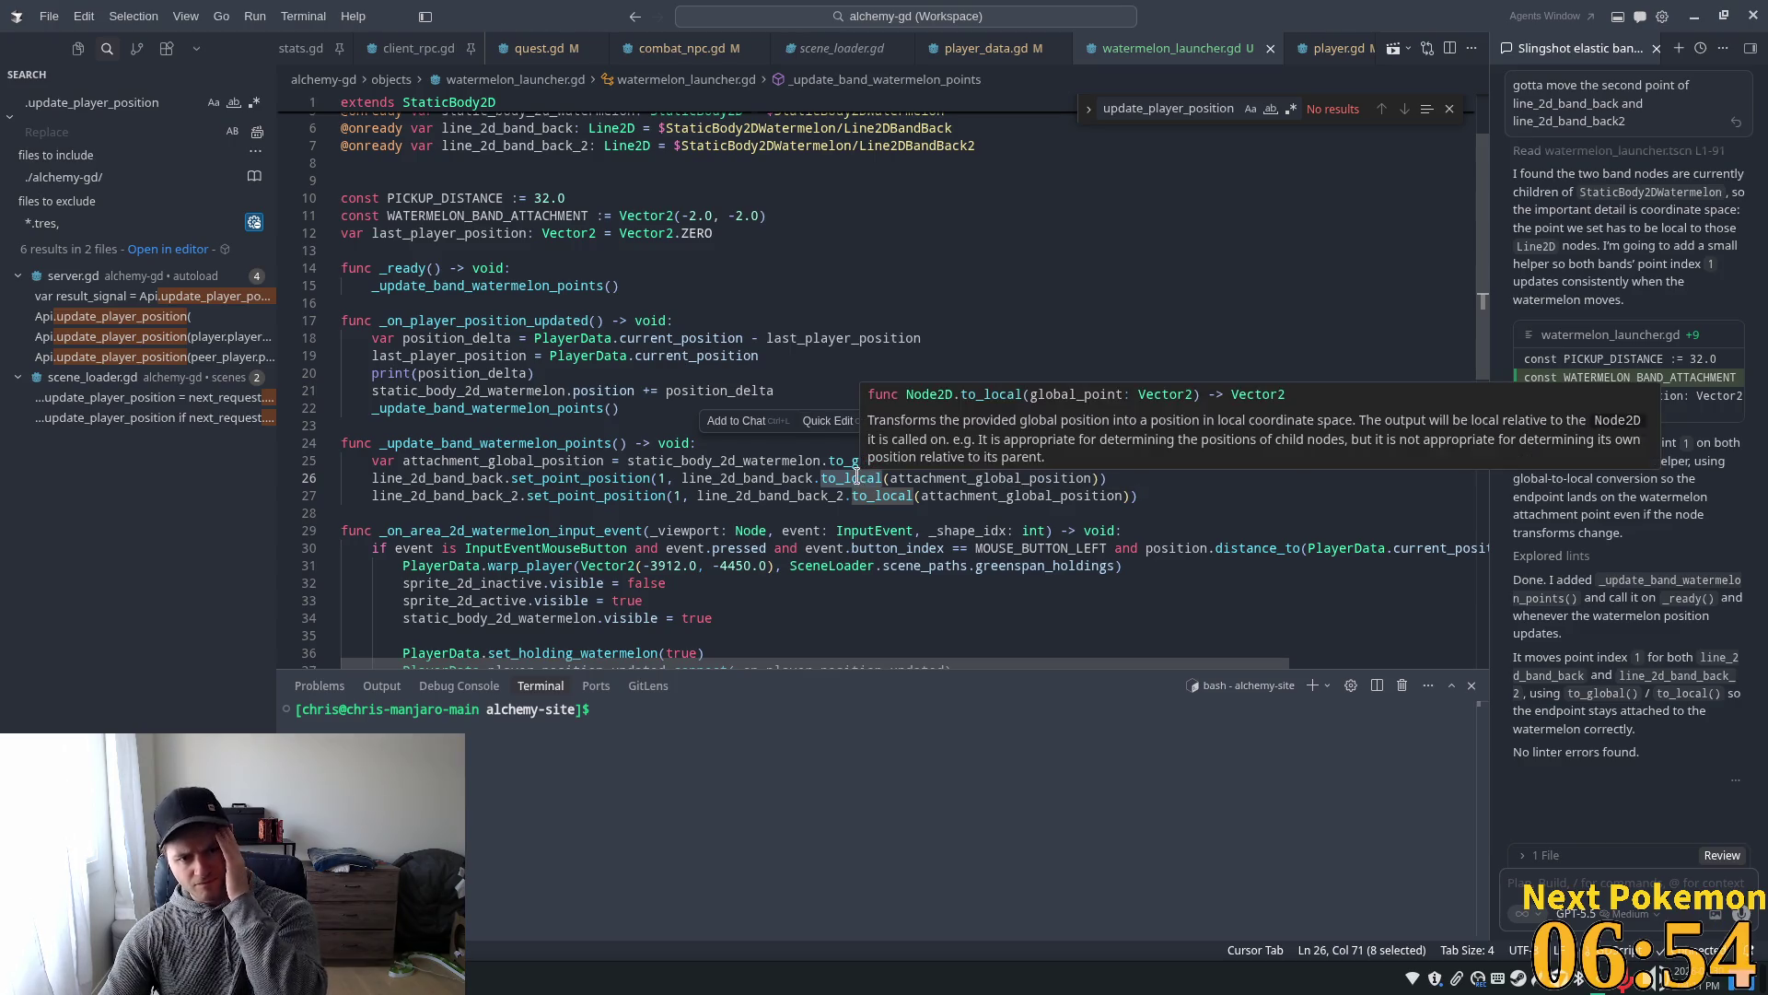
{"action": "mouse_move", "coordinate": [815, 461]}
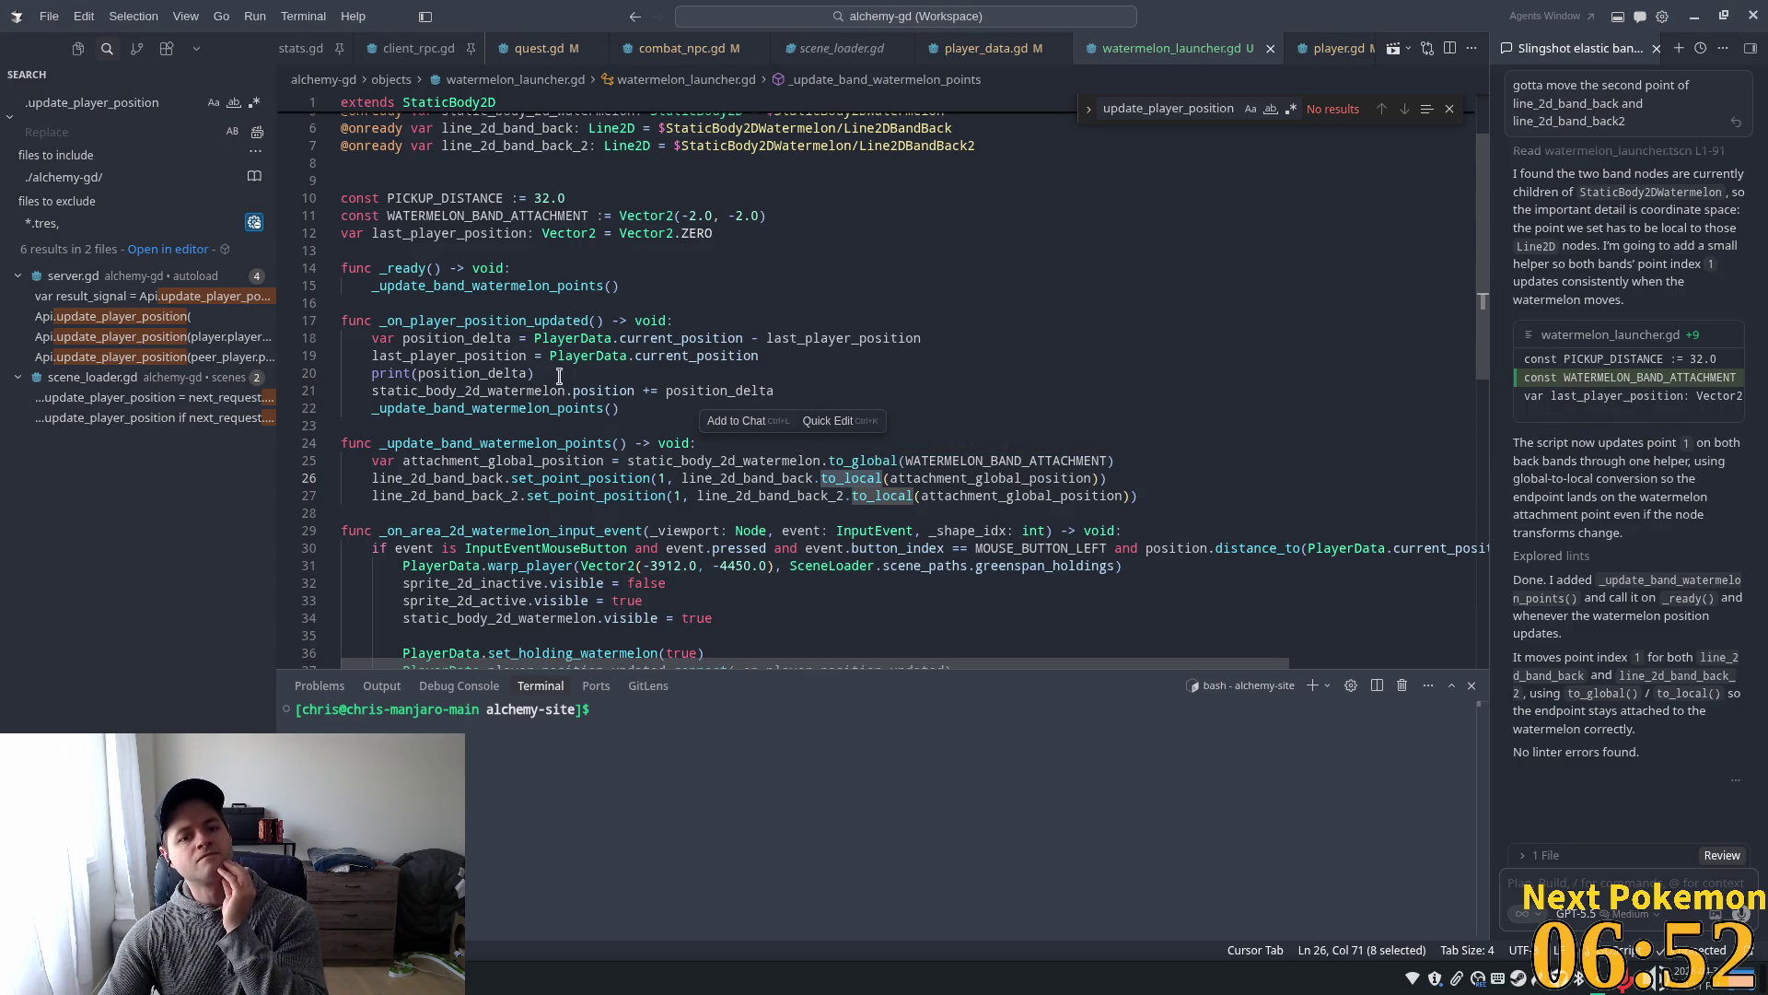
- Attach lines 26–27, which set the band points, to the agent chat with Ctrl+L
{"action": "double_click", "coordinate": [601, 389]}
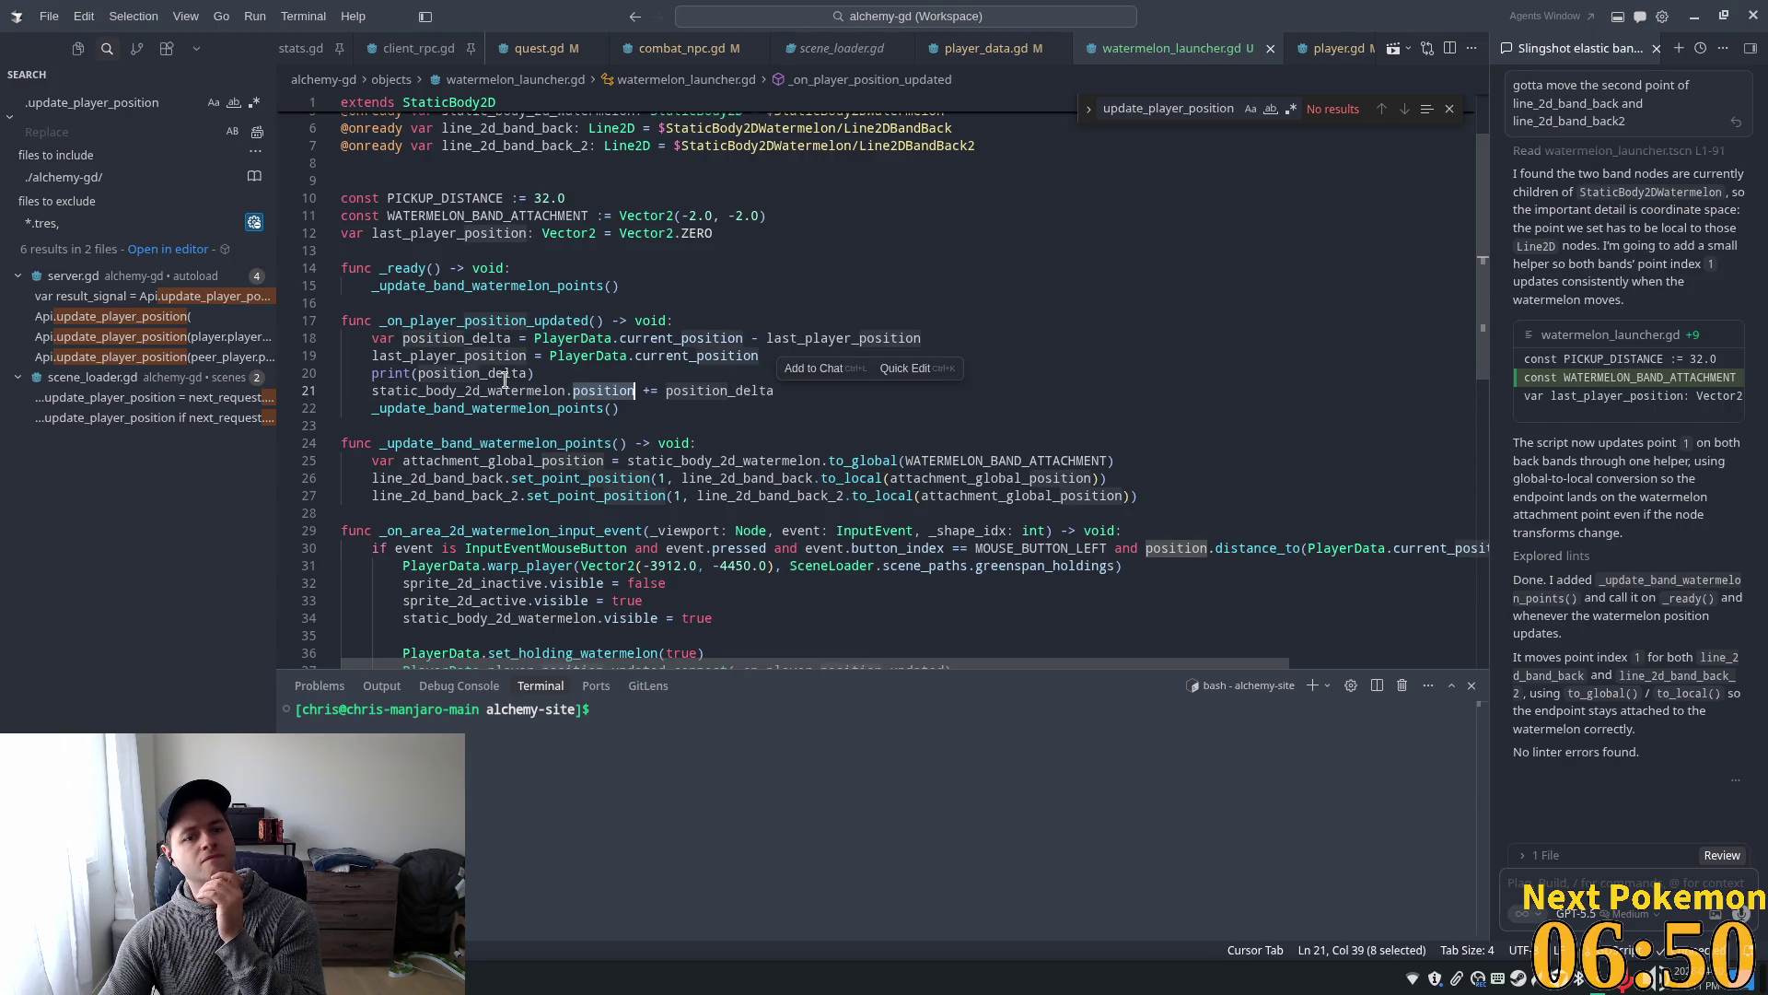
{"action": "left_click", "coordinate": [999, 461]}
{"action": "mouse_move", "coordinate": [1000, 467]}
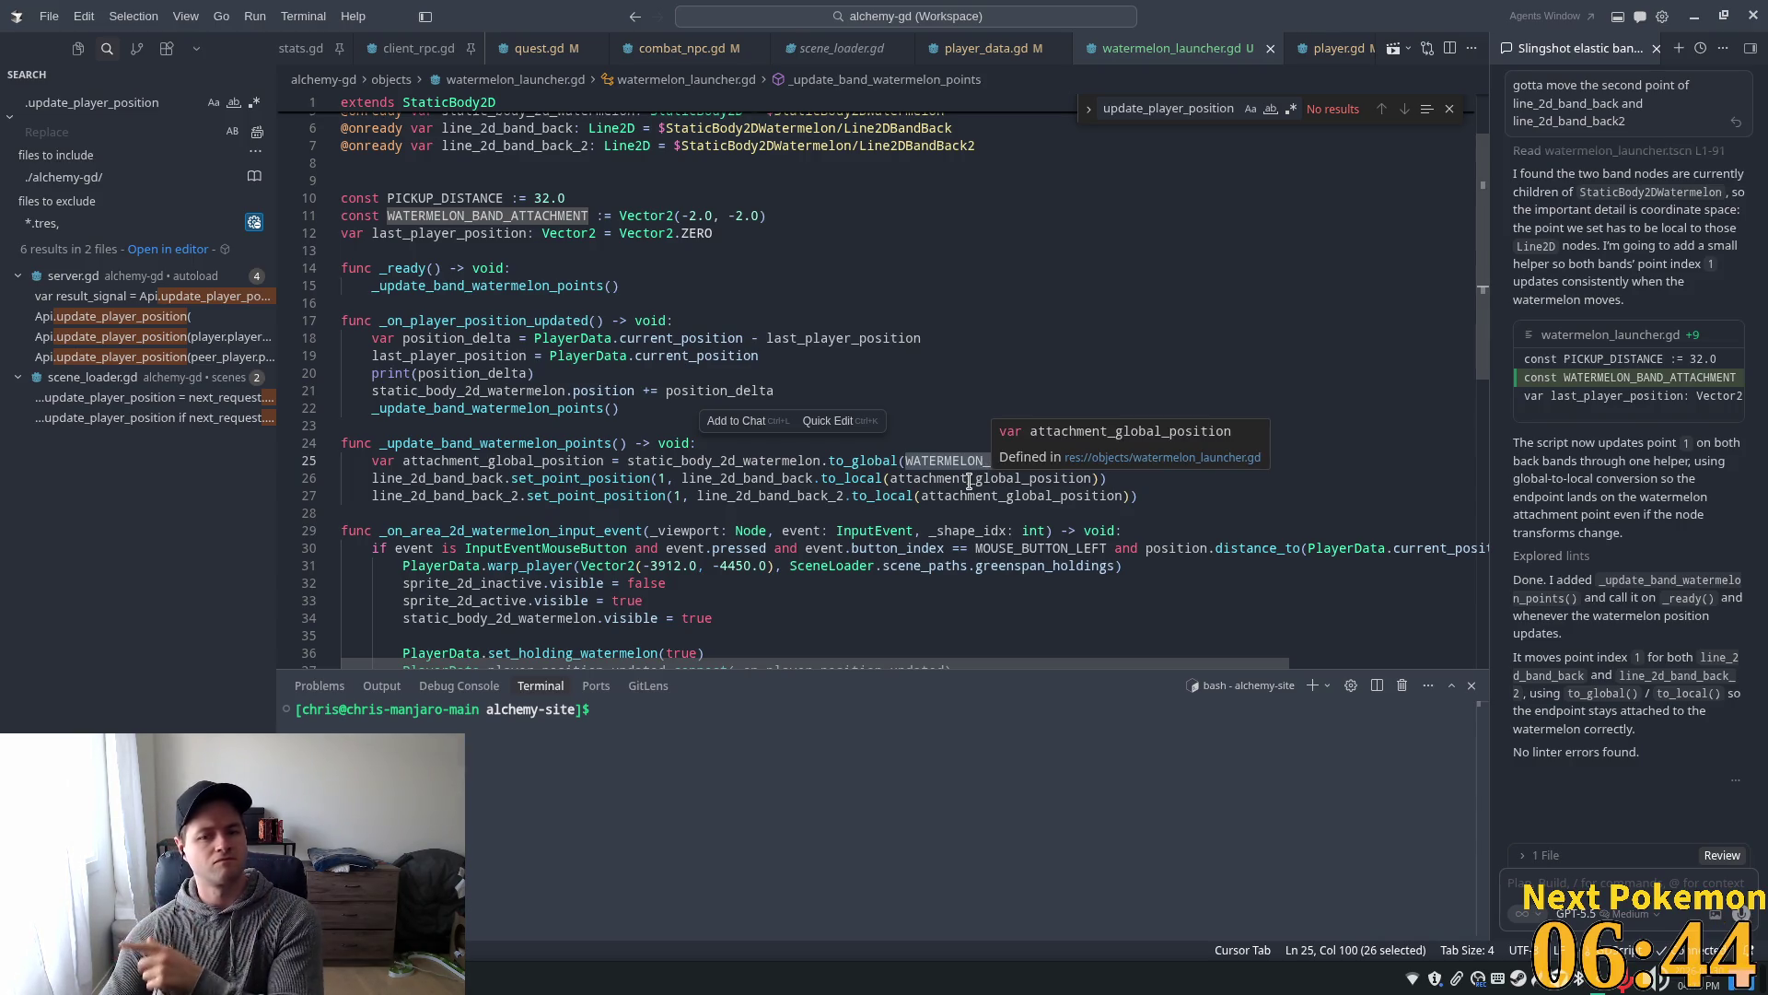
{"action": "double_click", "coordinate": [970, 479]}
{"action": "double_click", "coordinate": [751, 461]}
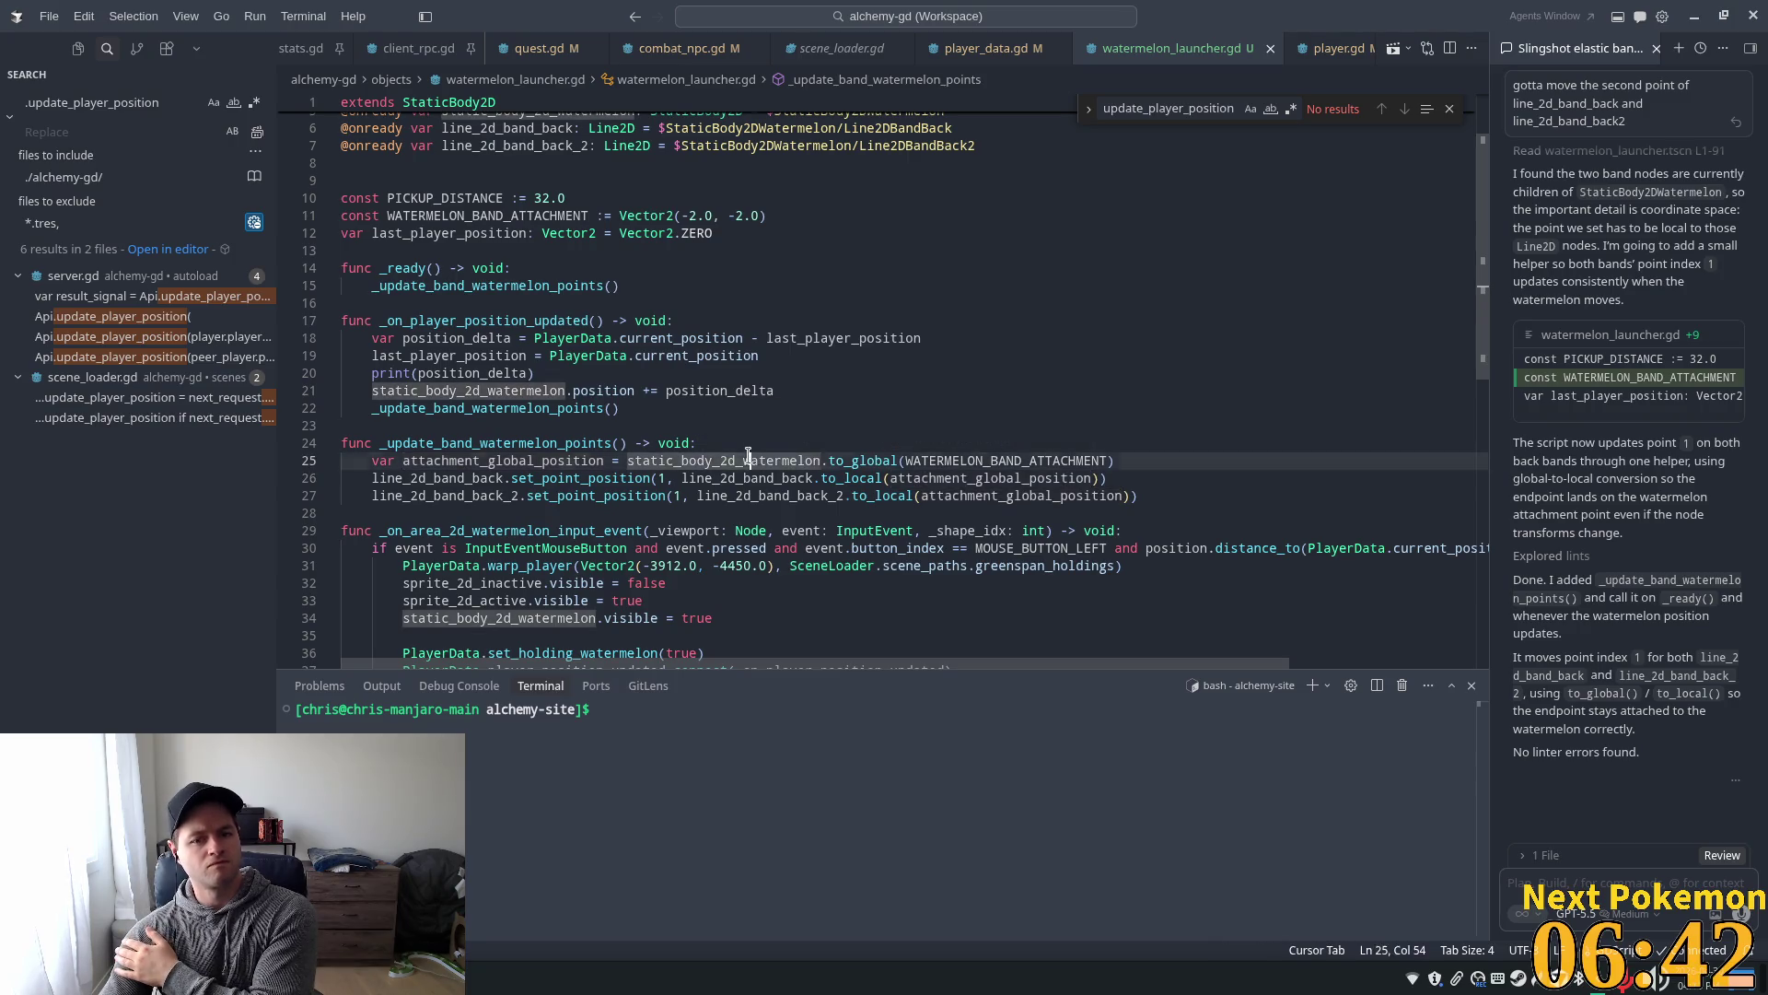
{"action": "mouse_move", "coordinate": [864, 462]}
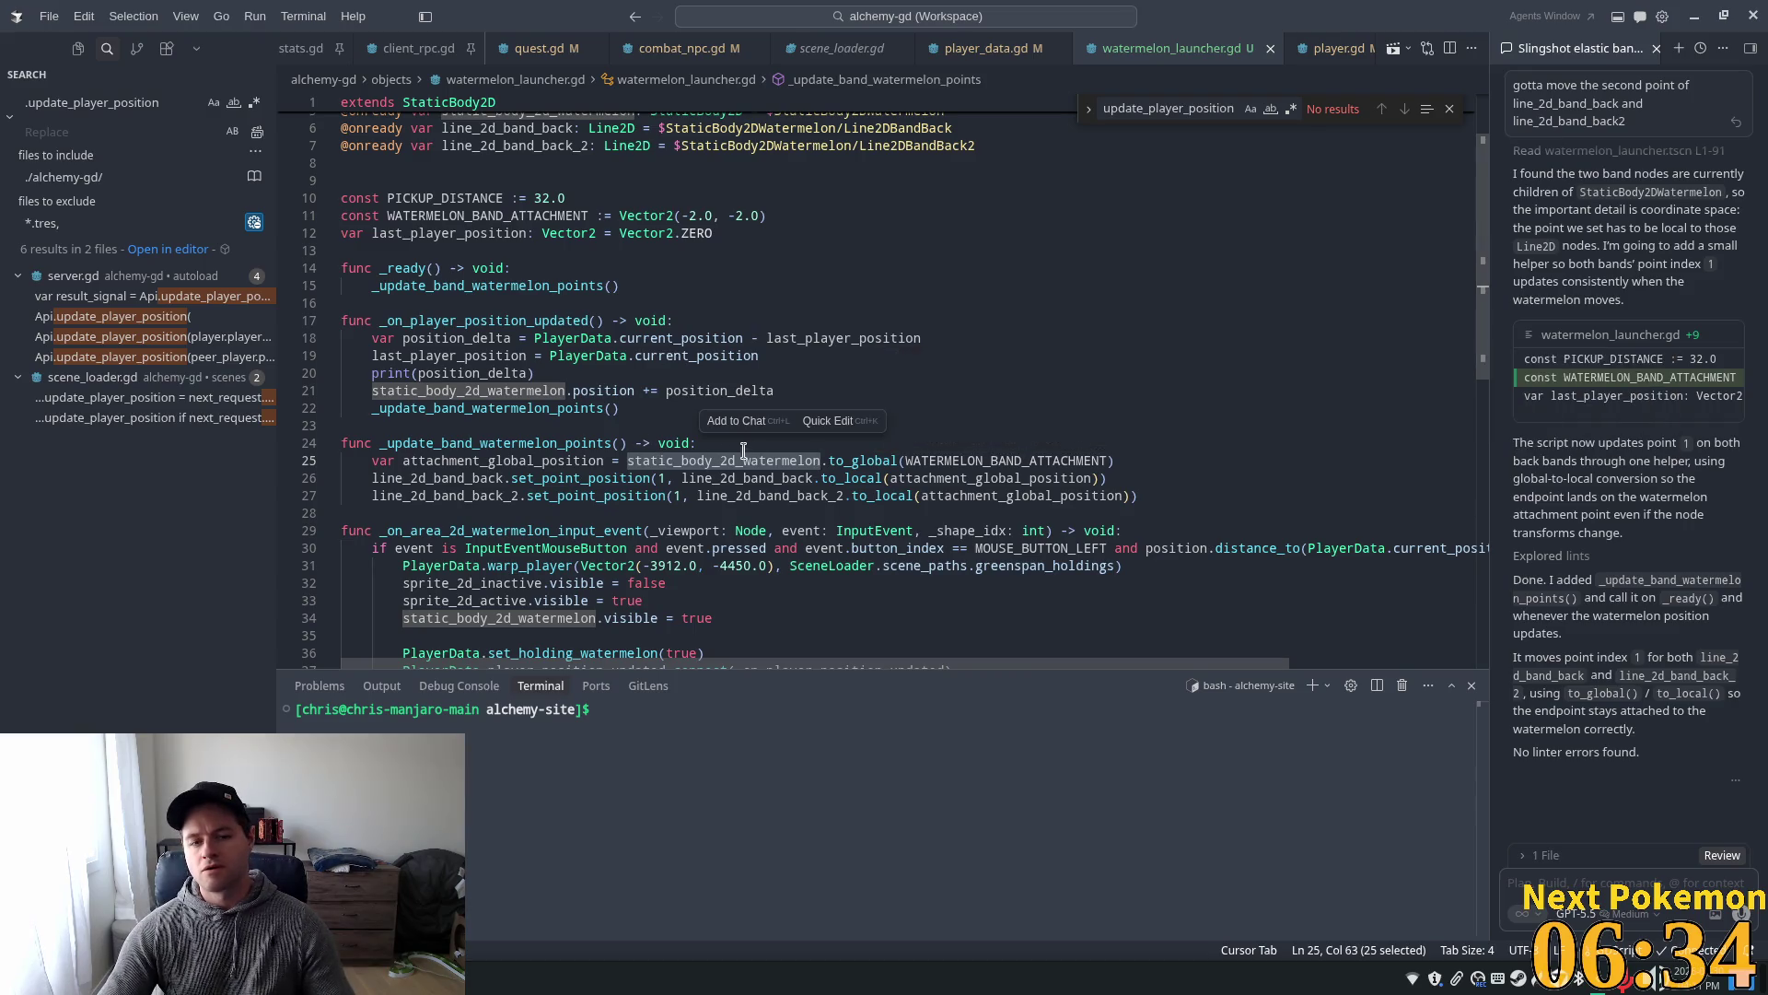
{"action": "left_click", "coordinate": [790, 478]}
{"action": "mouse_move", "coordinate": [1140, 497]}
{"action": "left_mouse_down"}
{"action": "mouse_move", "coordinate": [515, 460]}
{"action": "mouse_move", "coordinate": [369, 476]}
{"action": "left_mouse_up"}
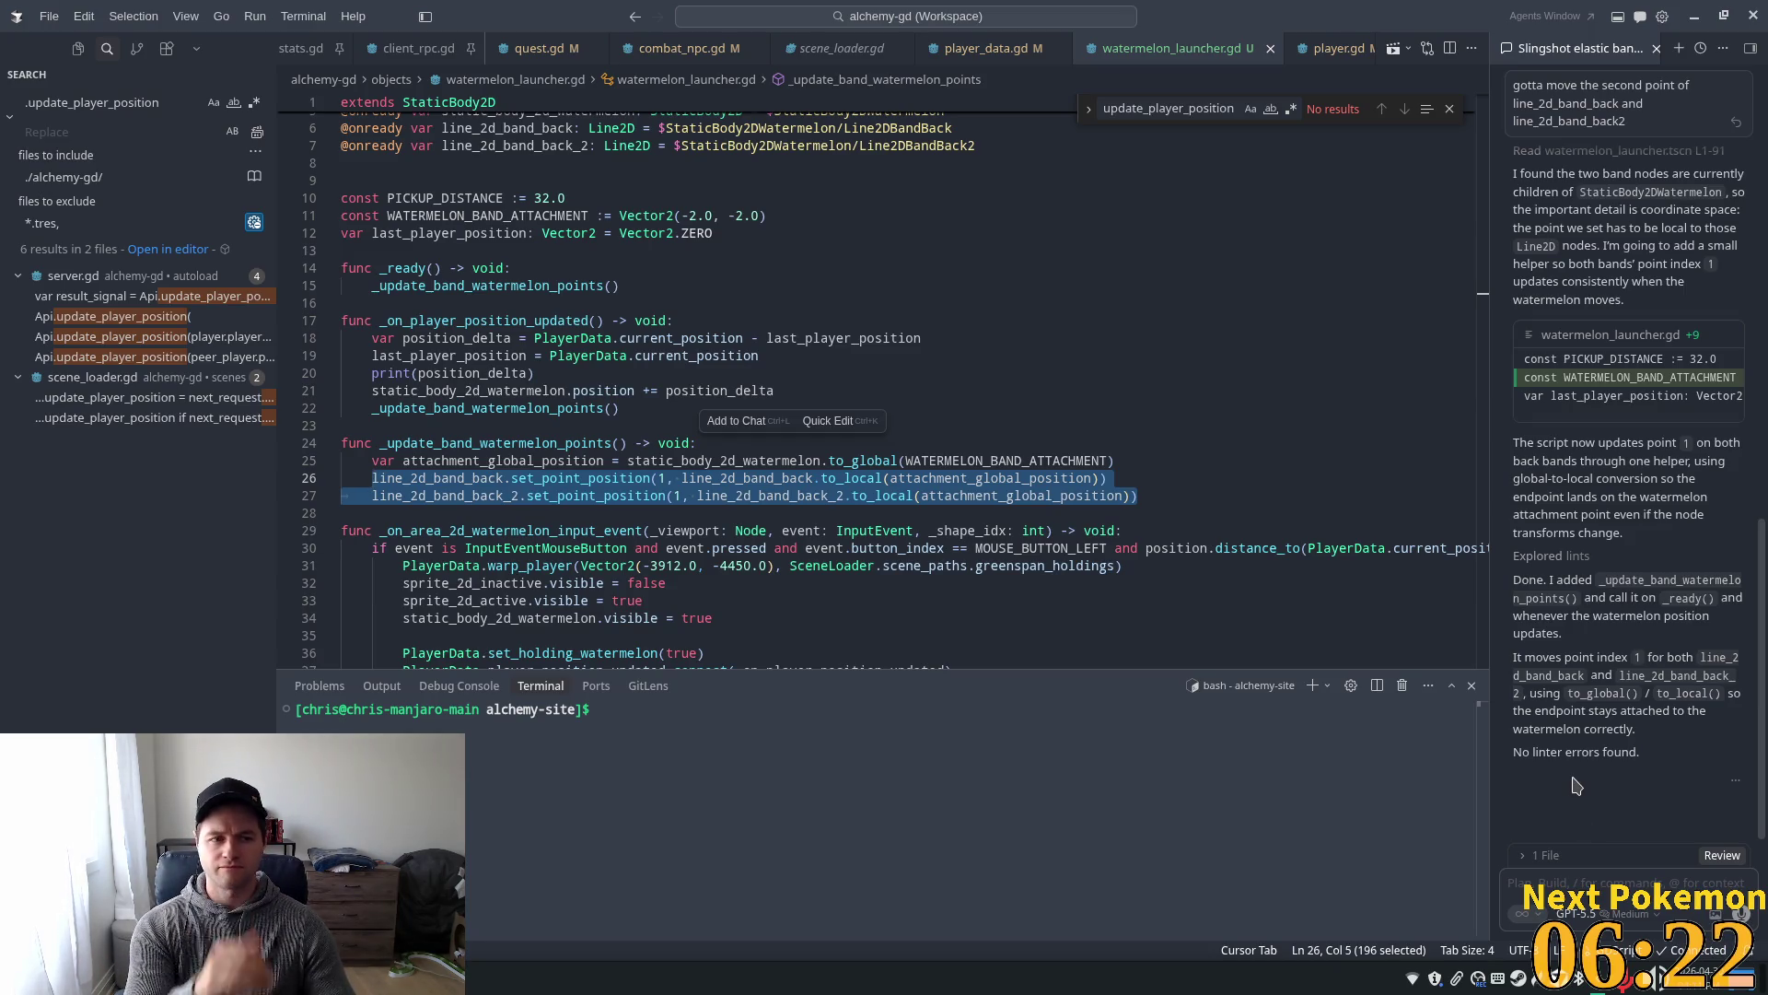
{"action": "key", "text": "ctrl+l"}
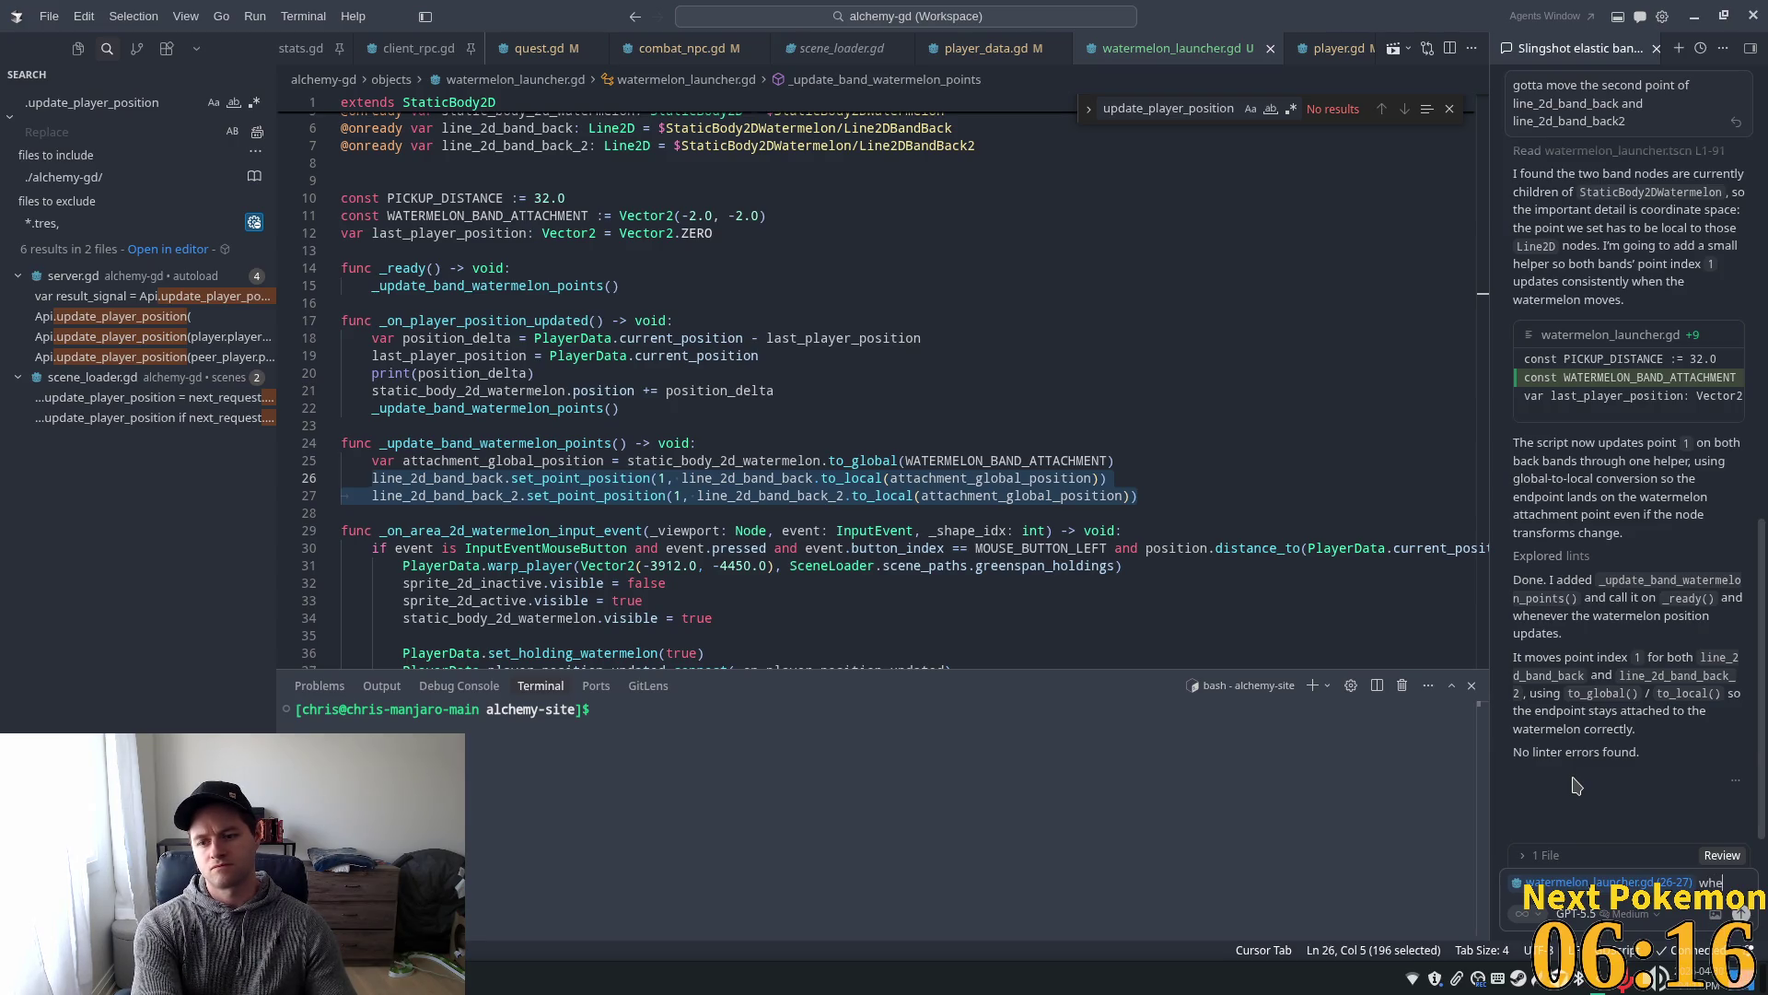
- Ask the agent why updating the point moves the whole band line instead of just its second point
{"action": "type", "text": "n we up"}
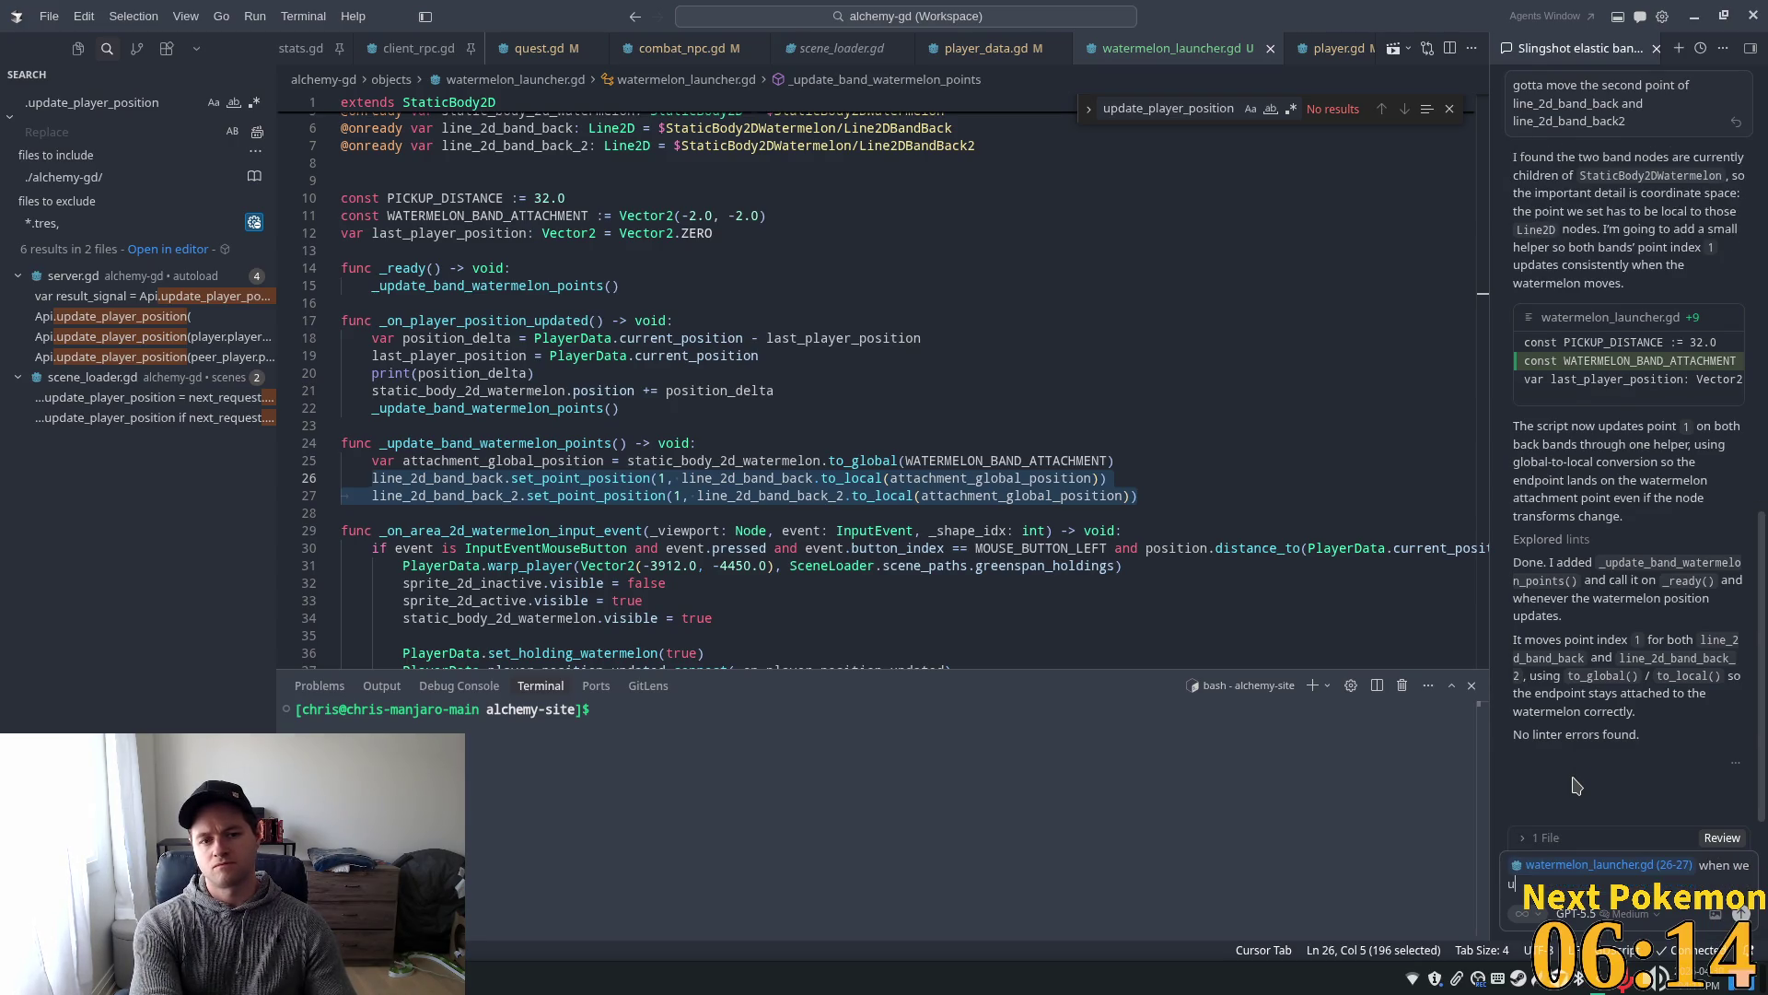
{"action": "type", "text": "date the"}
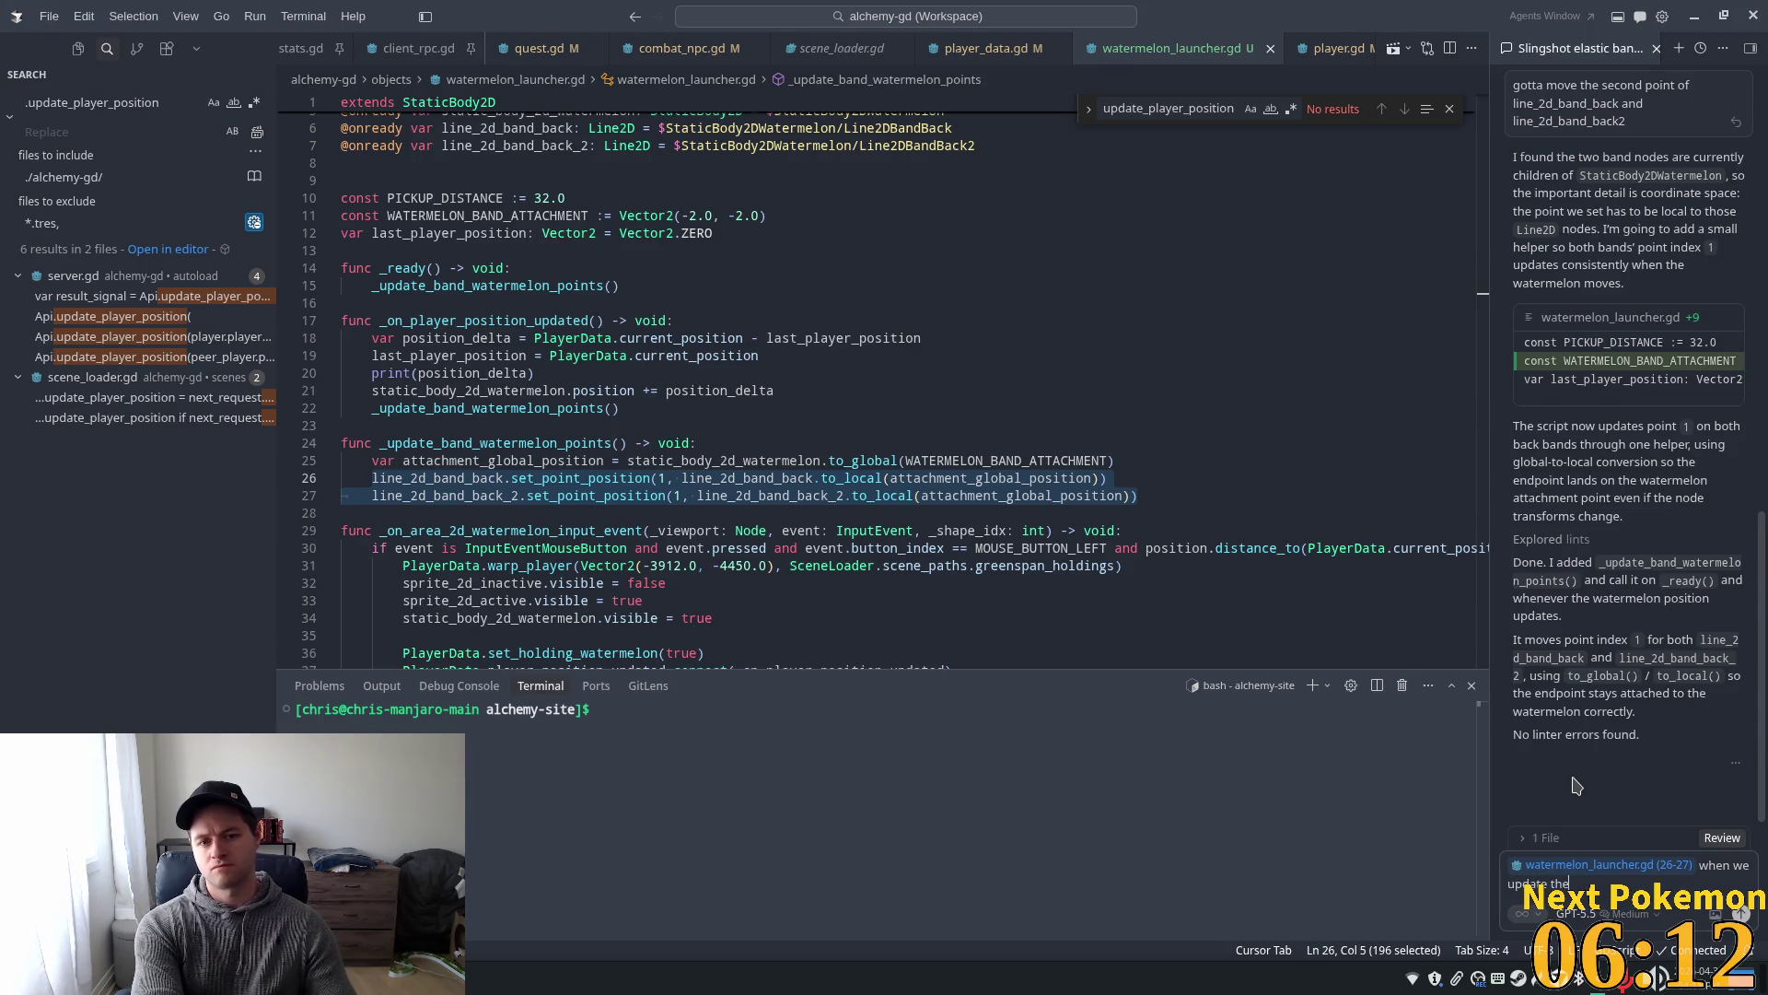
{"action": "type", "text": " point po"}
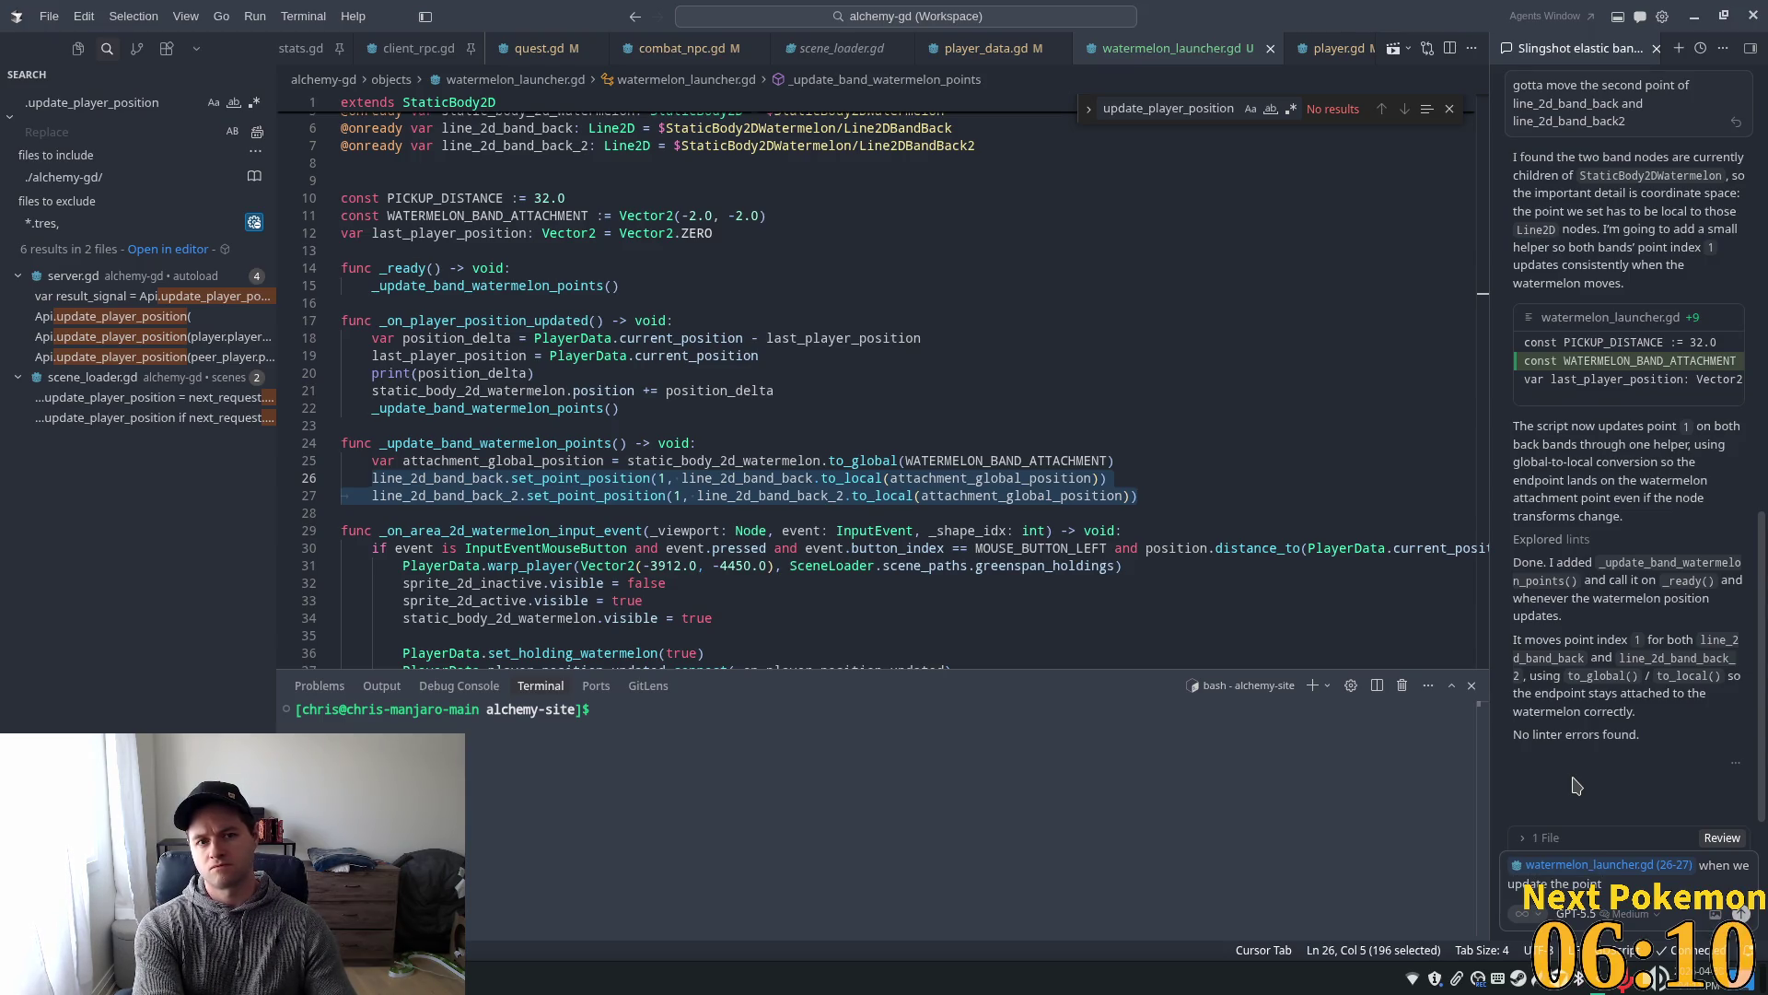
{"action": "type", "text": "si"}
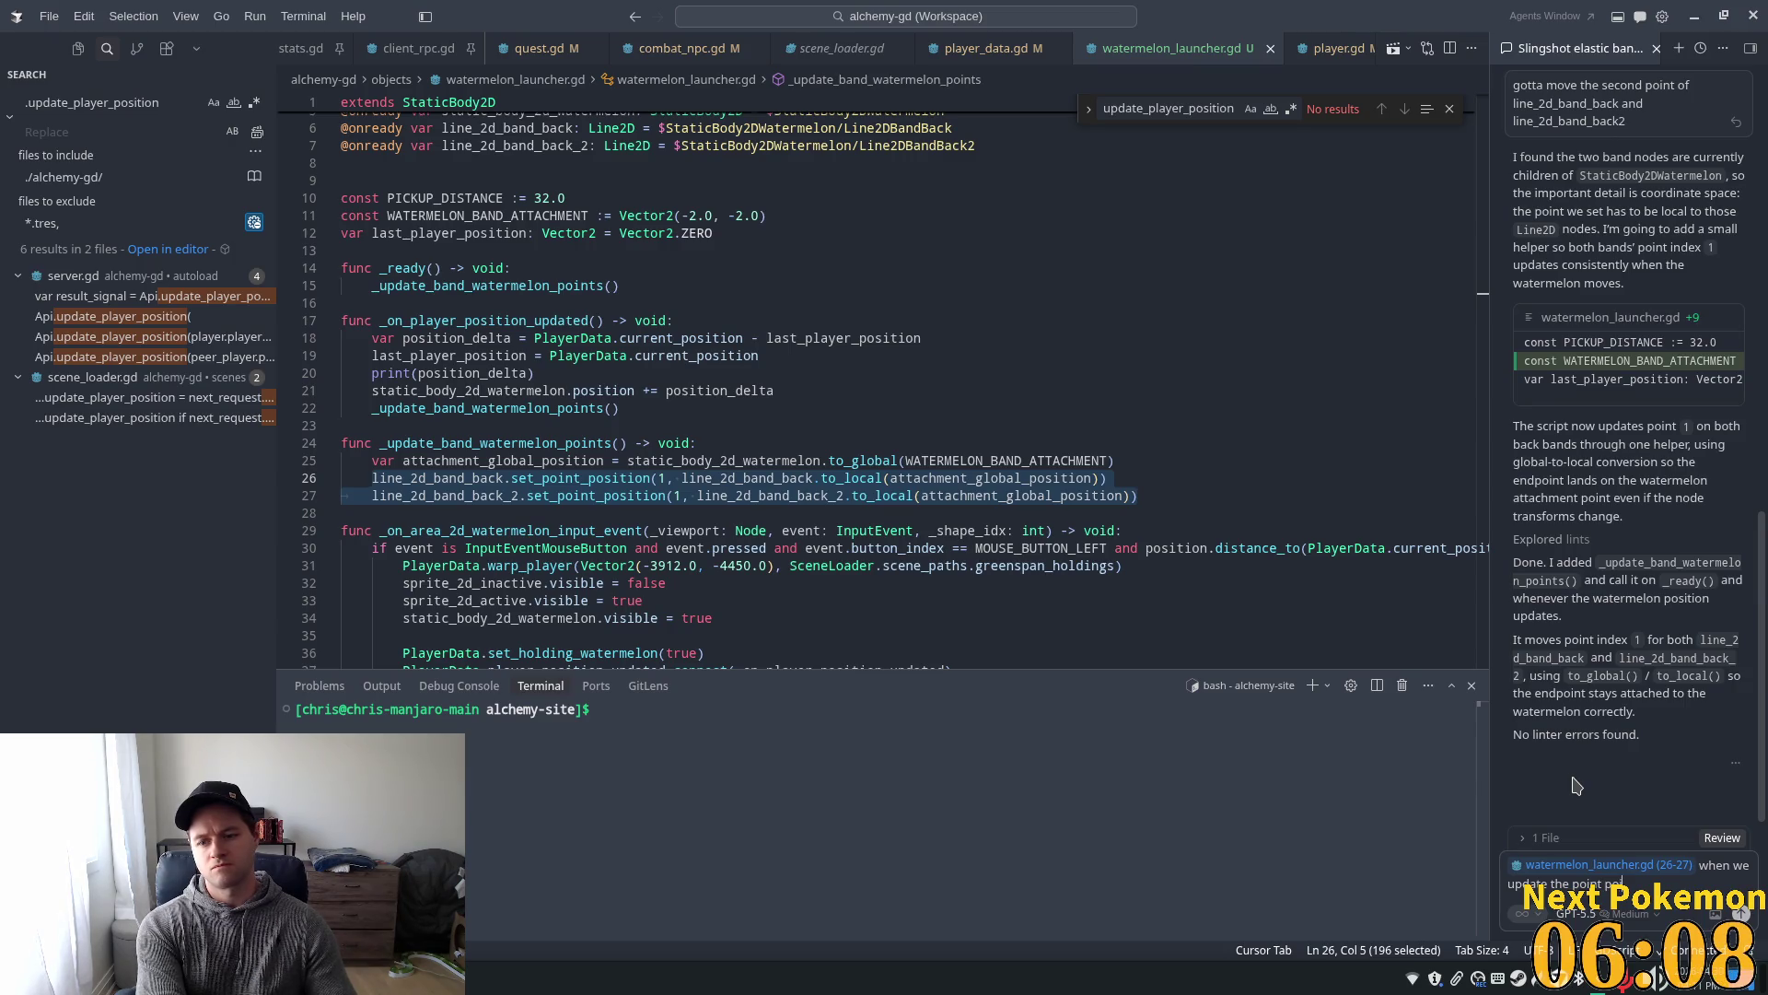
{"action": "type", "text": "tion"}
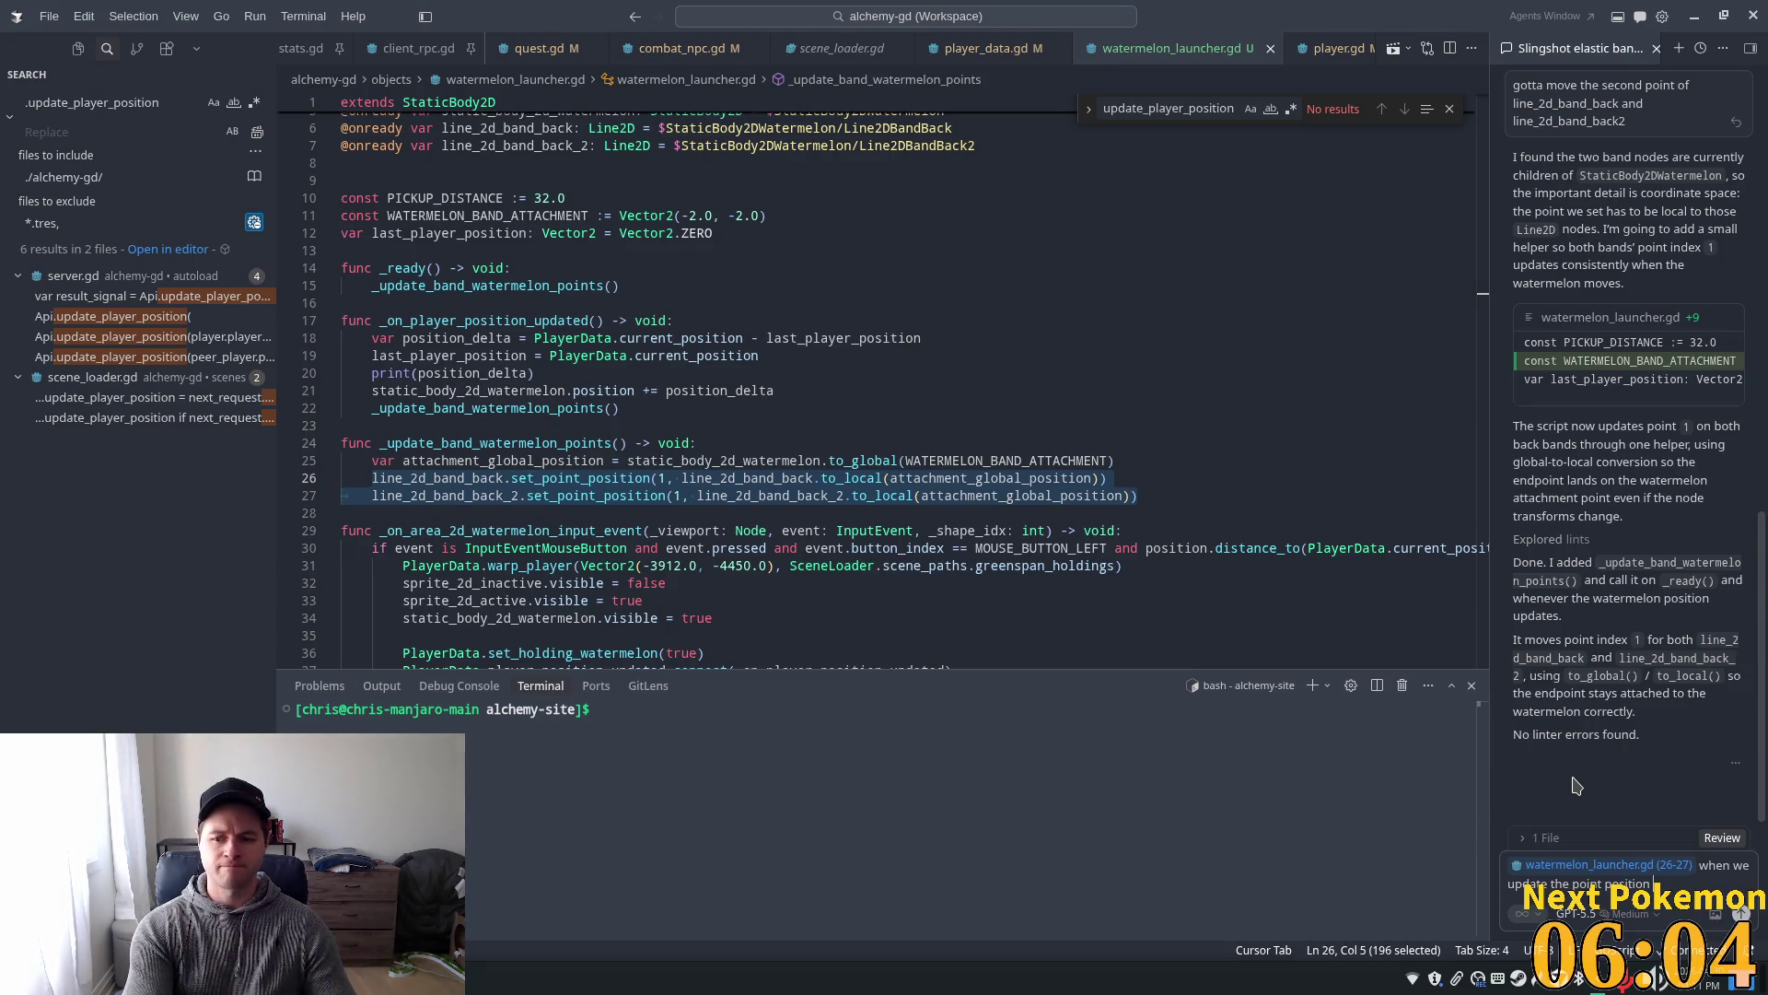
{"action": "key", "text": "ctrl+Left"}
{"action": "key", "text": "ctrl+Left"}
{"action": "type", "text": "second "}
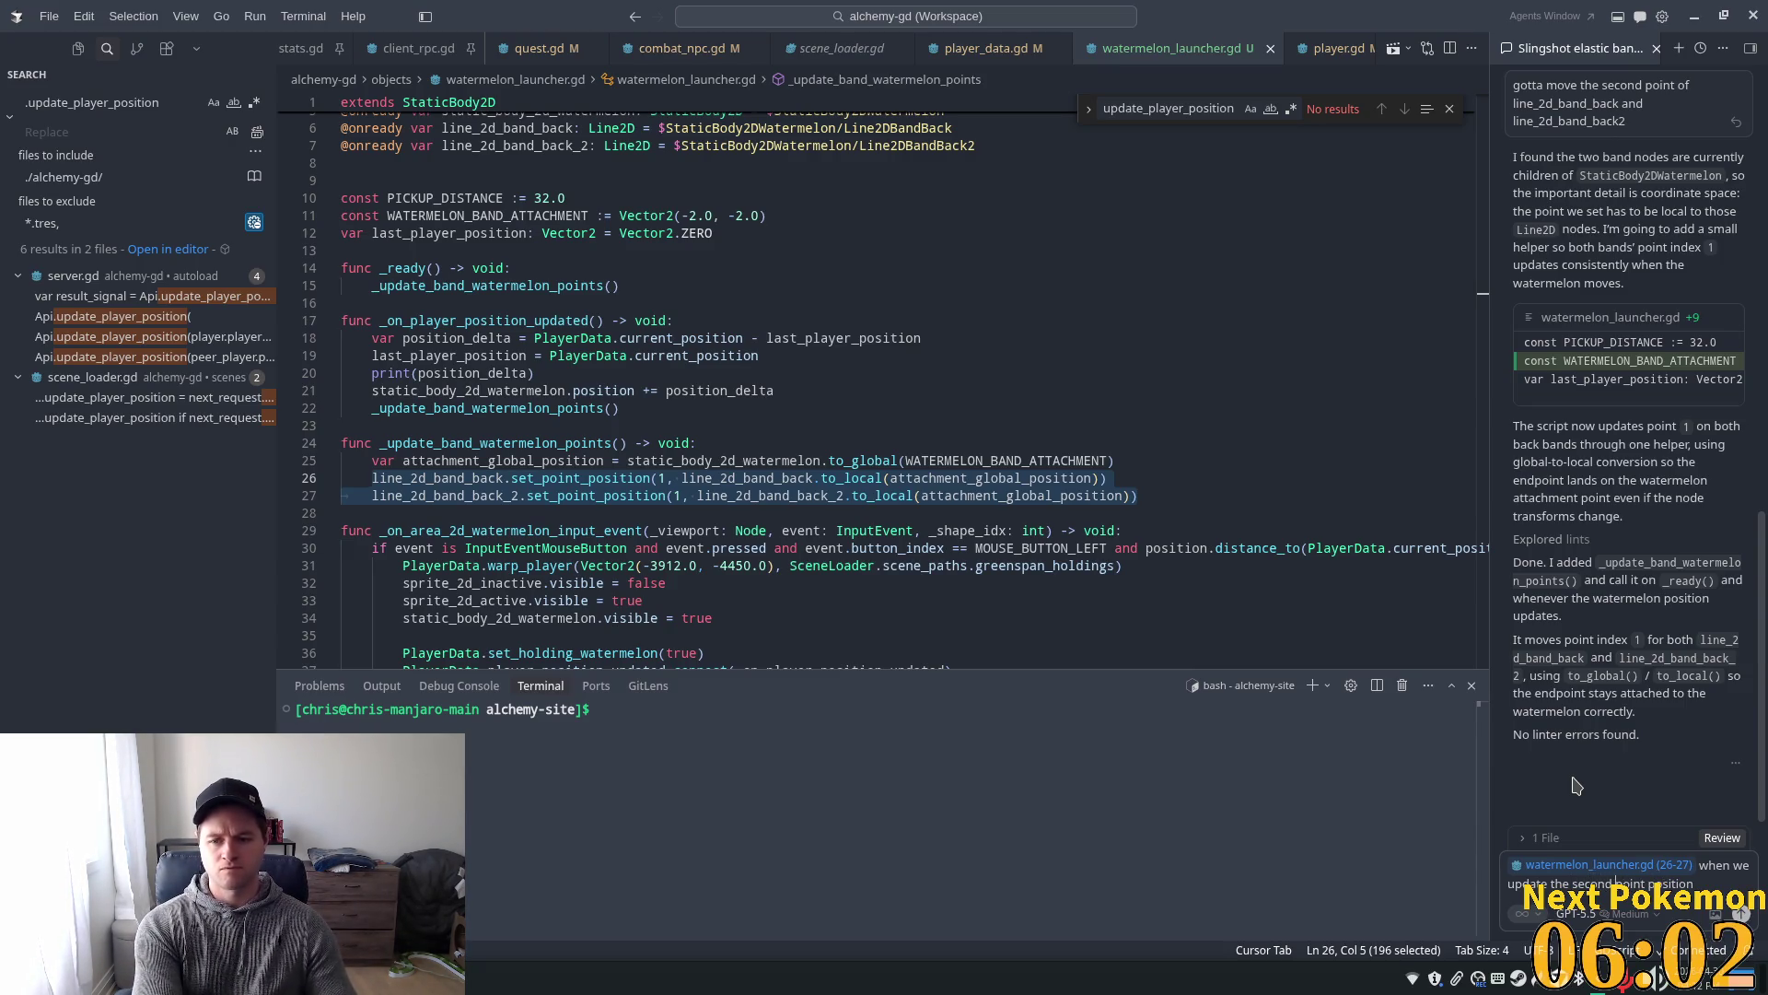
{"action": "type", "text": " the"}
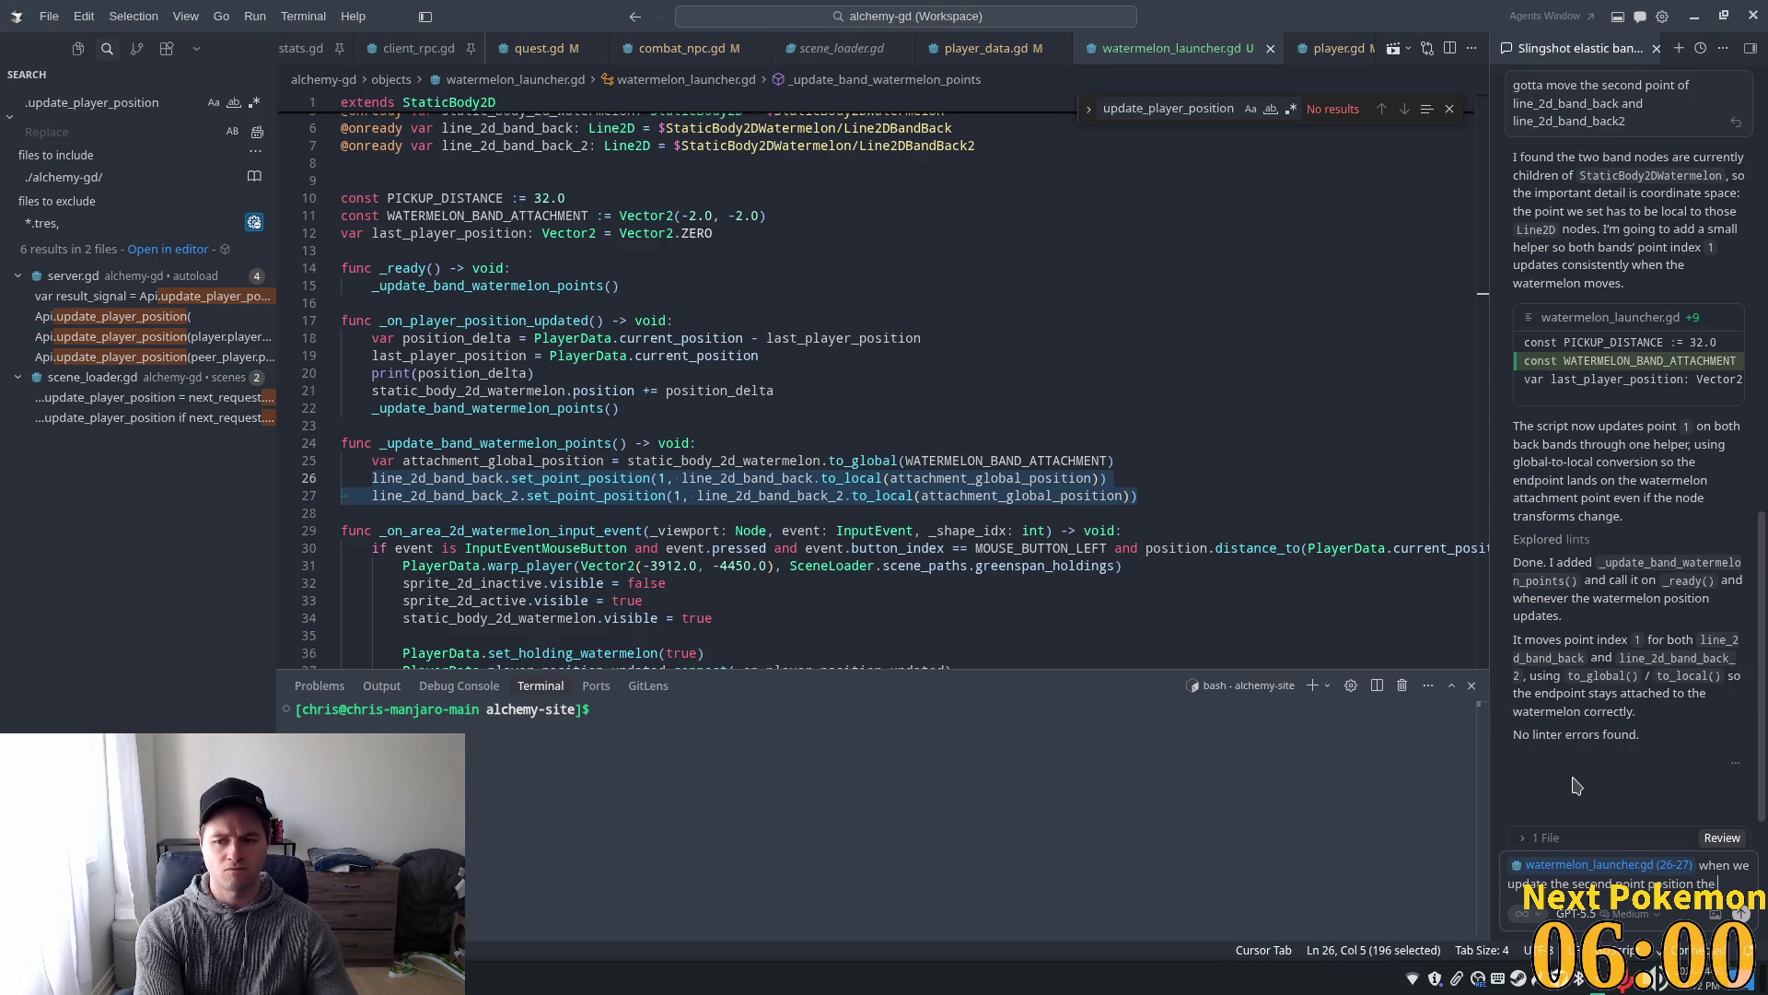
{"action": "type", "text": " holeine is"}
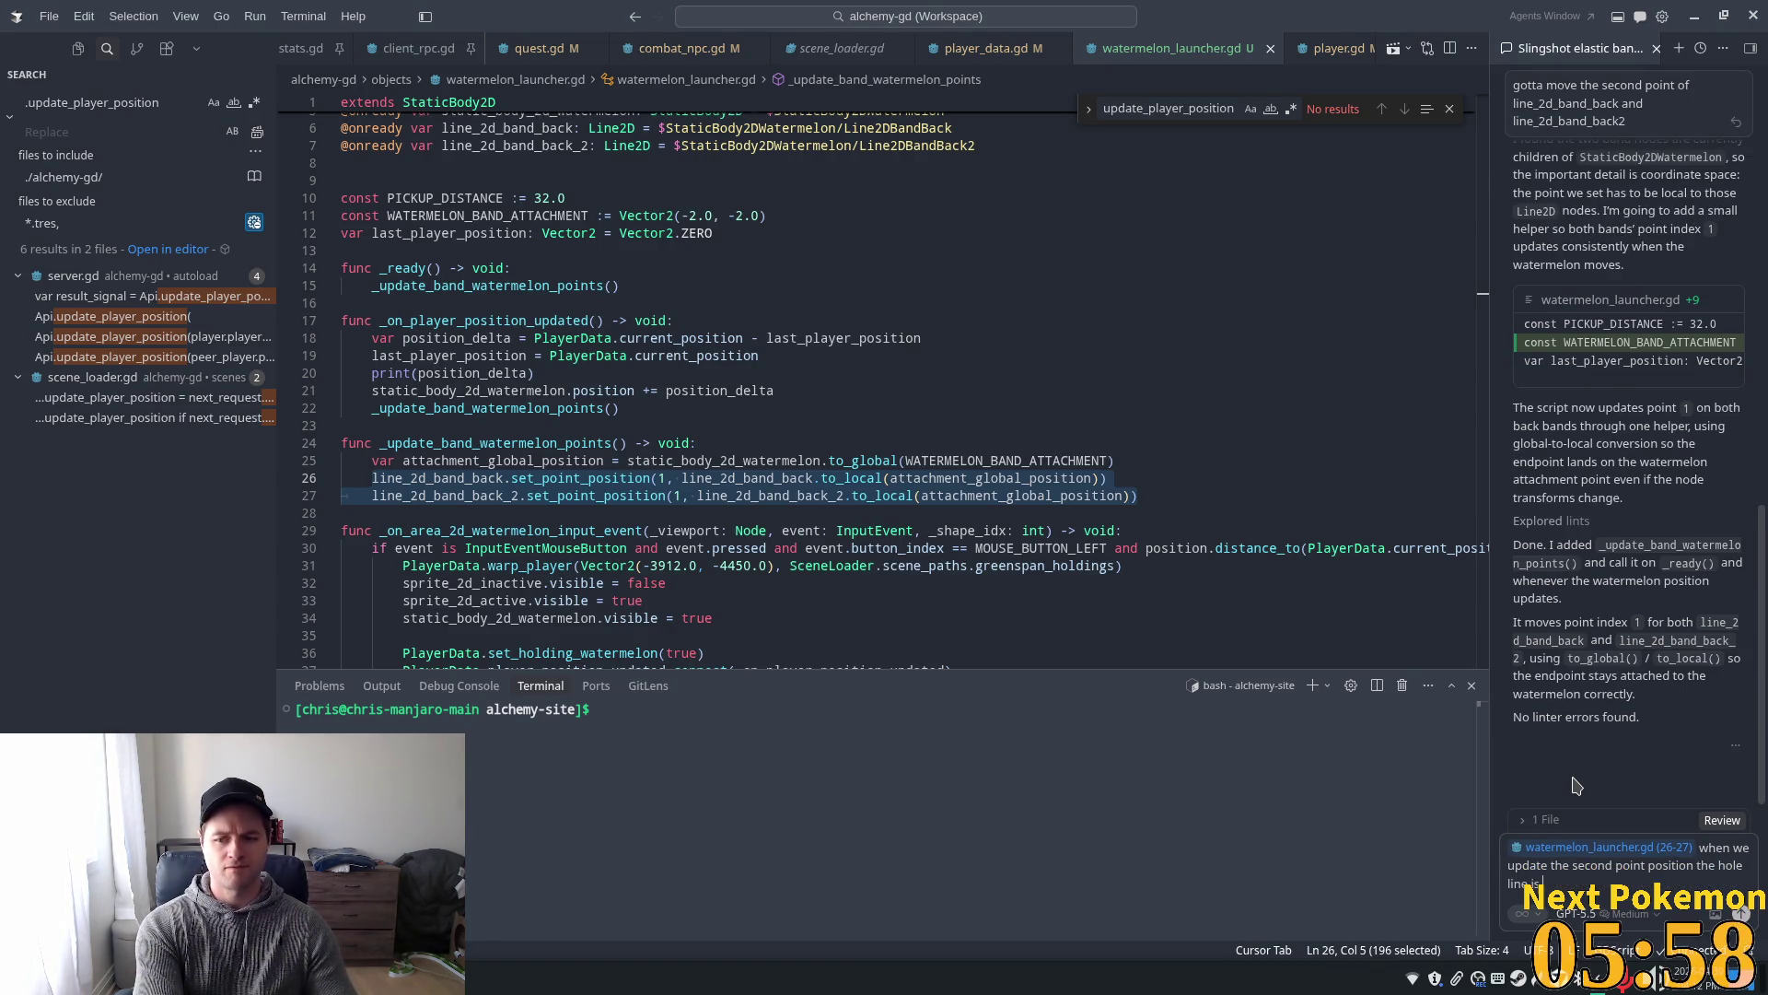
{"action": "type", "text": " moving in"}
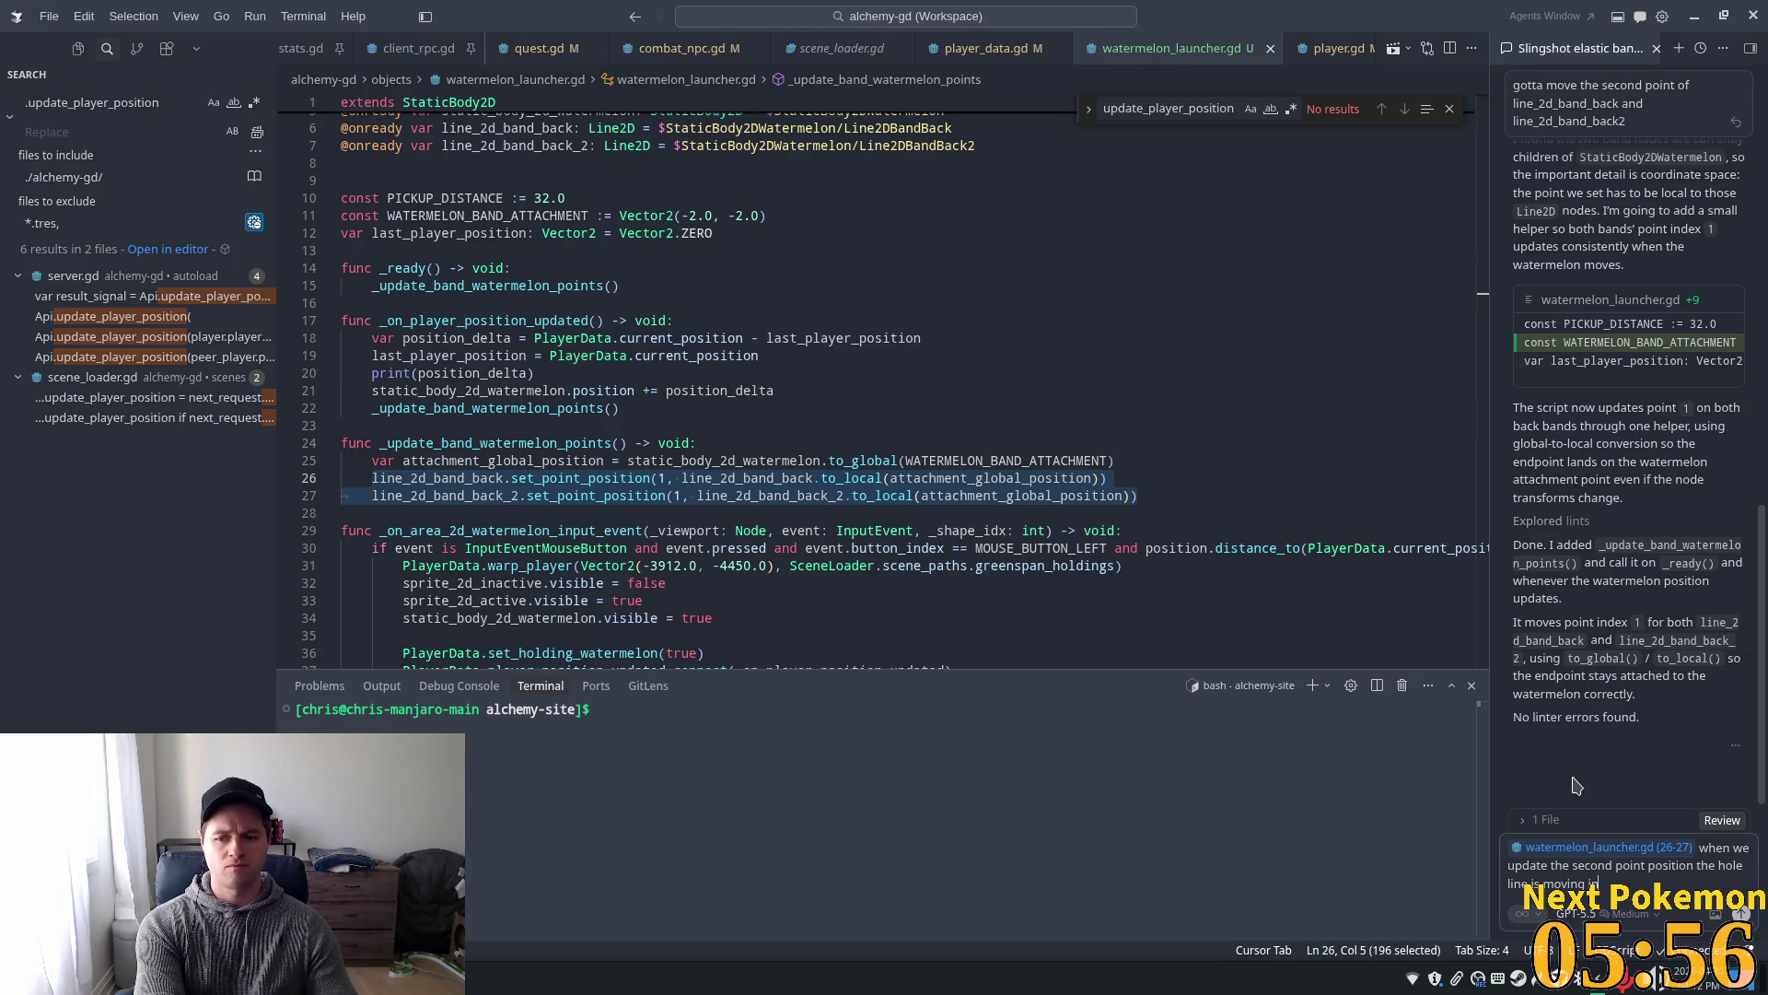
{"action": "type", "text": "stead of"}
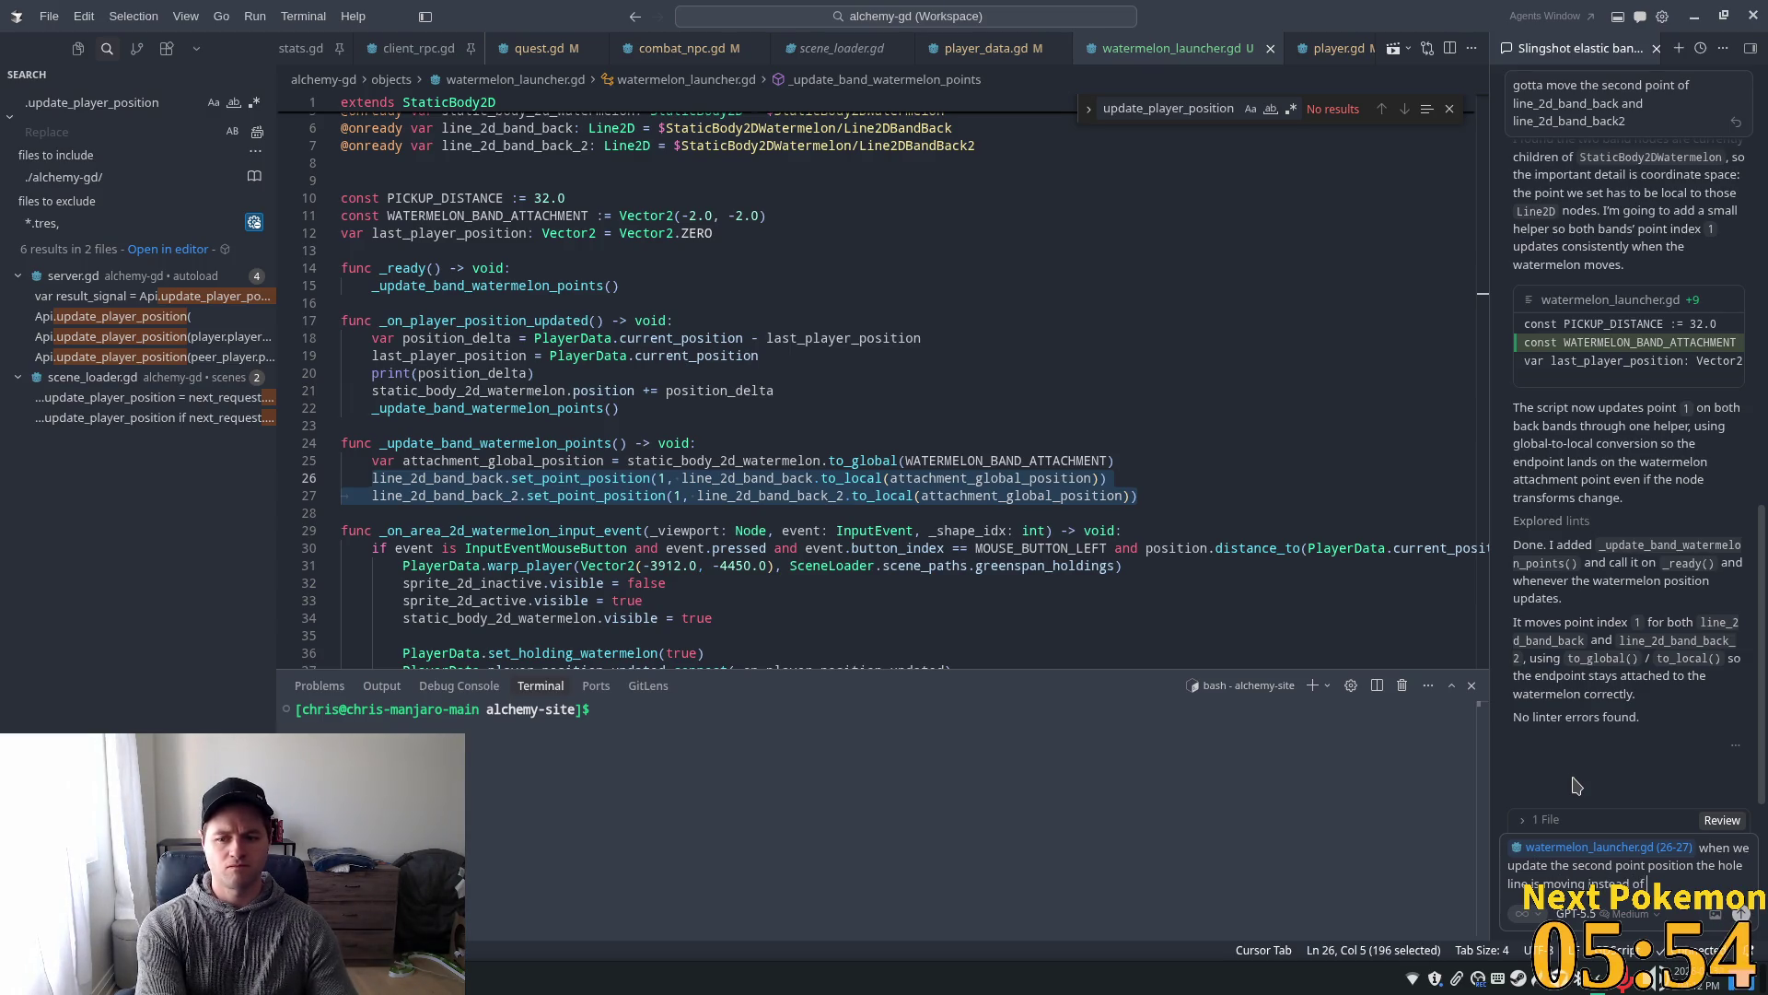
{"action": "type", "text": " just the poin"}
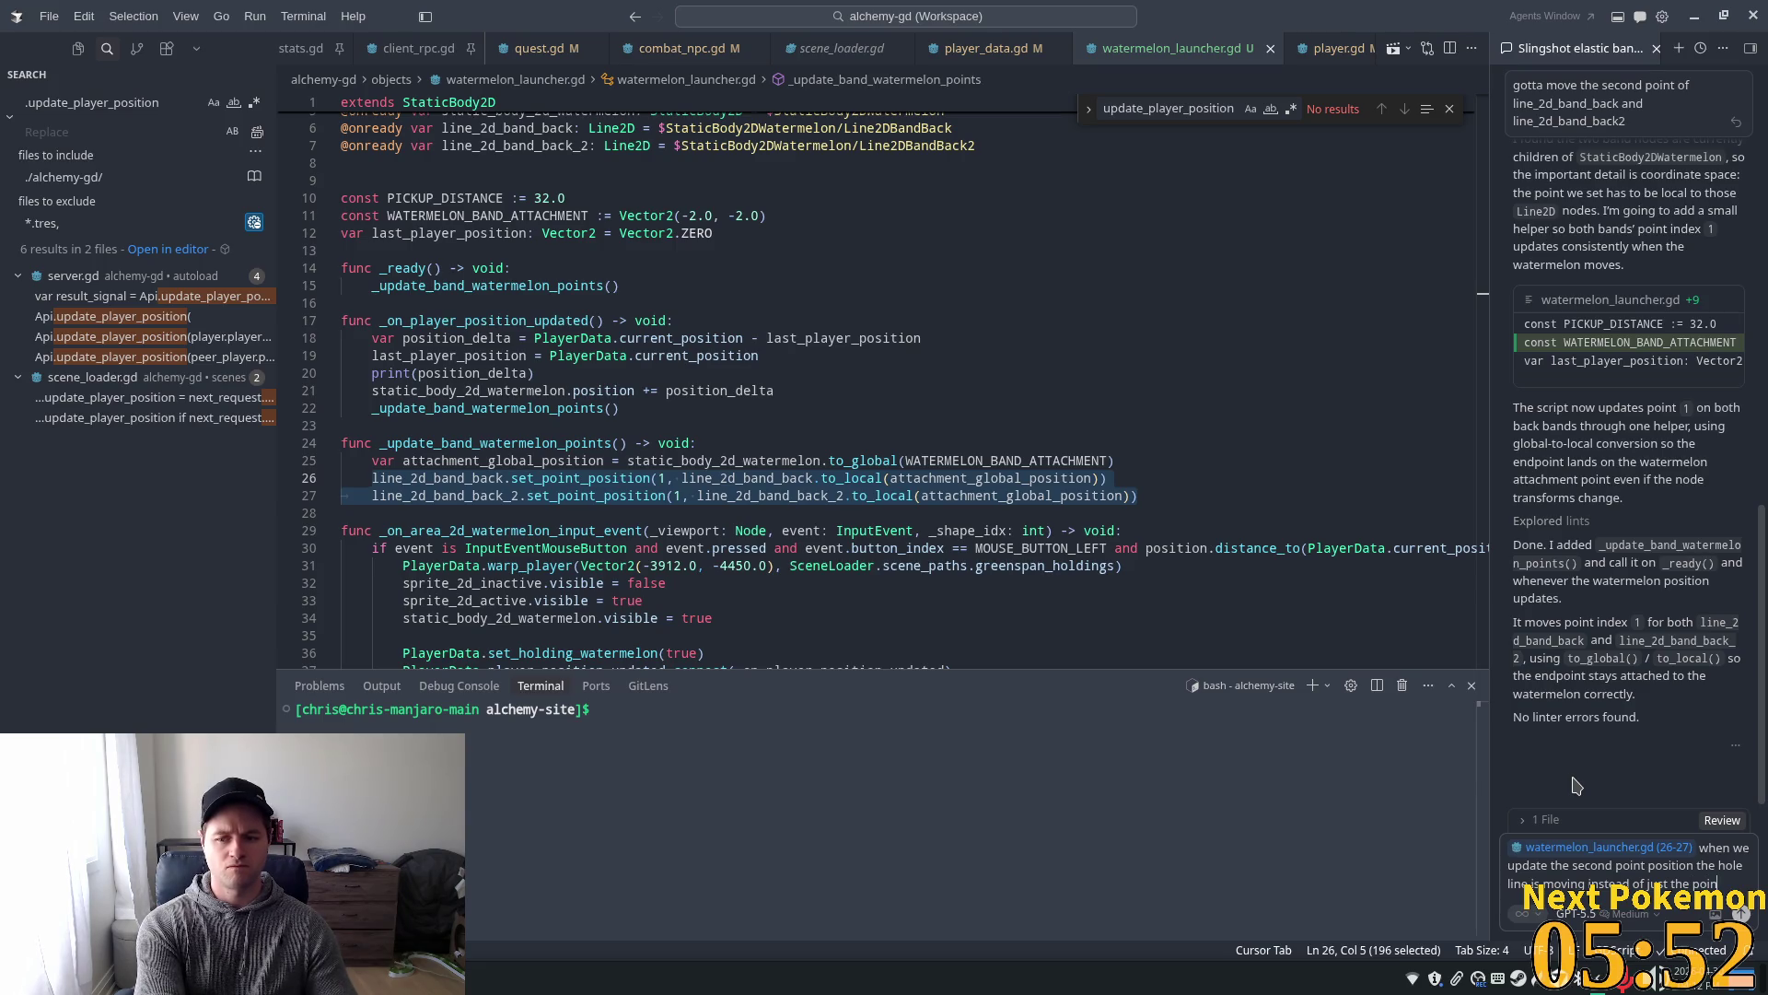
{"action": "type", "text": "s moving and"}
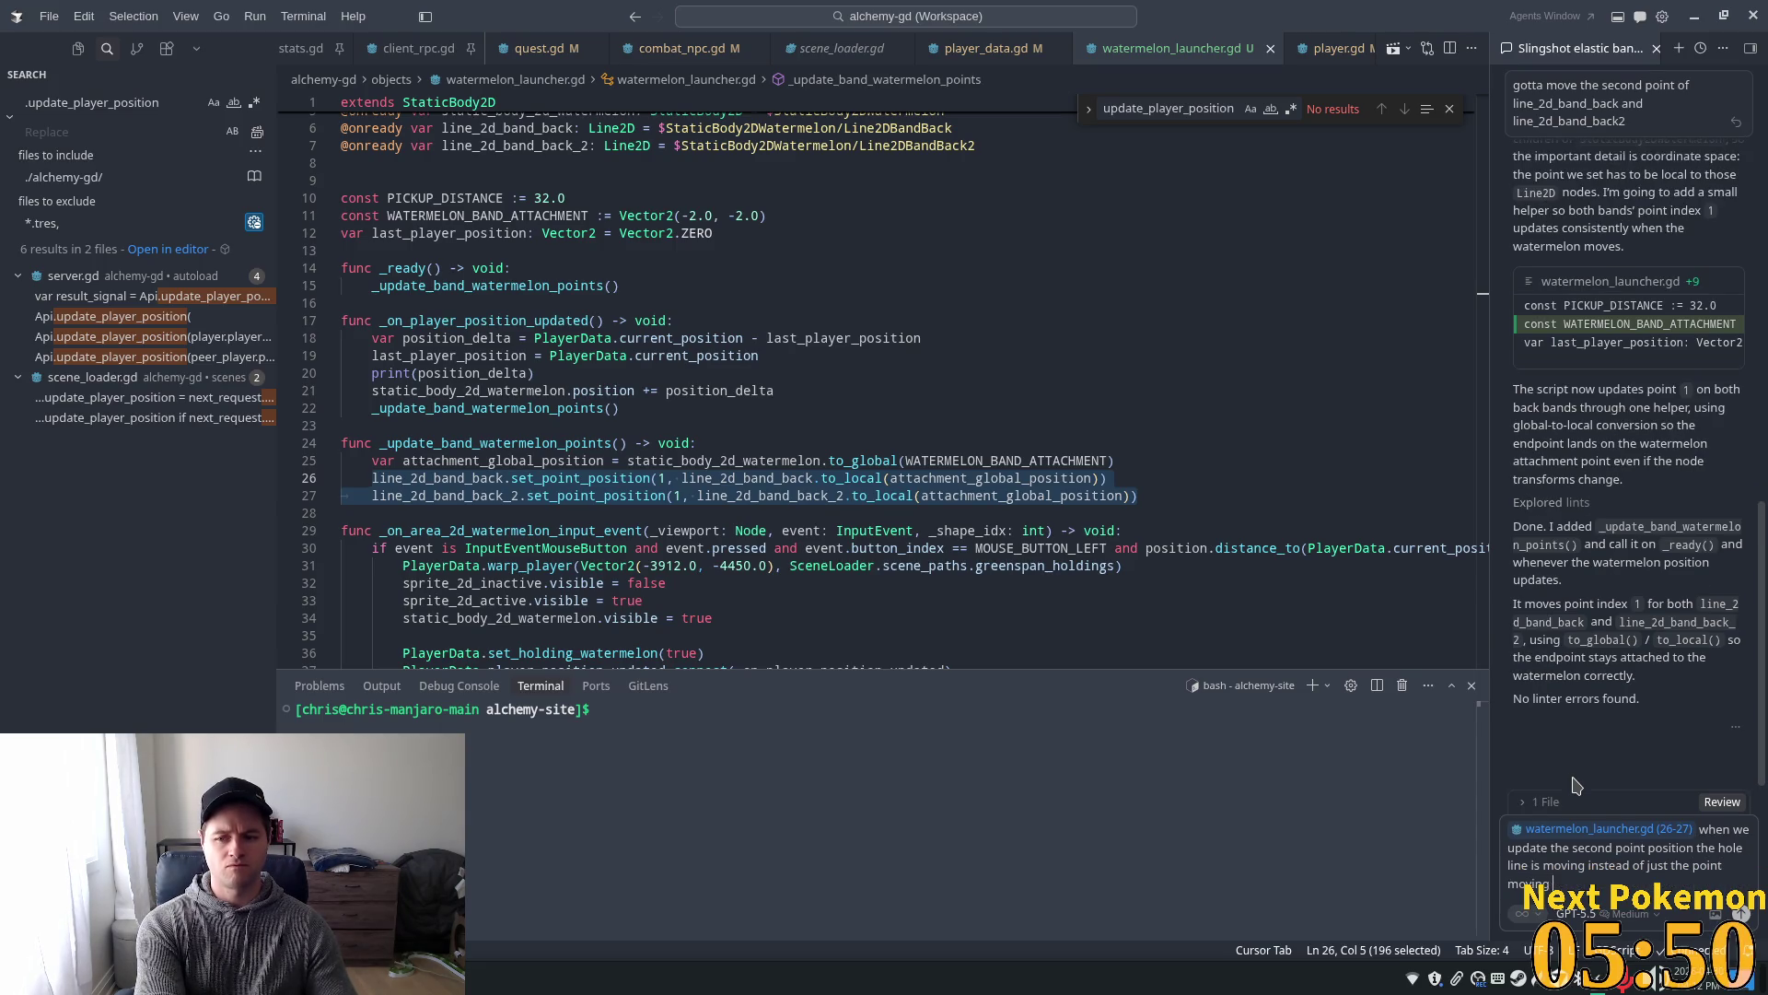
{"action": "type", "text": "edraw"}
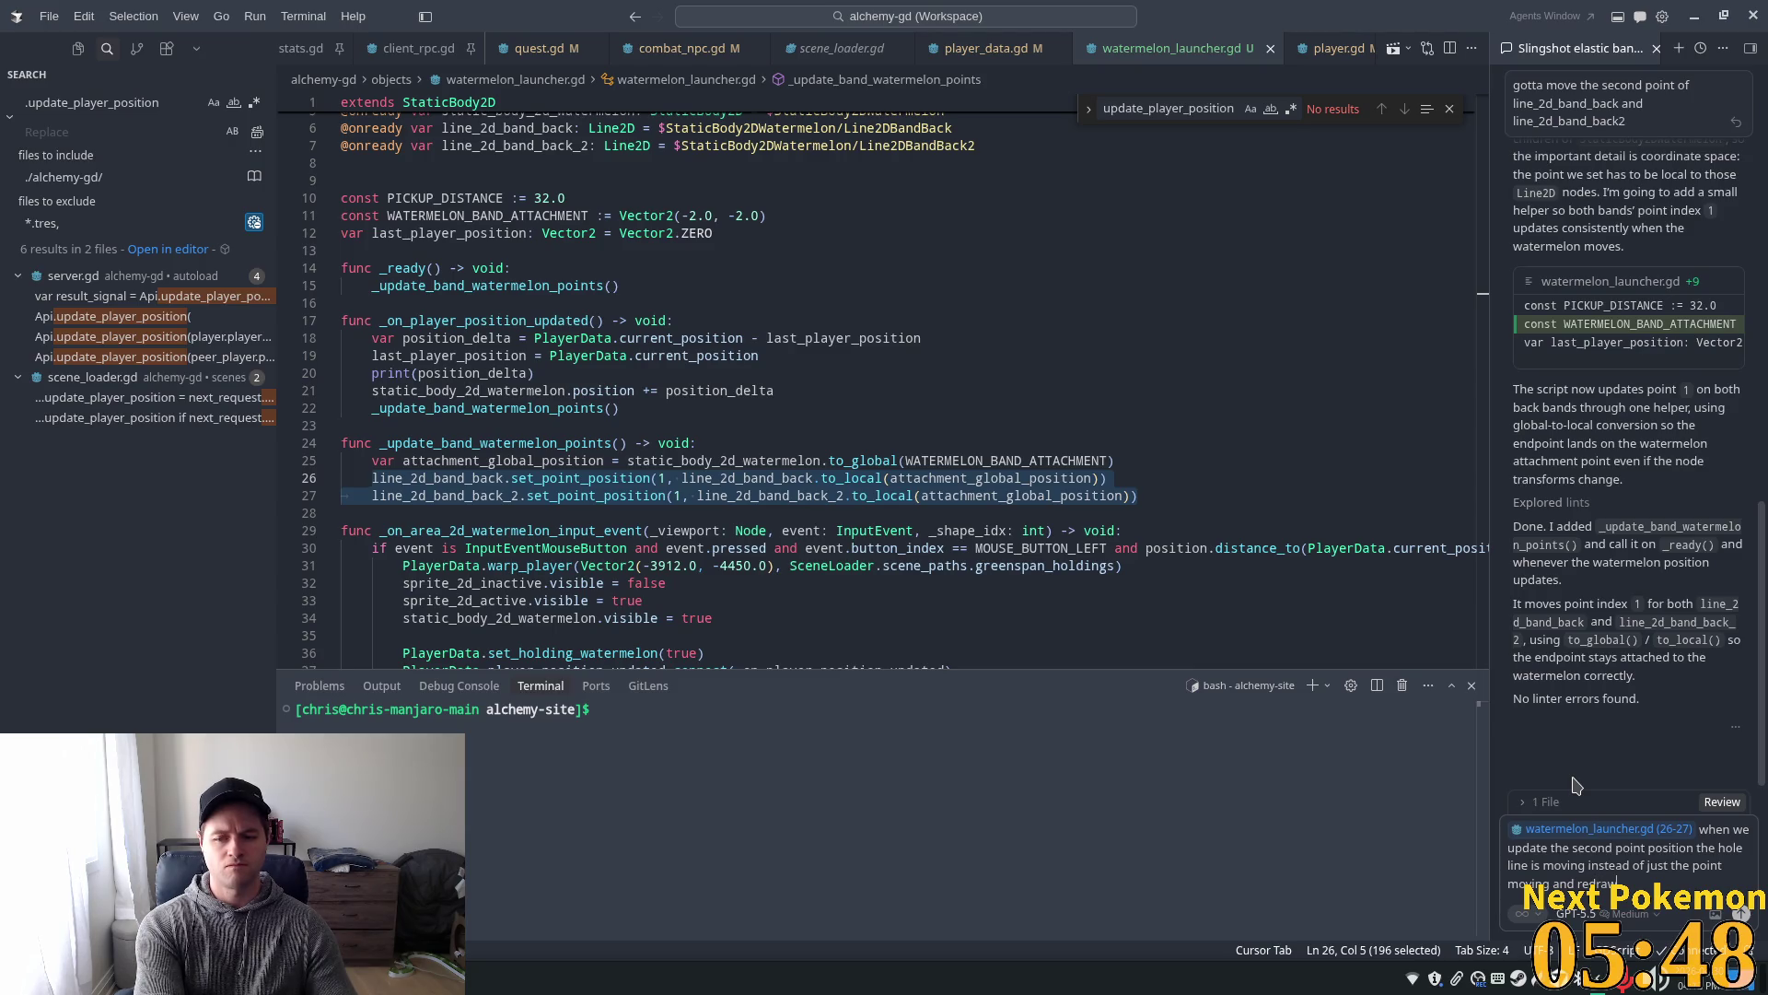
{"action": "type", "text": "ing the line"}
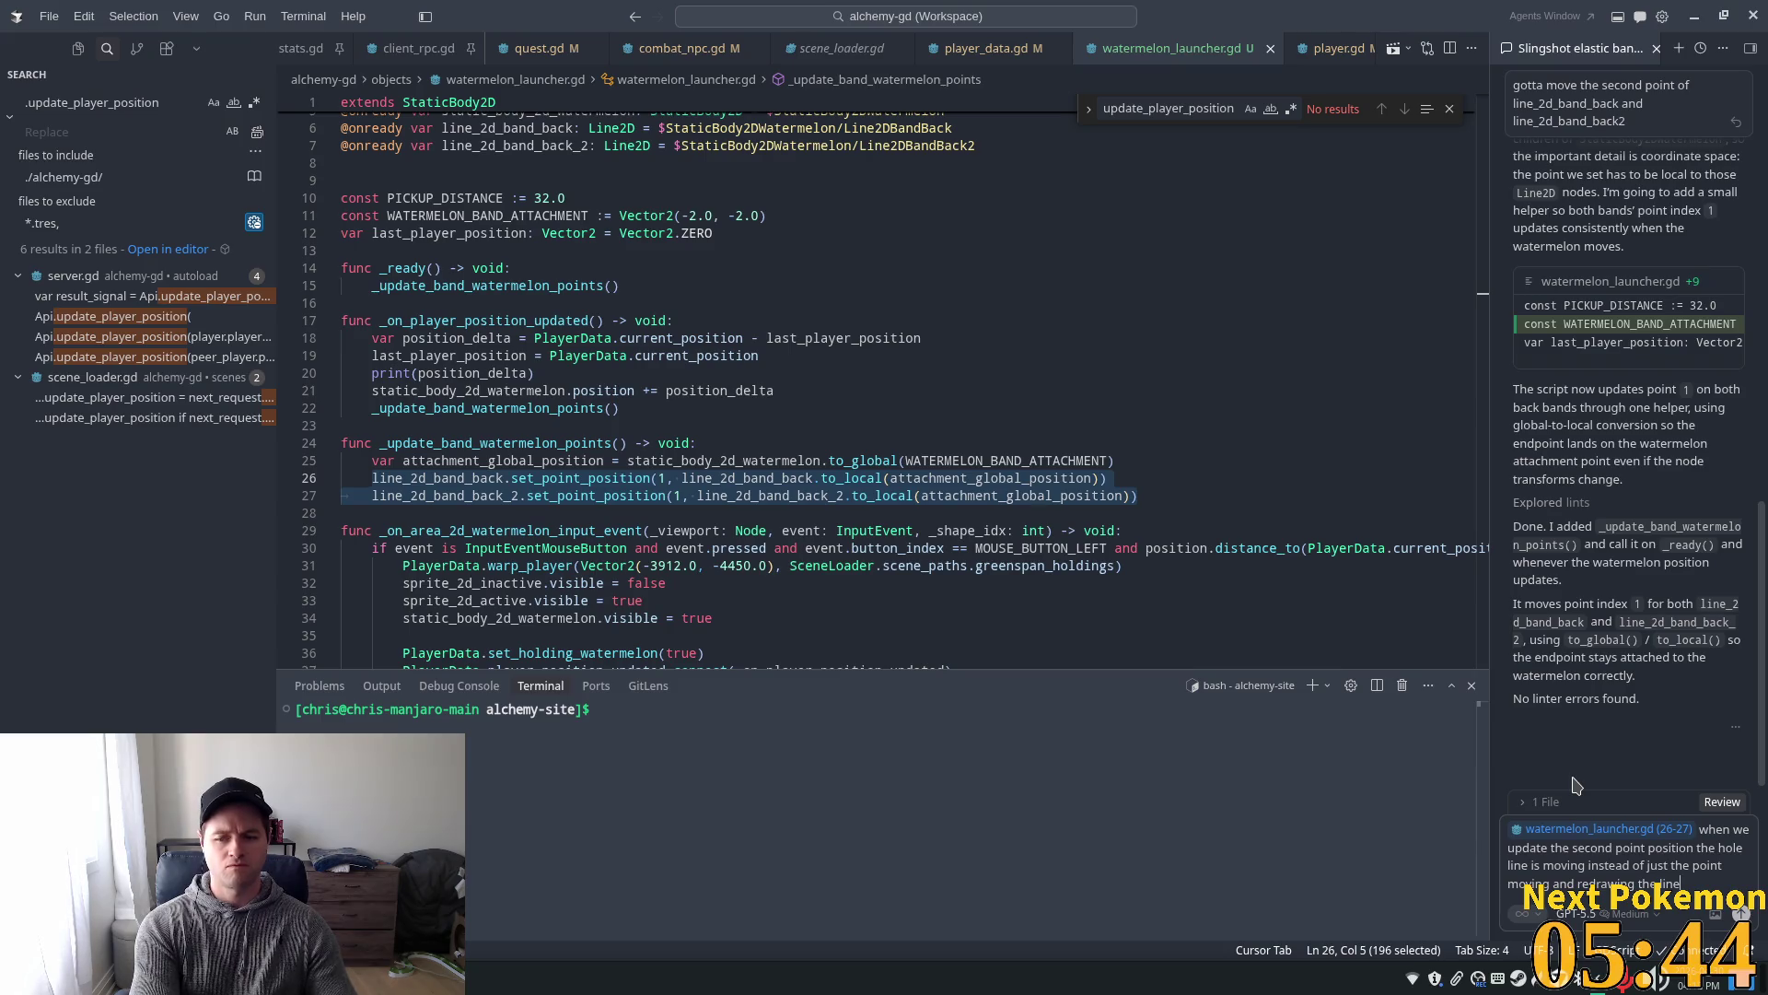
{"action": "type", "text": " ."}
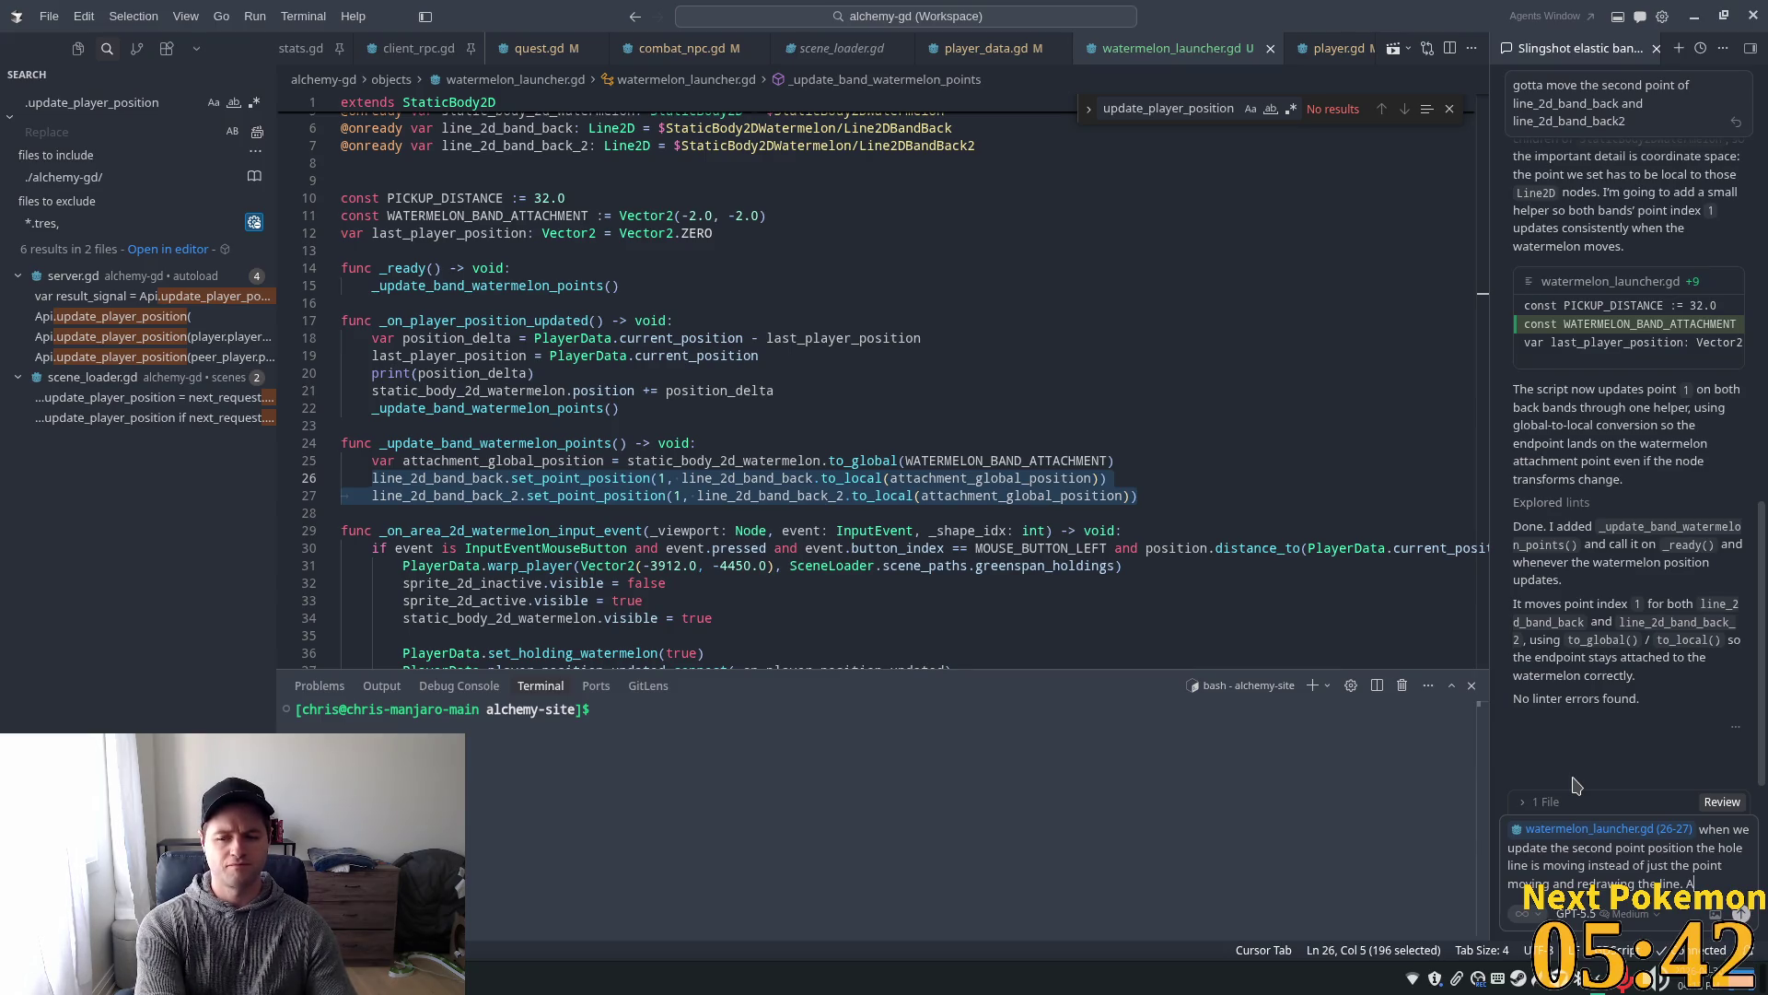
{"action": "type", "text": "ny"}
{"action": "type", "text": "s?"}
{"action": "key", "text": "Return"}
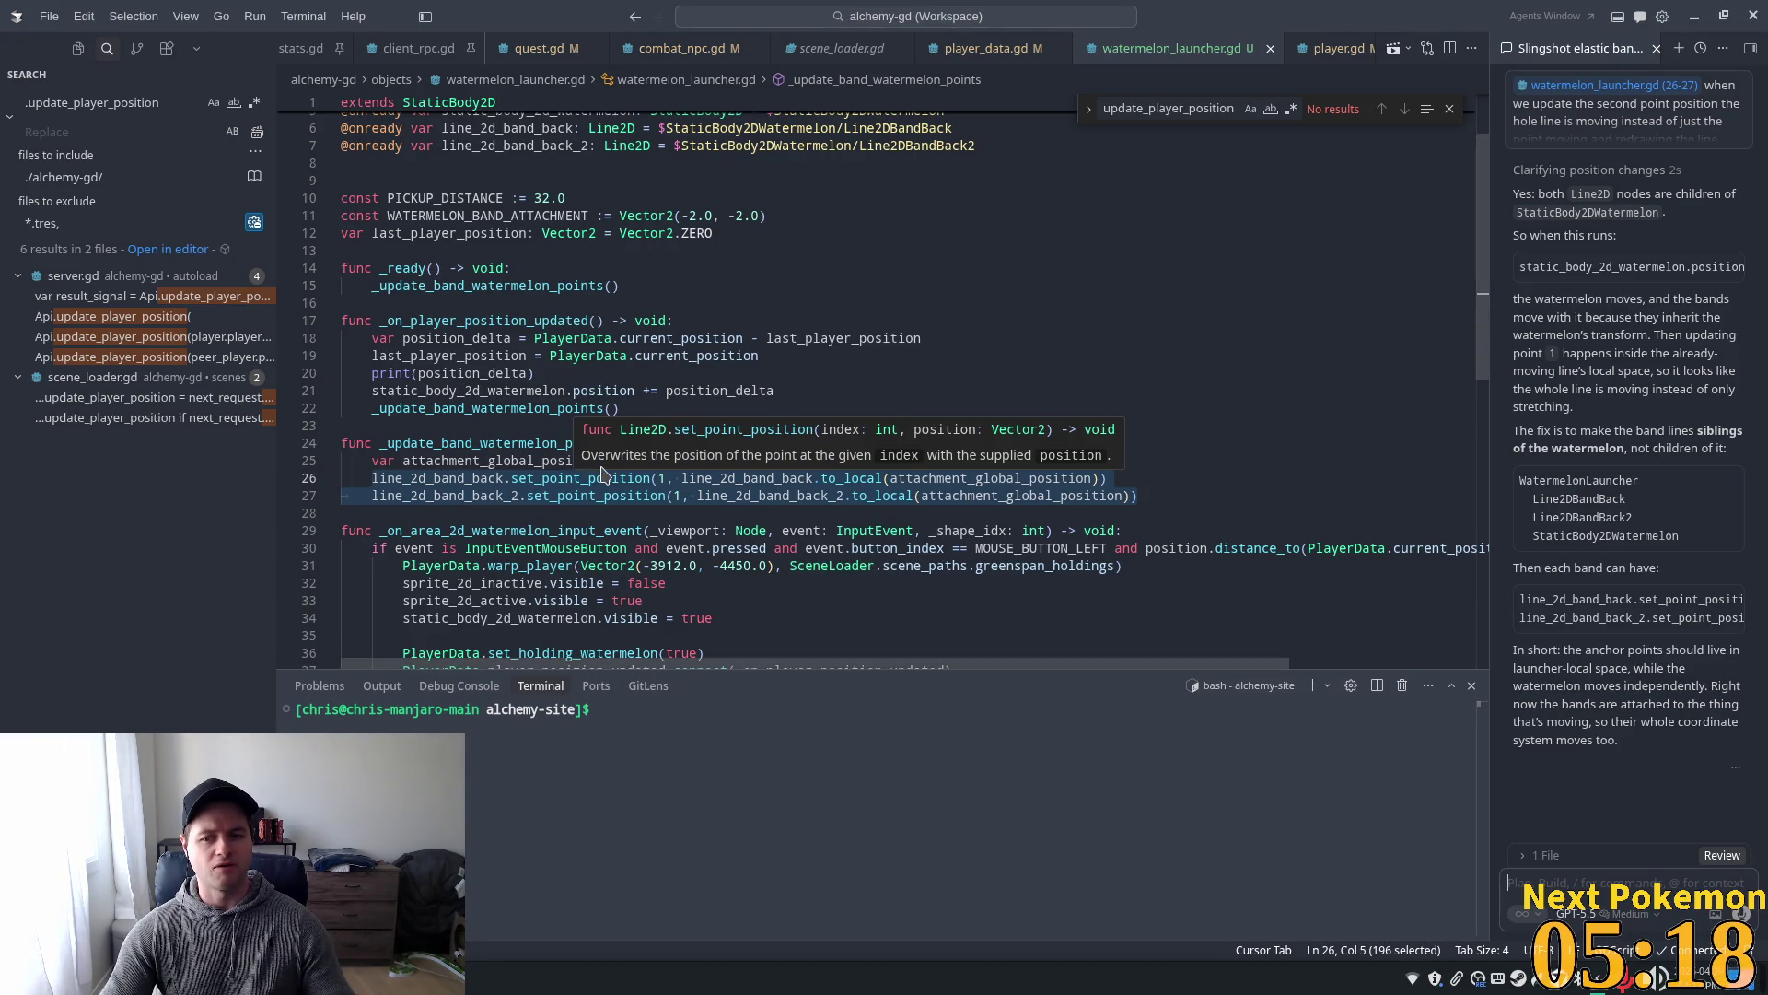
{"action": "key", "text": "alt+Tab"}
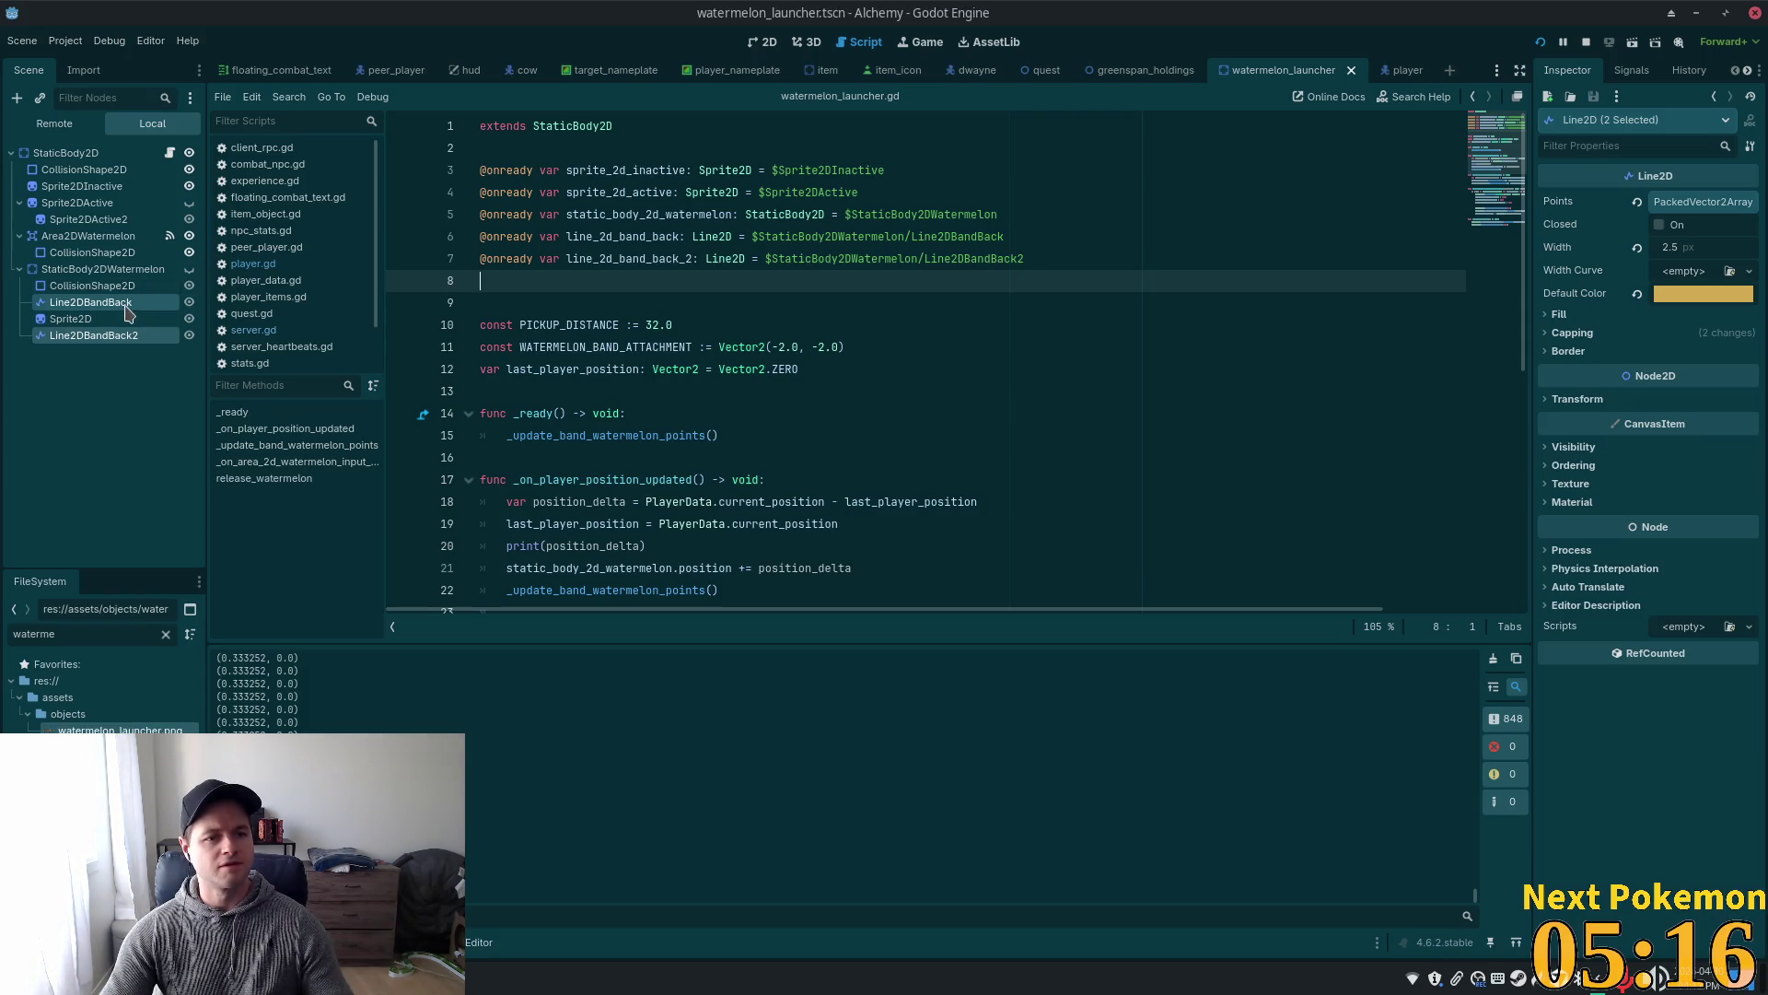
- Select StaticBody2DWatermelon in the Scene dock to inspect its properties in the Inspector
{"action": "left_click", "coordinate": [104, 269]}
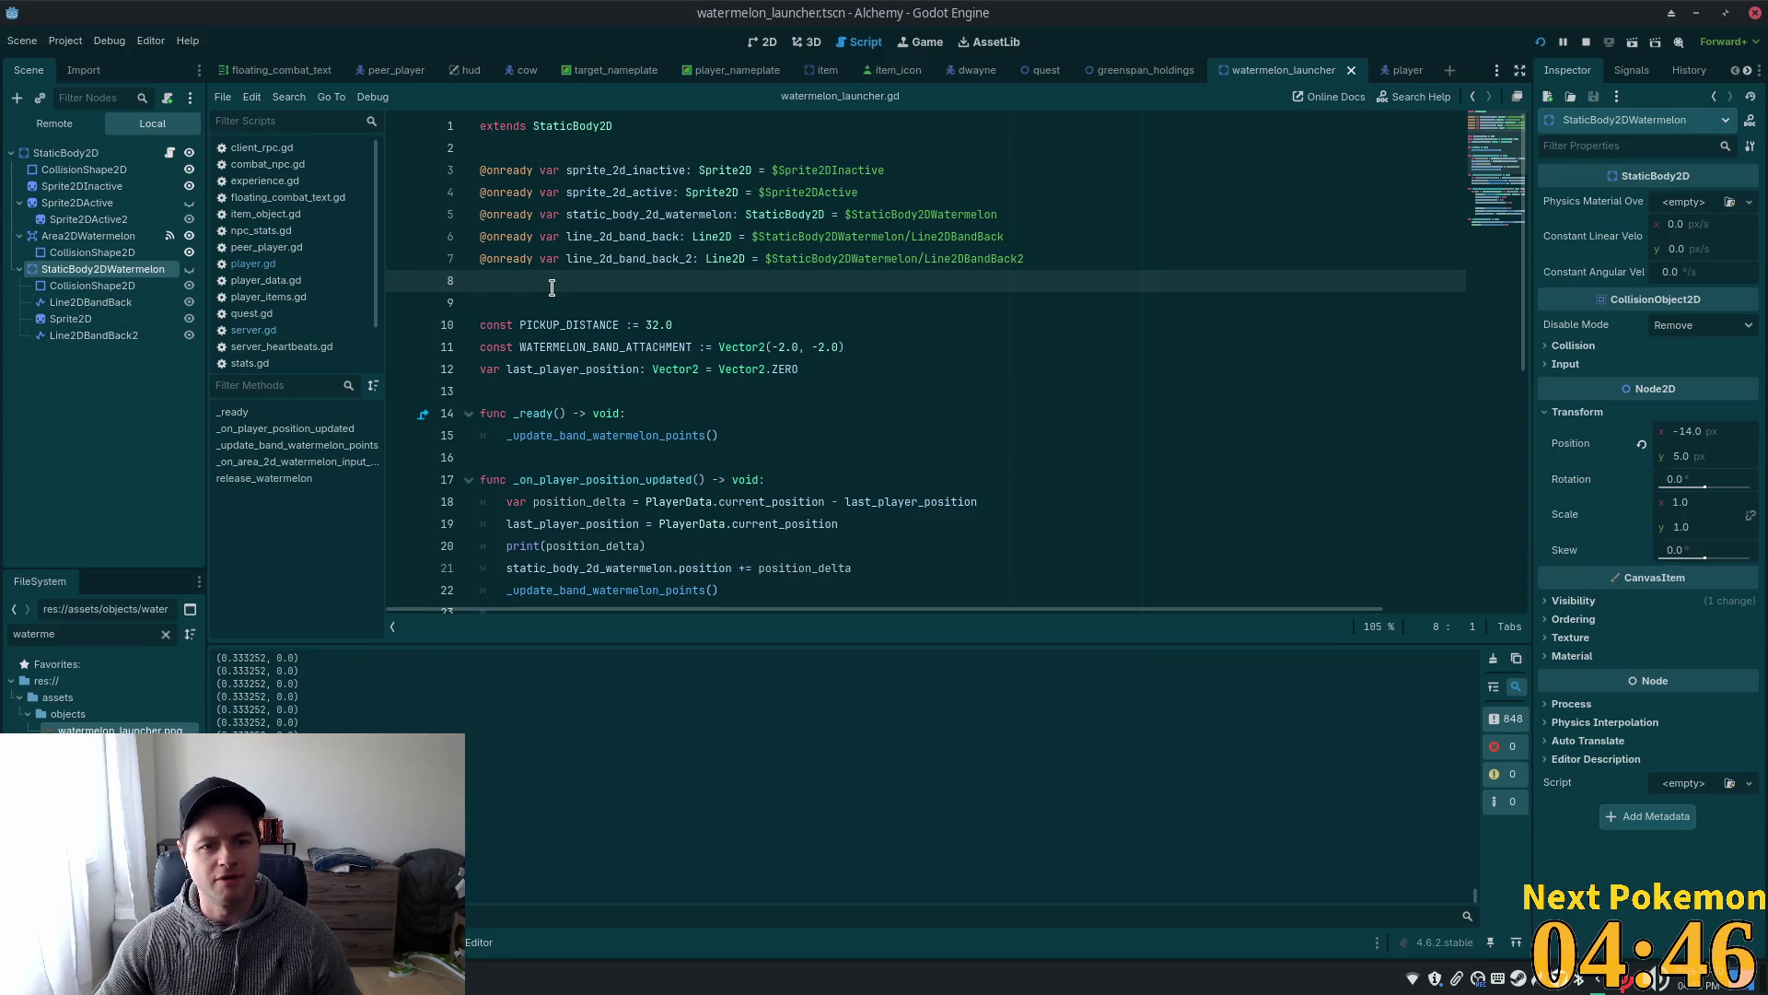
{"action": "key", "text": "alt+Tab"}
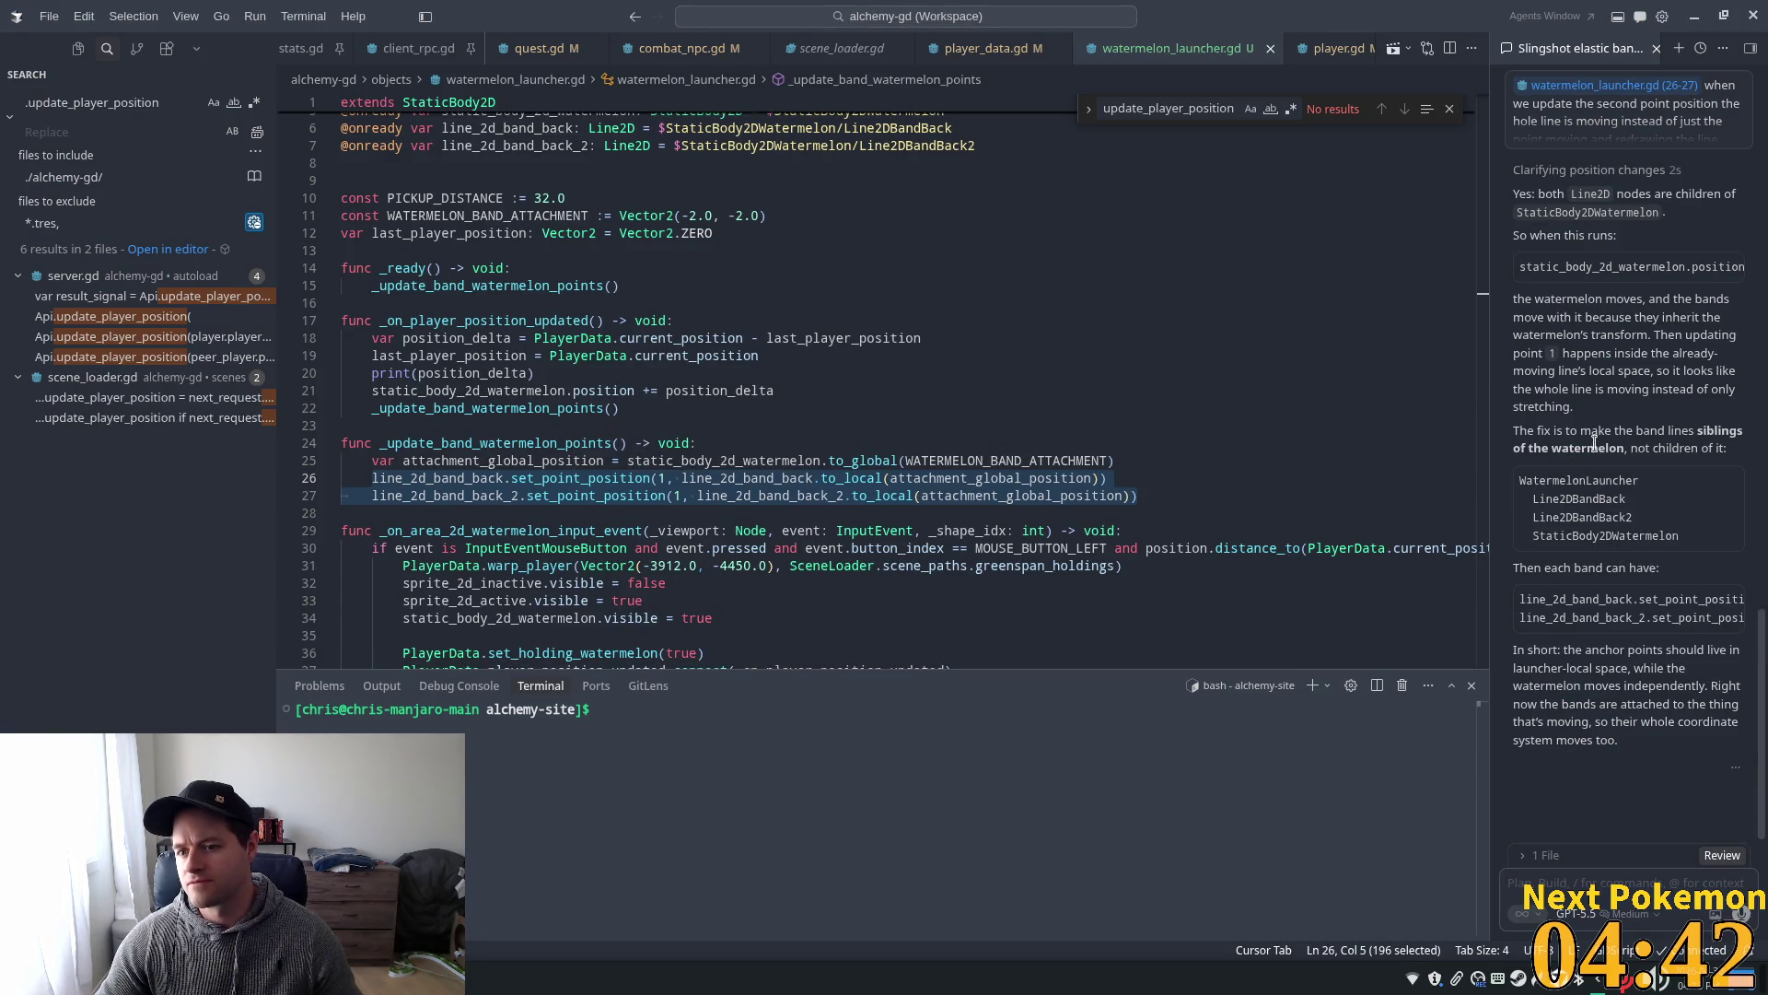
- Move the band Line2Ds out of StaticBody2DWatermelon so they sit directly under the root StaticBody2D
{"action": "key", "text": "alt+Tab"}
{"action": "mouse_move", "coordinate": [92, 301]}
{"action": "left_mouse_down"}
{"action": "mouse_move", "coordinate": [64, 269]}
{"action": "mouse_move", "coordinate": [83, 279]}
{"action": "mouse_move", "coordinate": [63, 347]}
{"action": "mouse_move", "coordinate": [17, 345]}
{"action": "mouse_move", "coordinate": [44, 339]}
{"action": "mouse_move", "coordinate": [38, 152]}
{"action": "left_mouse_up"}
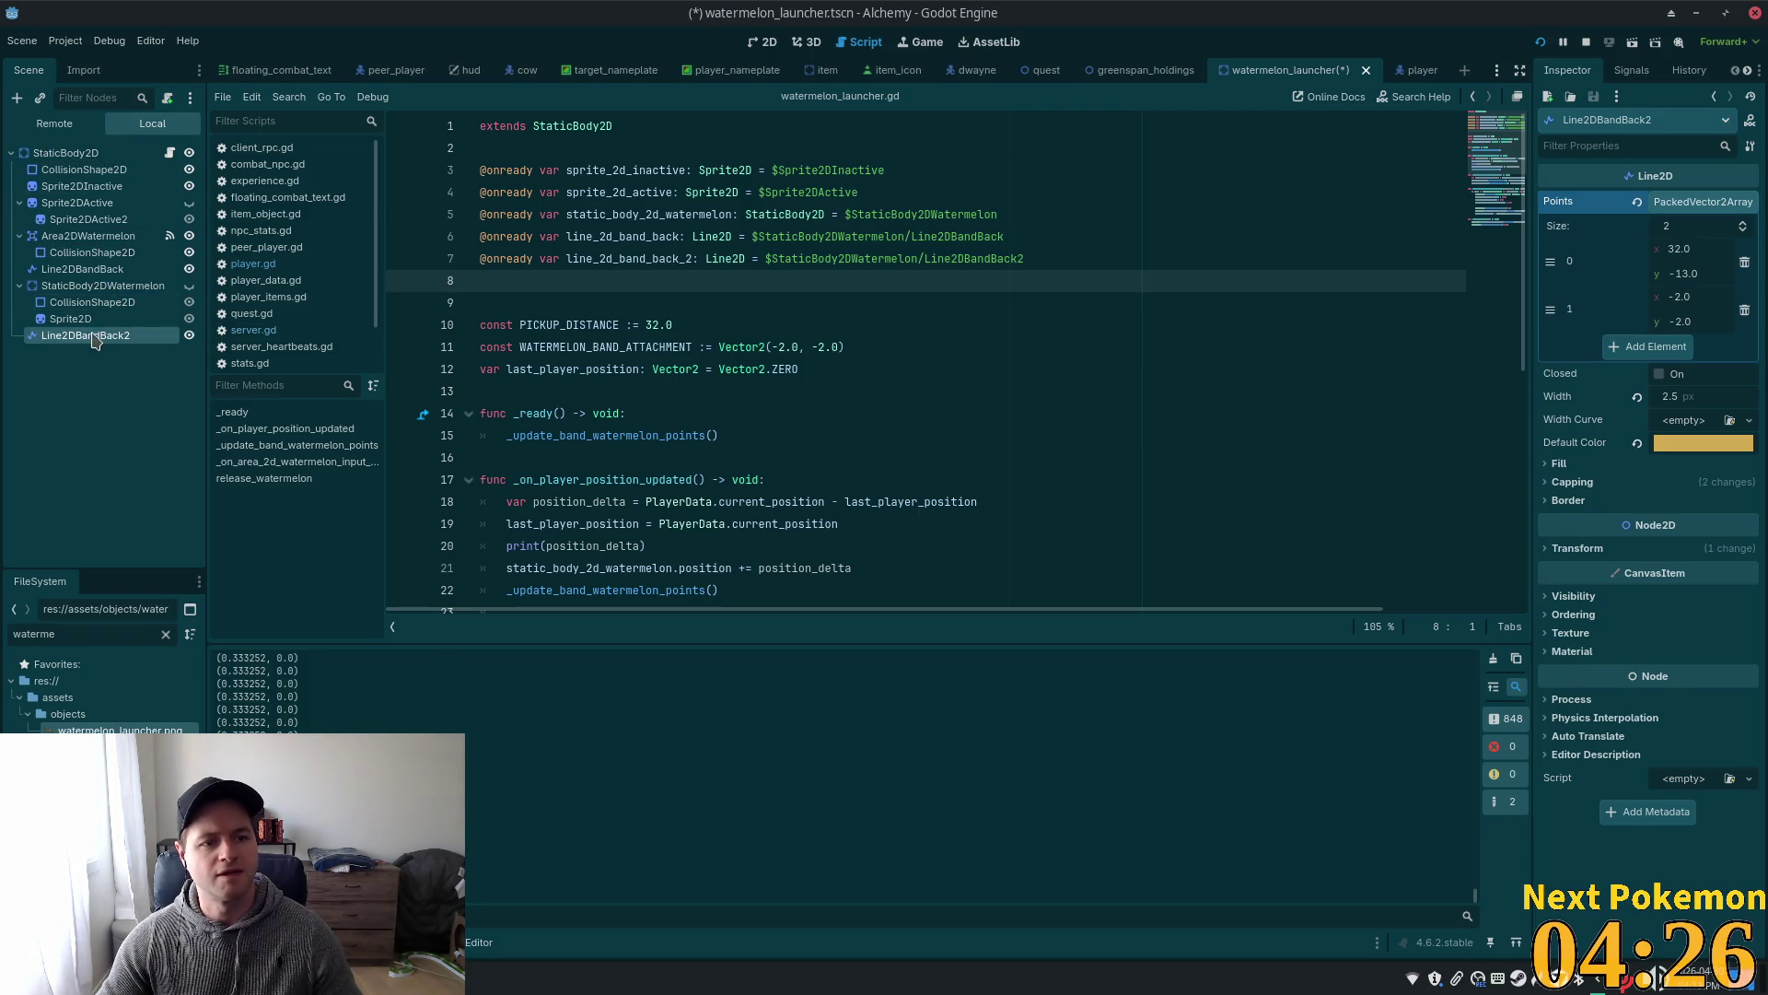
- Replace the old band onready lines with references to both relocated Line2D nodes
{"action": "left_click", "coordinate": [1047, 261]}
{"action": "mouse_move", "coordinate": [1047, 261]}
{"action": "left_mouse_down"}
{"action": "mouse_move", "coordinate": [460, 262]}
{"action": "mouse_move", "coordinate": [419, 240]}
{"action": "left_mouse_up"}
{"action": "key", "text": "BackSpace"}
{"action": "key", "text": "BackSpace"}
{"action": "left_click", "coordinate": [82, 269], "text": "ctrl"}
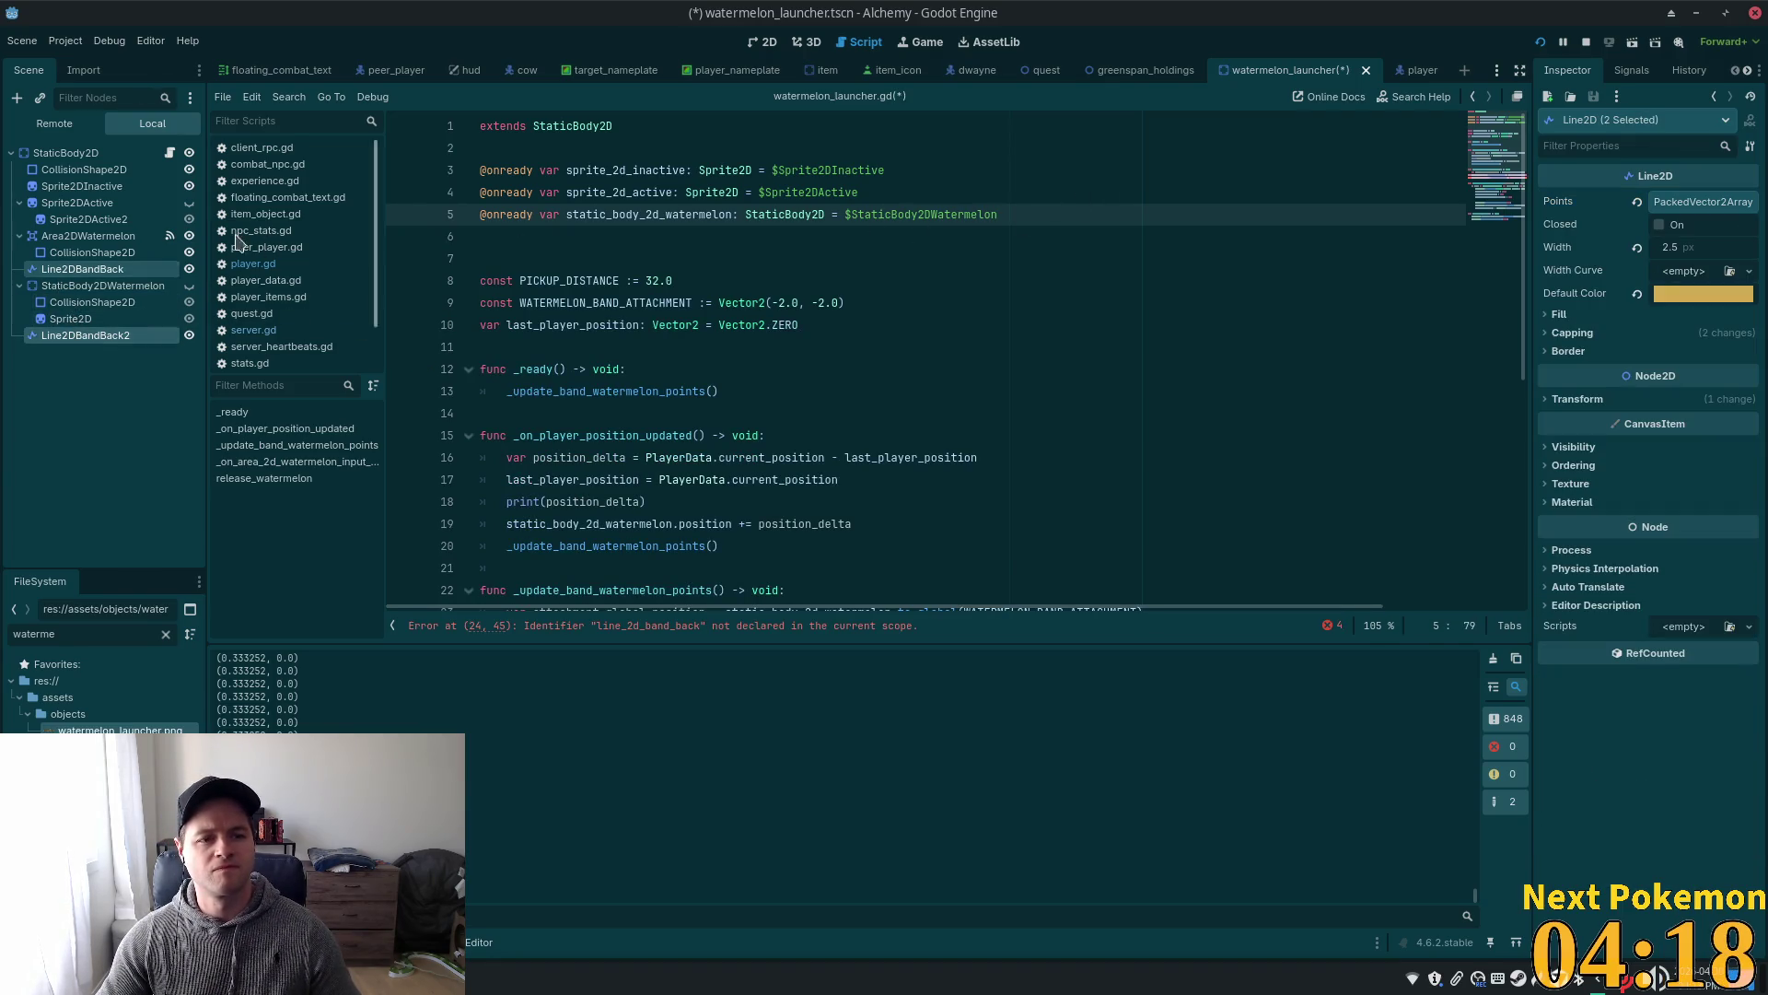
{"action": "left_click_drag", "start_coordinate": [129, 269], "coordinate": [523, 264]}
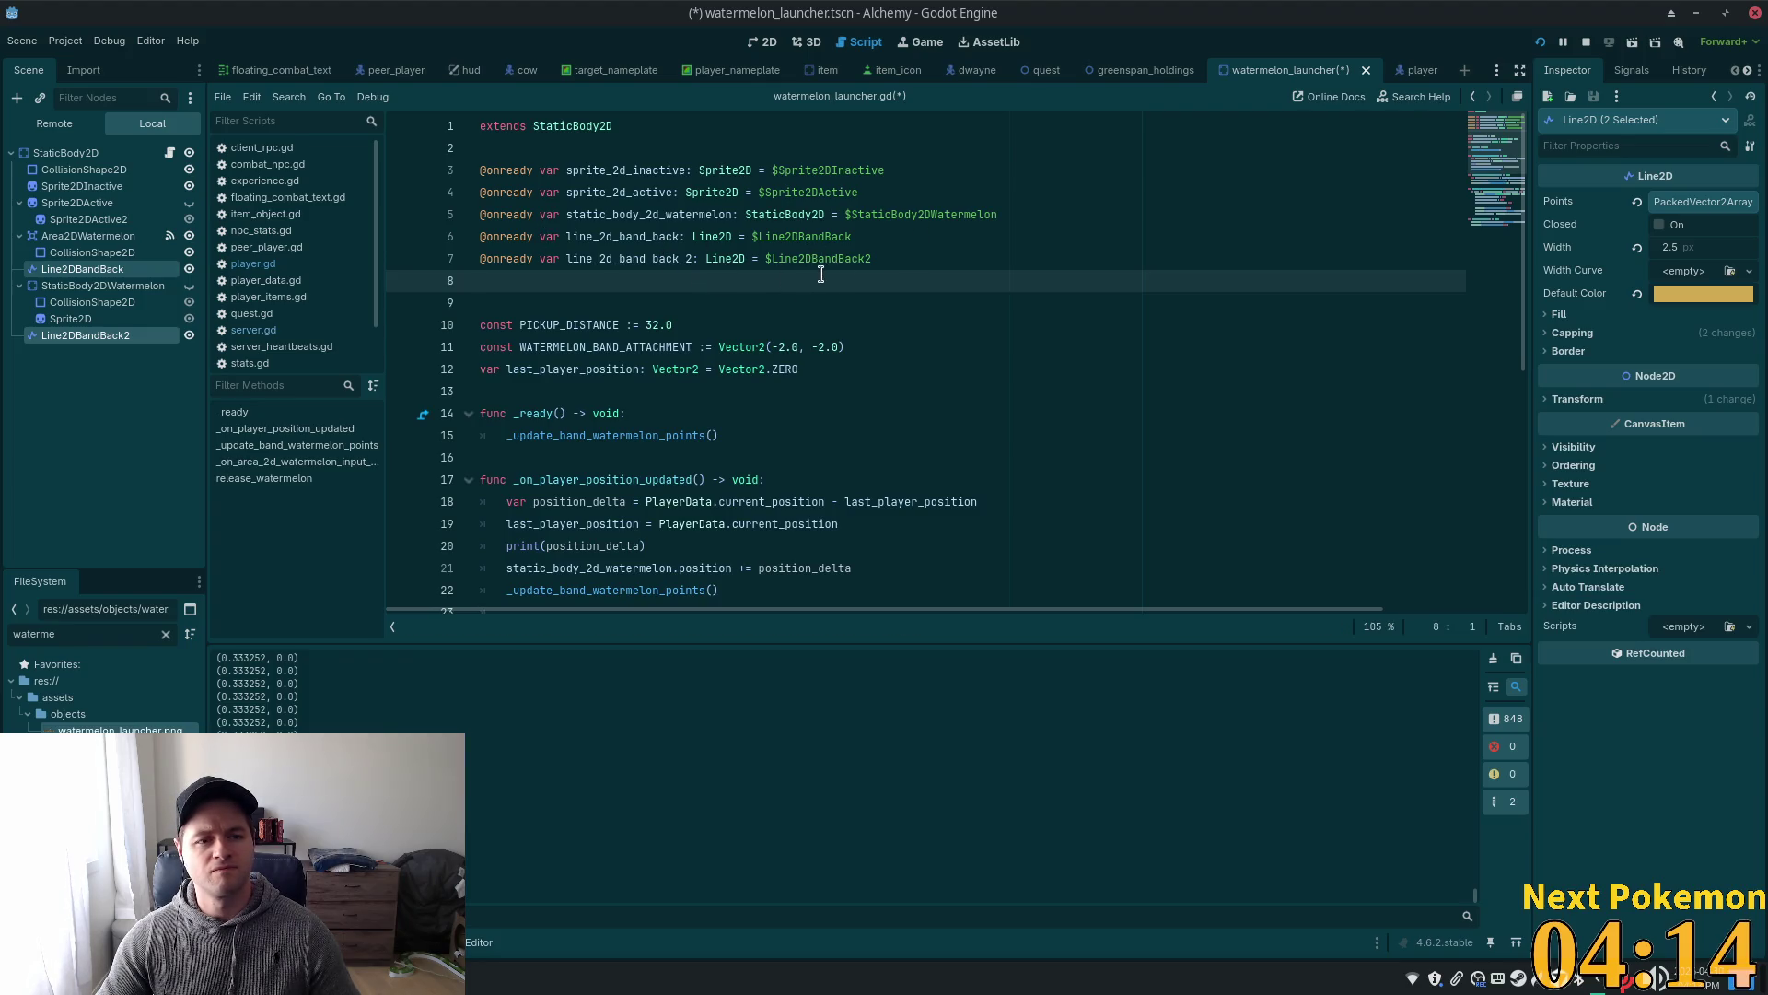
- Save watermelon_launcher.gd, remove the leftover blank line, and relaunch the game with F5
{"action": "left_click", "coordinate": [958, 263]}
{"action": "key", "text": "ctrl+s"}
{"action": "left_click", "coordinate": [642, 289]}
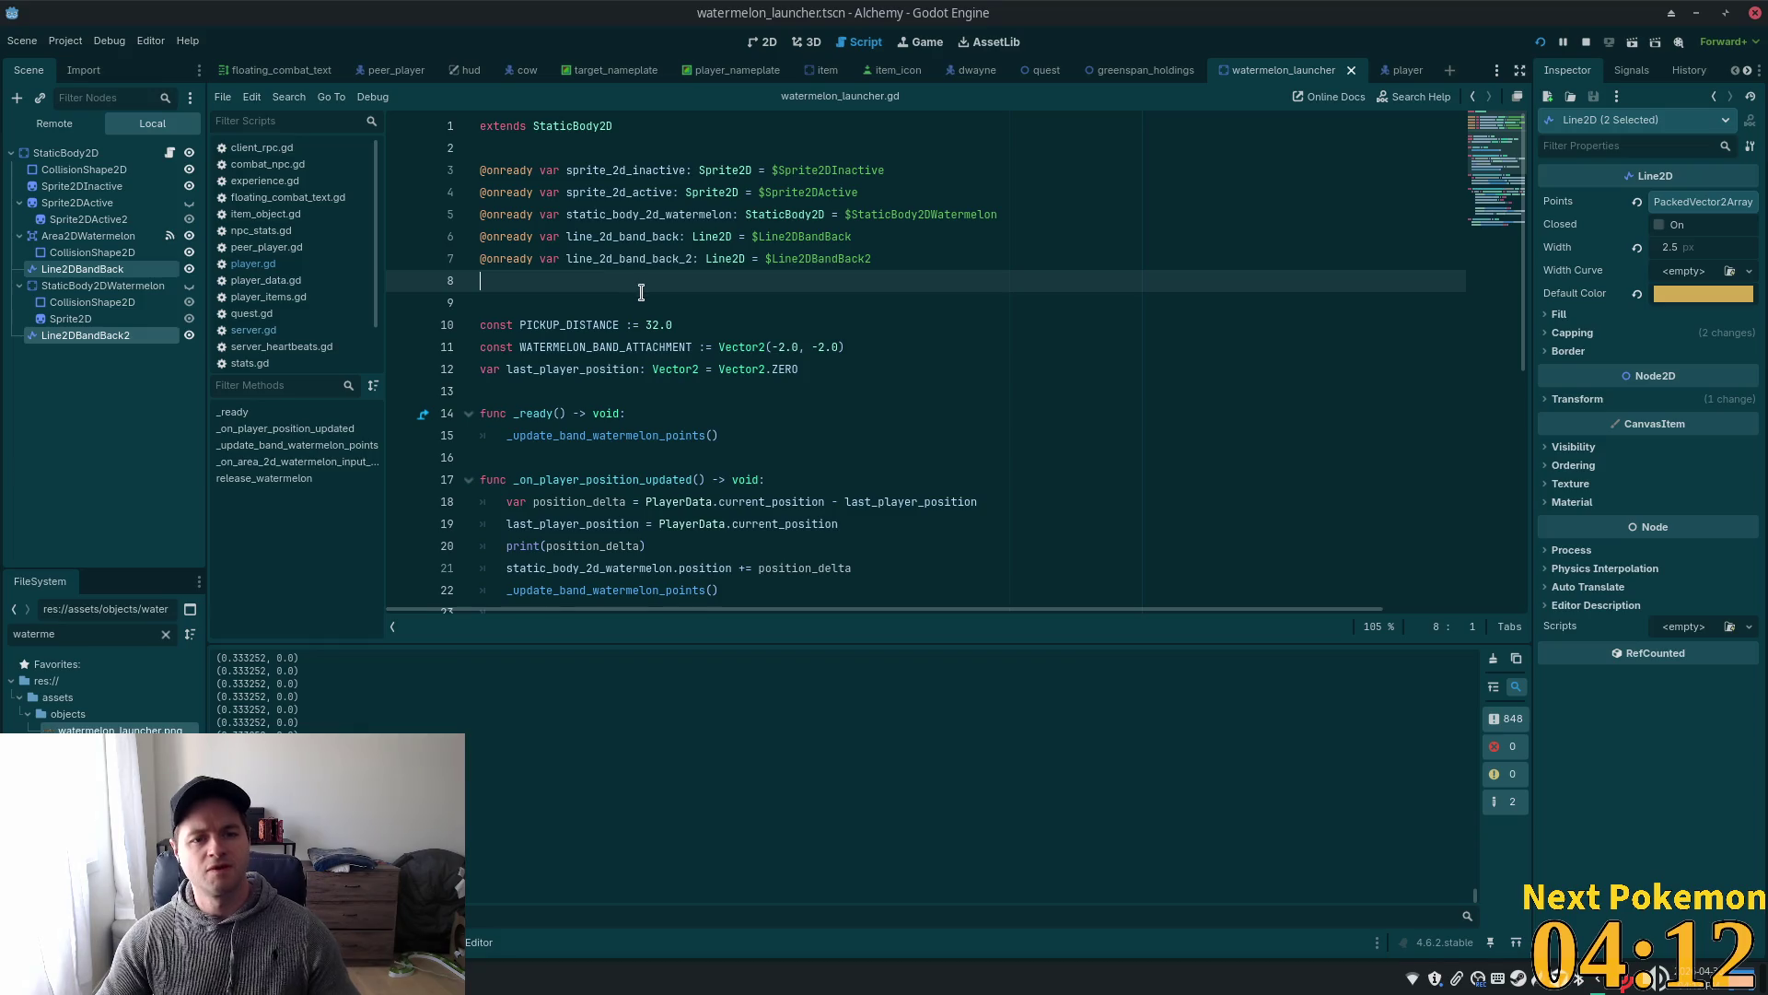
{"action": "key", "text": "BackSpace"}
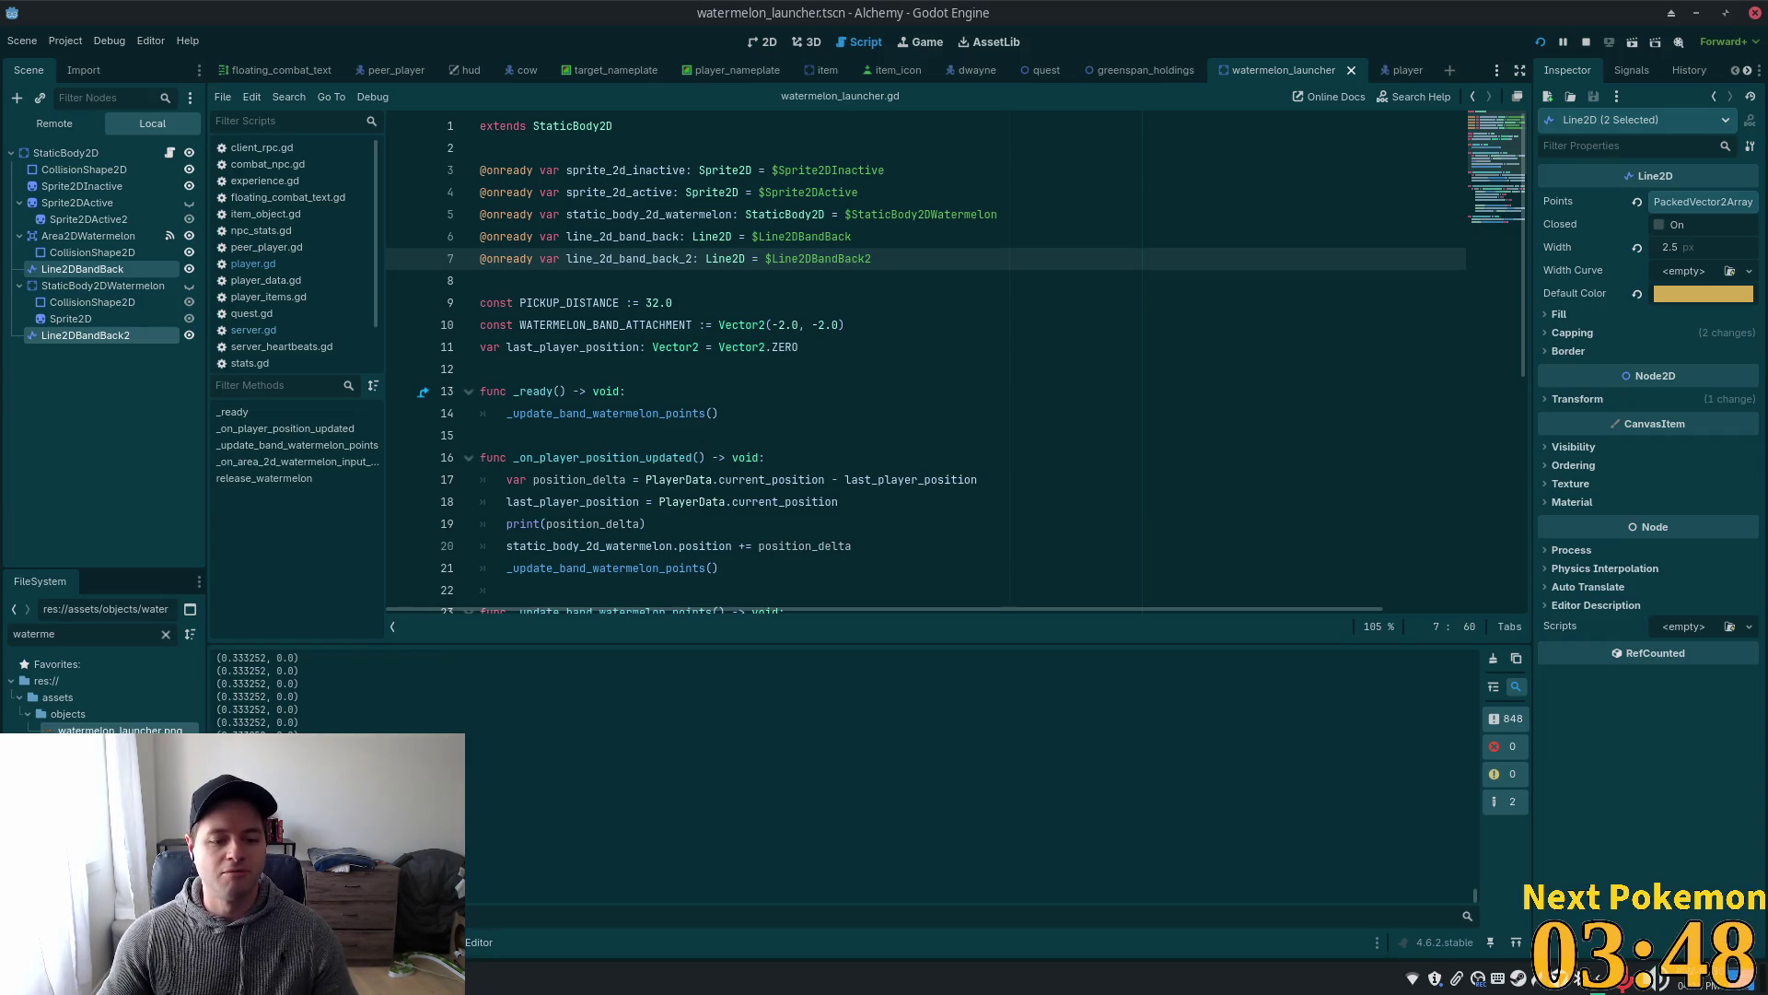
{"action": "left_click", "coordinate": [779, 220]}
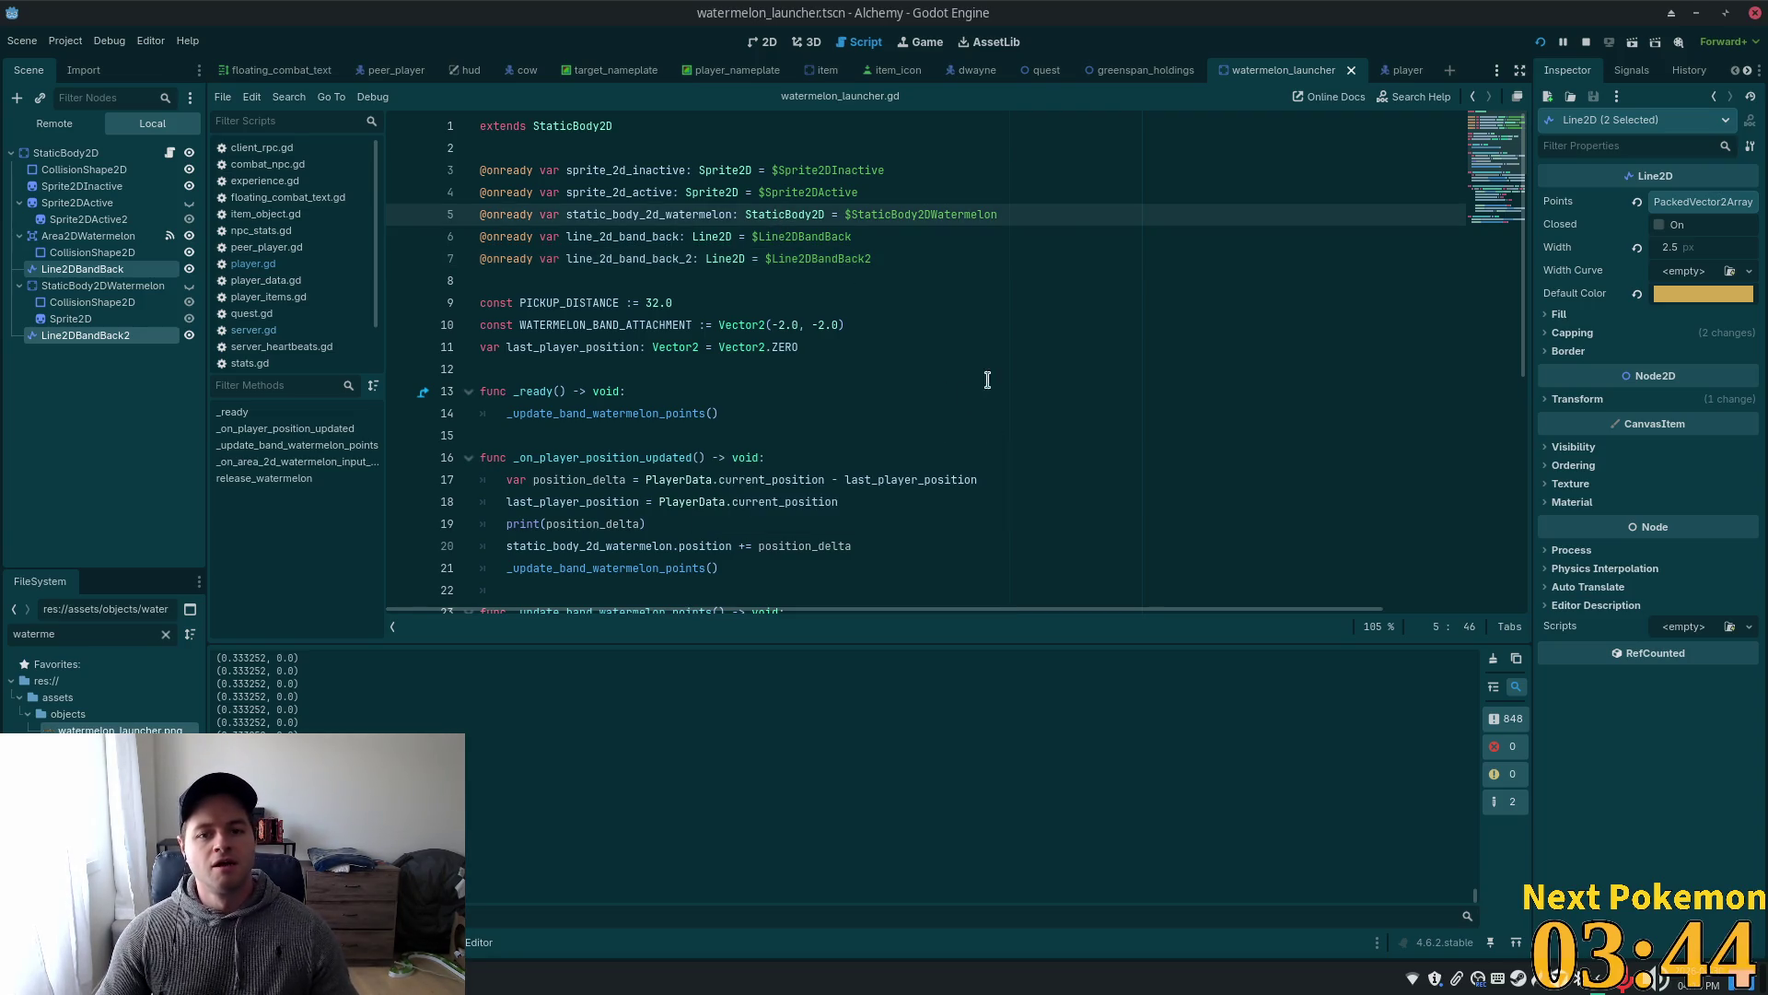
{"action": "key", "text": "F5"}
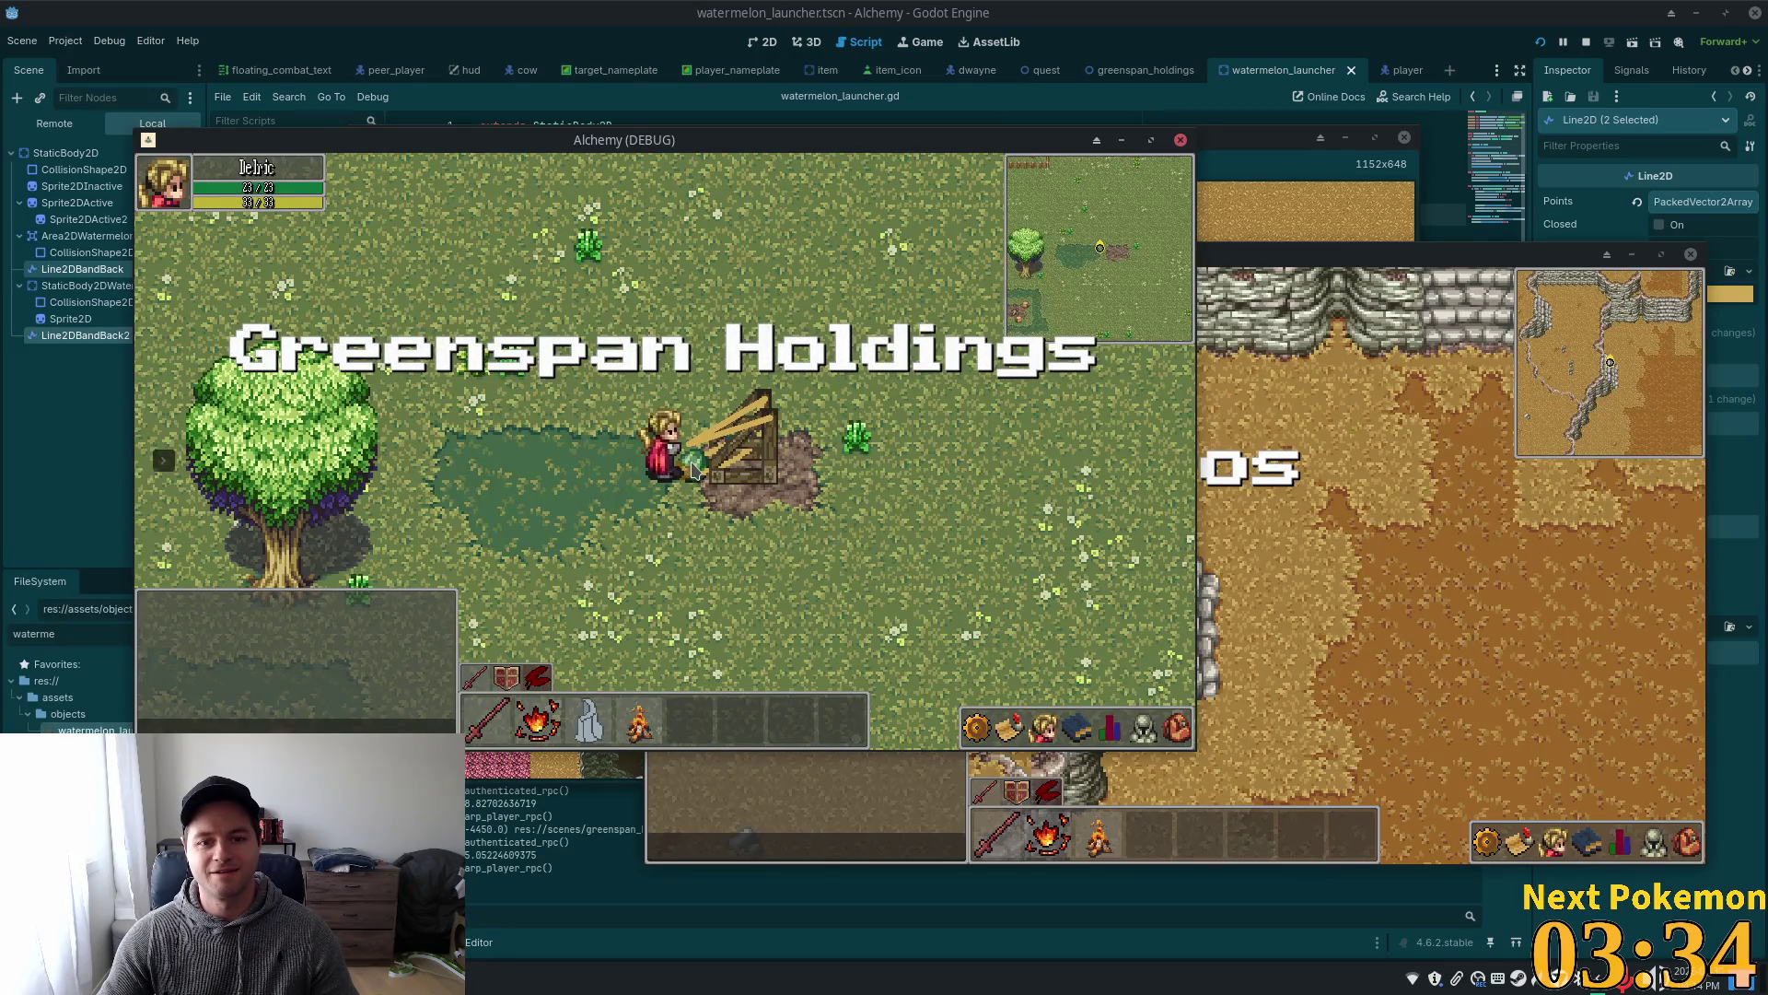
- Walk the player around with the watermelon, checking both bands stay anchored to the launcher
{"action": "key", "text": "a"}
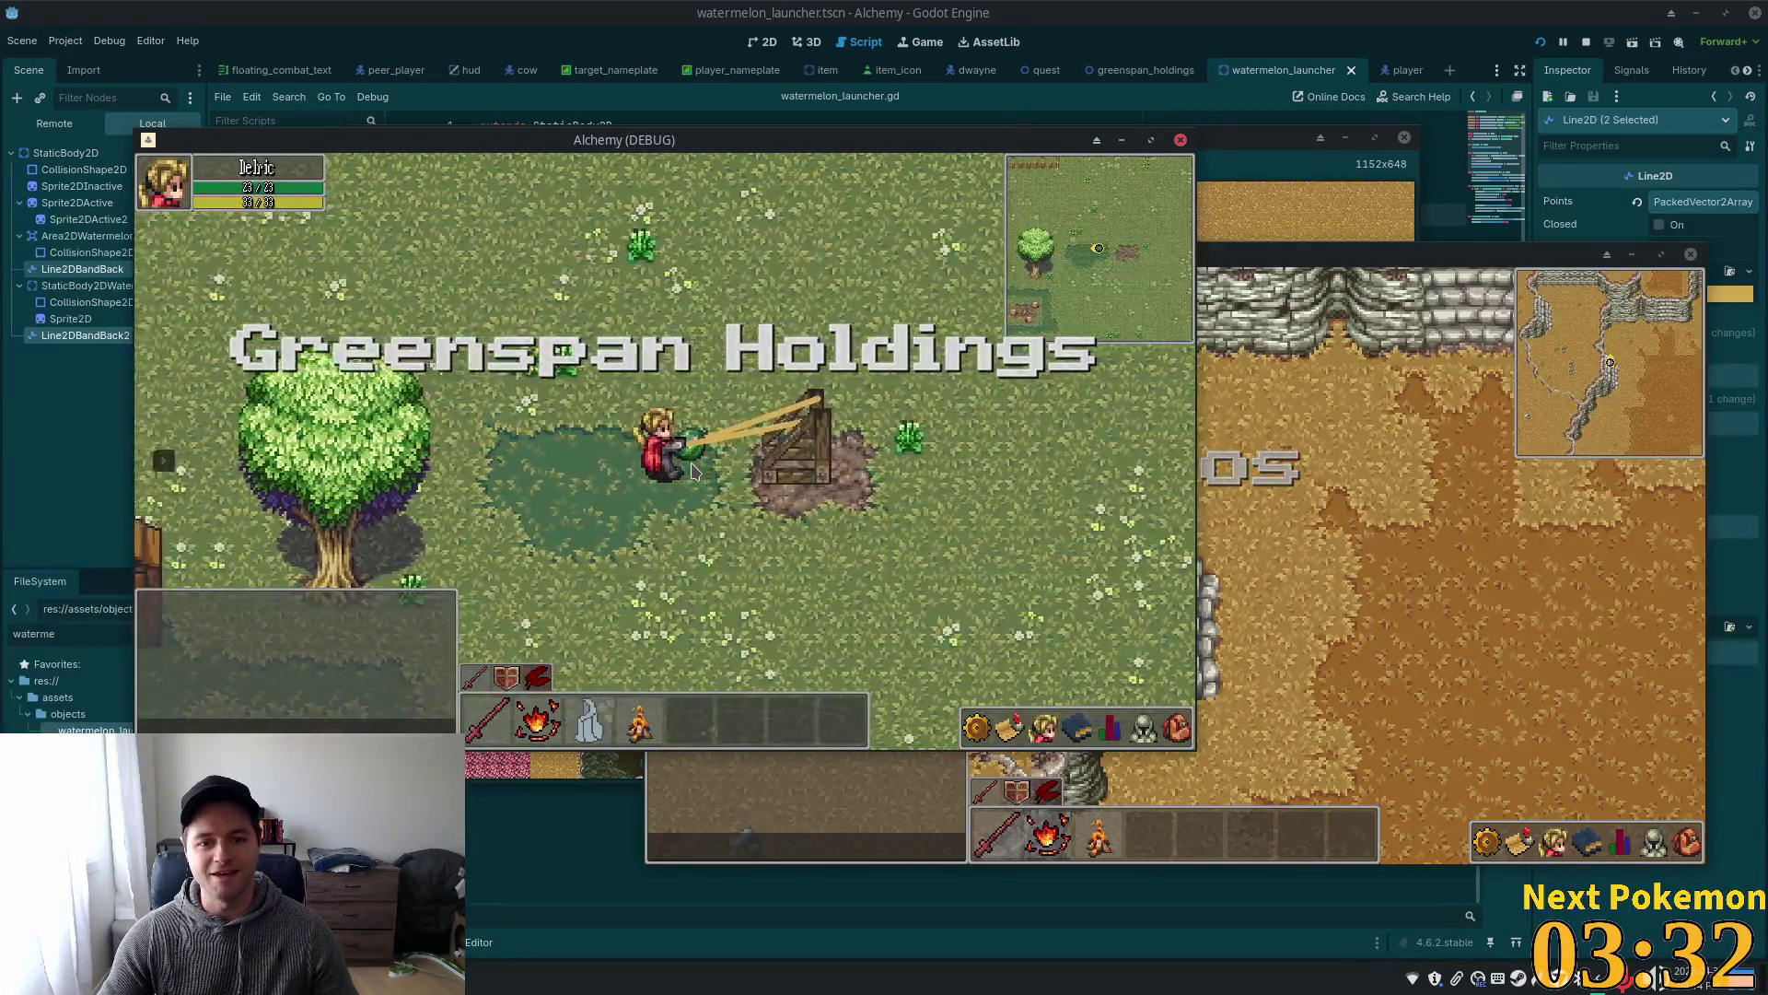
{"action": "key", "text": "a"}
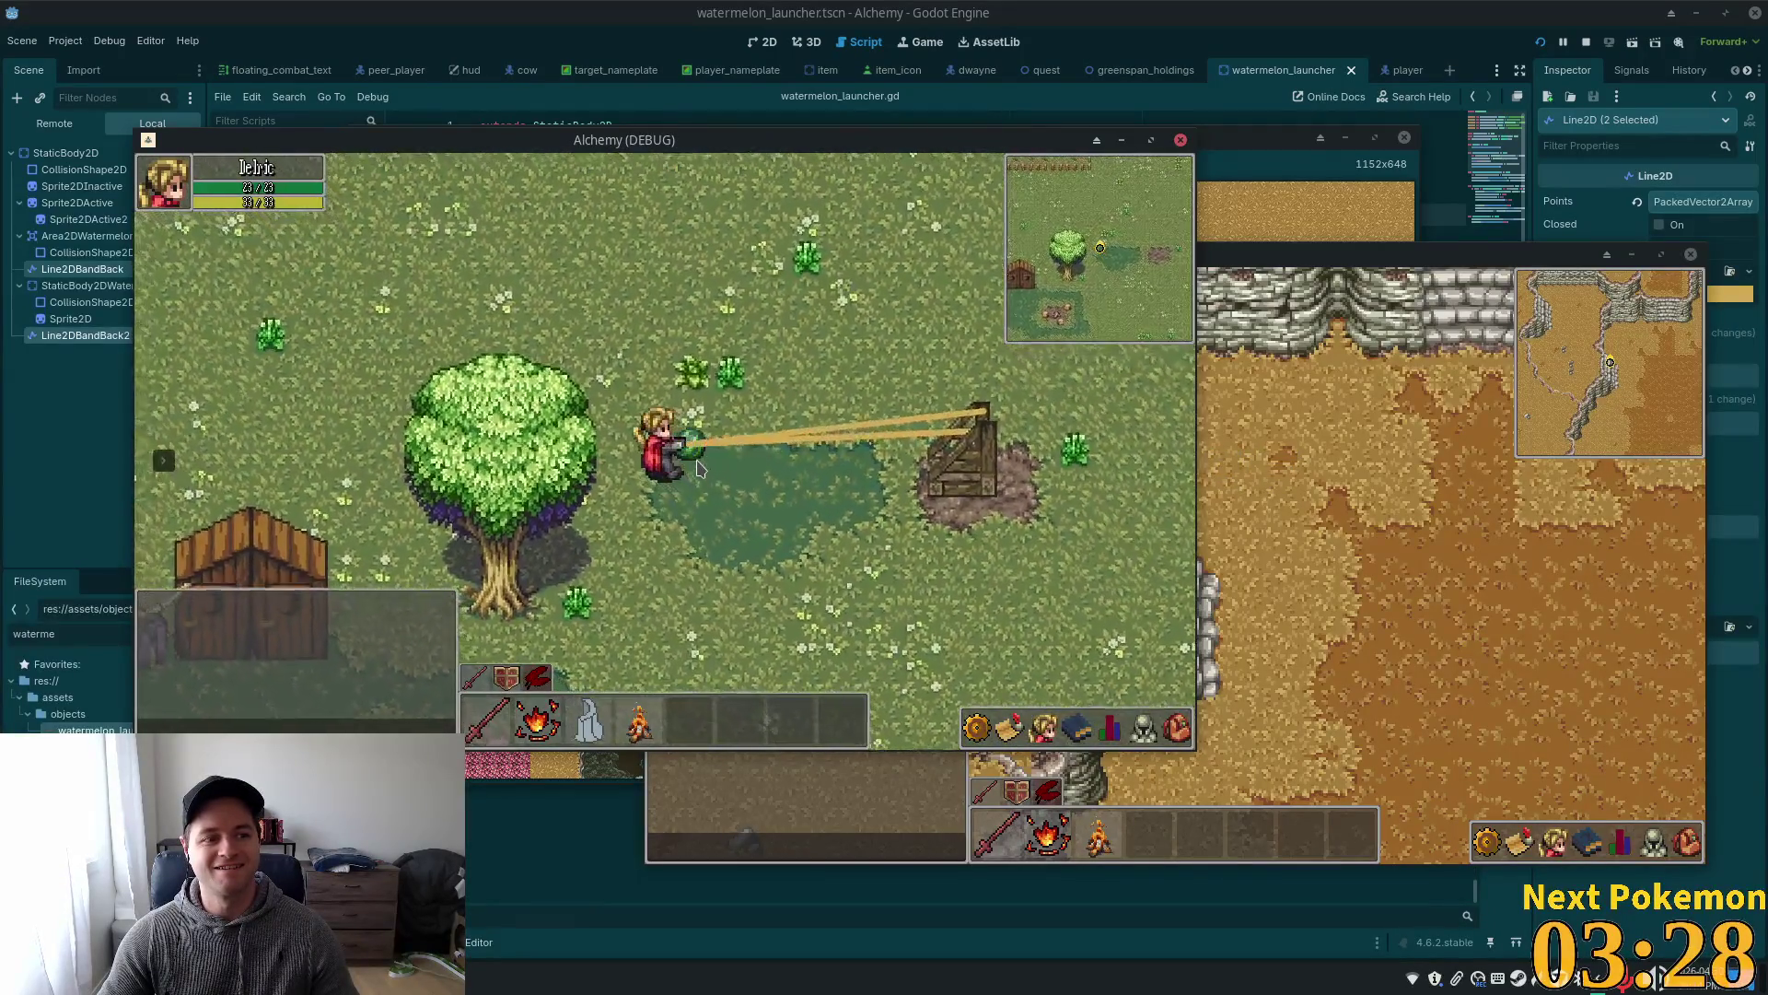
{"action": "key", "text": "w"}
{"action": "key", "text": "a"}
{"action": "key", "text": "s"}
{"action": "key", "text": "a"}
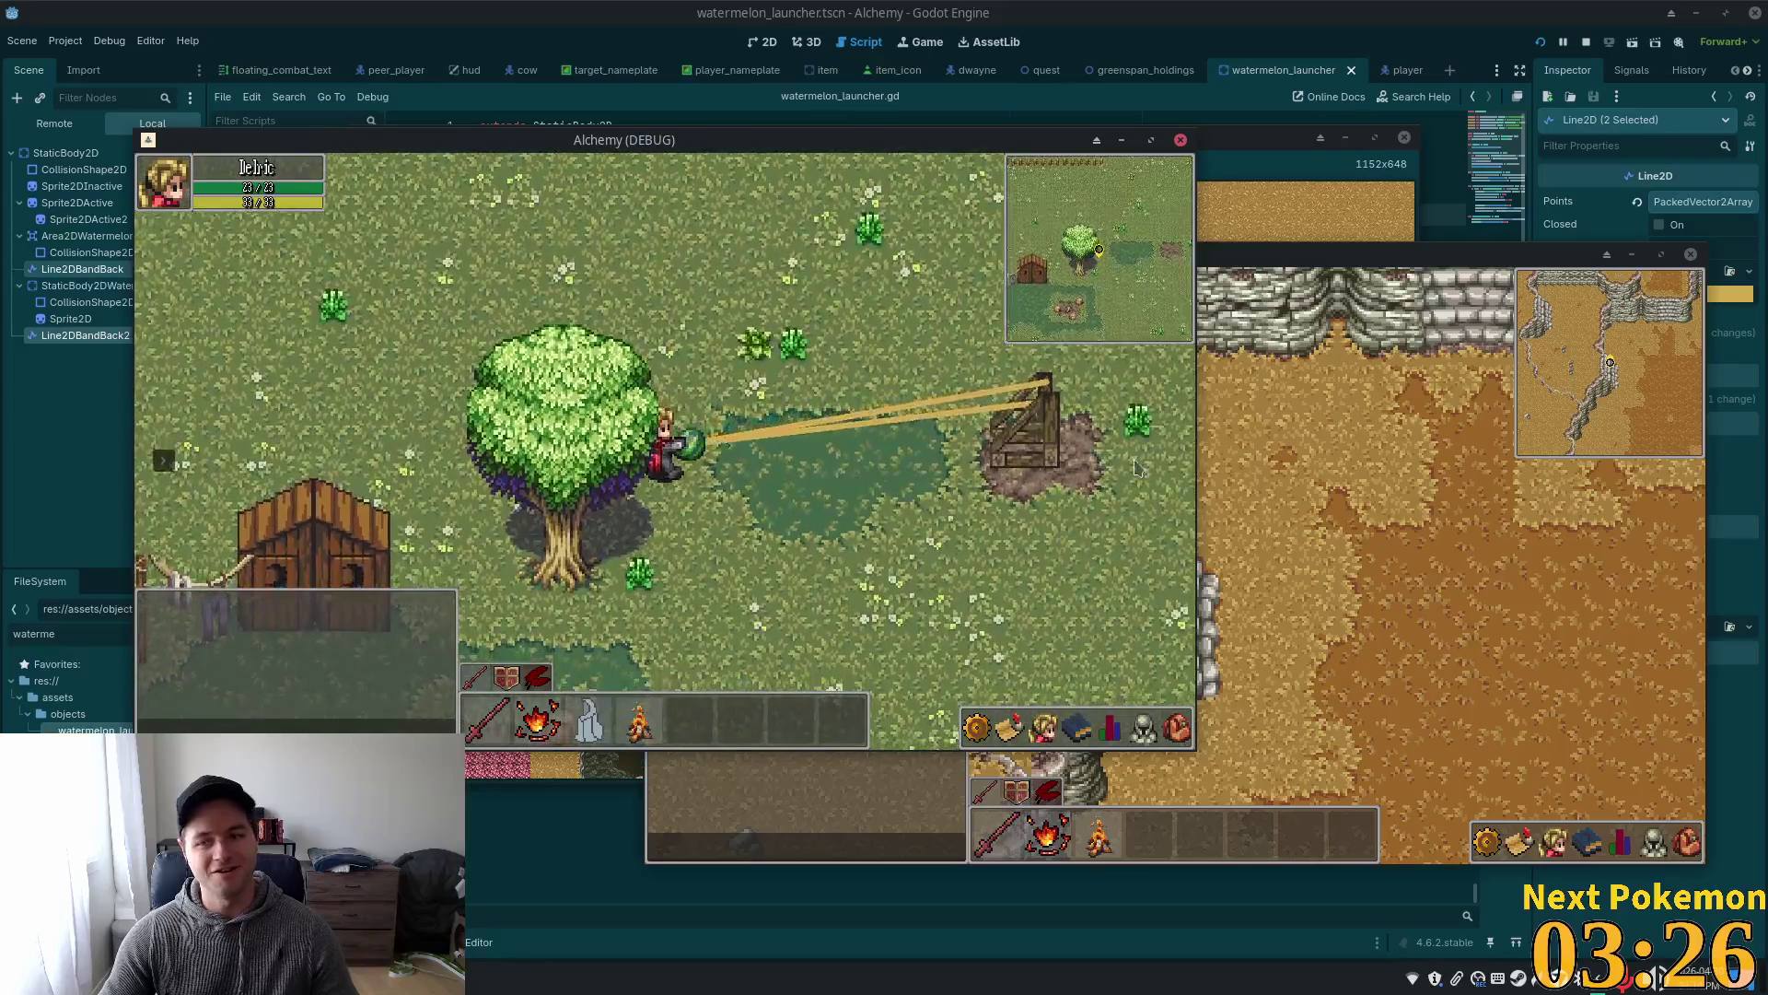
{"action": "key", "text": "s"}
{"action": "key", "text": "d"}
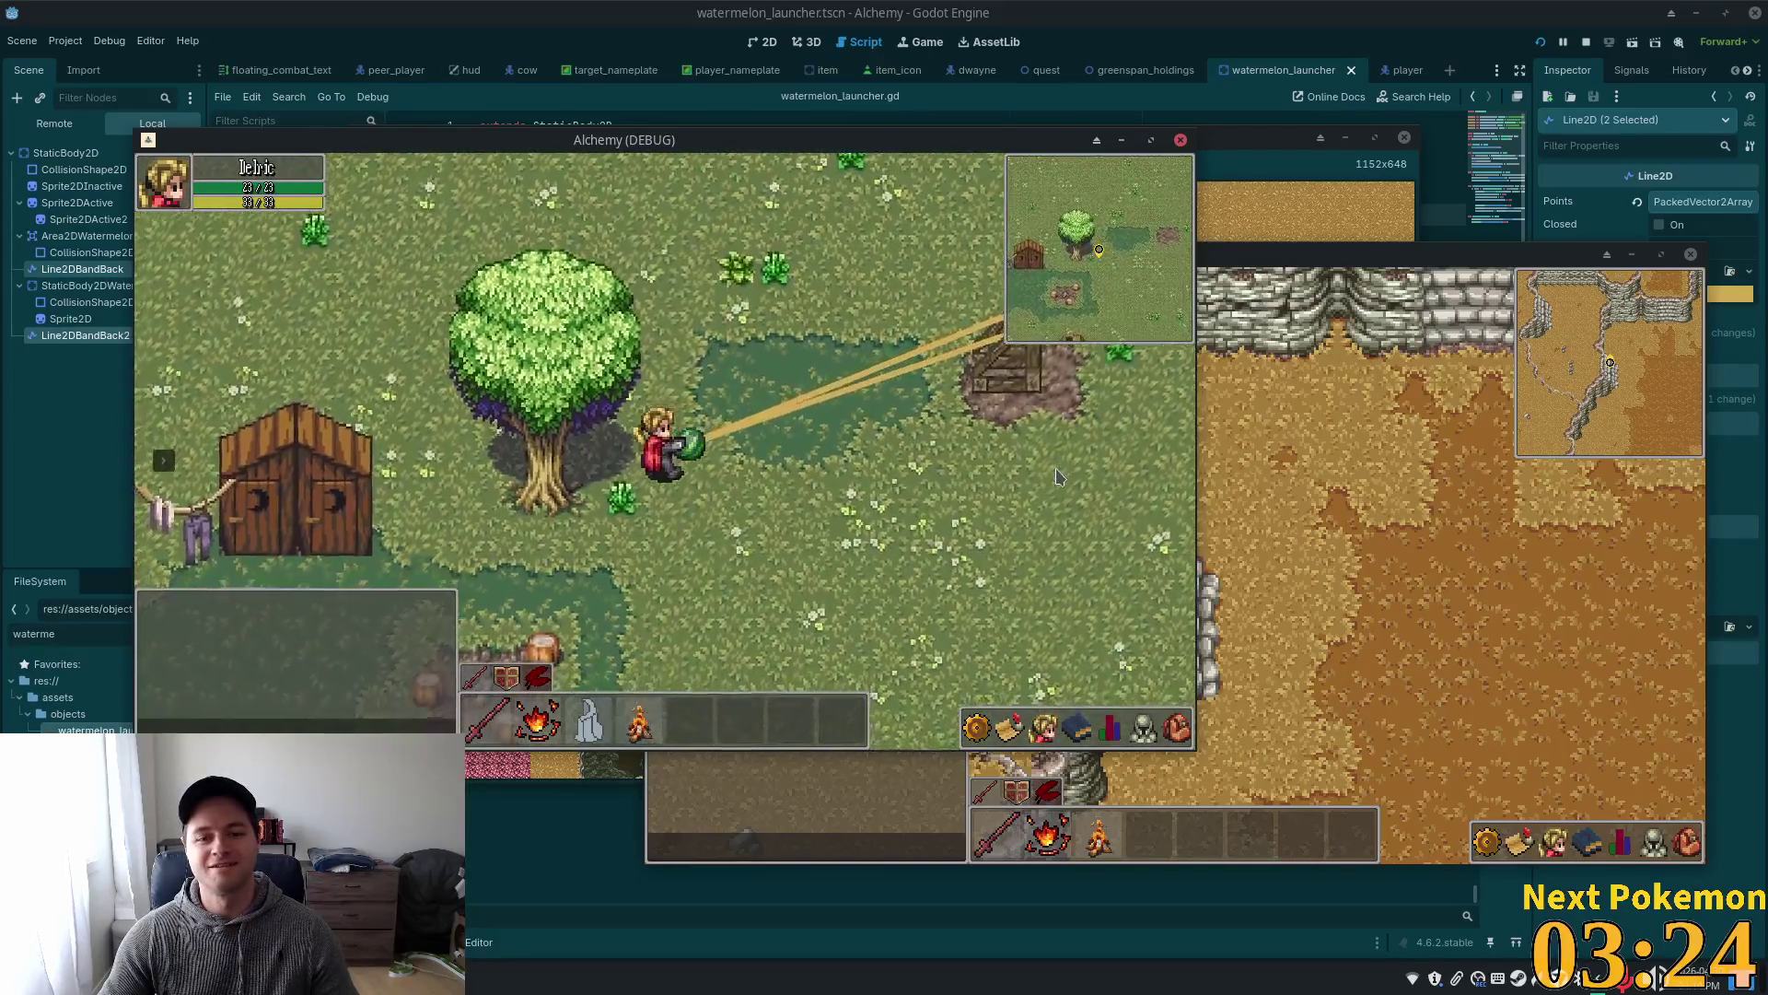
{"action": "key", "text": "s"}
{"action": "key", "text": "a"}
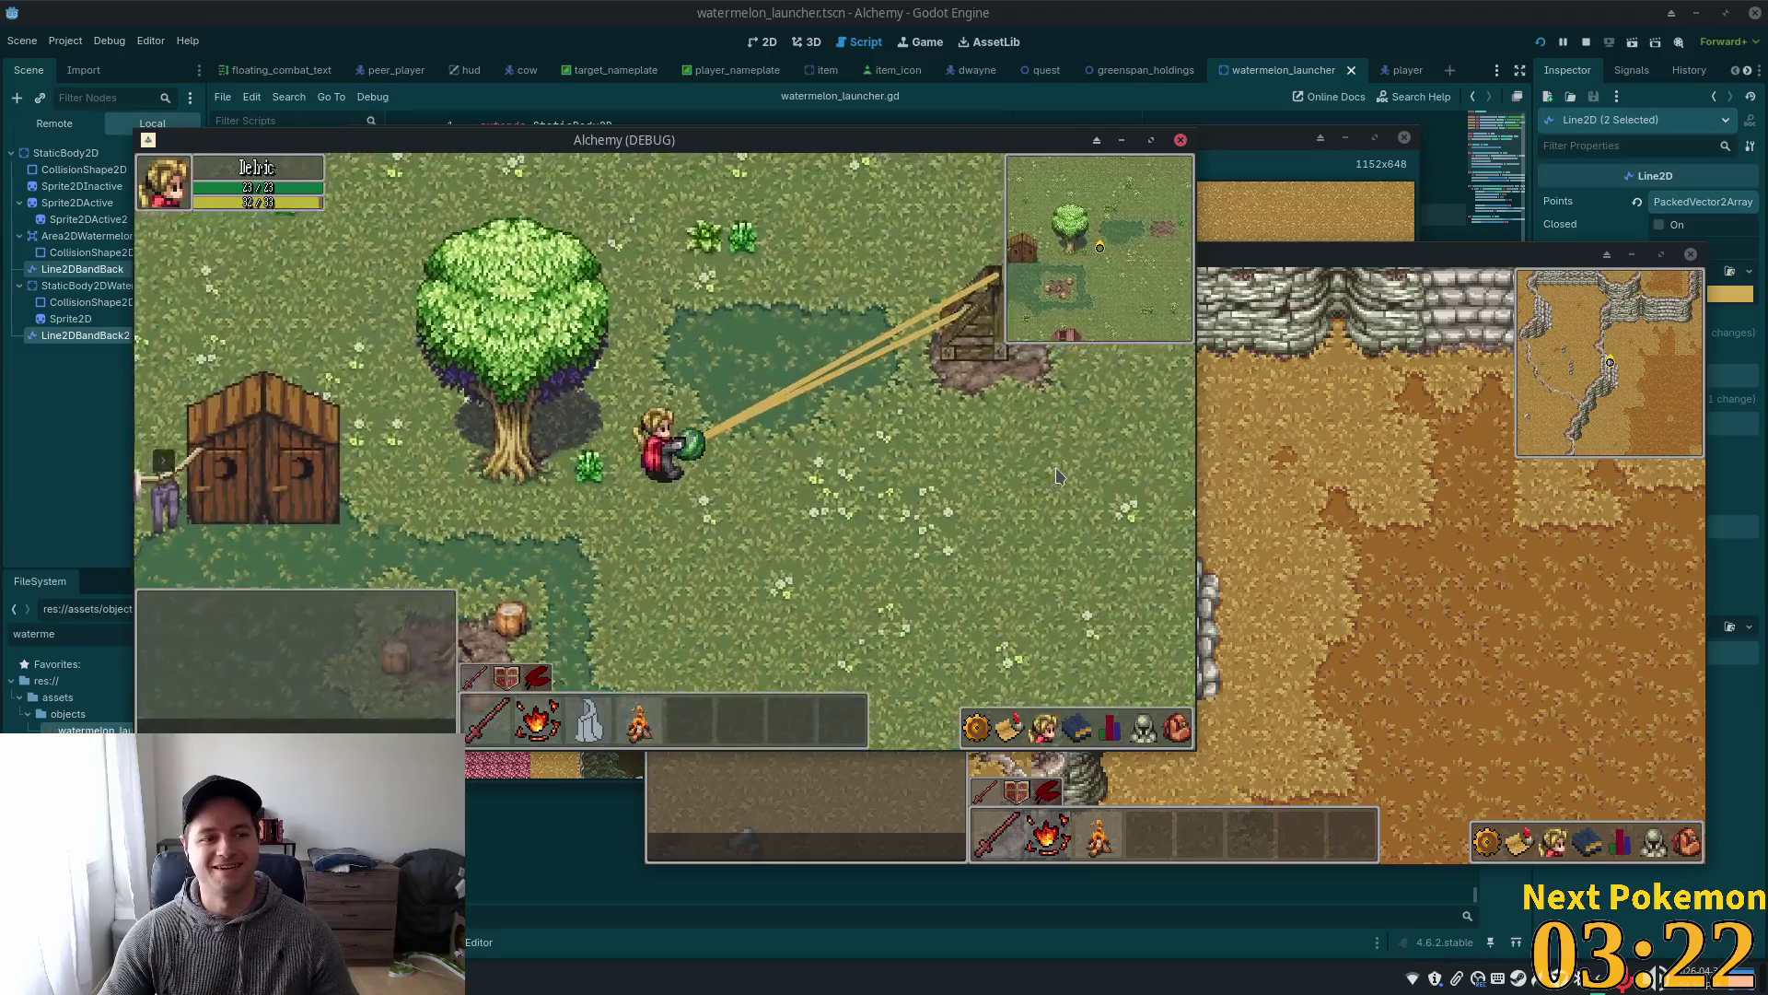
{"action": "key", "text": "w"}
{"action": "key", "text": "d"}
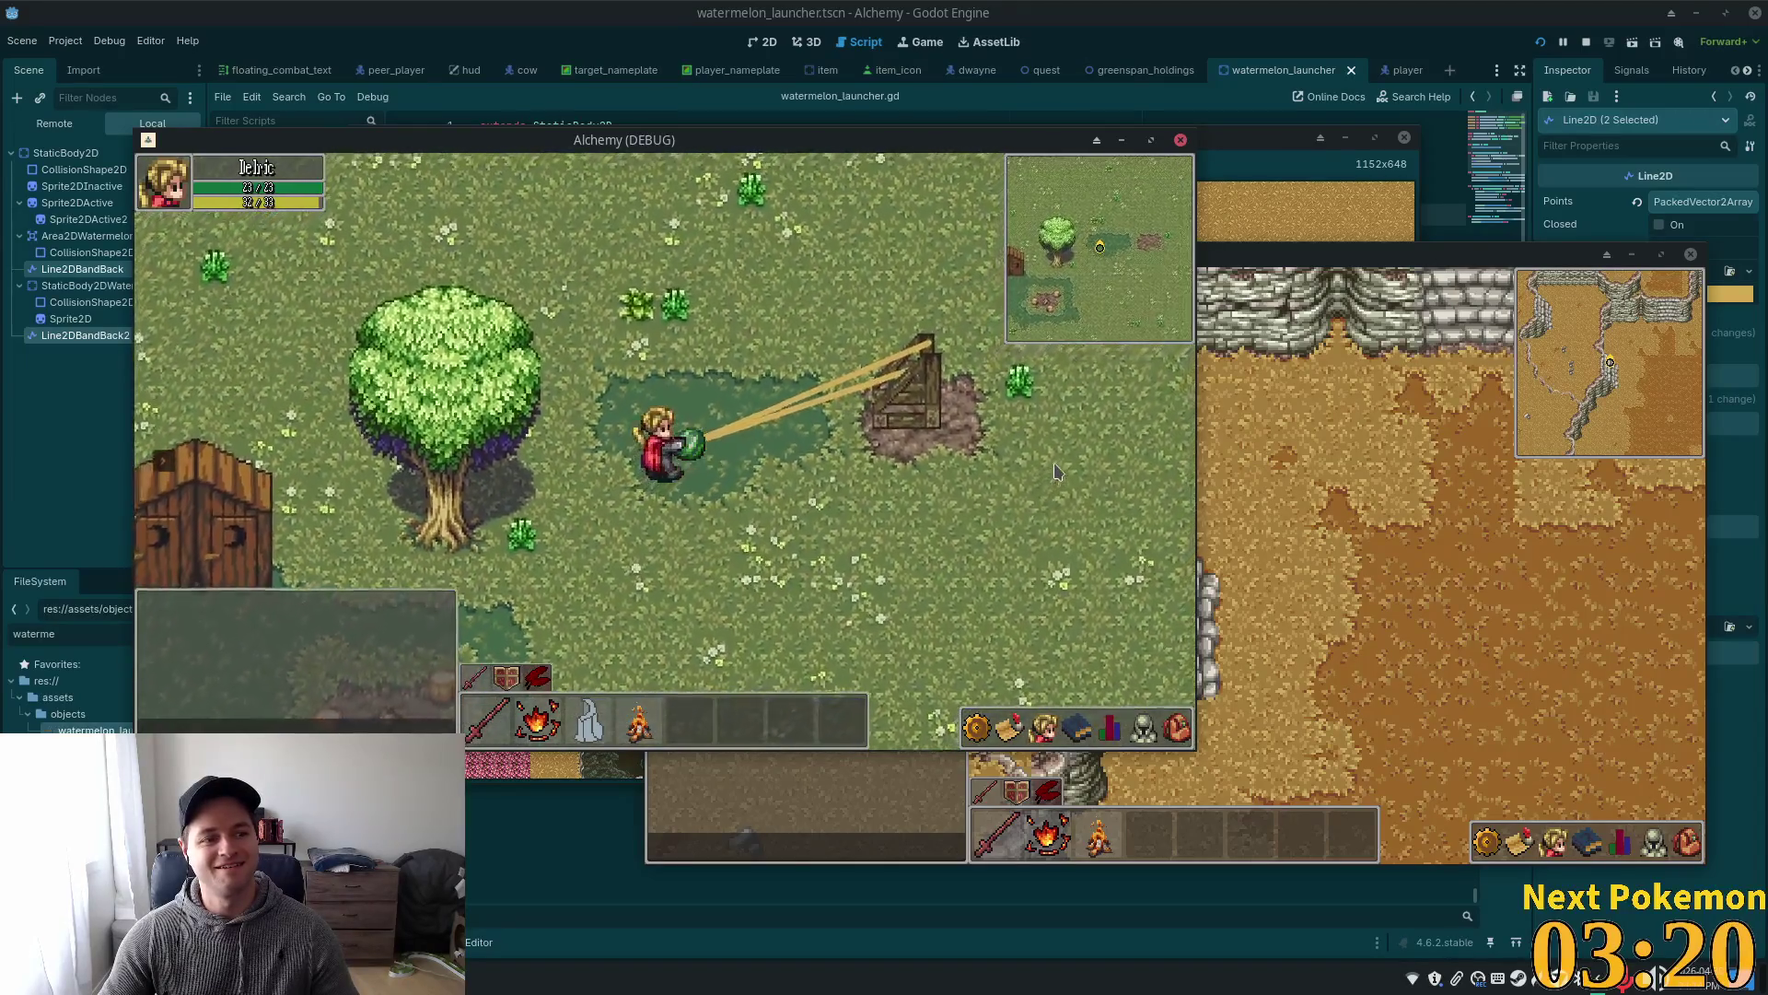
{"action": "key", "text": "w"}
{"action": "key", "text": "d"}
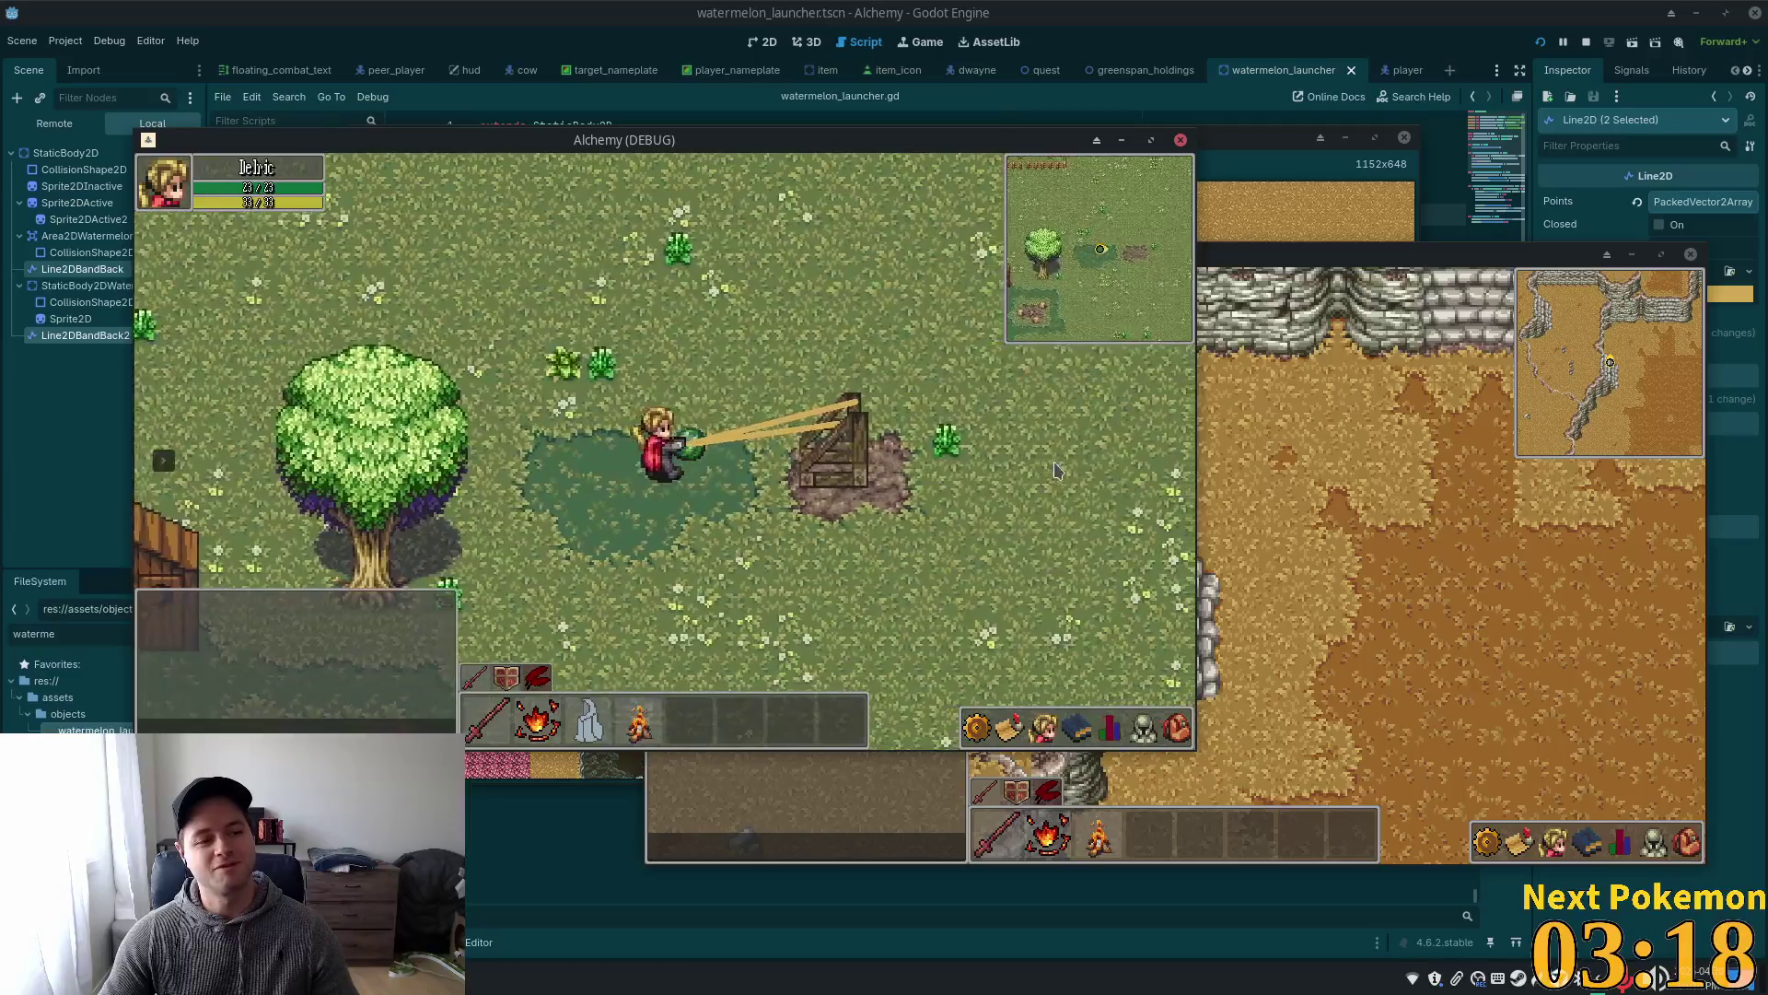
{"action": "key", "text": "d"}
{"action": "key", "text": "d"}
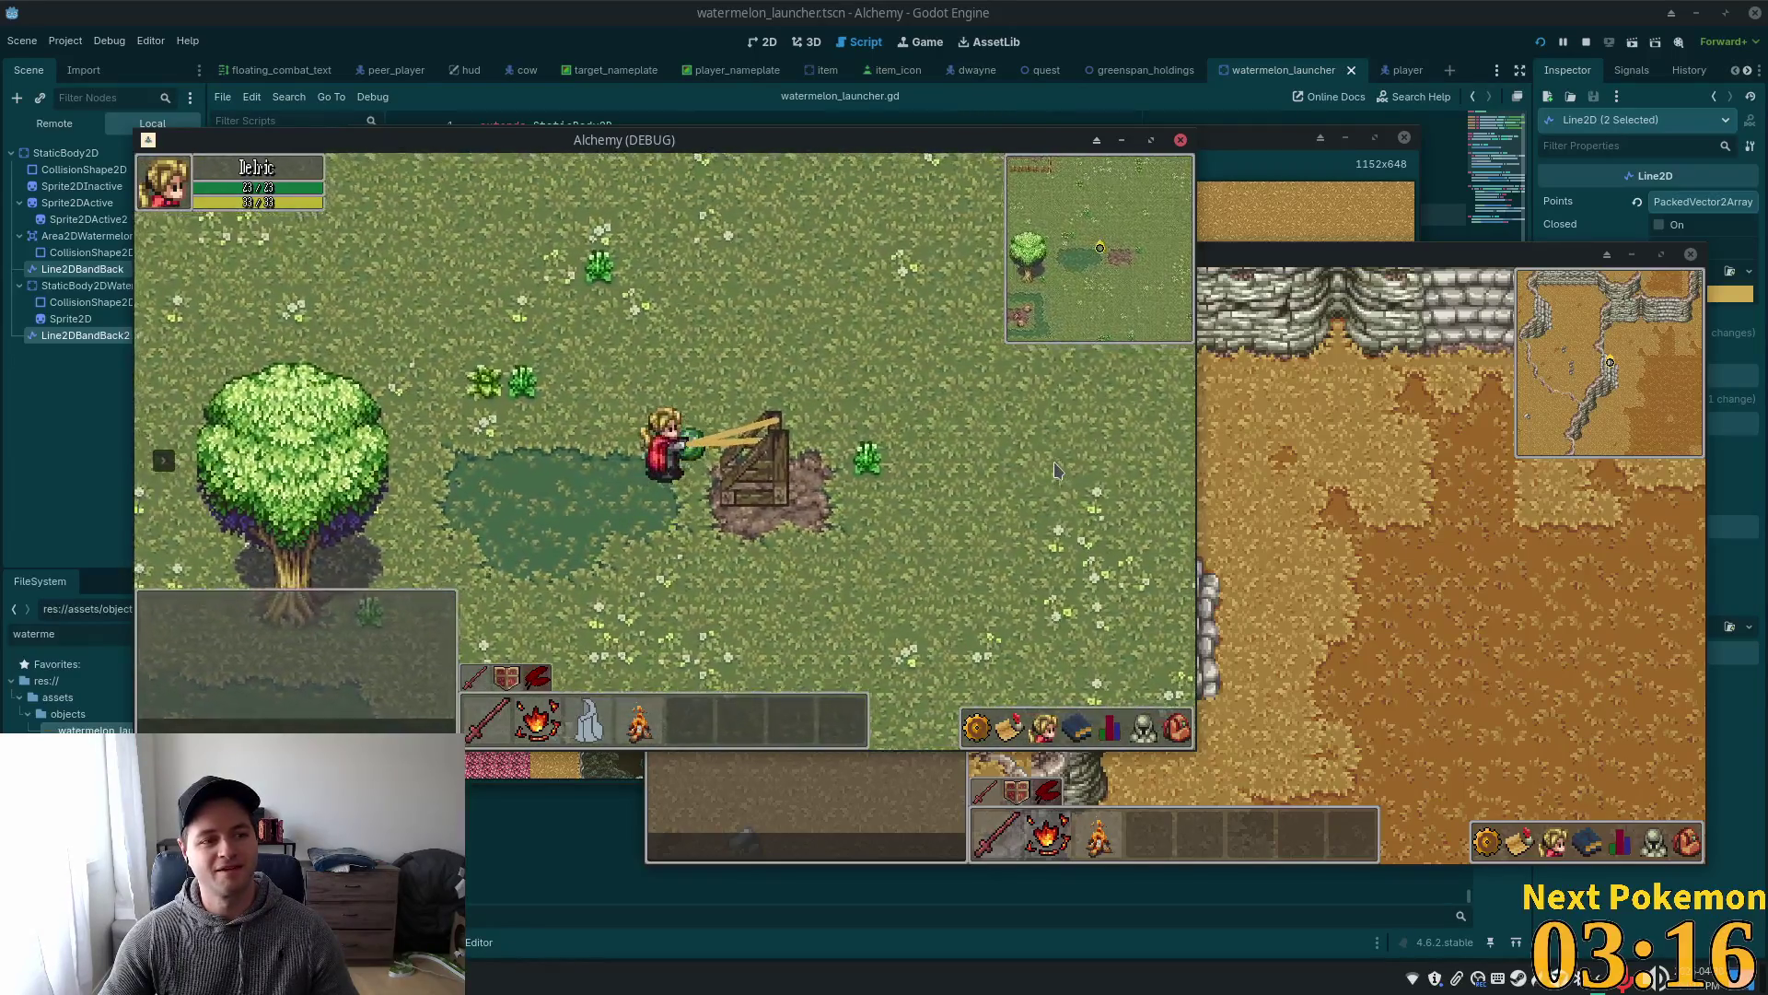
{"action": "key", "text": "a"}
{"action": "key", "text": "s"}
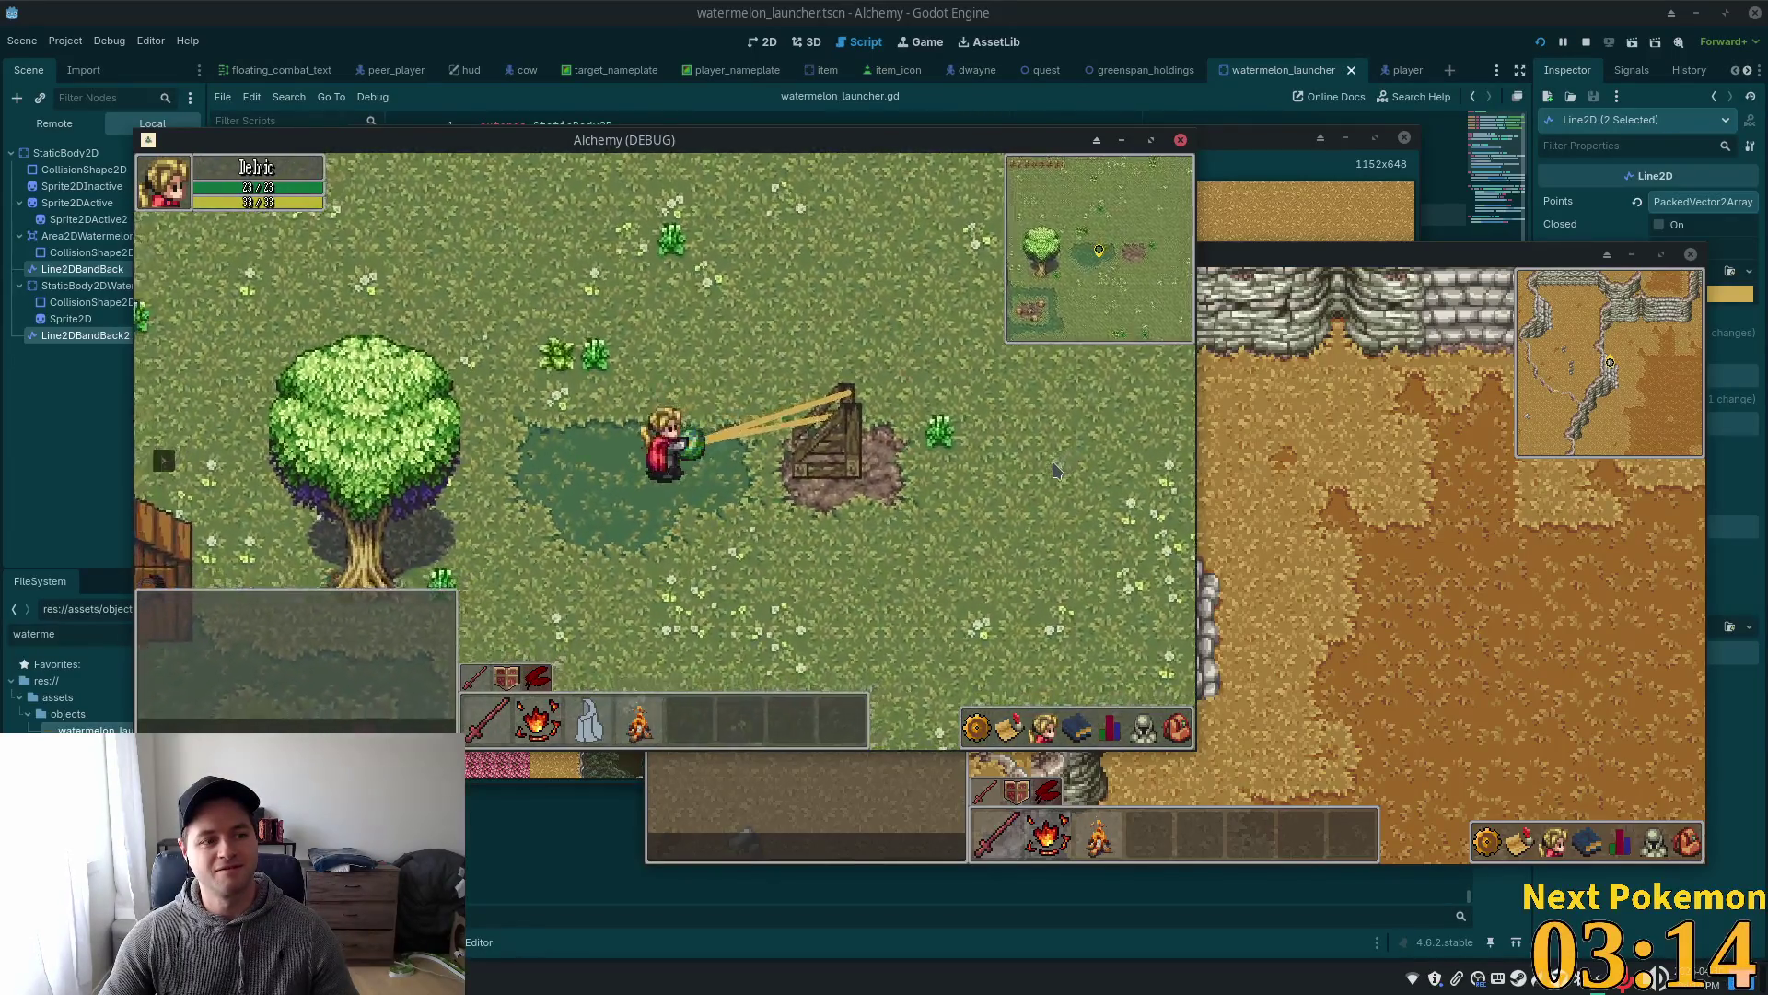
{"action": "key", "text": "a"}
{"action": "key", "text": "s"}
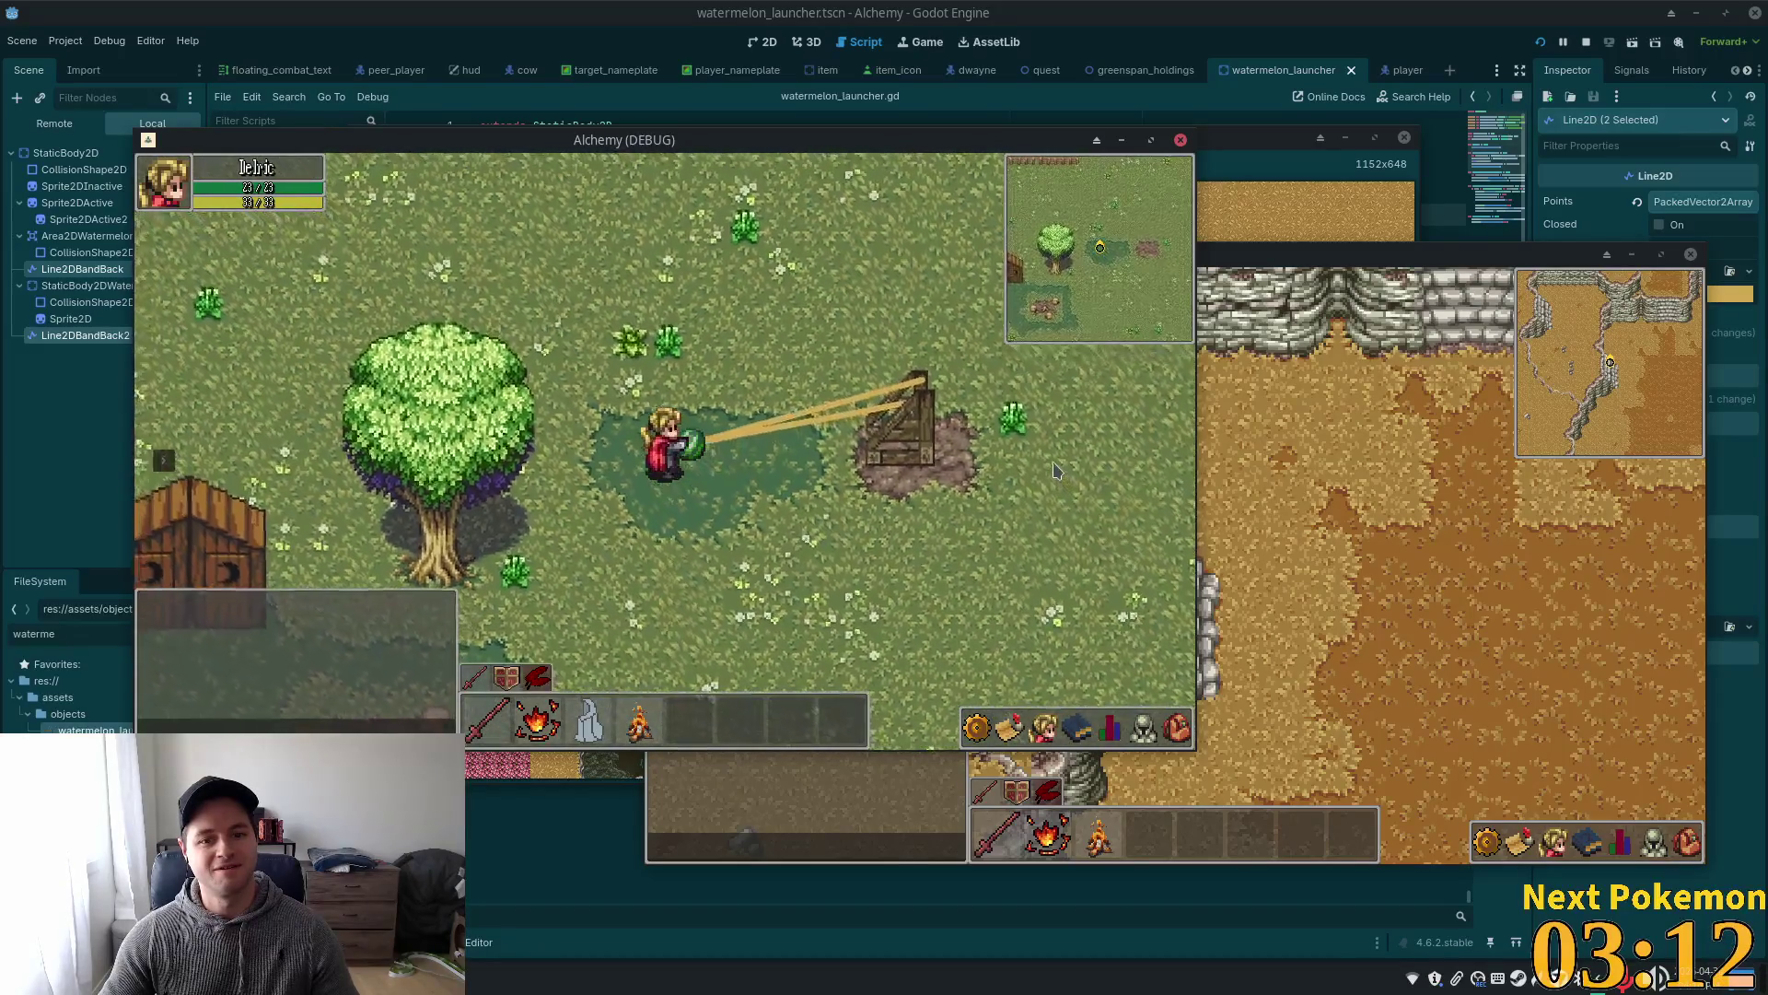
- Move the player diagonally around the launcher, then right toward it, watching the bands stretch
{"action": "key", "text": "a"}
{"action": "key", "text": "w"}
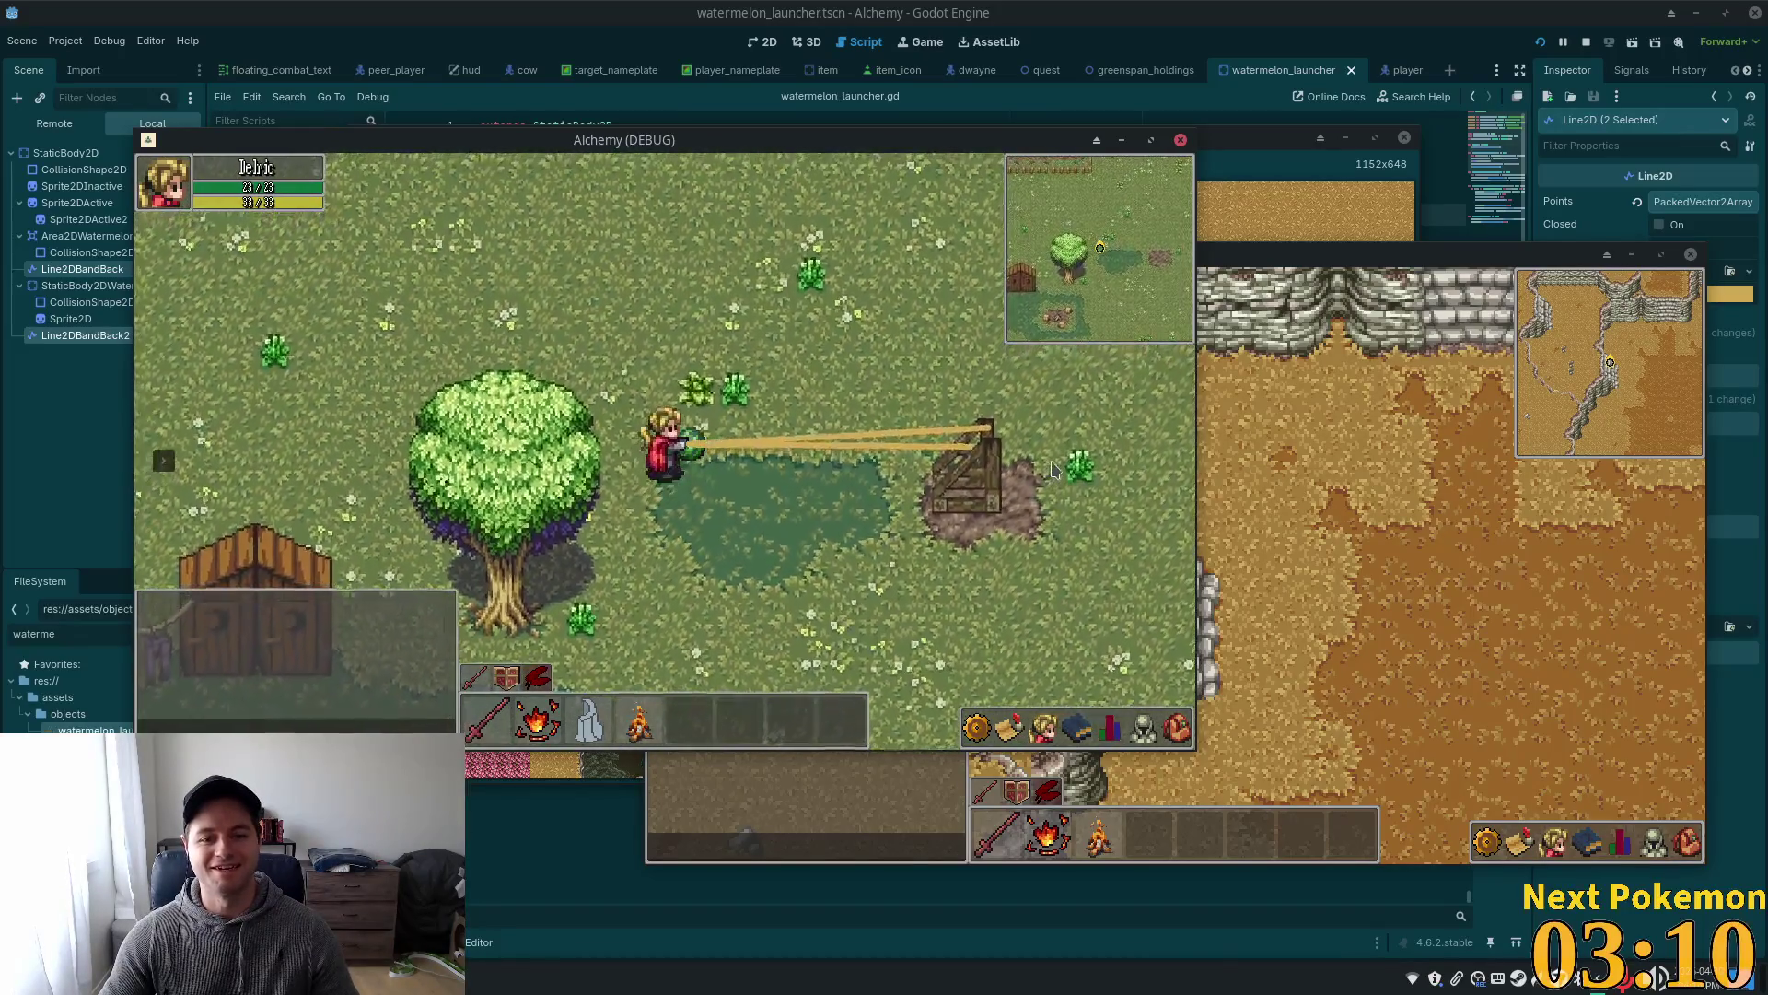
{"action": "key", "text": "d"}
{"action": "key", "text": "w"}
{"action": "key", "text": "a"}
{"action": "key", "text": "s"}
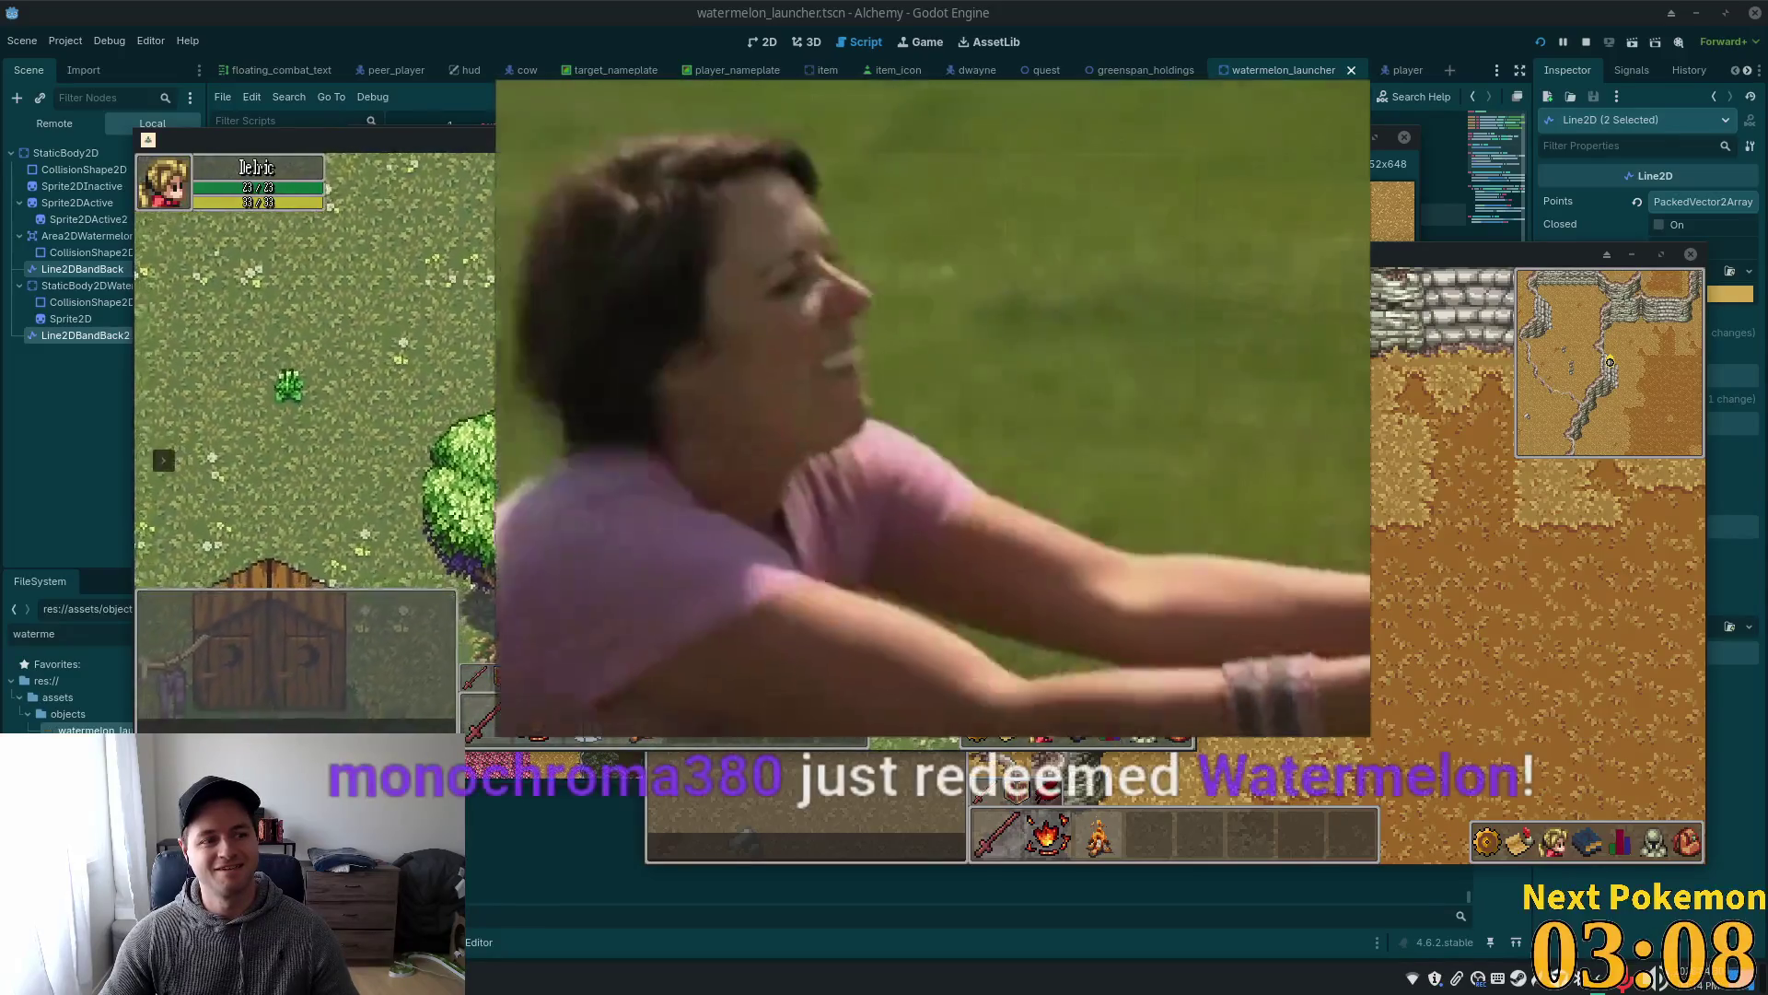
{"action": "key", "text": "d"}
{"action": "key", "text": "s"}
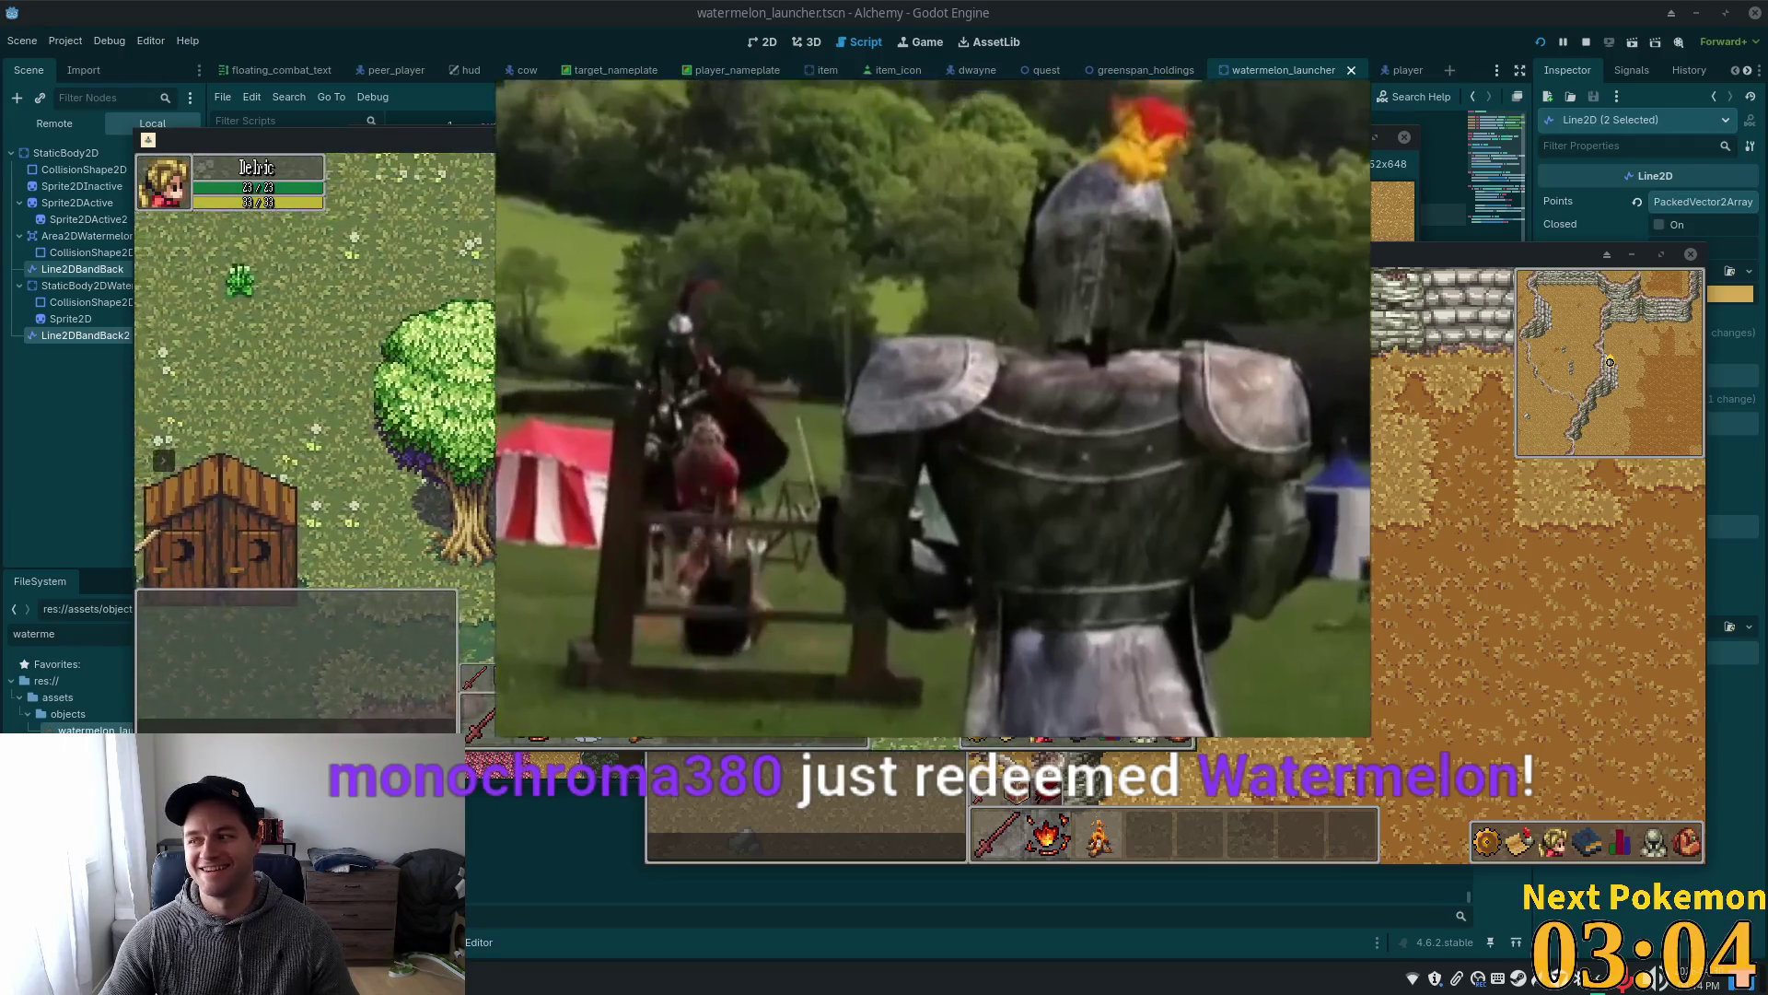
{"action": "key", "text": "a"}
{"action": "key", "text": "w"}
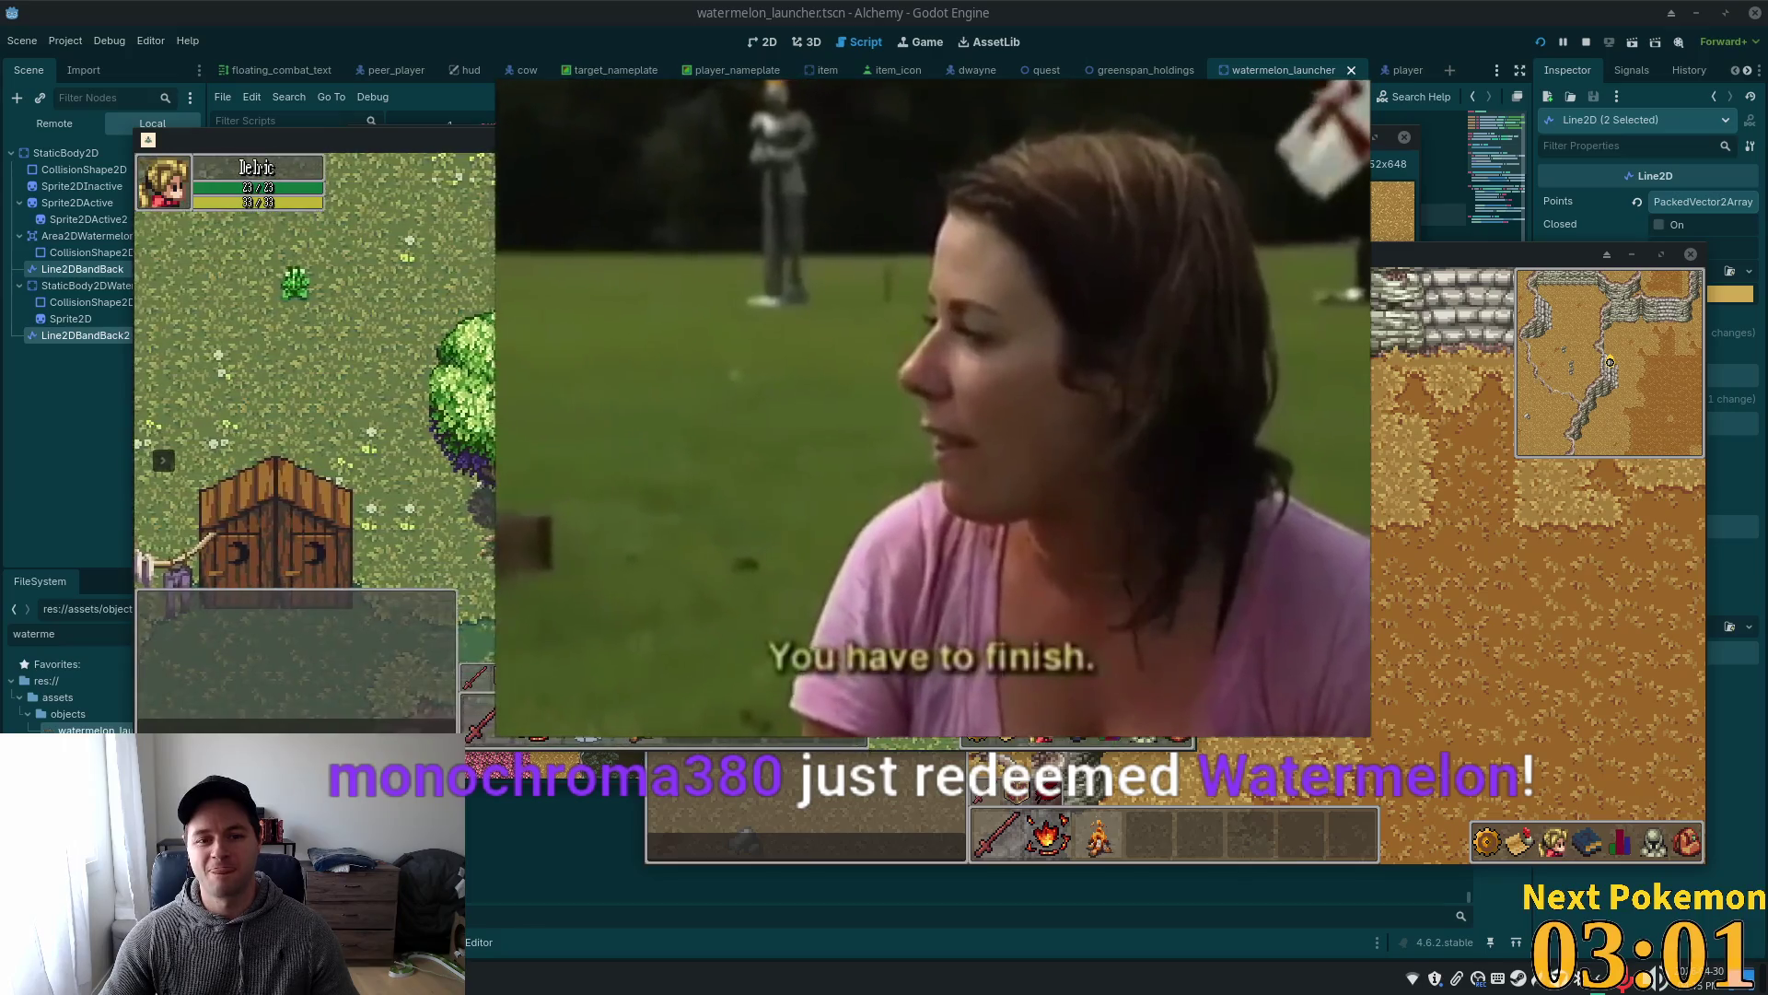
{"action": "key", "text": "d"}
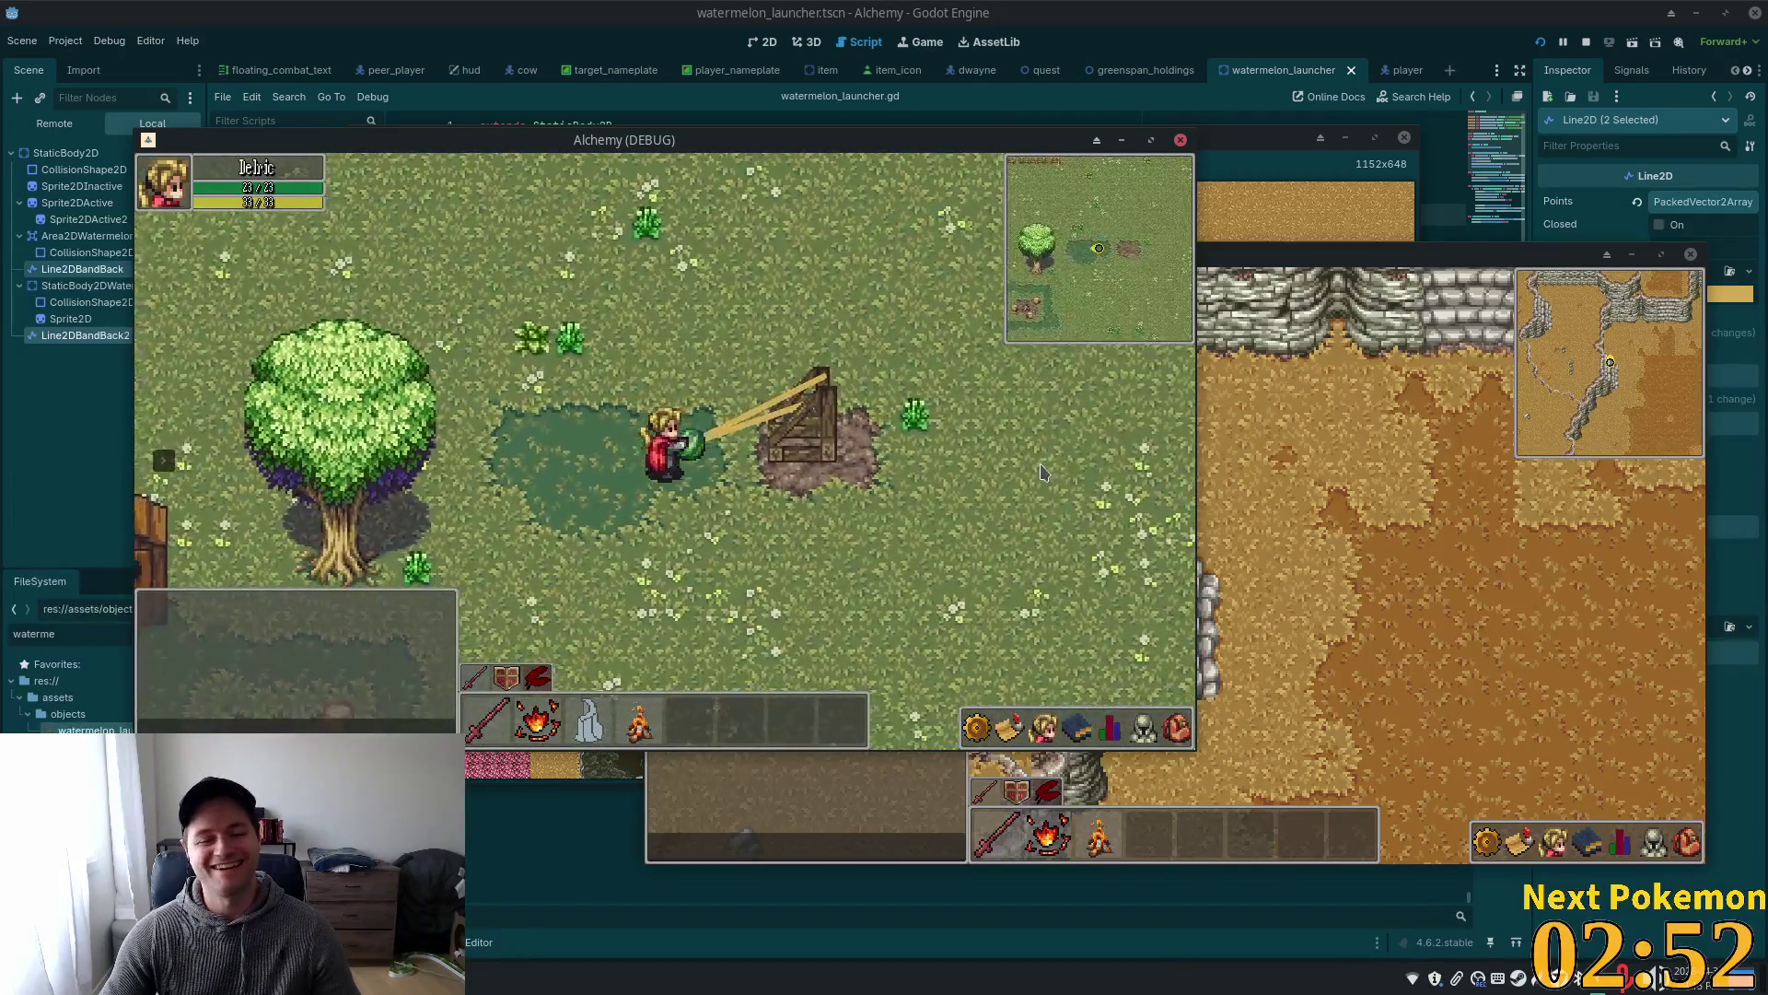
- Walk the player left past the outhouse, barn and cabbage patch to stretch the bands
{"action": "key", "text": "a"}
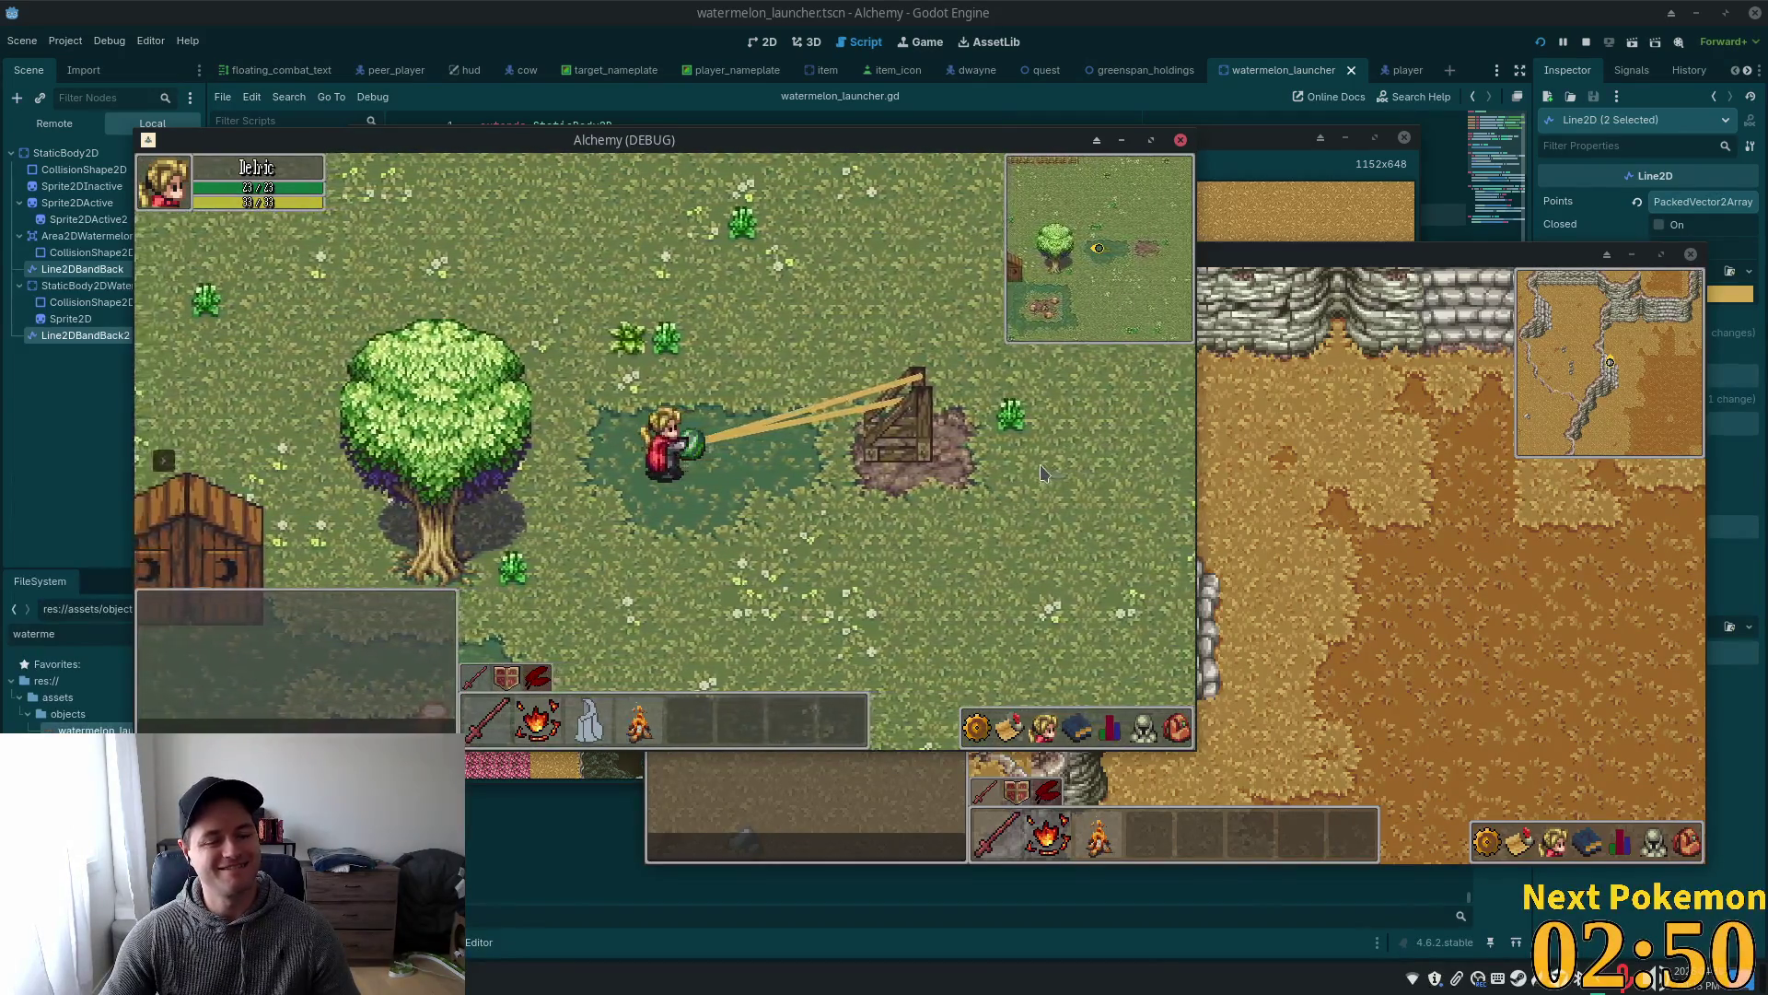
{"action": "key", "text": "a"}
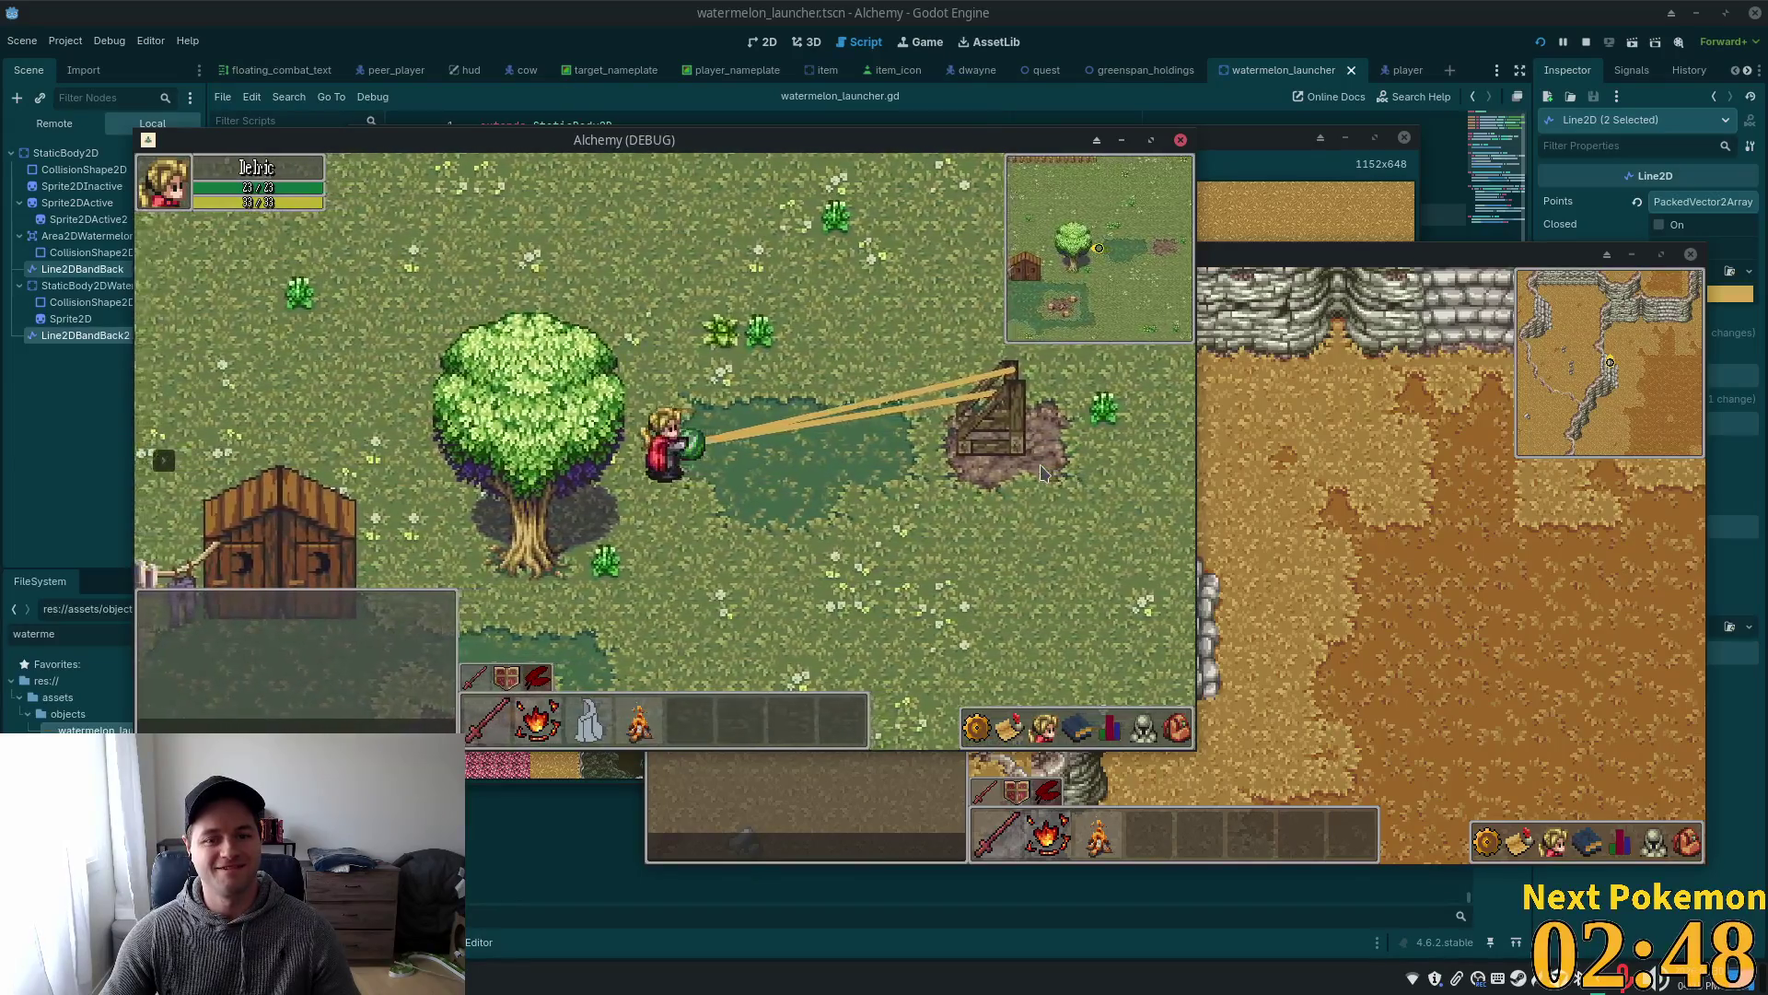
{"action": "key", "text": "a"}
{"action": "key", "text": "a"}
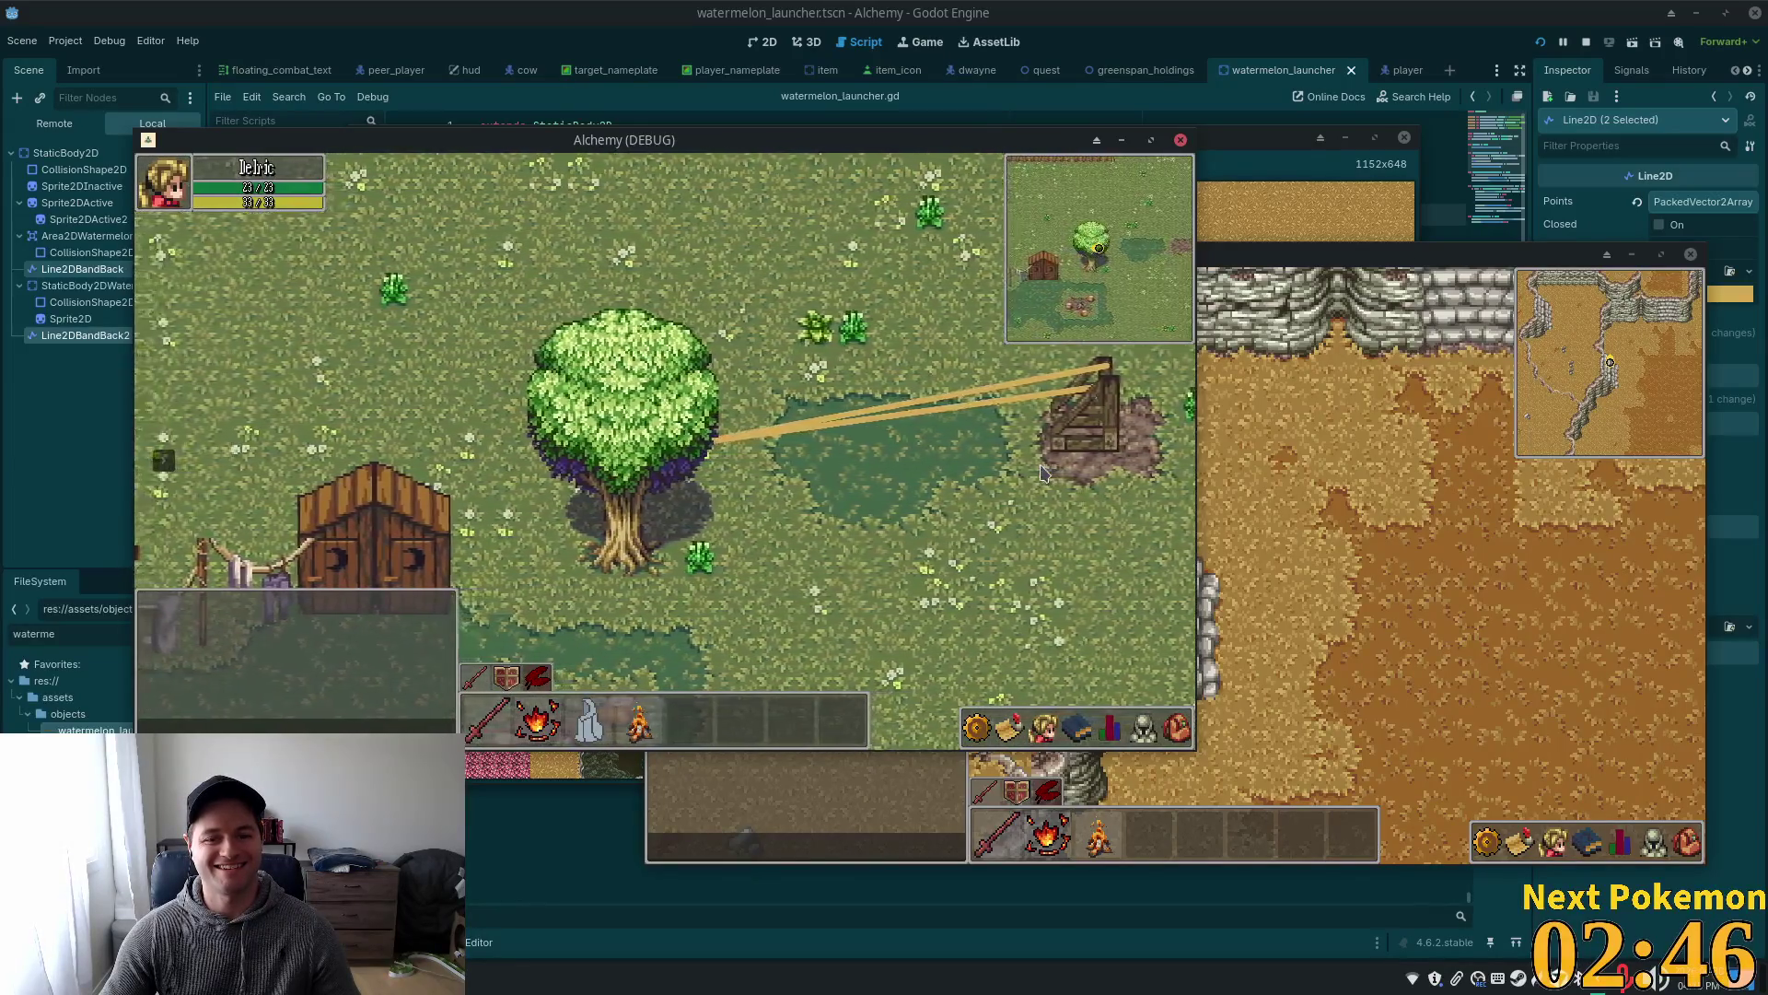
{"action": "key", "text": "a"}
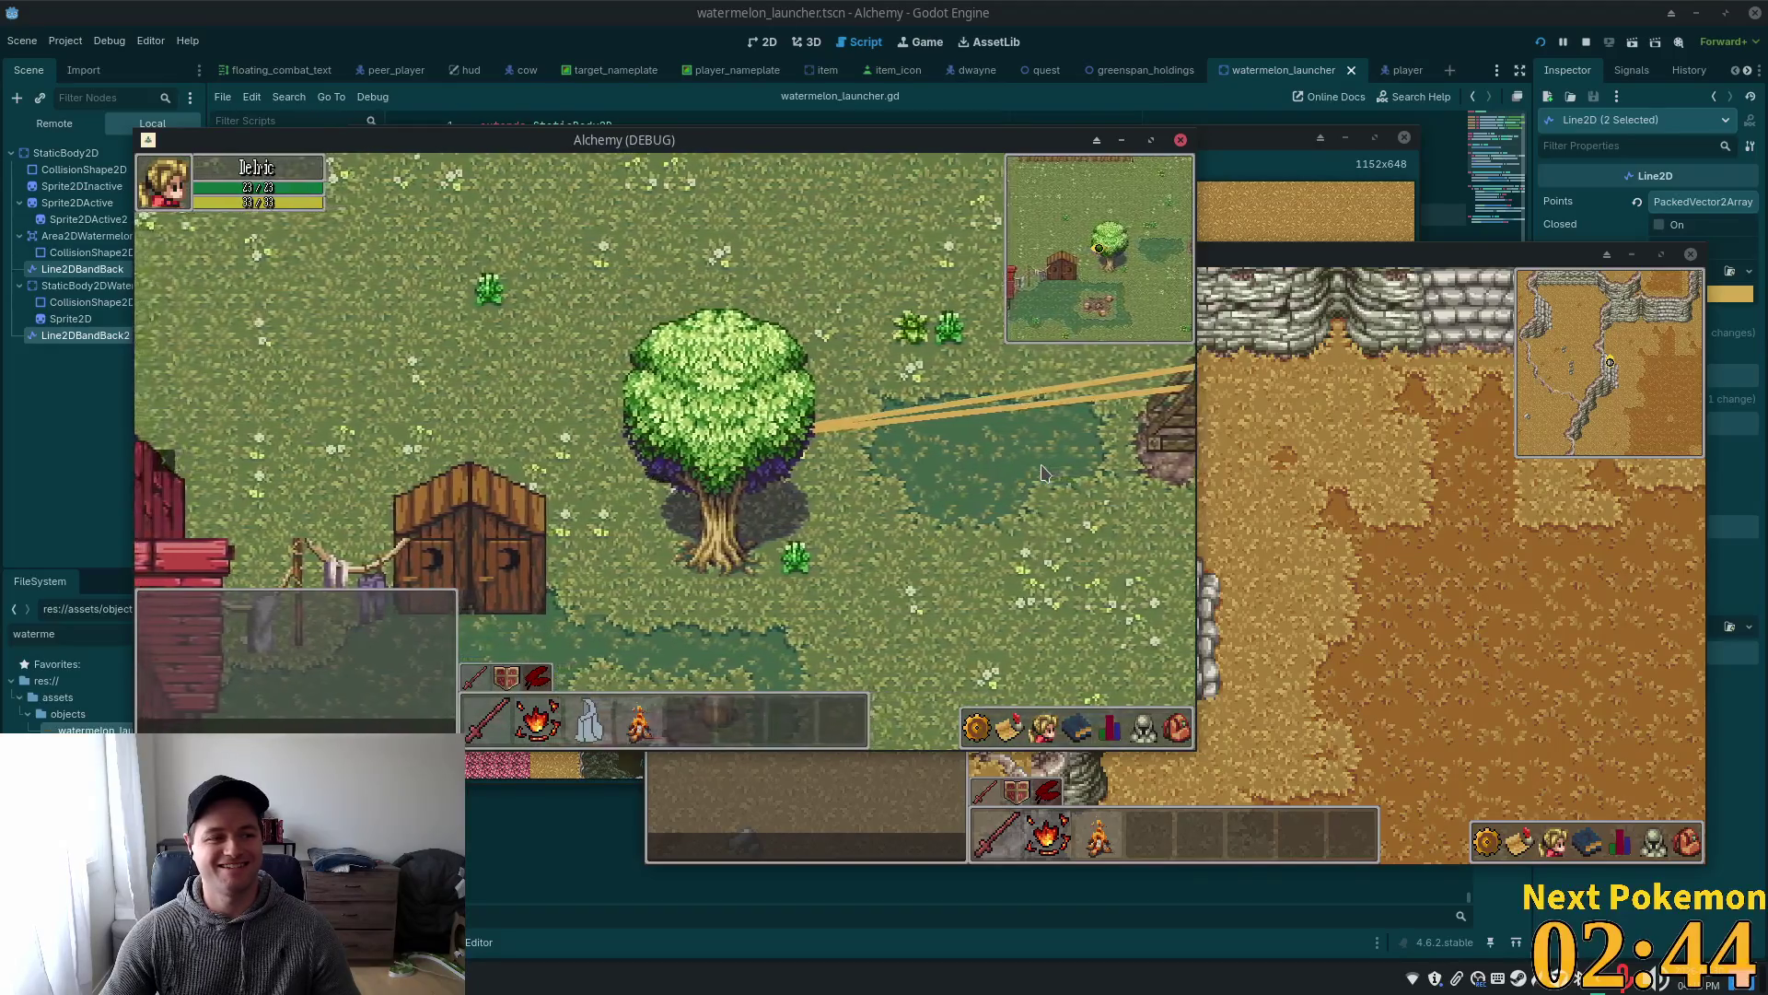
{"action": "key", "text": "a"}
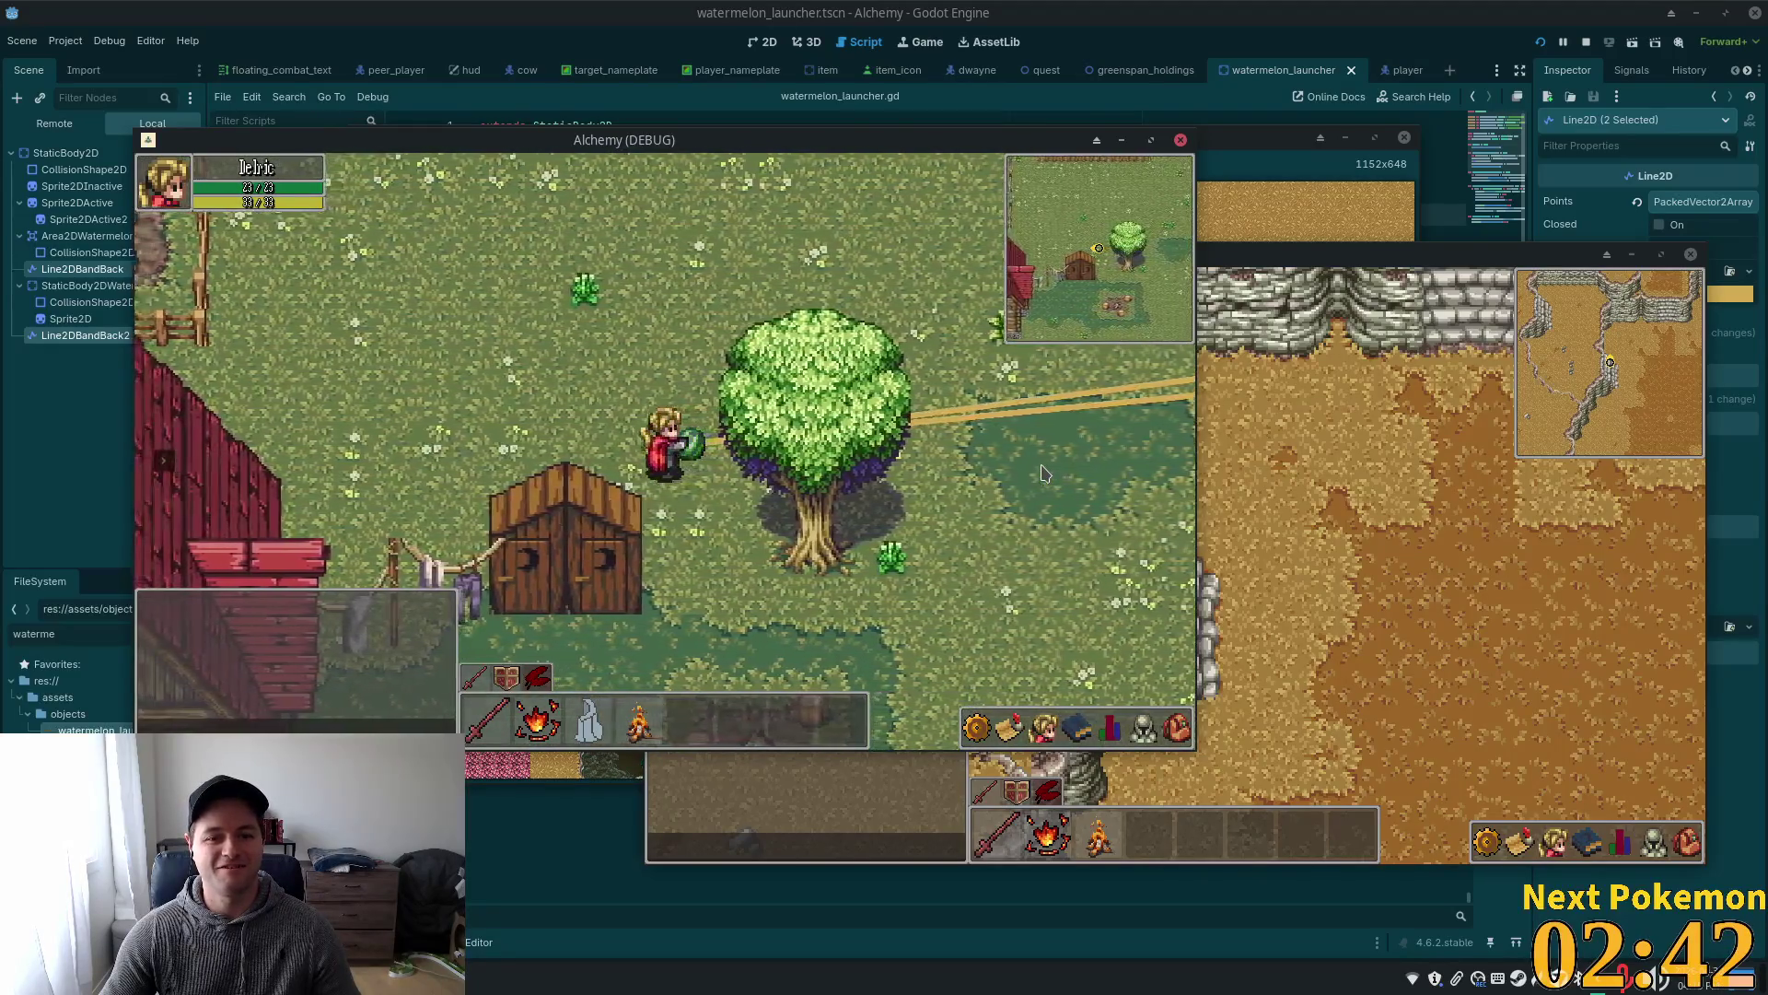
{"action": "key", "text": "a"}
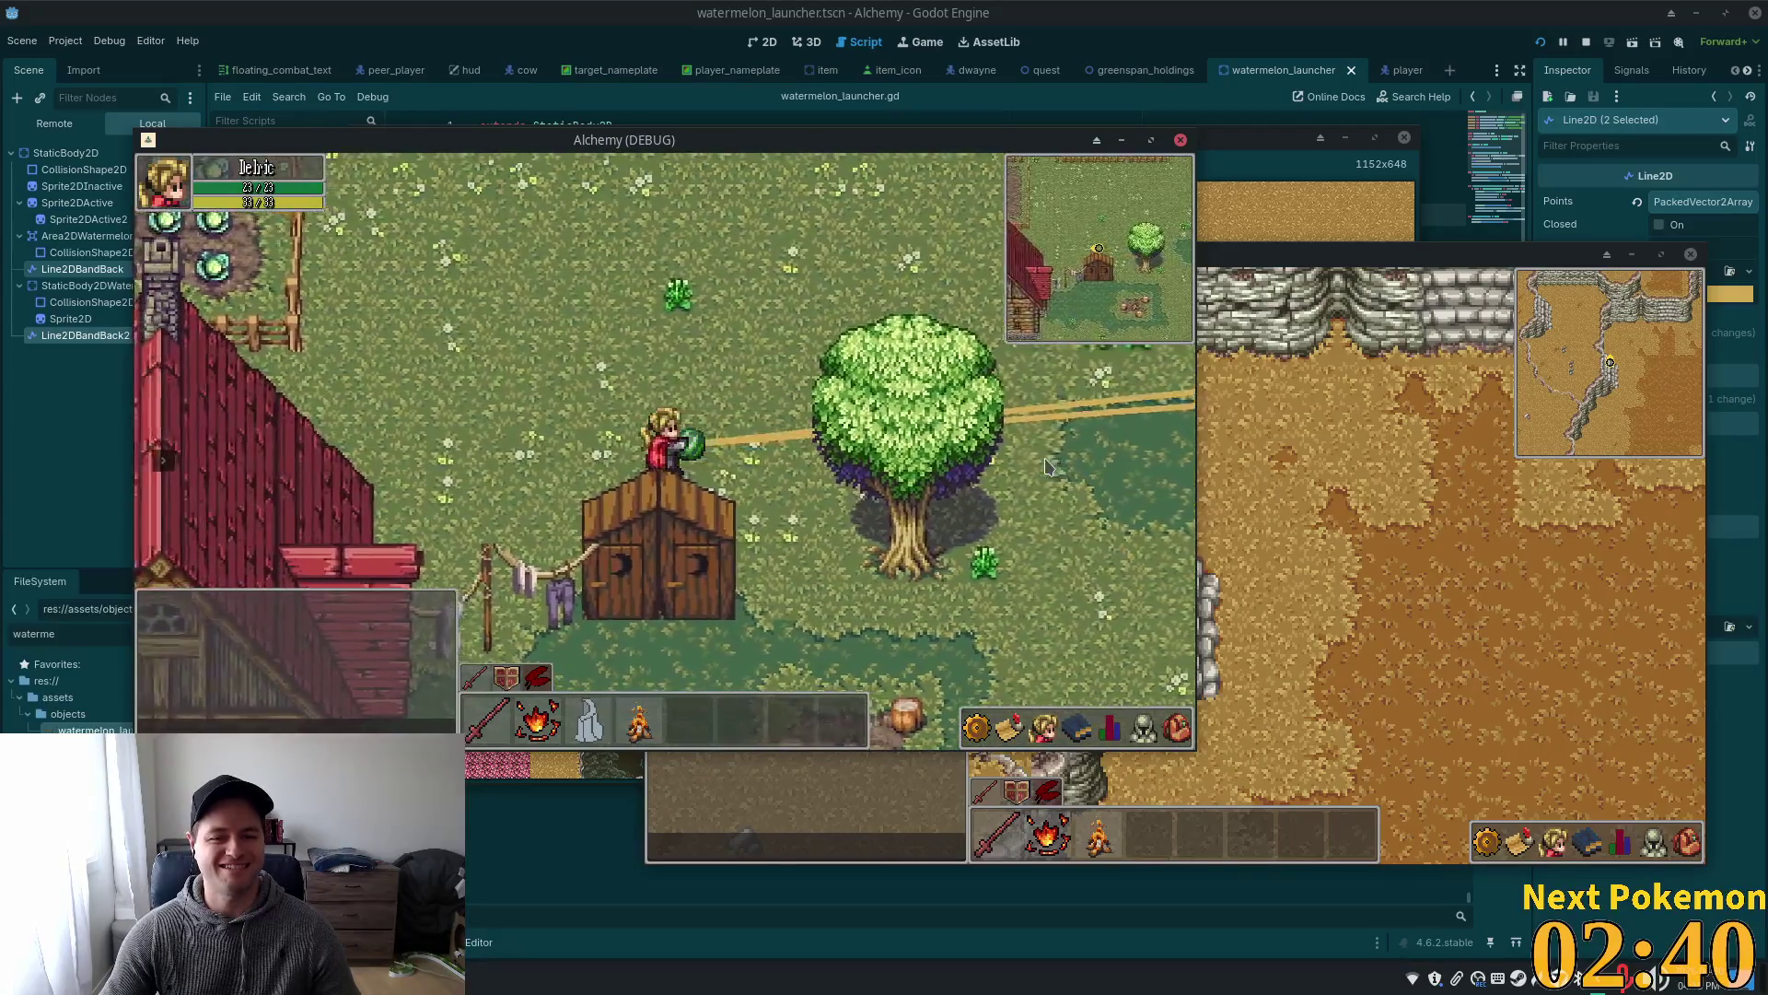
{"action": "key", "text": "a"}
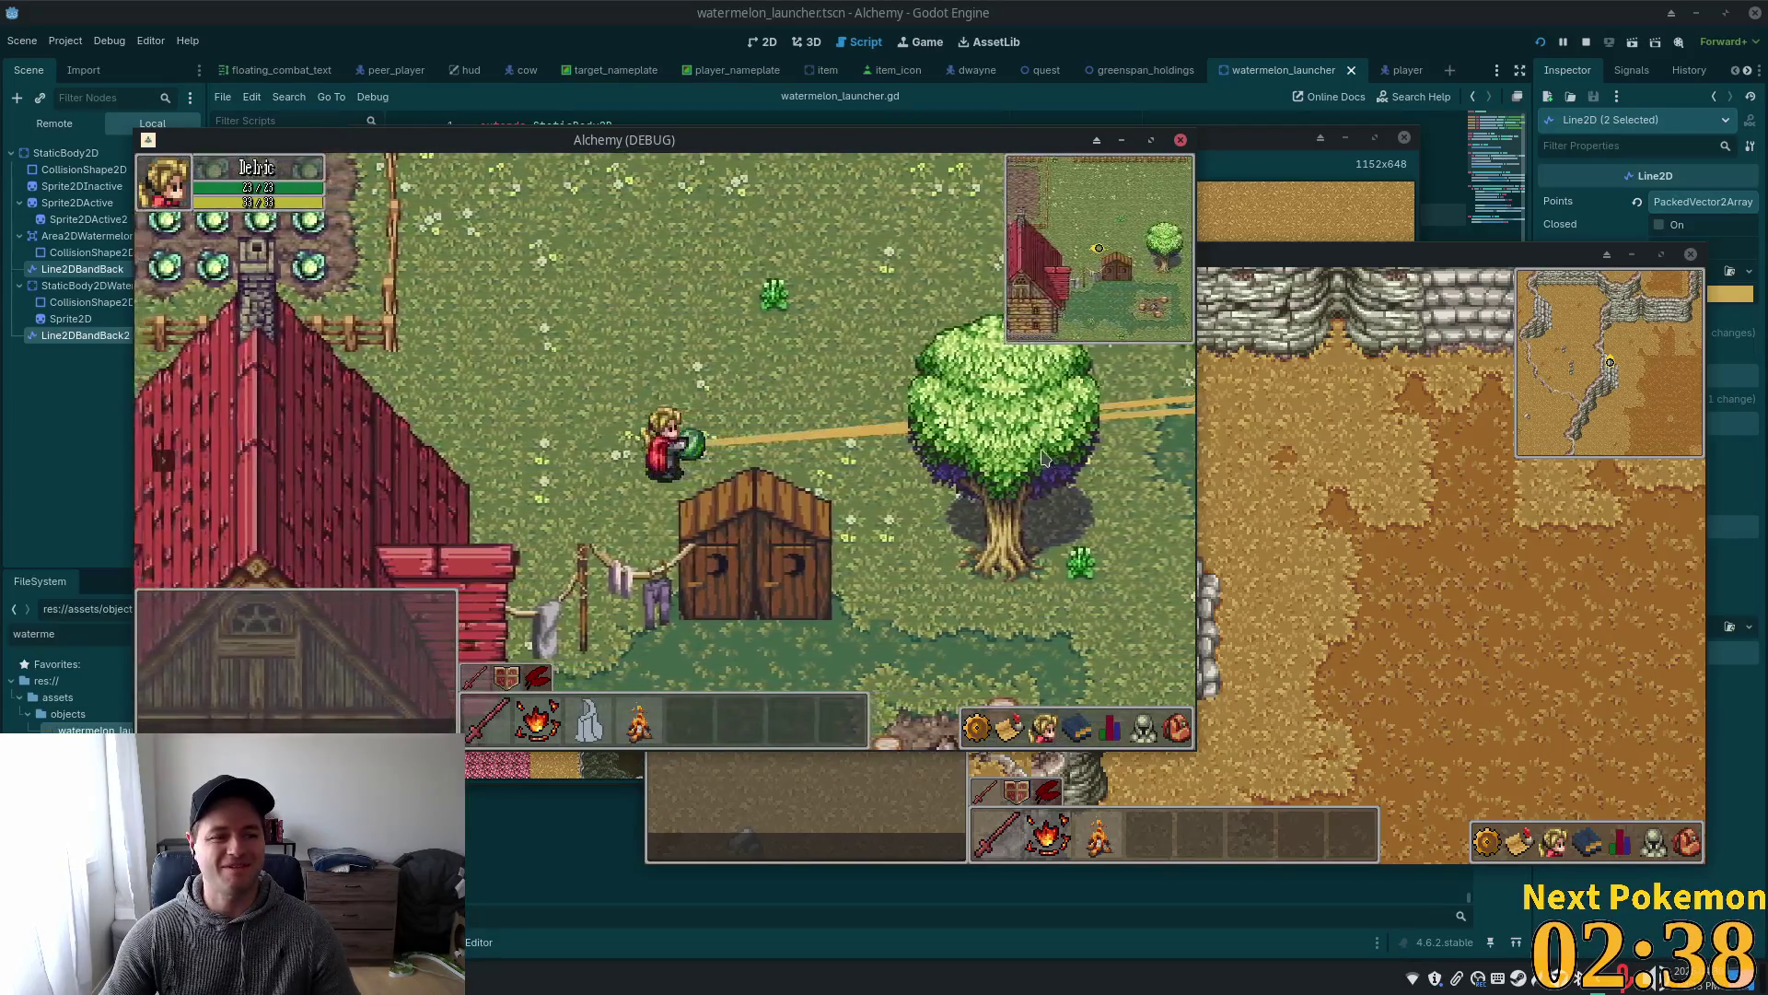
{"action": "key", "text": "a"}
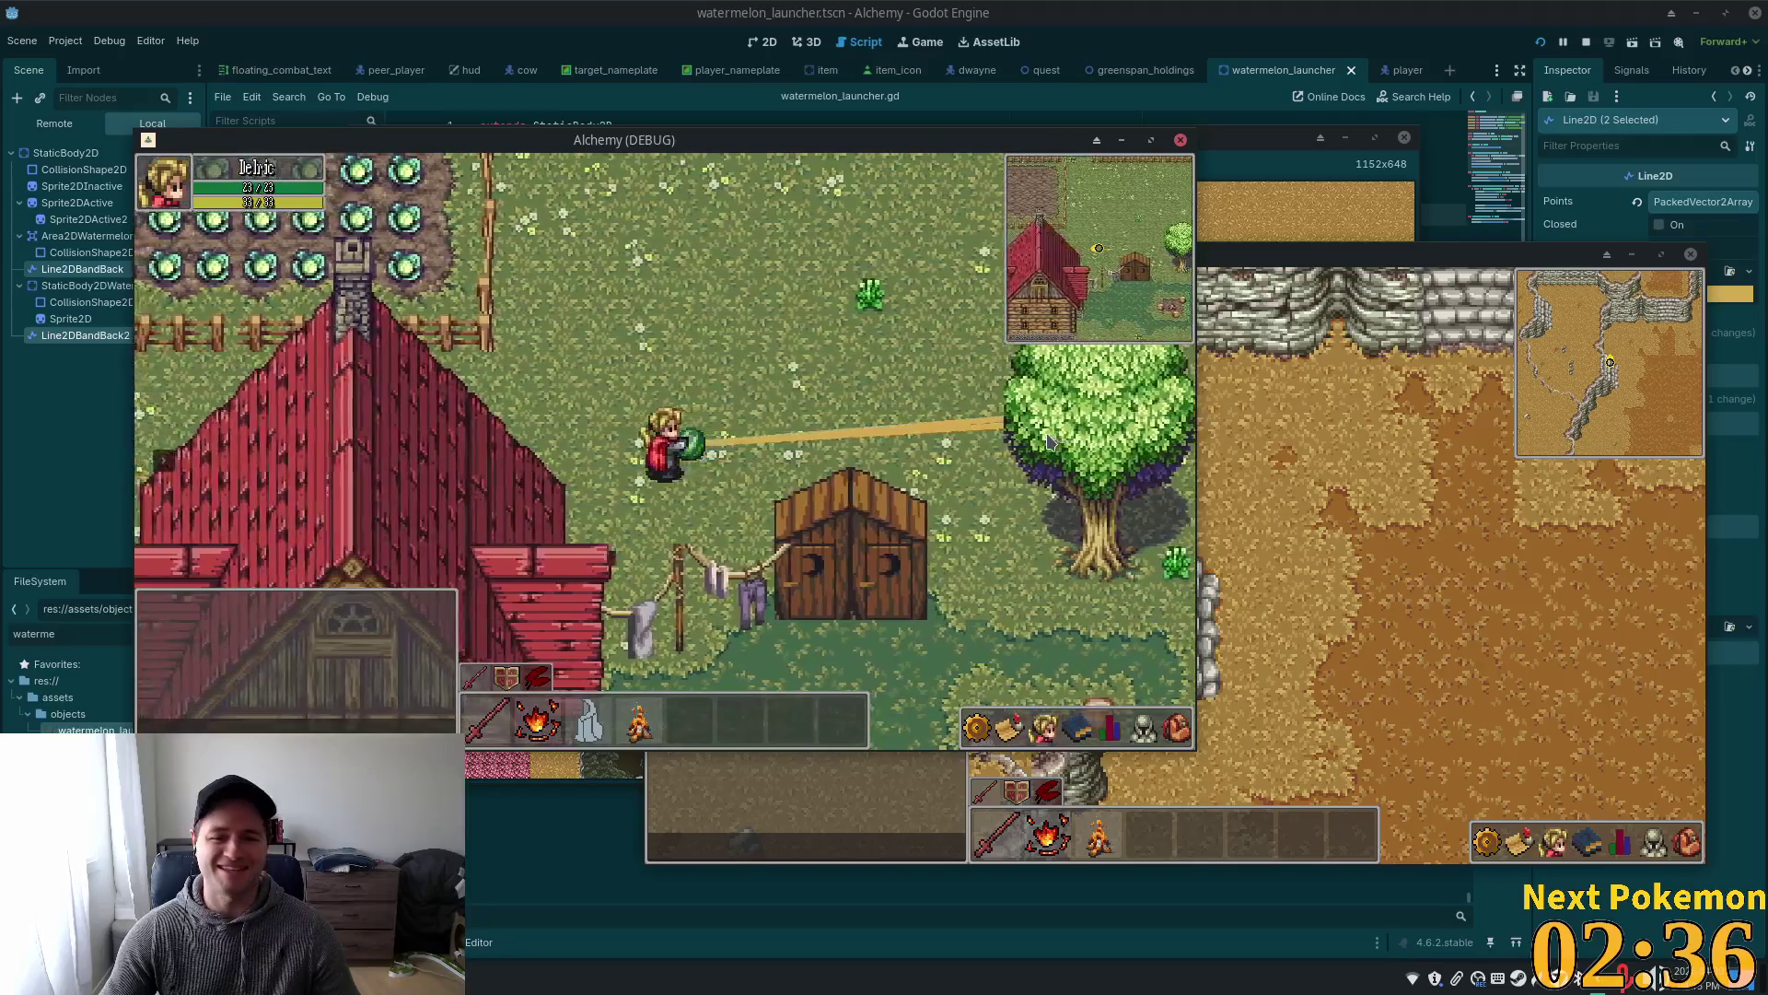
{"action": "key", "text": "a"}
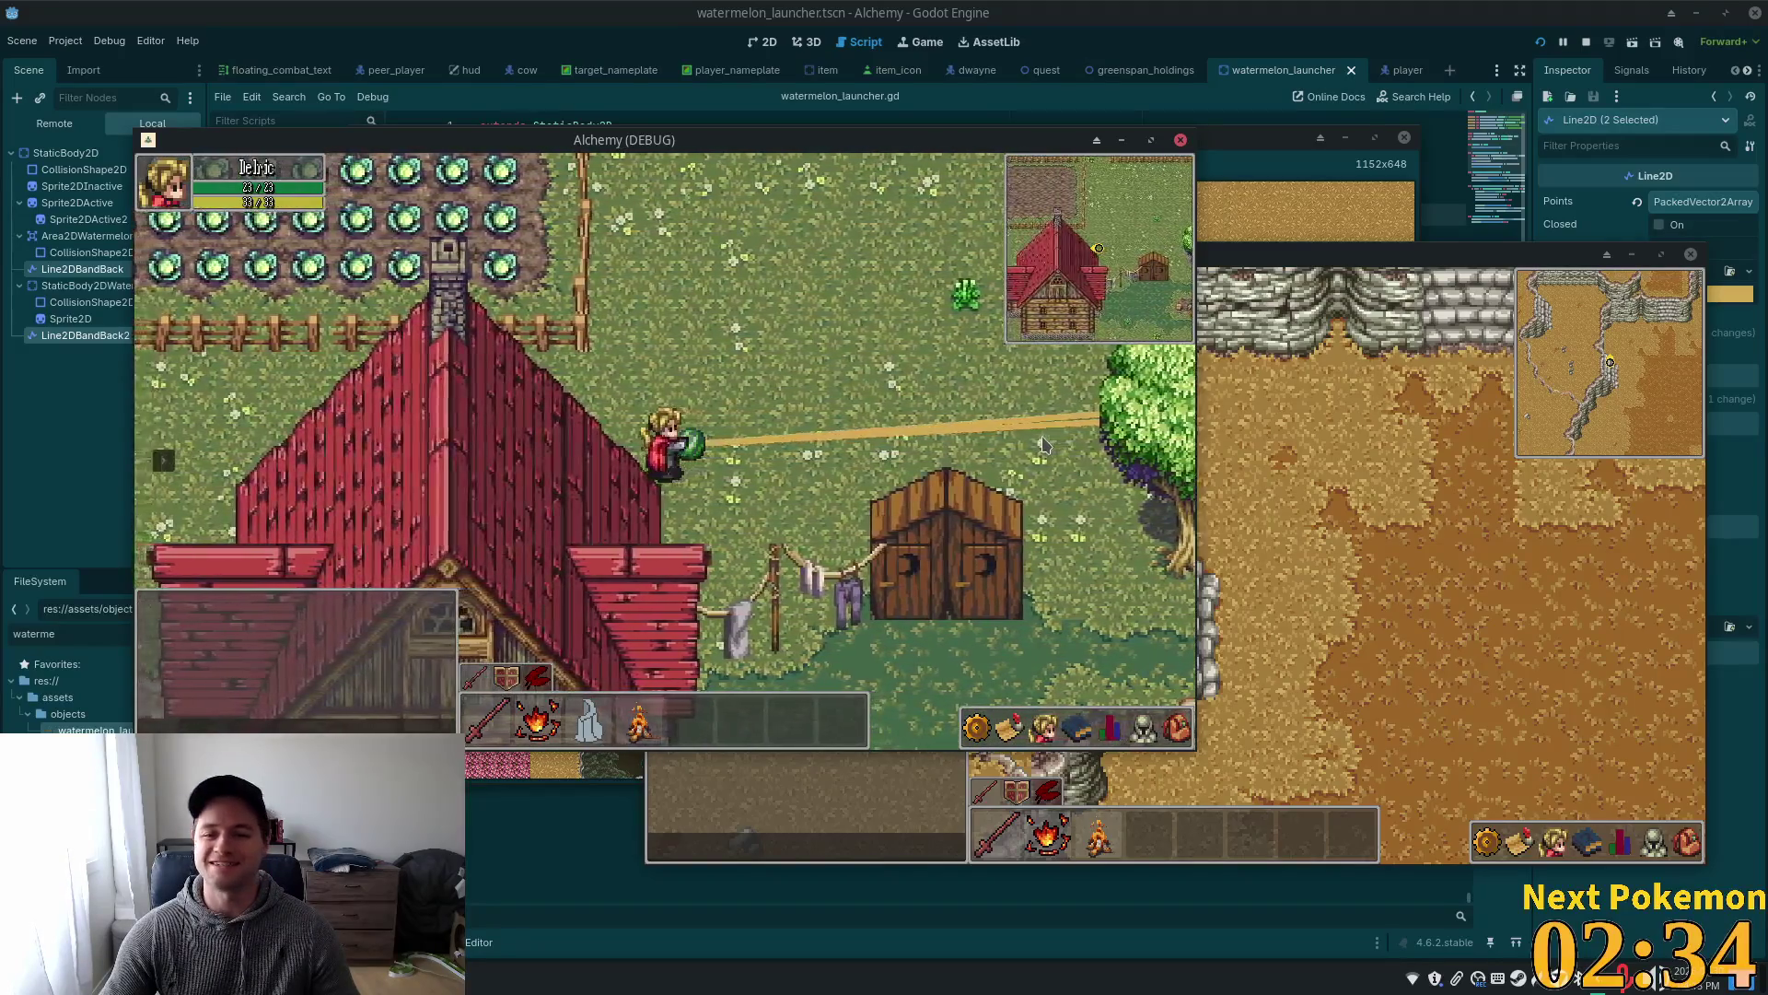
{"action": "key", "text": "a"}
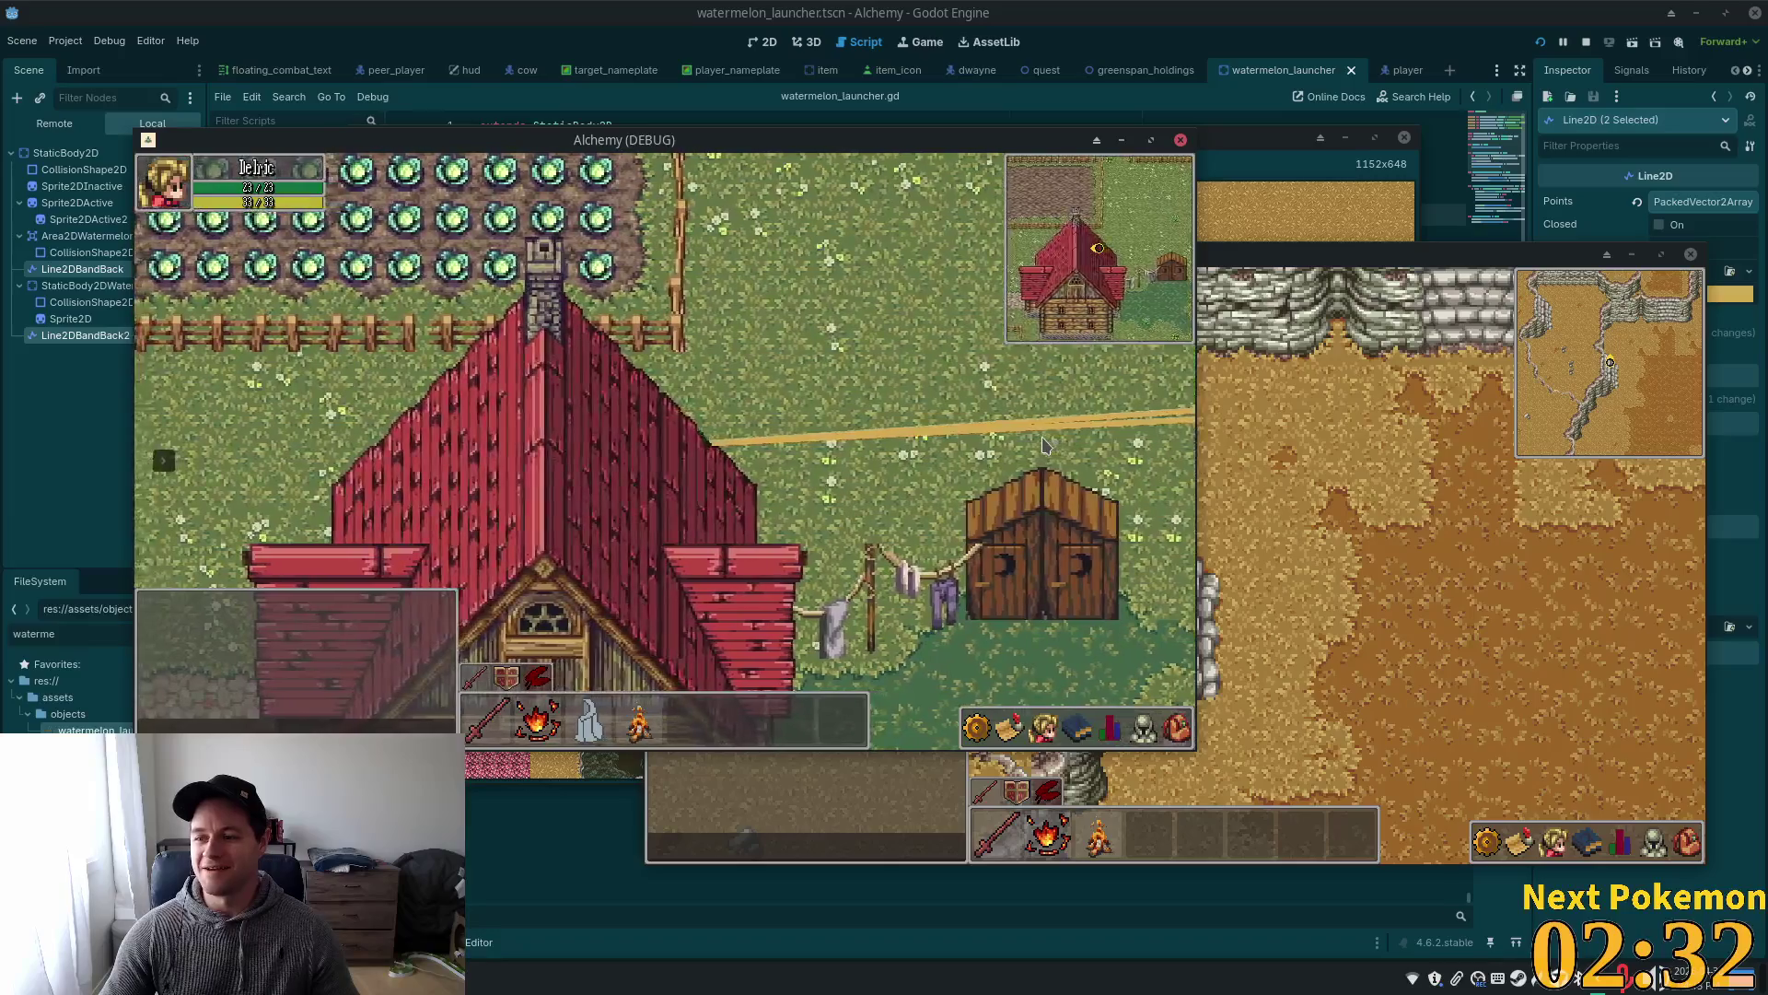
{"action": "key", "text": "a"}
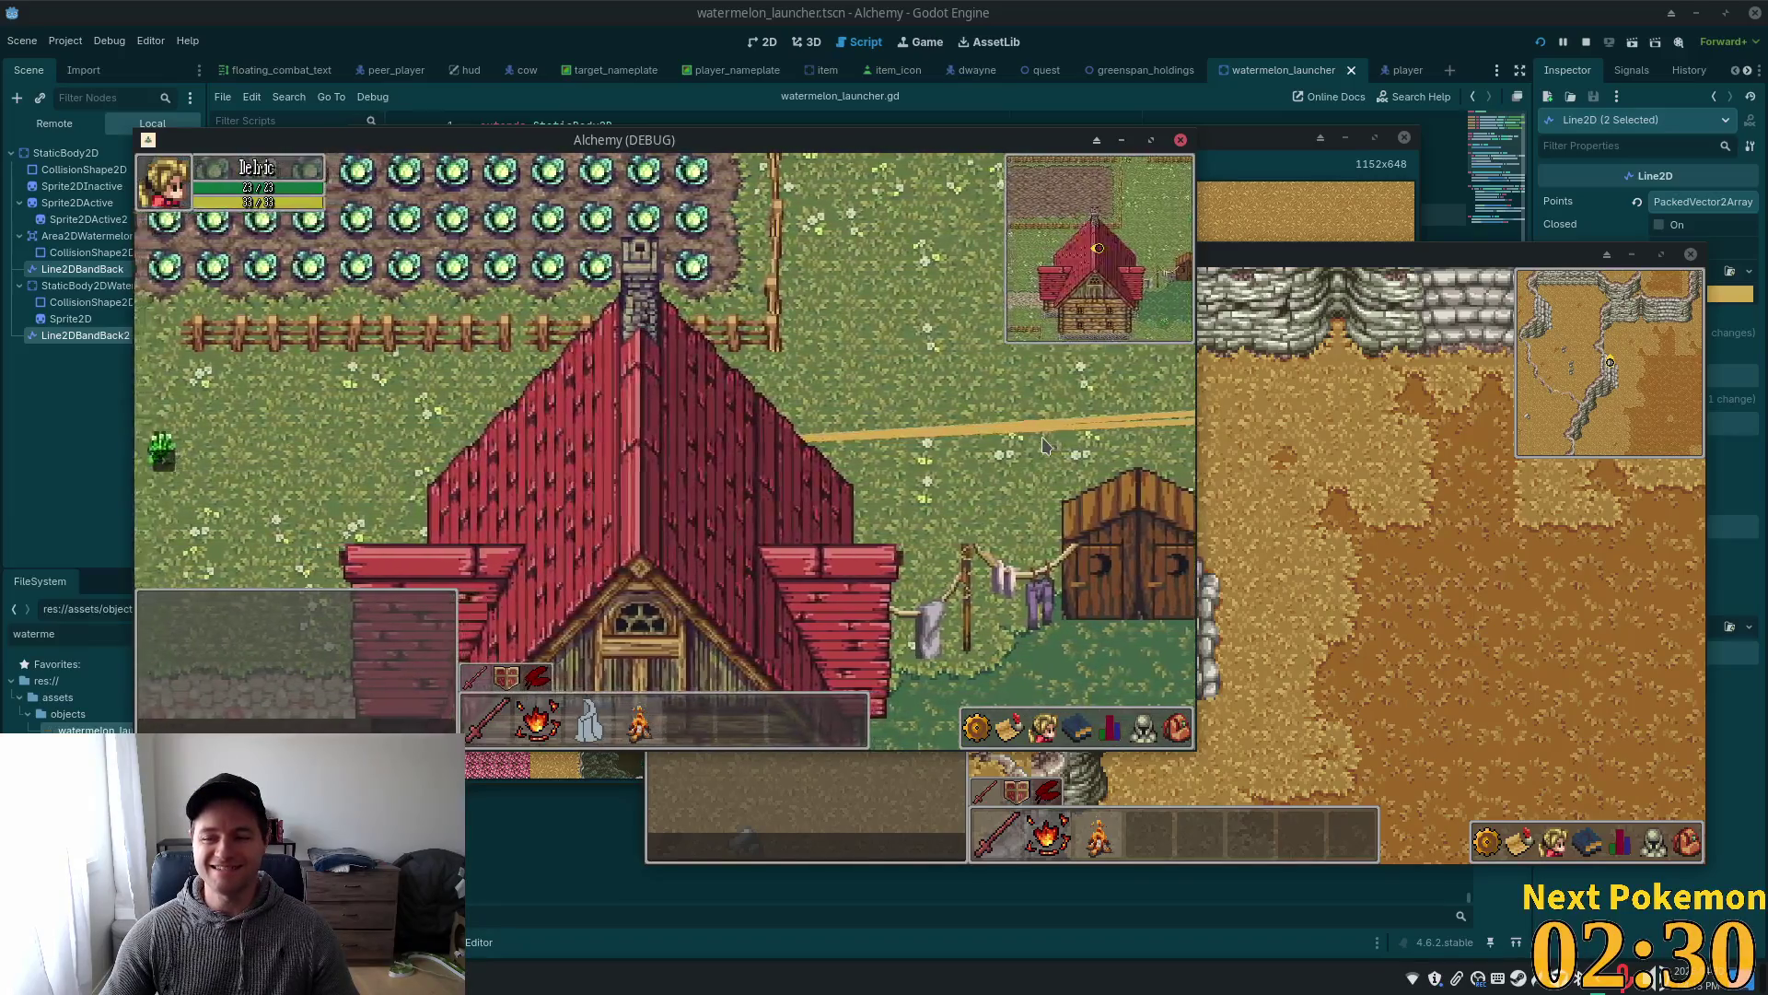
{"action": "key", "text": "a"}
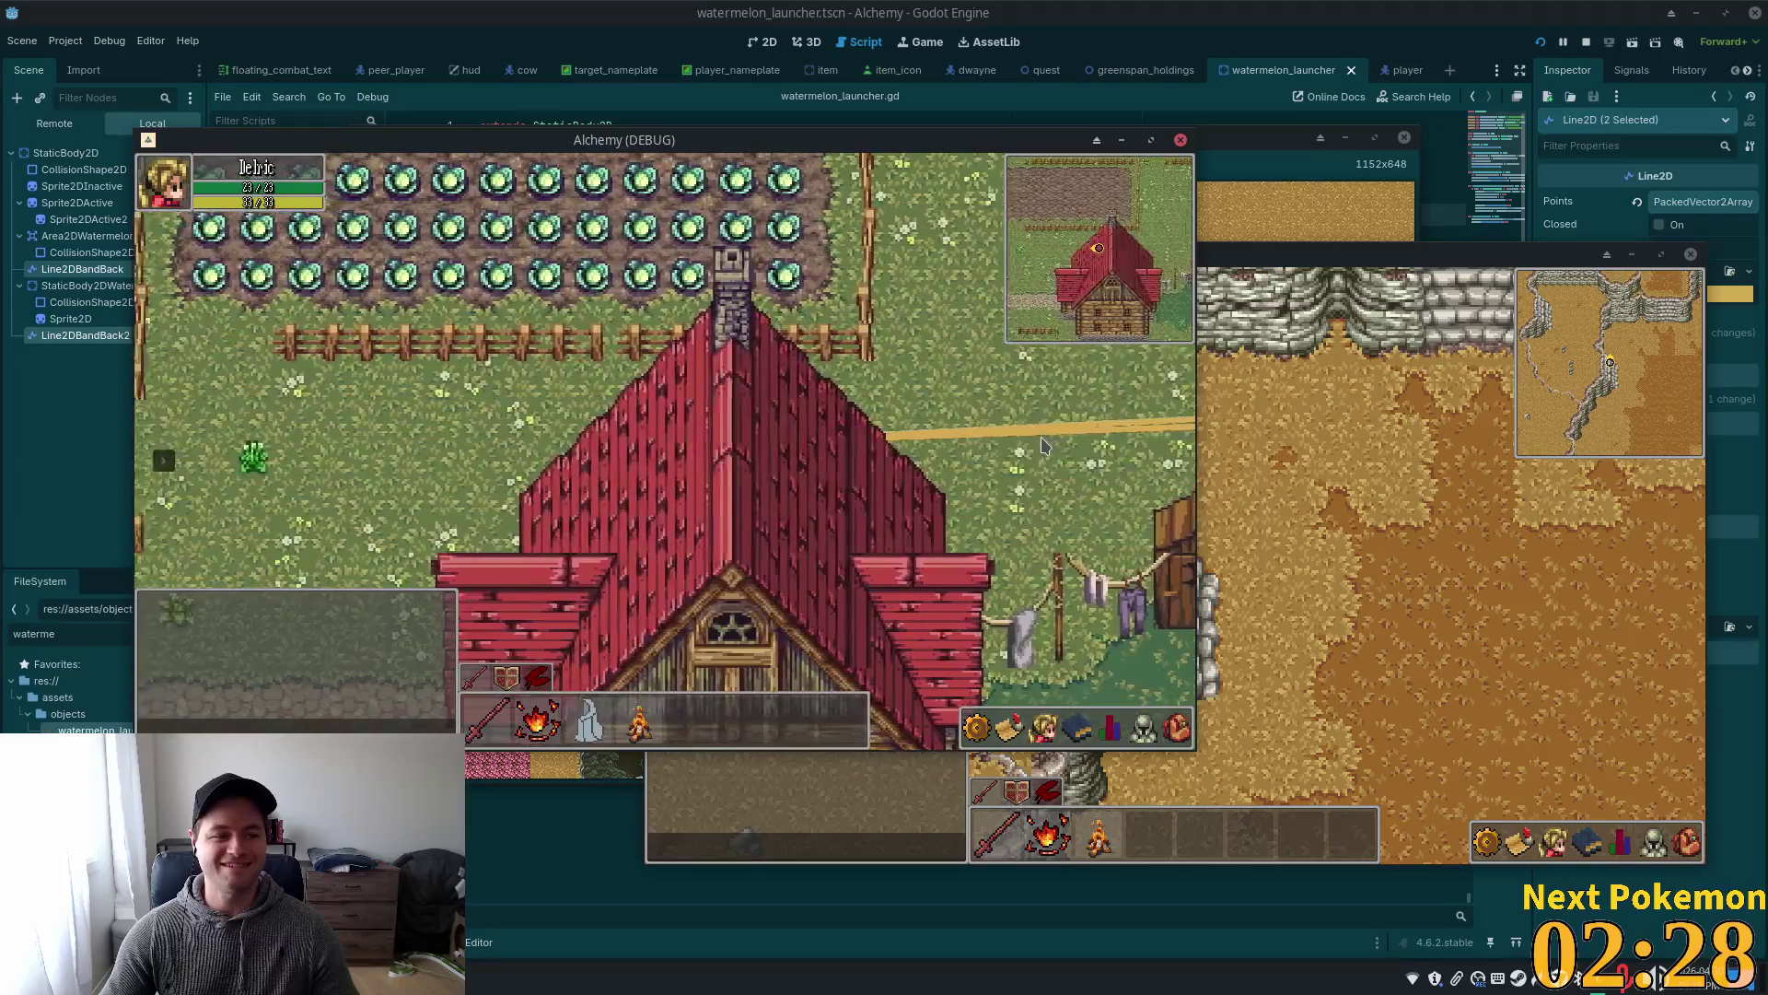
{"action": "key", "text": "a"}
{"action": "key", "text": "w"}
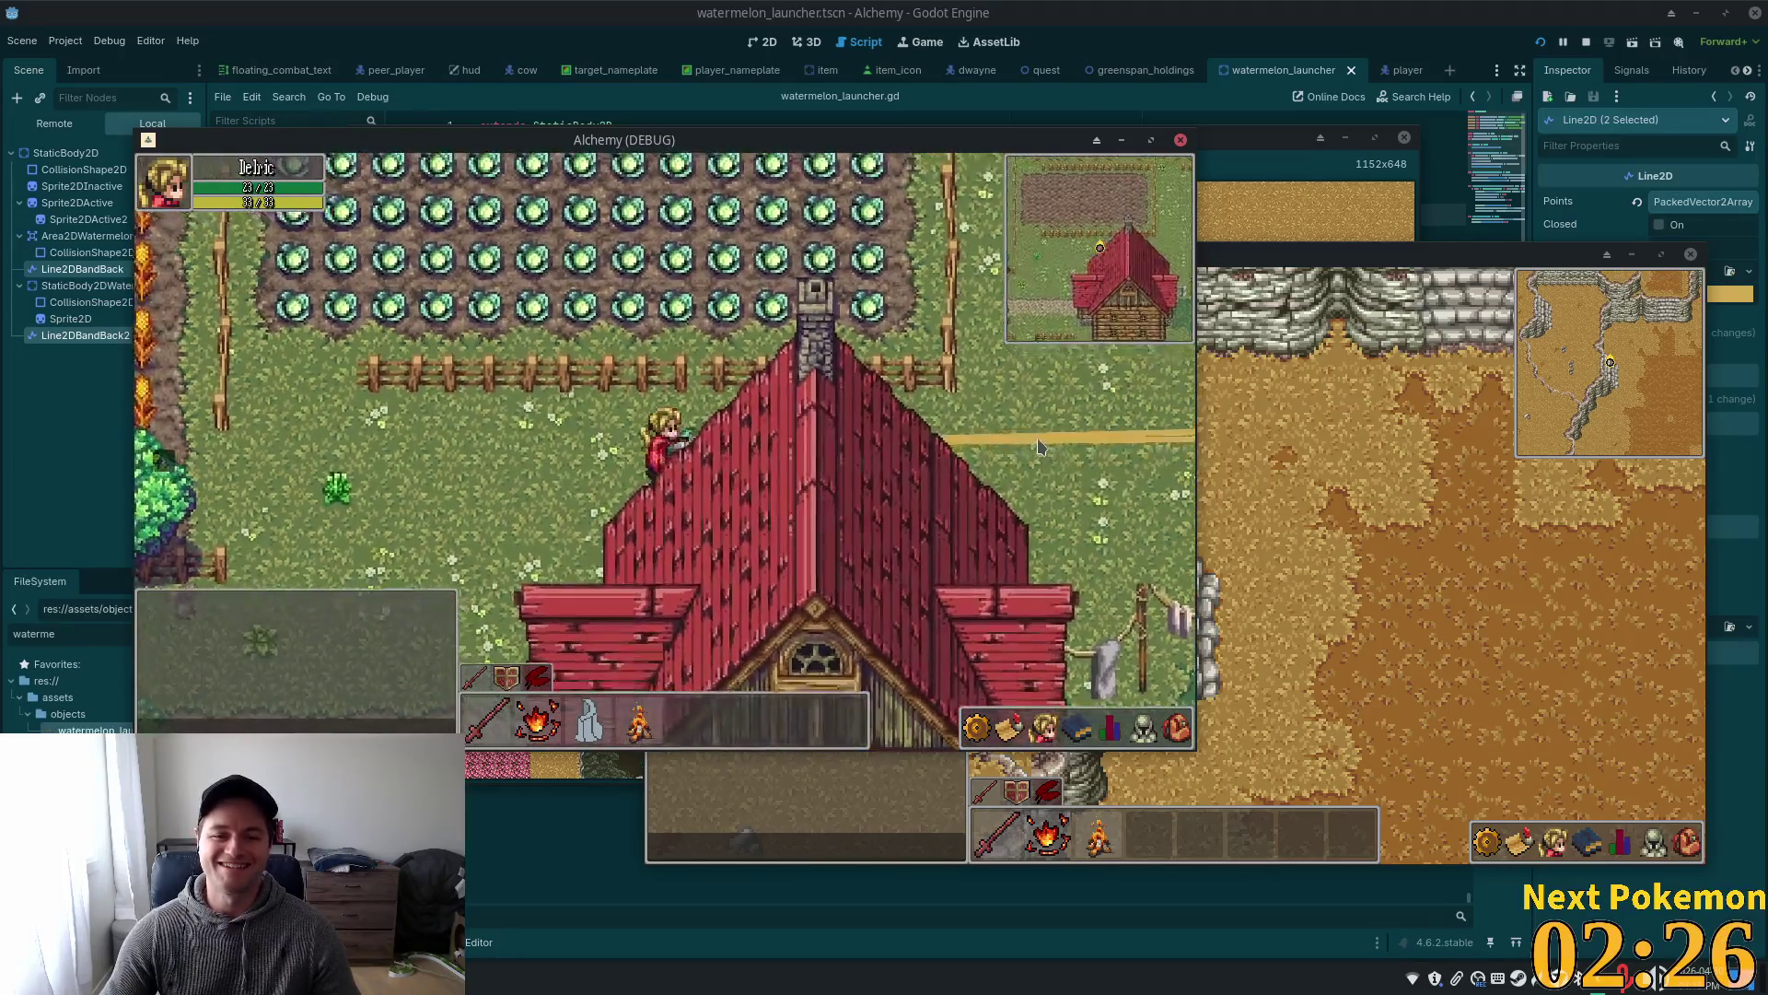
{"action": "key", "text": "a"}
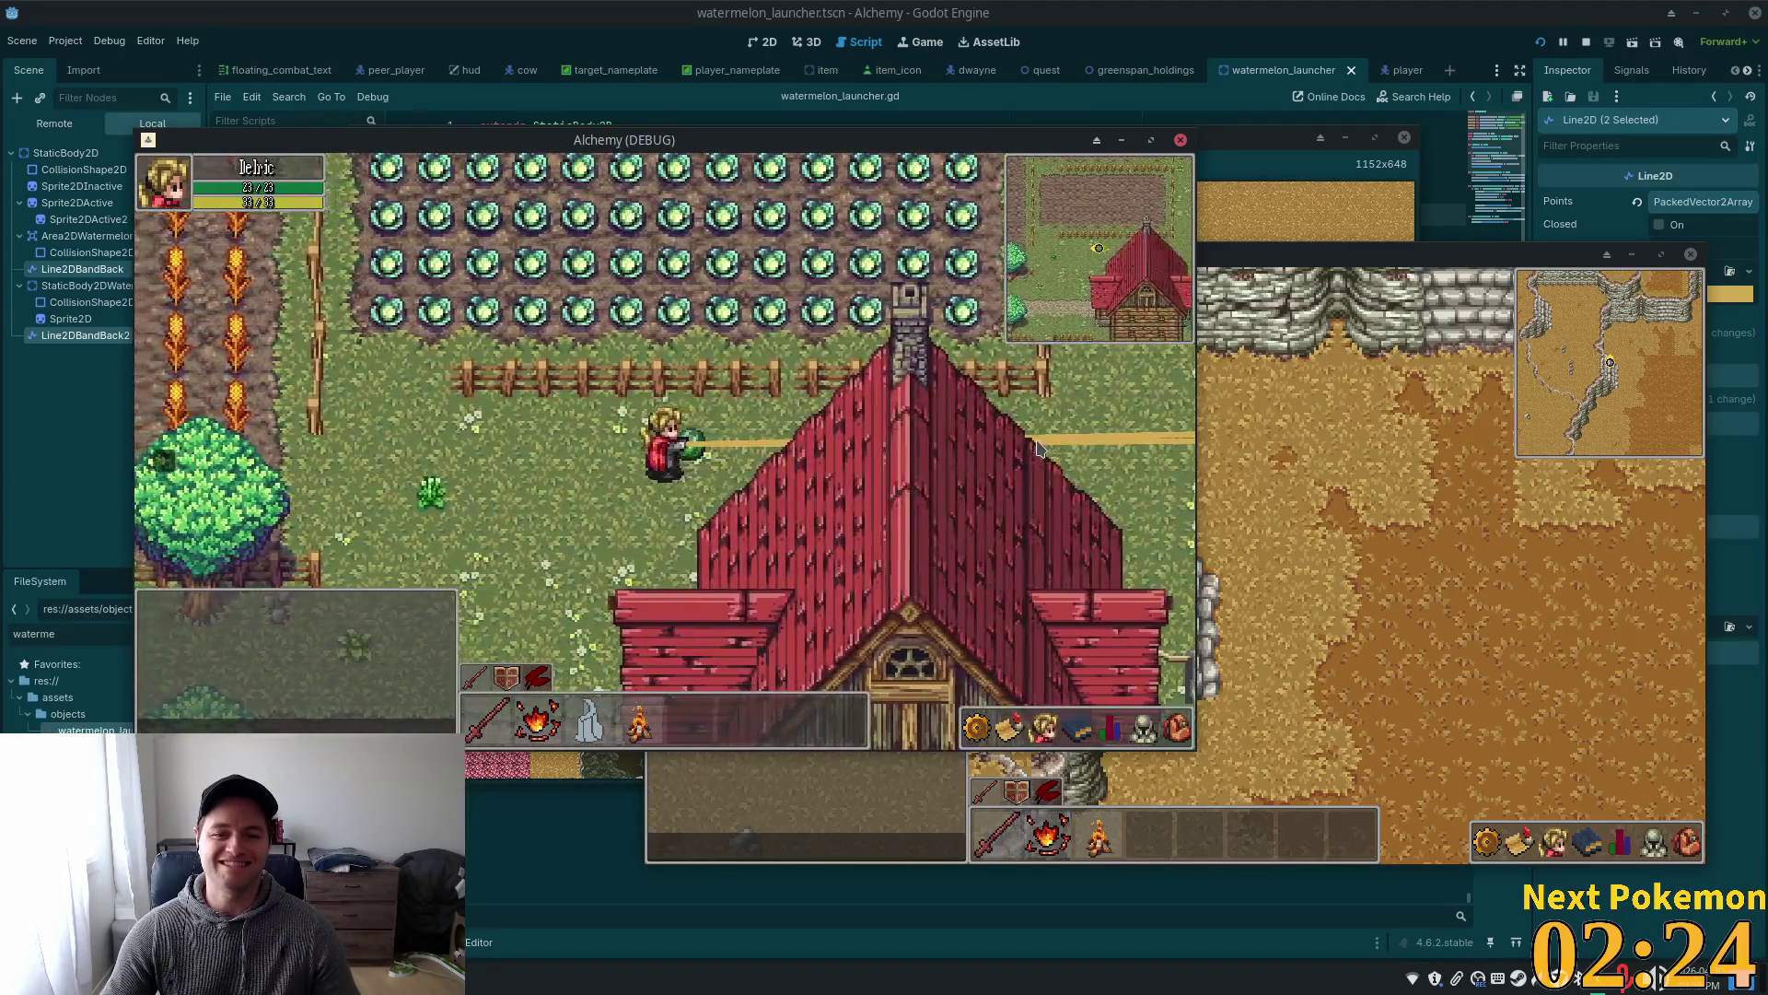
{"action": "key", "text": "a"}
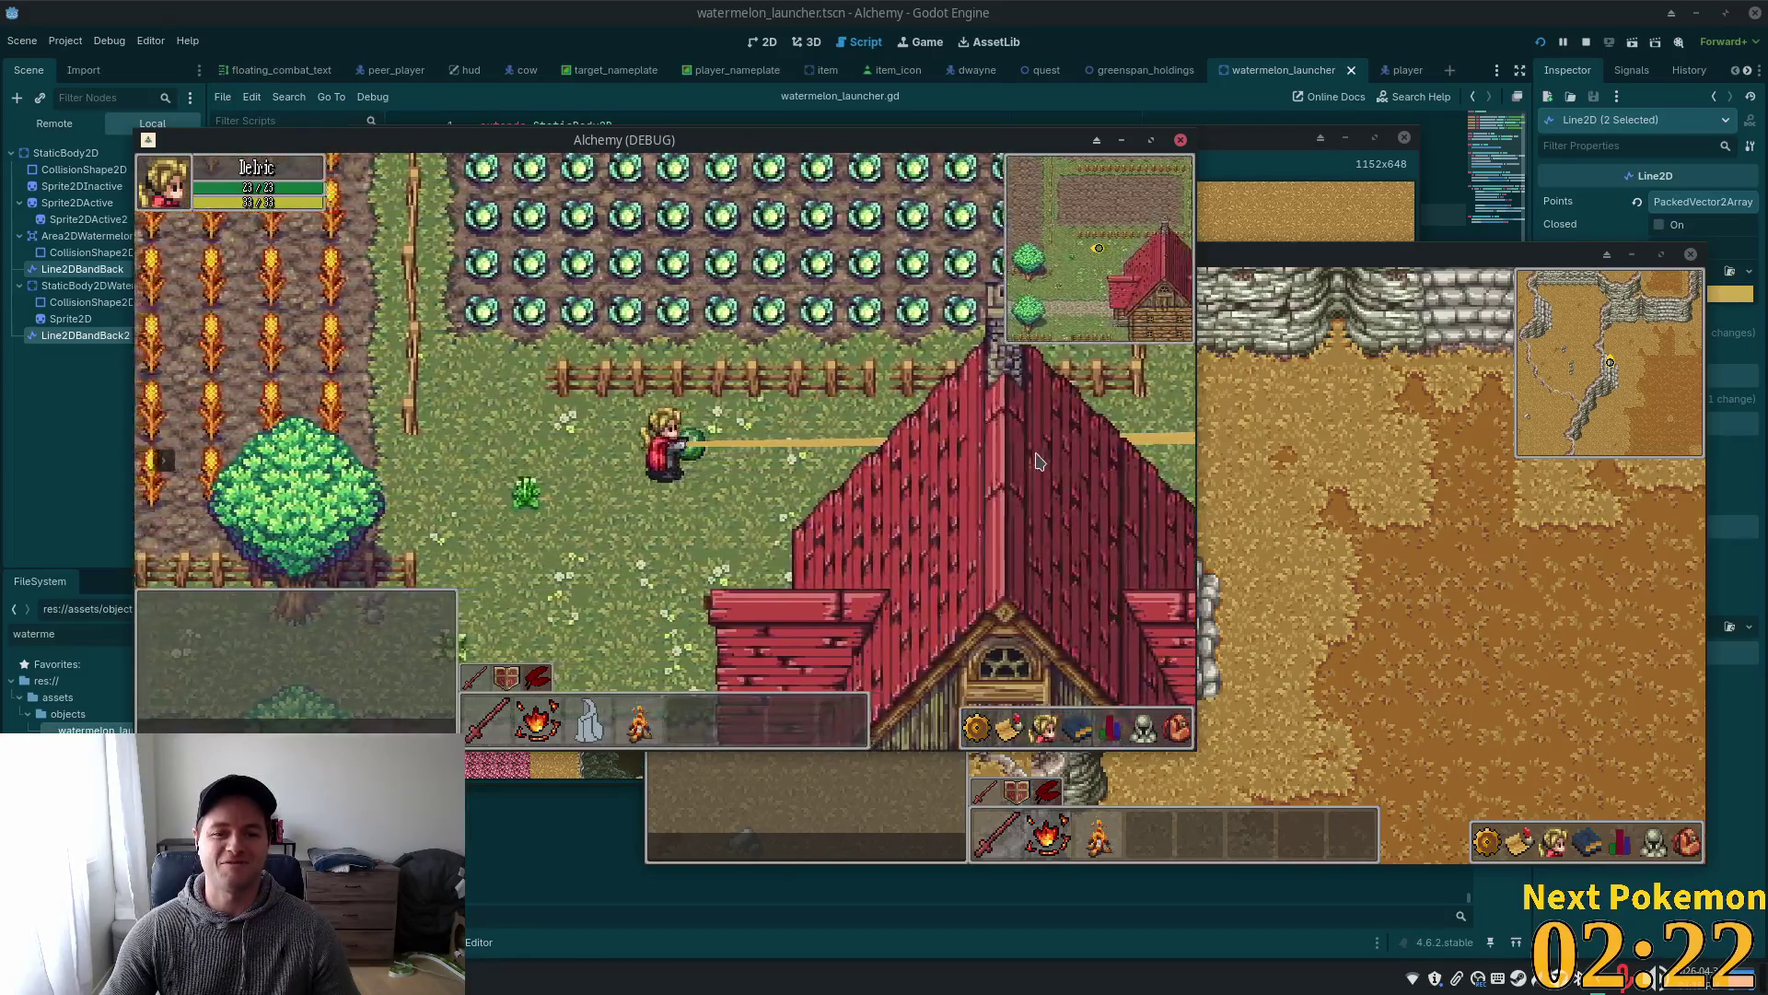
- Continue left and down onto the tree-lined path, stretching the band further
{"action": "key", "text": "a"}
{"action": "key", "text": "s"}
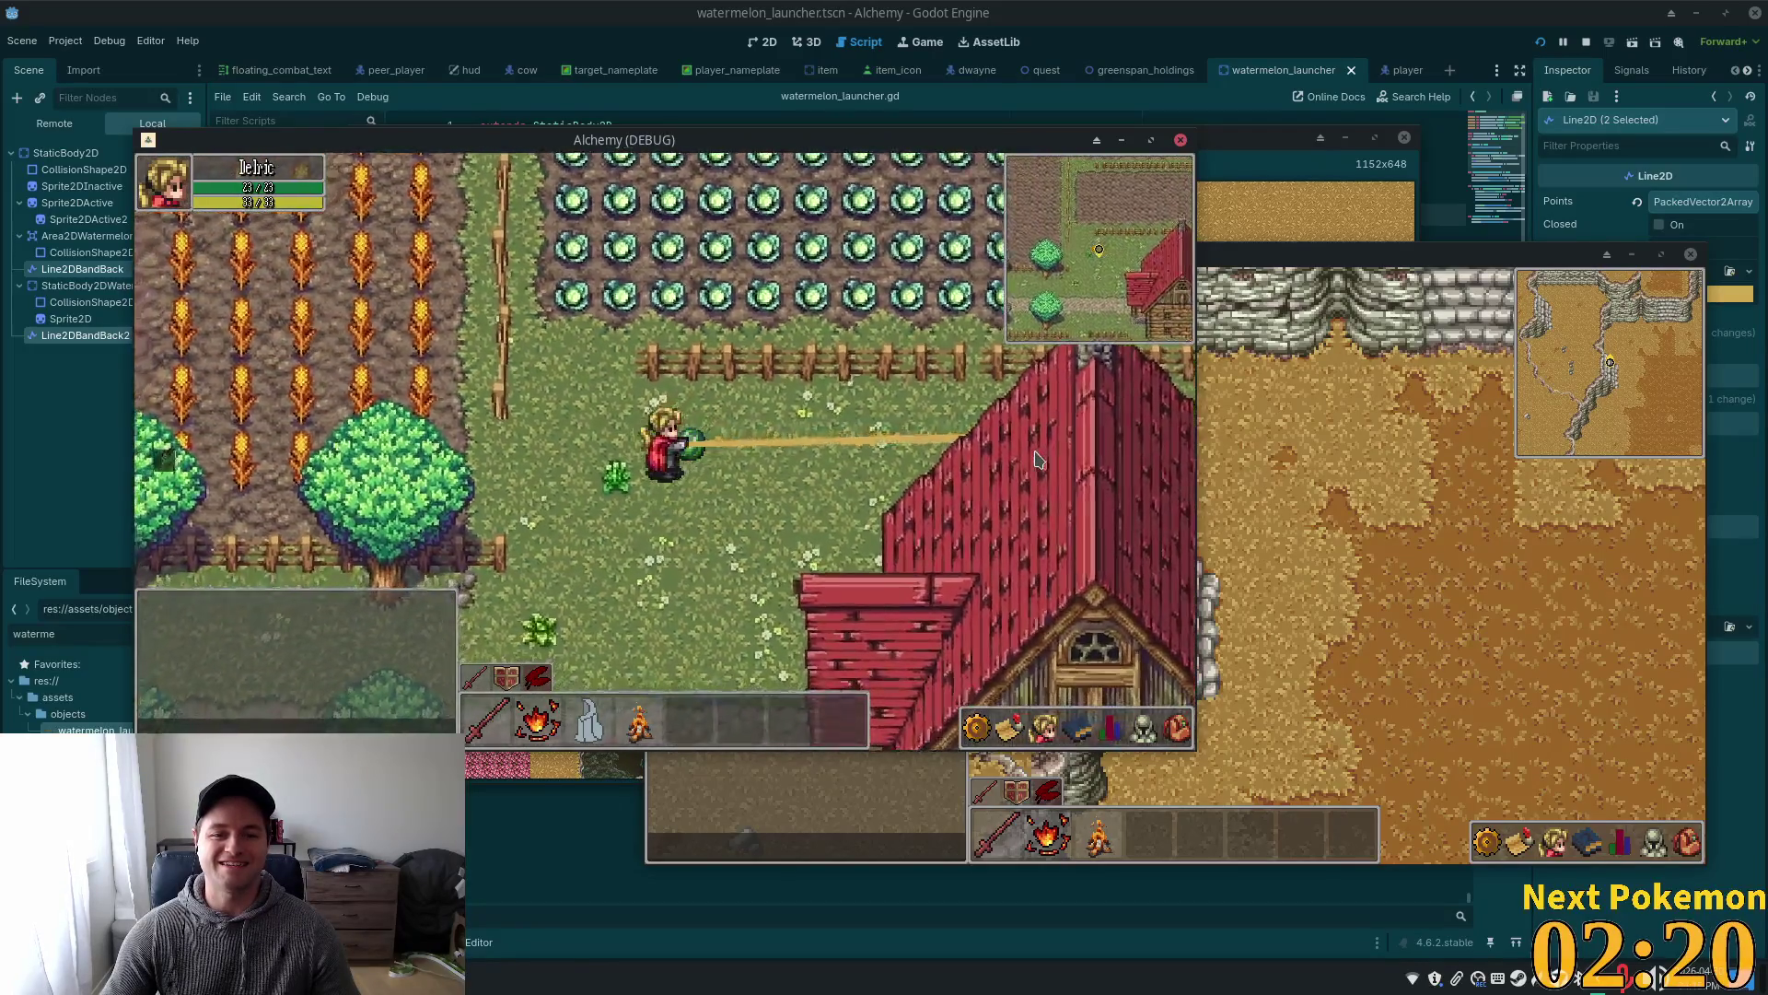
{"action": "key", "text": "a"}
{"action": "key", "text": "s"}
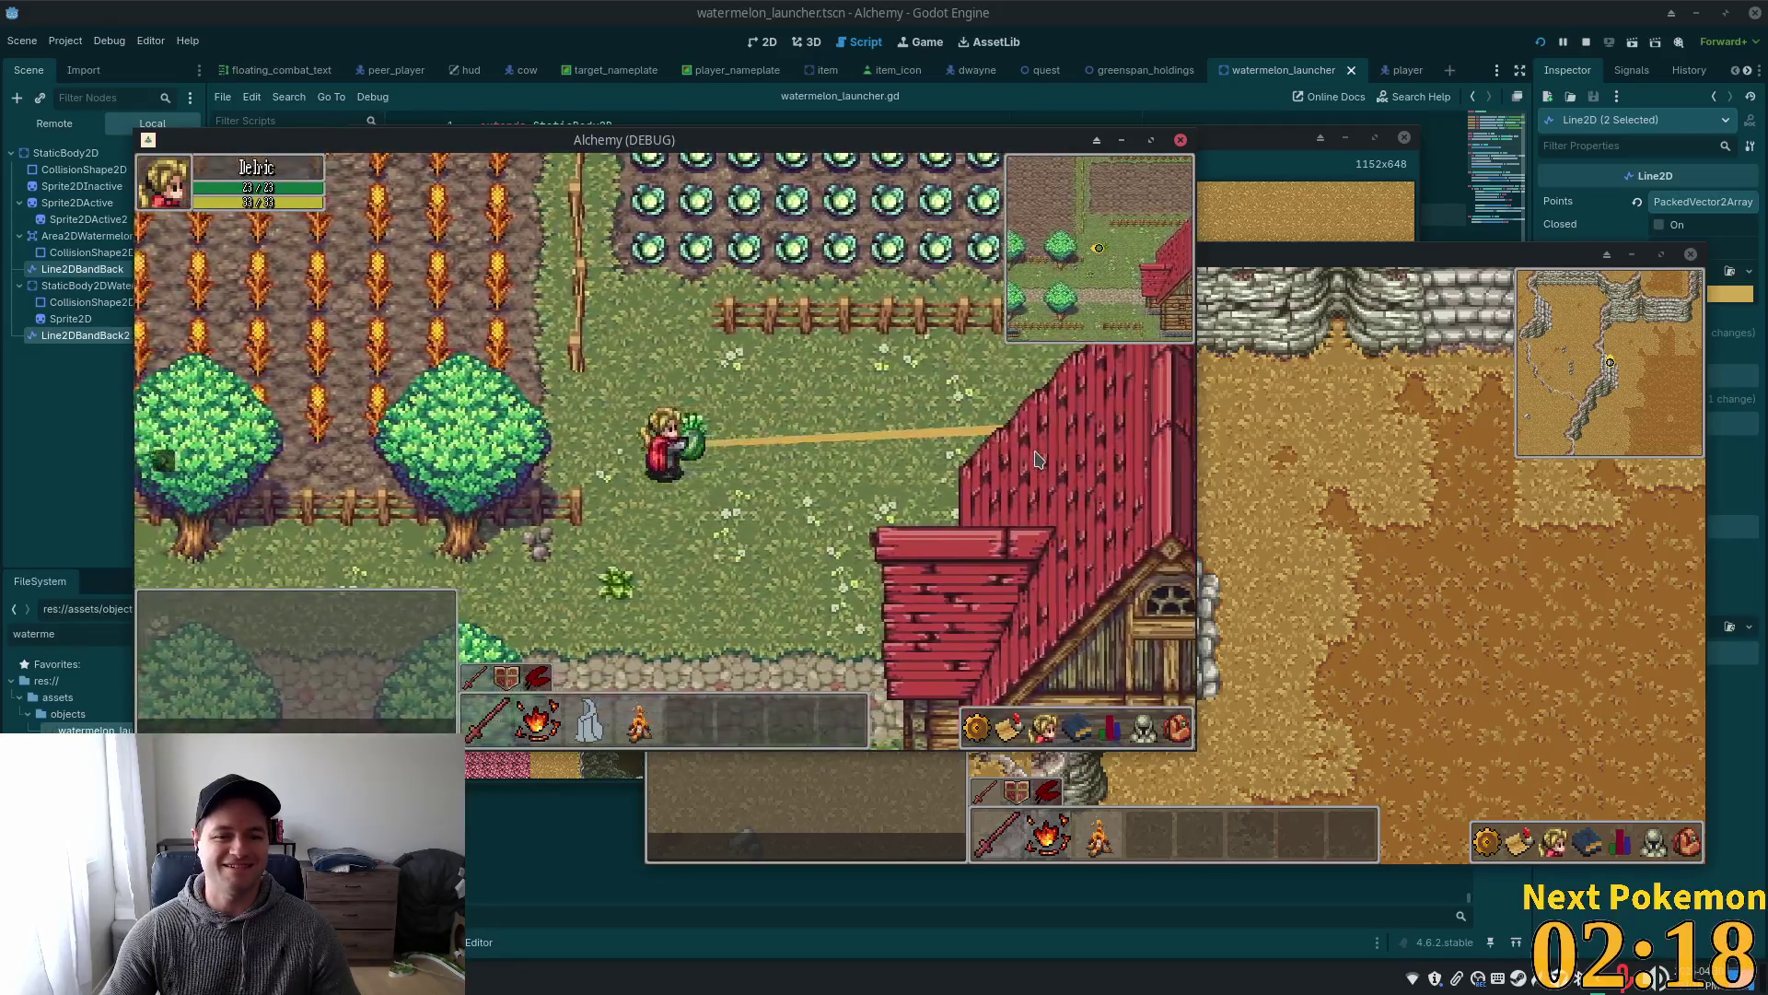
{"action": "key", "text": "a"}
{"action": "key", "text": "s"}
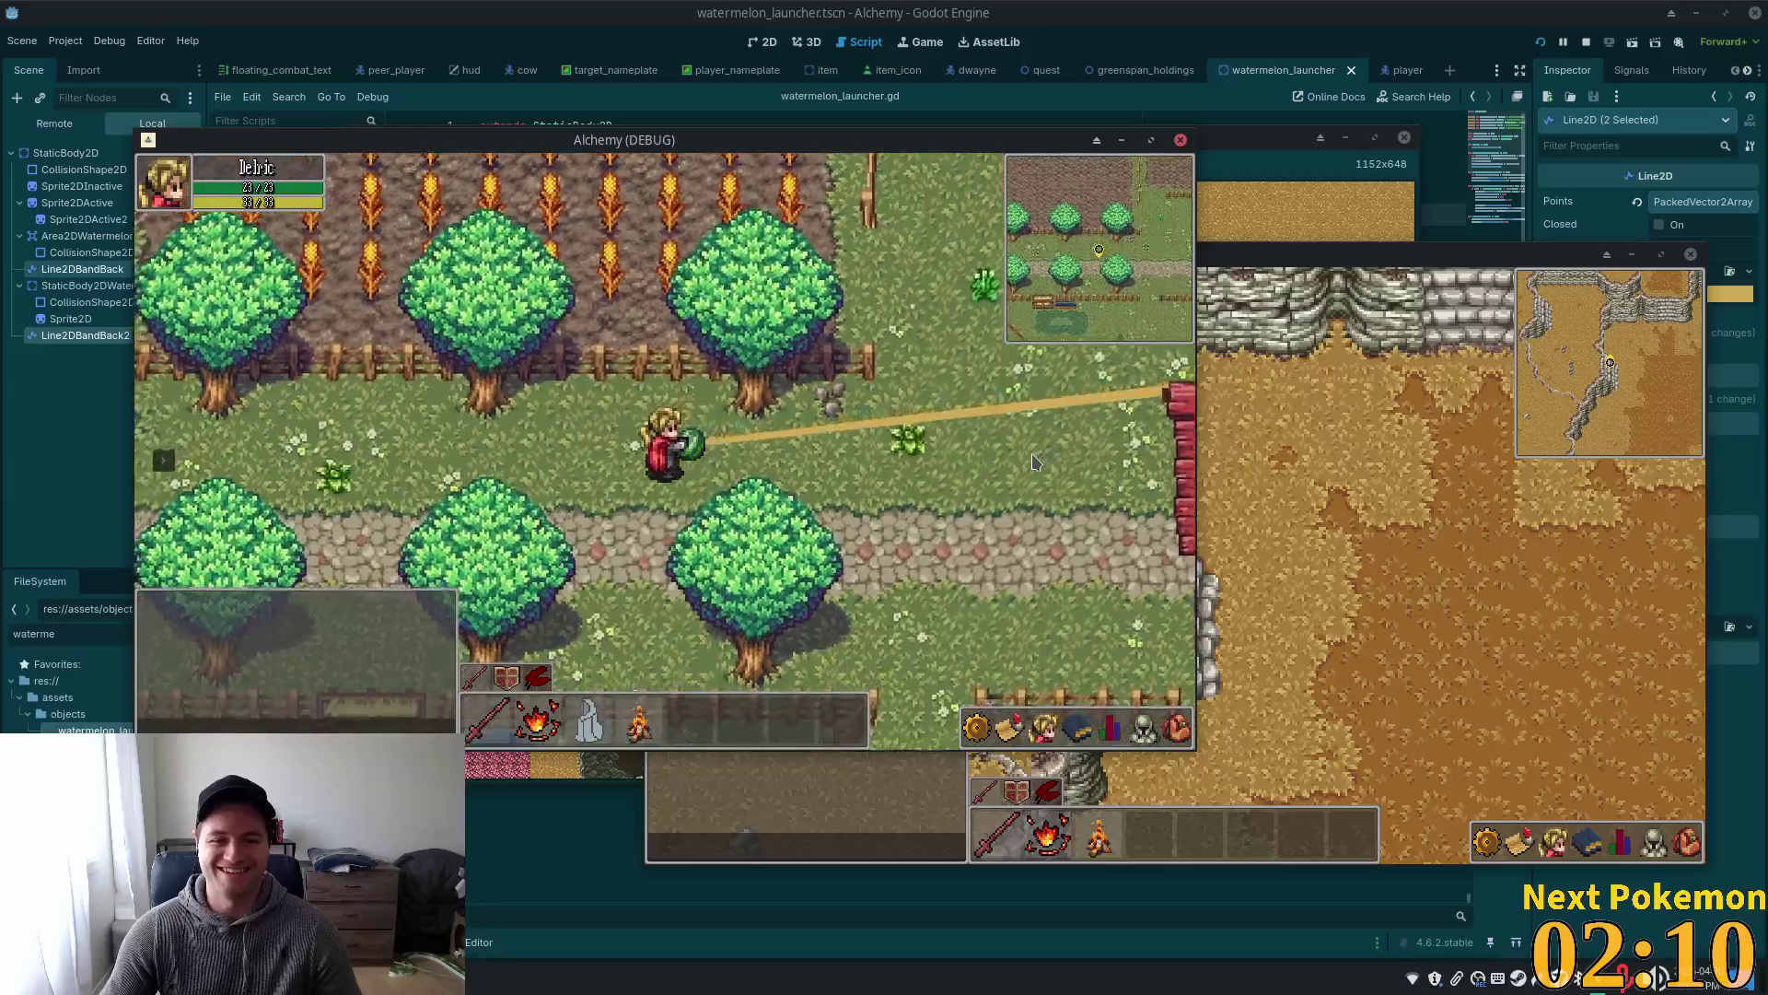
{"action": "key", "text": "a"}
{"action": "key", "text": "s"}
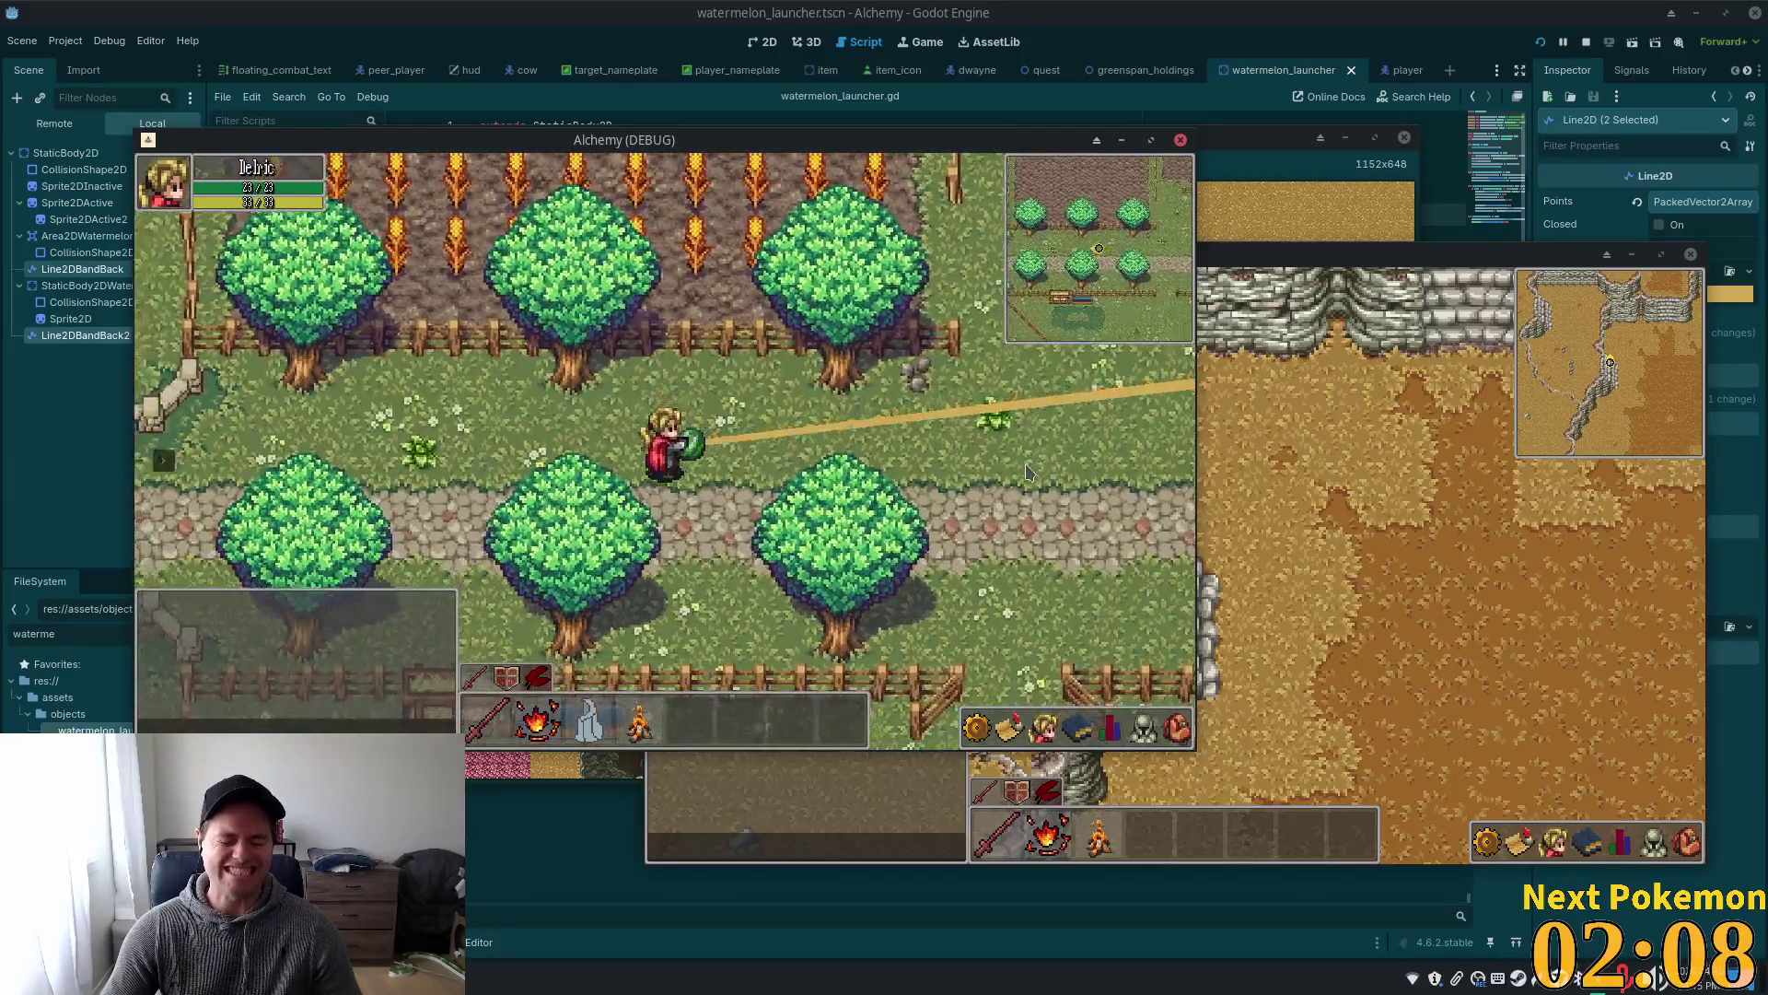
{"action": "key", "text": "a"}
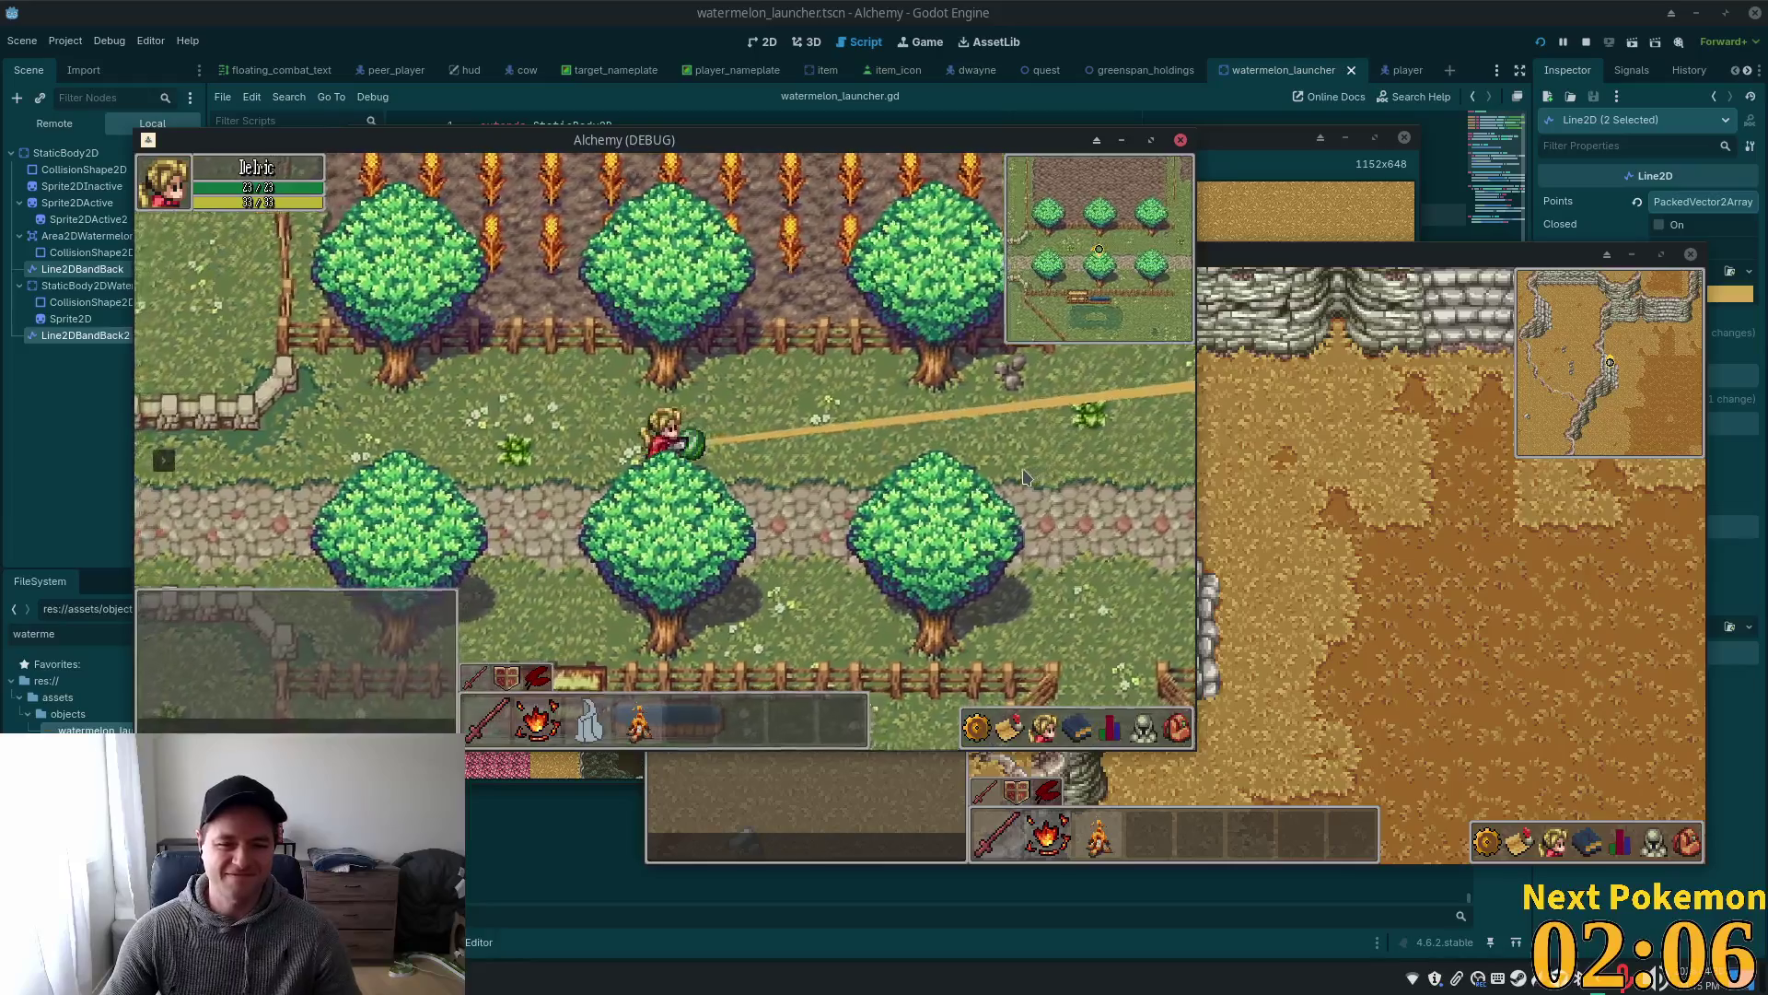
{"action": "key", "text": "a"}
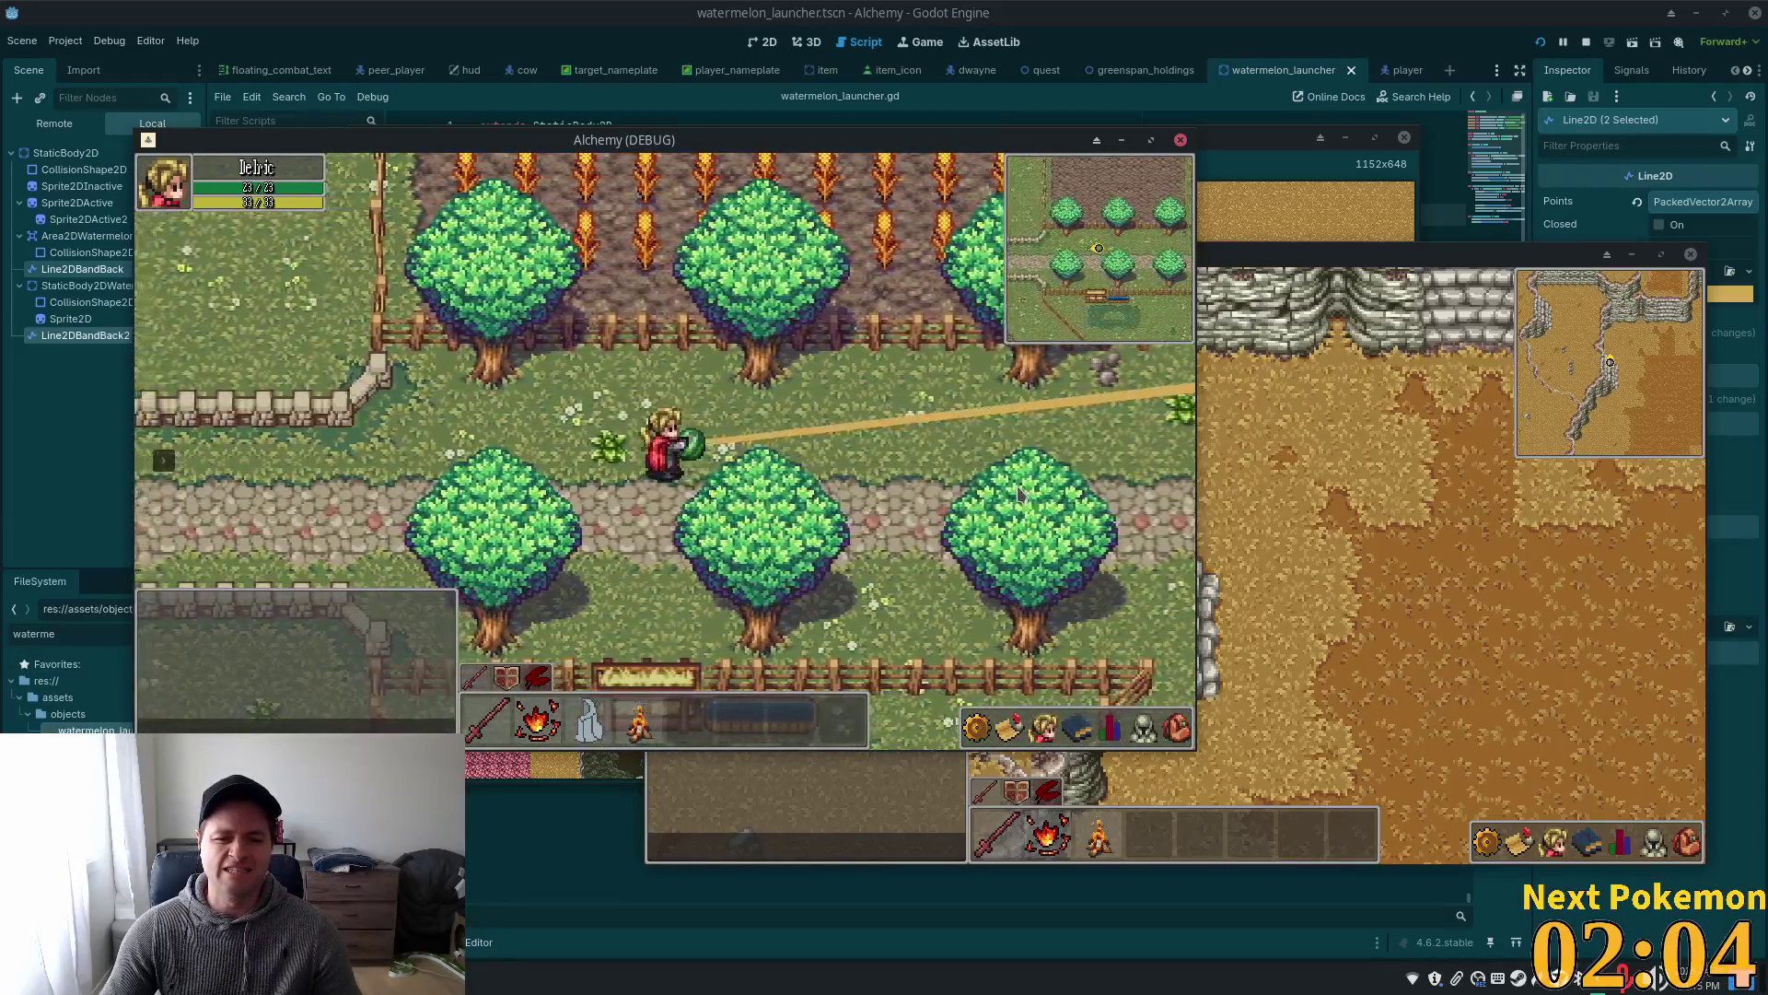
{"action": "key", "text": "a"}
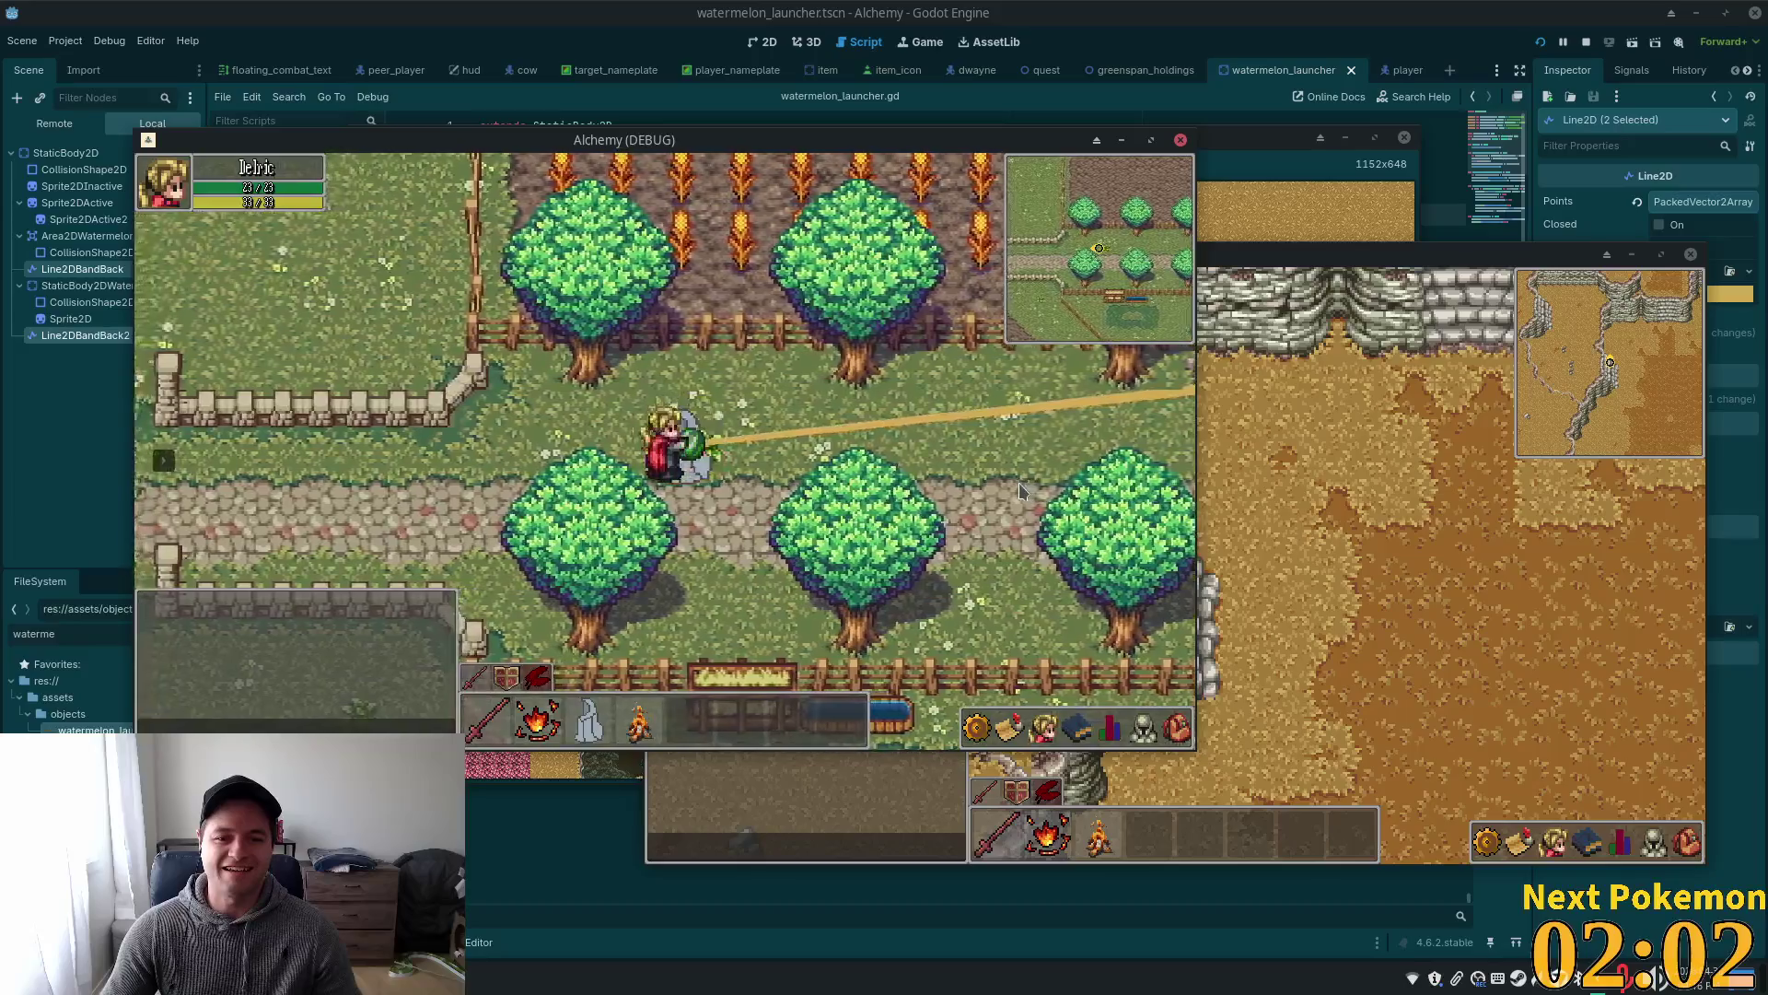
{"action": "key", "text": "a"}
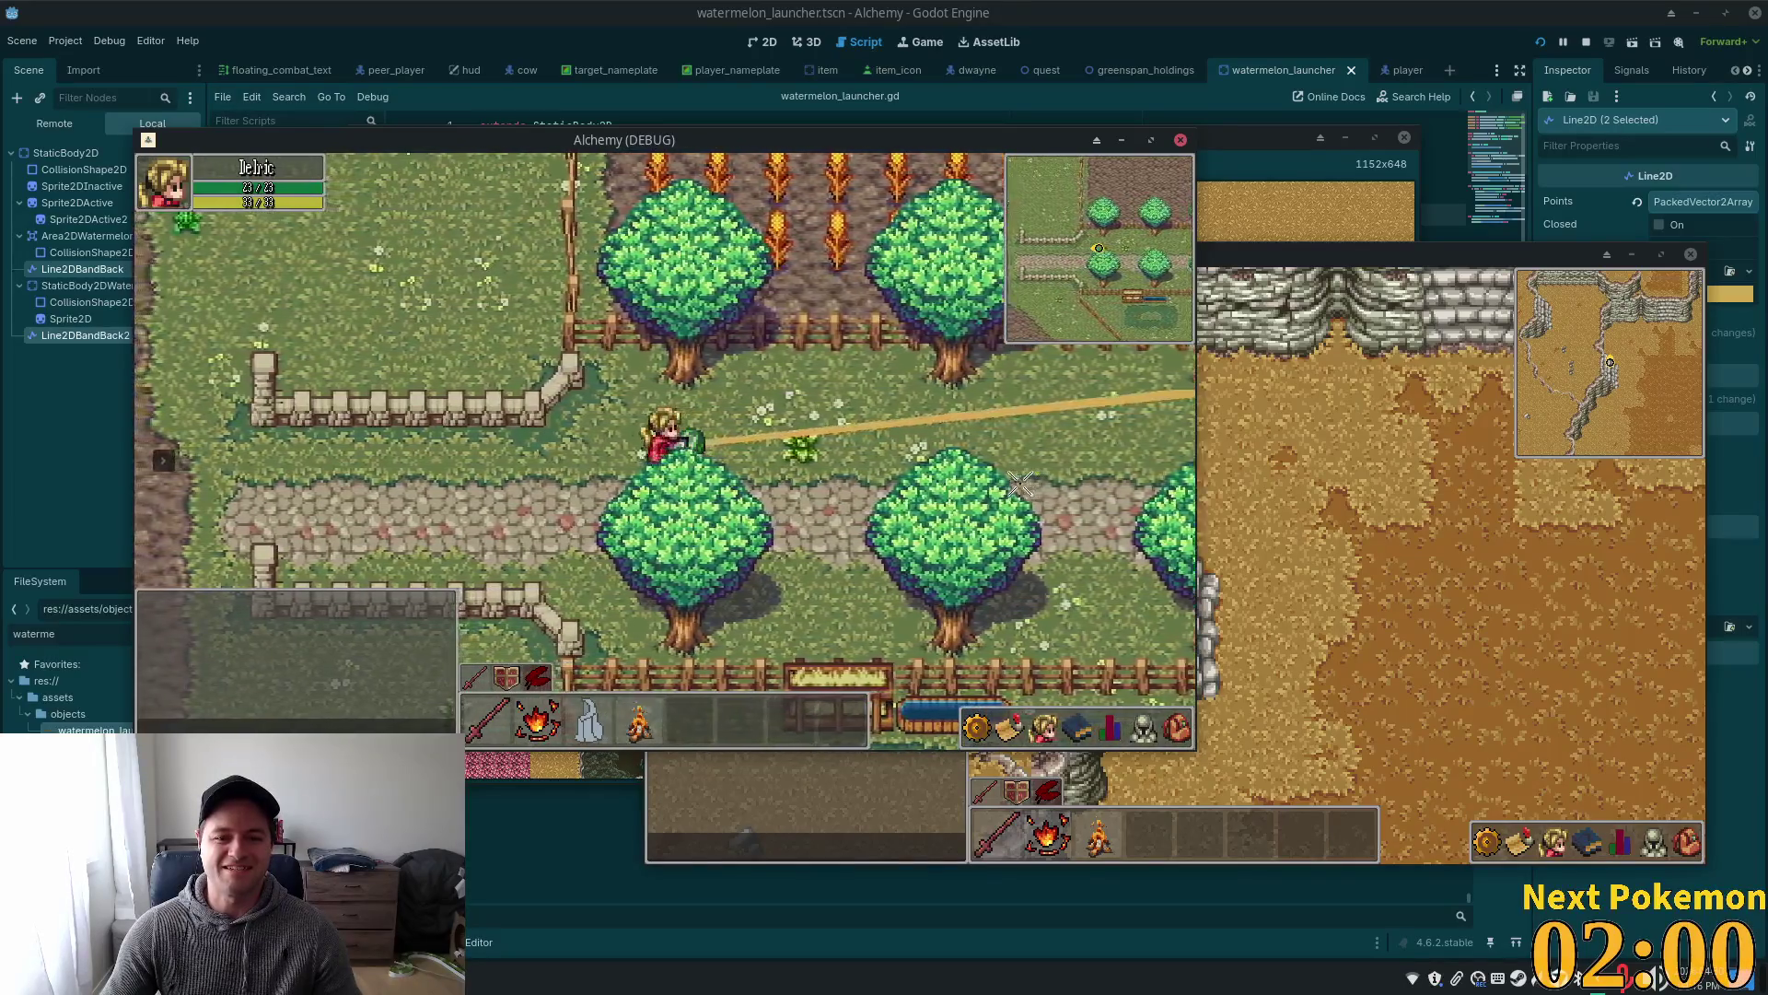
{"action": "key", "text": "i"}
{"action": "key", "text": "a"}
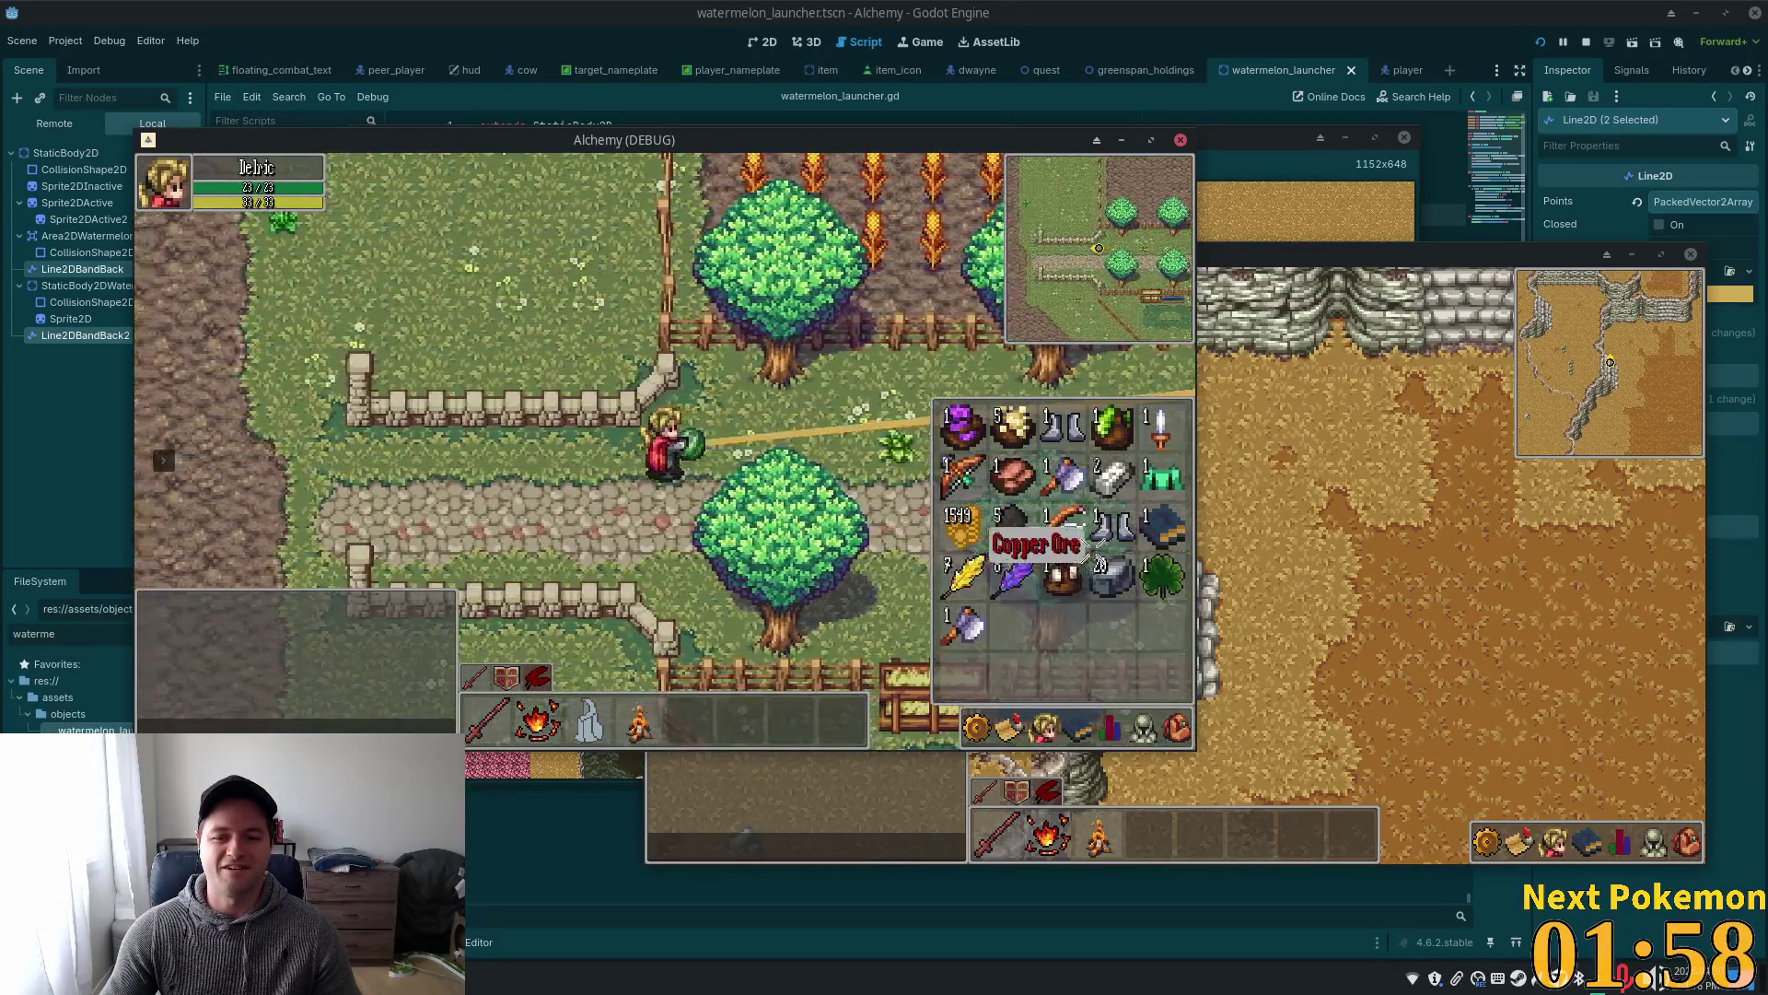
{"action": "key", "text": "i"}
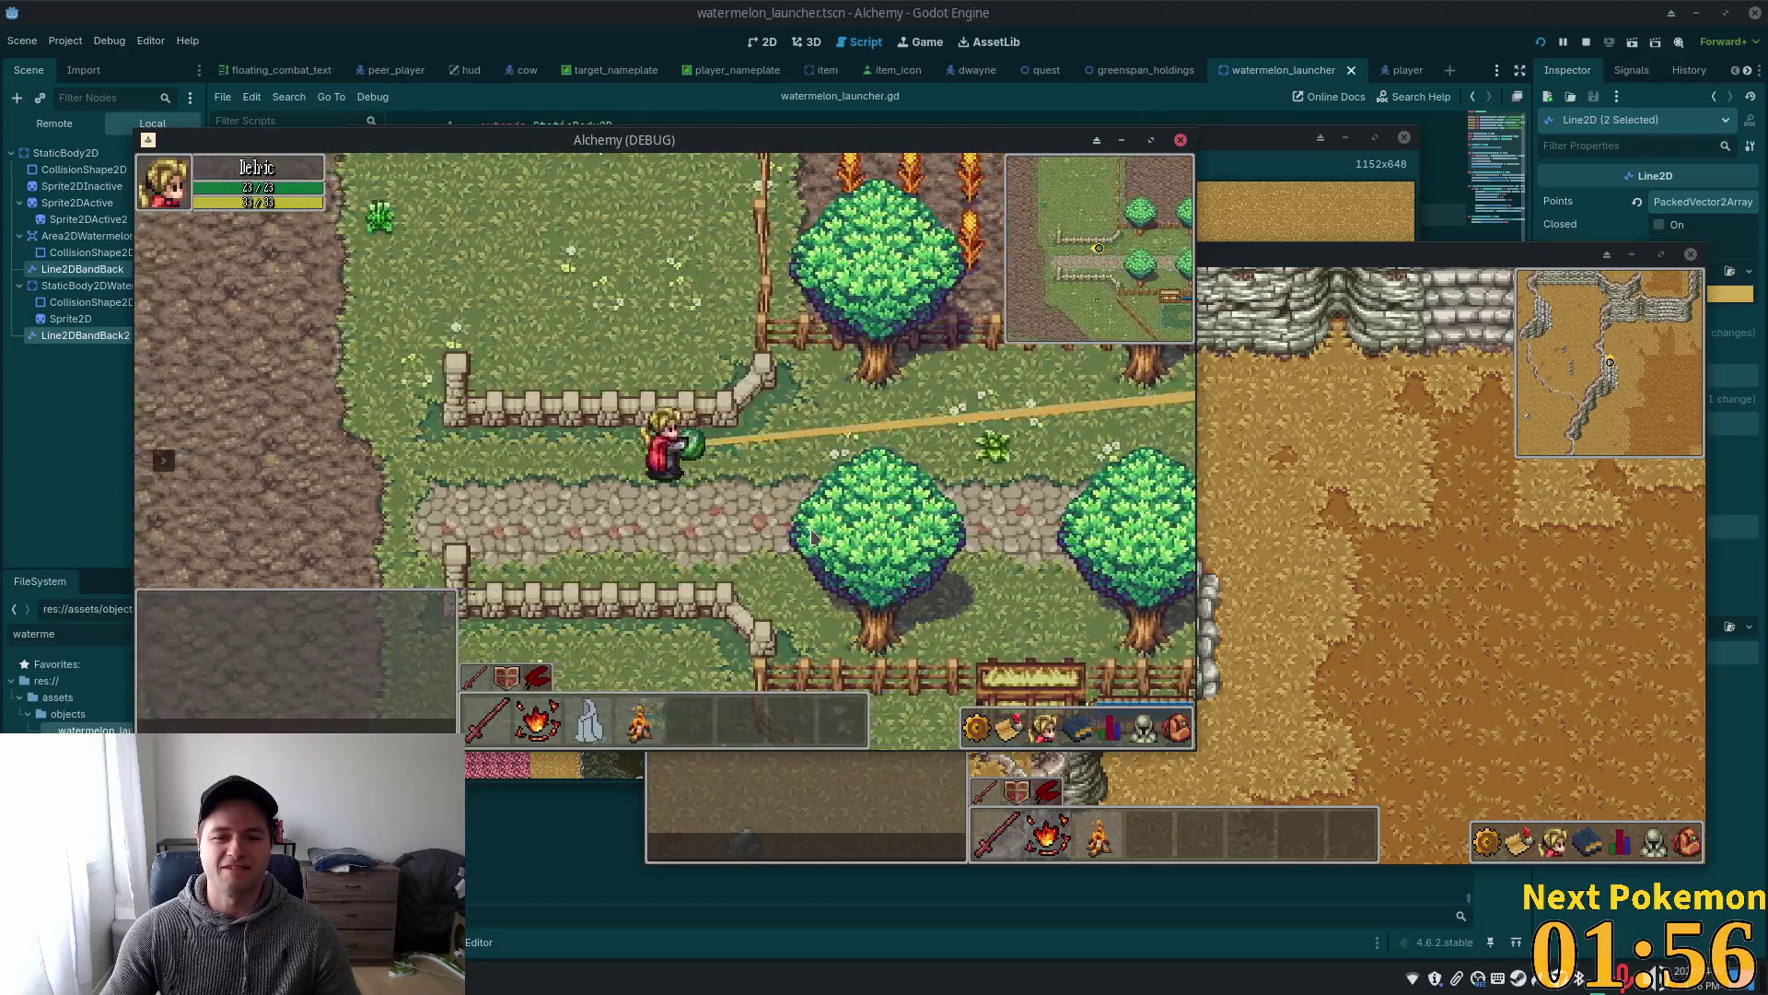
- Open the player's inventory and walk down-right behind the tree
{"action": "left_click", "coordinate": [1179, 726]}
{"action": "left_click", "coordinate": [1179, 727]}
{"action": "key", "text": "s"}
{"action": "left_click", "coordinate": [1179, 727]}
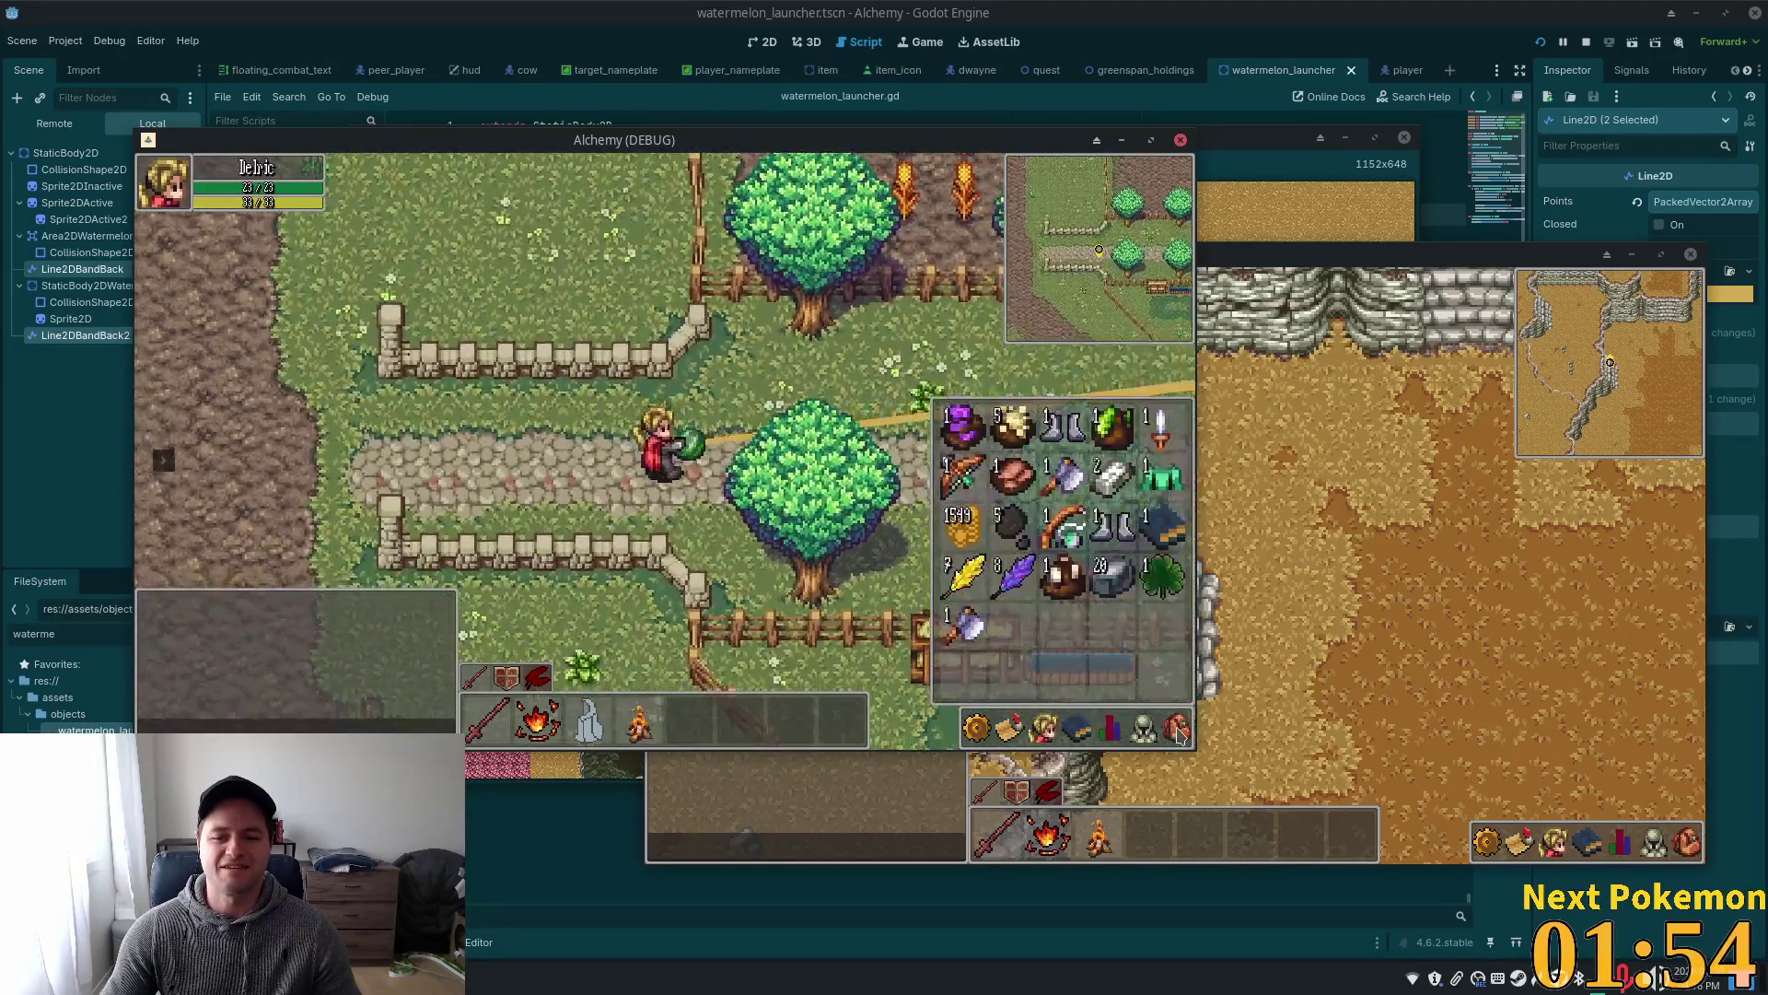
{"action": "key", "text": "s"}
{"action": "key", "text": "d"}
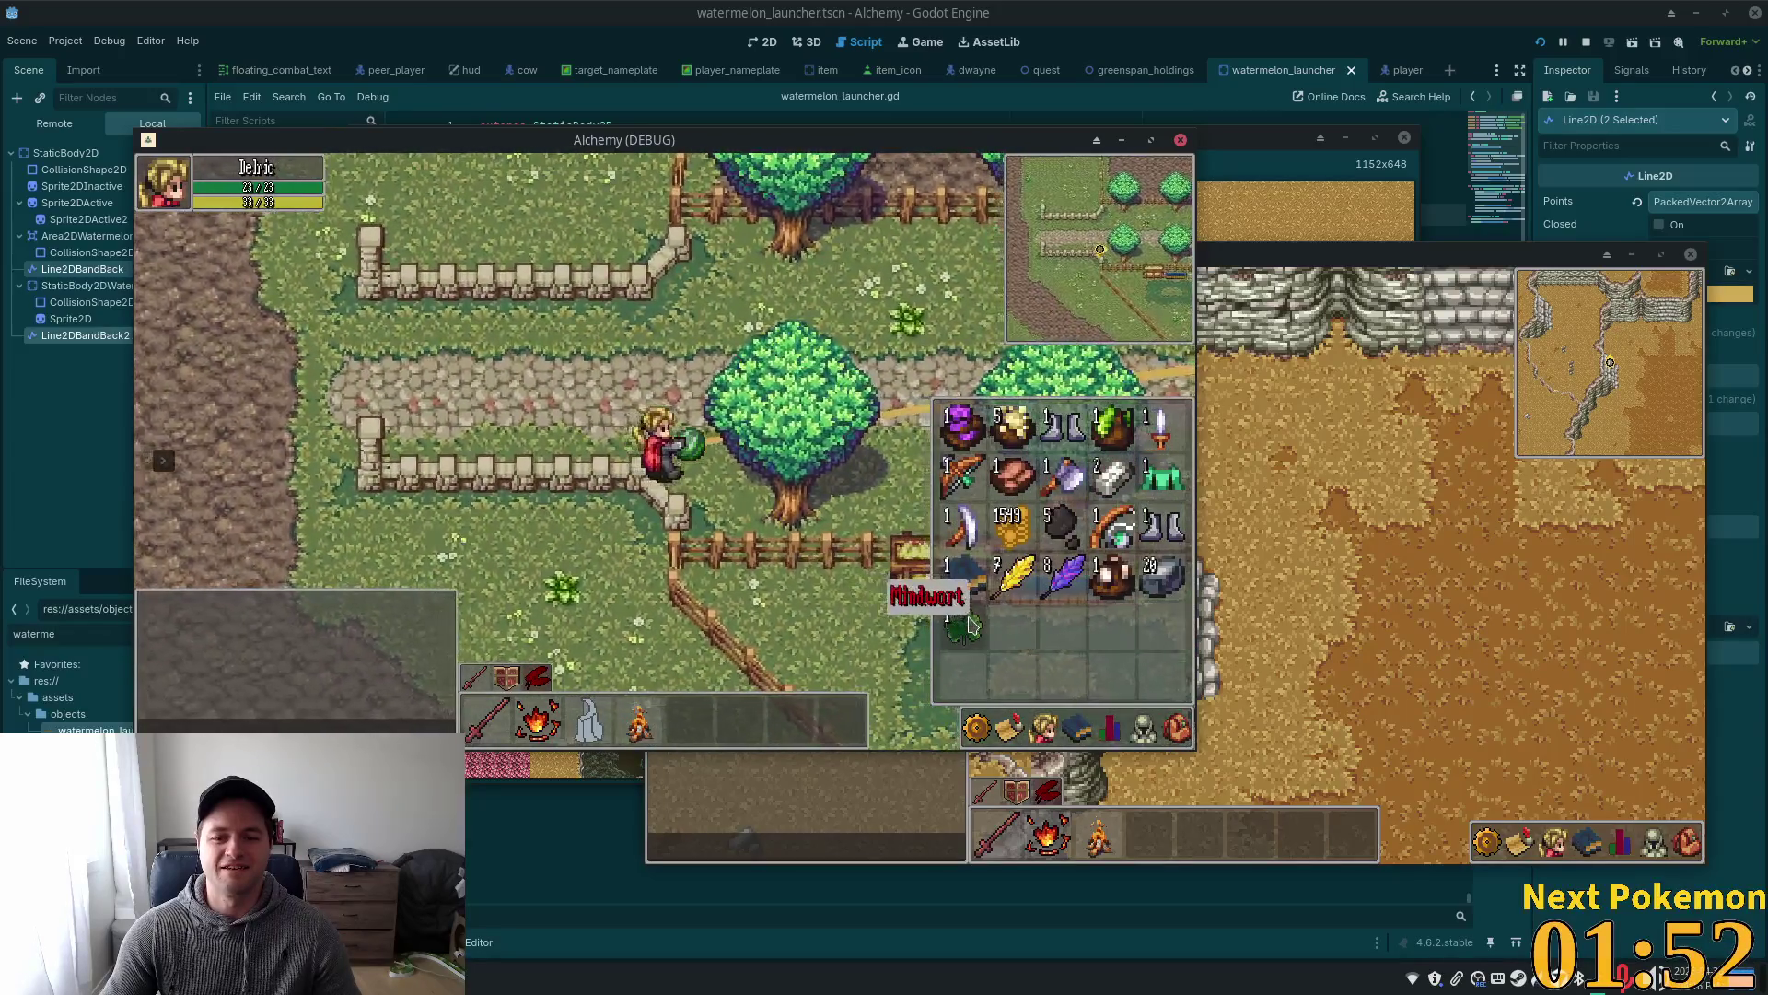
{"action": "key", "text": "i"}
{"action": "key", "text": "d"}
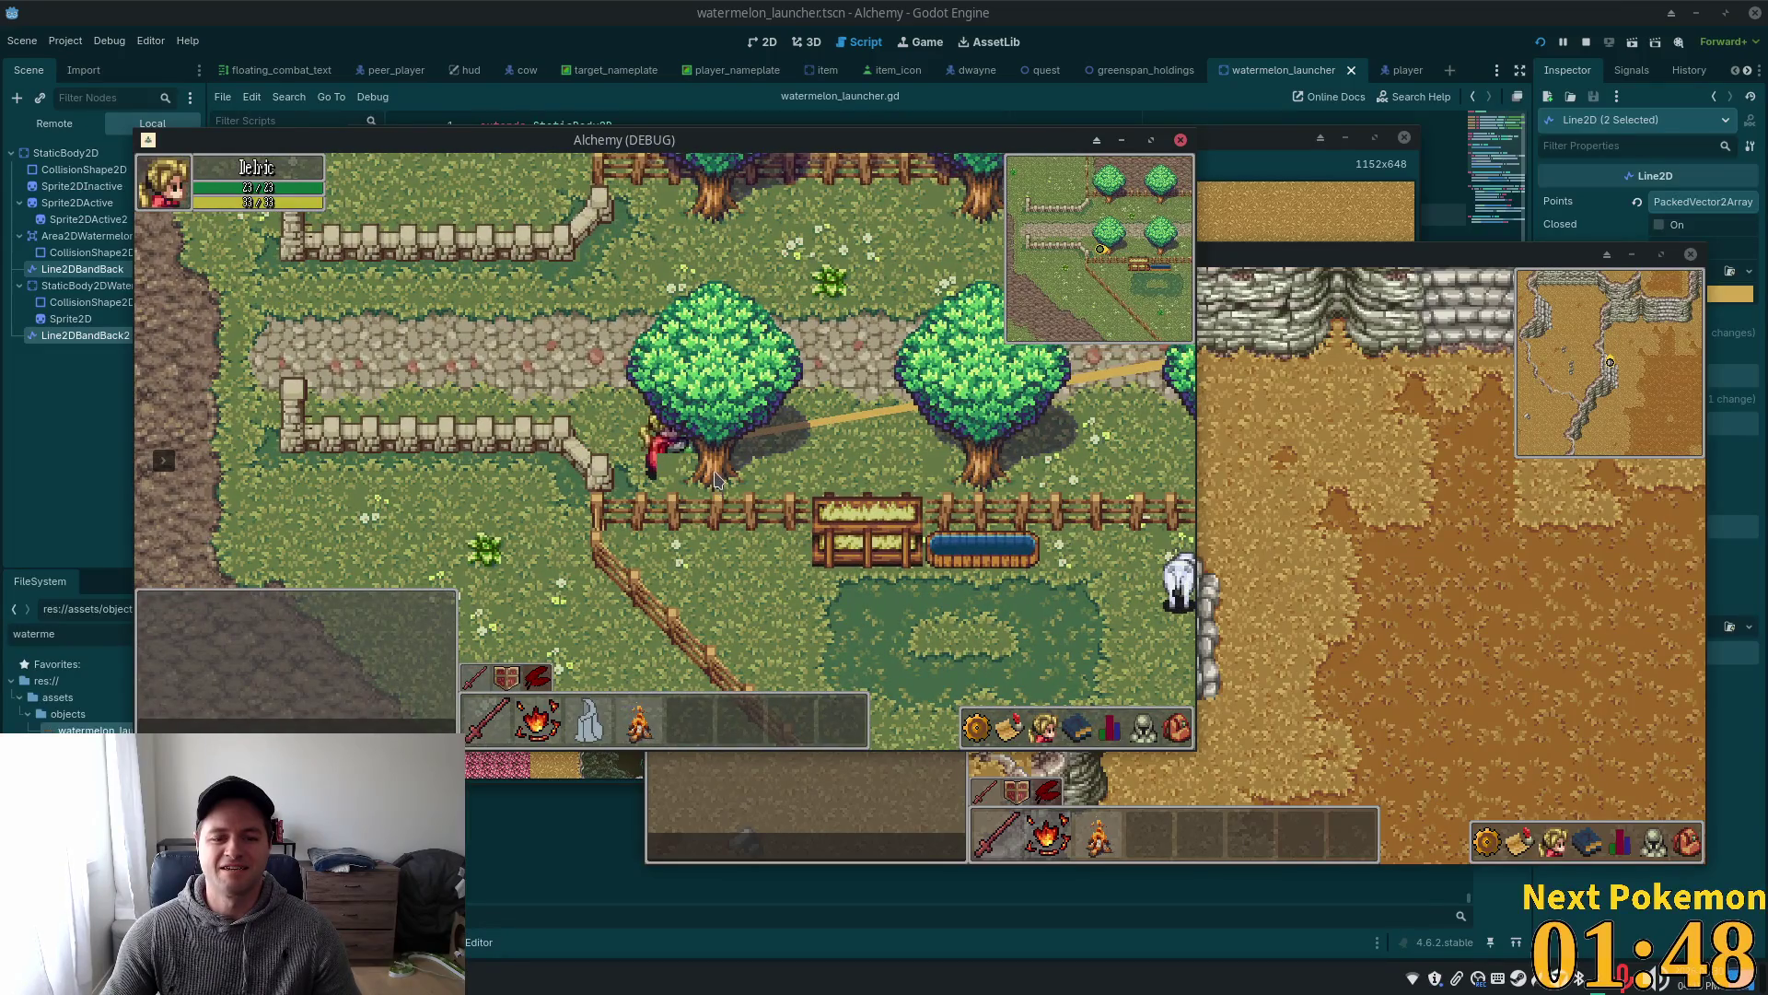
- Close the inventory and keep walking far left to test the band's pull limit
{"action": "key", "text": "w"}
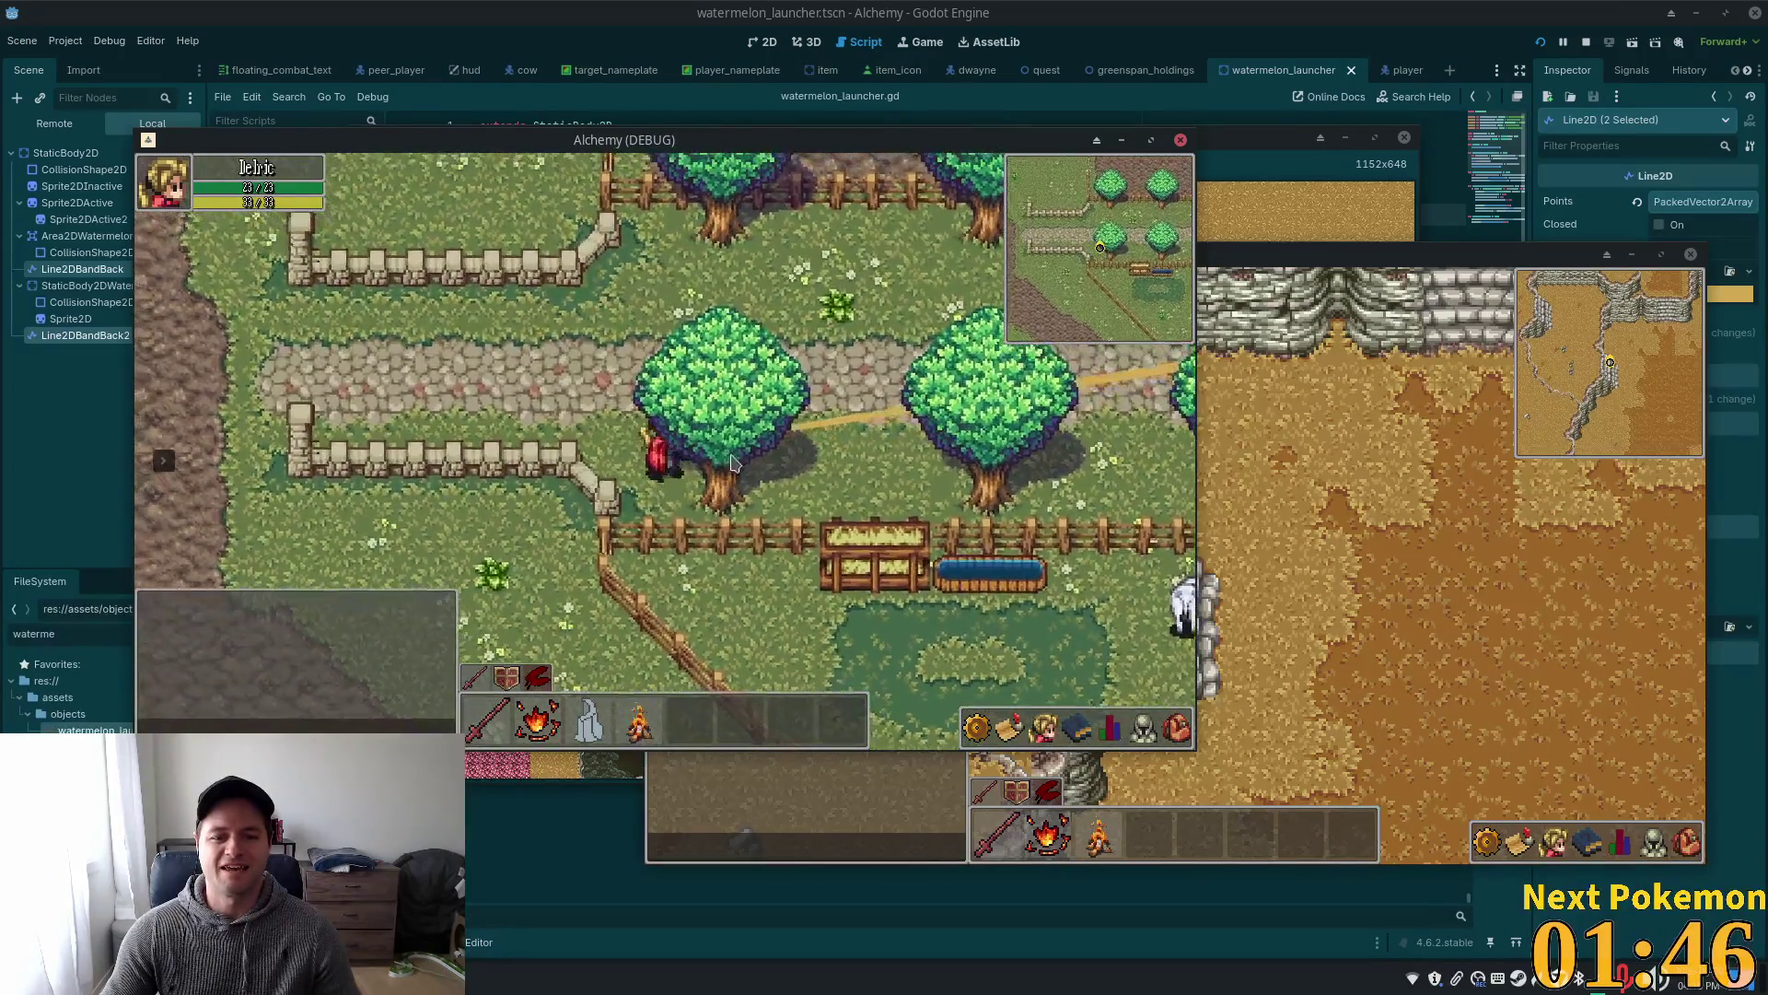
{"action": "key", "text": "a"}
{"action": "key", "text": "a"}
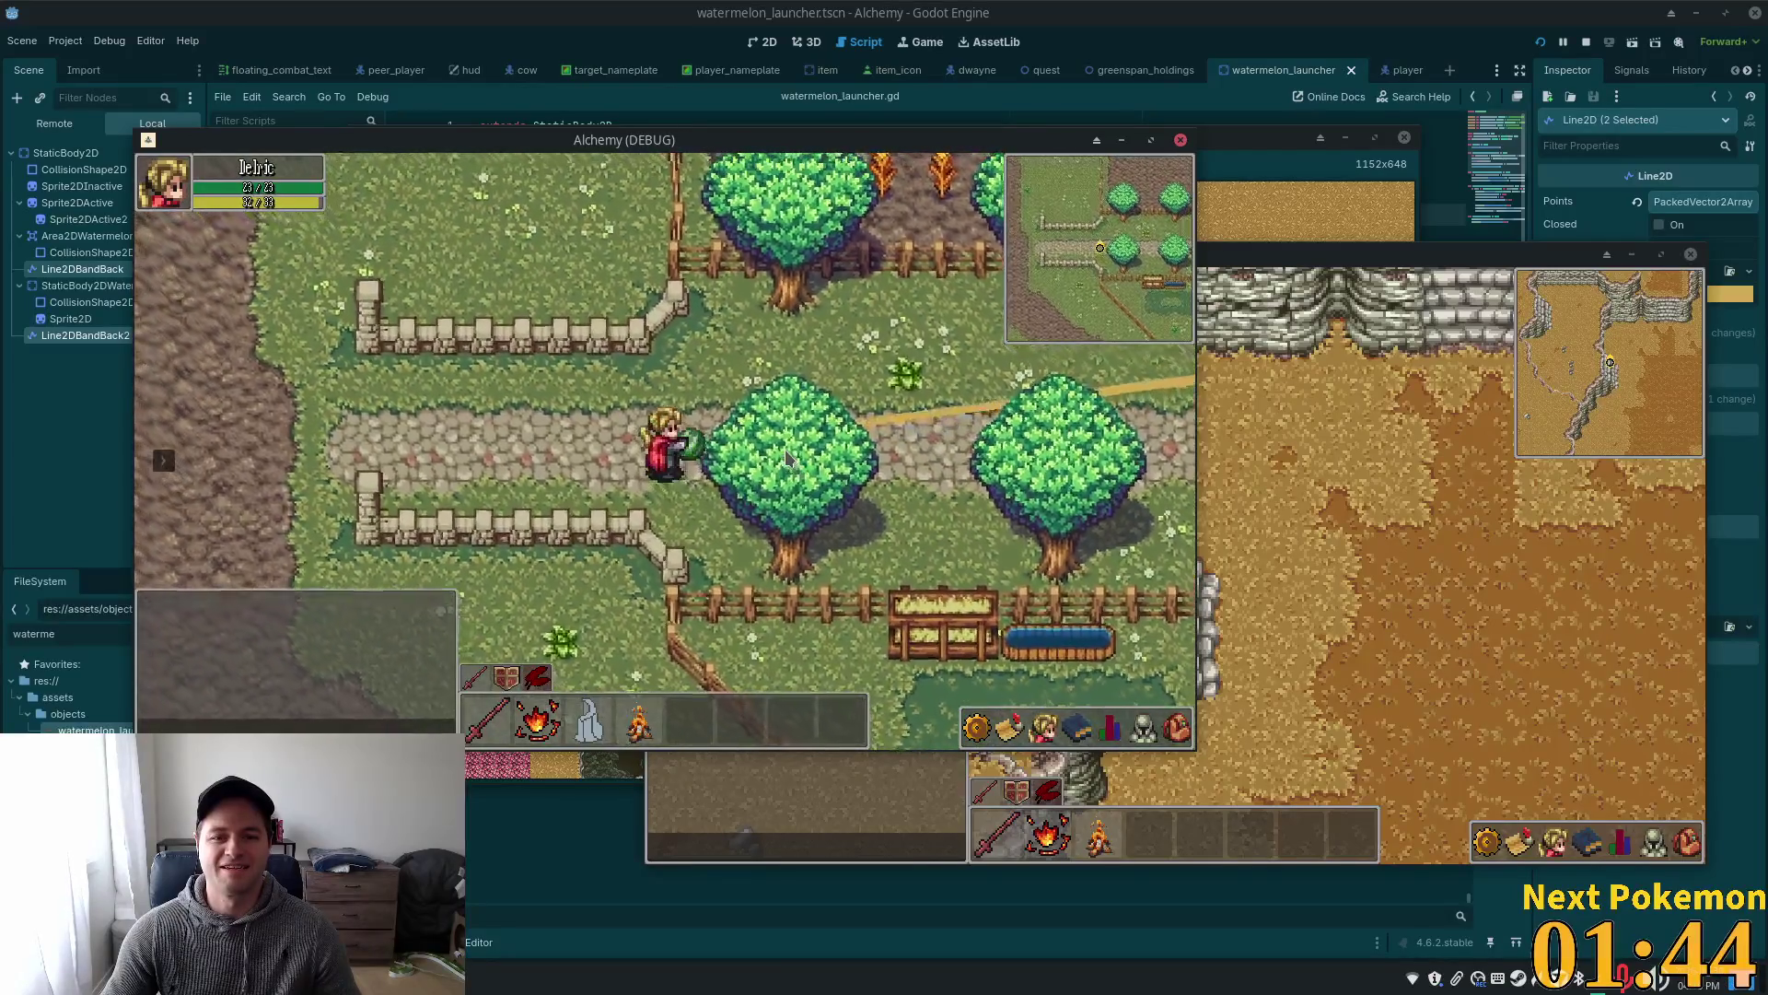
{"action": "key", "text": "a"}
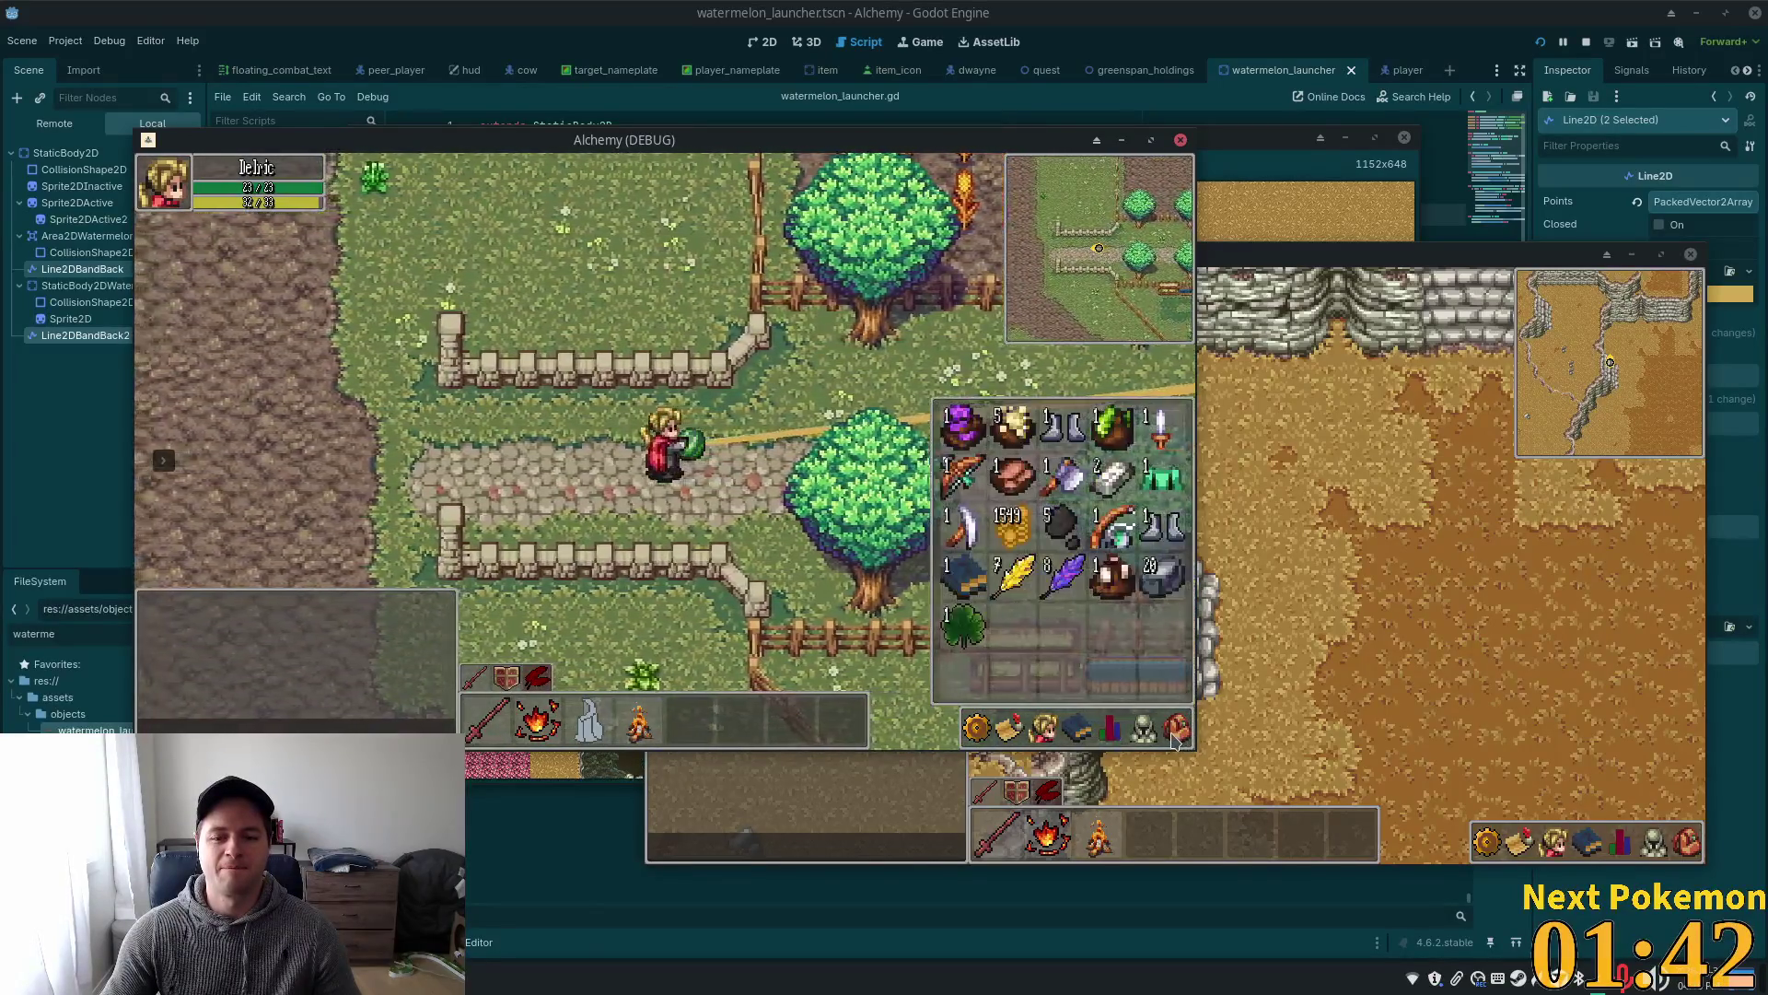
{"action": "key", "text": "a"}
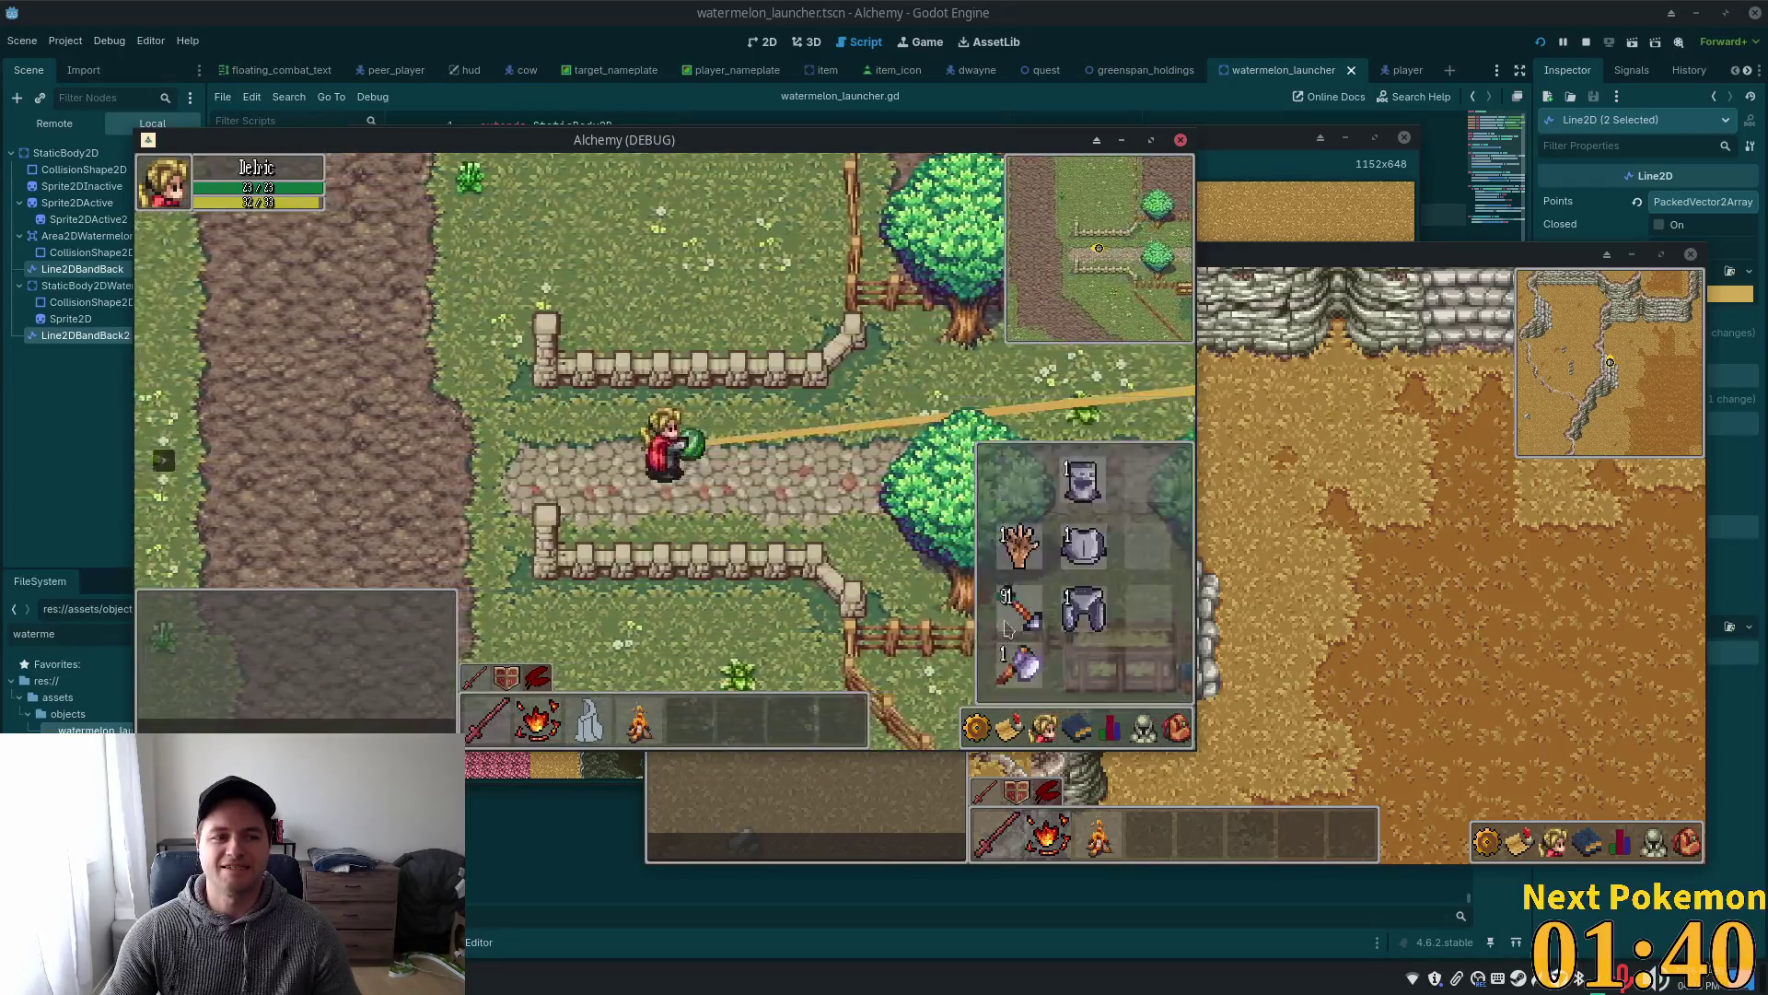
{"action": "key", "text": "i"}
{"action": "key", "text": "a"}
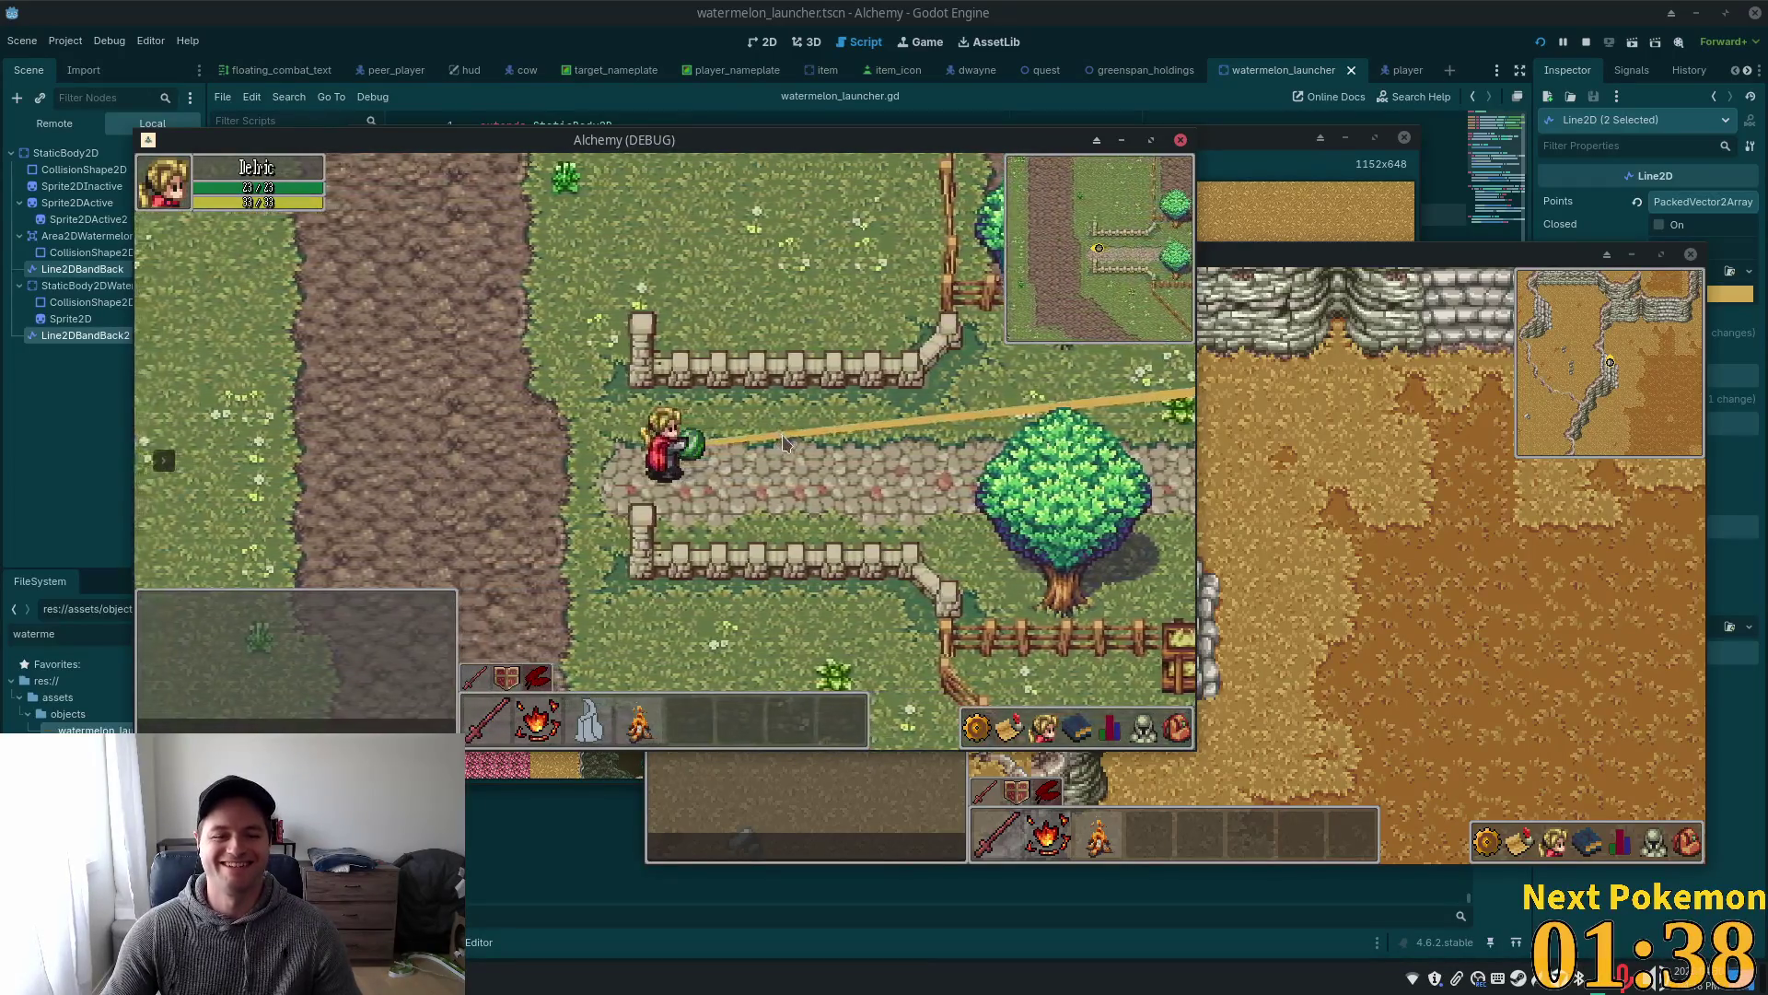
{"action": "key", "text": "a"}
{"action": "key", "text": "a"}
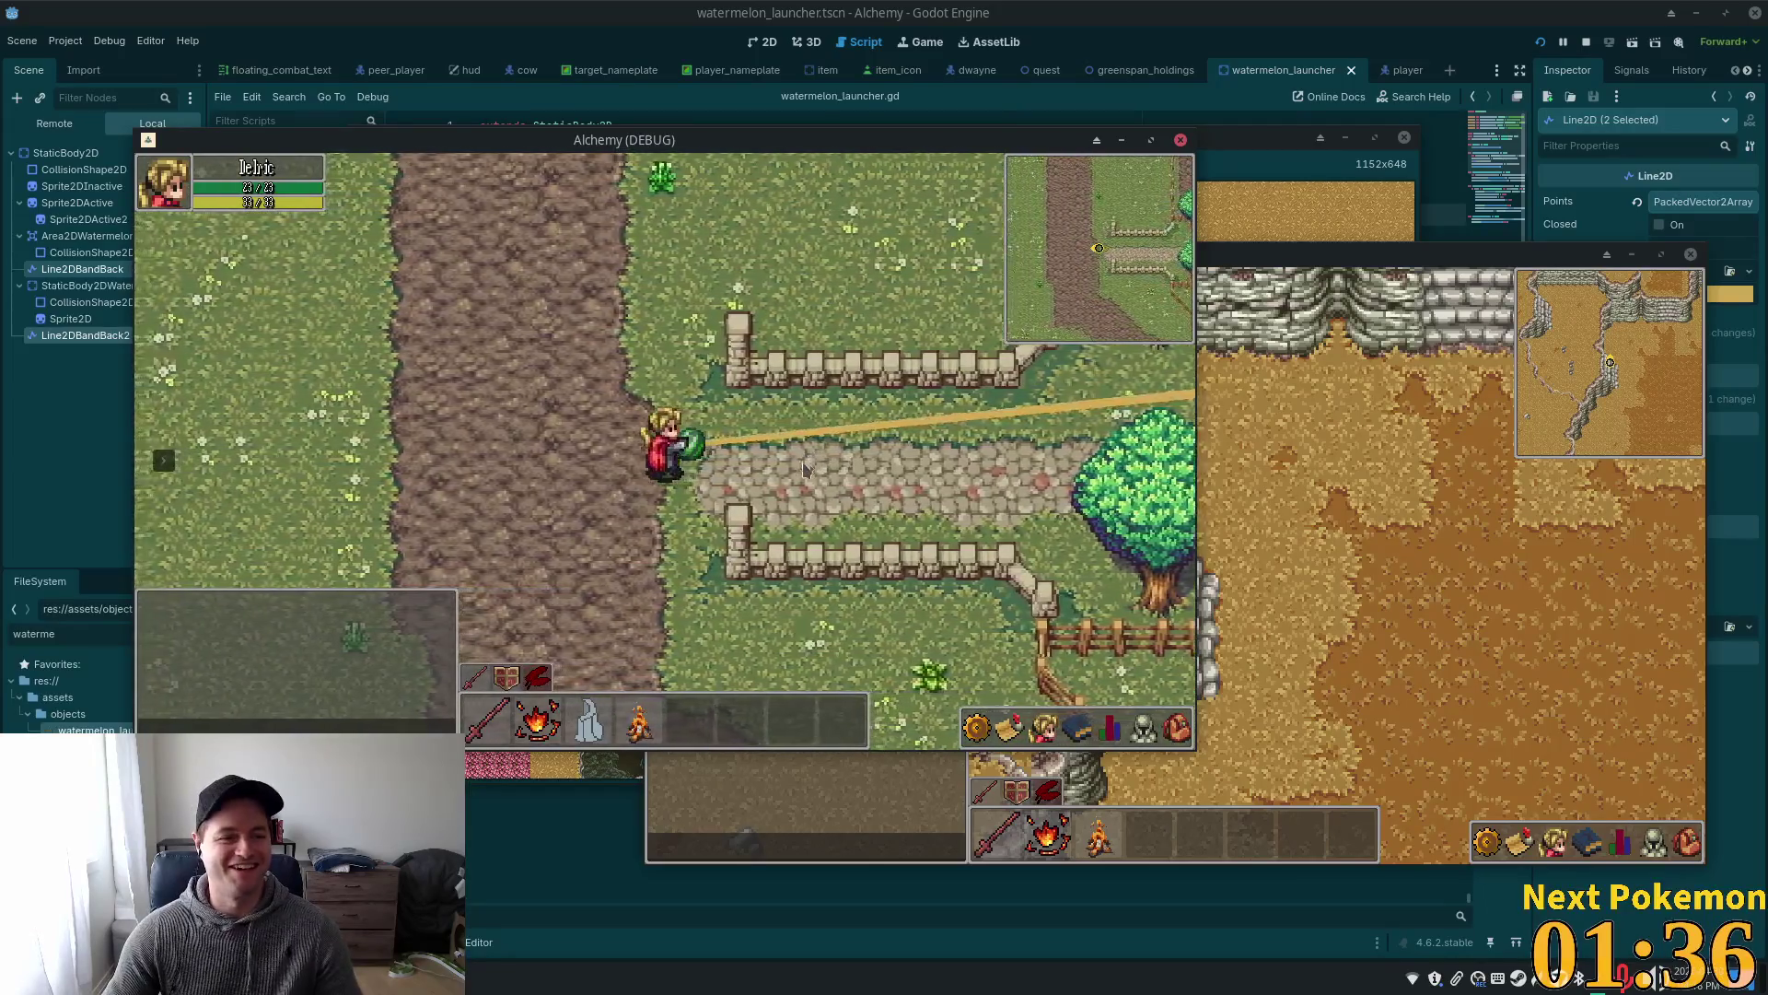
{"action": "key", "text": "a"}
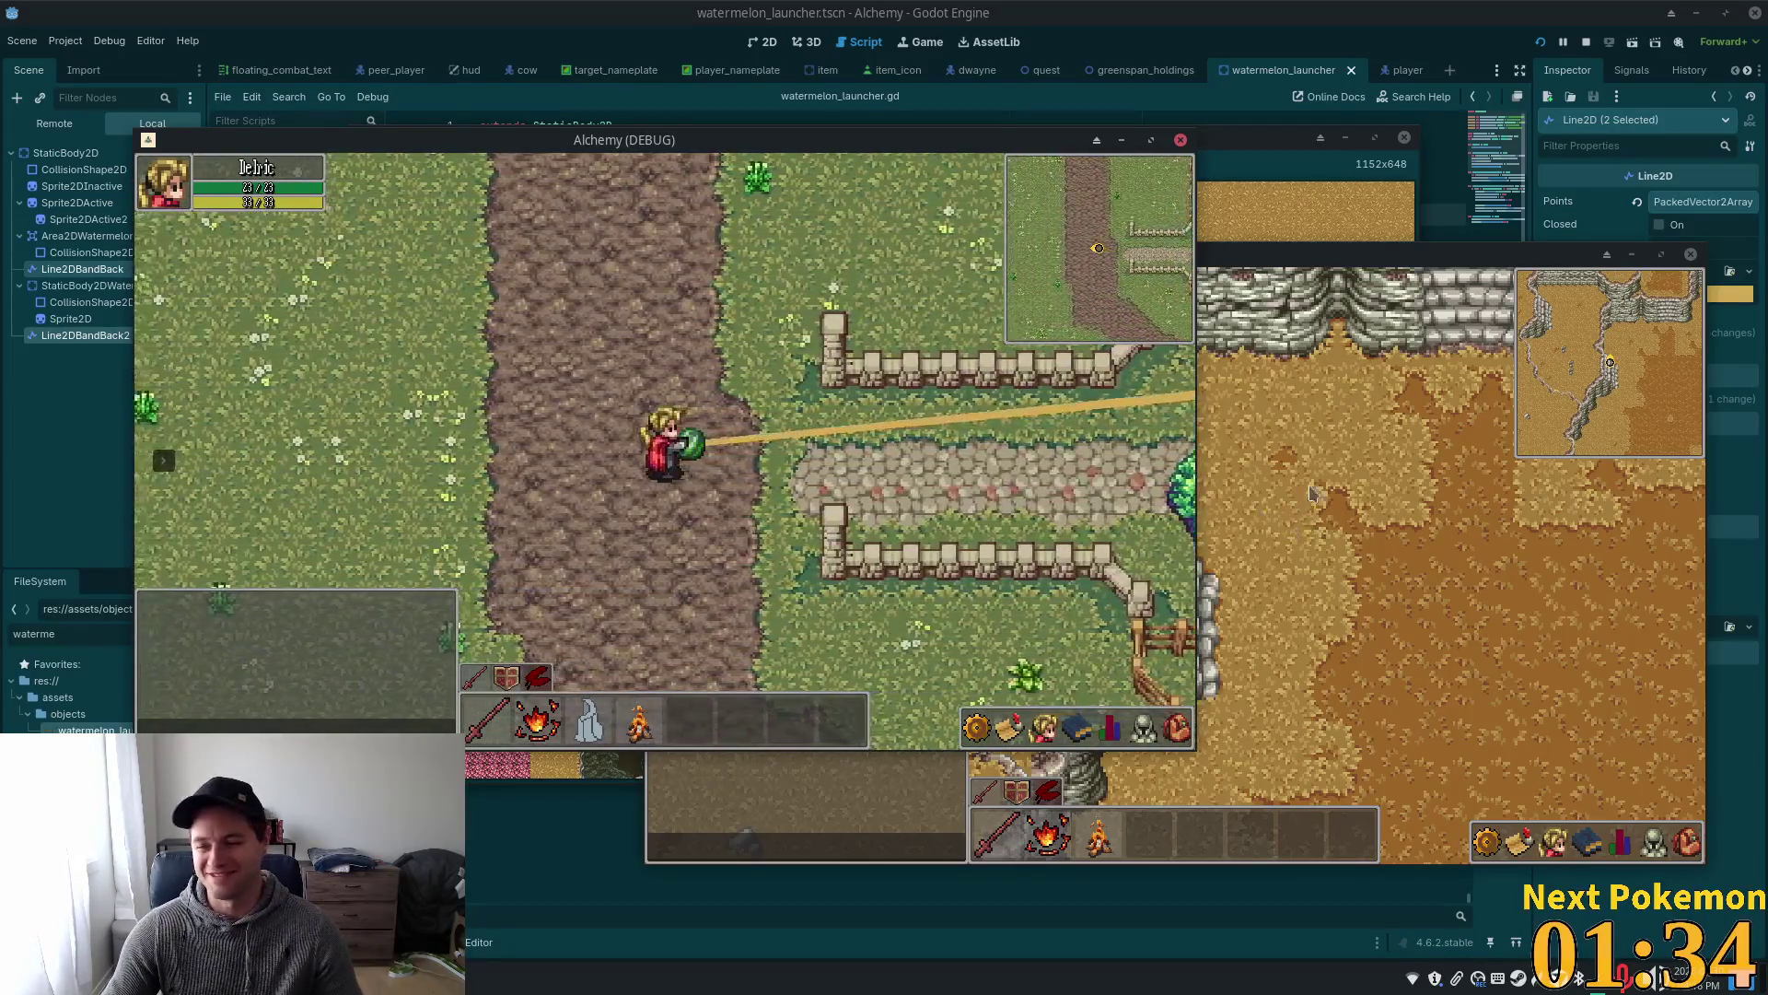
{"action": "key", "text": "a"}
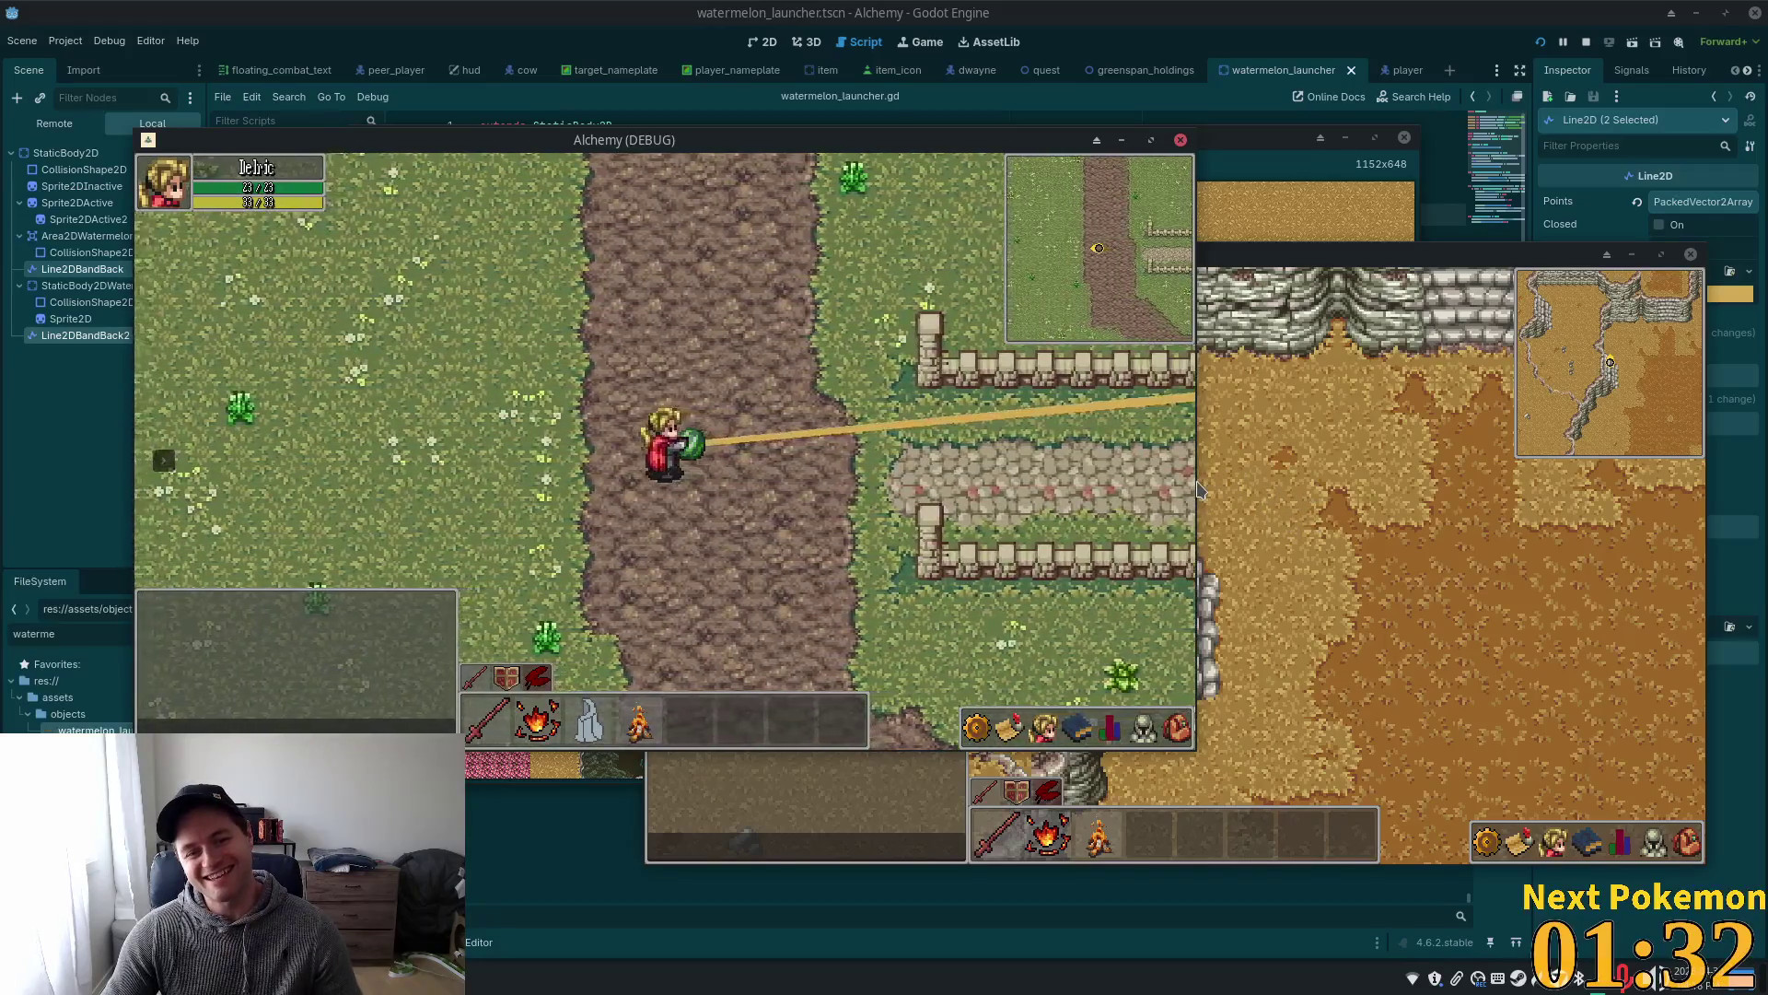
{"action": "key", "text": "a"}
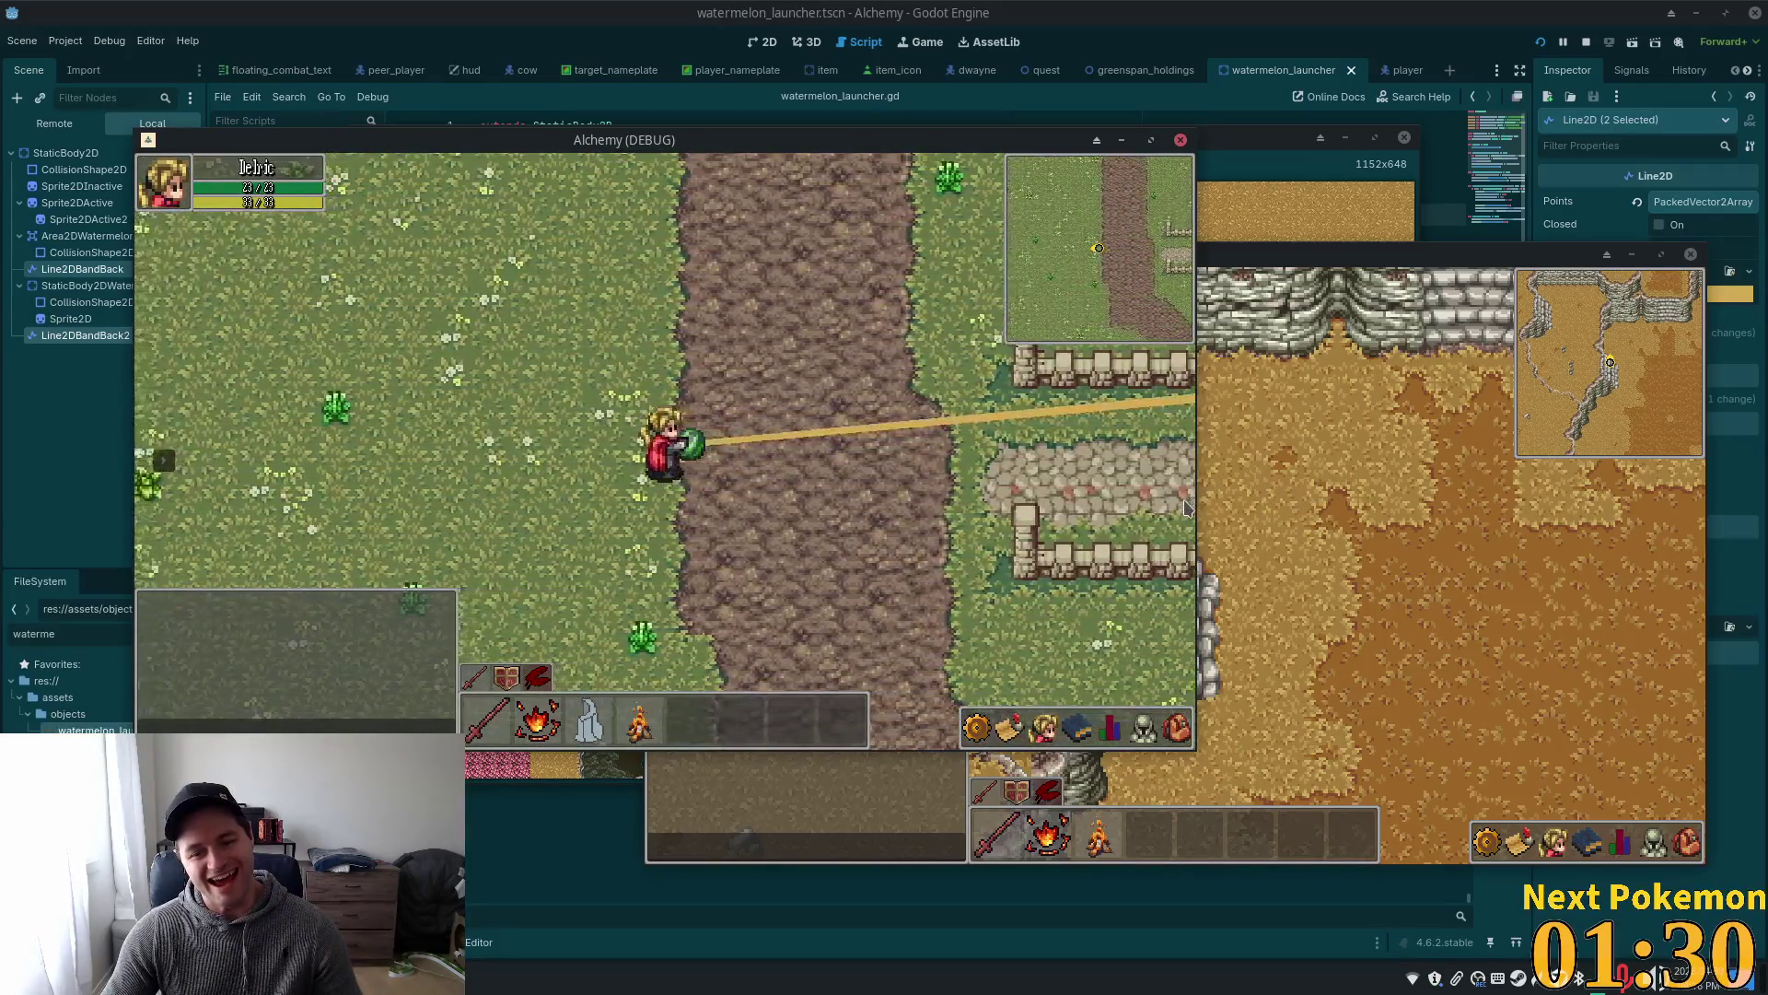
{"action": "key", "text": "a"}
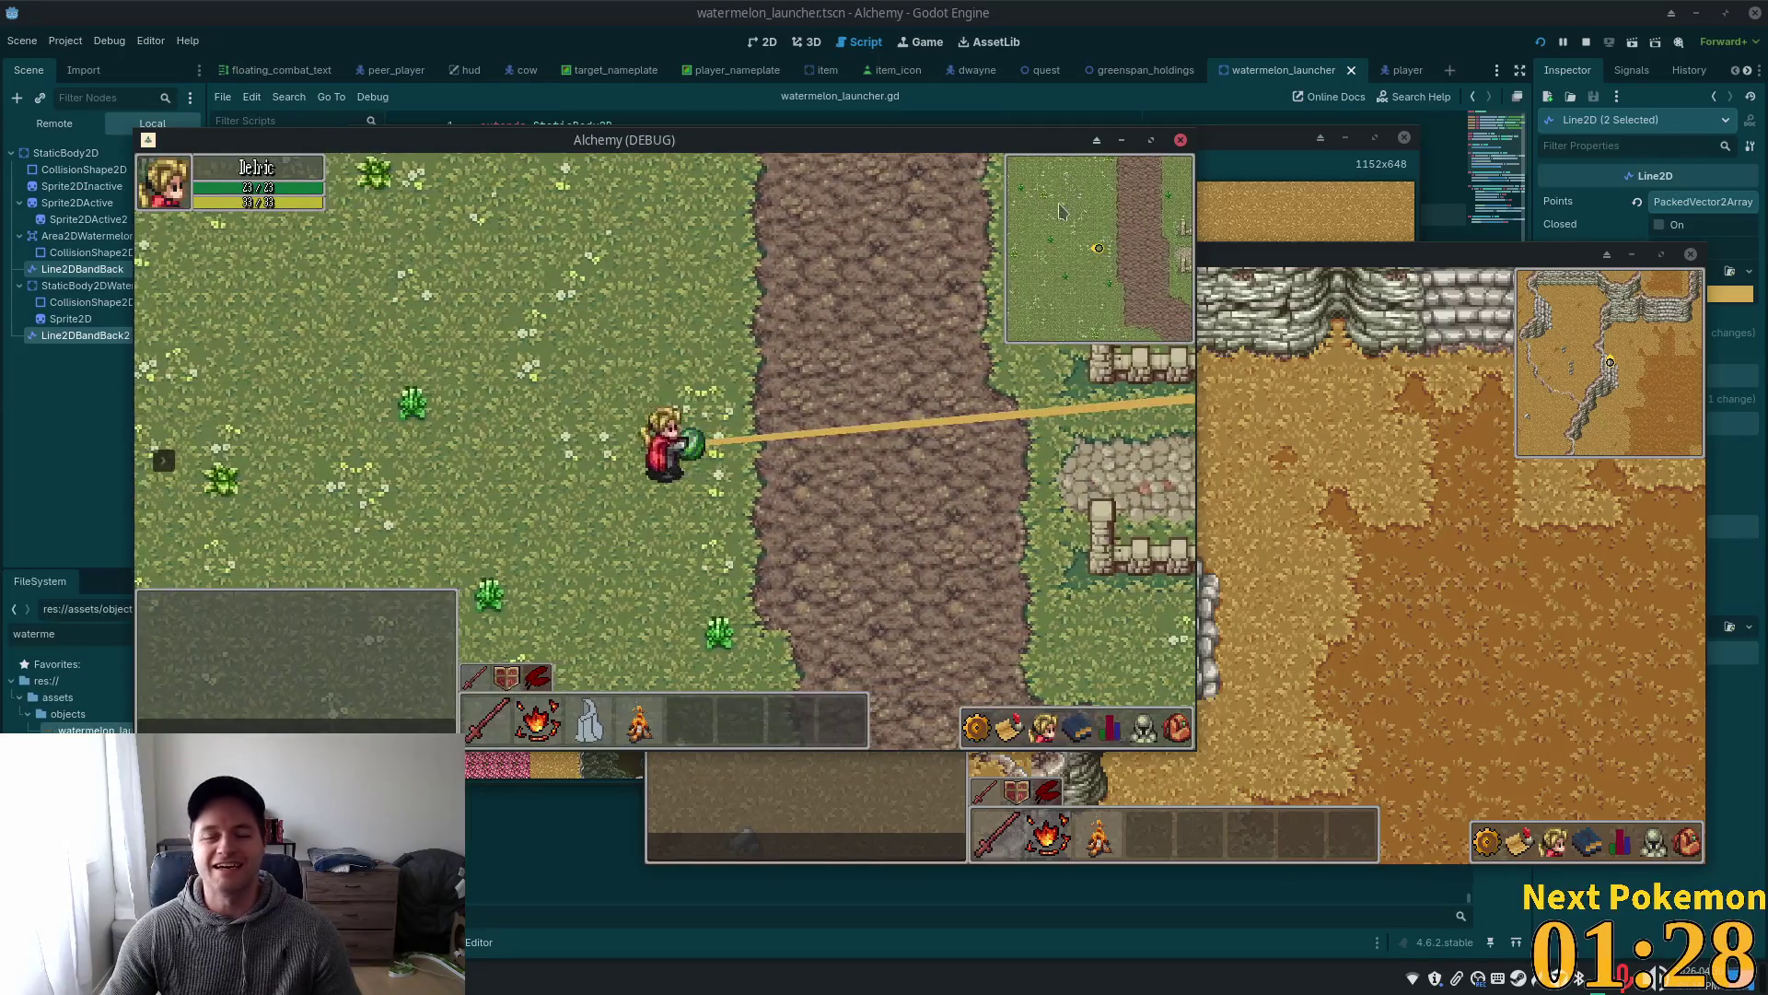
{"action": "key", "text": "a"}
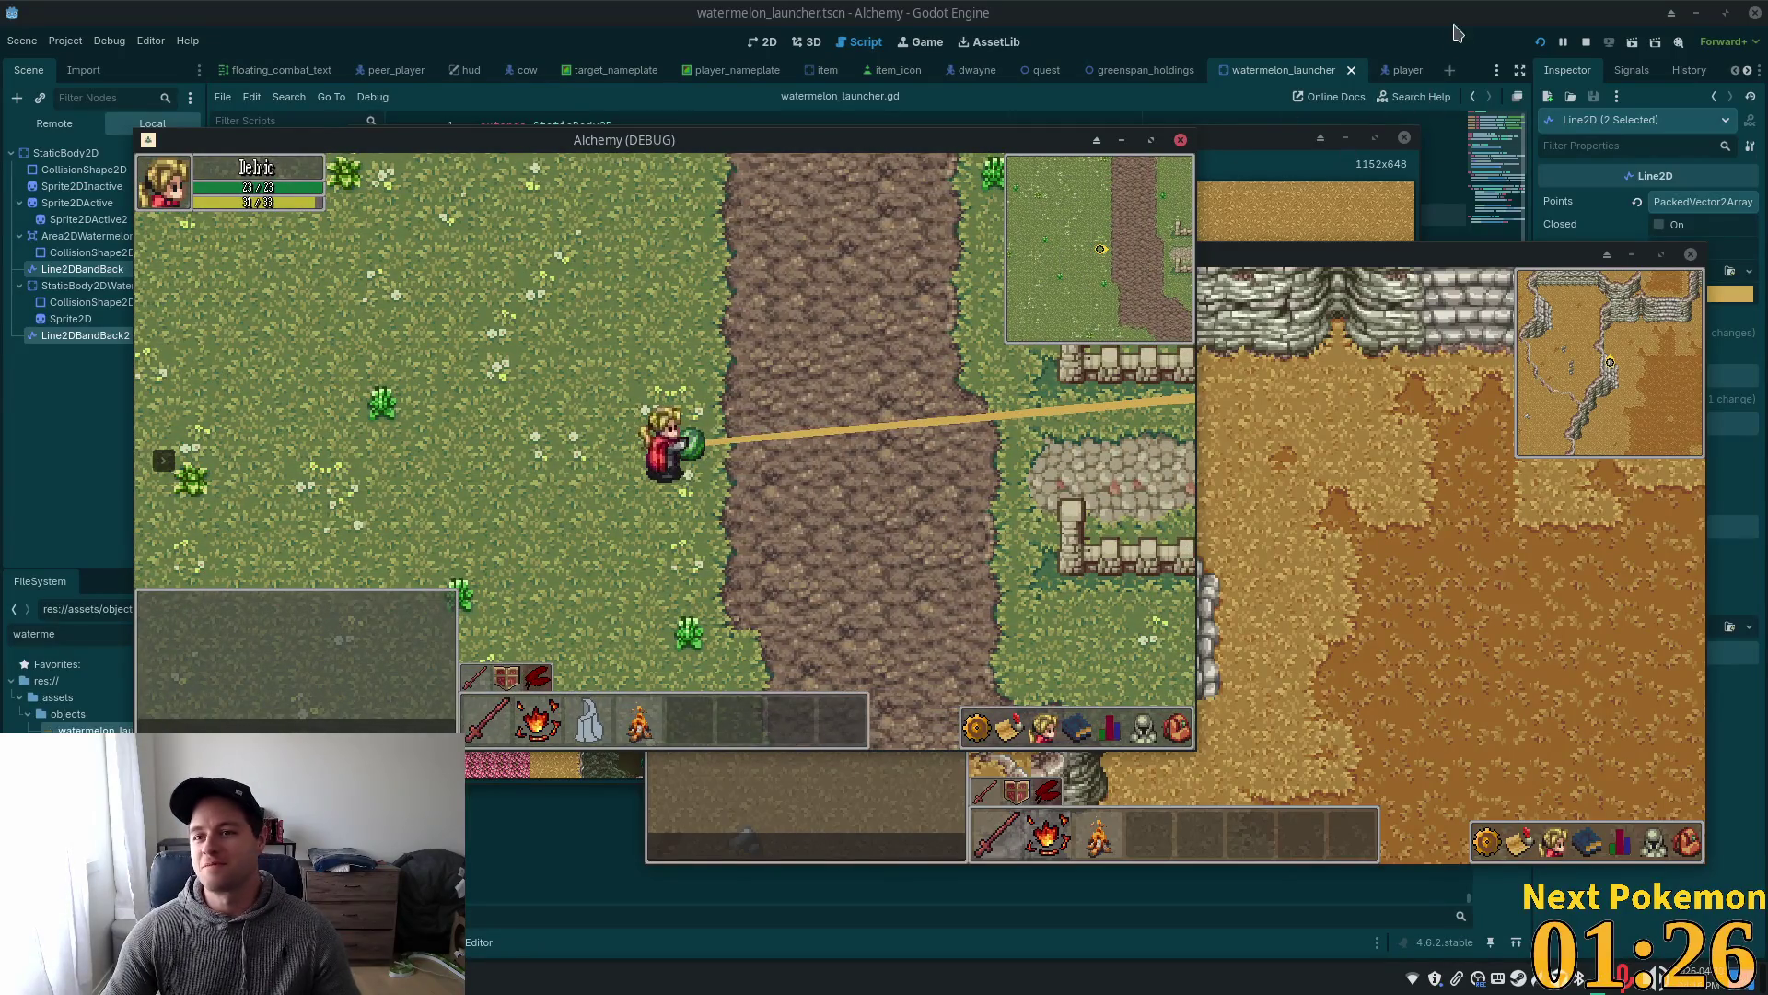
{"action": "left_click", "coordinate": [1559, 41]}
- Stop the game, hide both band Line2Ds, and bring up the Twitch missions popout
{"action": "left_click", "coordinate": [1587, 42]}
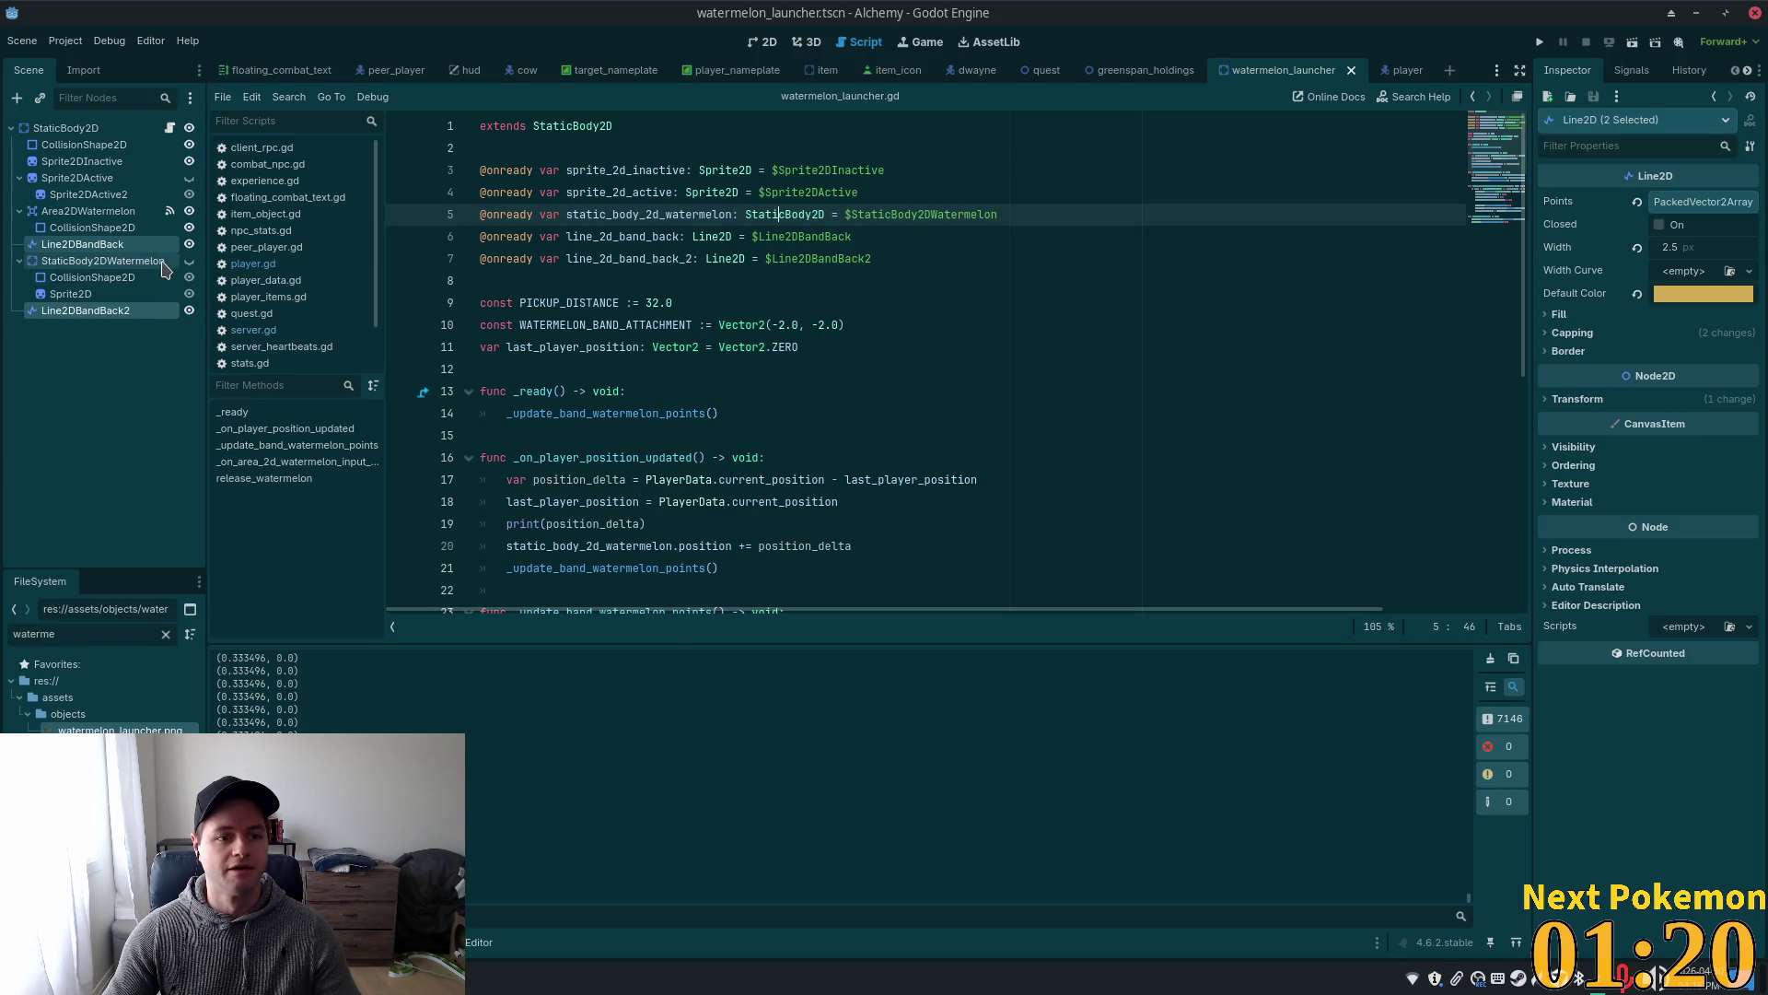
{"action": "left_click", "coordinate": [189, 310]}
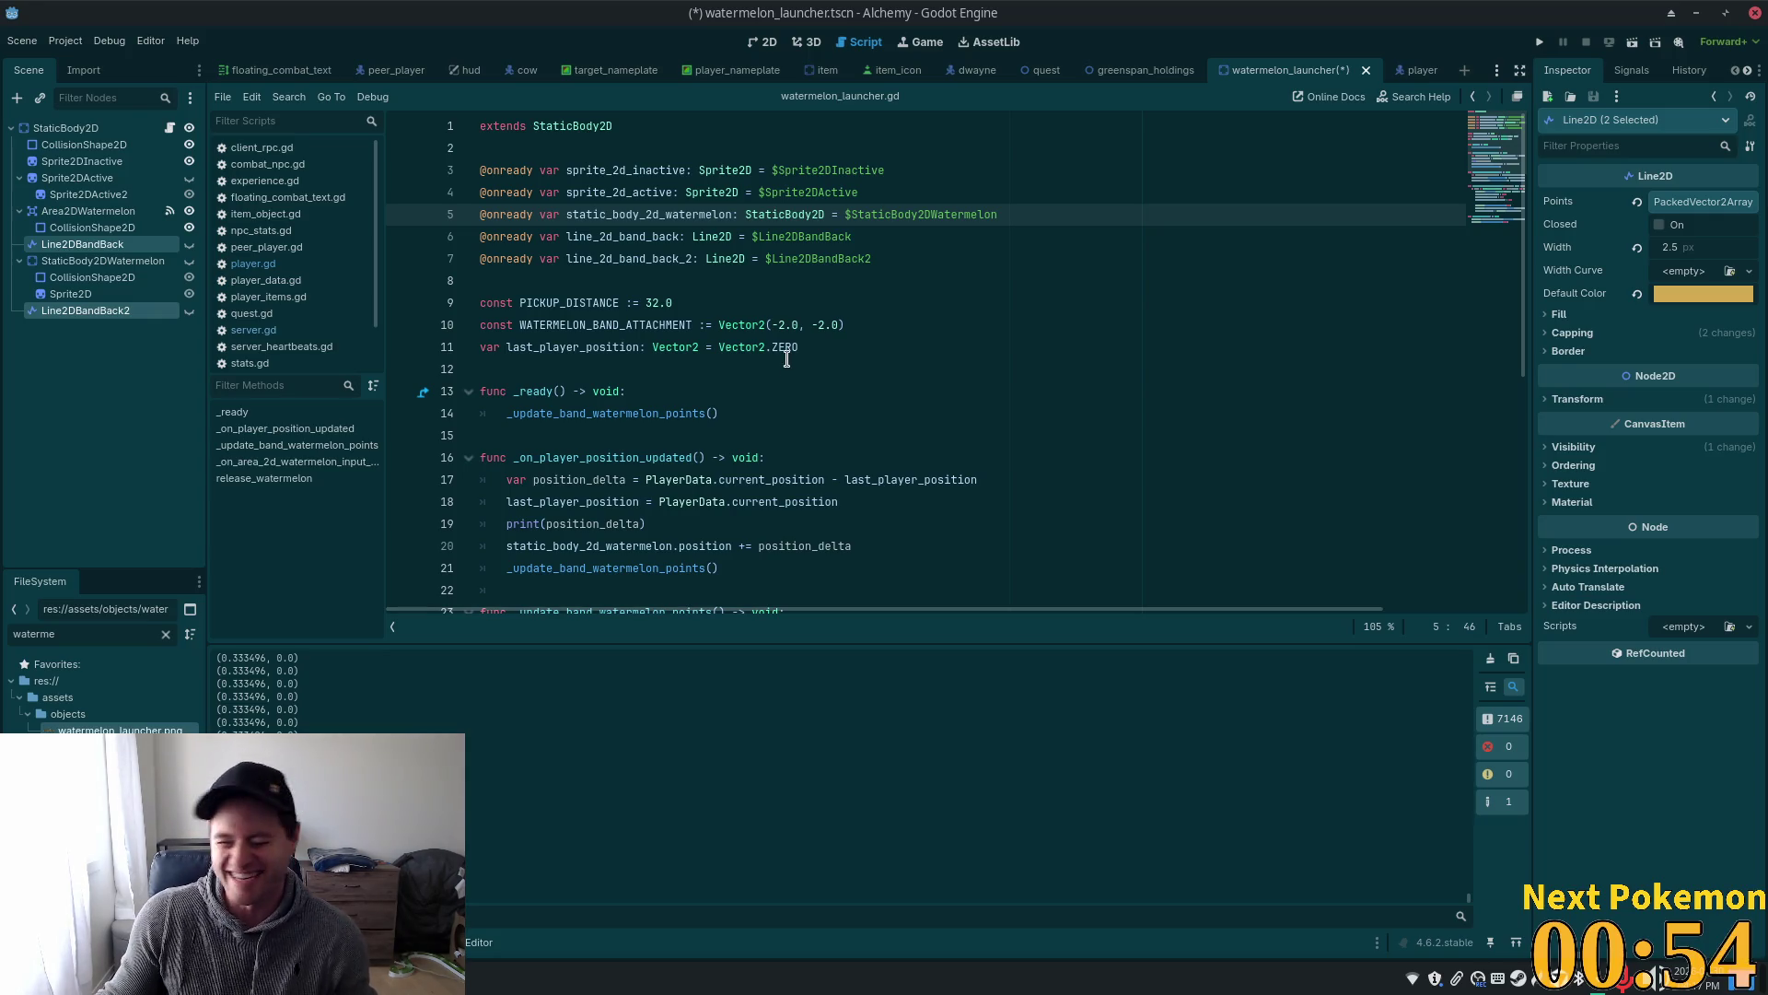
{"action": "mouse_move", "coordinate": [787, 358]}
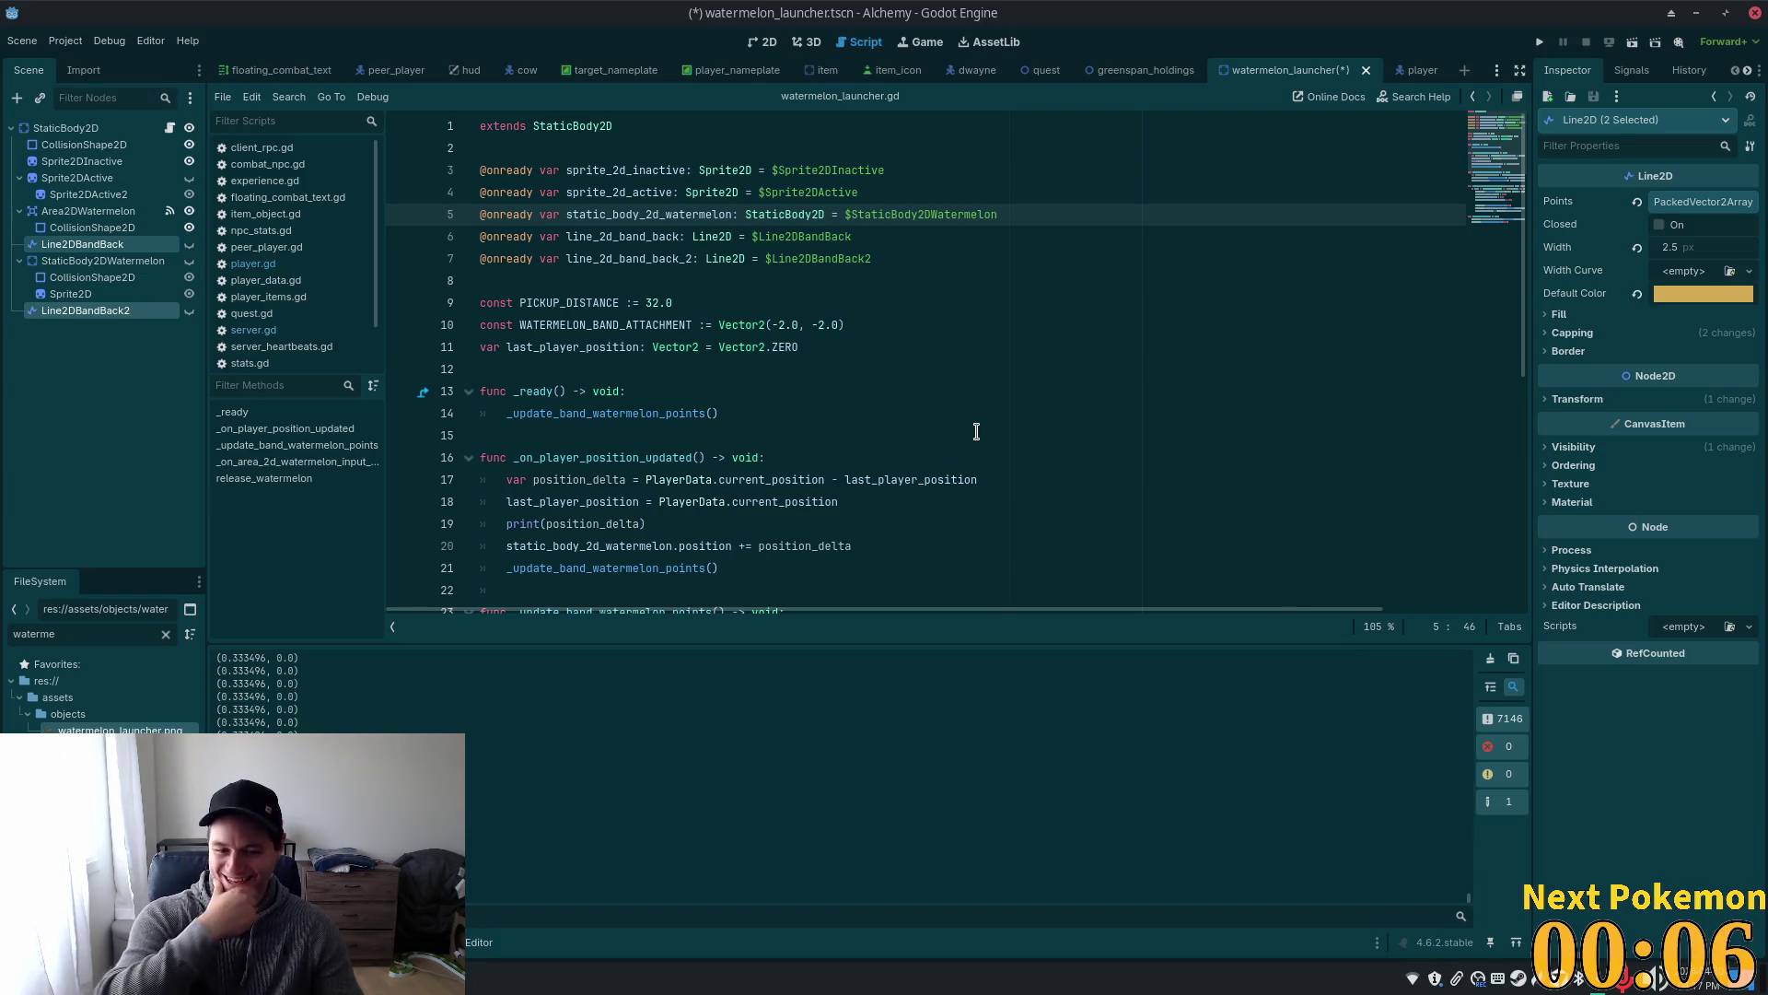
{"action": "left_click", "coordinate": [827, 396]}
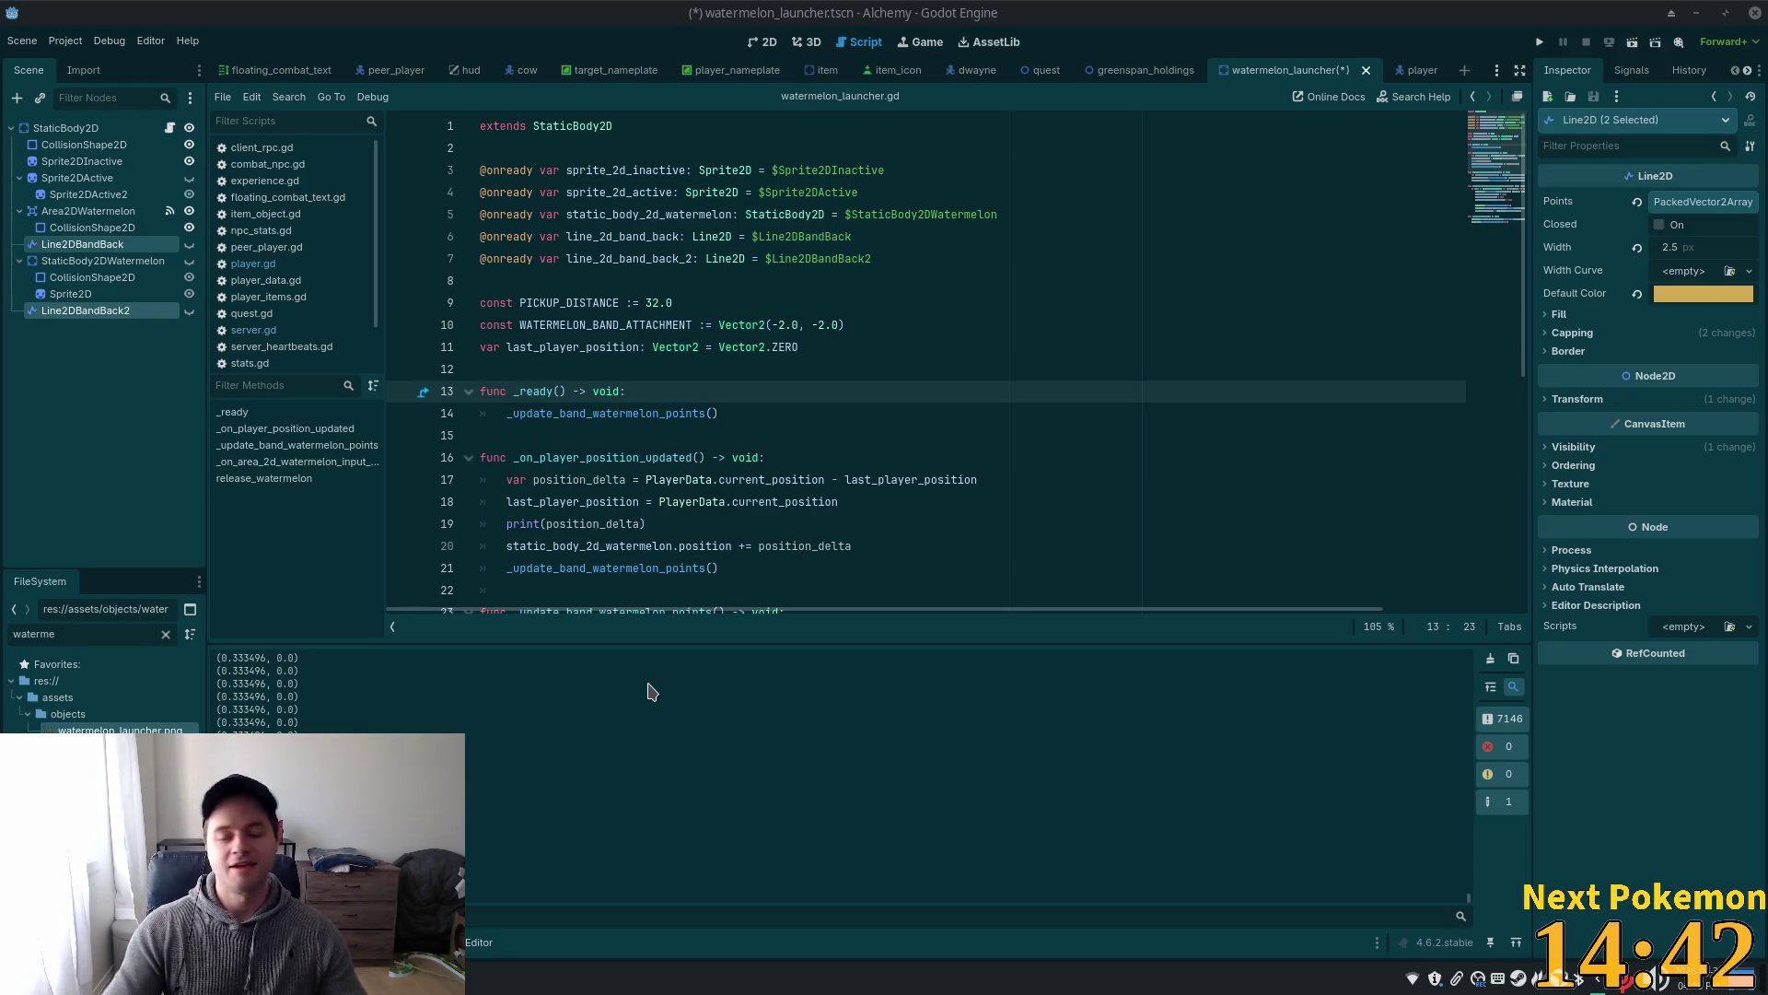
{"action": "left_click", "coordinate": [492, 858]}
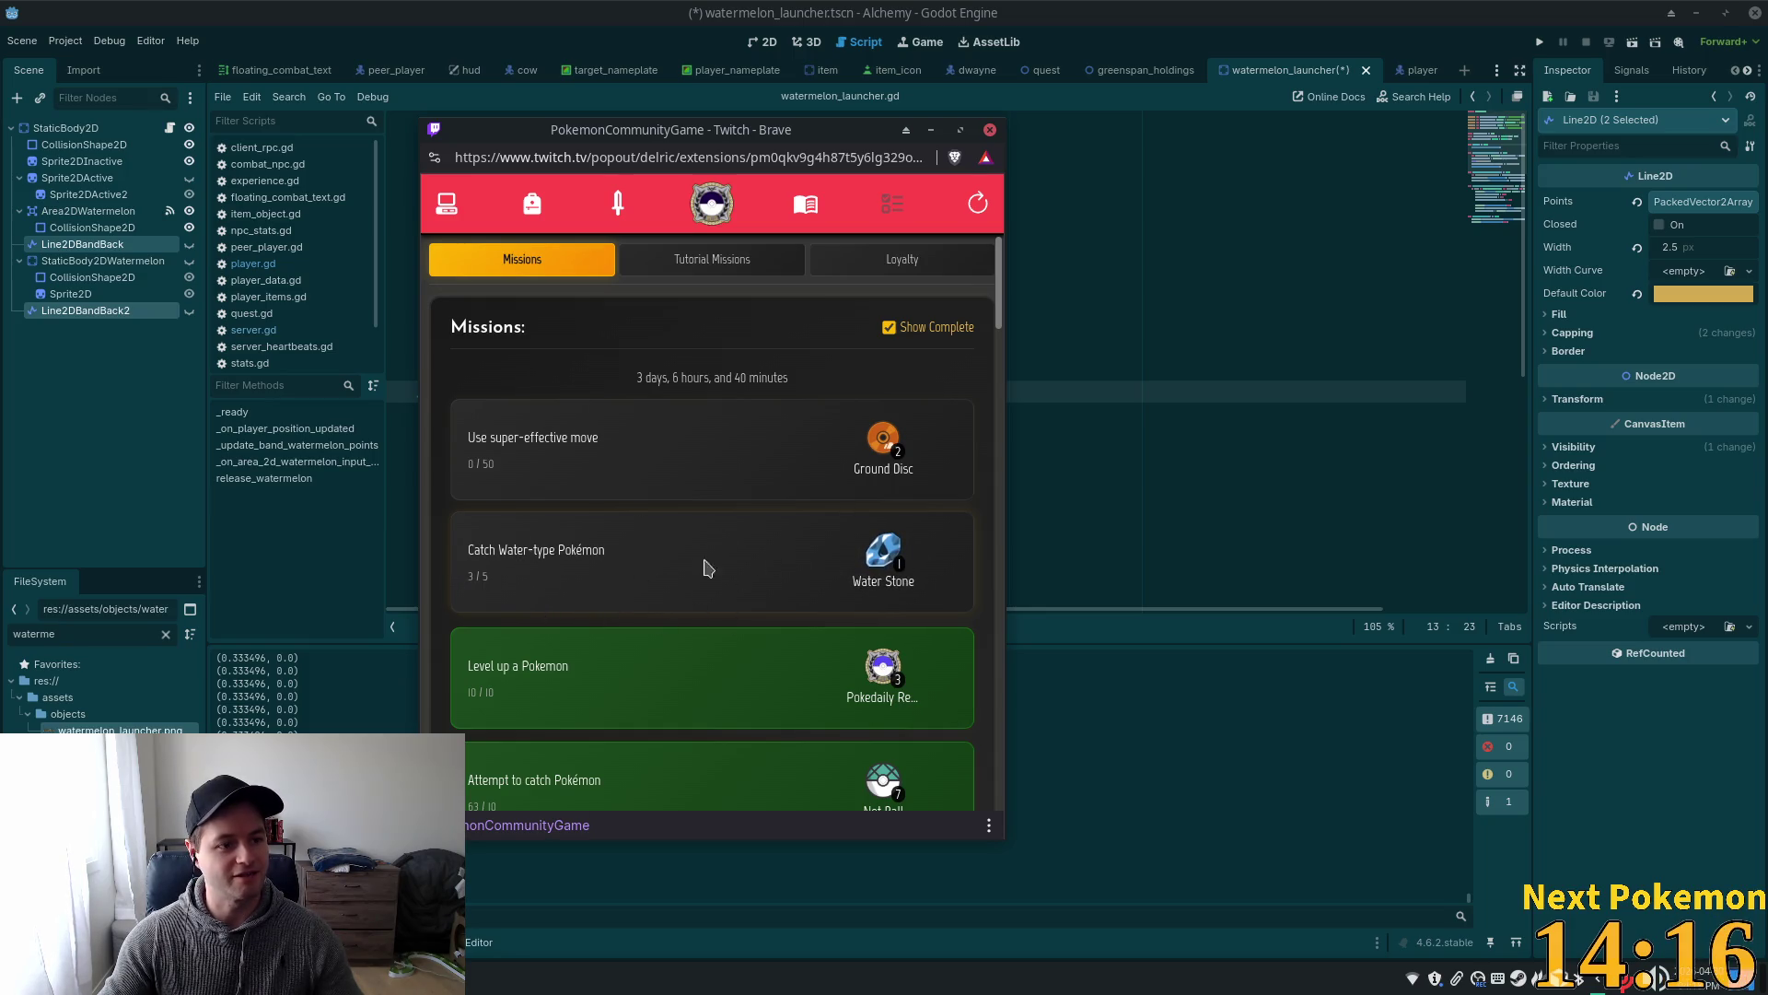
- Minimize the Brave Twitch missions popout to reveal the Godot script editor
{"action": "left_click", "coordinate": [932, 131]}
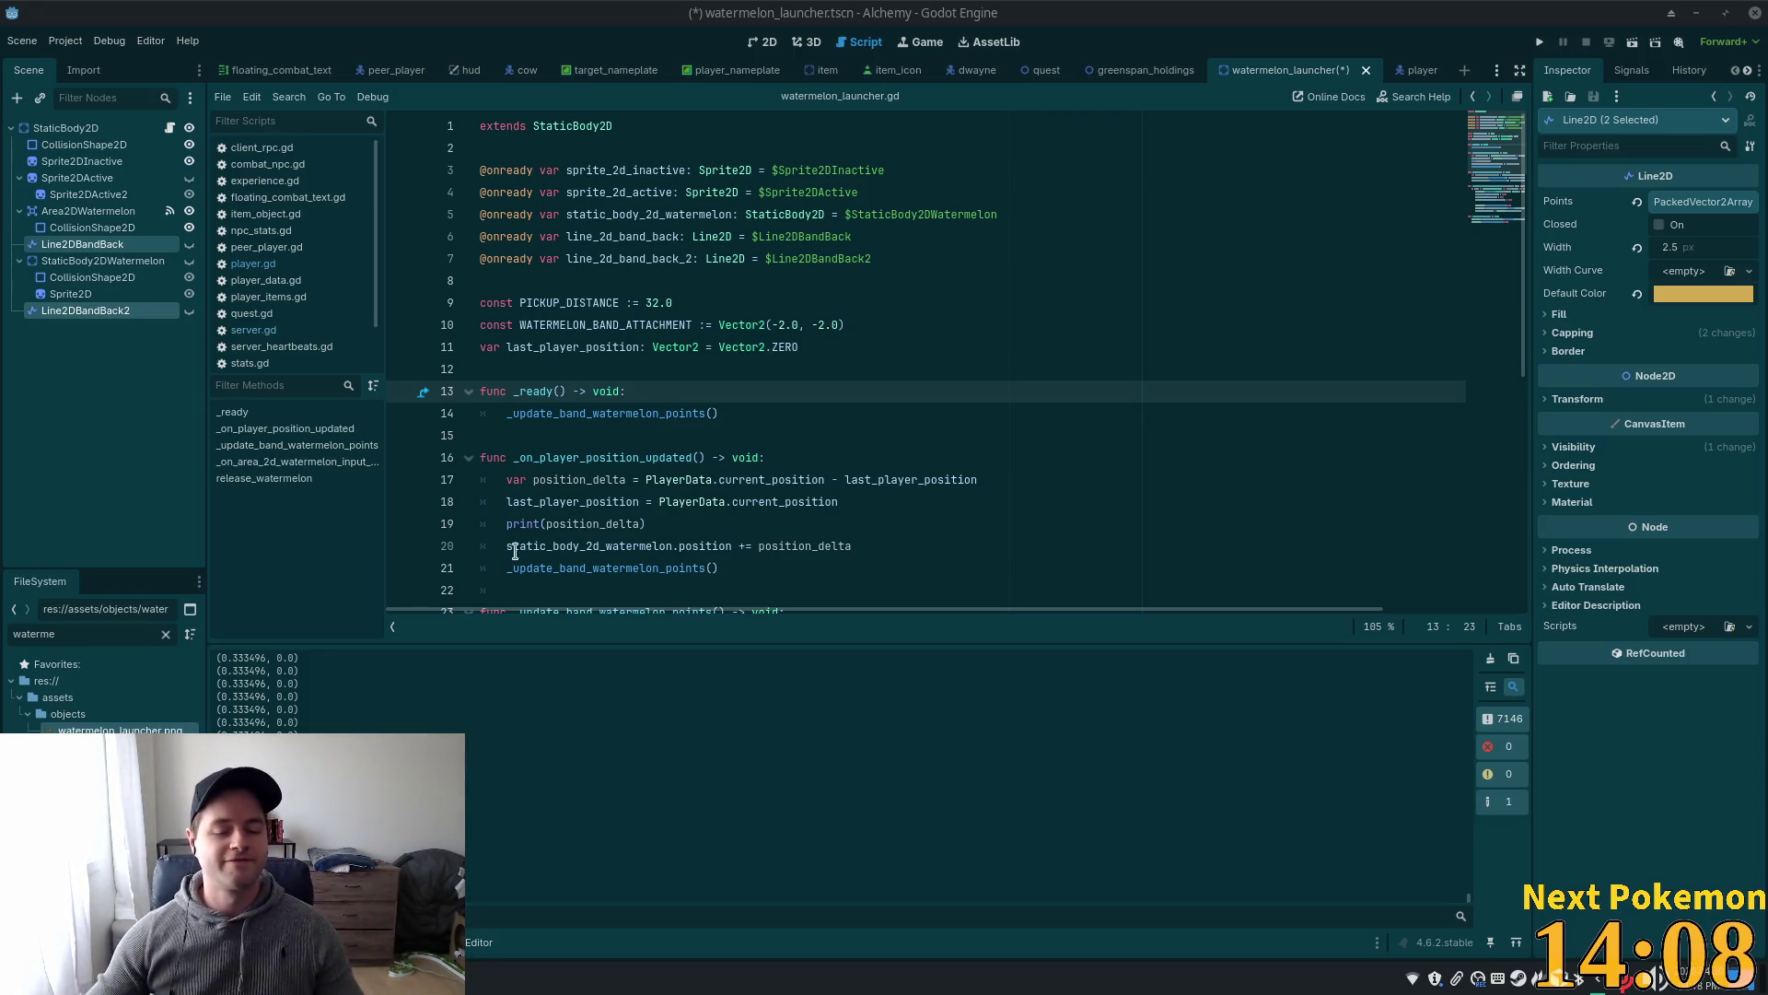
- Add 'line_2d_band_back.visible = true' on a new line after line 33
{"action": "left_click", "coordinate": [745, 501]}
{"action": "scroll", "coordinate": [855, 443], "scroll_direction": "down", "scroll_amount": 4}
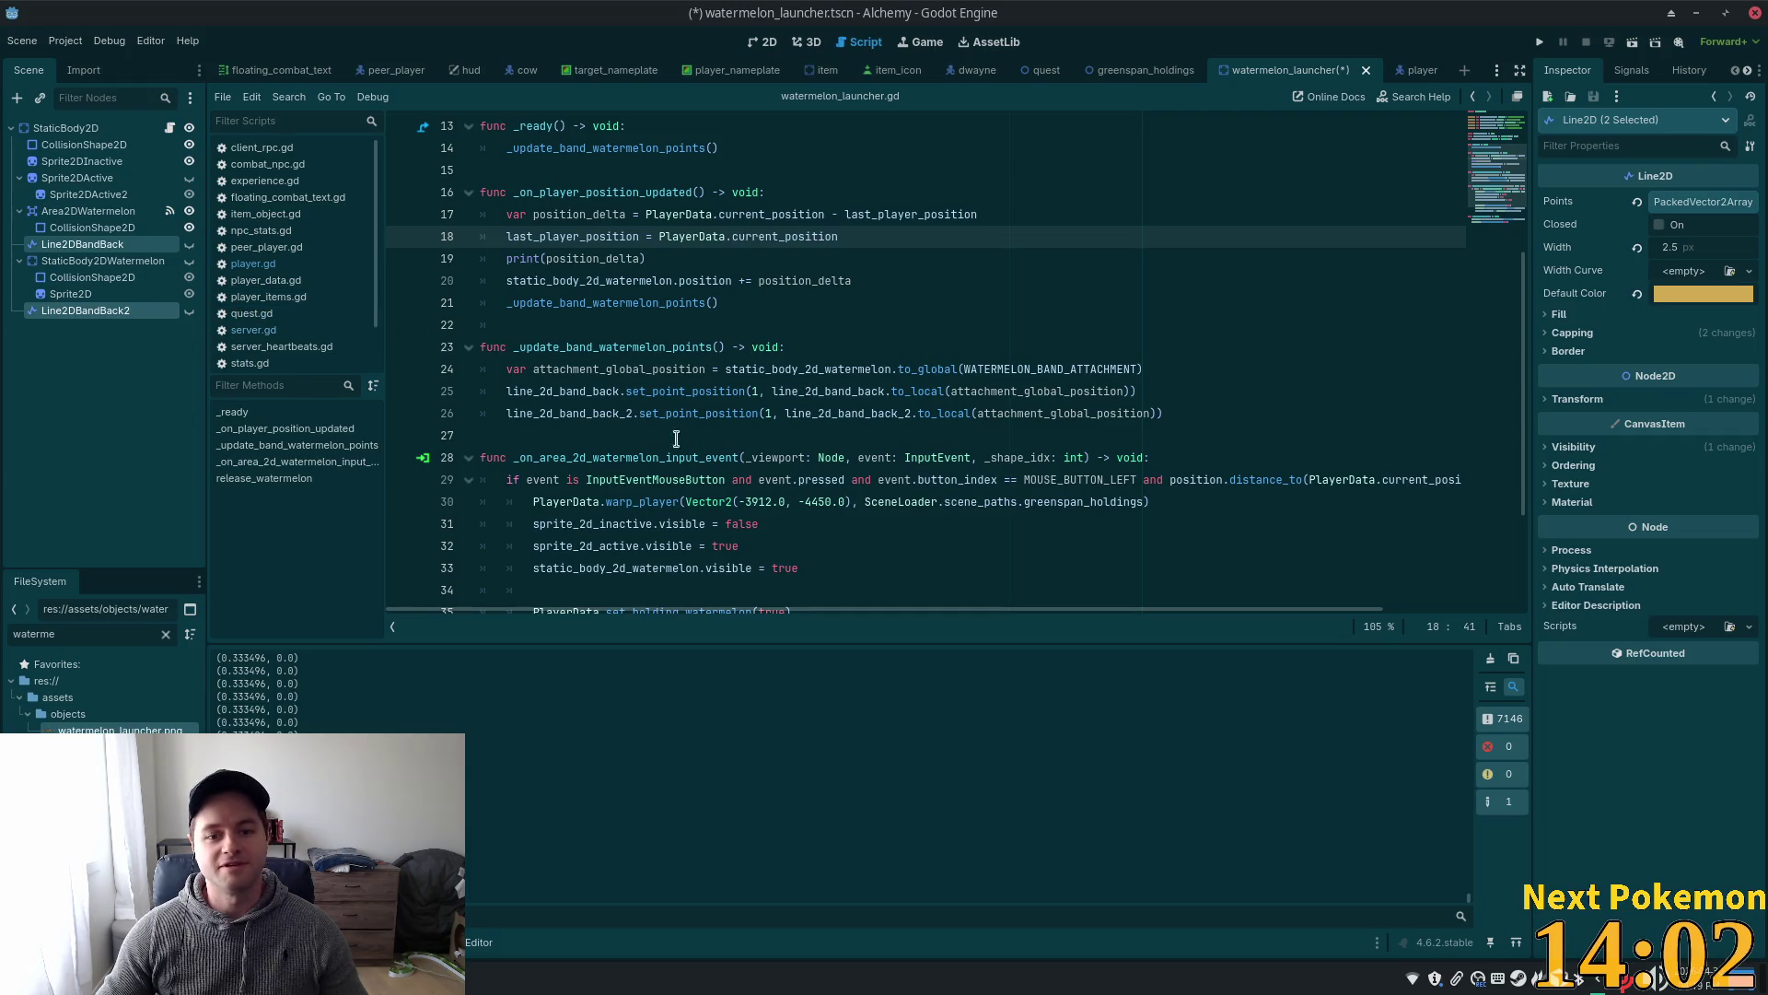
{"action": "scroll", "coordinate": [1034, 373], "scroll_direction": "up", "scroll_amount": 2}
{"action": "scroll", "coordinate": [832, 457], "scroll_direction": "down", "scroll_amount": 5}
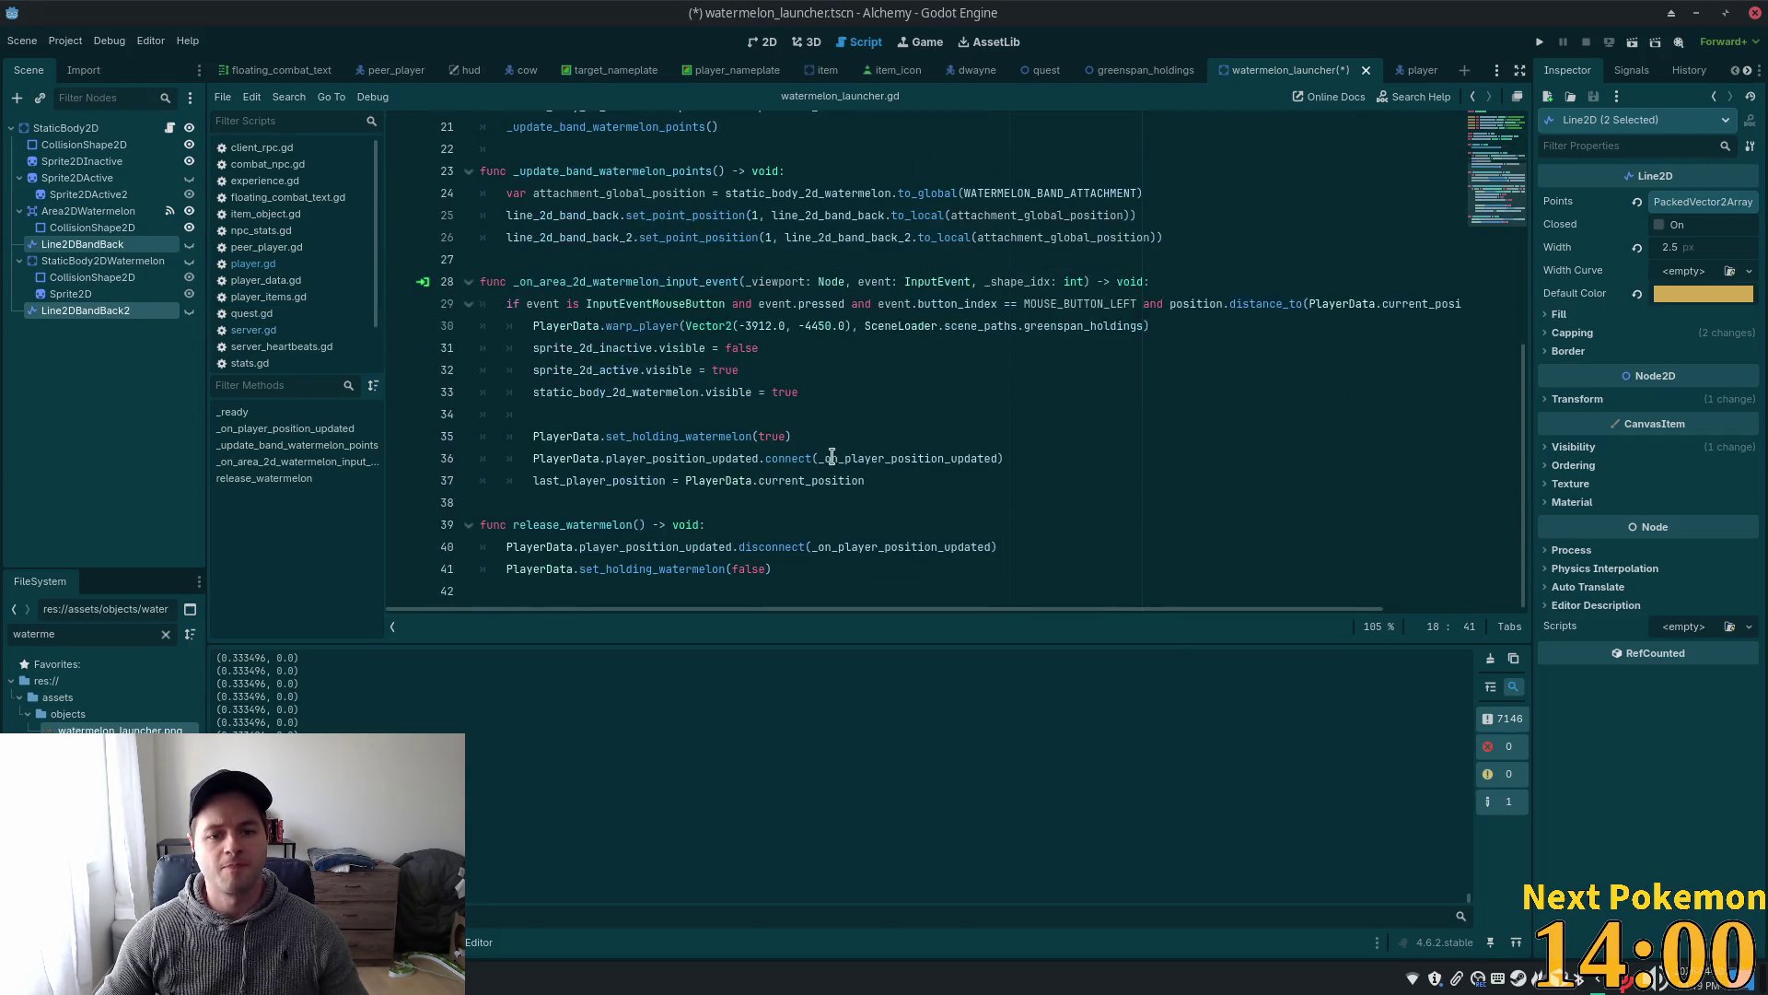
{"action": "left_click", "coordinate": [821, 389]}
{"action": "scroll", "coordinate": [855, 403], "scroll_direction": "up", "scroll_amount": 7}
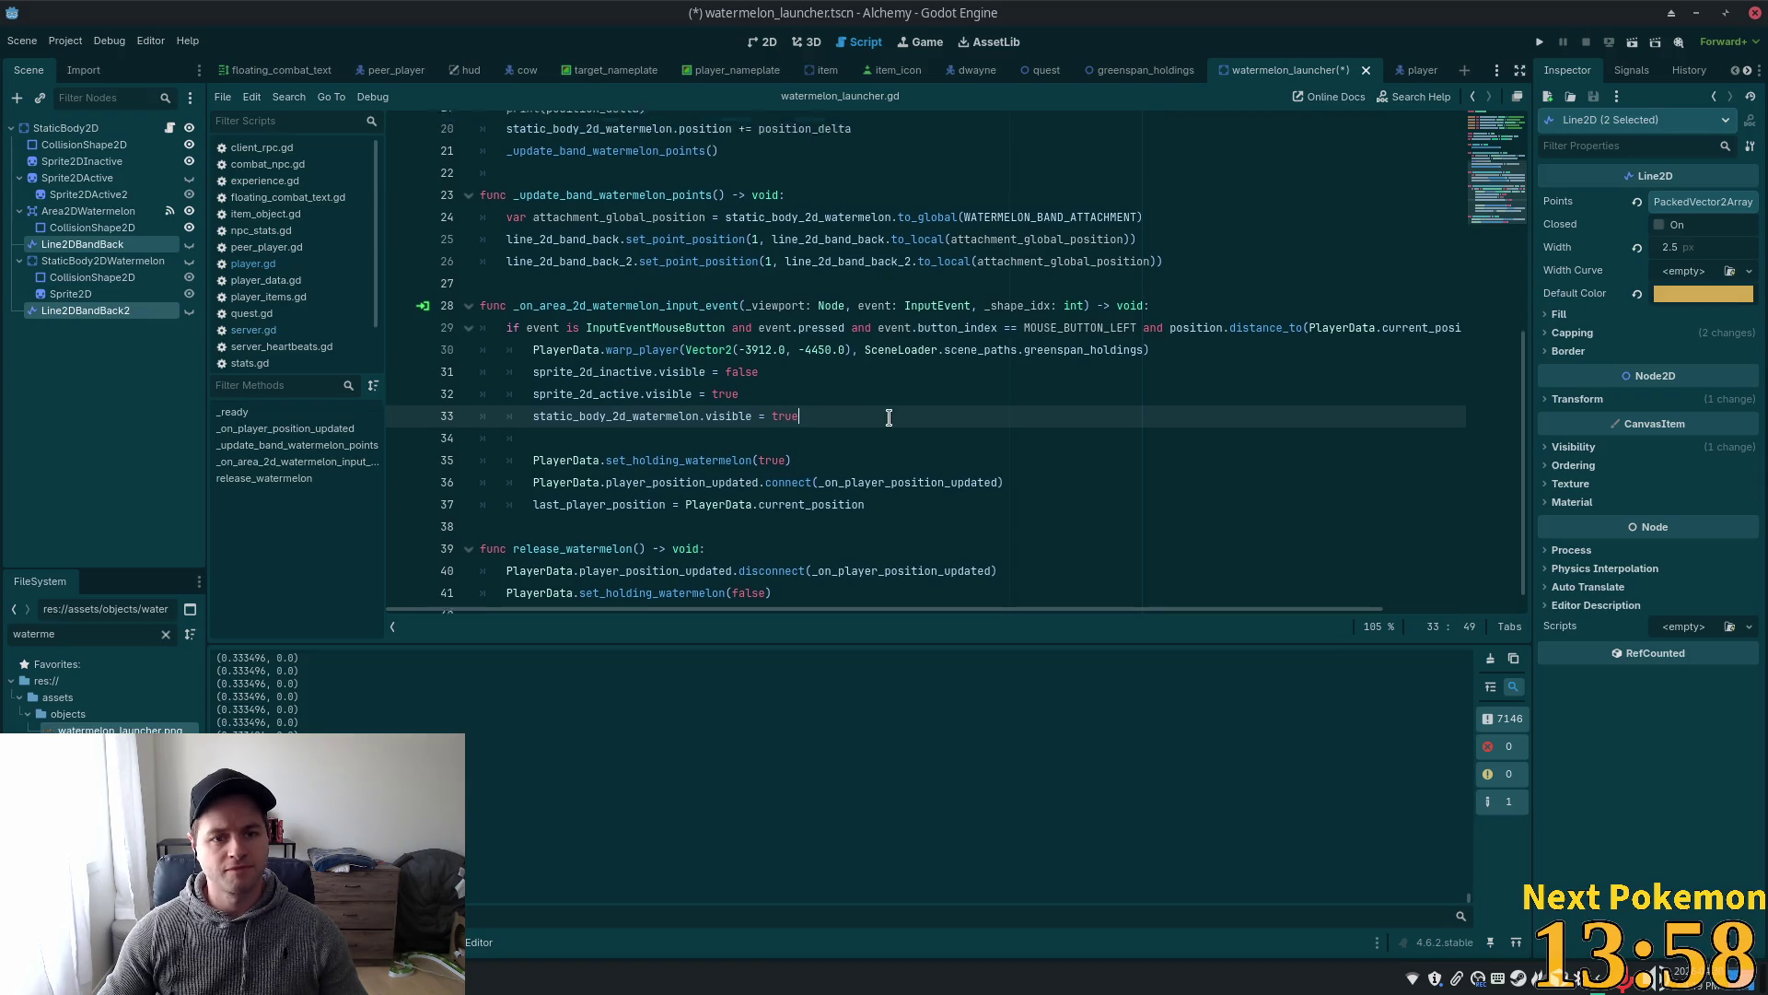
{"action": "double_click", "coordinate": [613, 241]}
{"action": "key", "text": "ctrl+c"}
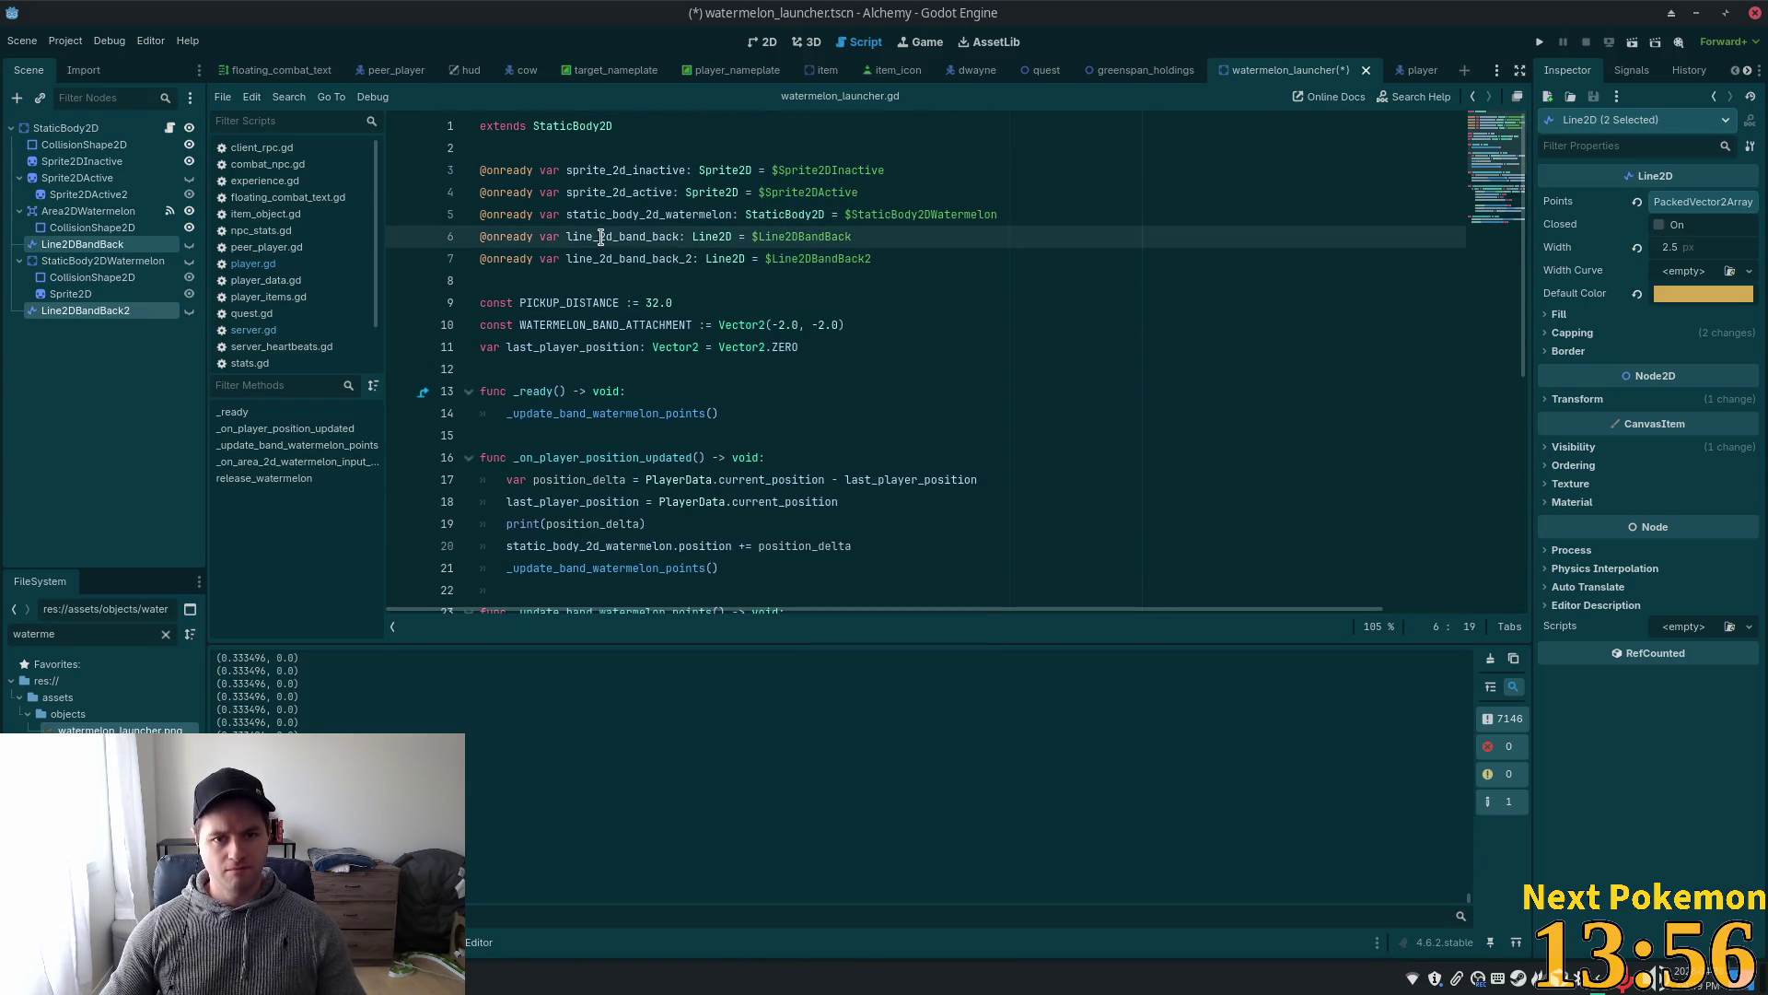
{"action": "scroll", "coordinate": [744, 550], "scroll_direction": "down", "scroll_amount": 4}
{"action": "scroll", "coordinate": [744, 549], "scroll_direction": "down", "scroll_amount": 1}
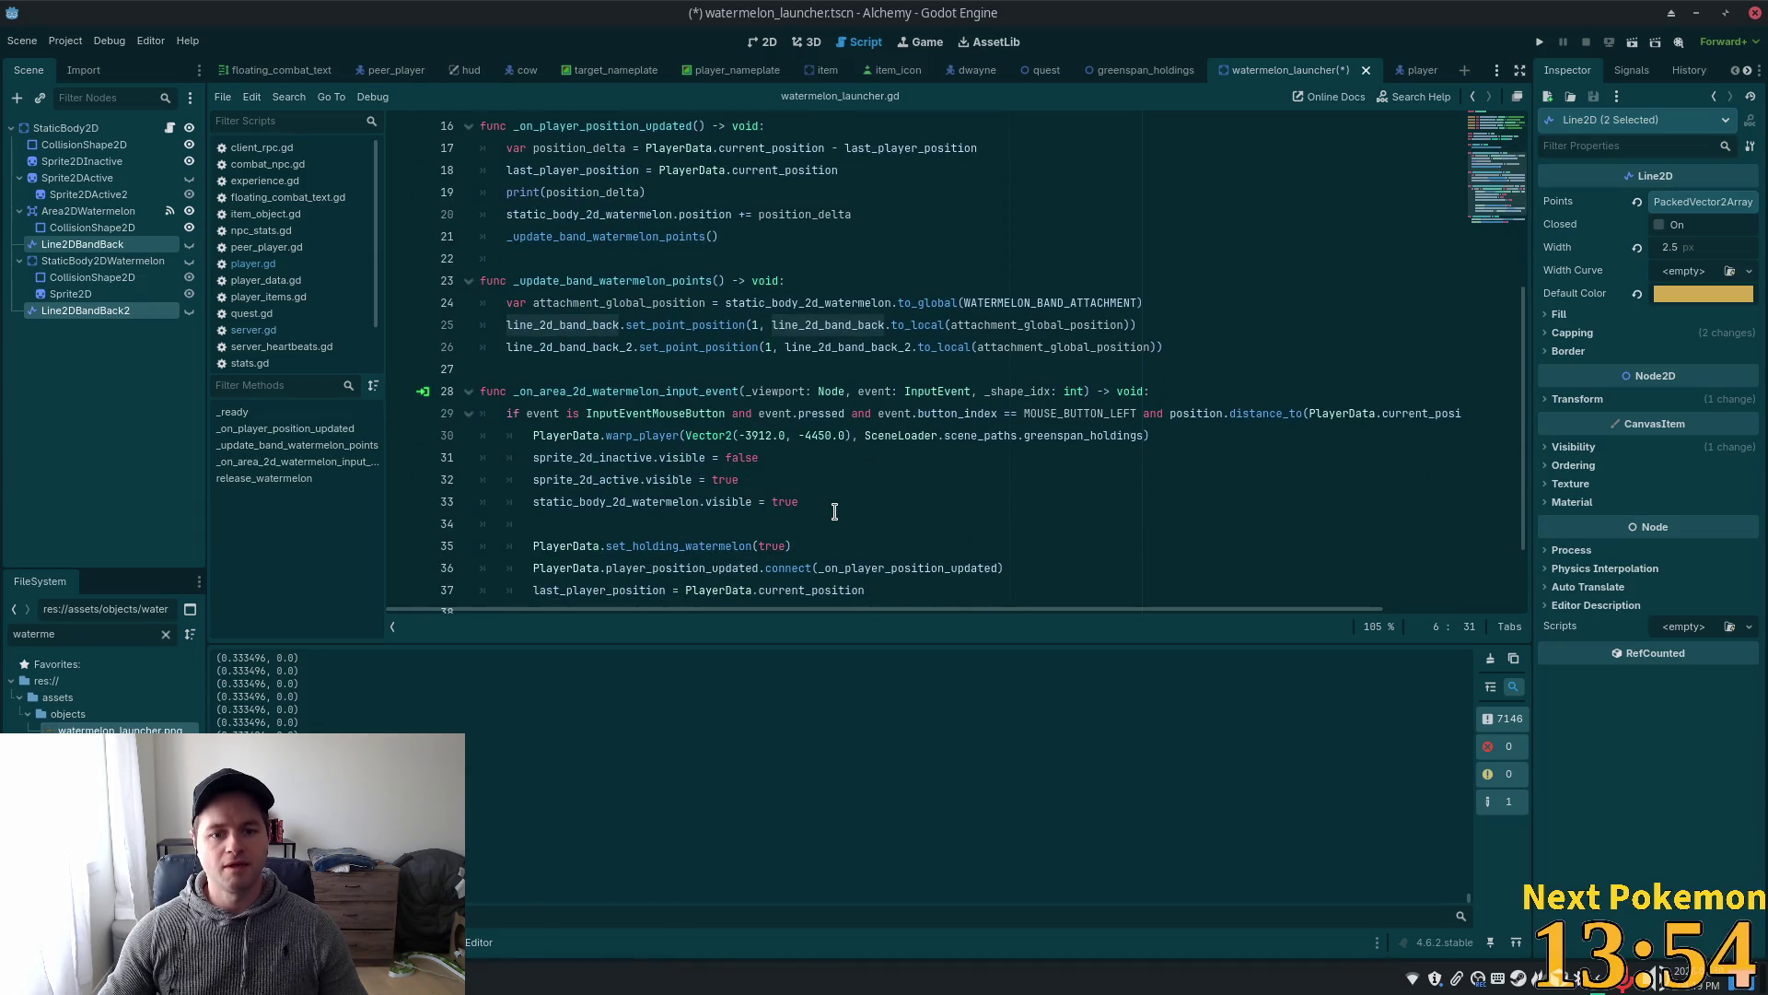
{"action": "left_click", "coordinate": [826, 502]}
{"action": "key", "text": "Return"}
{"action": "key", "text": "ctrl+v"}
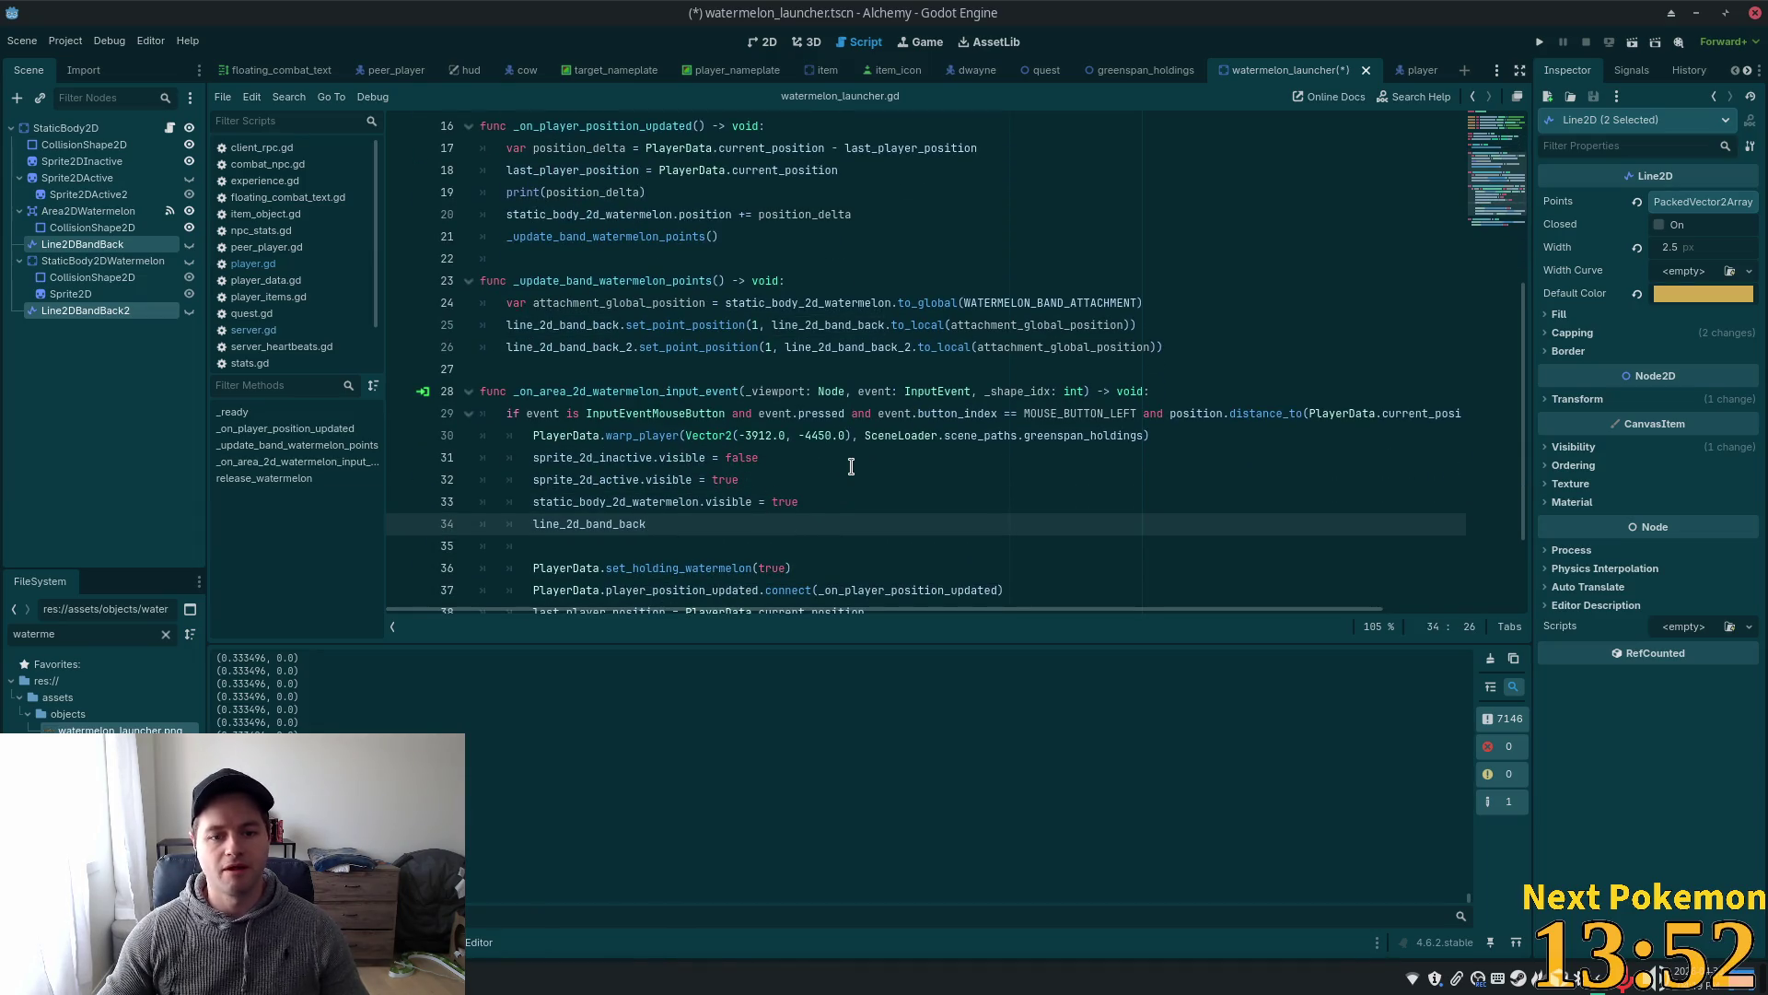
{"action": "type", "text": "."}
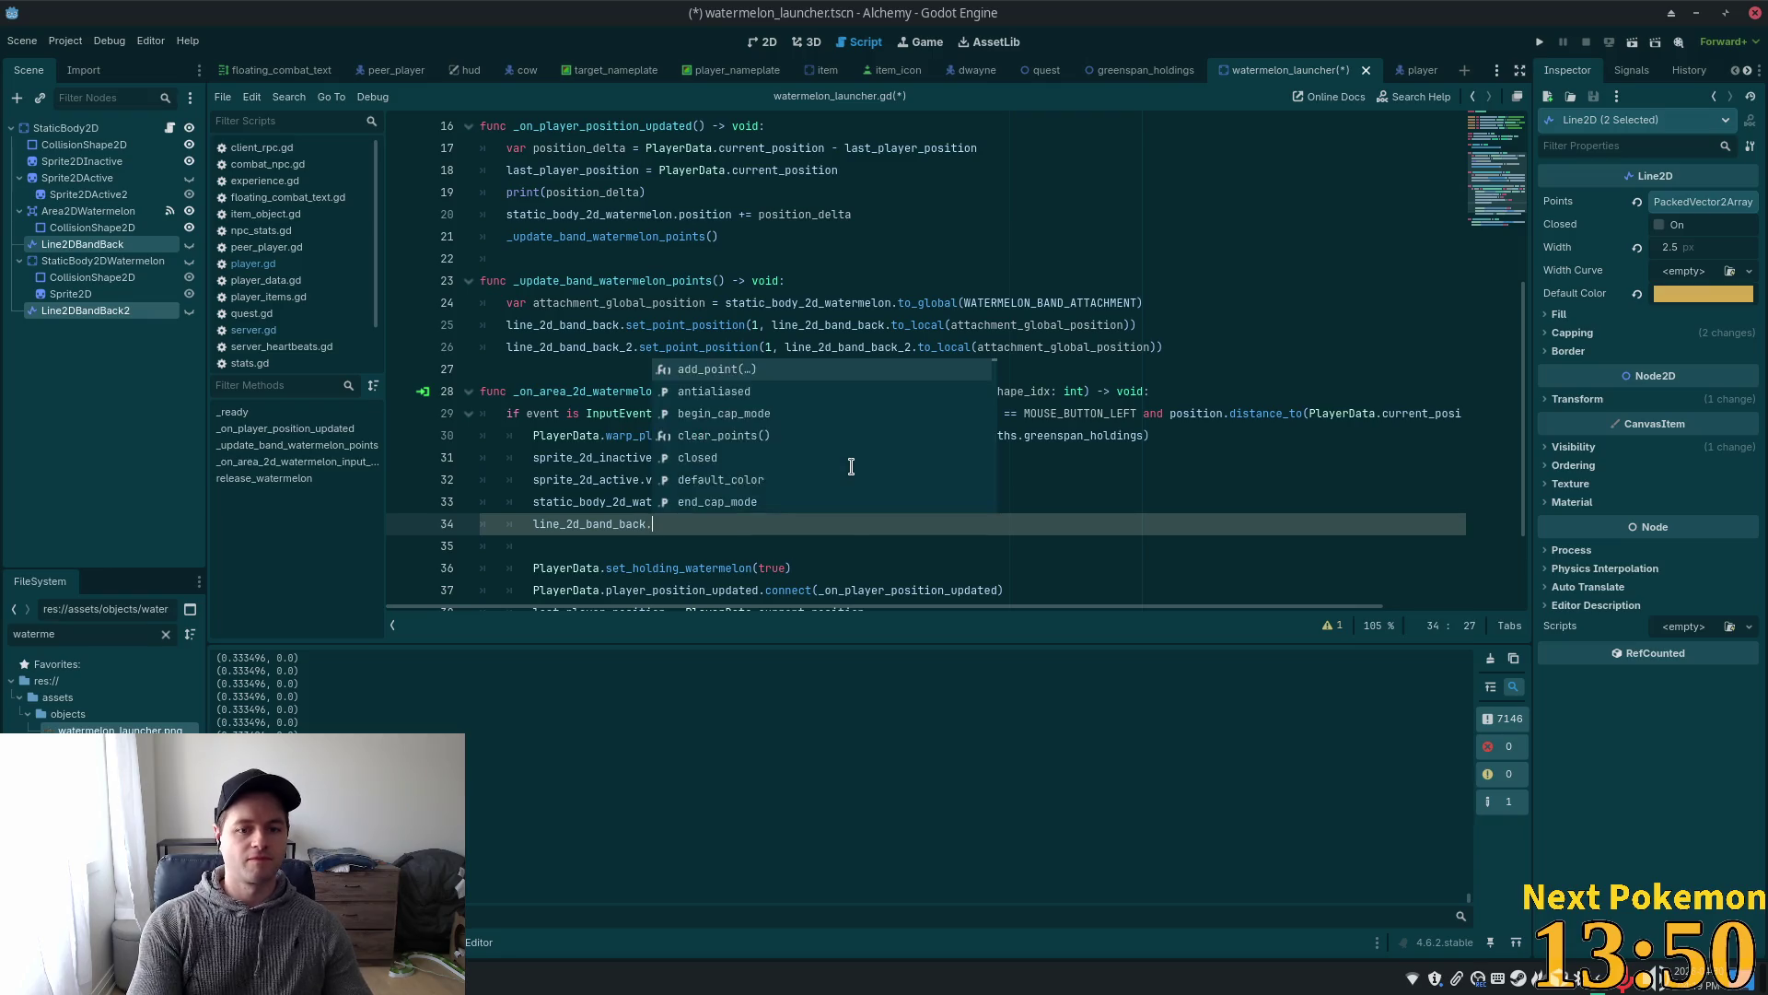
{"action": "type", "text": "vis"}
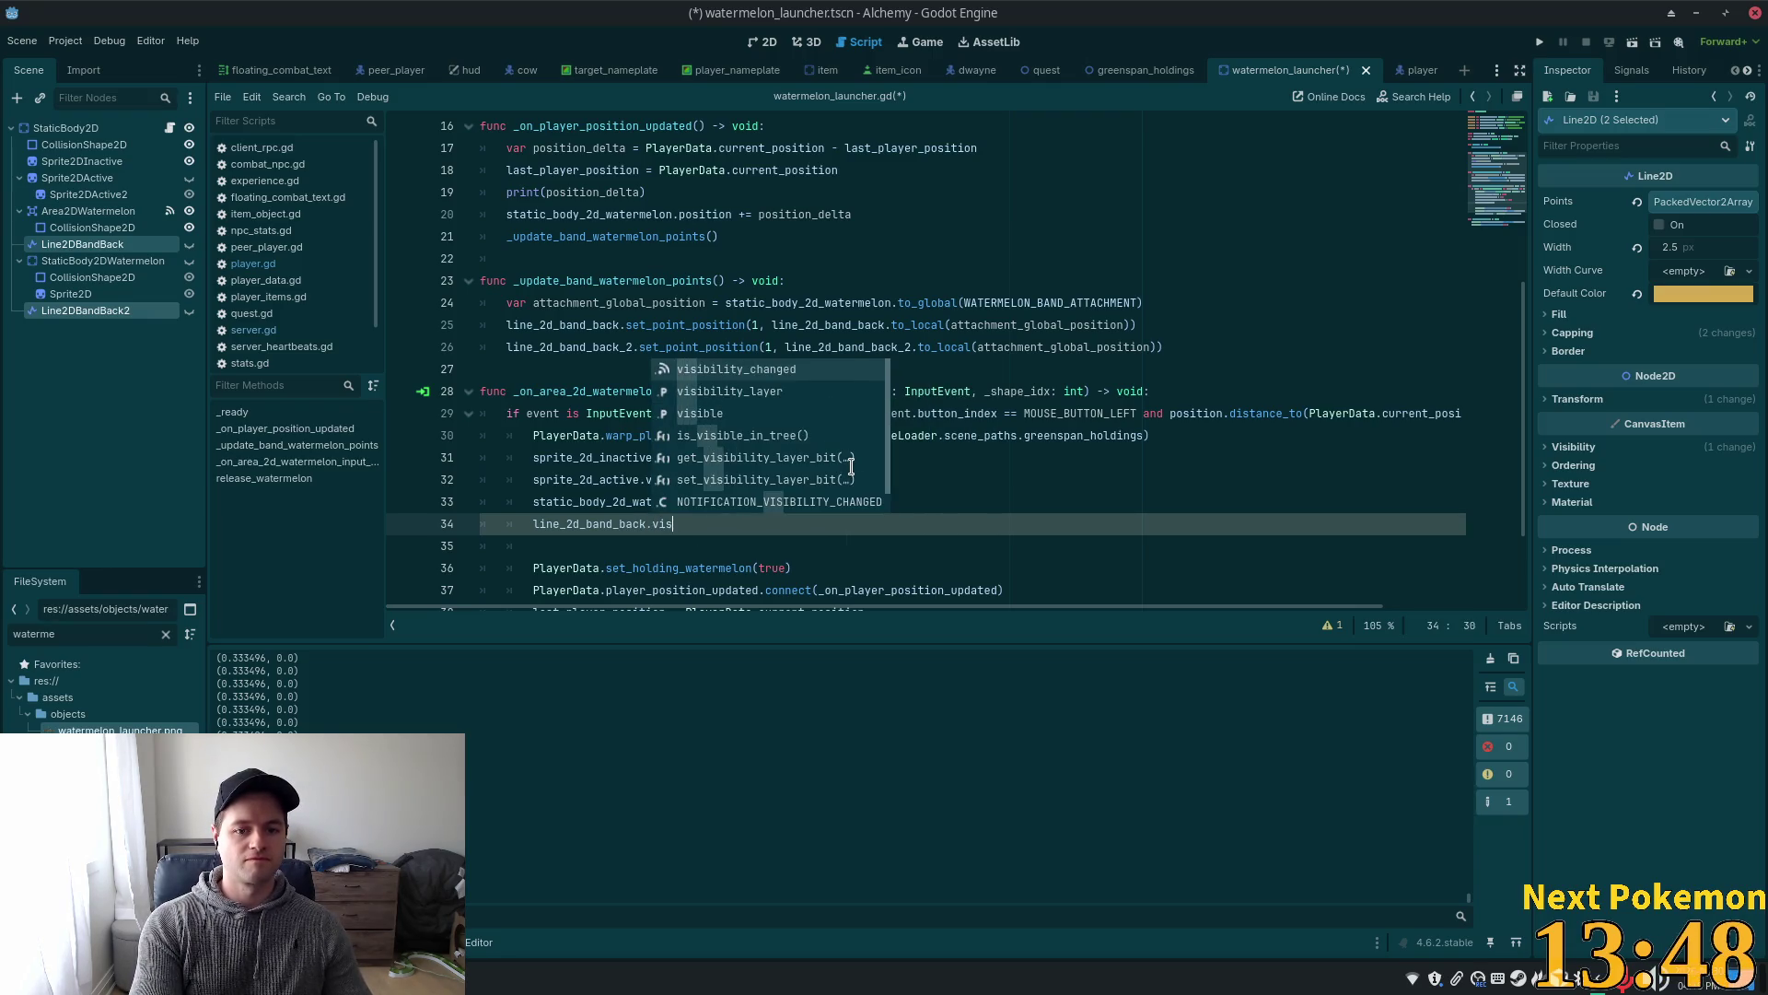
{"action": "type", "text": "ible "}
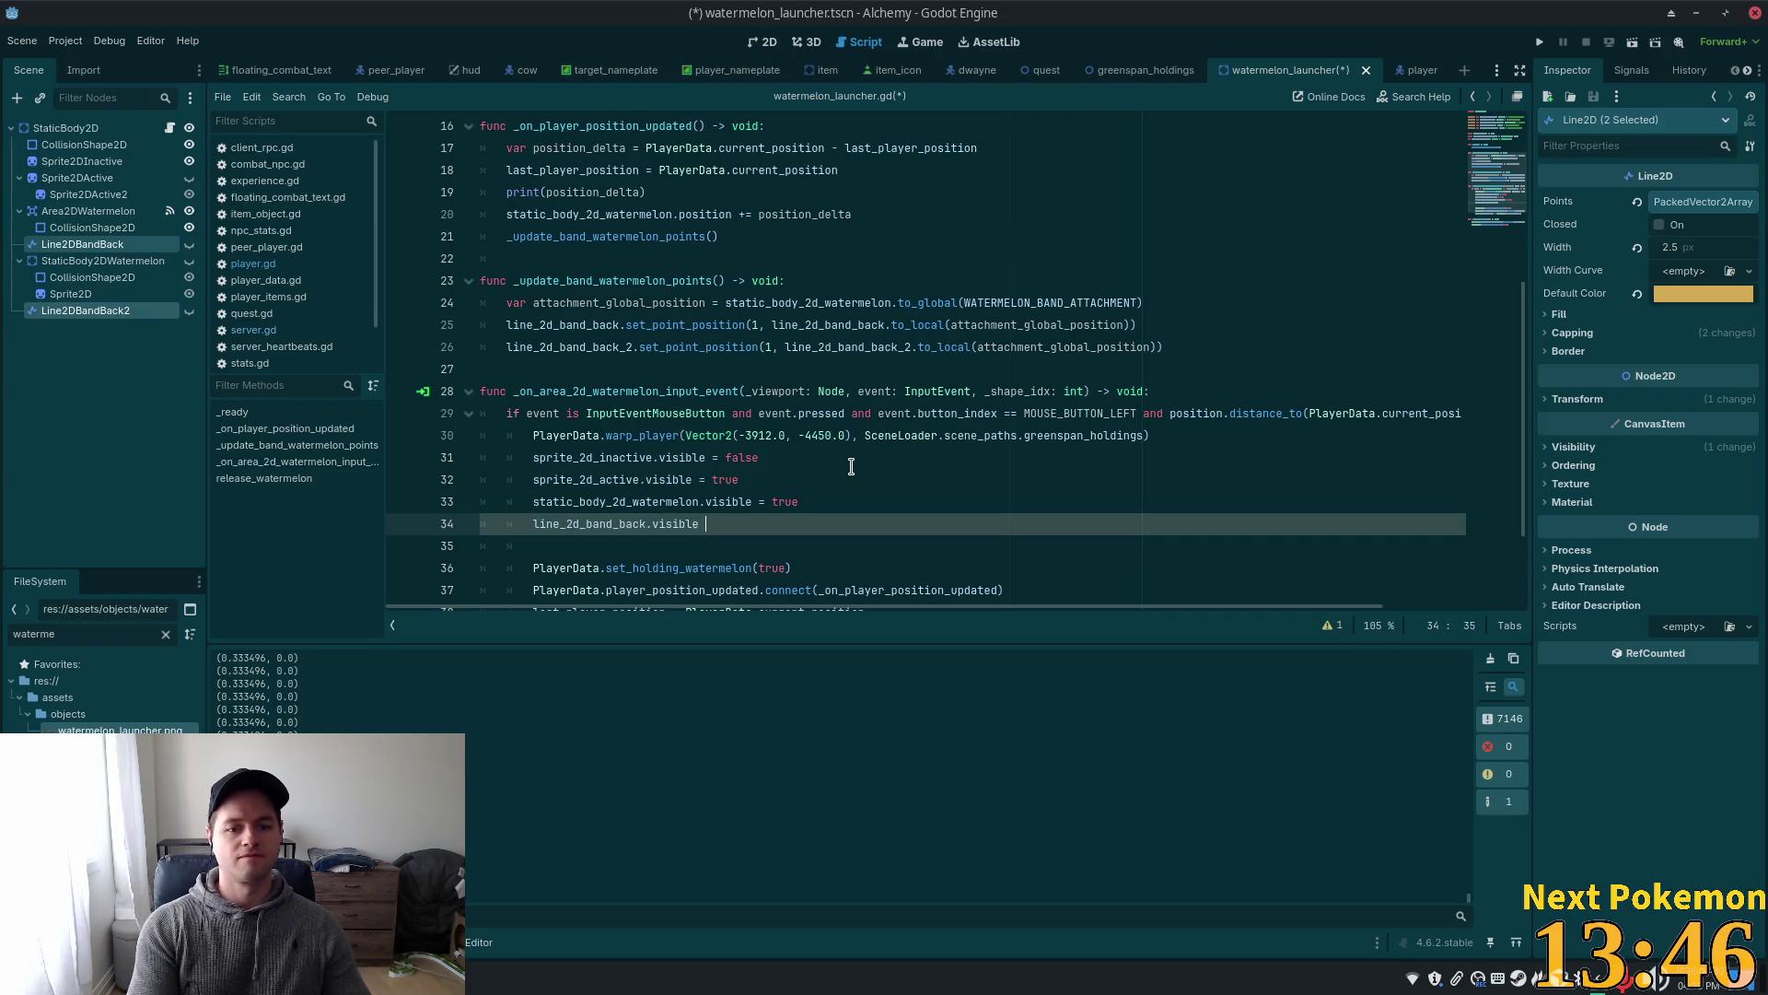
{"action": "type", "text": "= true"}
- Duplicate it as 'line_2d_band_back_2.visible = true' on line 35 and save the script
{"action": "key", "text": "shift+Home"}
{"action": "key", "text": "End"}
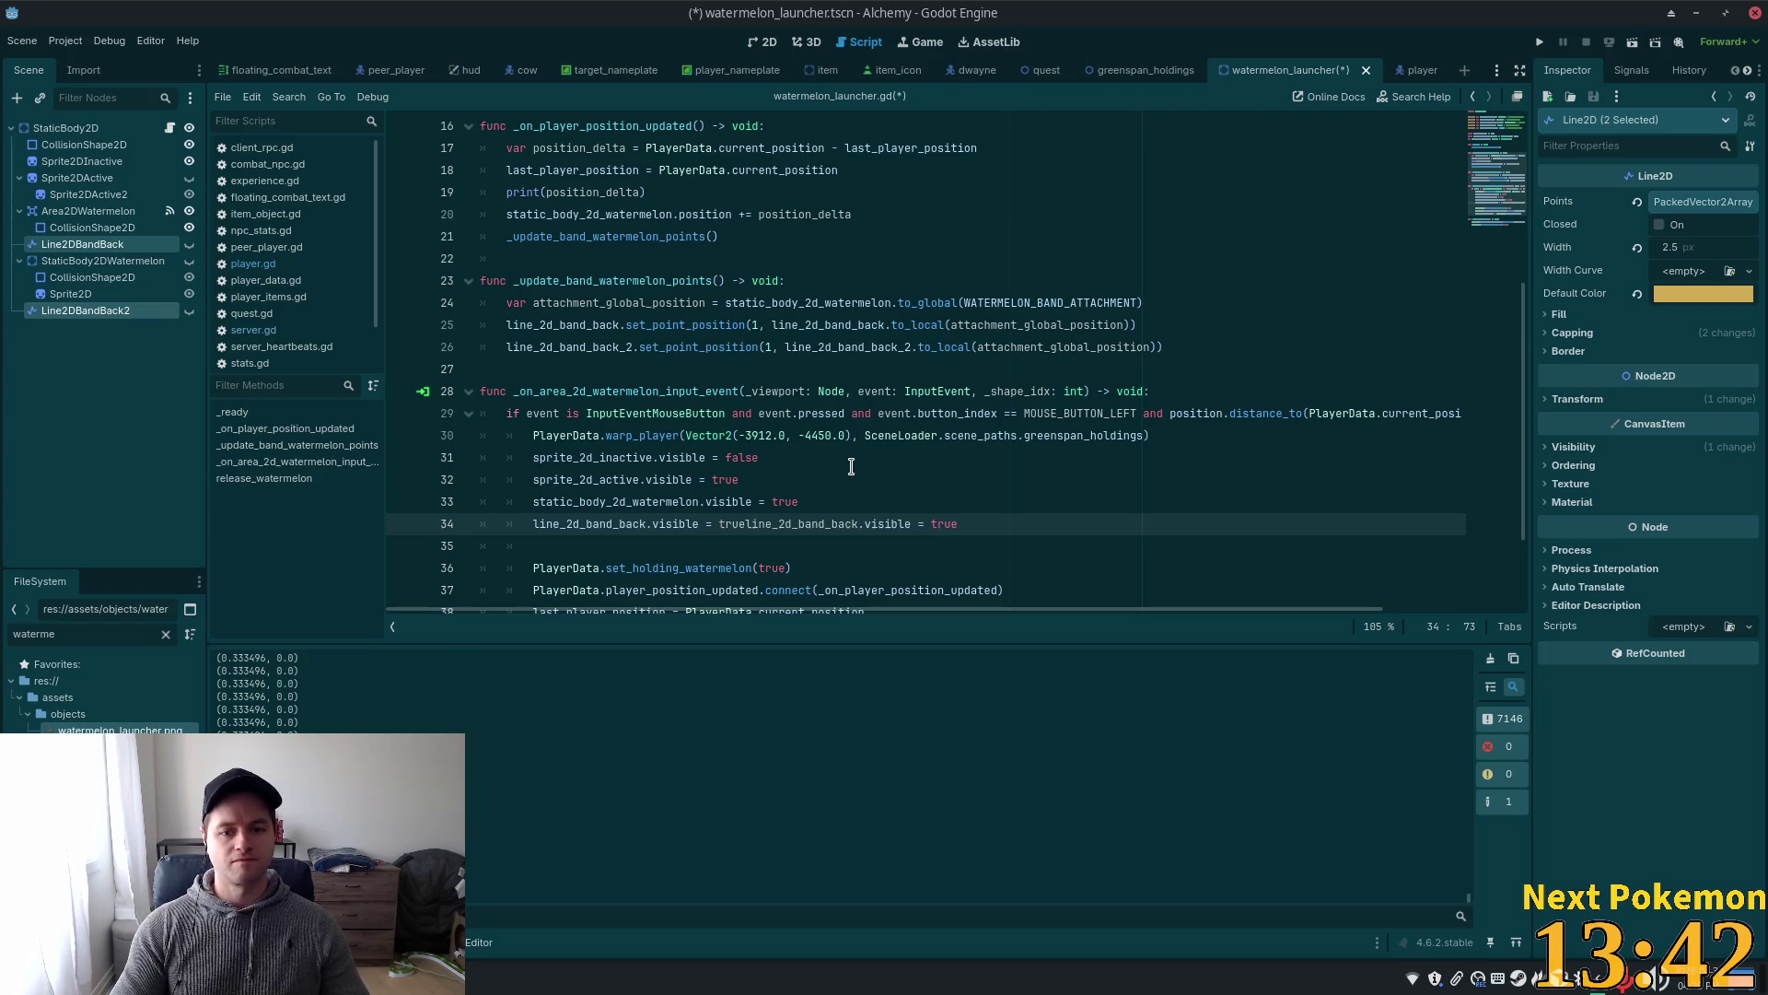
{"action": "key", "text": "ctrl+shift+d"}
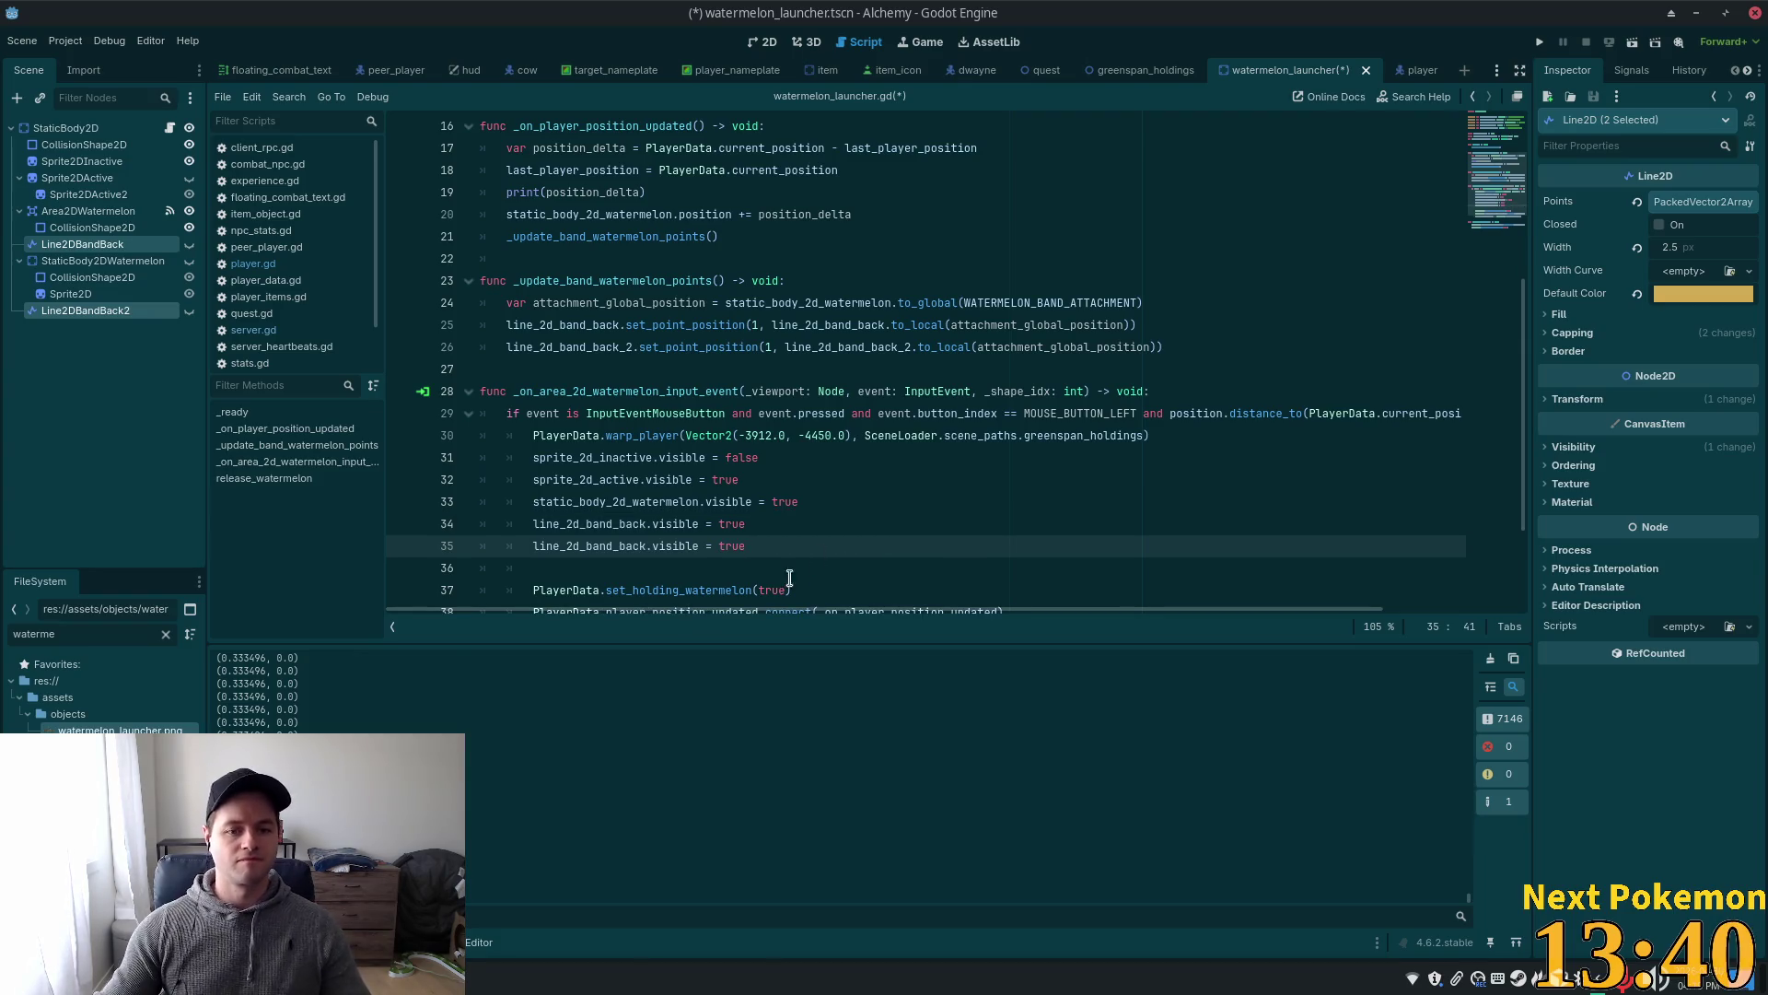
{"action": "left_click", "coordinate": [655, 549]}
{"action": "type", "text": "_2"}
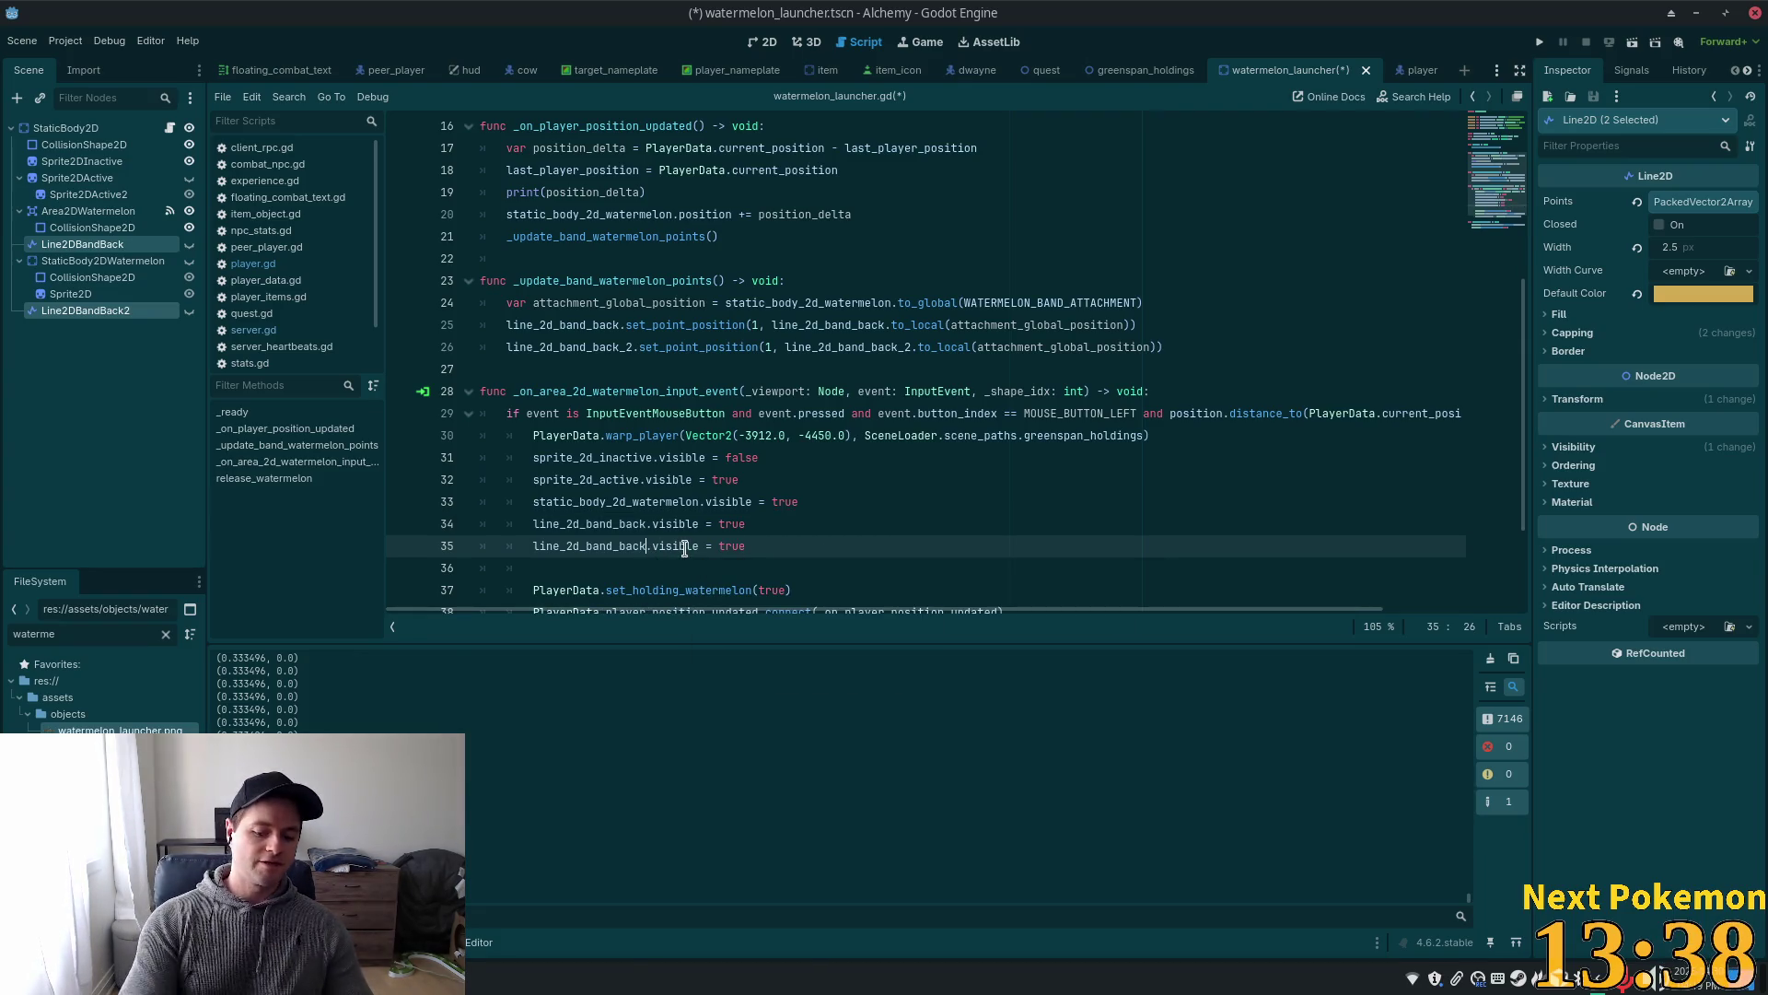
{"action": "key", "text": "ctrl+s"}
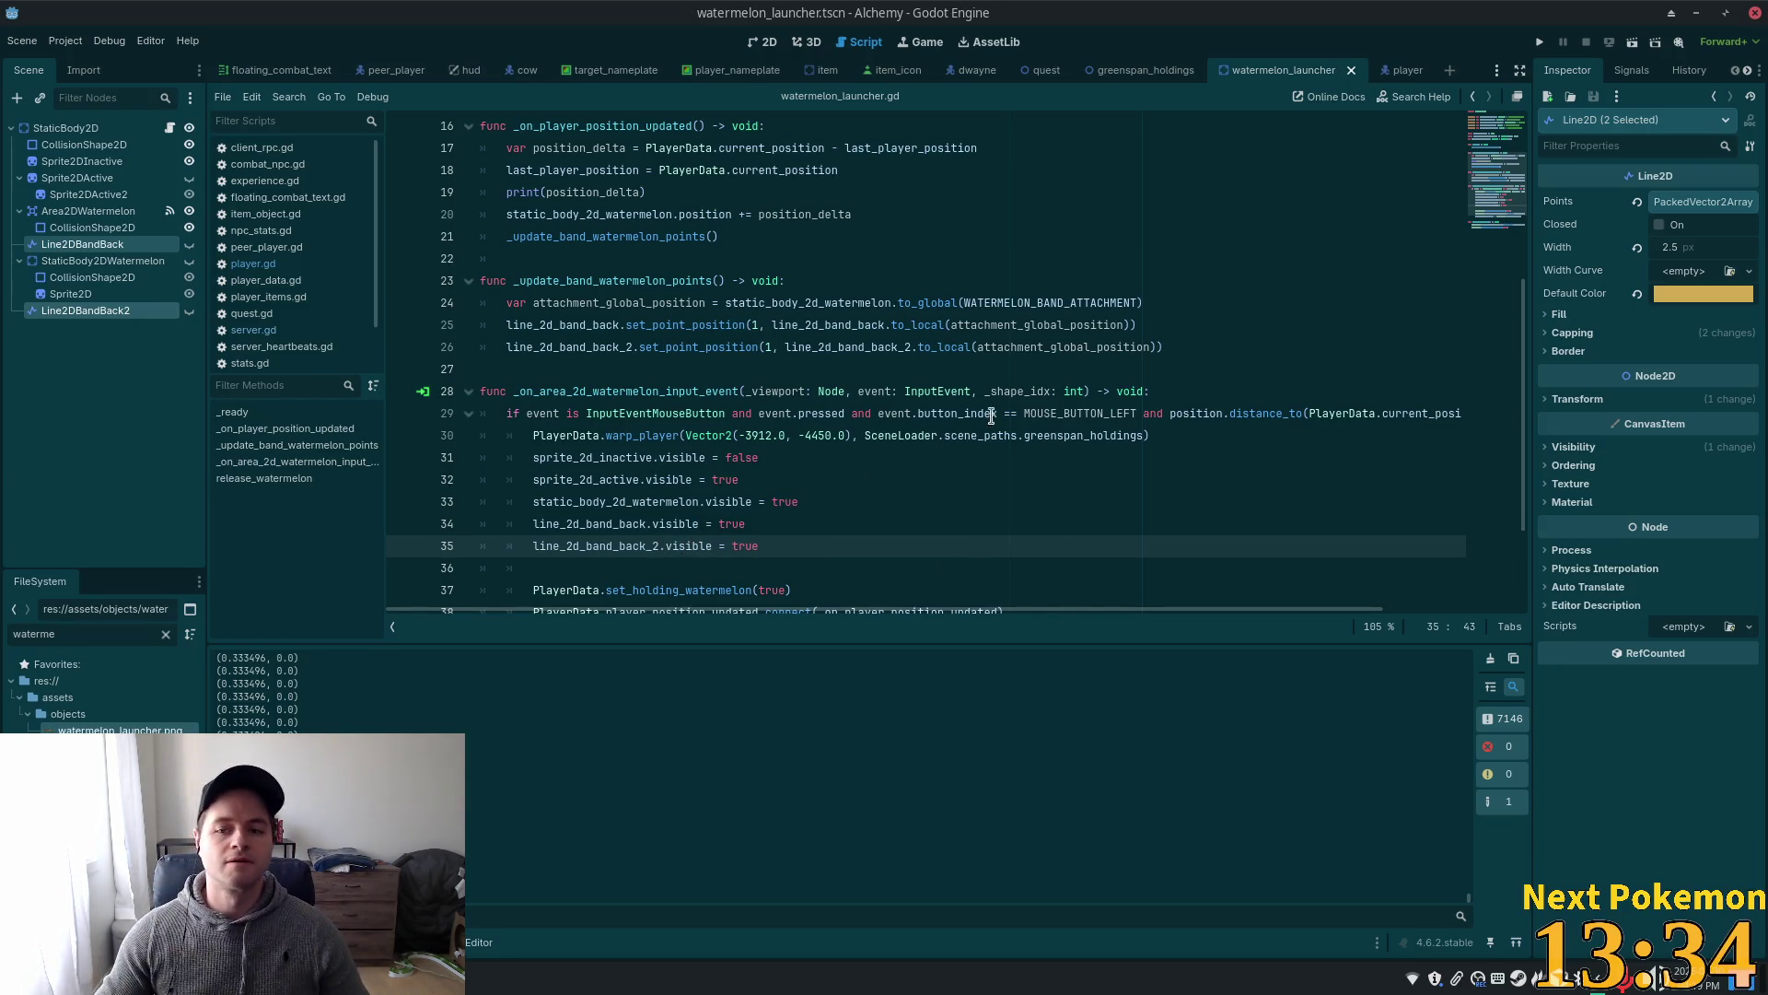
- Run the project and spread the two Alchemy game windows apart
{"action": "scroll", "coordinate": [840, 366], "scroll_direction": "up", "scroll_amount": 5}
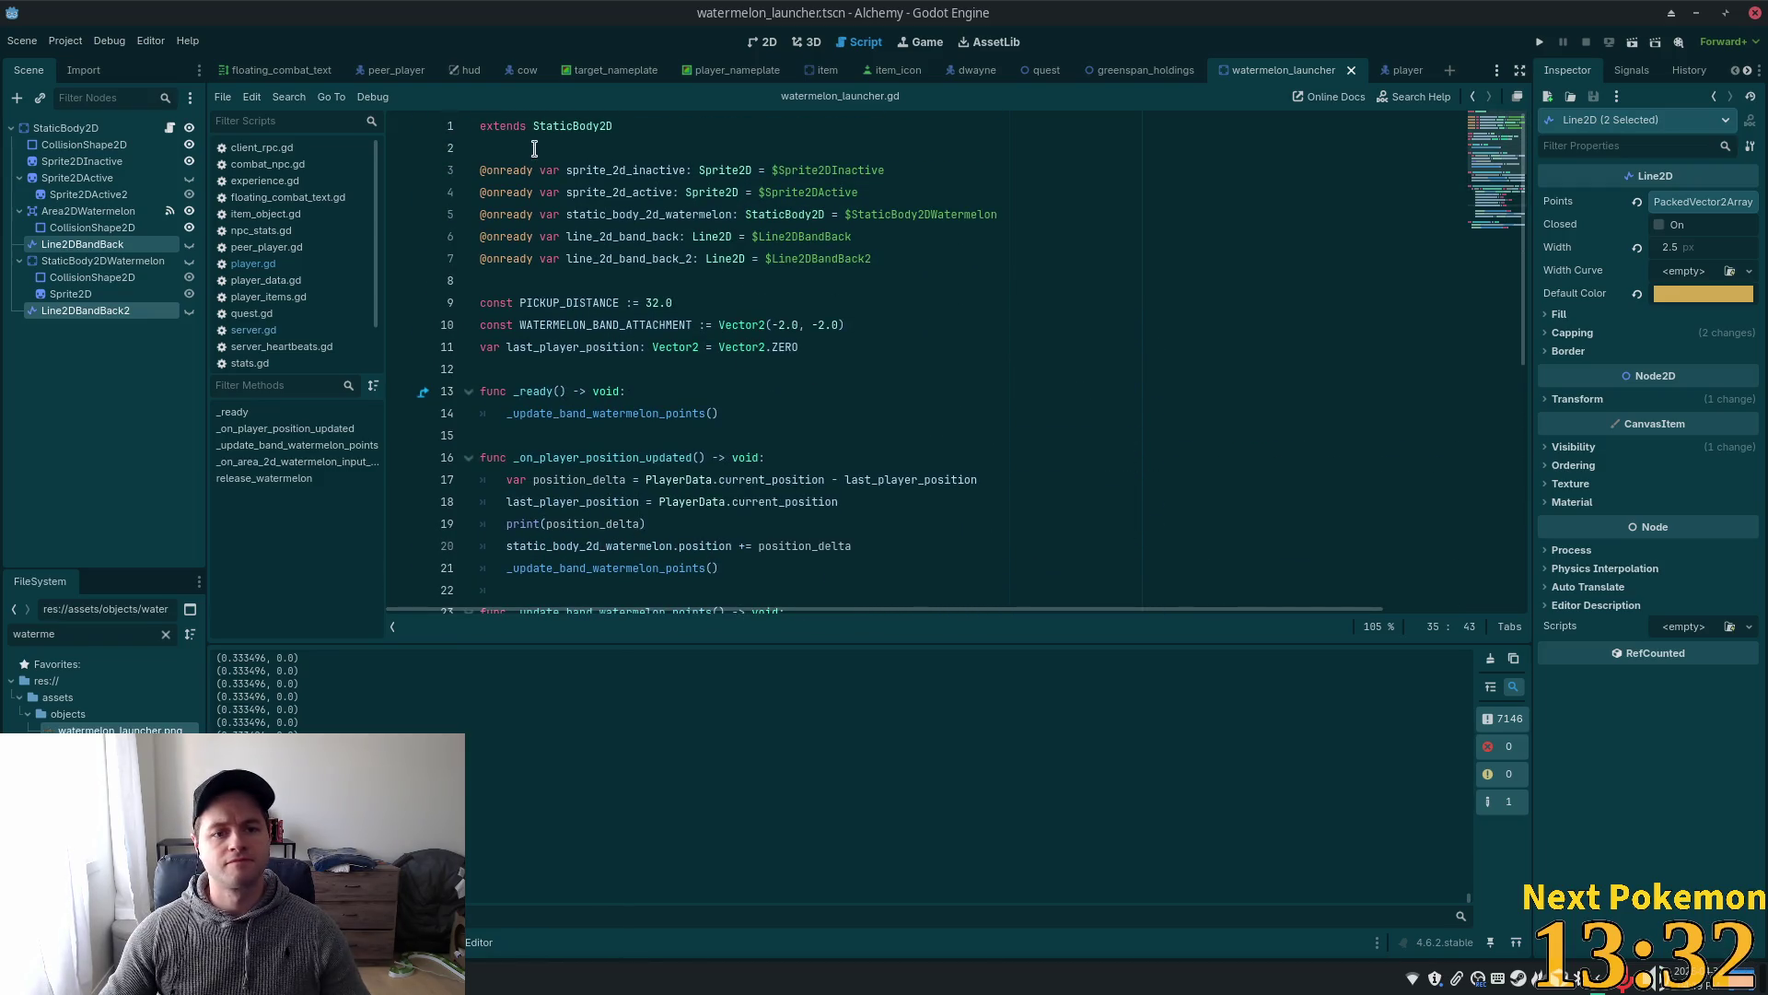
{"action": "left_click", "coordinate": [774, 202]}
{"action": "scroll", "coordinate": [1040, 368], "scroll_direction": "down", "scroll_amount": 6}
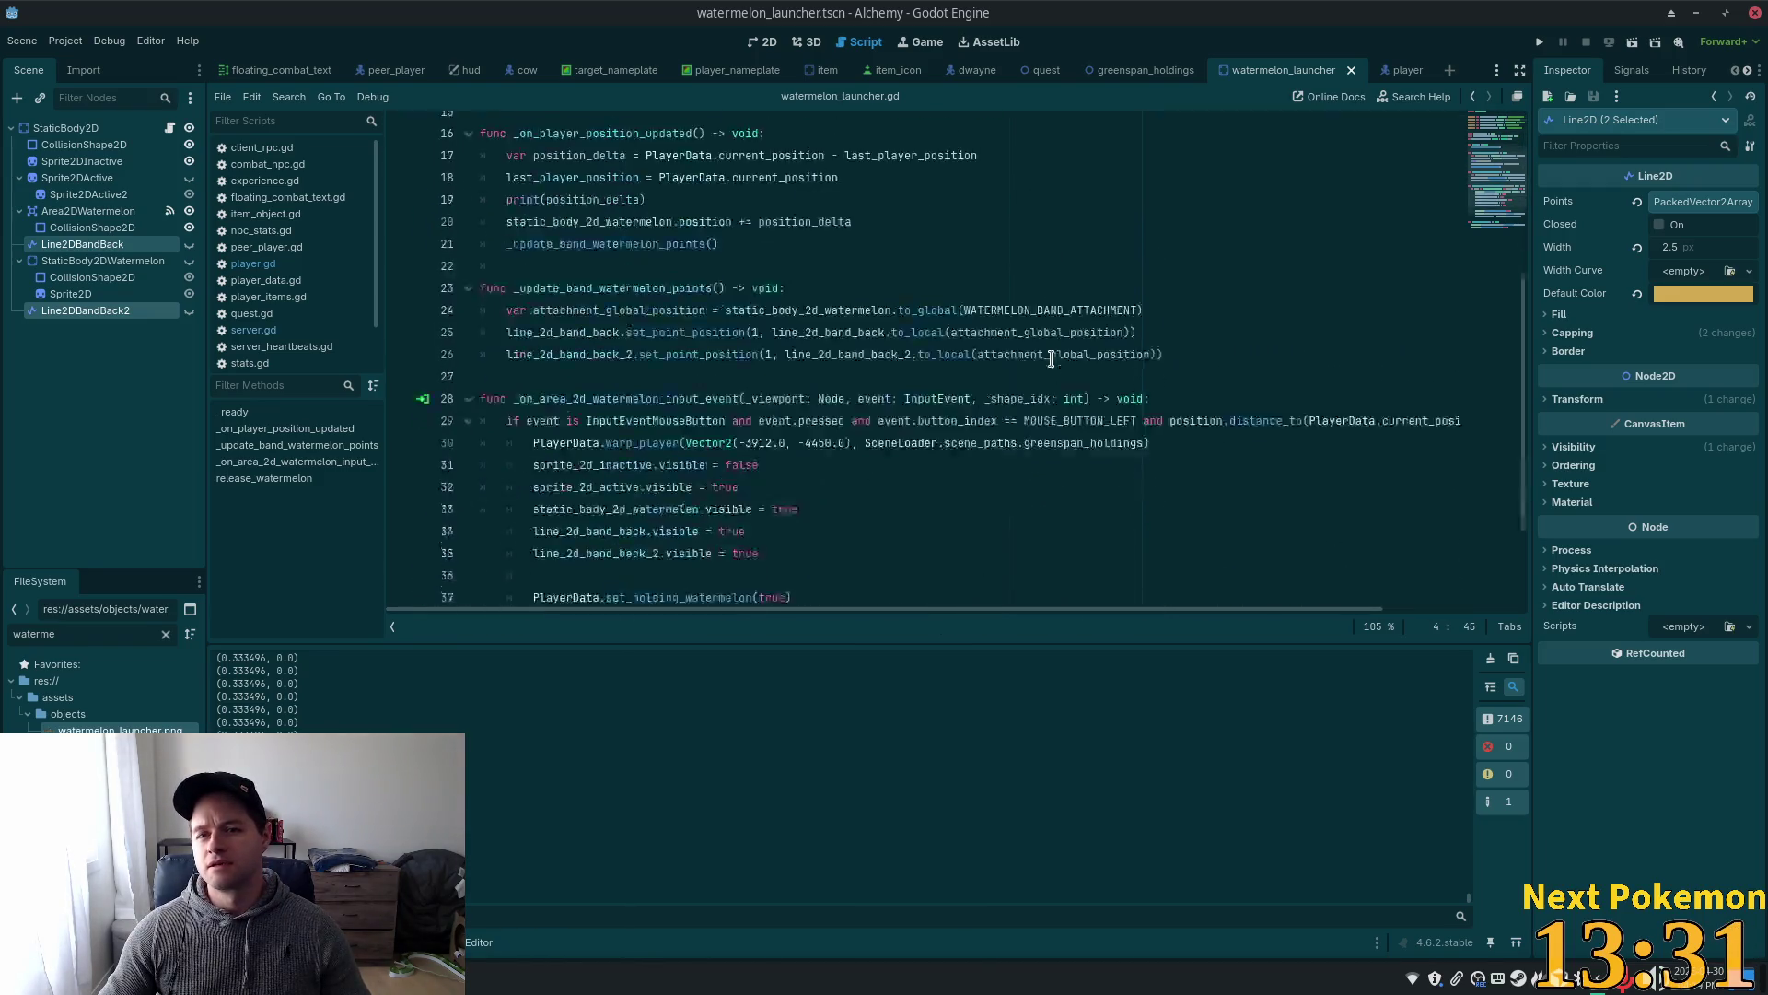
{"action": "left_click", "coordinate": [1539, 43]}
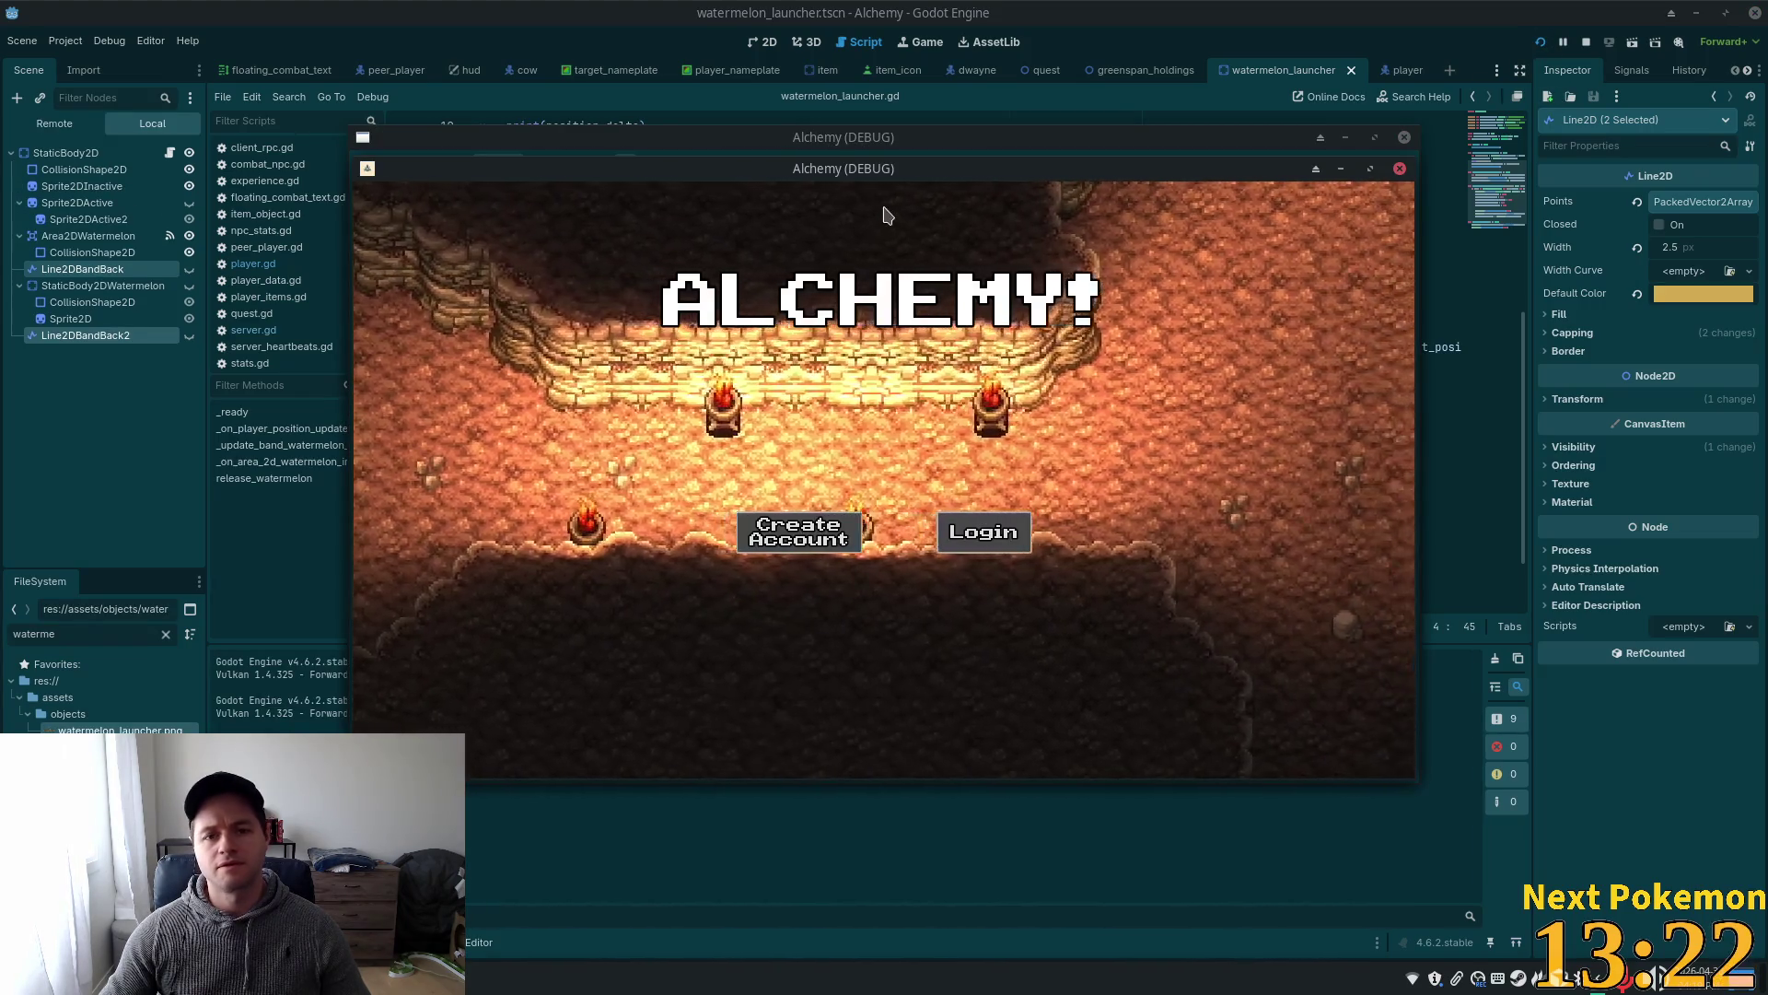
{"action": "mouse_move", "coordinate": [718, 175]}
{"action": "left_mouse_down"}
{"action": "mouse_move", "coordinate": [675, 199]}
{"action": "mouse_move", "coordinate": [432, 192]}
{"action": "left_mouse_up"}
{"action": "mouse_move", "coordinate": [1170, 163]}
{"action": "left_mouse_down"}
{"action": "mouse_move", "coordinate": [1419, 339]}
{"action": "mouse_move", "coordinate": [1438, 256]}
{"action": "mouse_move", "coordinate": [1486, 289]}
{"action": "left_mouse_up"}
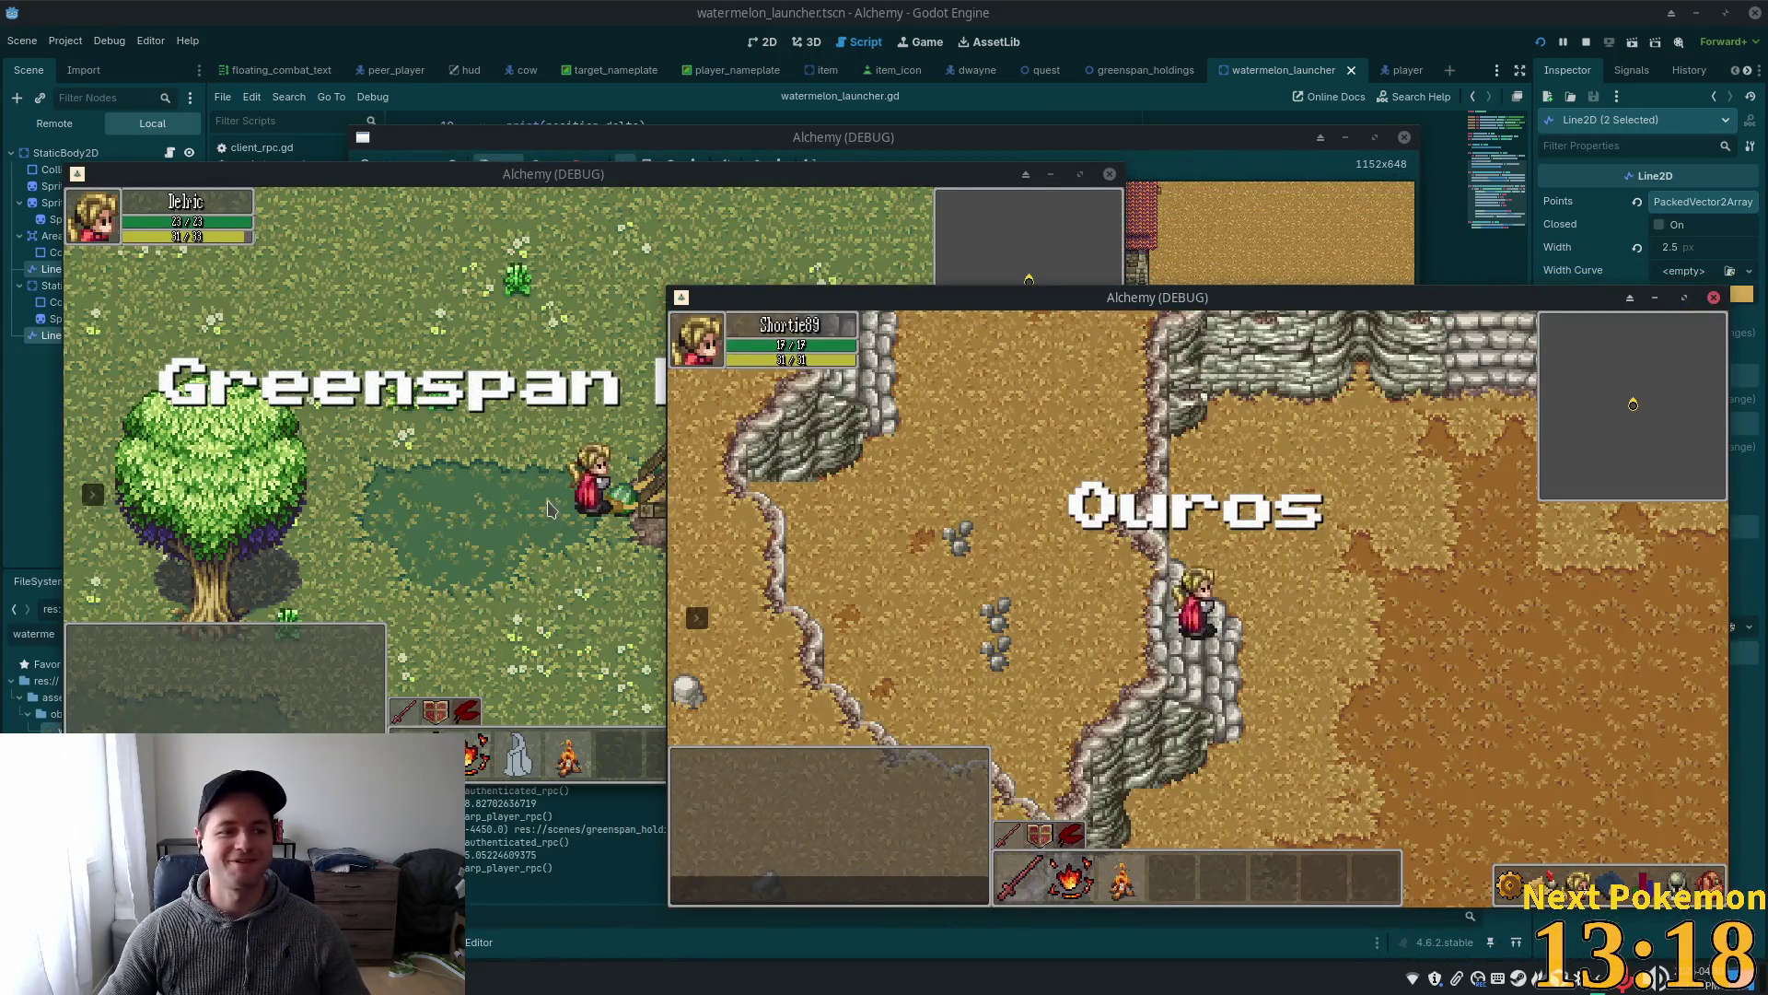
- Focus the Greenspan Holdings game window and walk the player down-left
{"action": "left_click", "coordinate": [617, 567]}
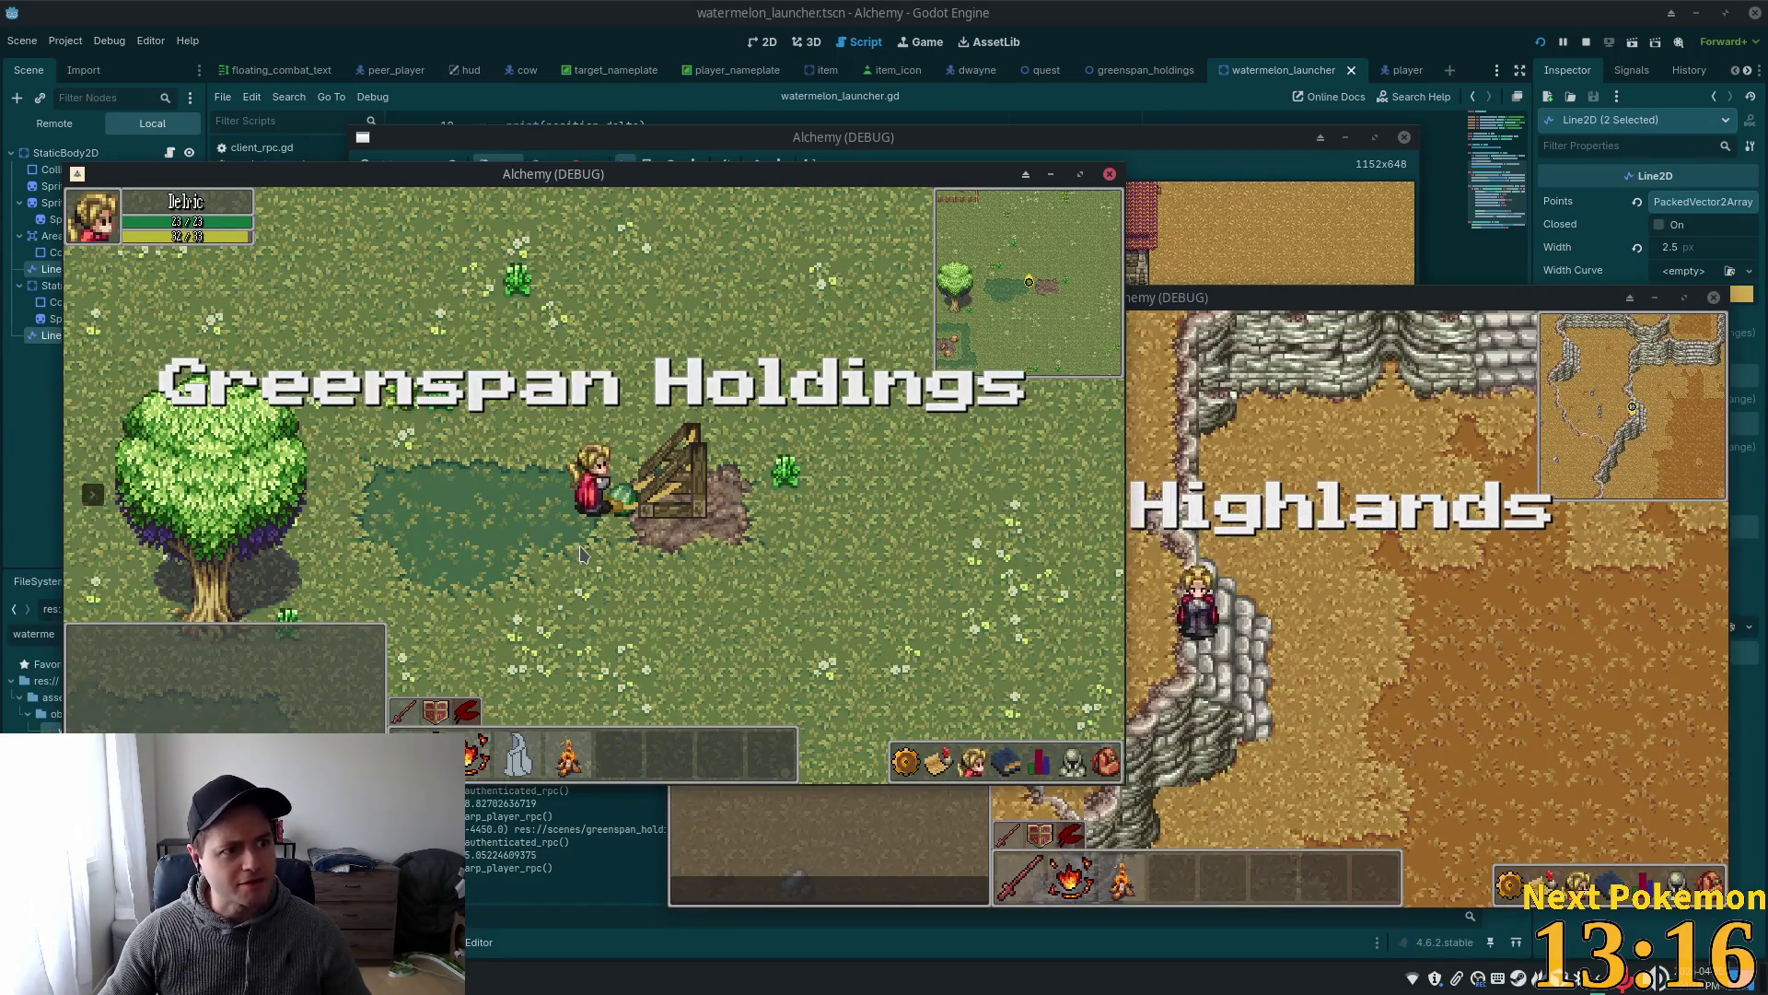
{"action": "key", "text": "a"}
{"action": "key", "text": "s"}
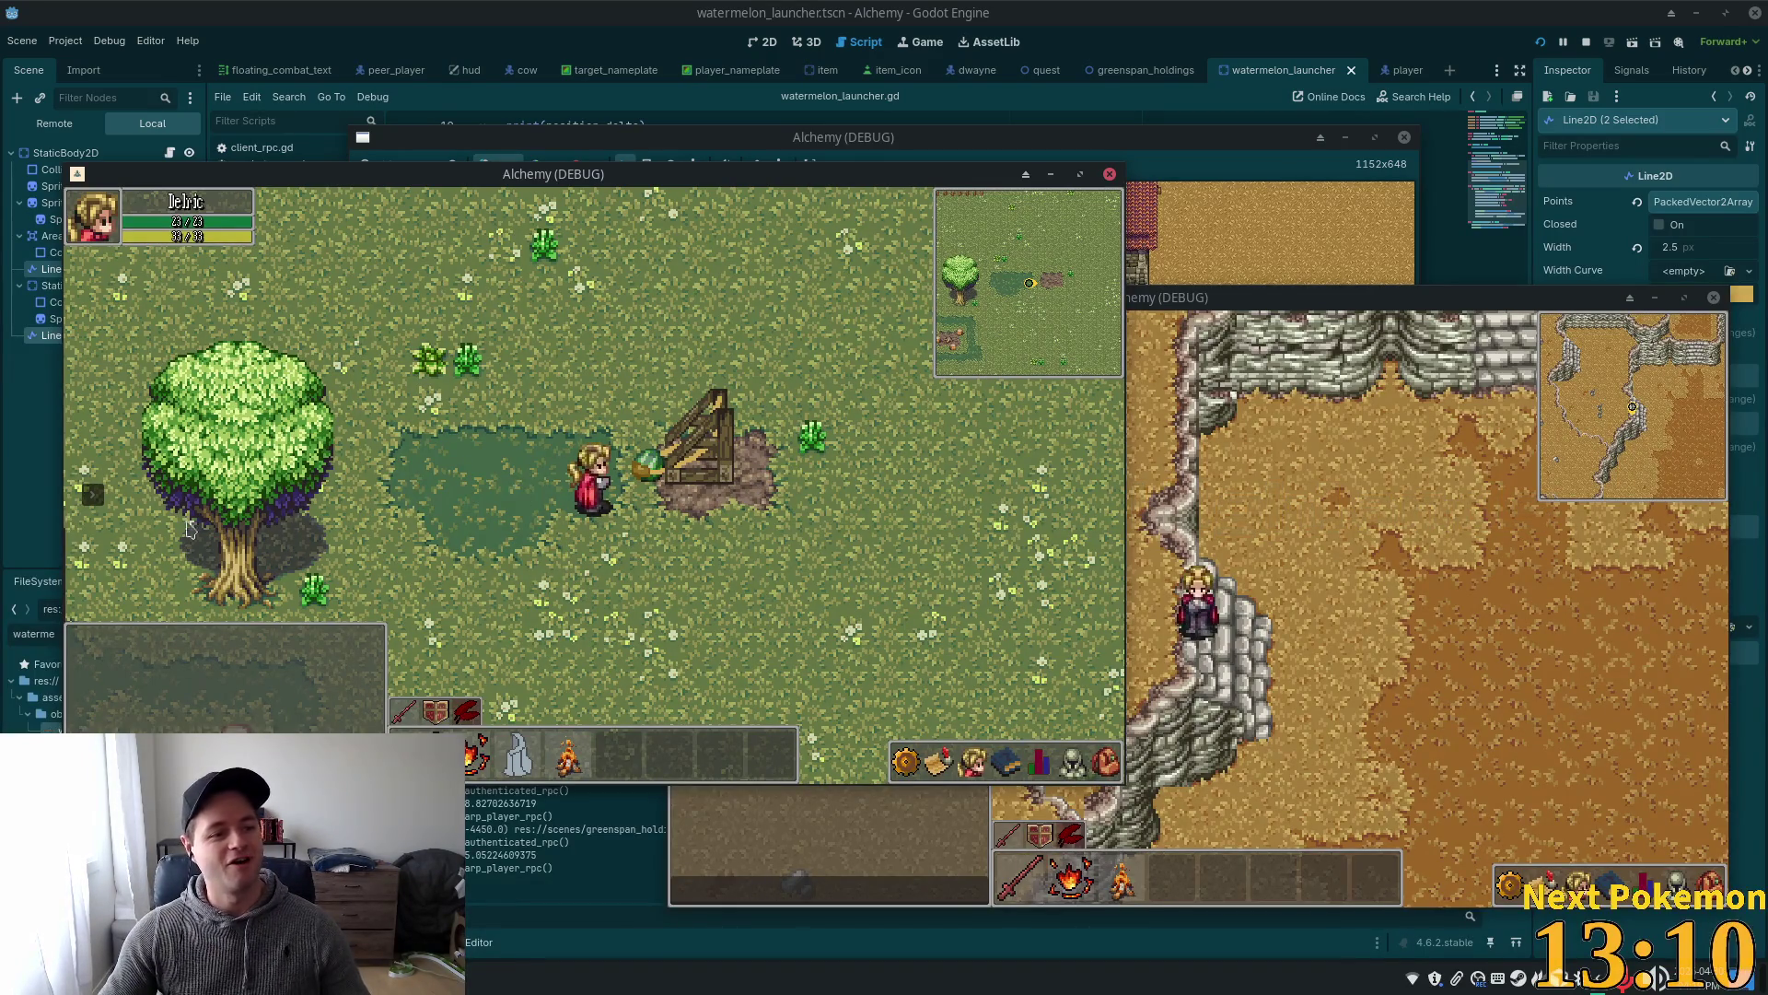
- Grab the watermelon from the launcher and pull it left, stretching and easing the bands
{"action": "key", "text": "a"}
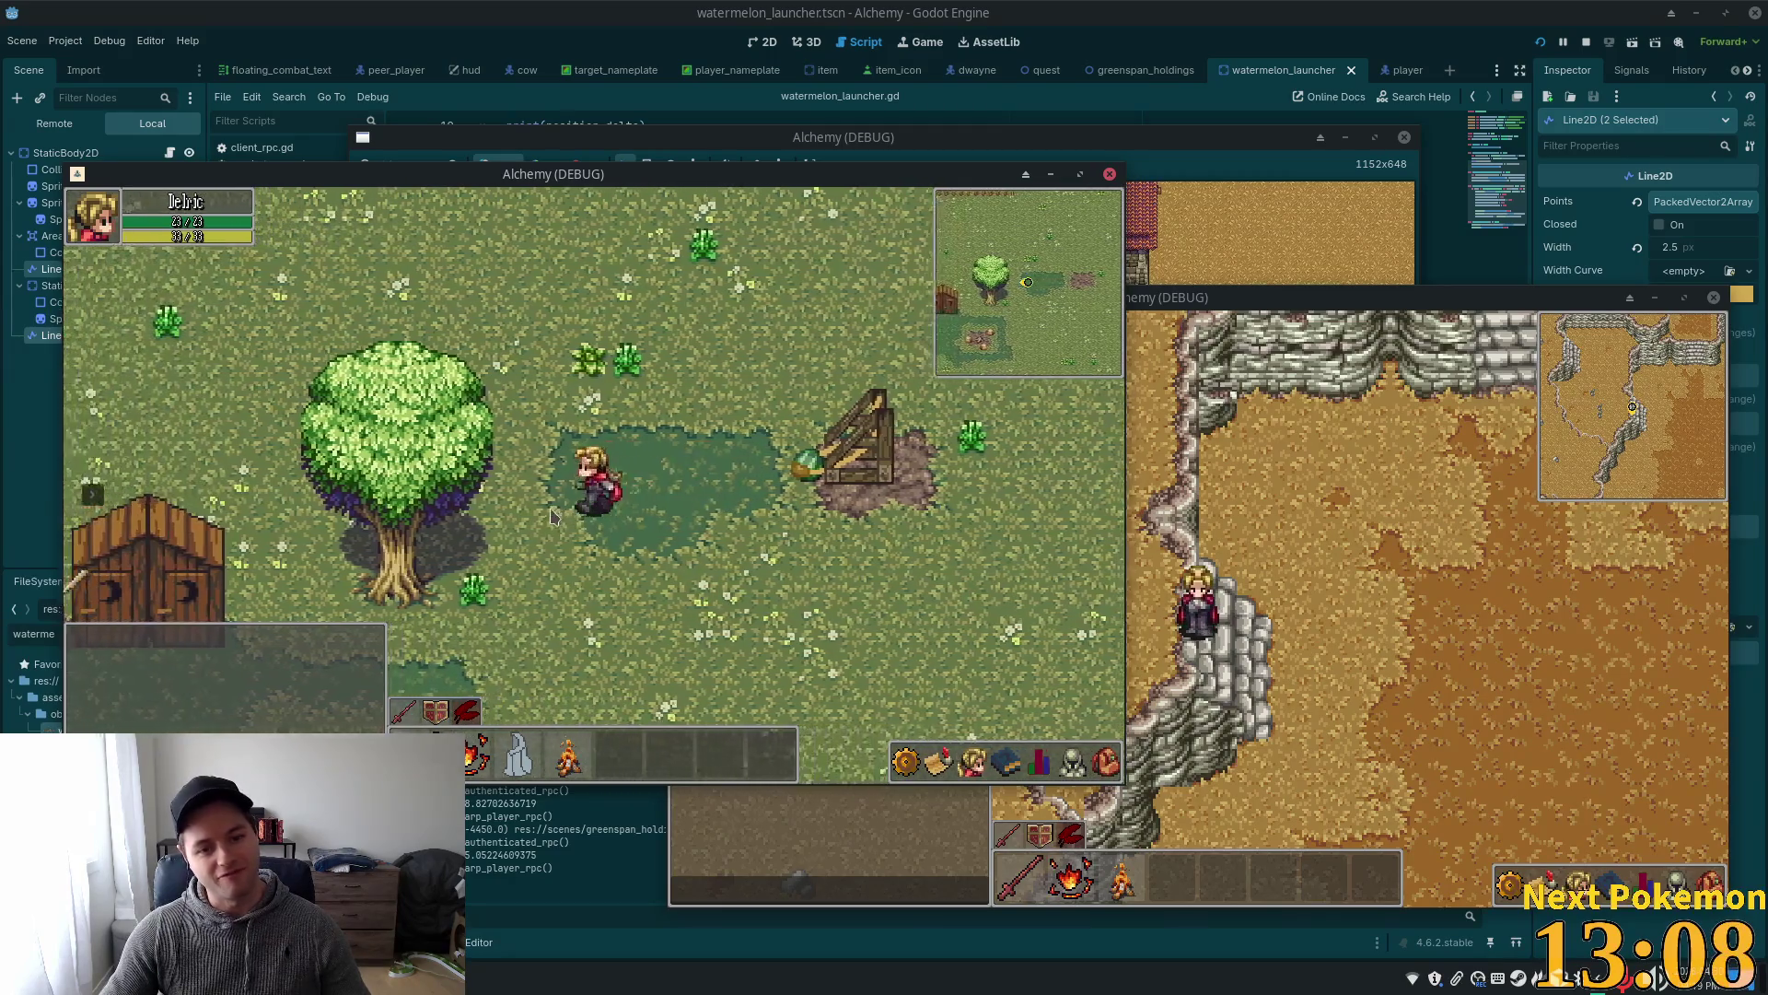
{"action": "key", "text": "a"}
{"action": "key", "text": "d"}
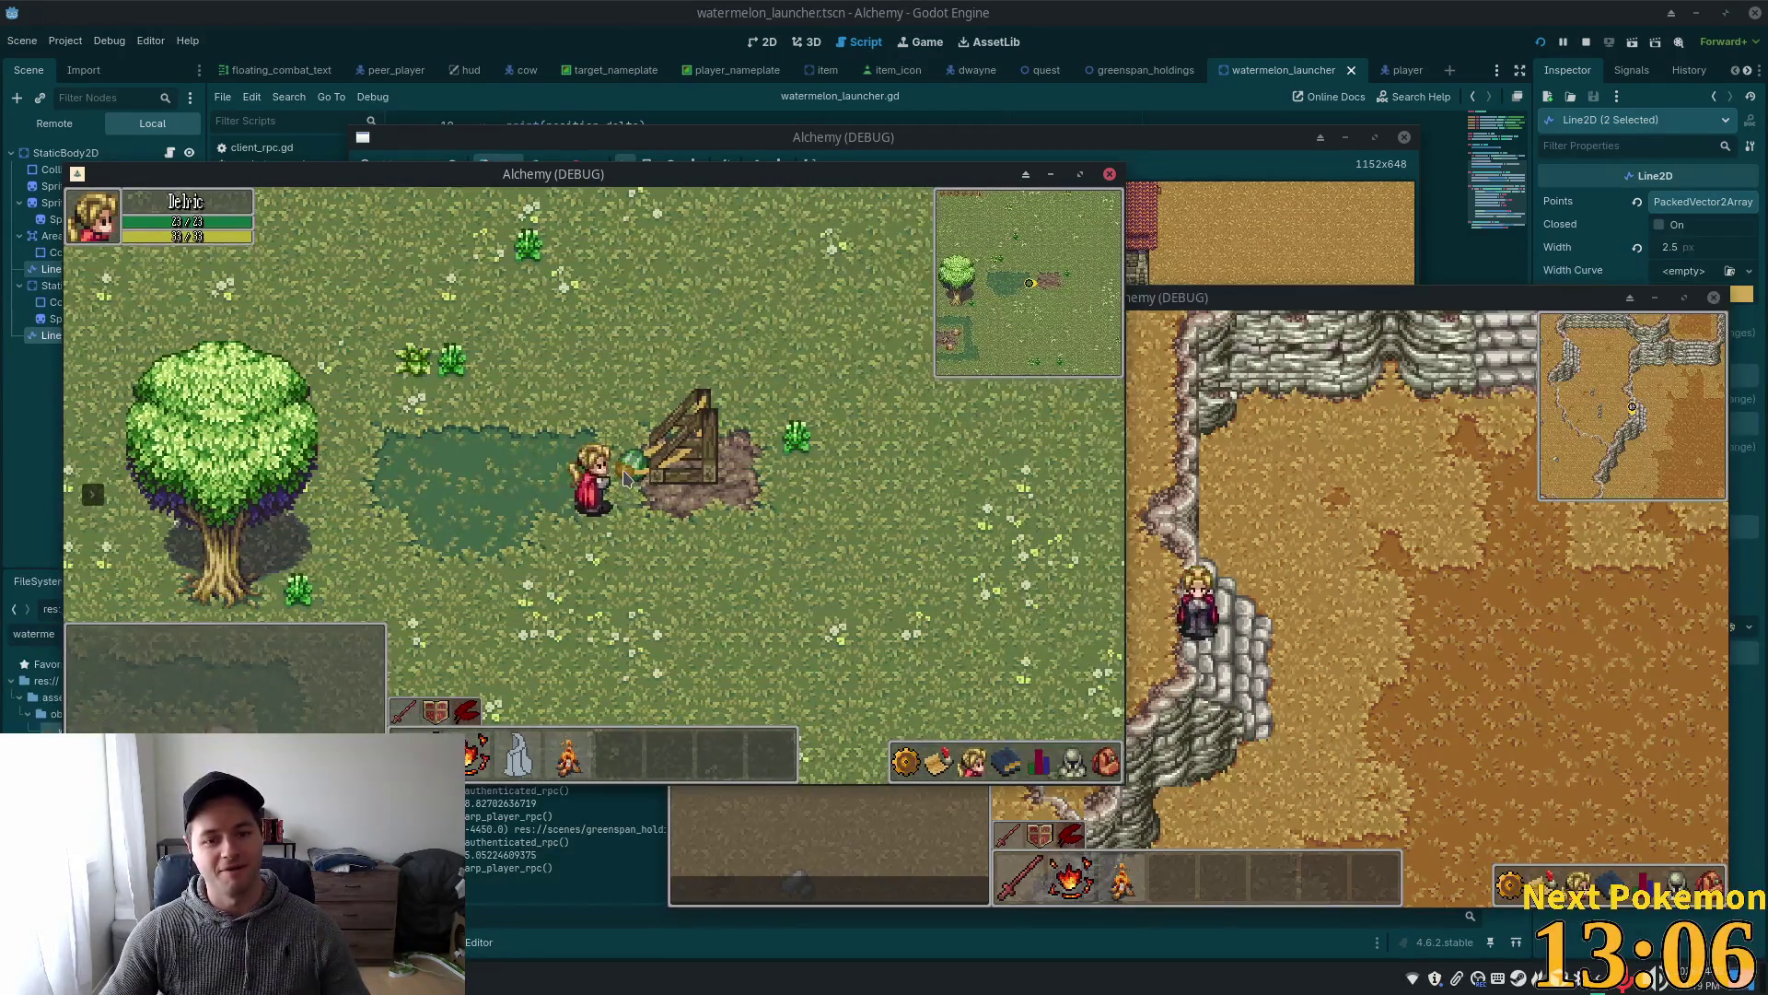
{"action": "key", "text": "w"}
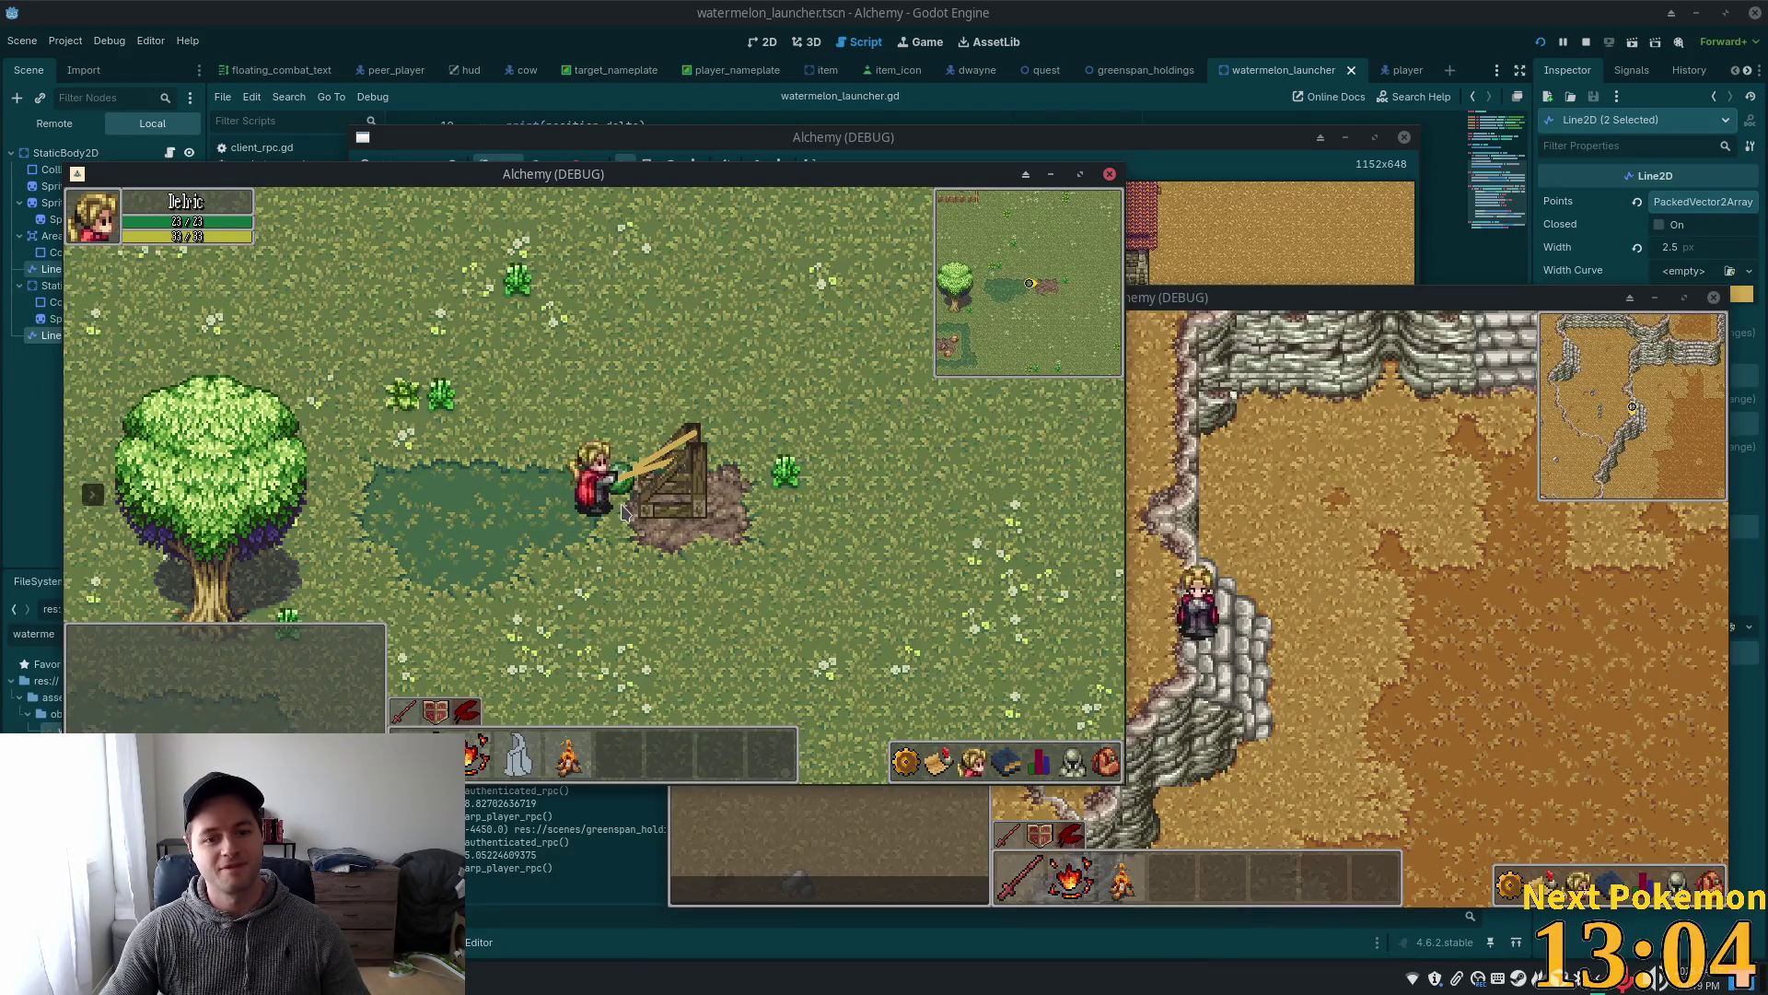
{"action": "key", "text": "a"}
{"action": "key", "text": "a"}
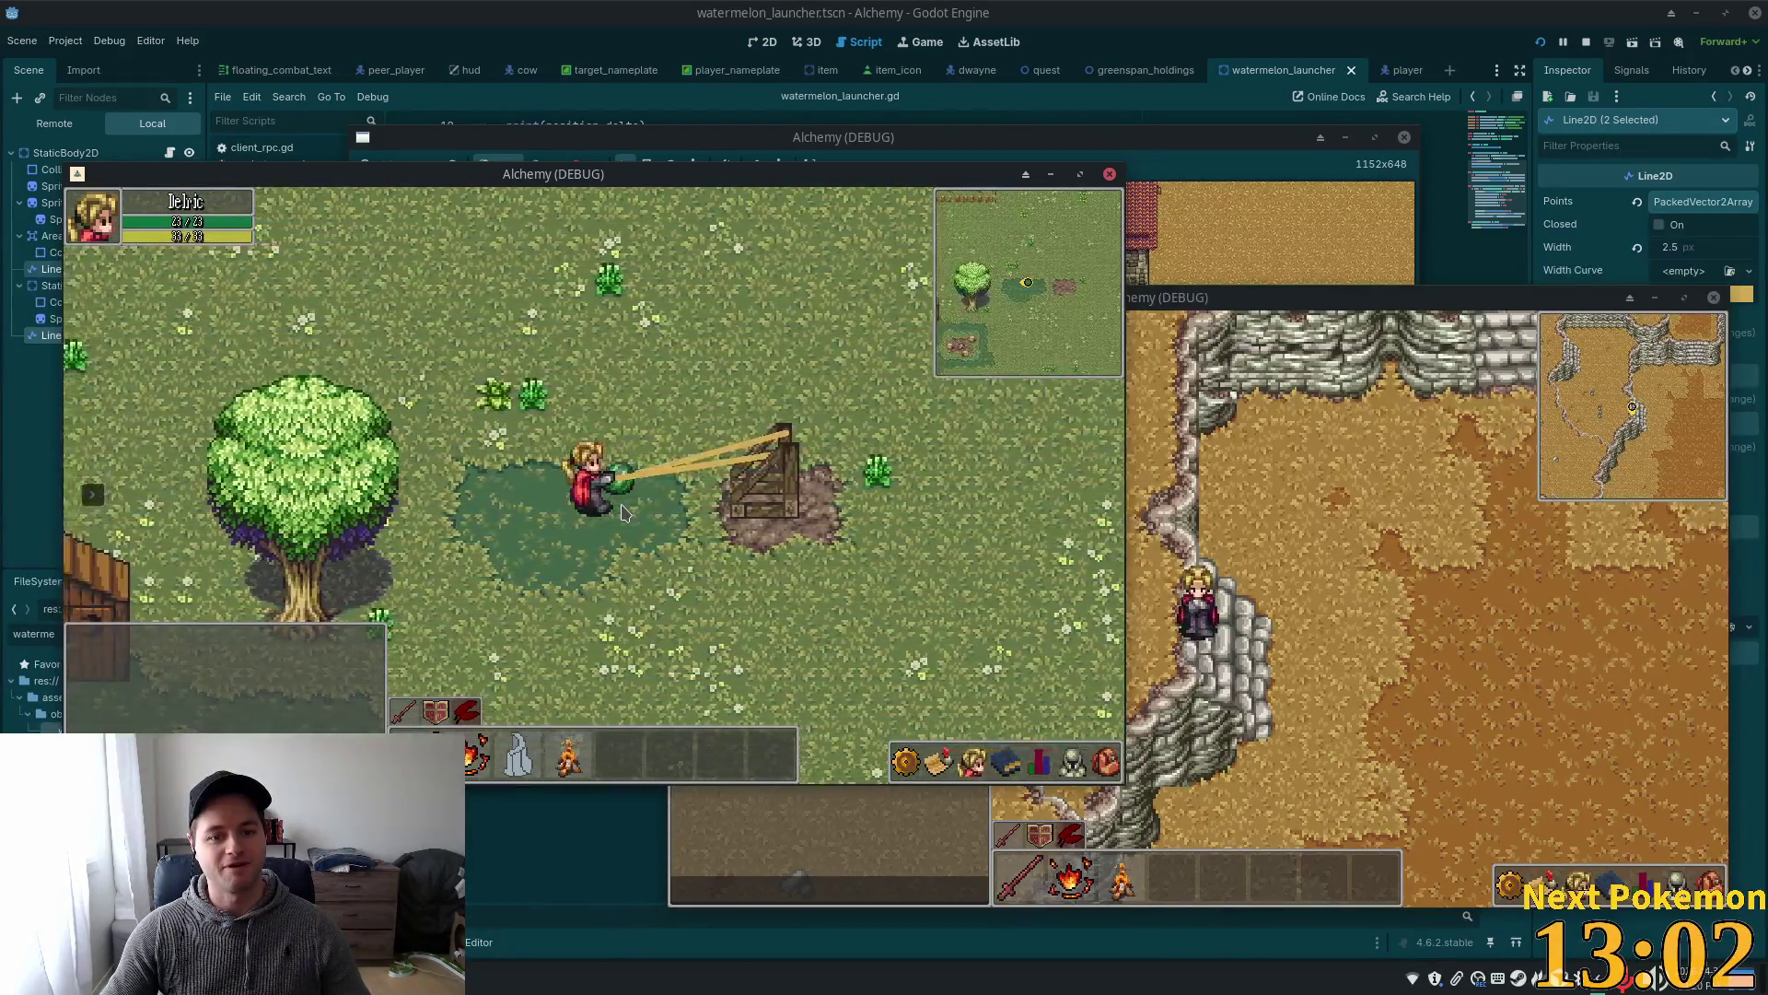
{"action": "key", "text": "a"}
{"action": "key", "text": "s"}
{"action": "key", "text": "a"}
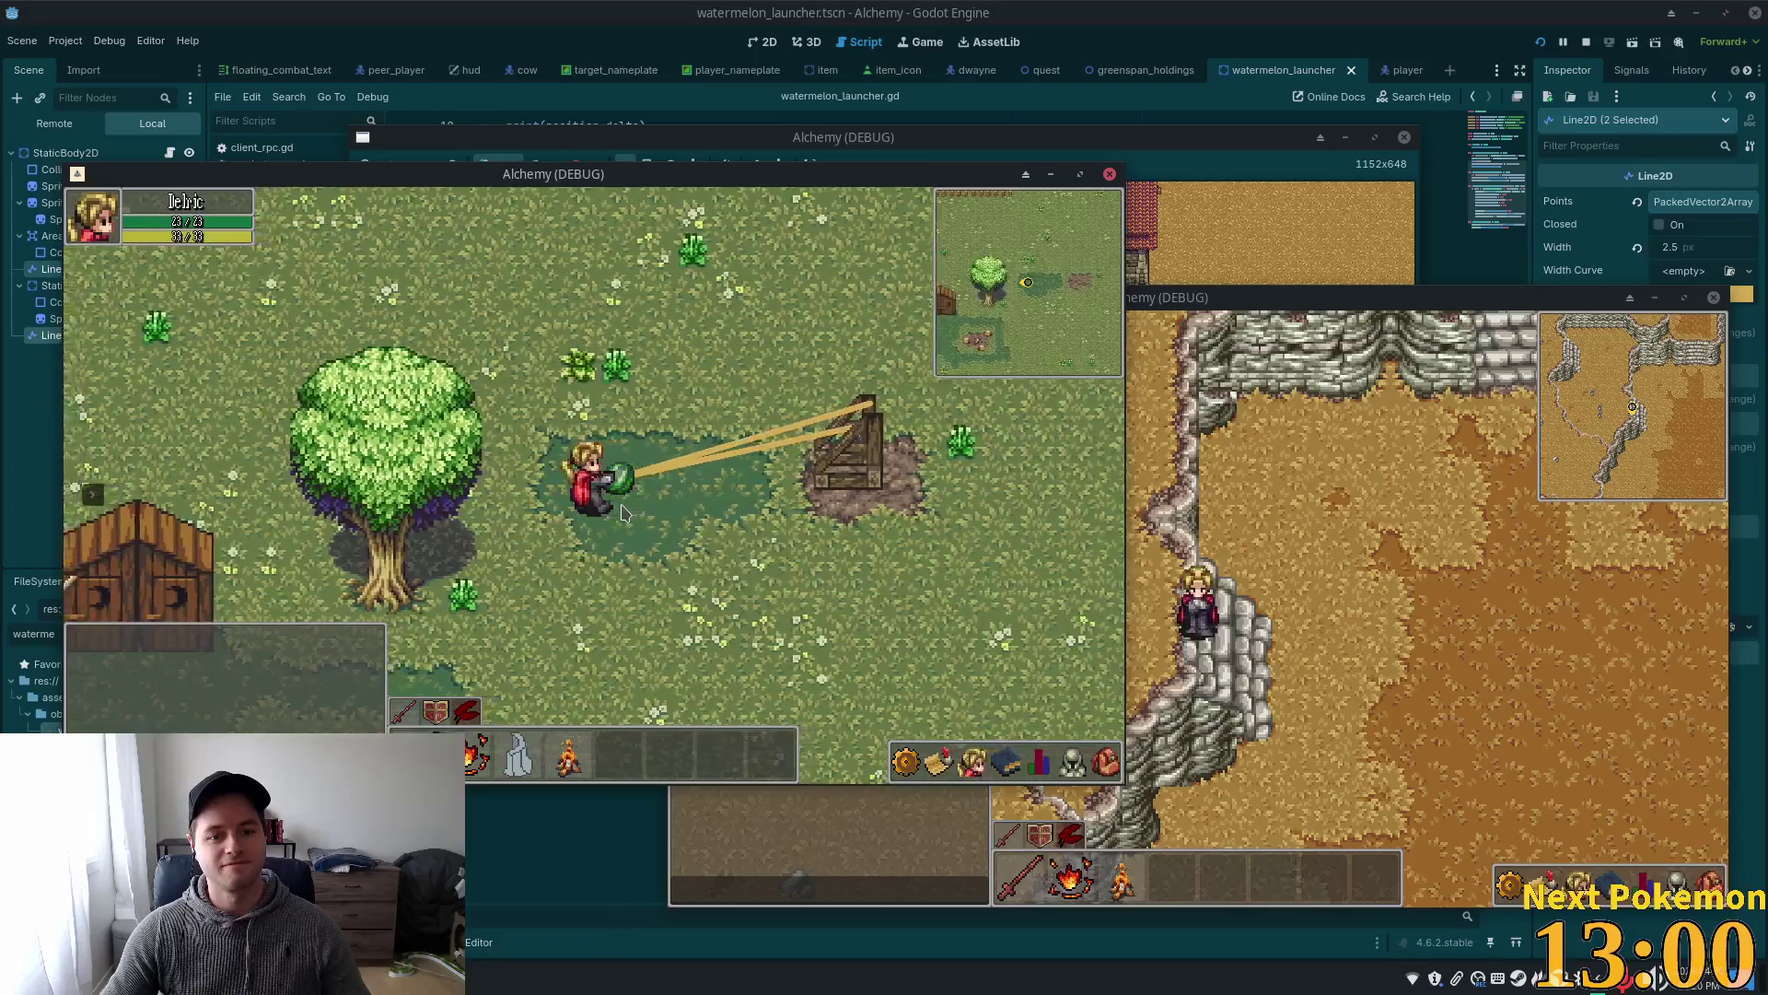
{"action": "key", "text": "a"}
{"action": "key", "text": "d"}
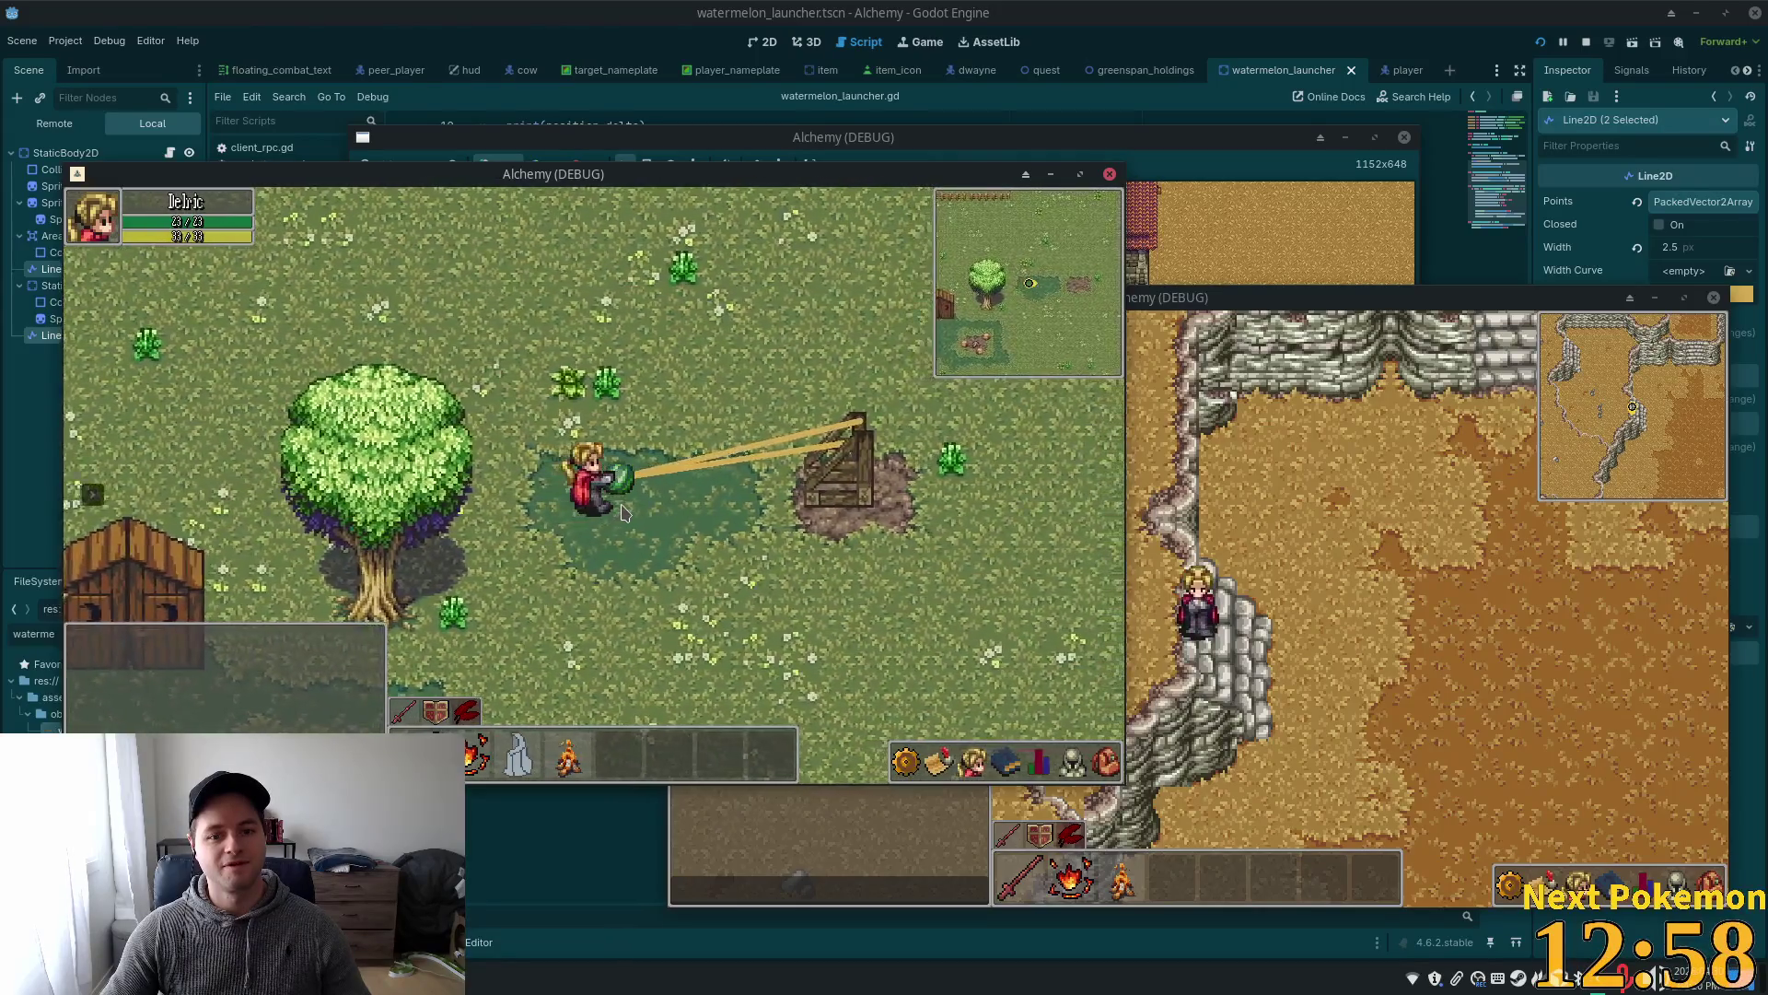
{"action": "key", "text": "a"}
{"action": "key", "text": "a"}
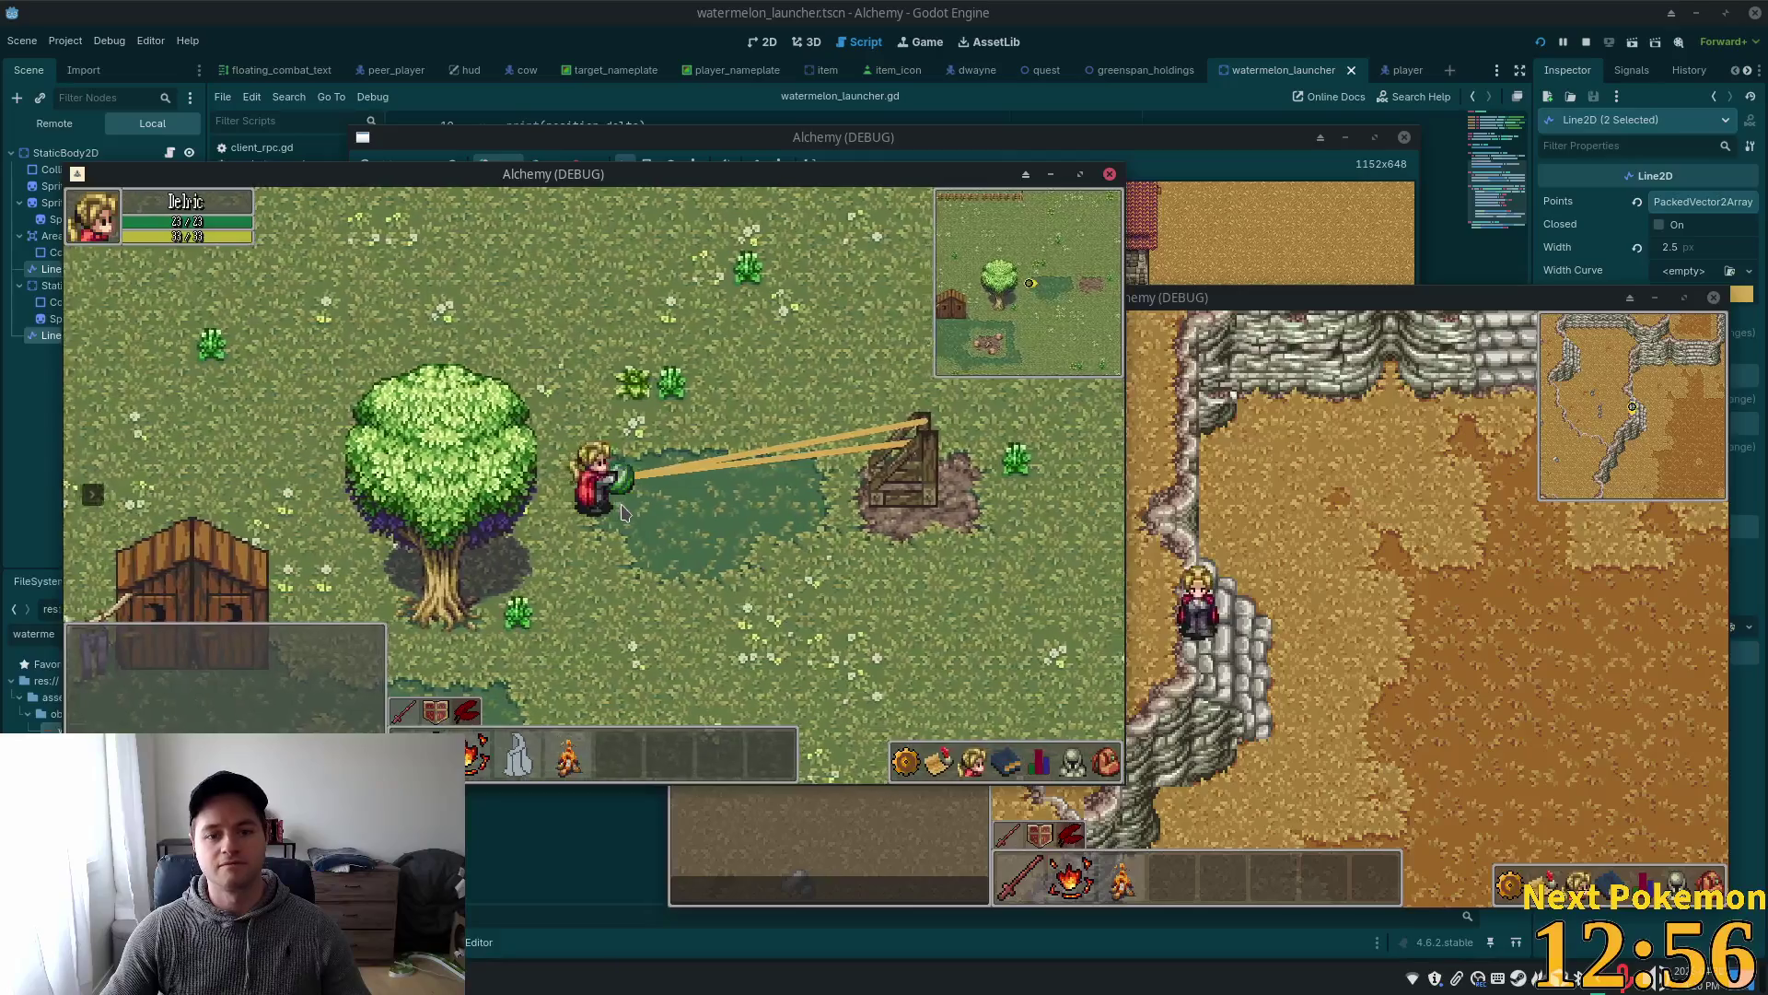
{"action": "key", "text": "a"}
{"action": "key", "text": "a"}
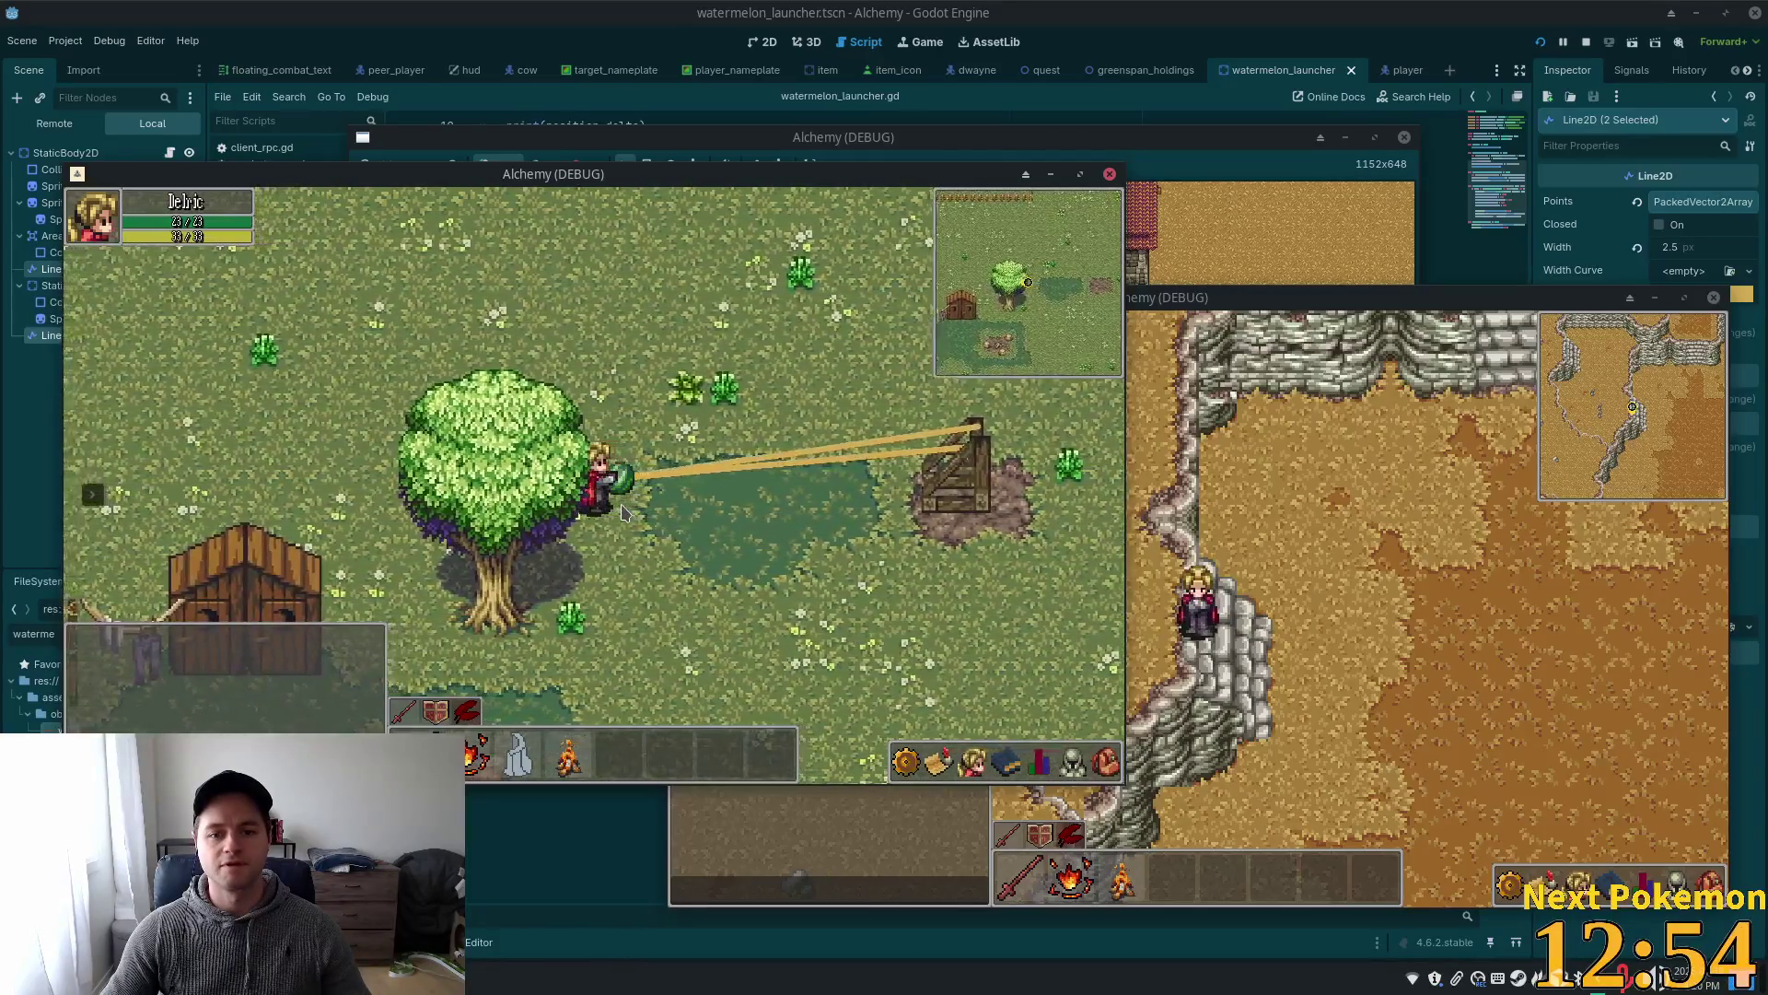
- Walk the character back right until it stands right up against the launcher
{"action": "key", "text": "d"}
{"action": "key", "text": "d"}
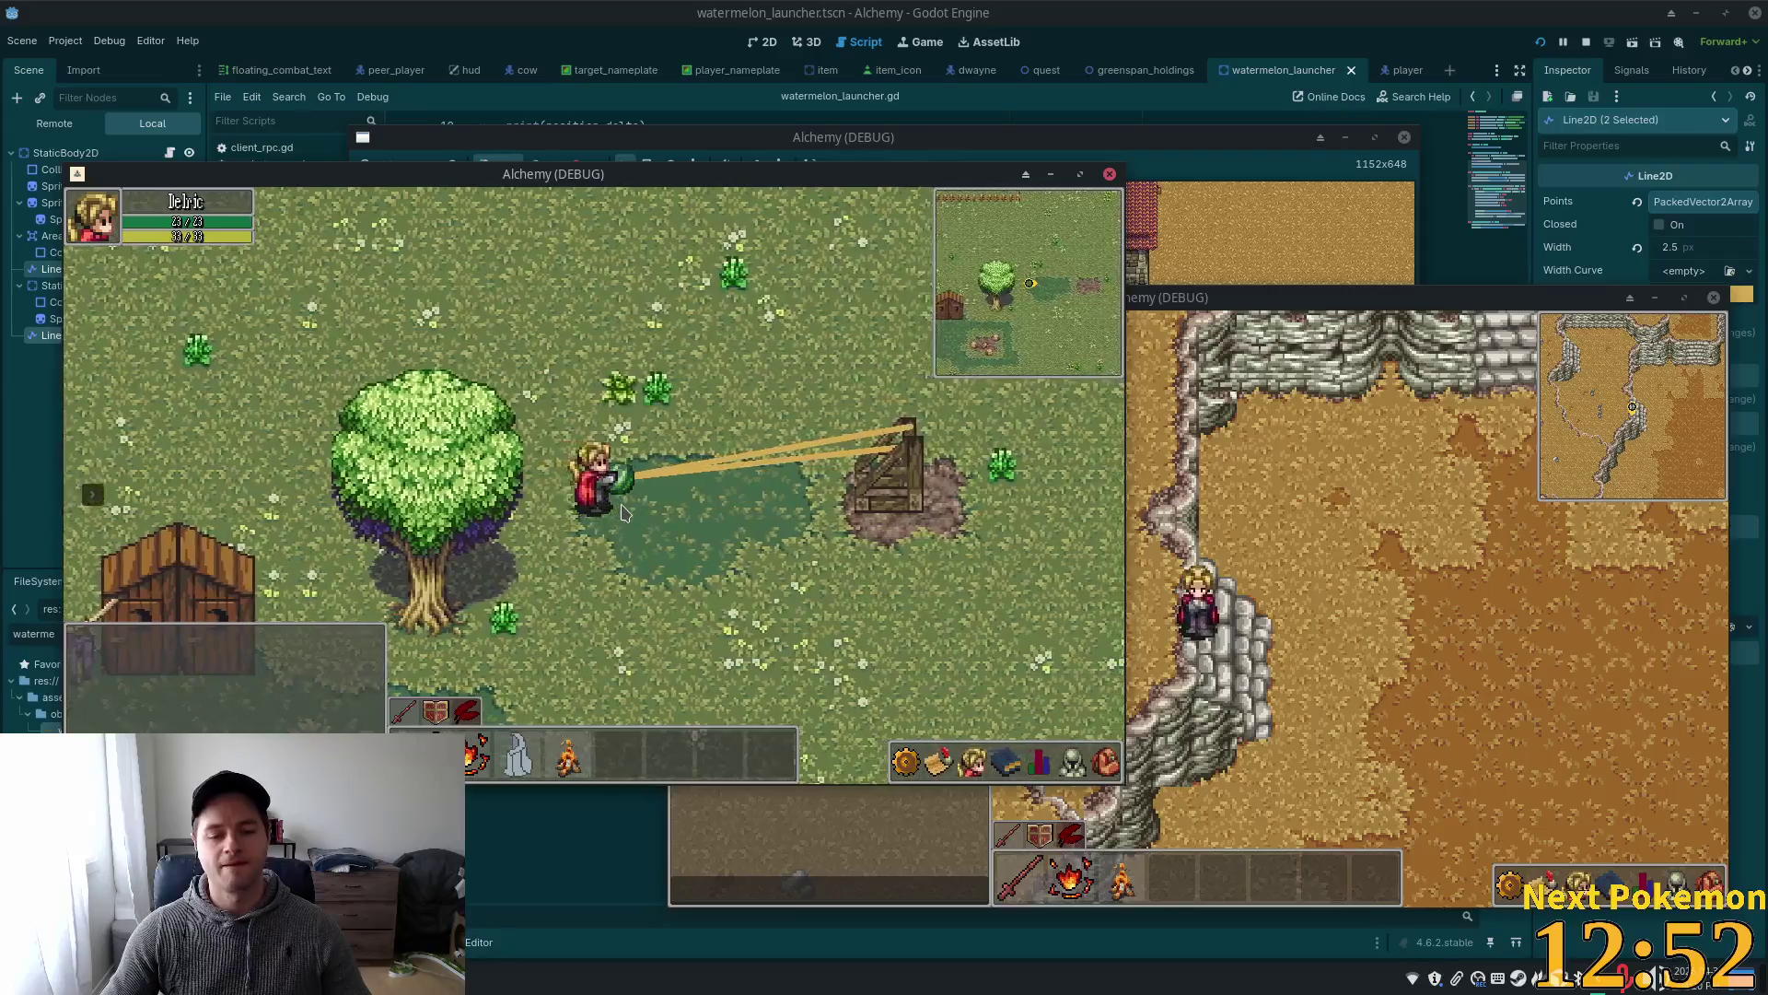
{"action": "key", "text": "d"}
{"action": "key", "text": "a"}
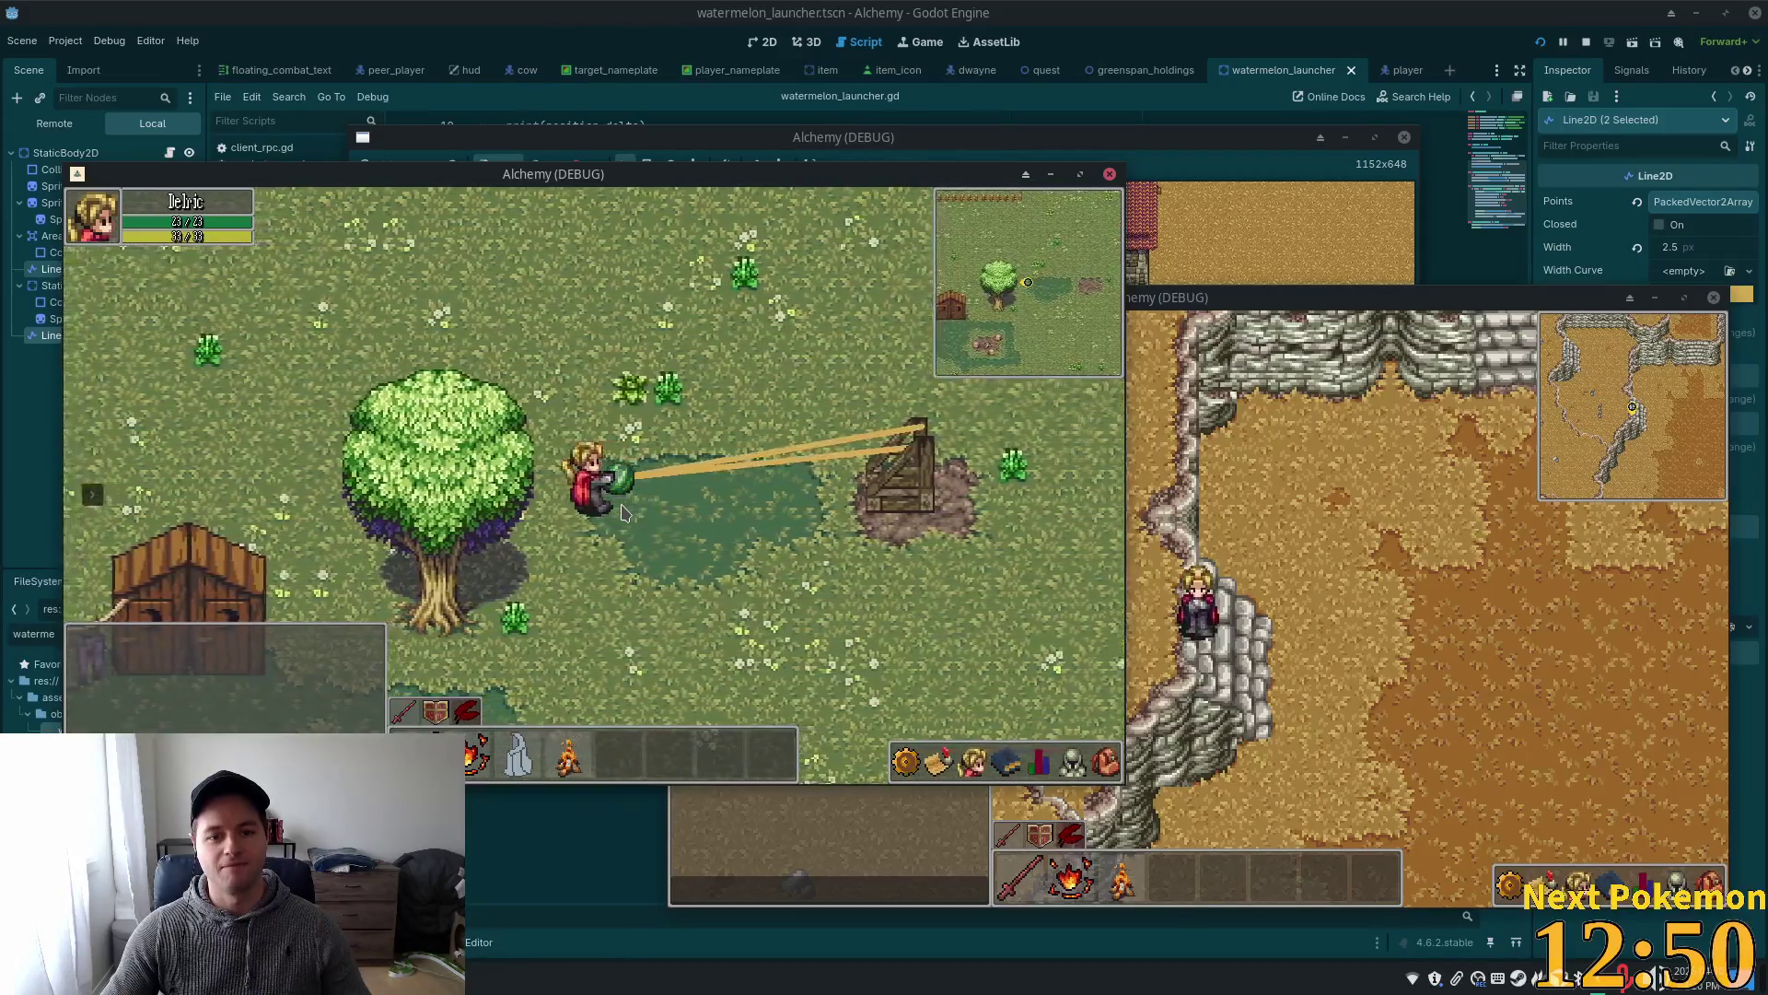
{"action": "key", "text": "d"}
{"action": "key", "text": "d"}
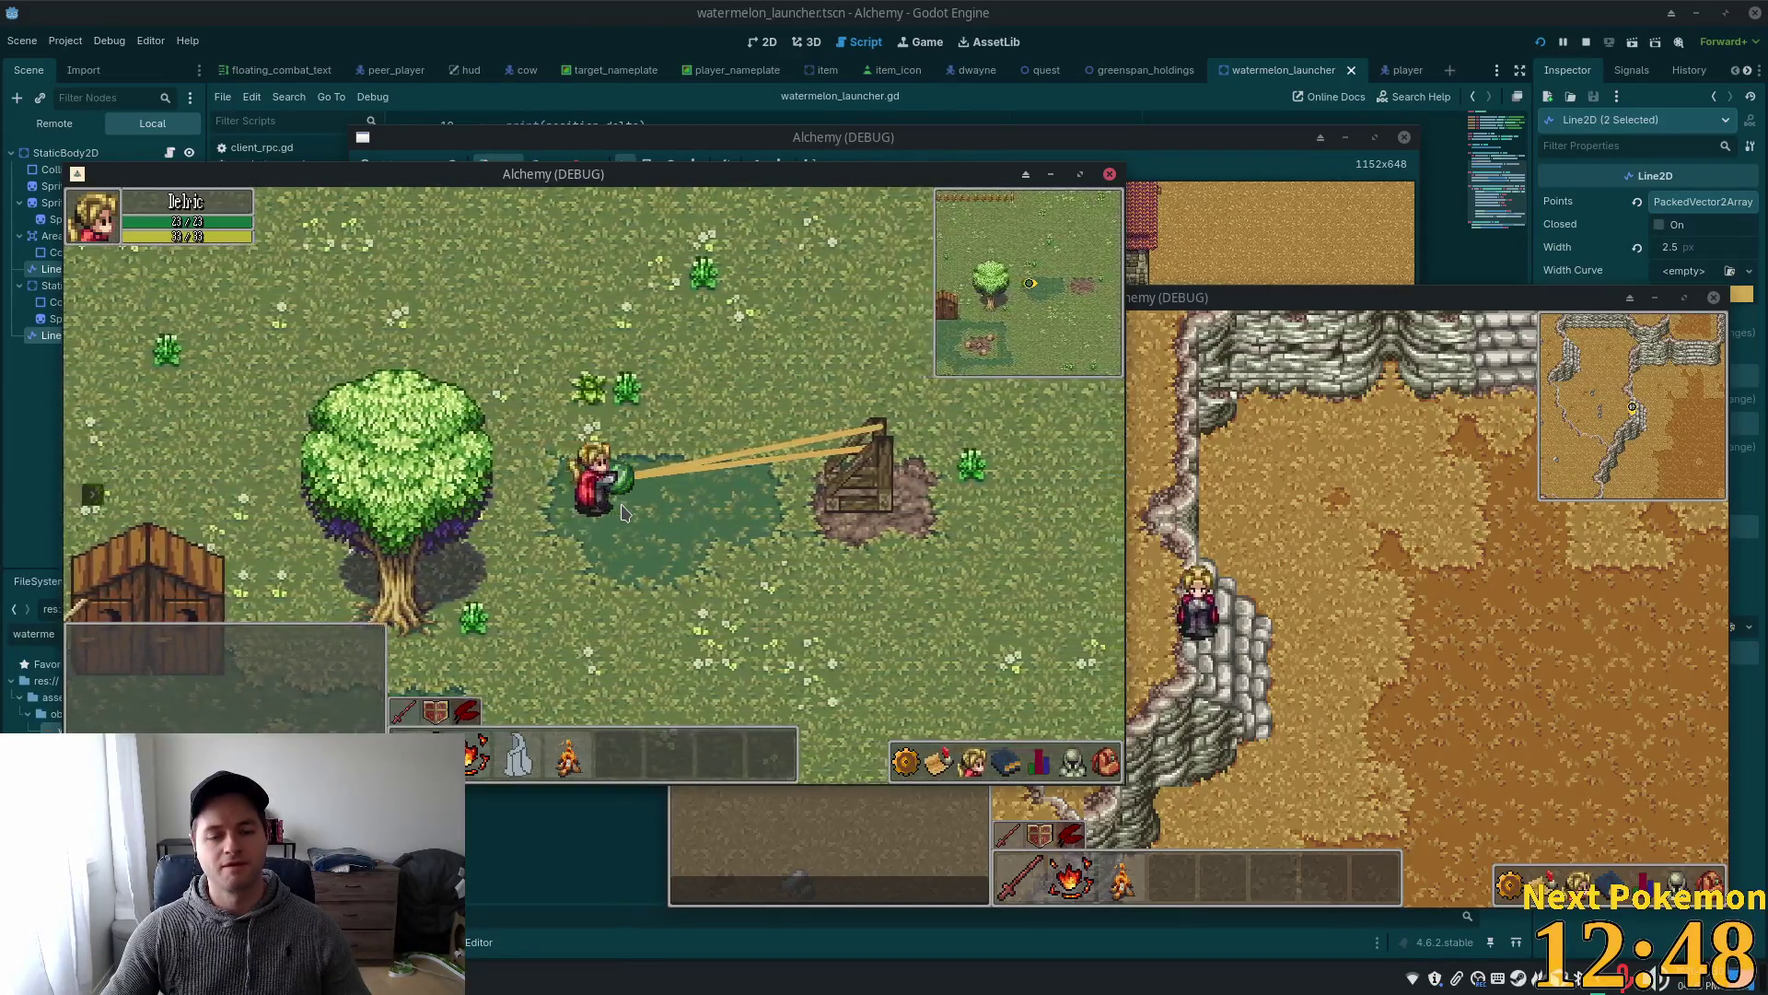
{"action": "key", "text": "d"}
{"action": "key", "text": "d"}
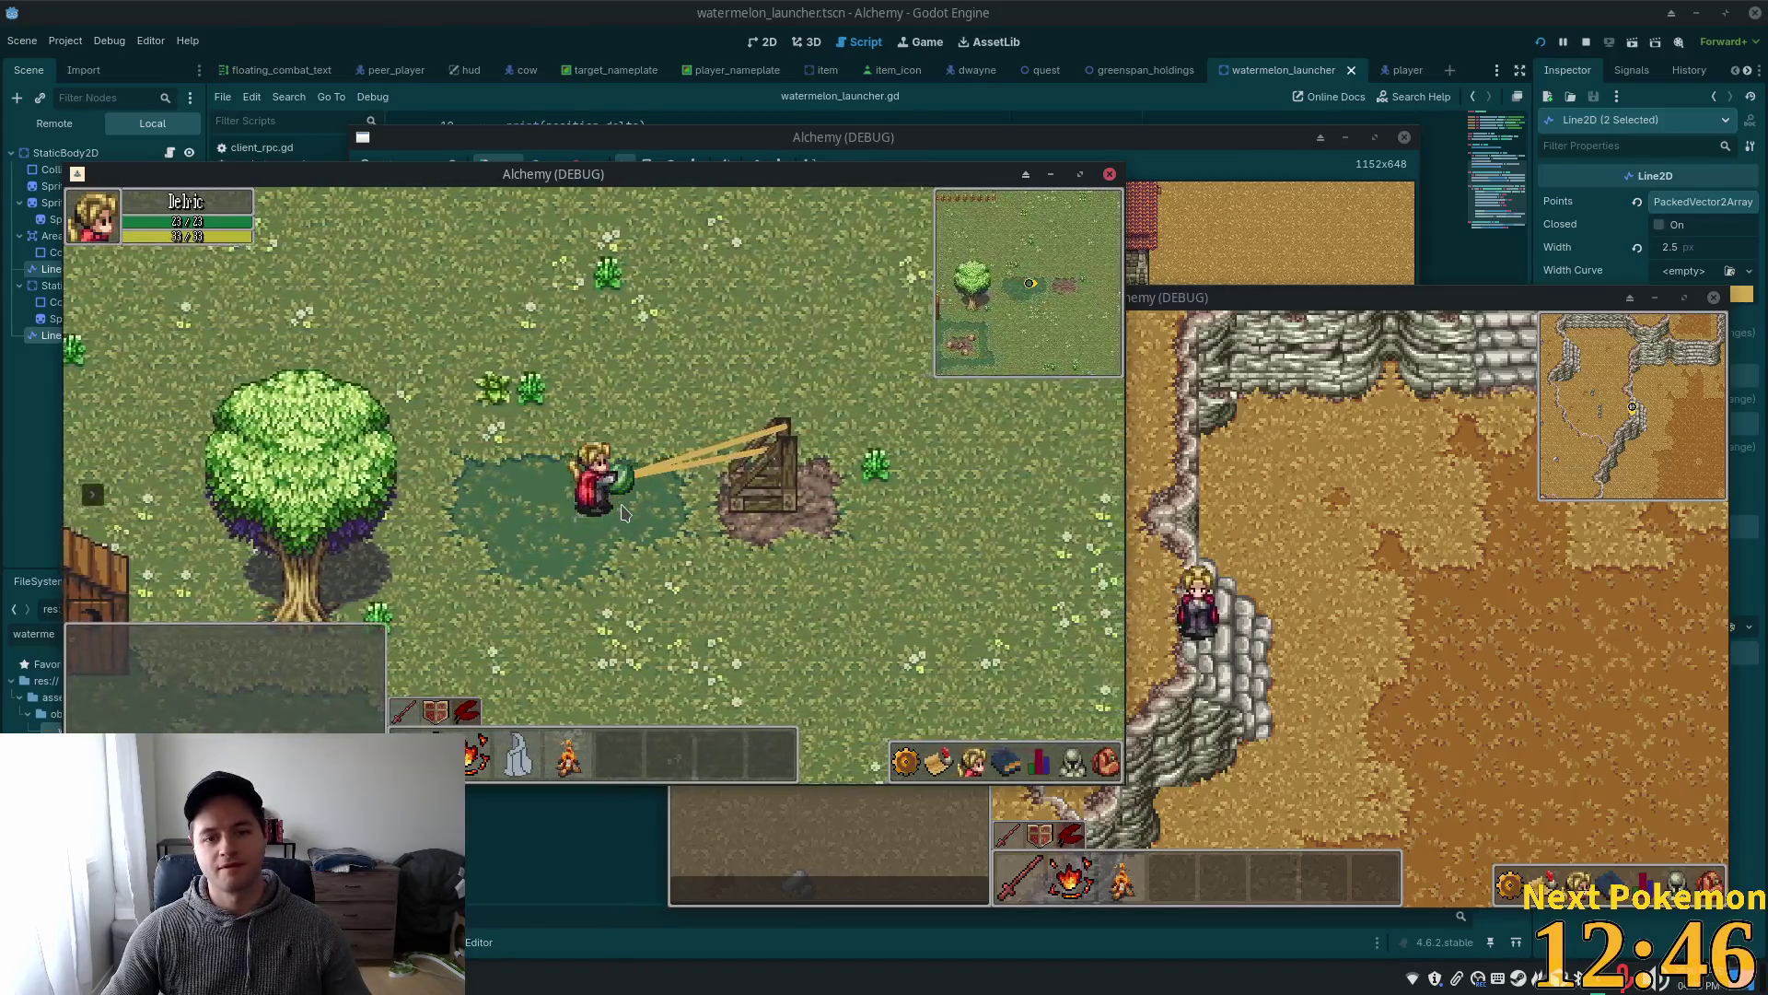
{"action": "key", "text": "d"}
{"action": "key", "text": "d"}
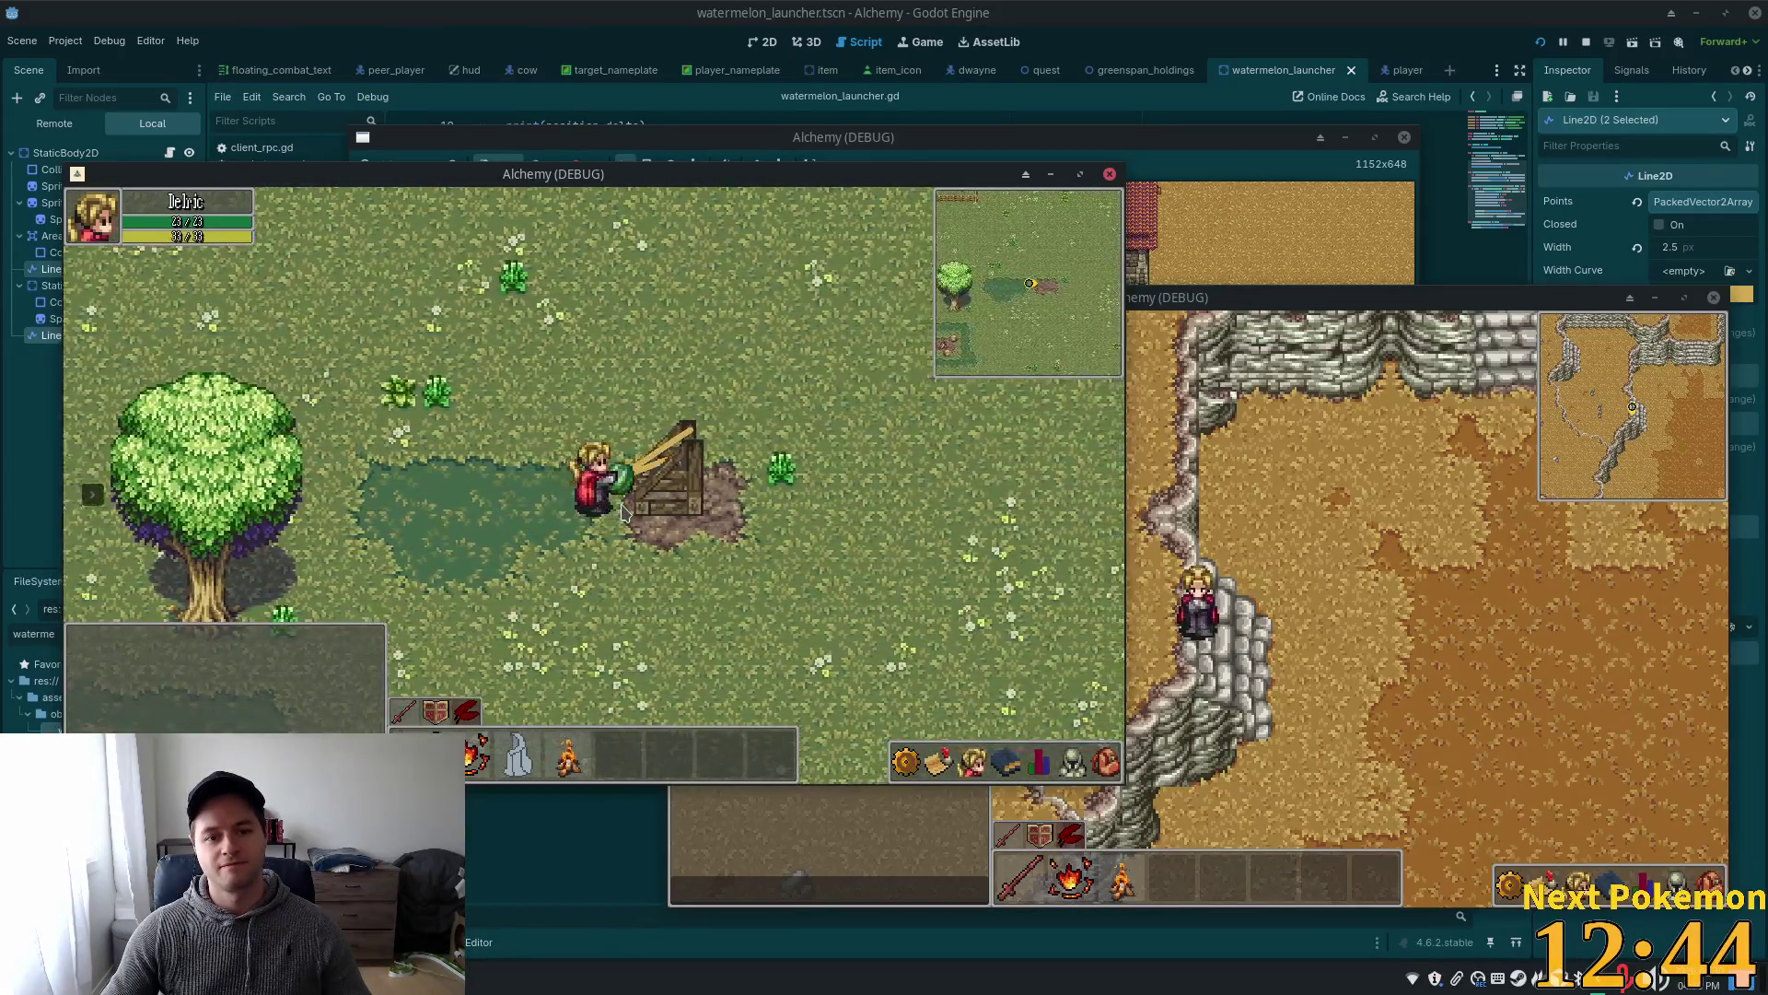
{"action": "key", "text": "d"}
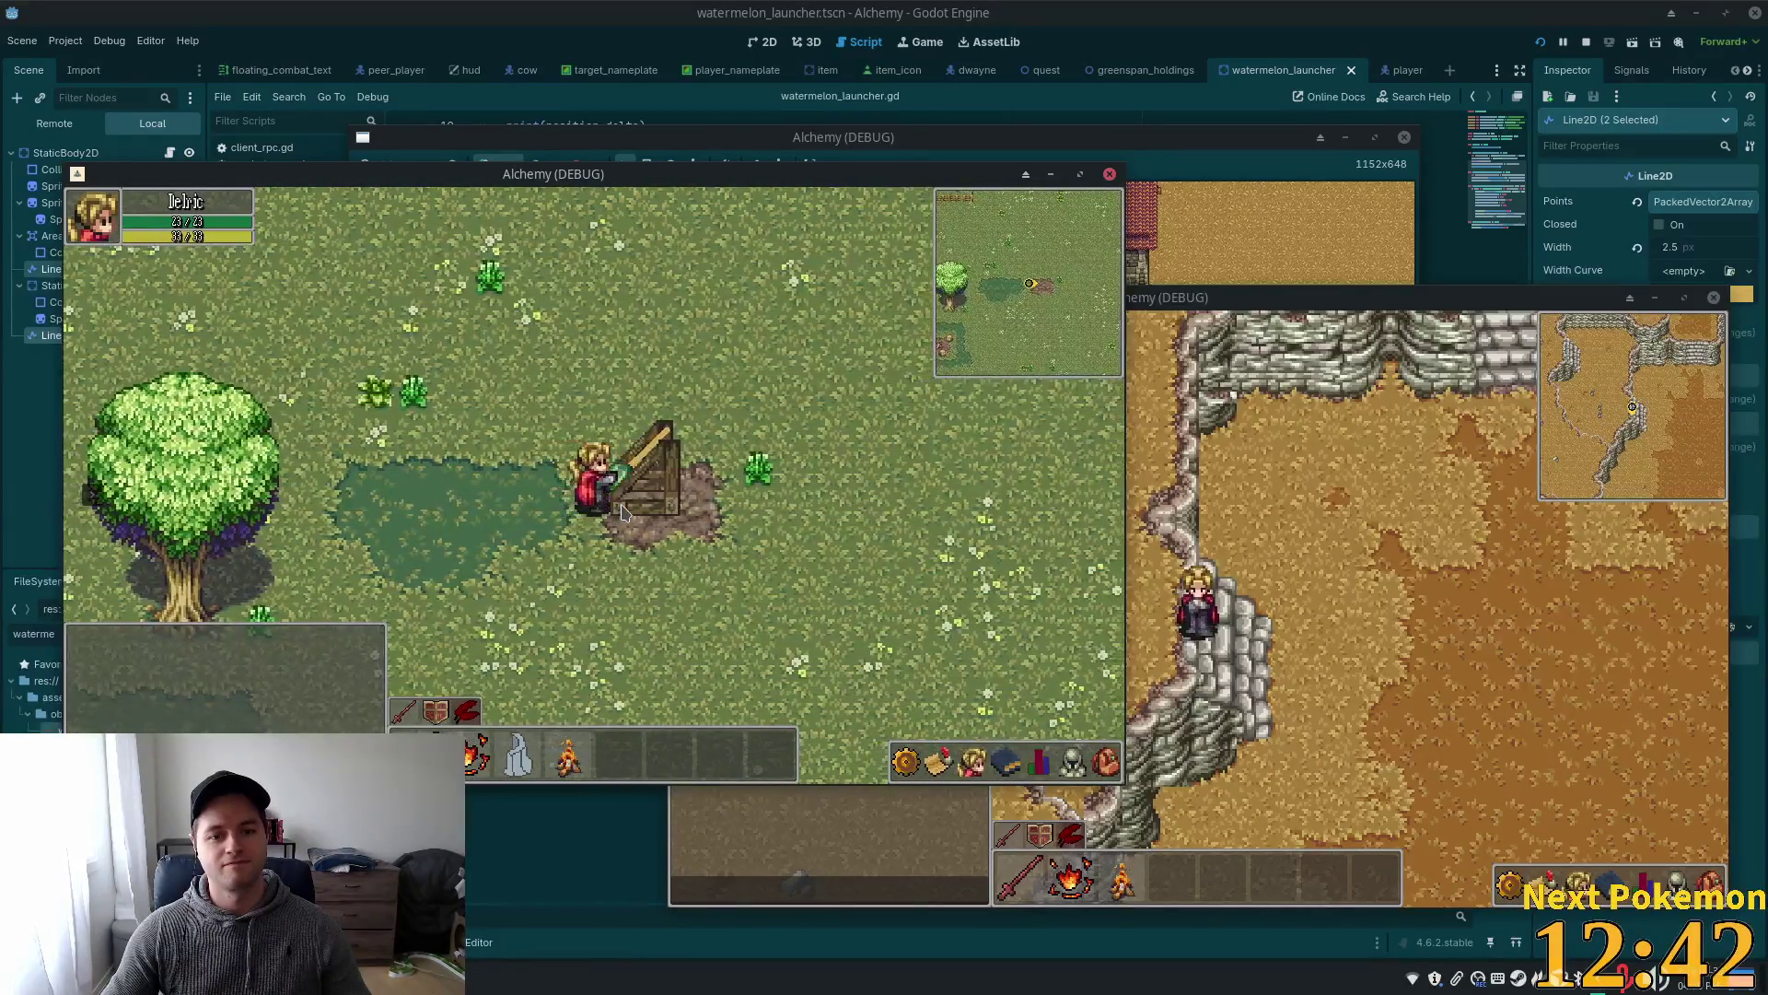
{"action": "key", "text": "d"}
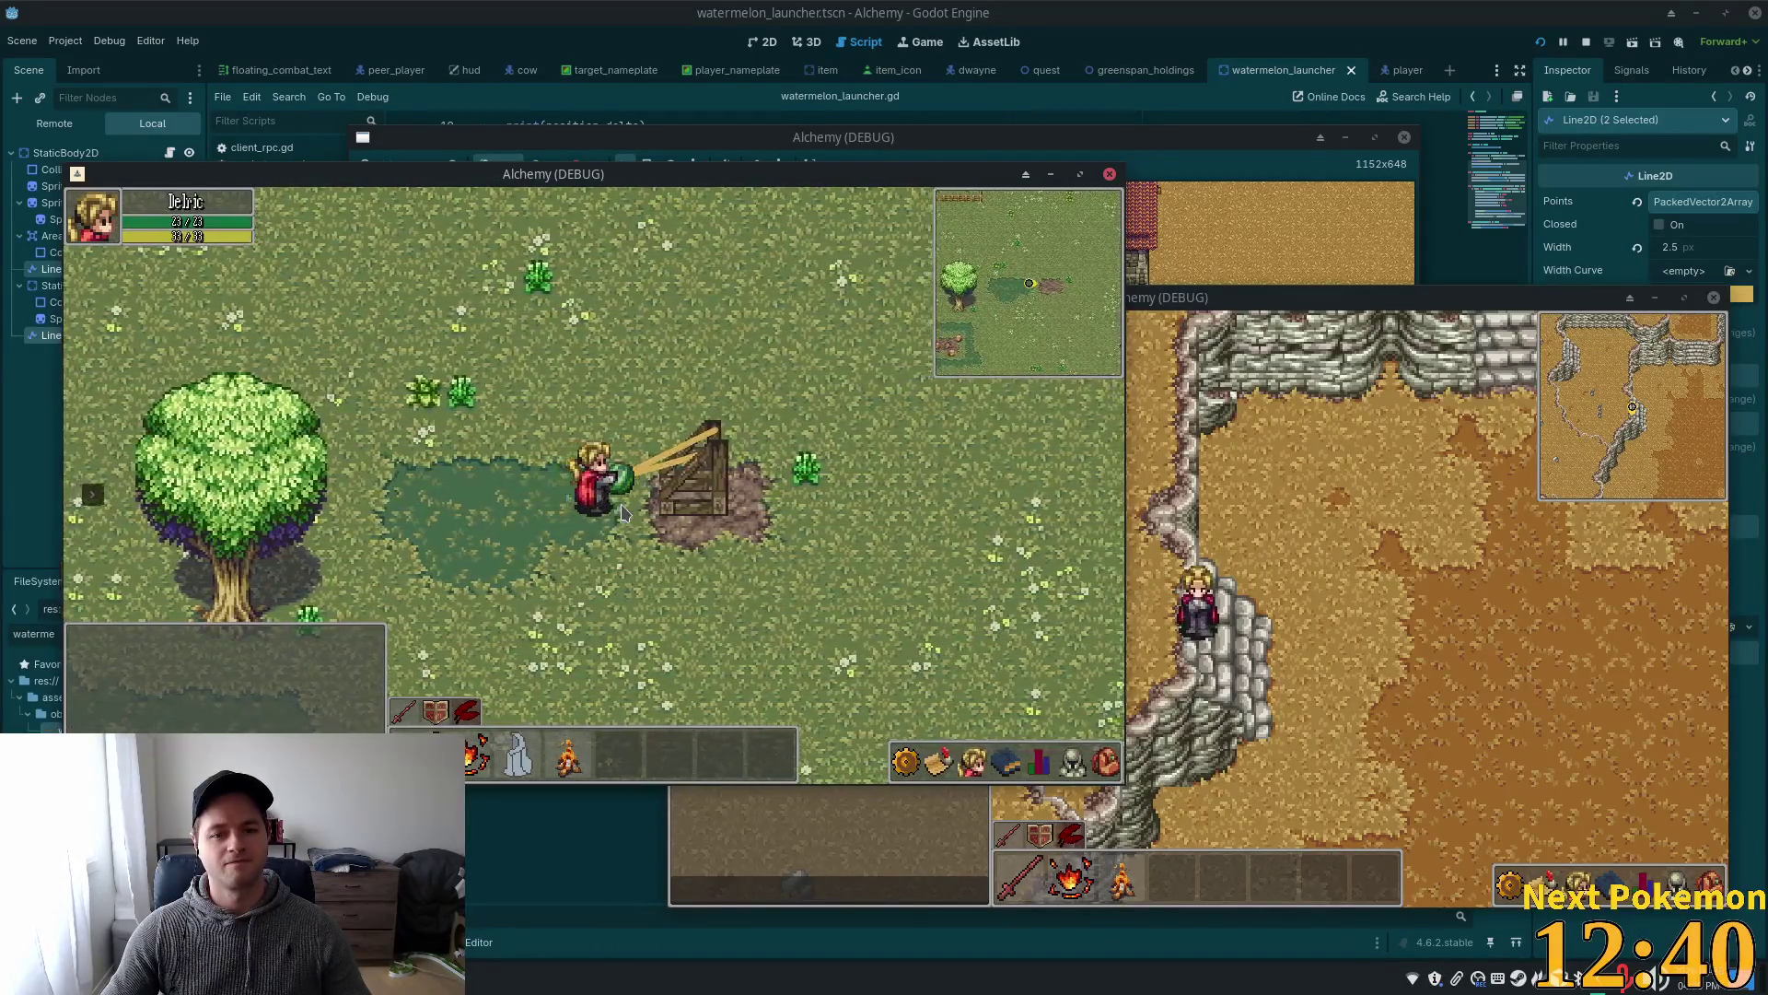
{"action": "key", "text": "d"}
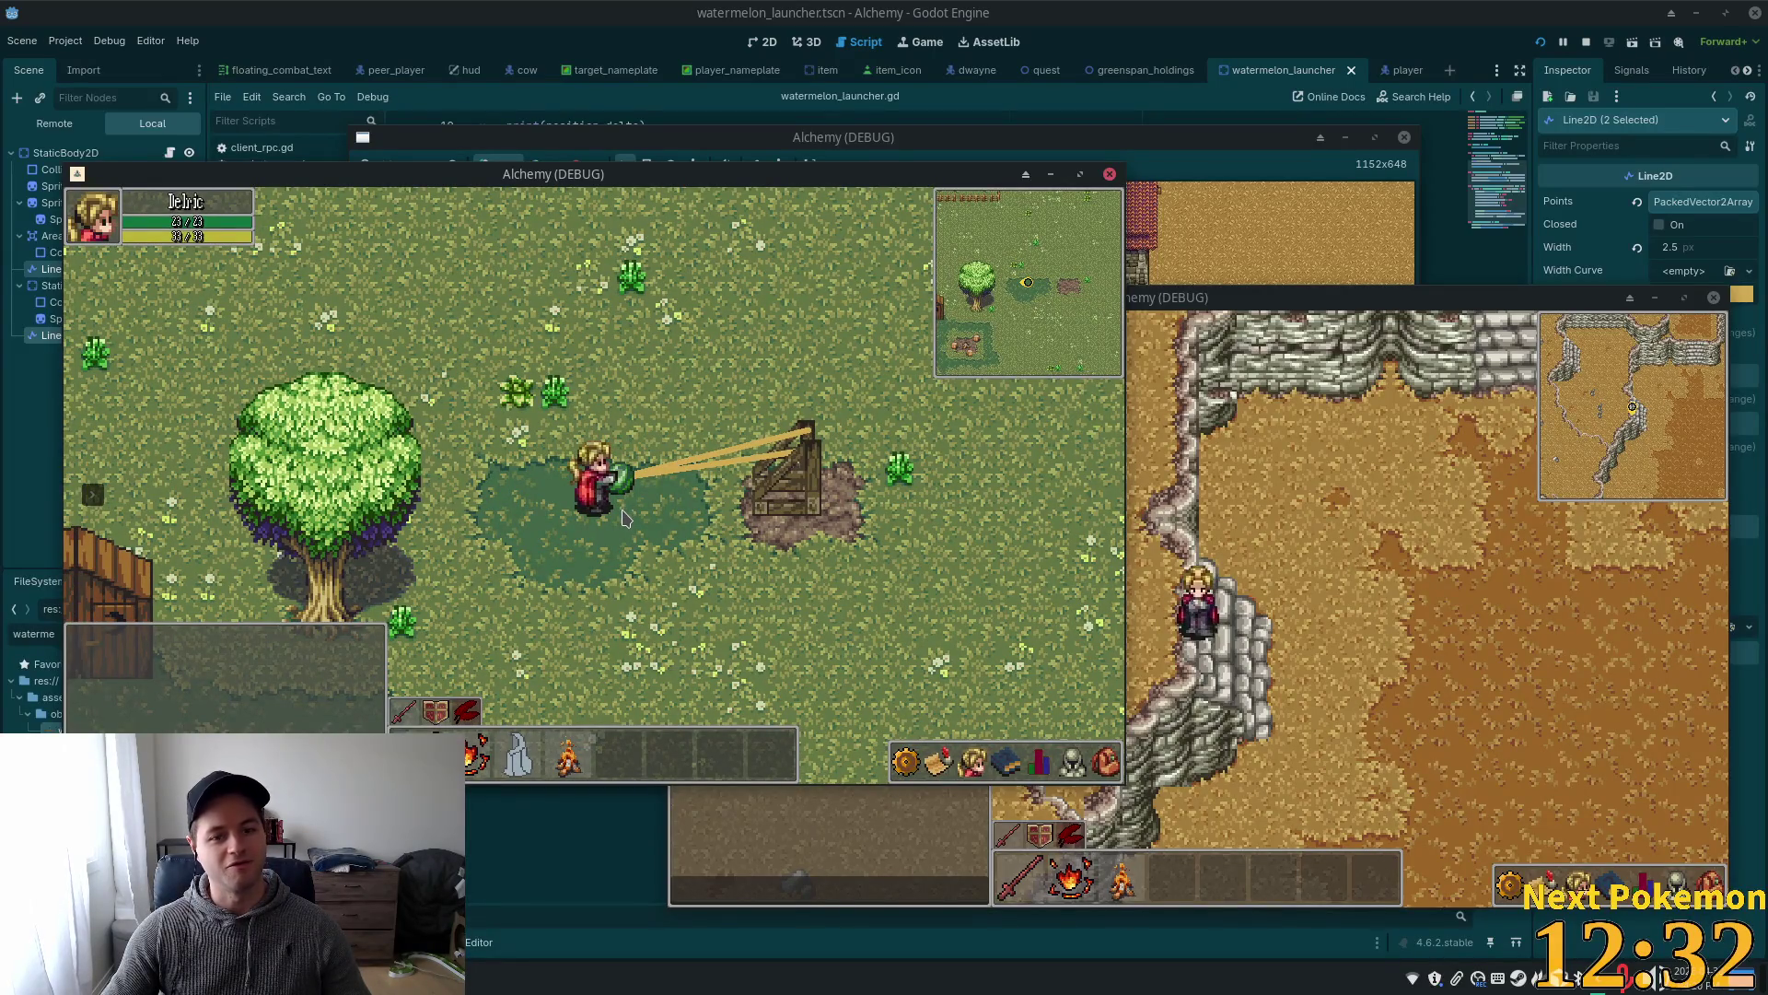
- Pull the watermelon far left again to test how far the bands stretch
{"action": "key", "text": "a"}
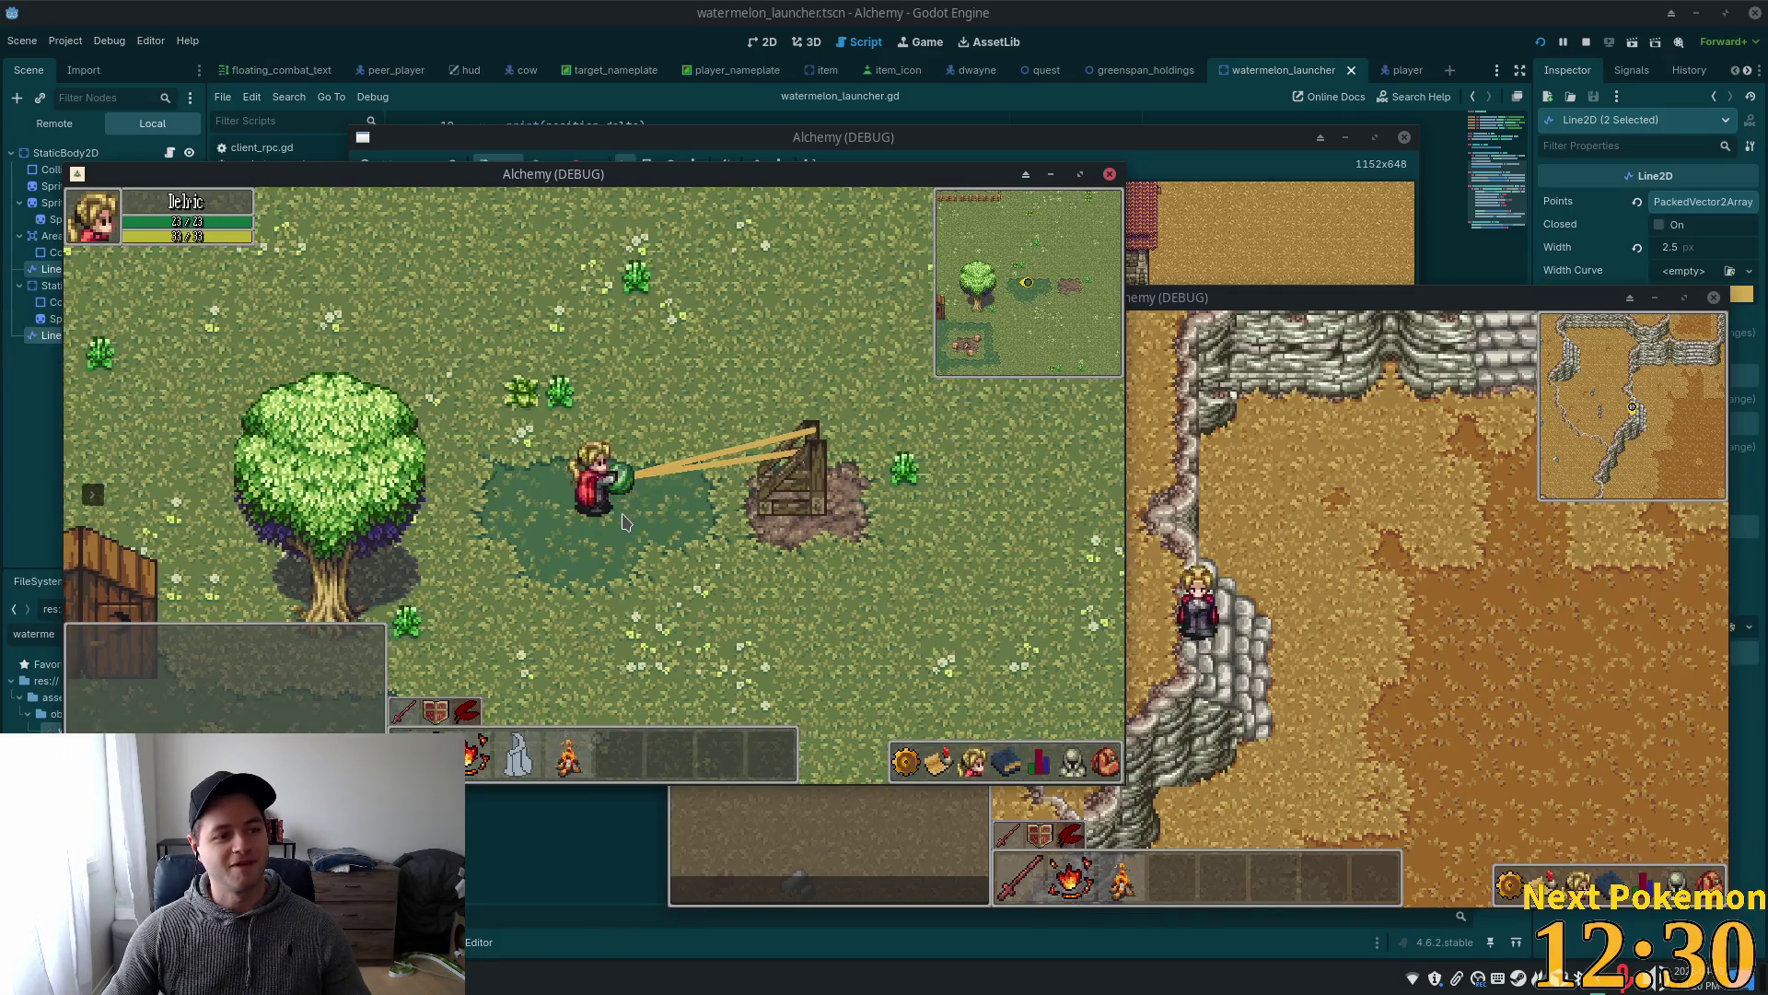
{"action": "key", "text": "a"}
{"action": "key", "text": "d"}
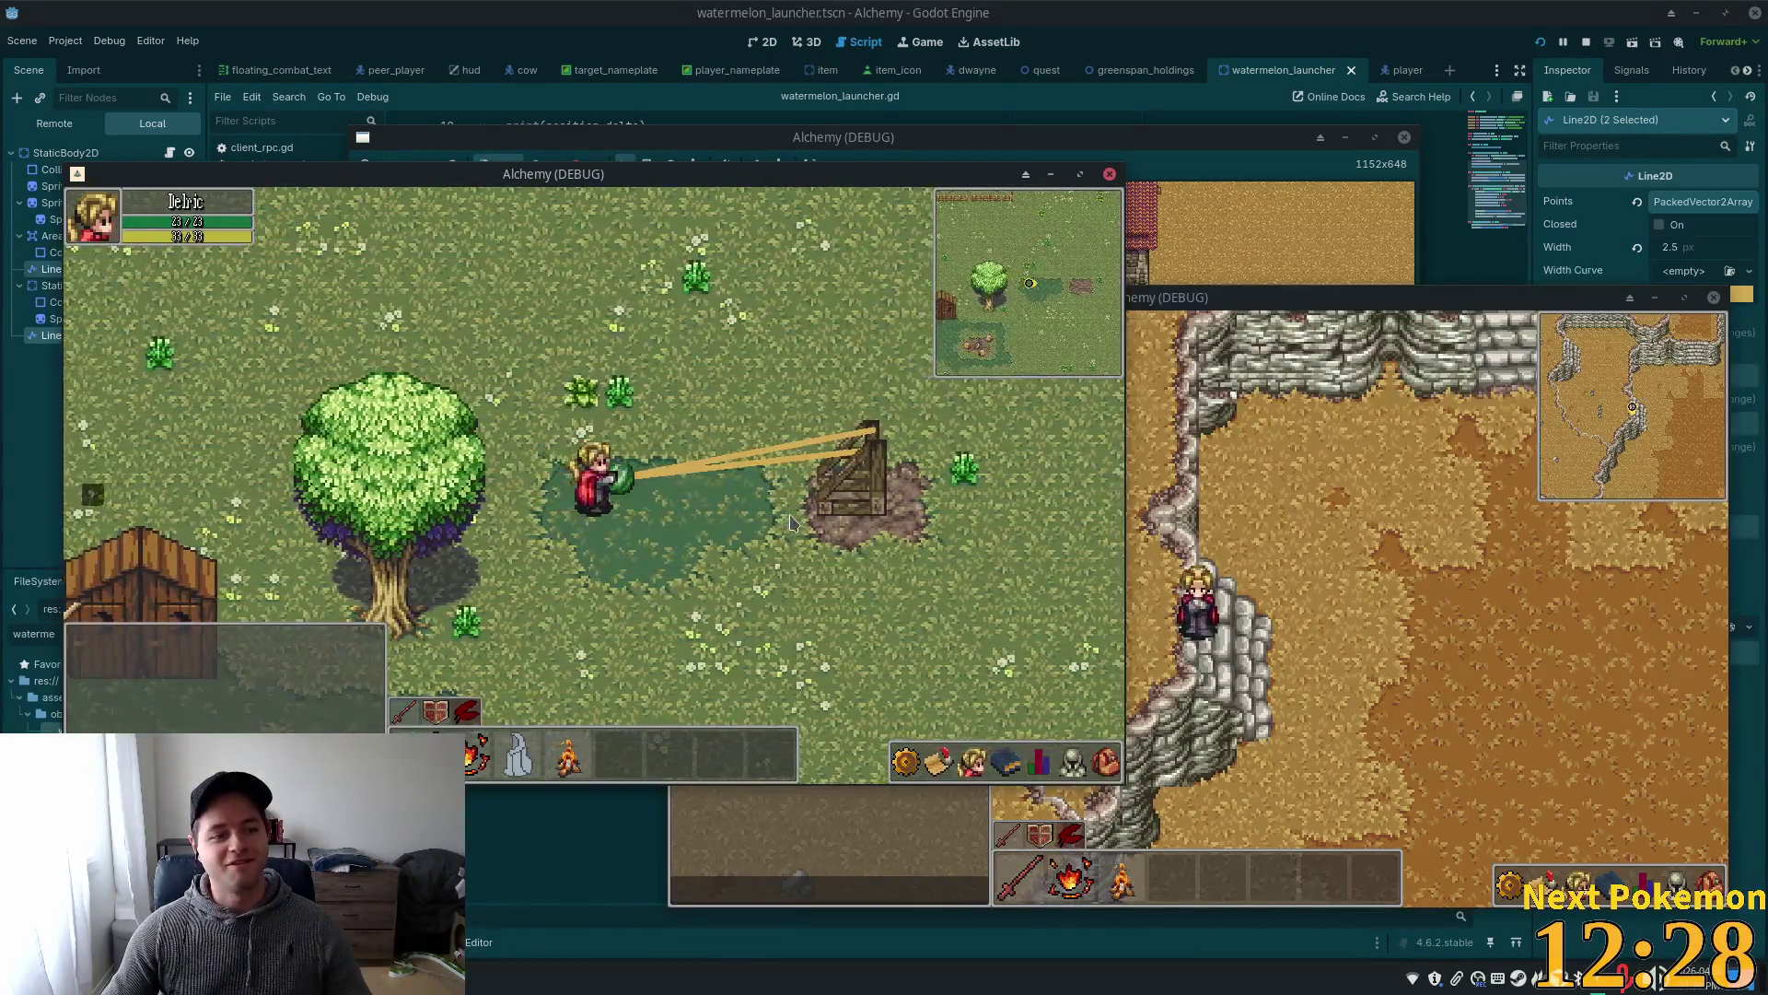
{"action": "key", "text": "d"}
{"action": "key", "text": "d"}
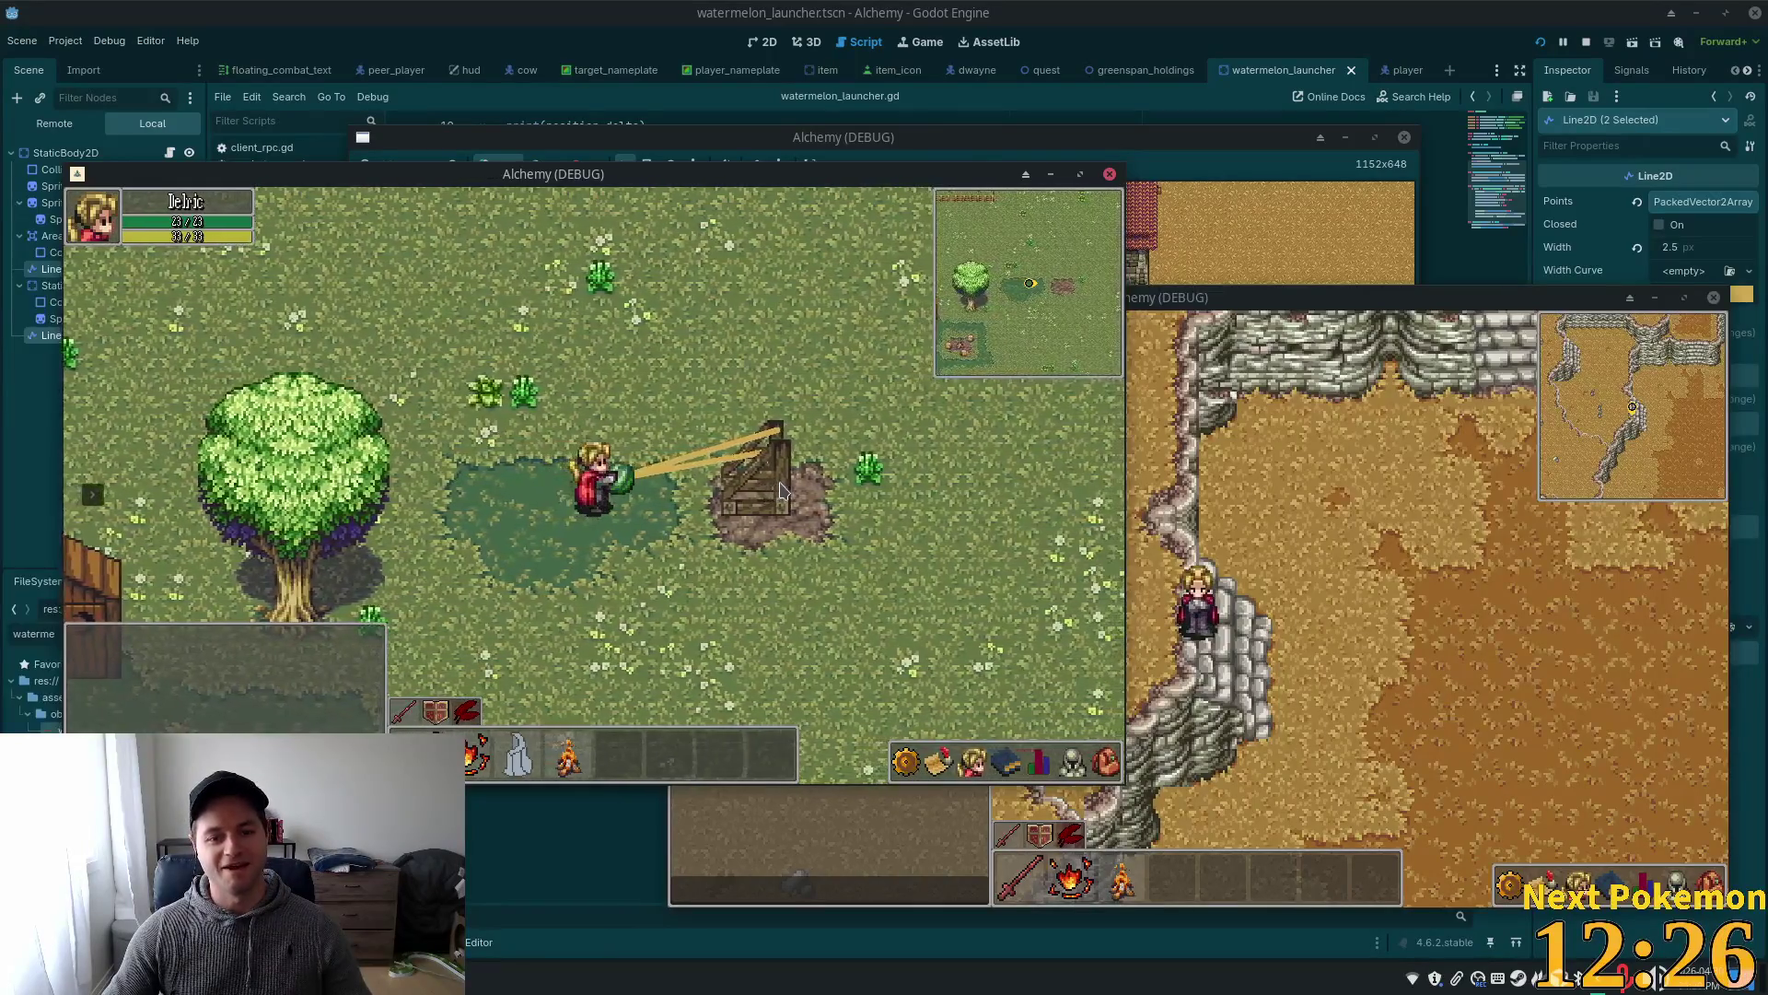
{"action": "key", "text": "d"}
{"action": "key", "text": "d"}
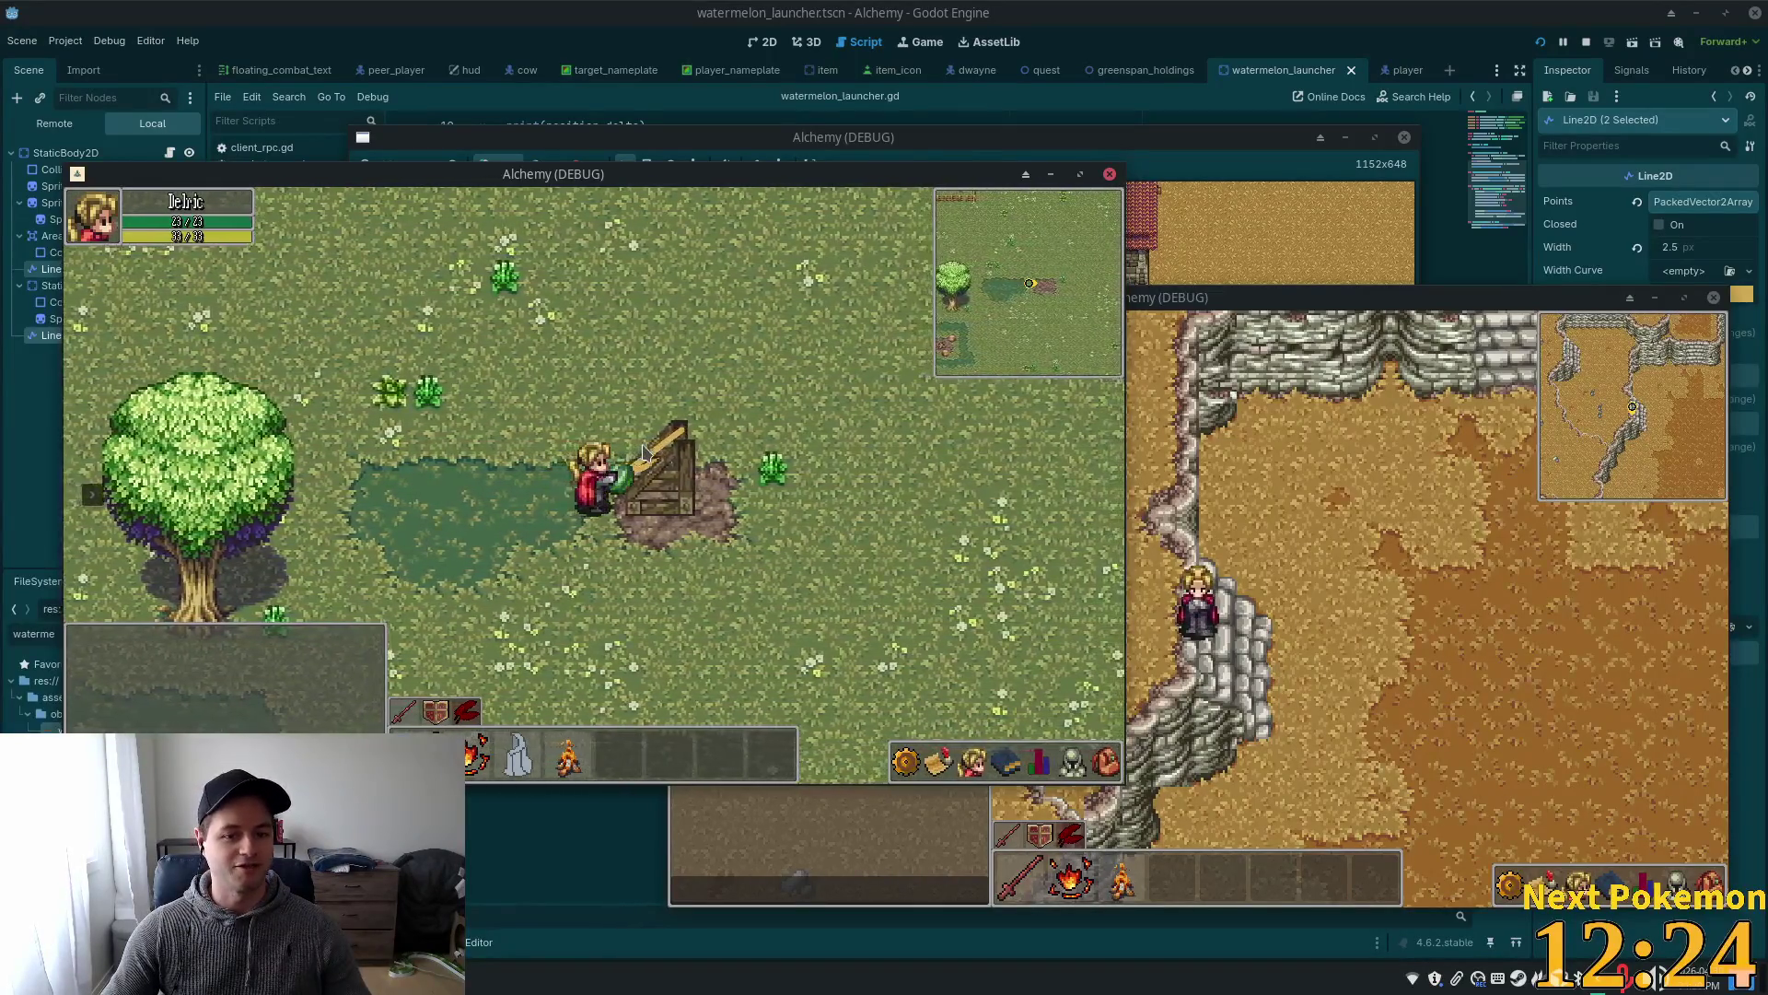
{"action": "key", "text": "a"}
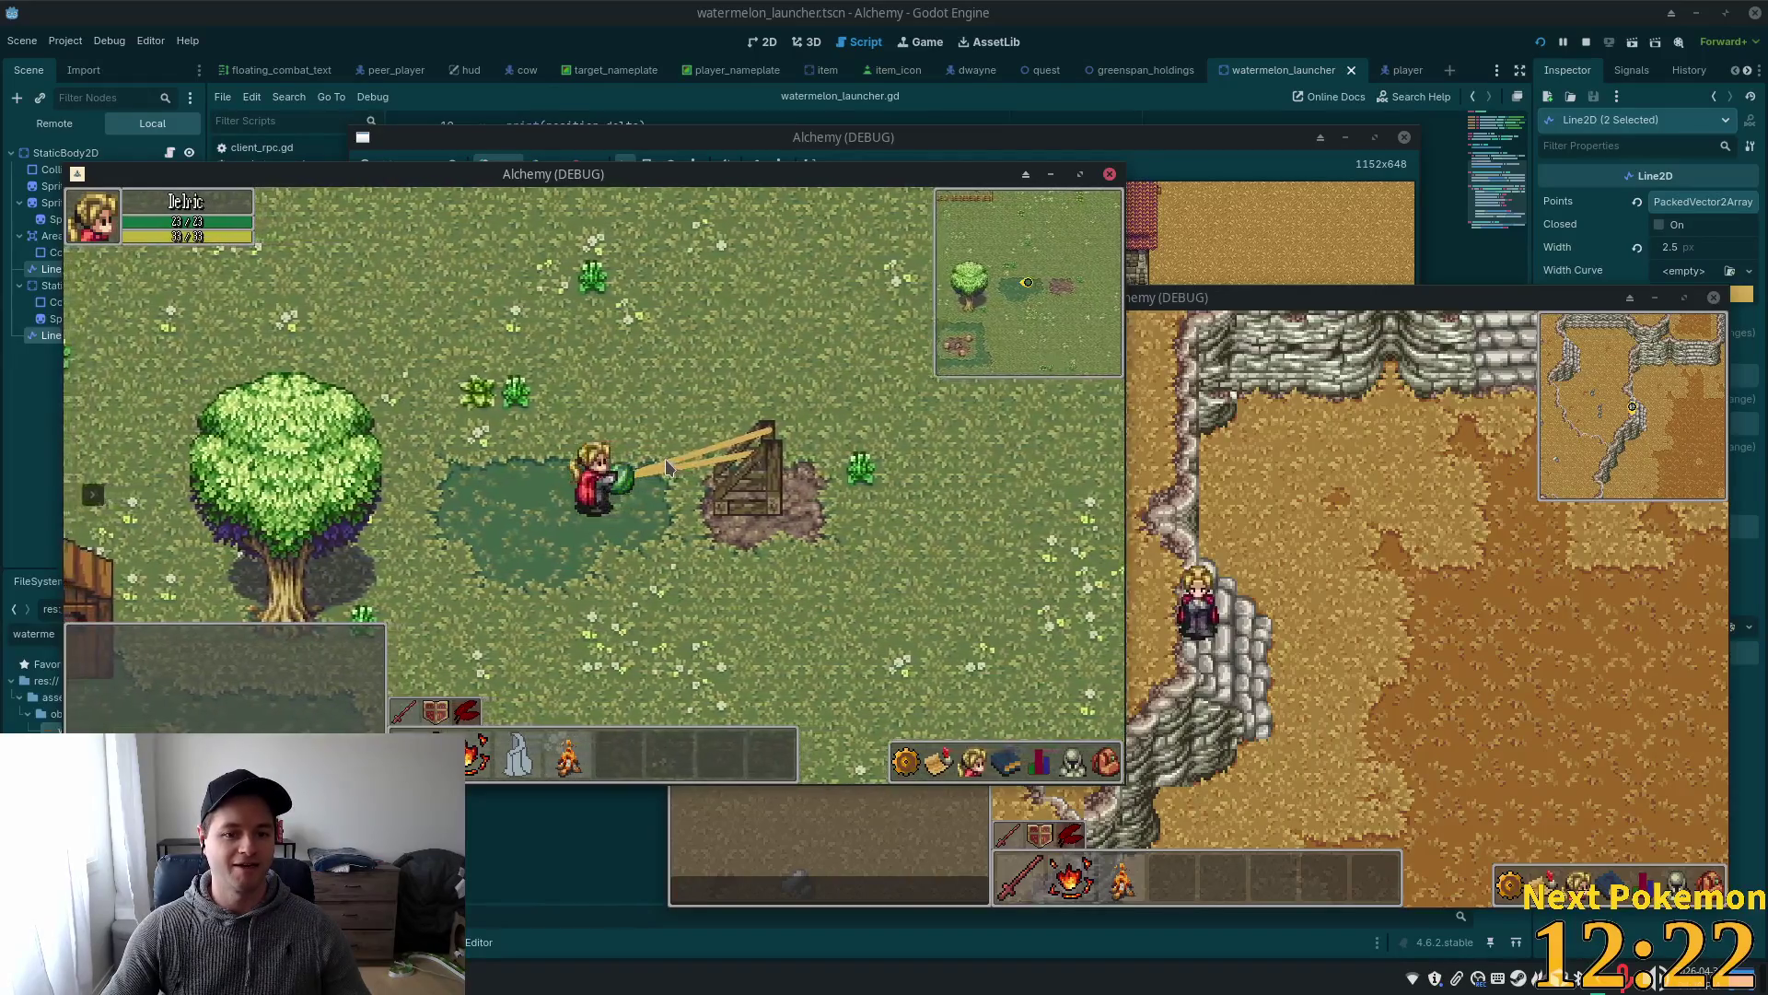
{"action": "key", "text": "a"}
{"action": "key", "text": "a"}
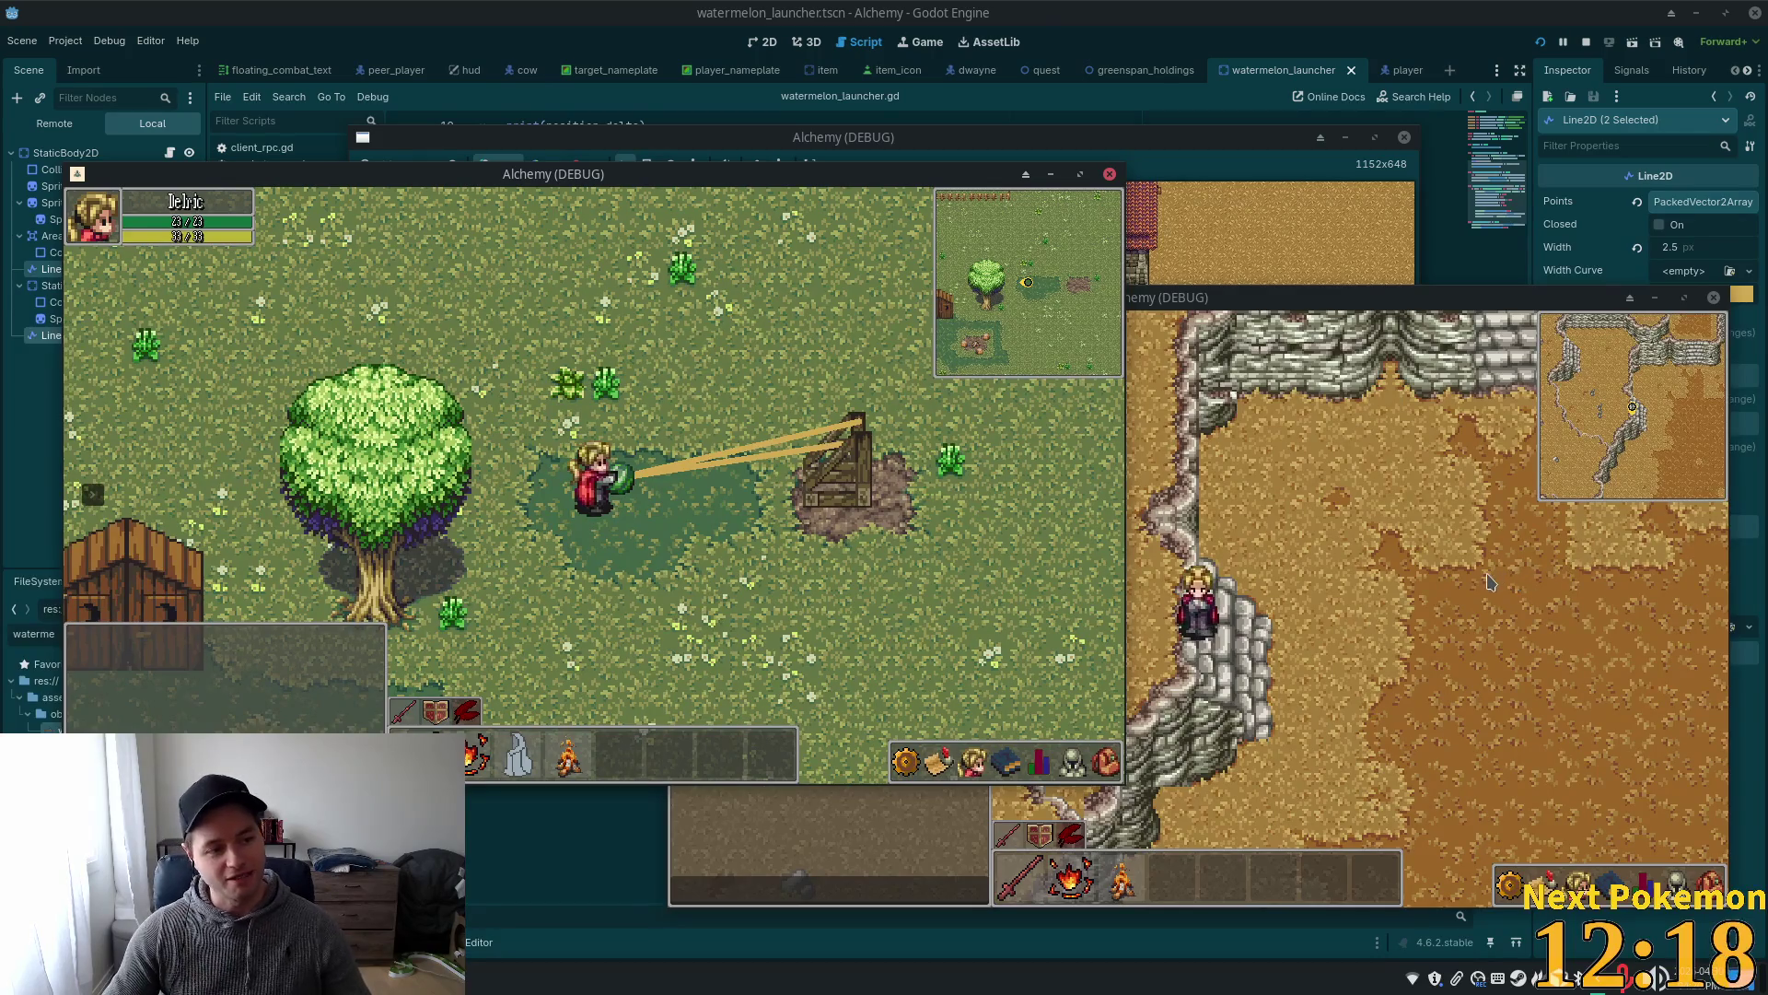
{"action": "key", "text": "a"}
{"action": "key", "text": "a"}
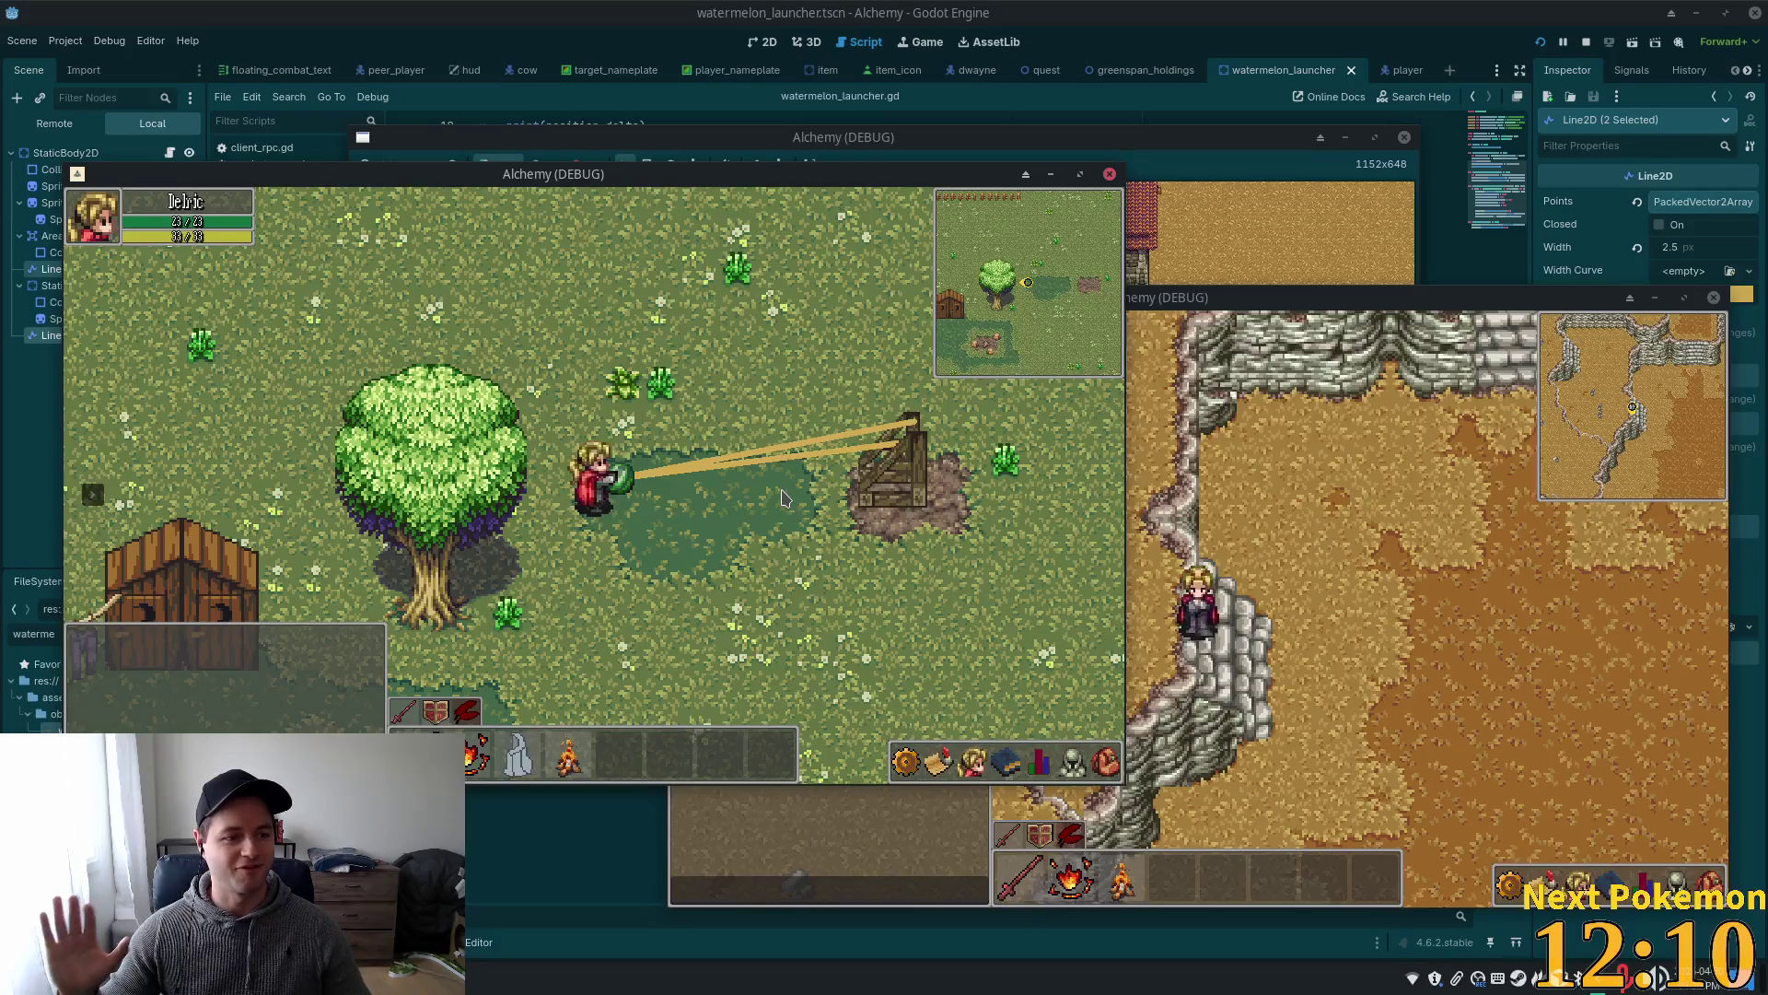
- Walk up to the launcher, then pull left until movement stops, watching the bands stretch and shorten
{"action": "key", "text": "d"}
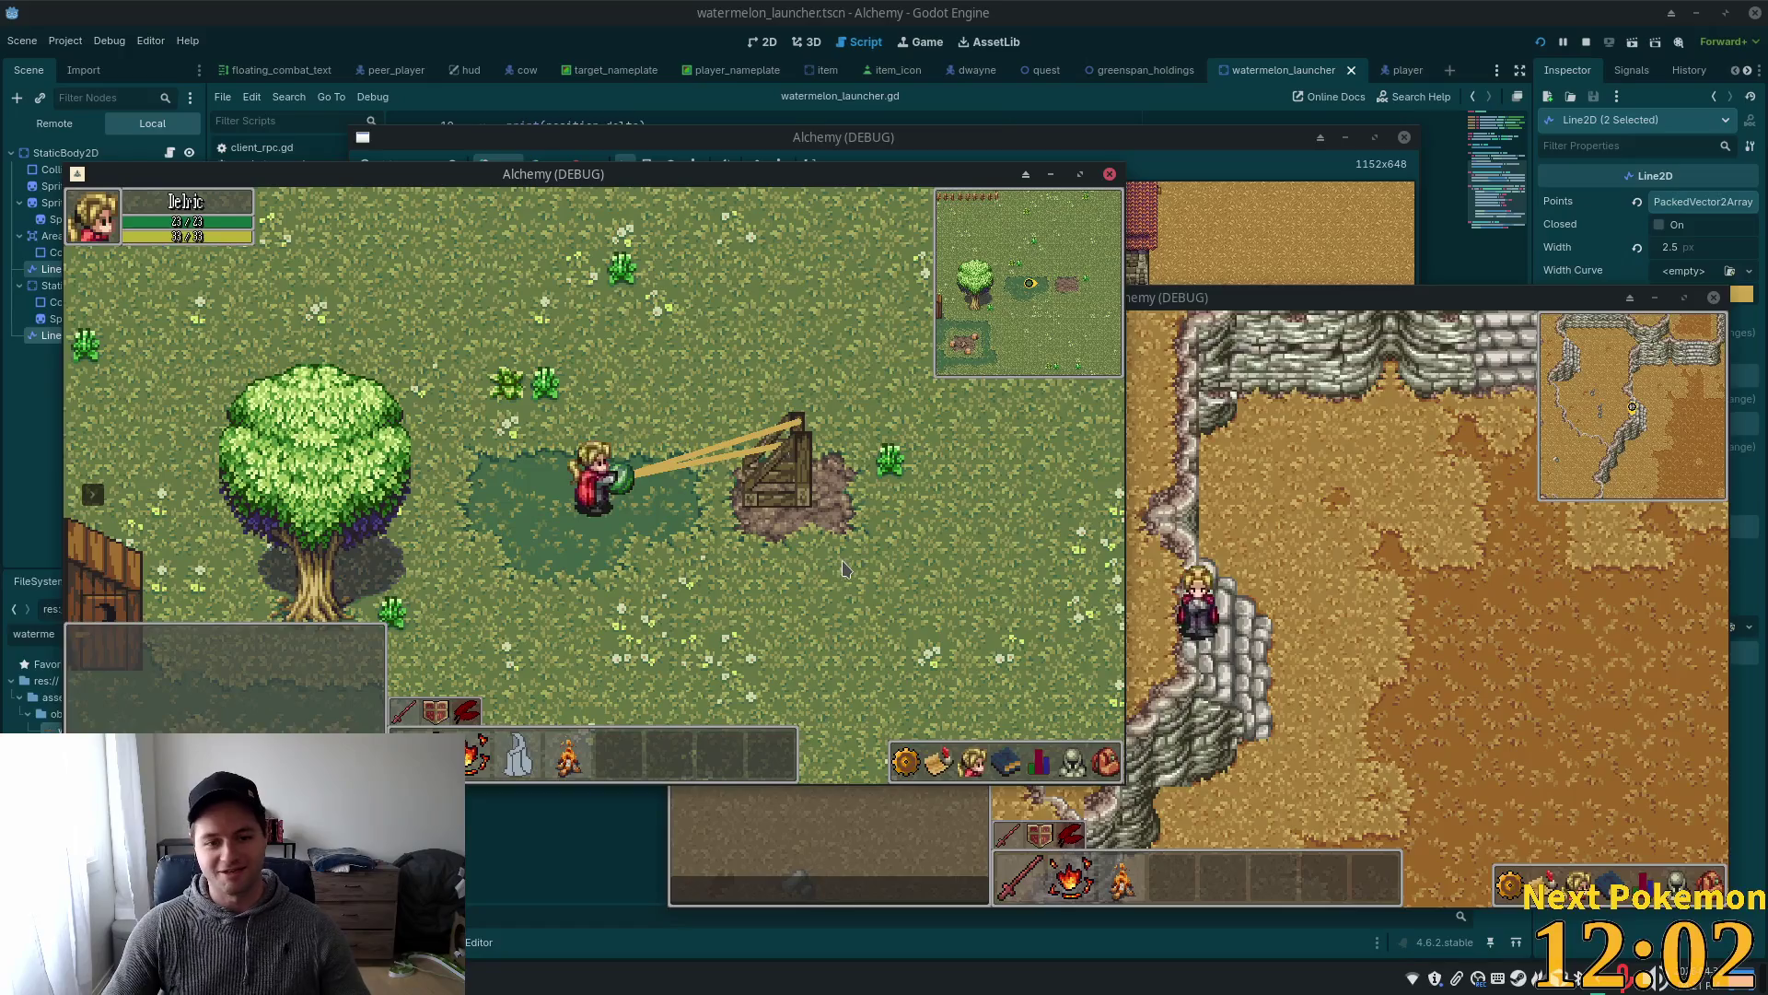
{"action": "key", "text": "d"}
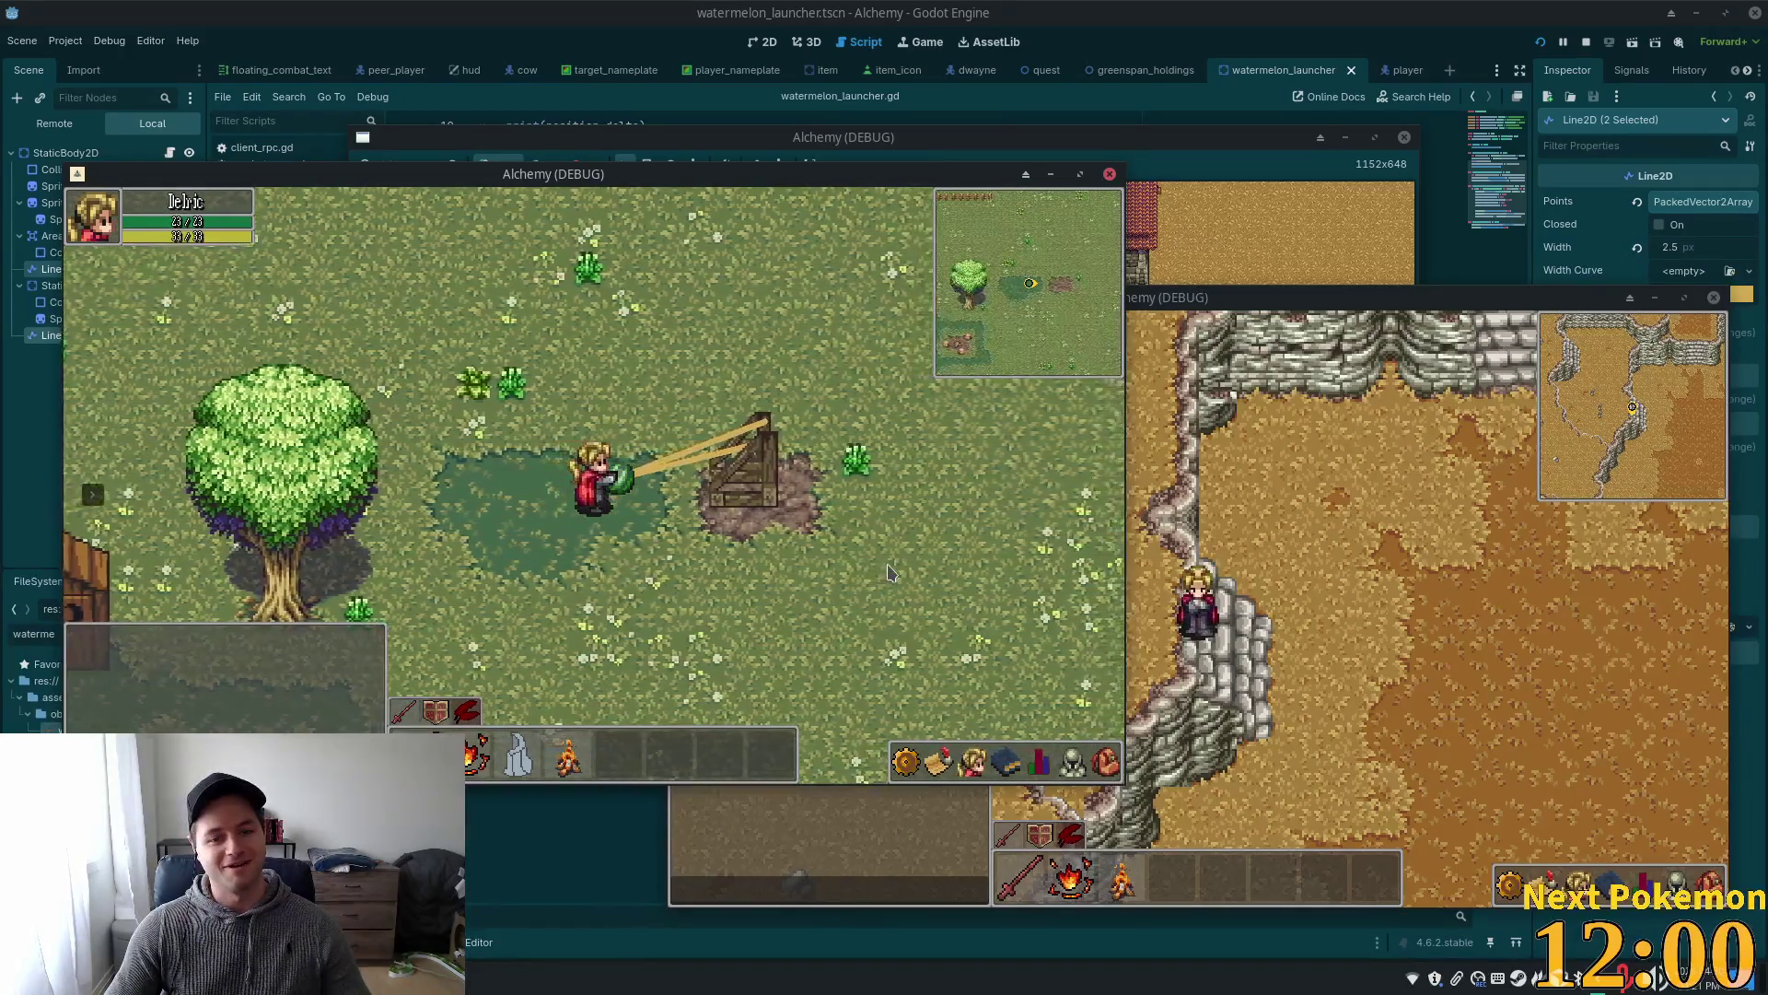
{"action": "key", "text": "d"}
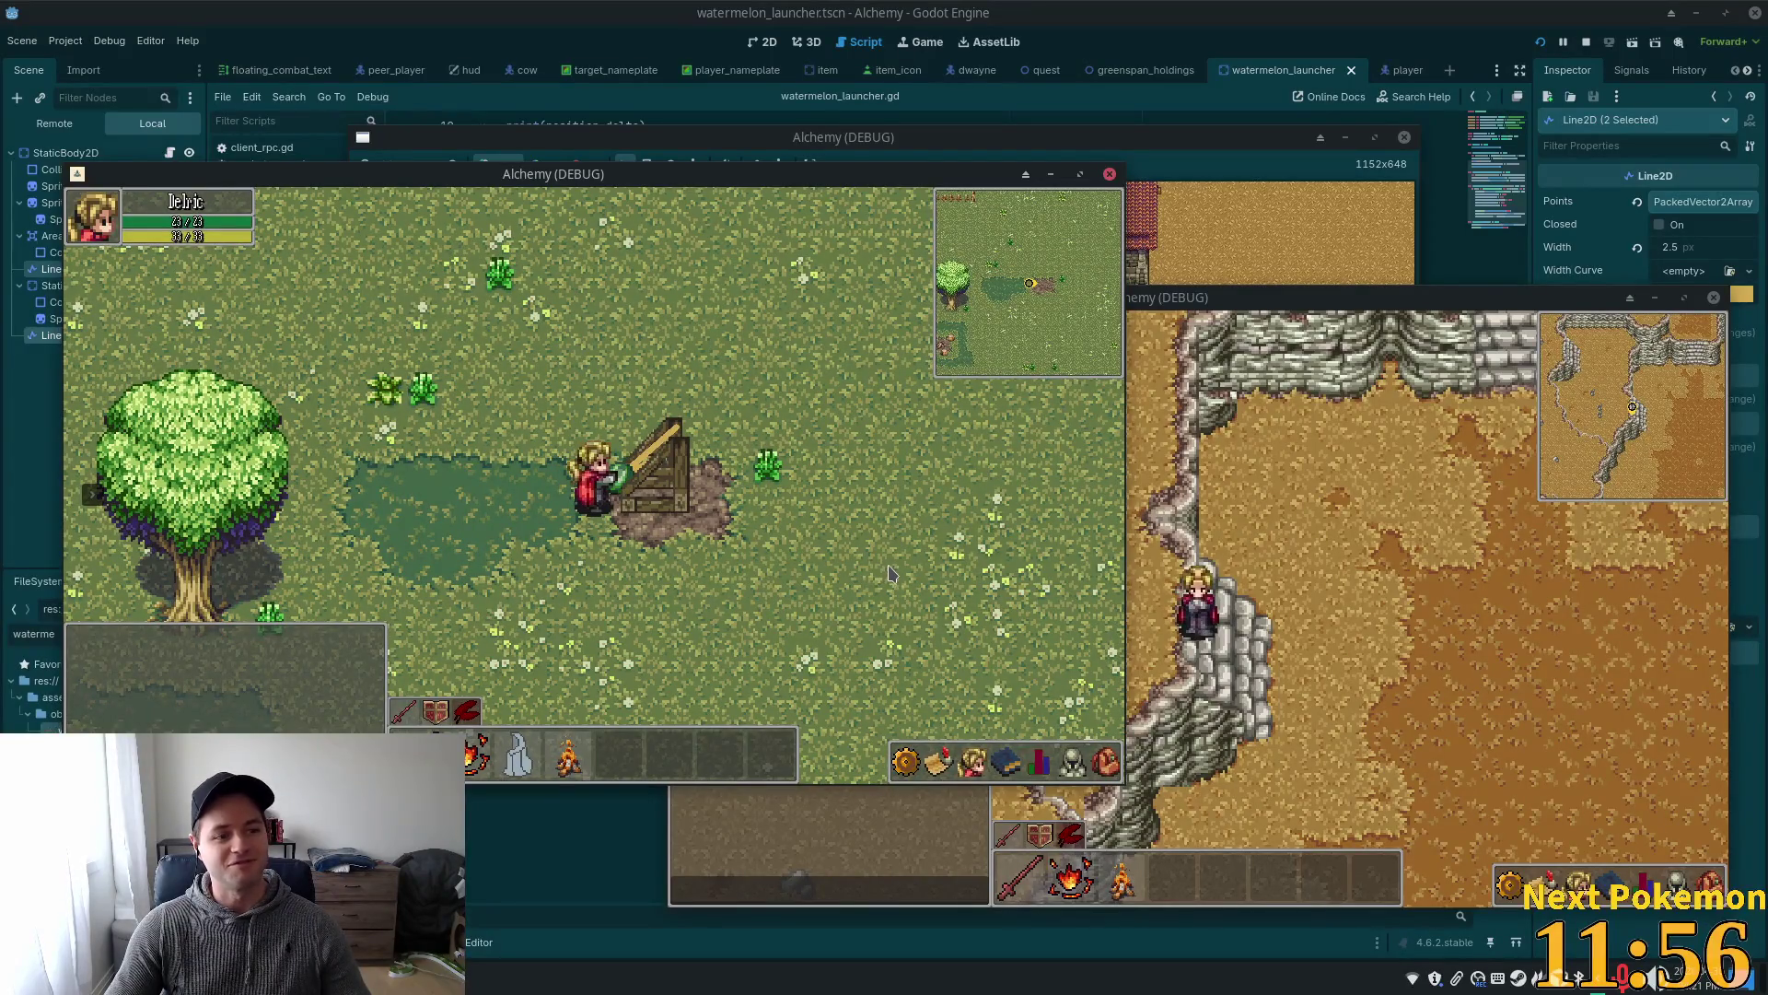
{"action": "key", "text": "a"}
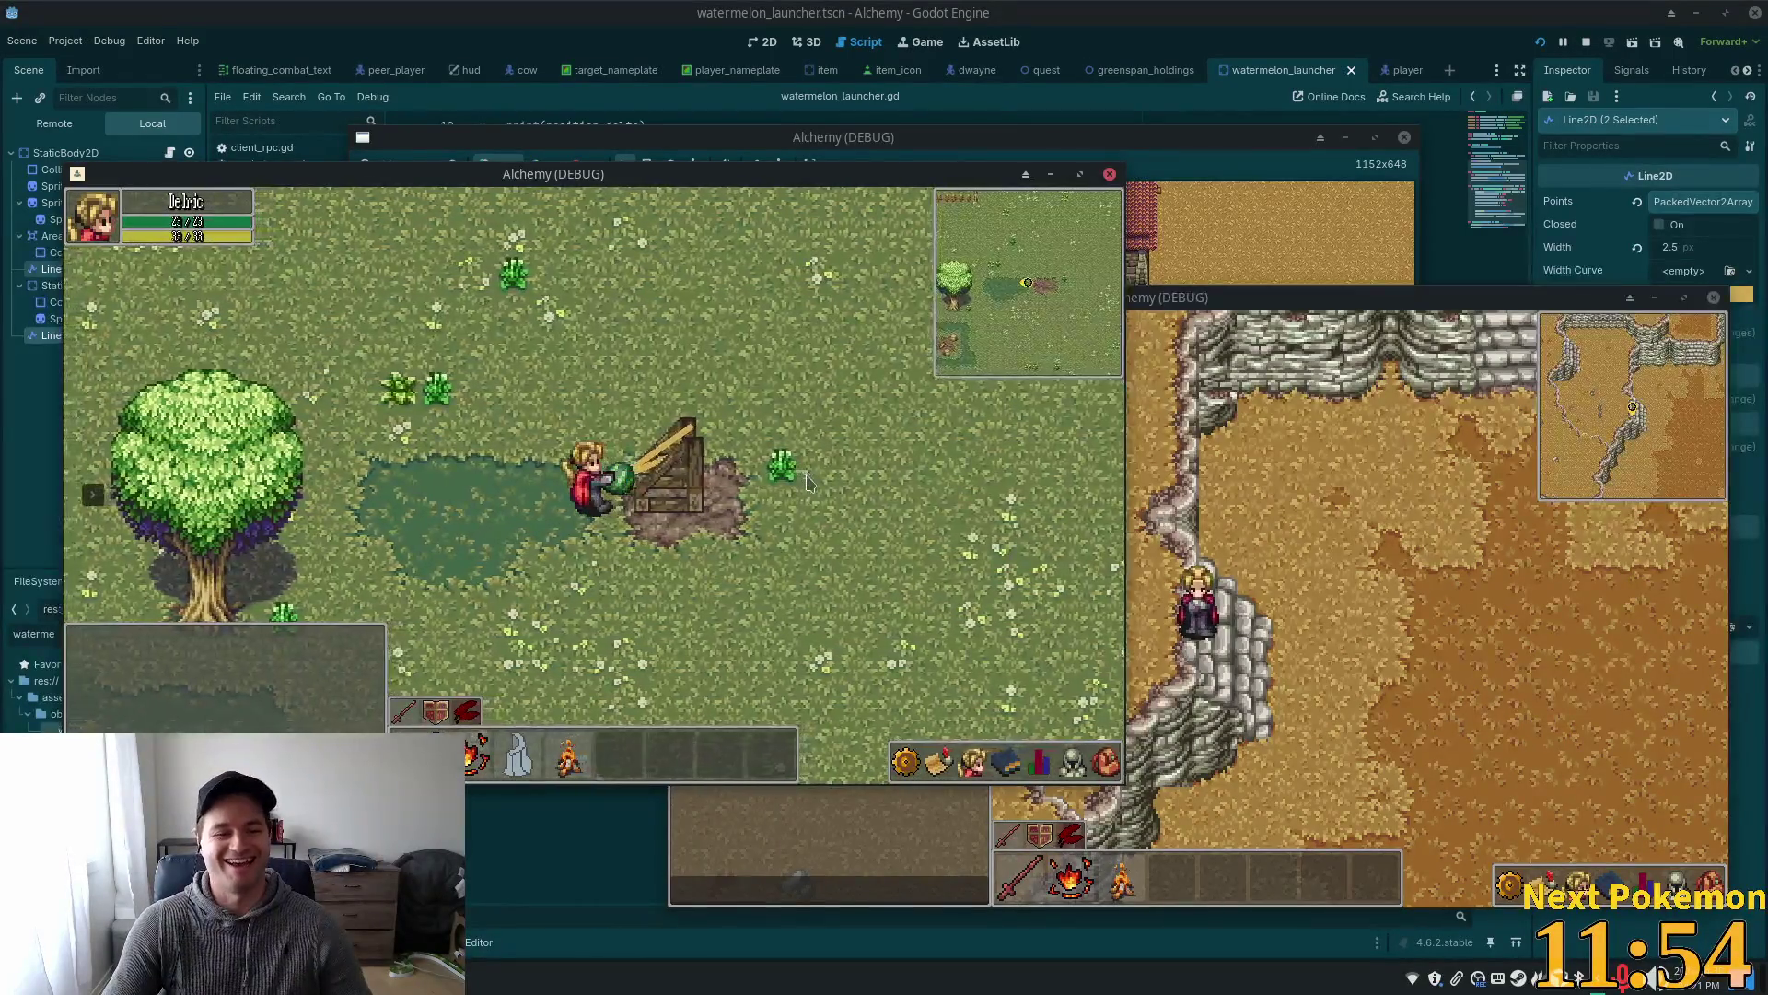
{"action": "key", "text": "a"}
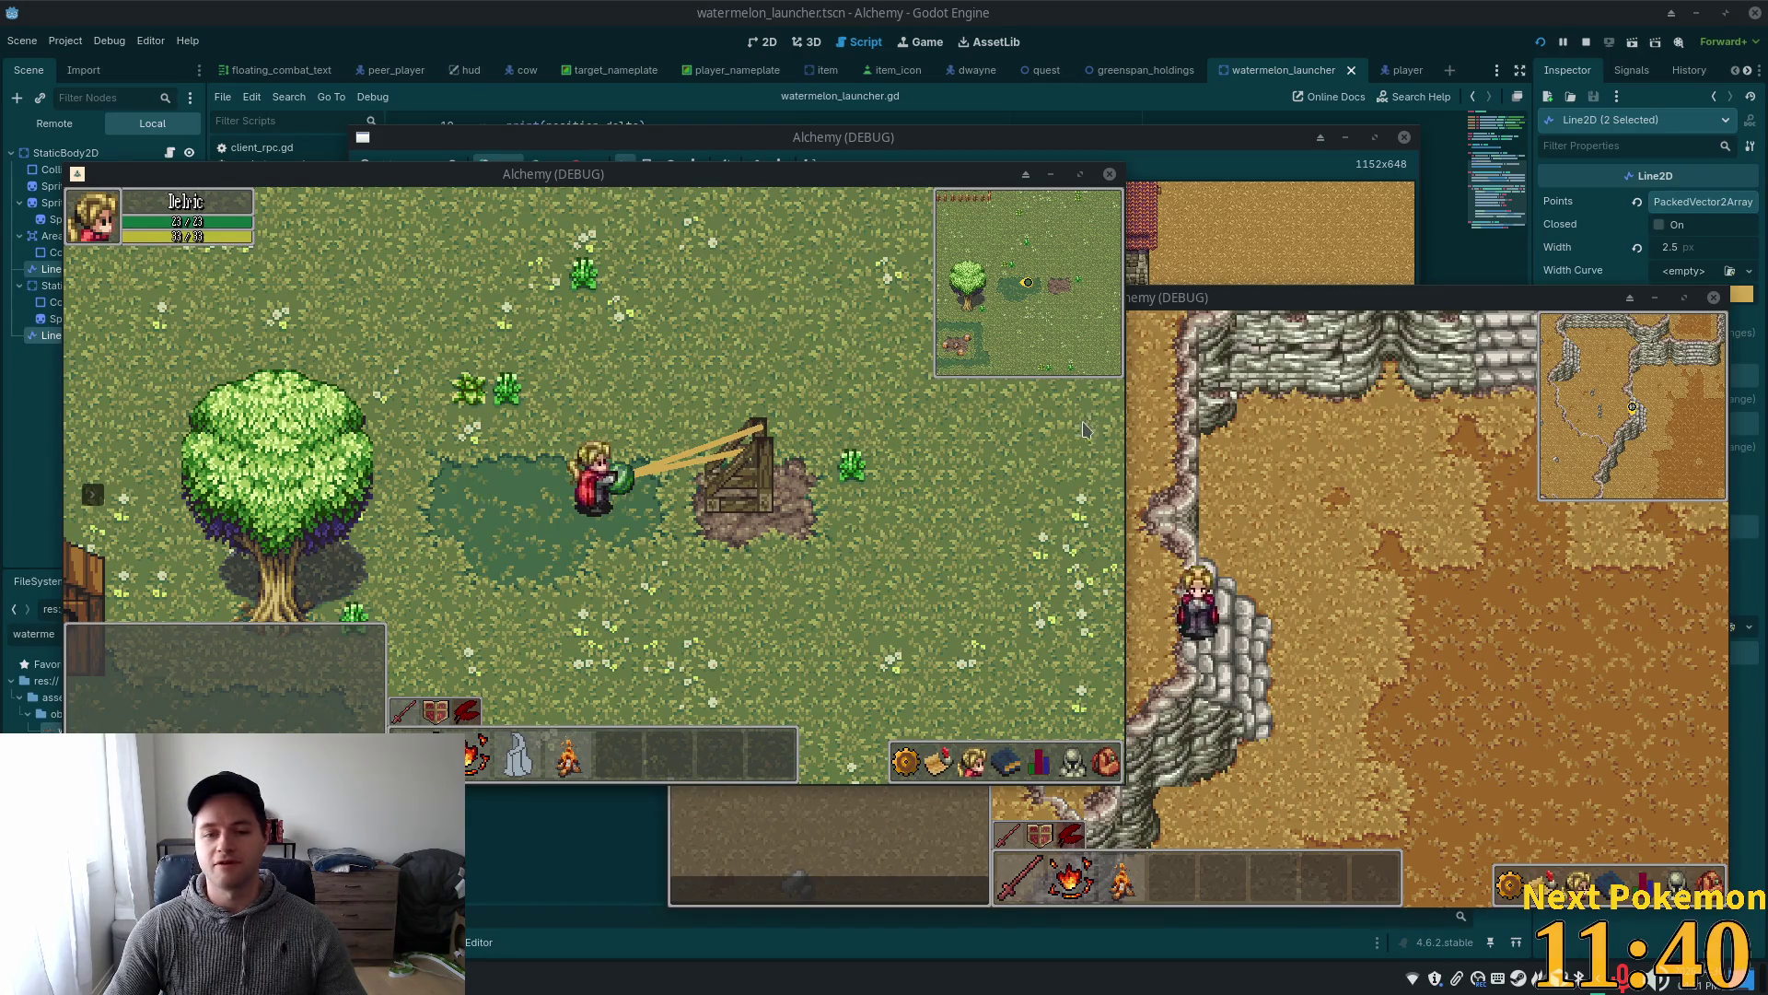
{"action": "key", "text": "a"}
{"action": "key", "text": "a"}
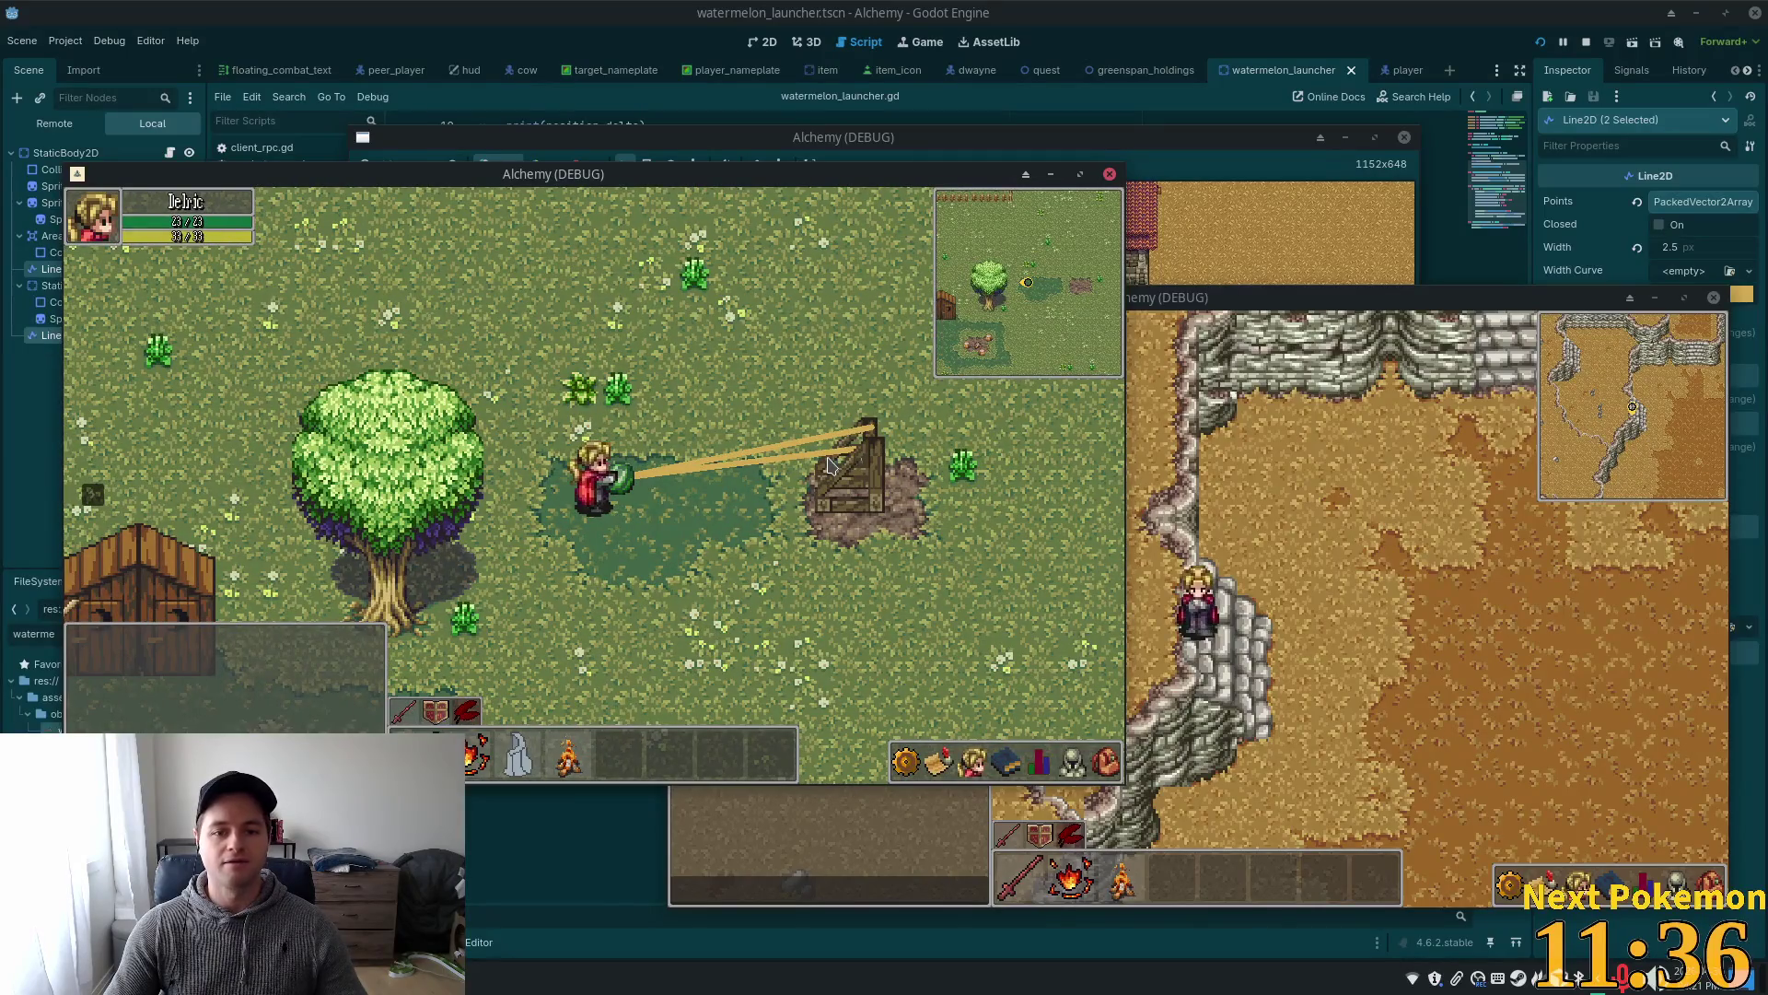
{"action": "key", "text": "d"}
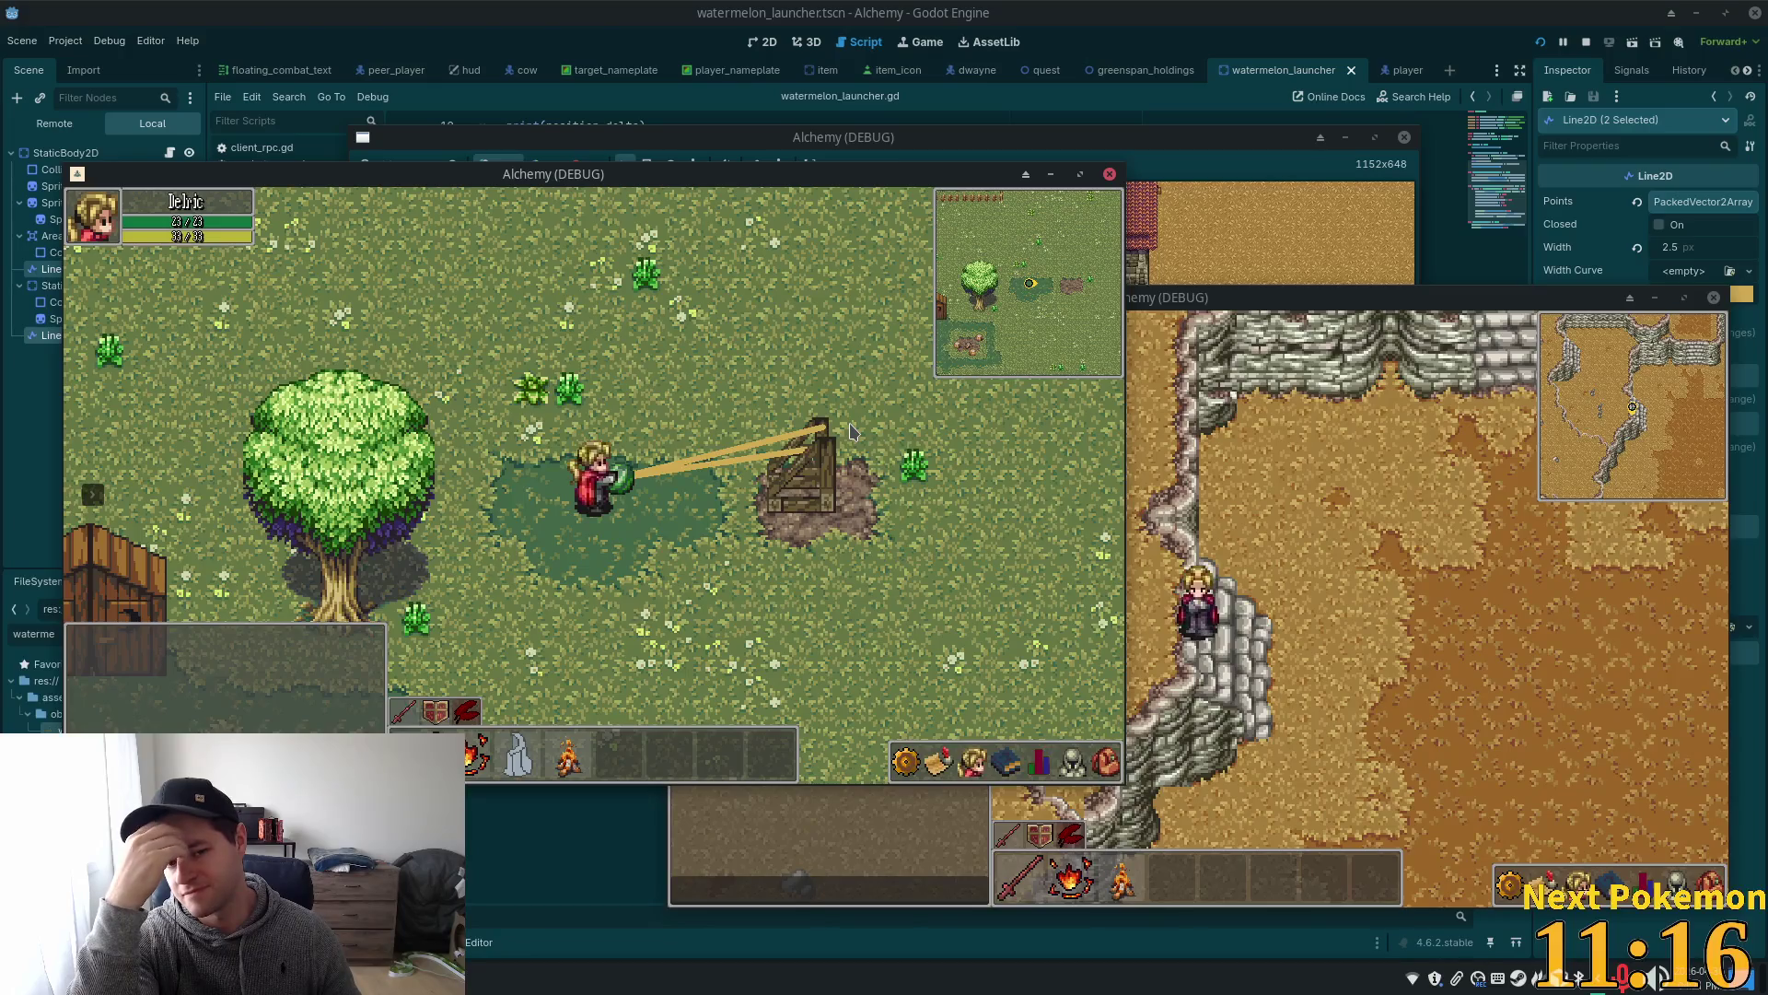
- Walk the character right past the launcher and then up around it
{"action": "key", "text": "s"}
{"action": "key", "text": "d"}
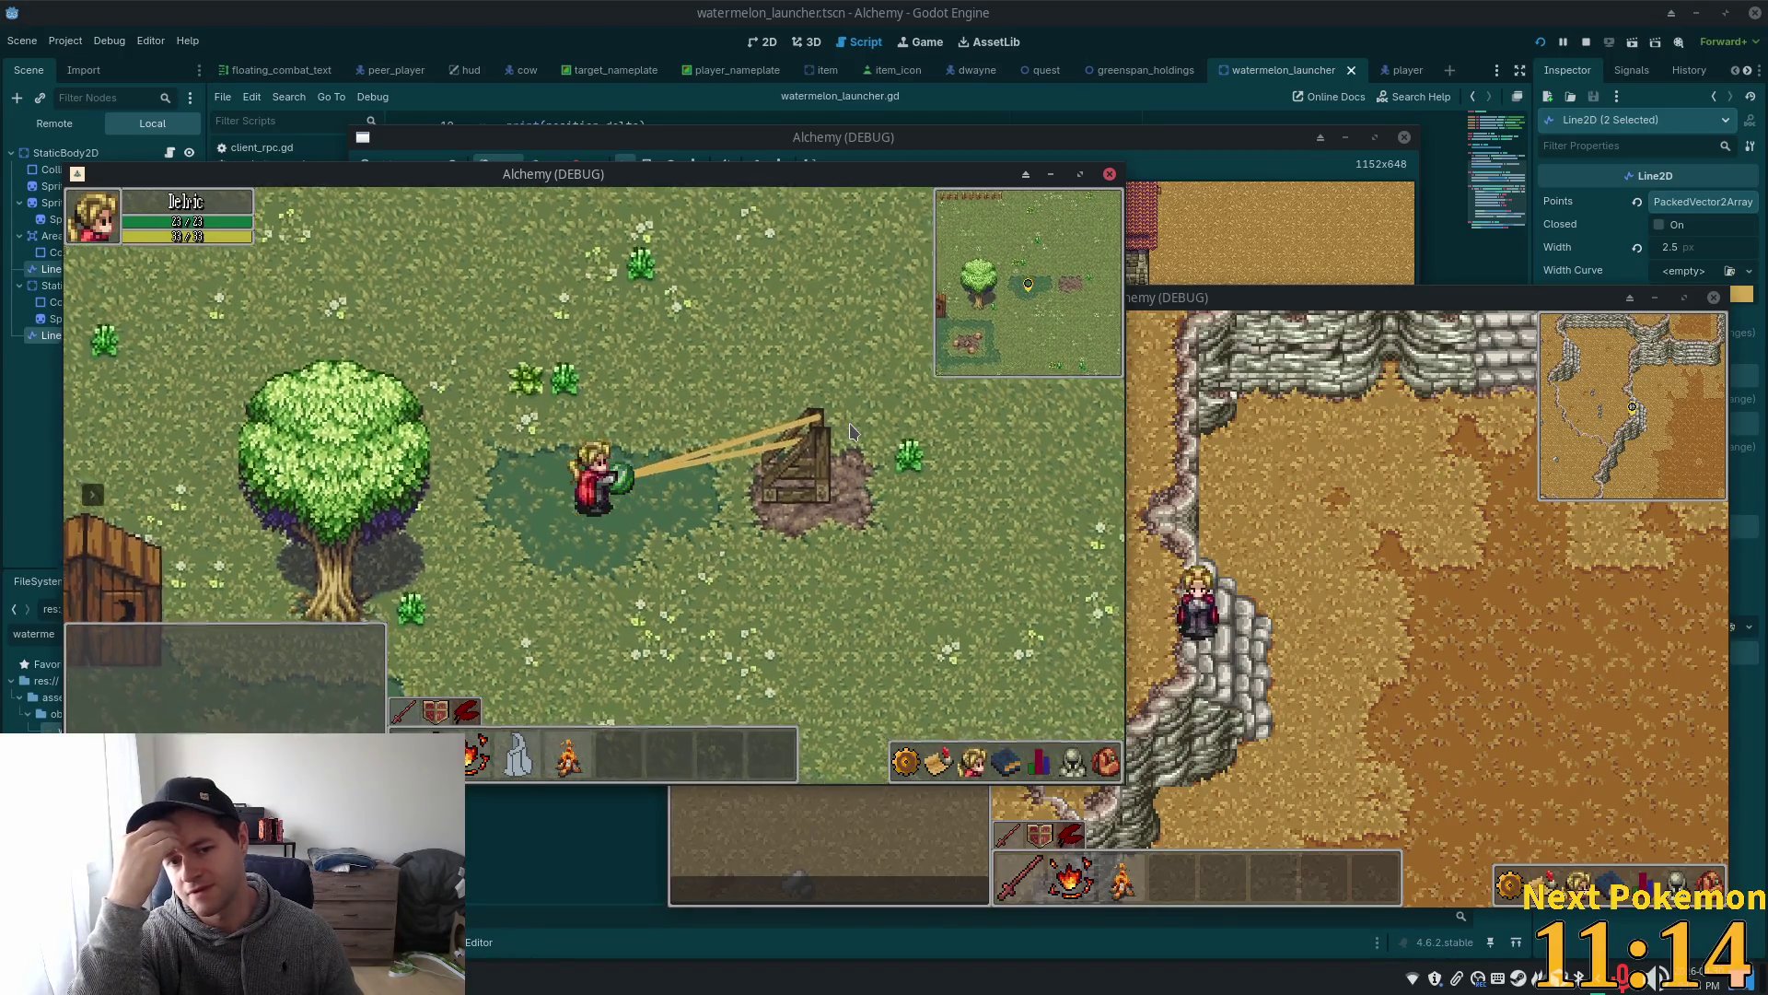
{"action": "key", "text": "d"}
{"action": "key", "text": "d"}
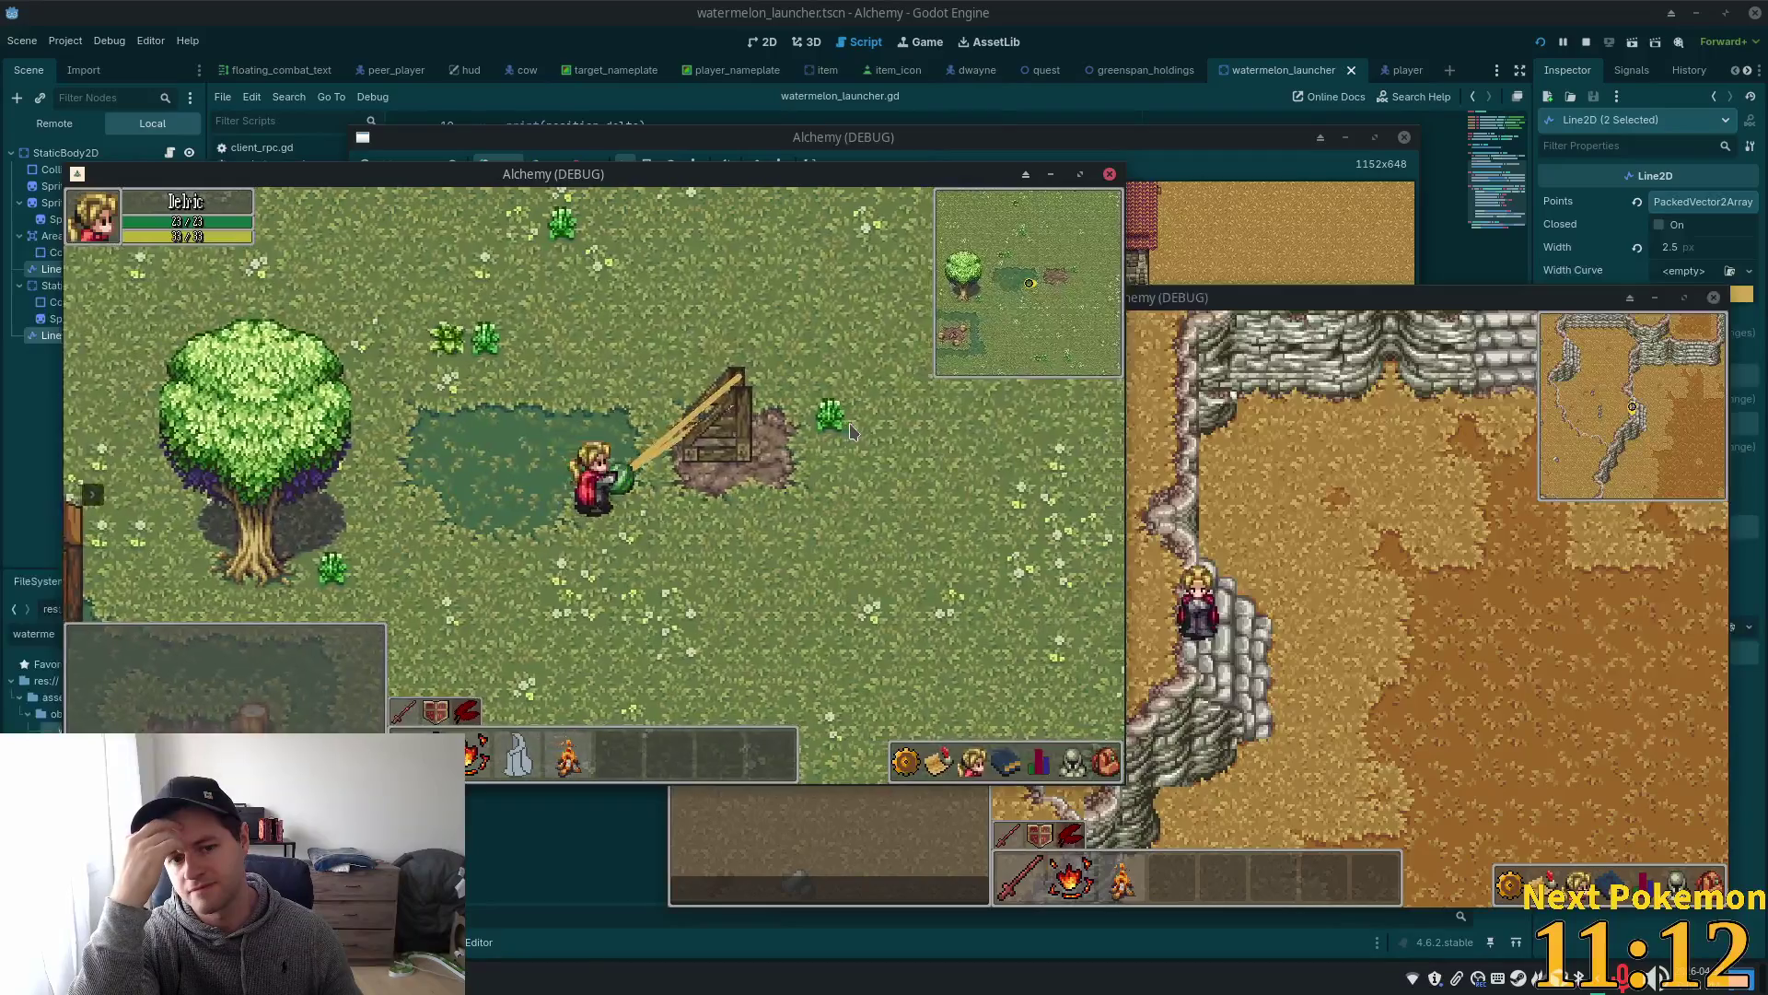
{"action": "key", "text": "d"}
{"action": "key", "text": "d"}
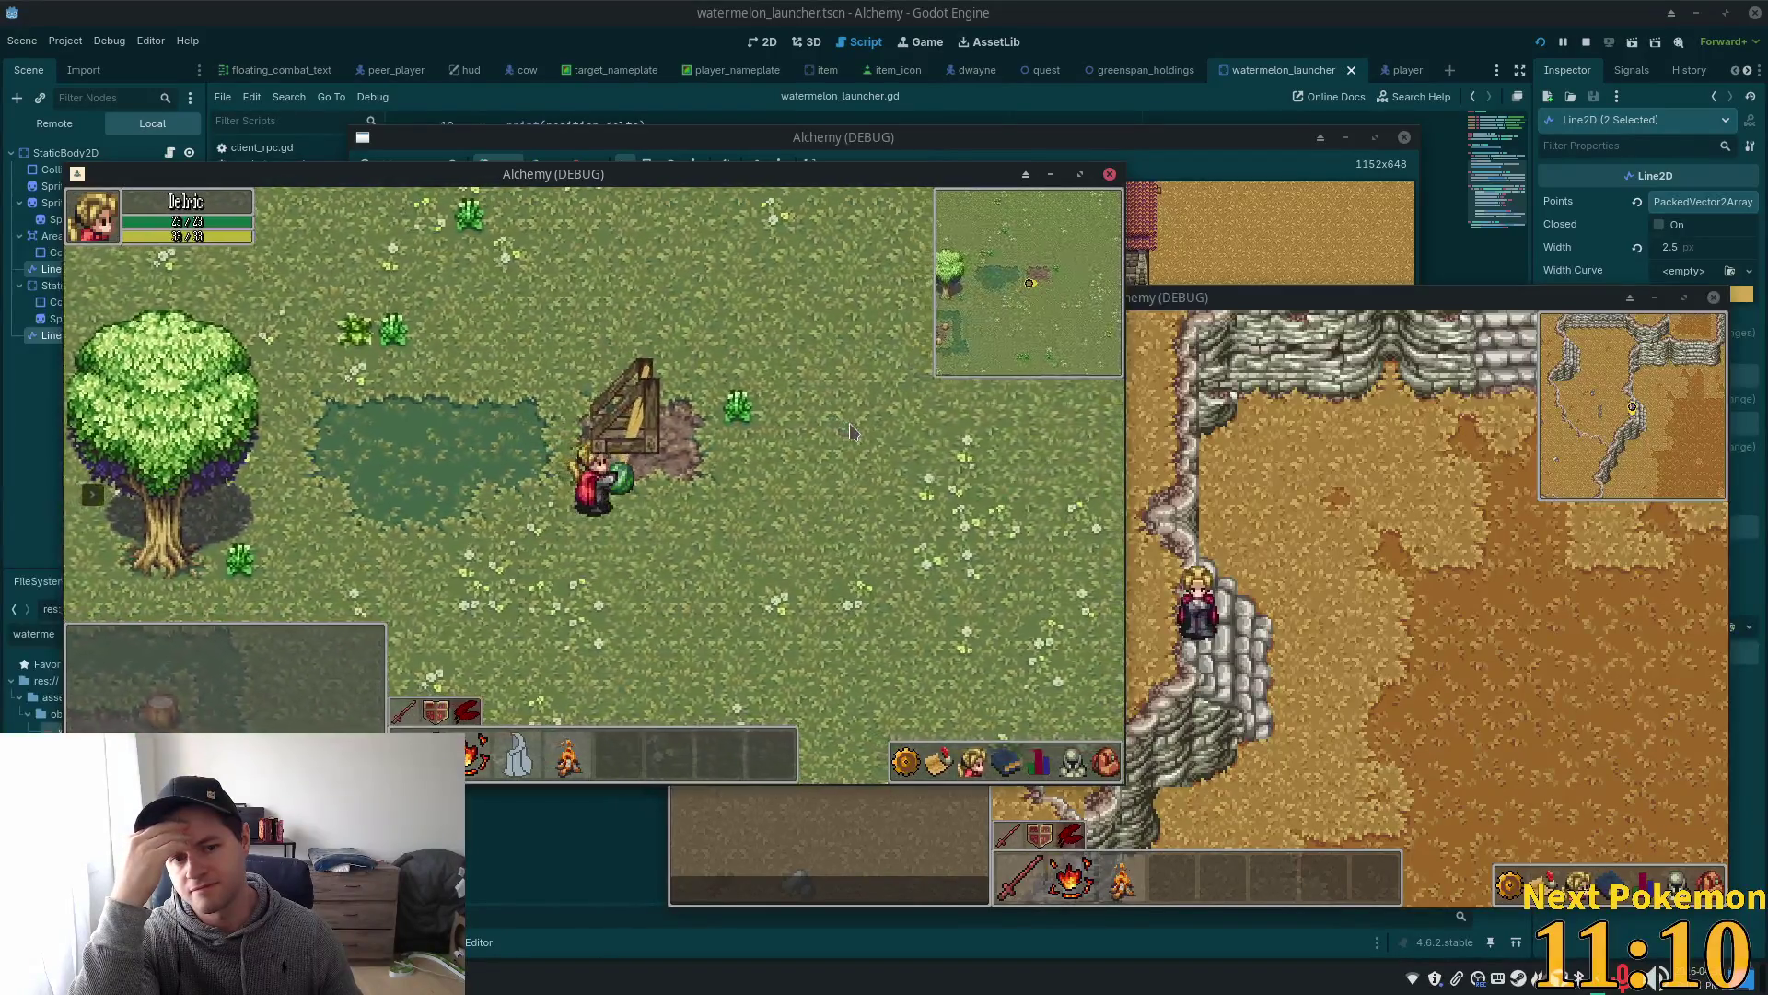
{"action": "key", "text": "d"}
{"action": "key", "text": "d"}
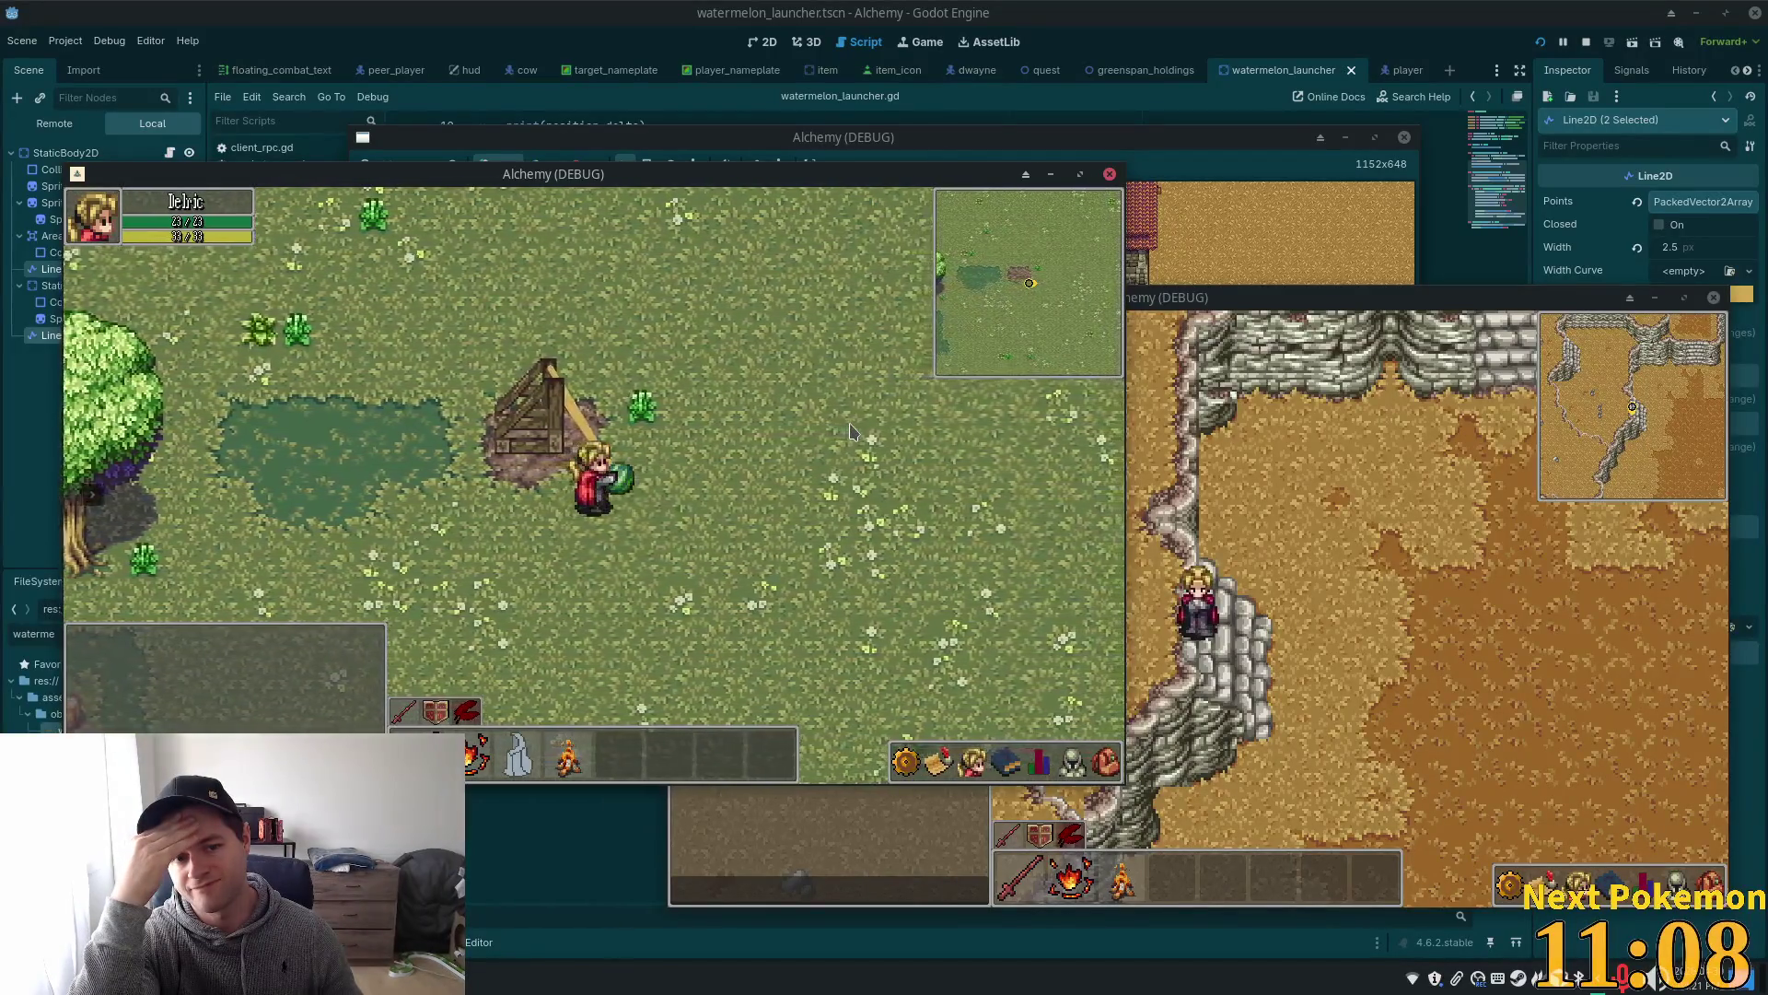
{"action": "key", "text": "d"}
{"action": "key", "text": "w"}
{"action": "key", "text": "d"}
{"action": "key", "text": "w"}
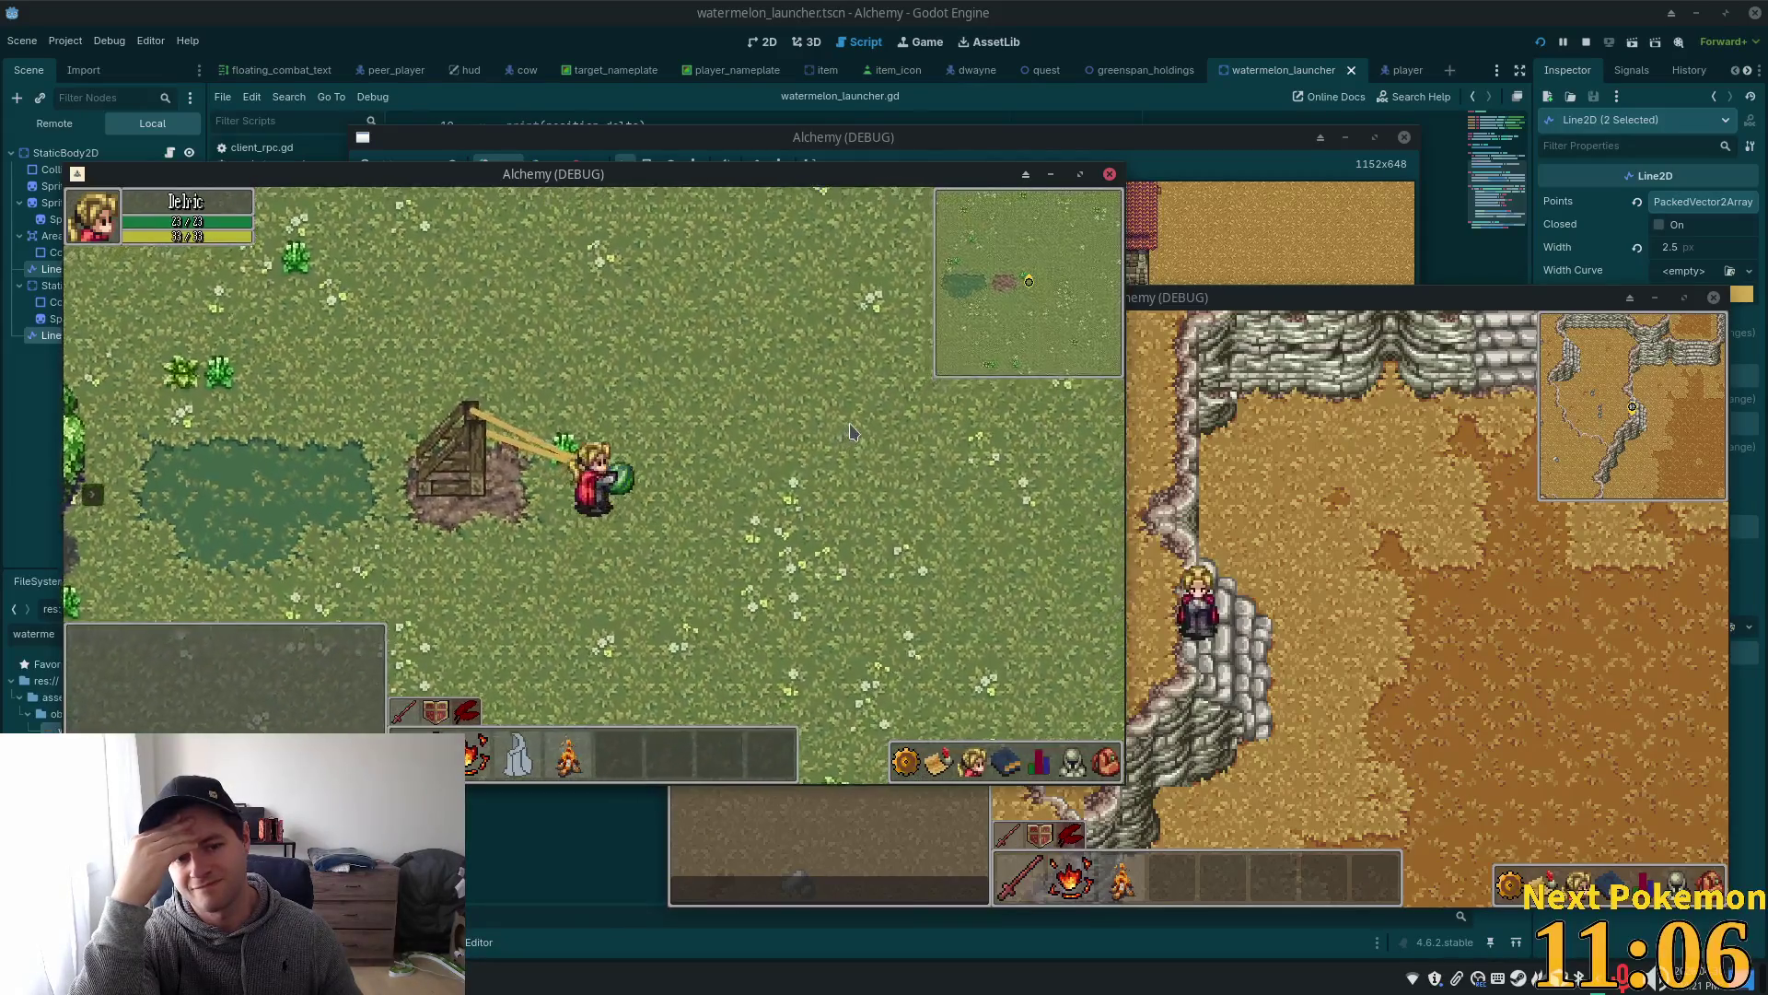
{"action": "key", "text": "d"}
{"action": "key", "text": "w"}
{"action": "key", "text": "d"}
{"action": "key", "text": "w"}
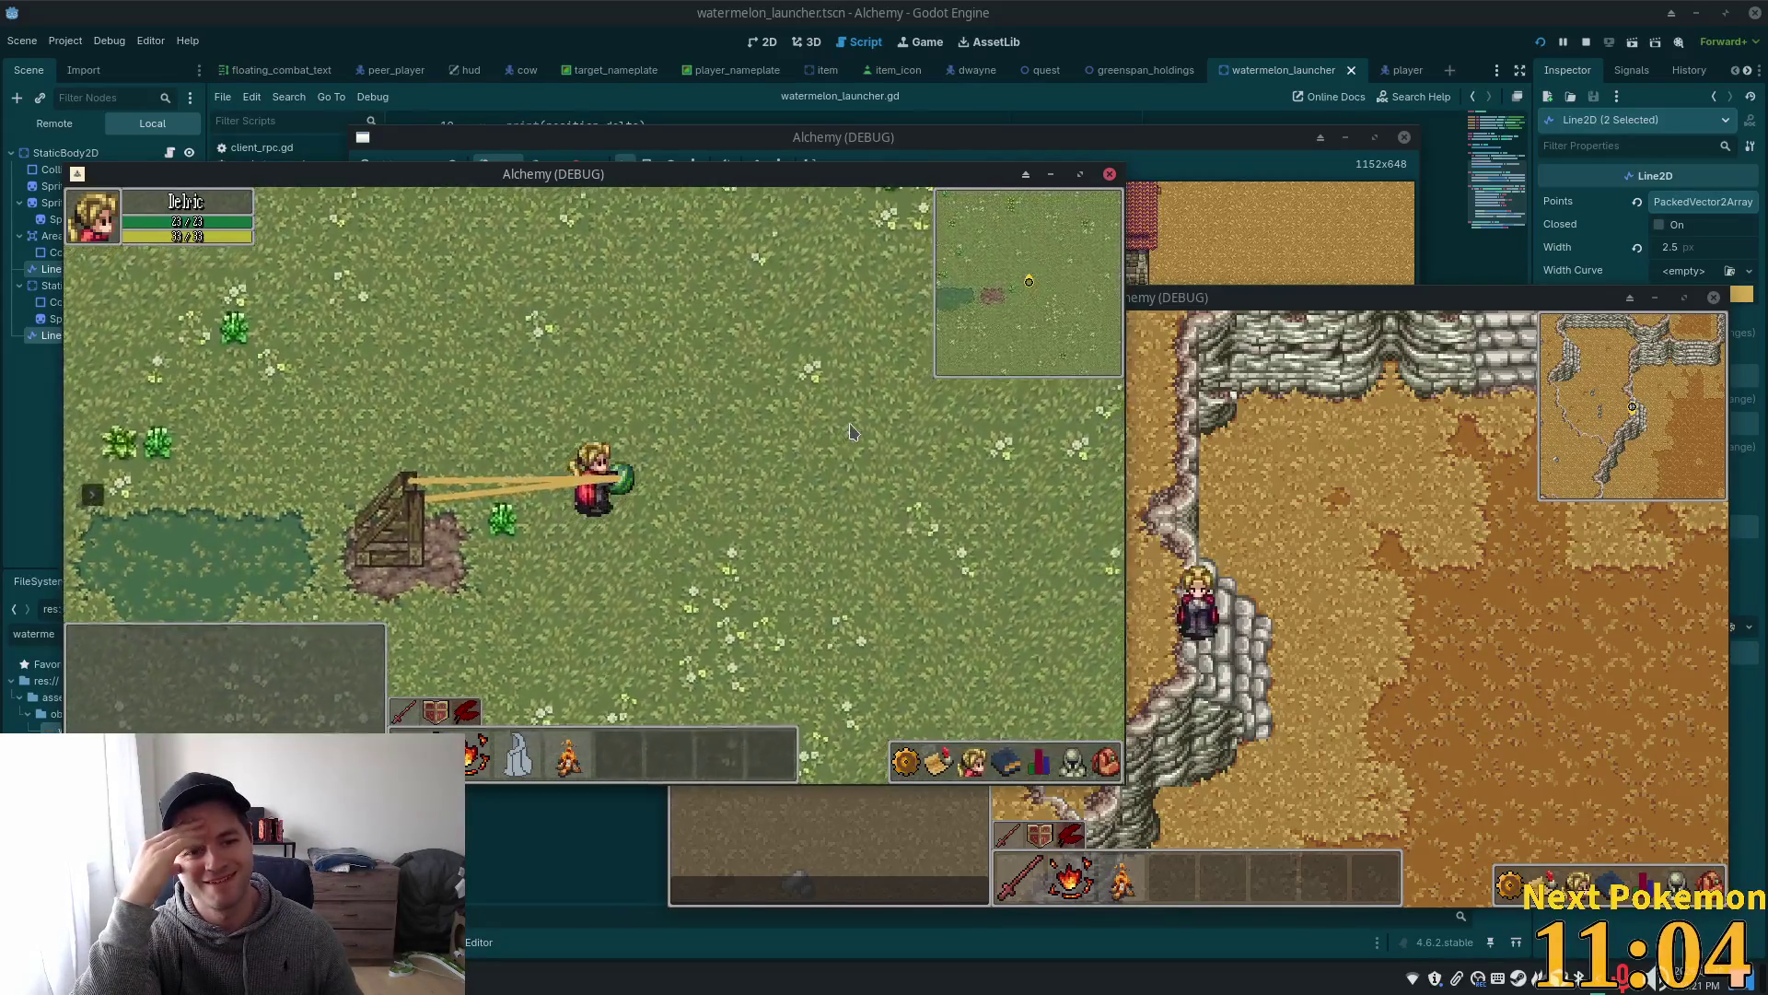
{"action": "key", "text": "w"}
{"action": "key", "text": "w"}
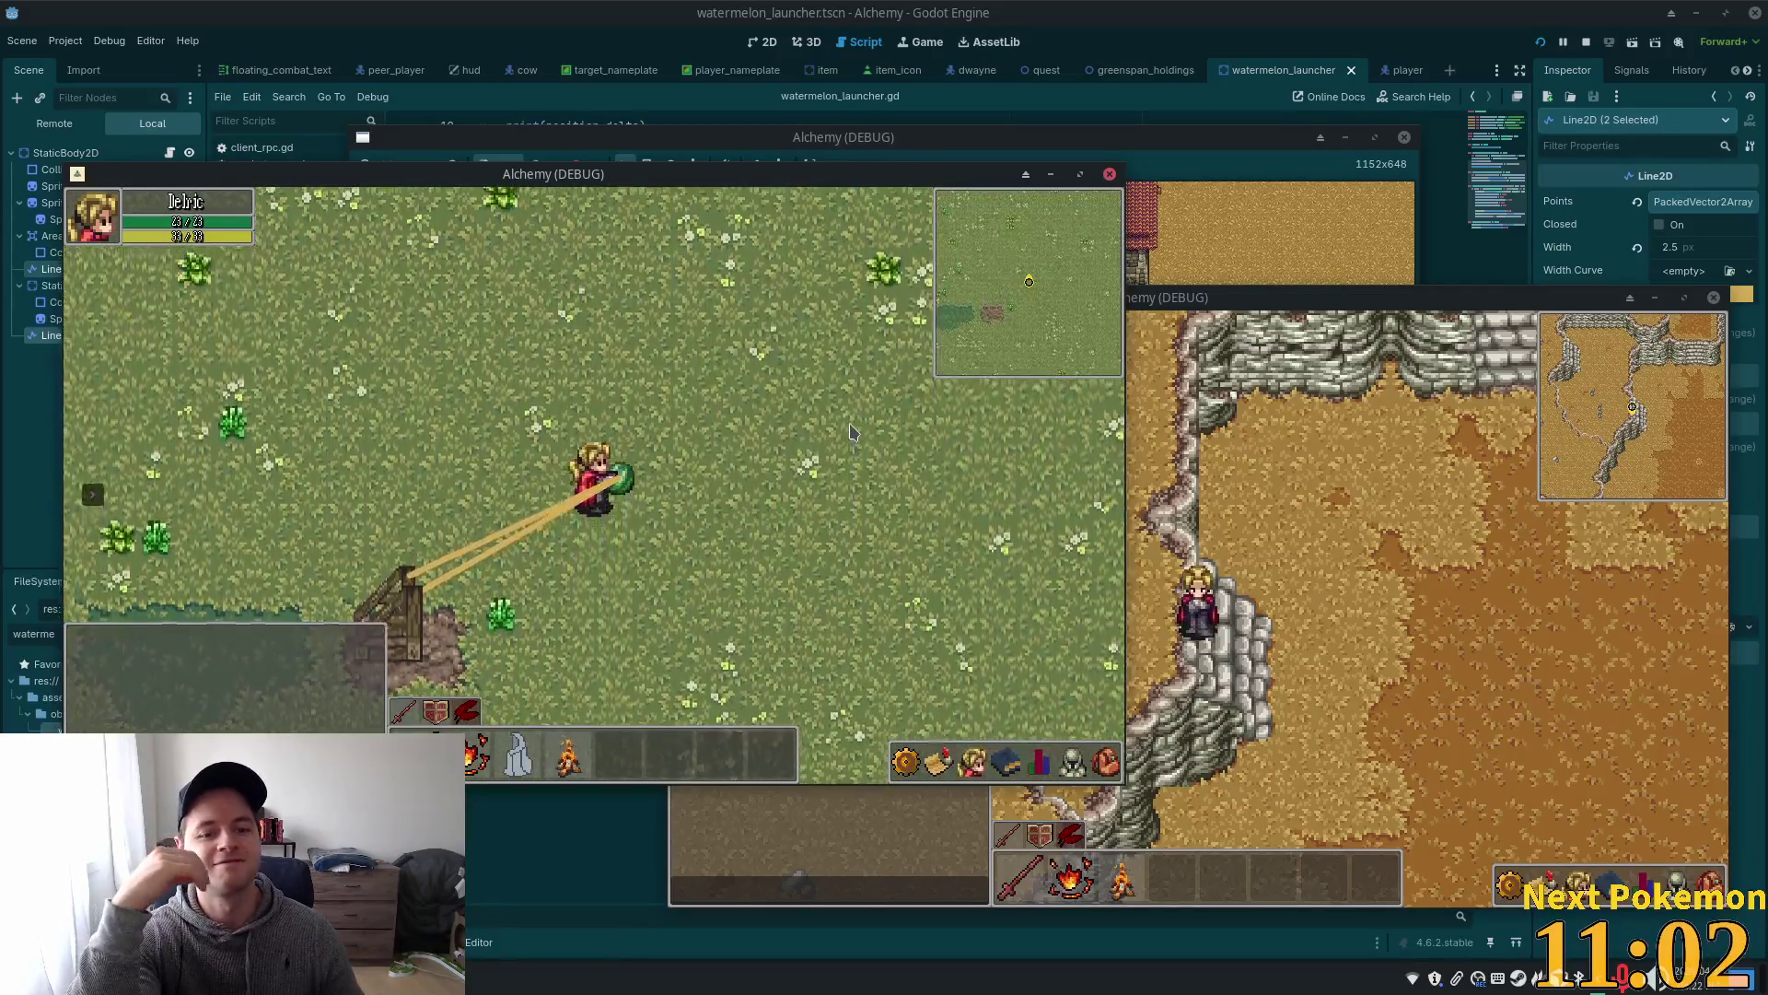
{"action": "key", "text": "w"}
- Complete the loop left and down back beside the launcher, then return to the Godot editor
{"action": "key", "text": "a"}
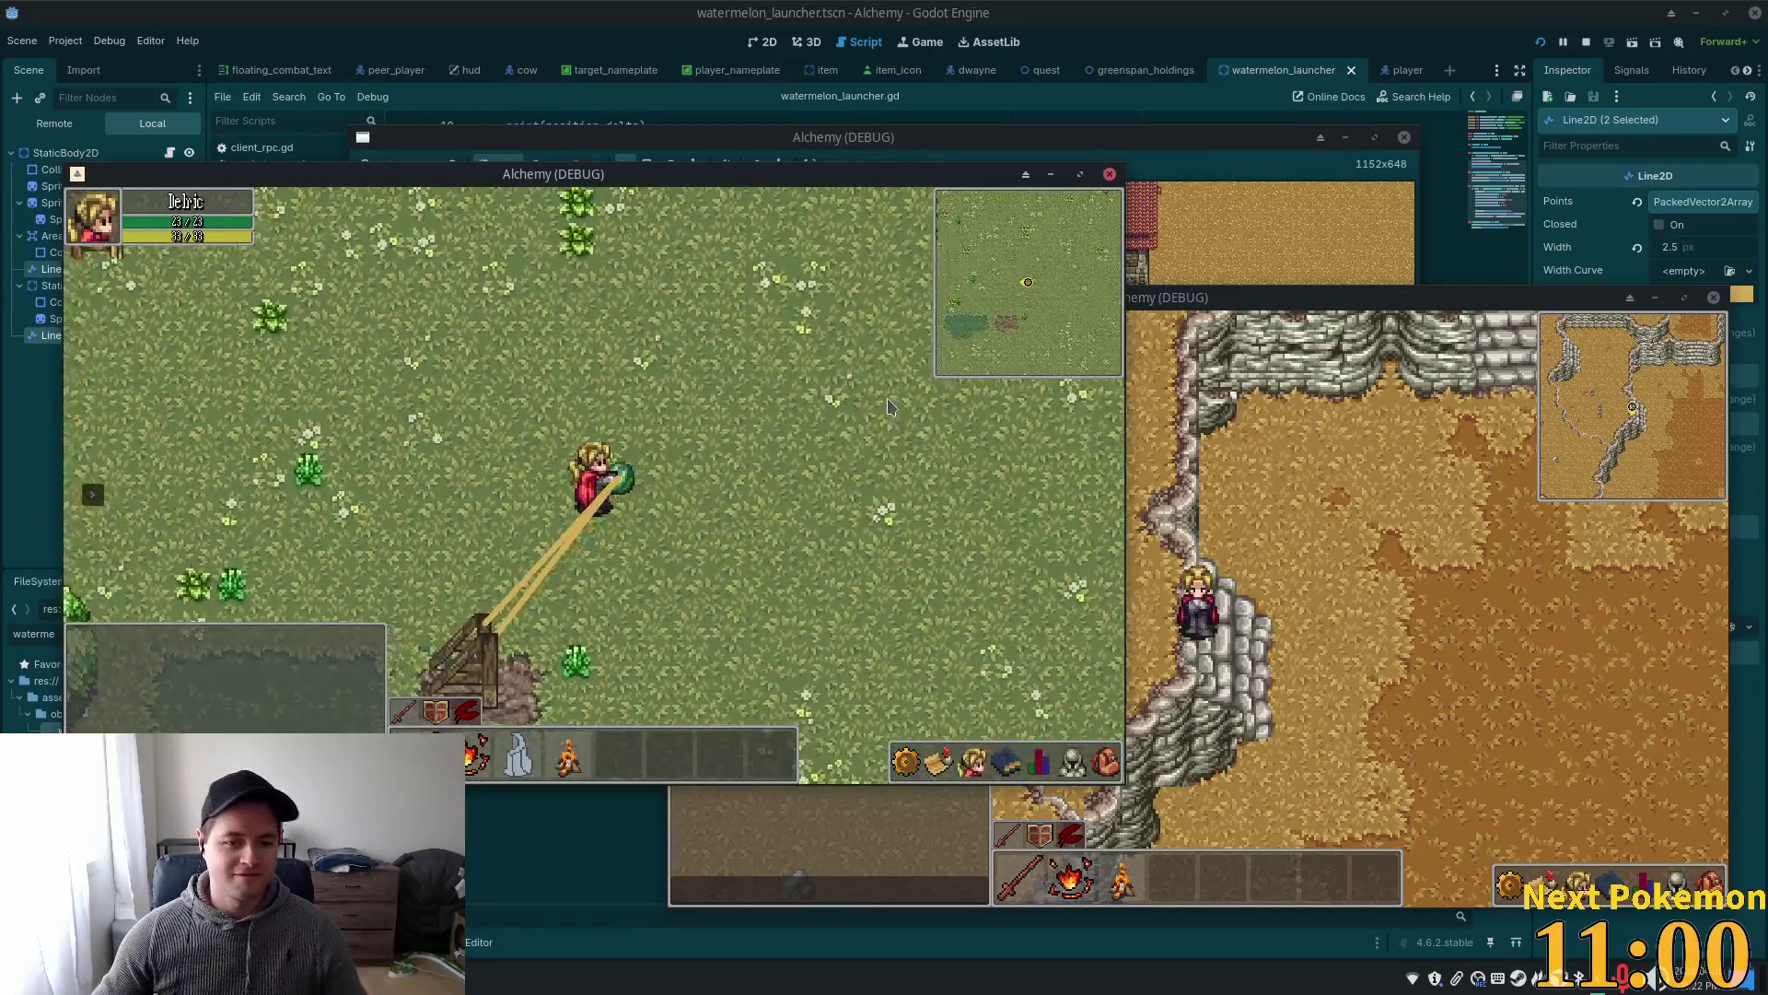
{"action": "key", "text": "a"}
{"action": "key", "text": "a"}
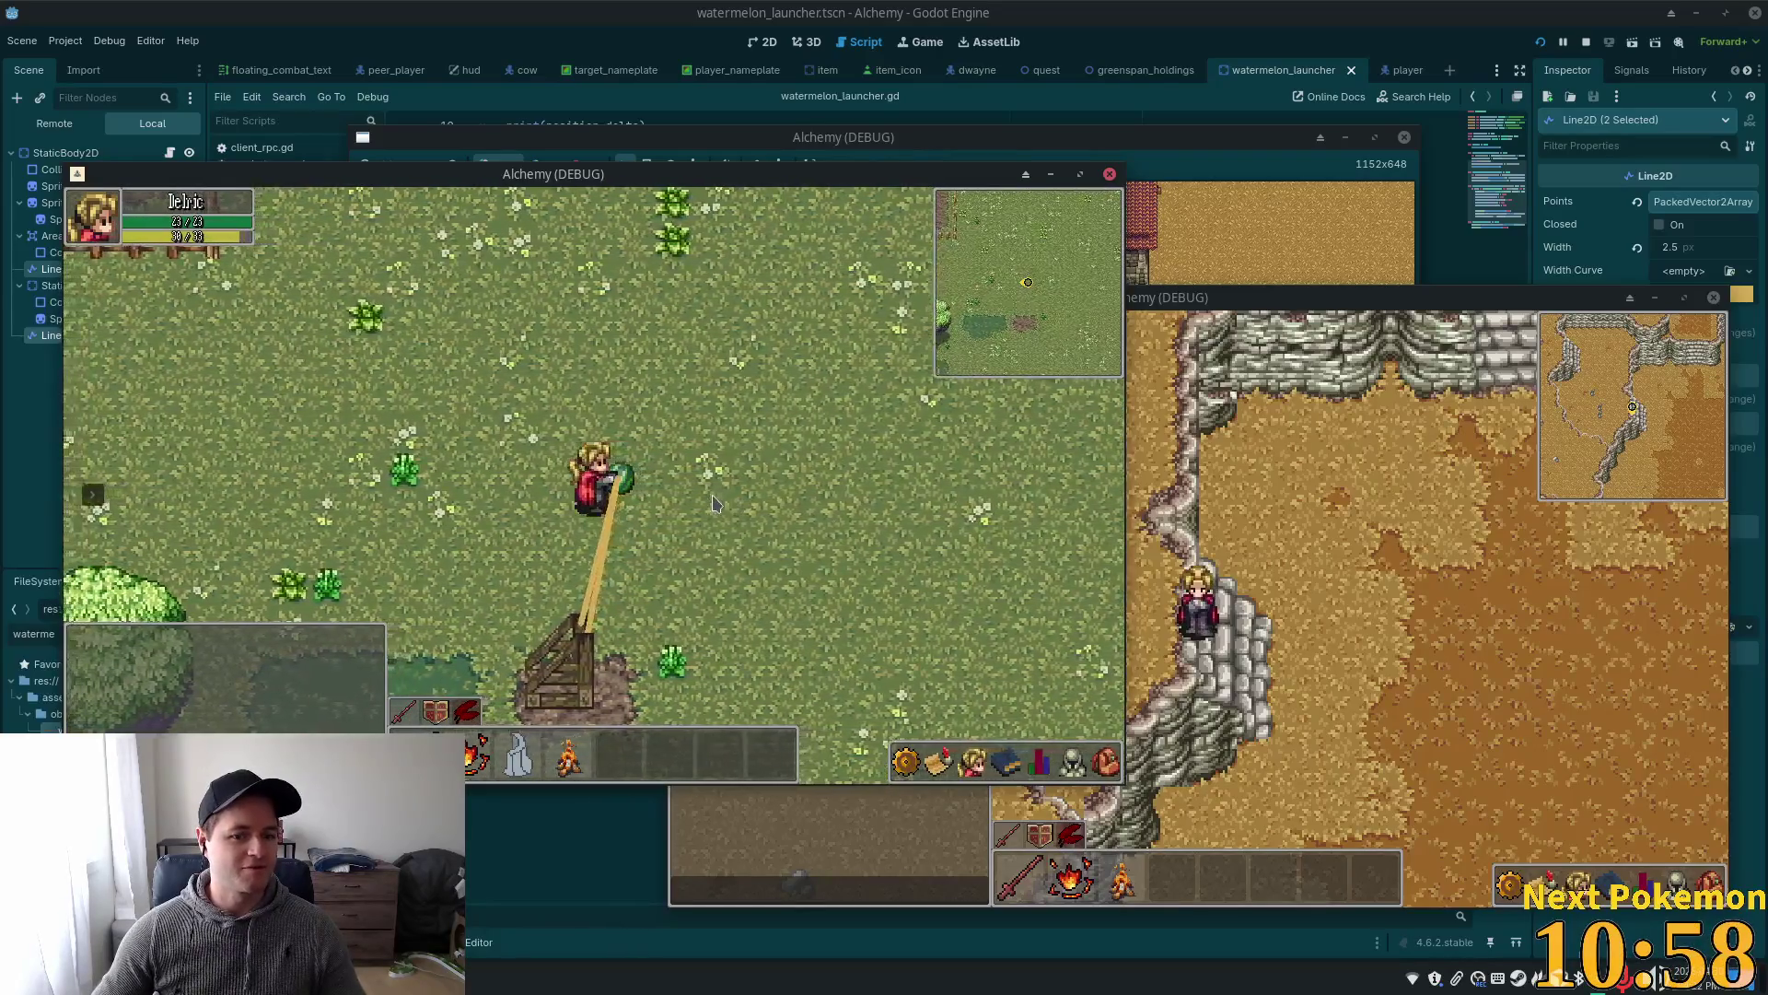
{"action": "key", "text": "s"}
{"action": "key", "text": "a"}
{"action": "key", "text": "s"}
{"action": "key", "text": "a"}
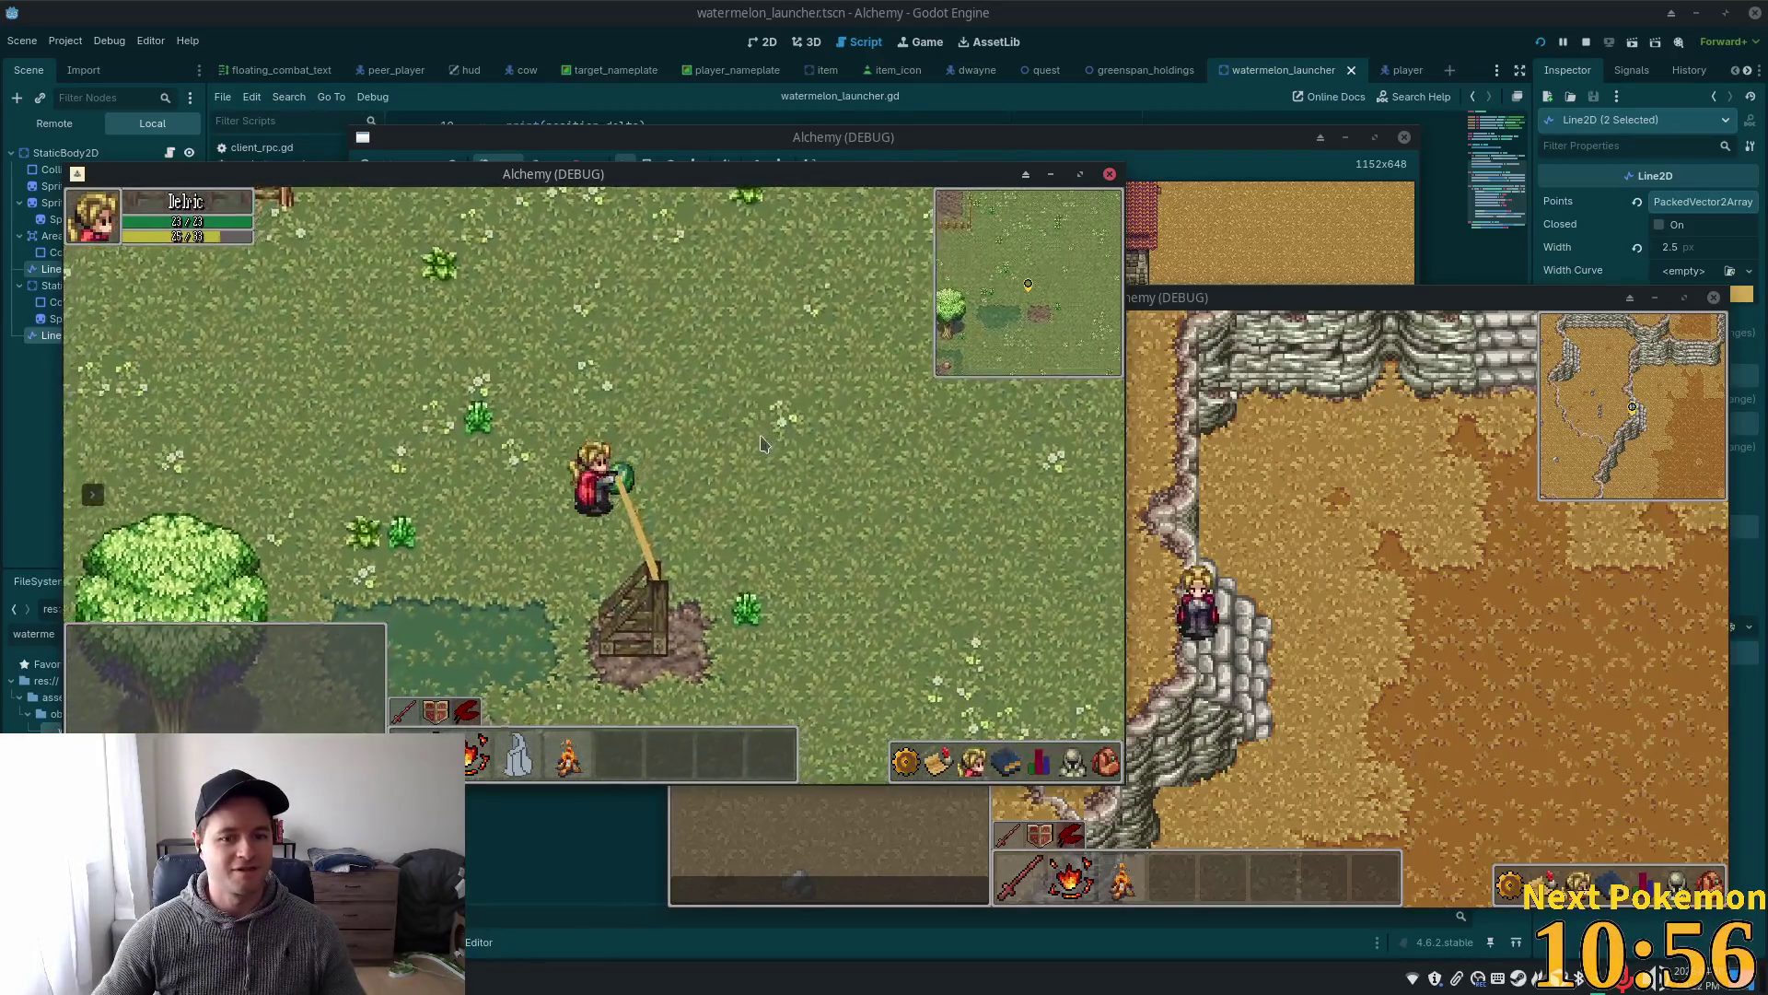
{"action": "key", "text": "s"}
{"action": "key", "text": "a"}
{"action": "key", "text": "s"}
{"action": "key", "text": "a"}
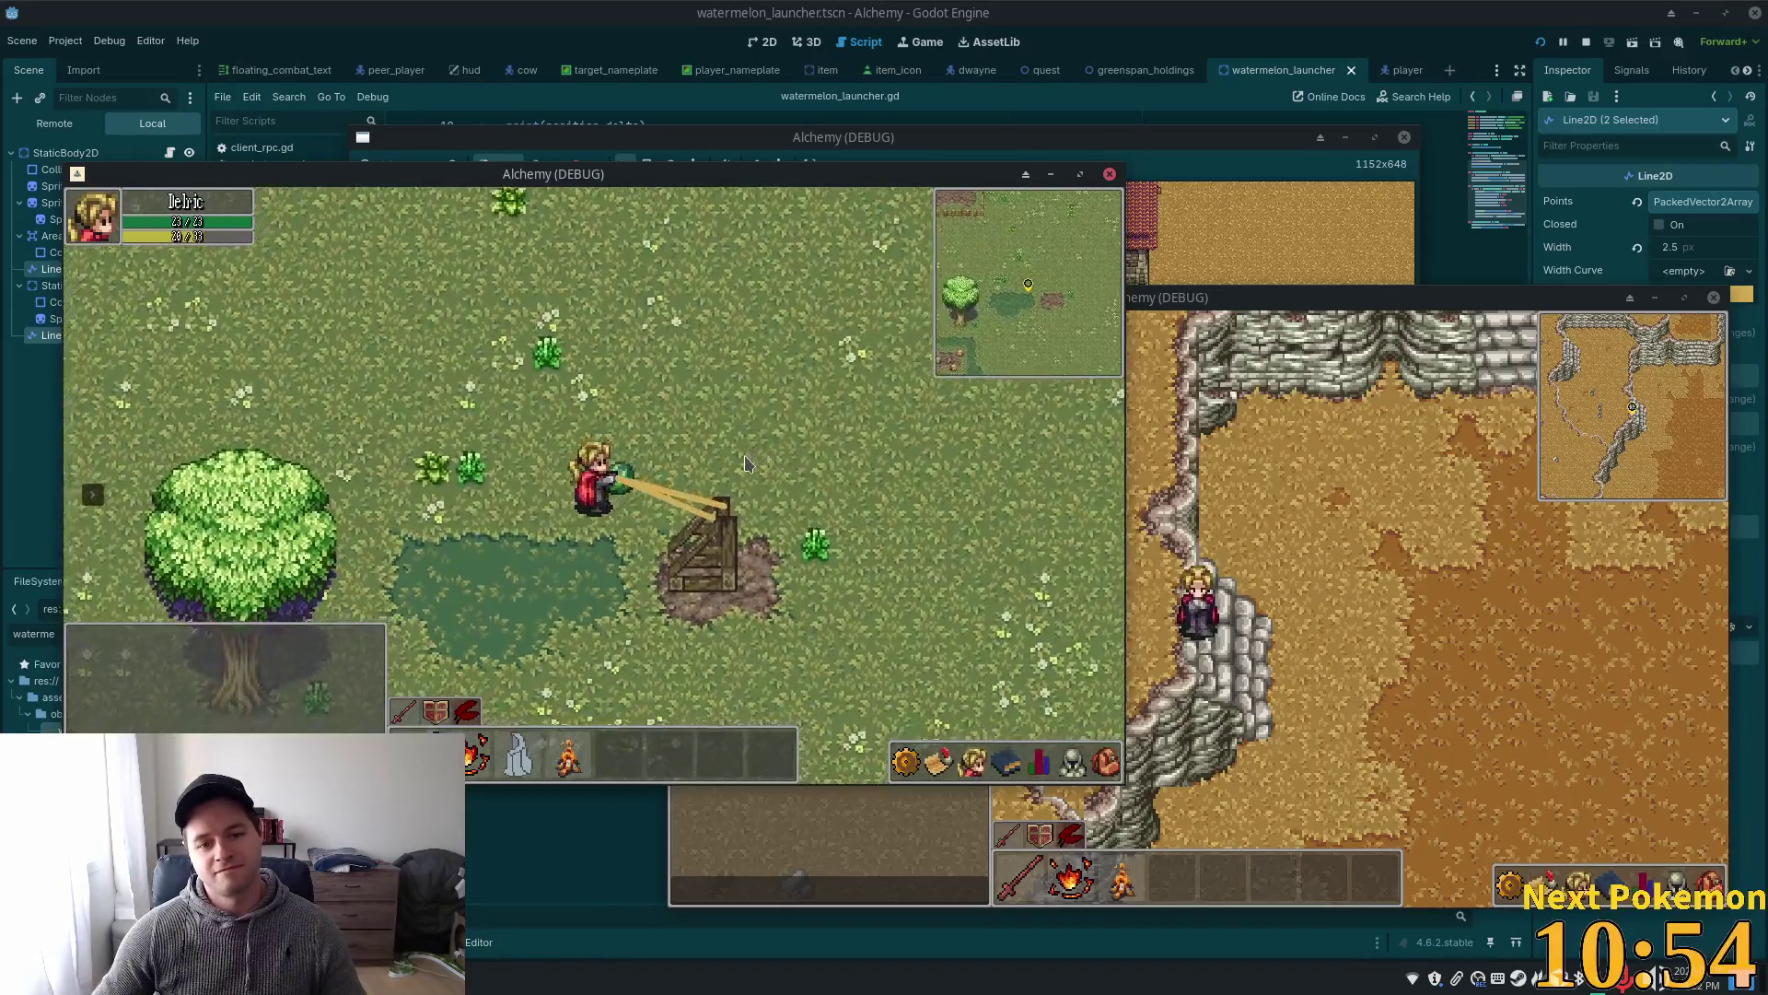
{"action": "key", "text": "s"}
{"action": "key", "text": "a"}
{"action": "key", "text": "s"}
{"action": "key", "text": "a"}
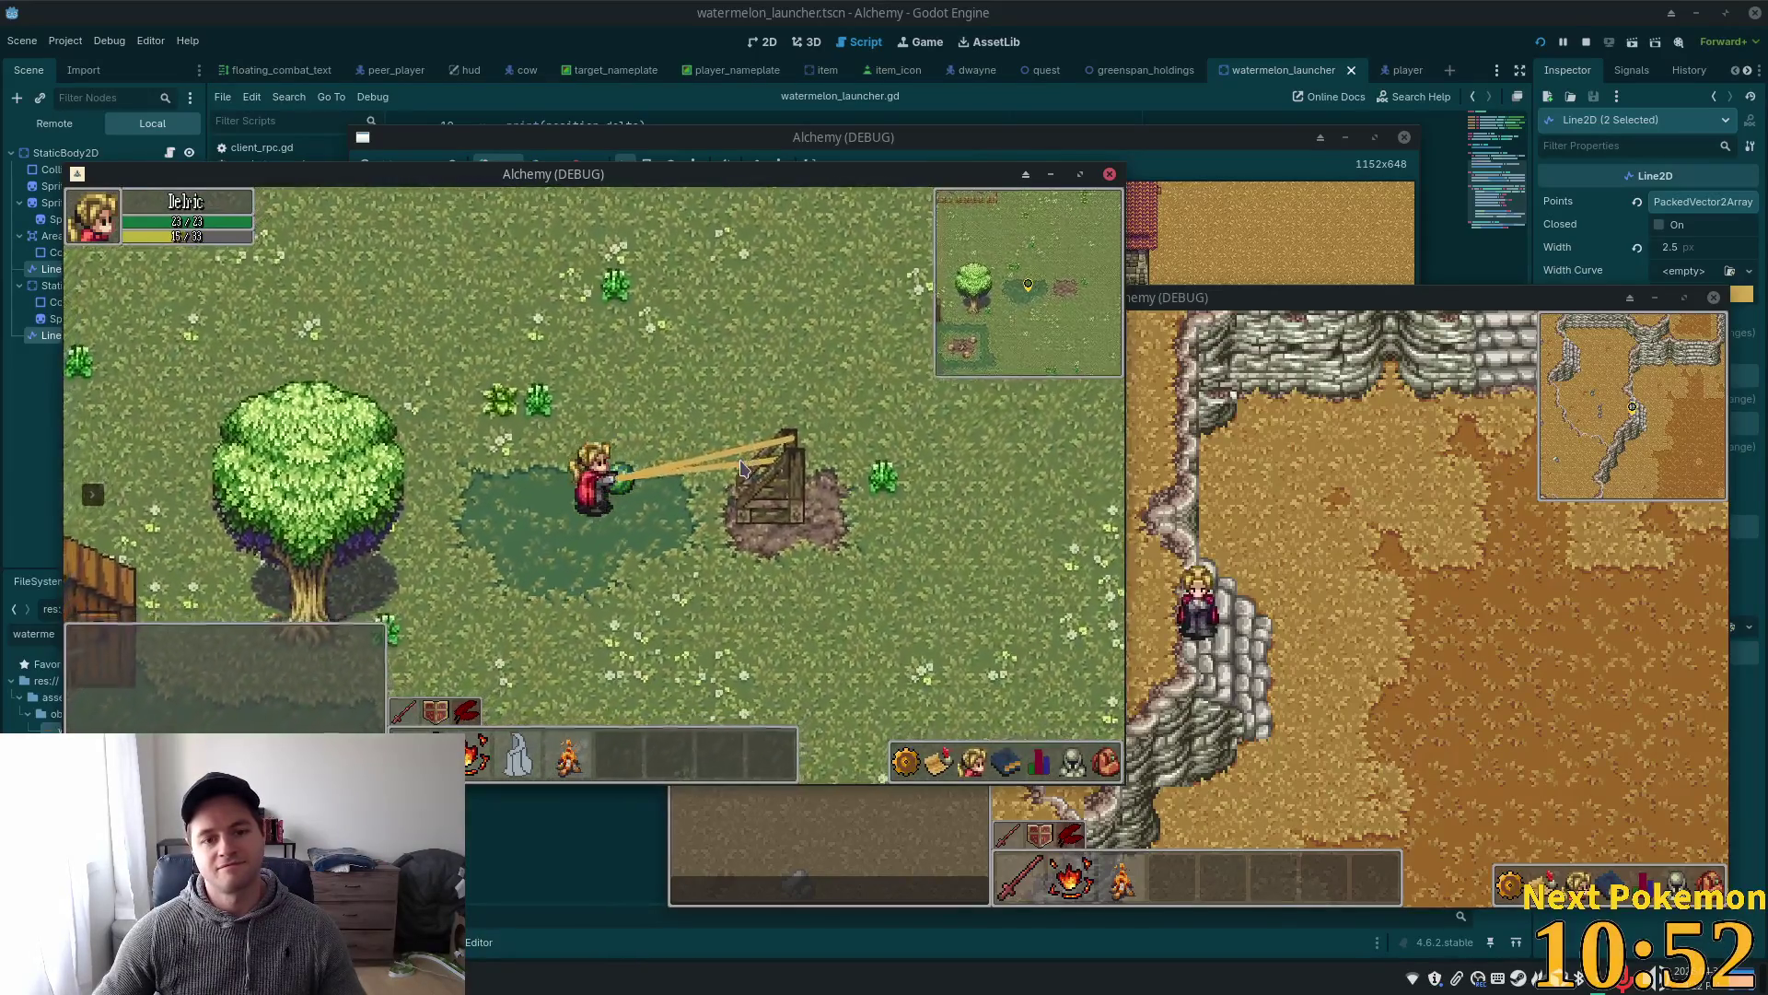
{"action": "key", "text": "a"}
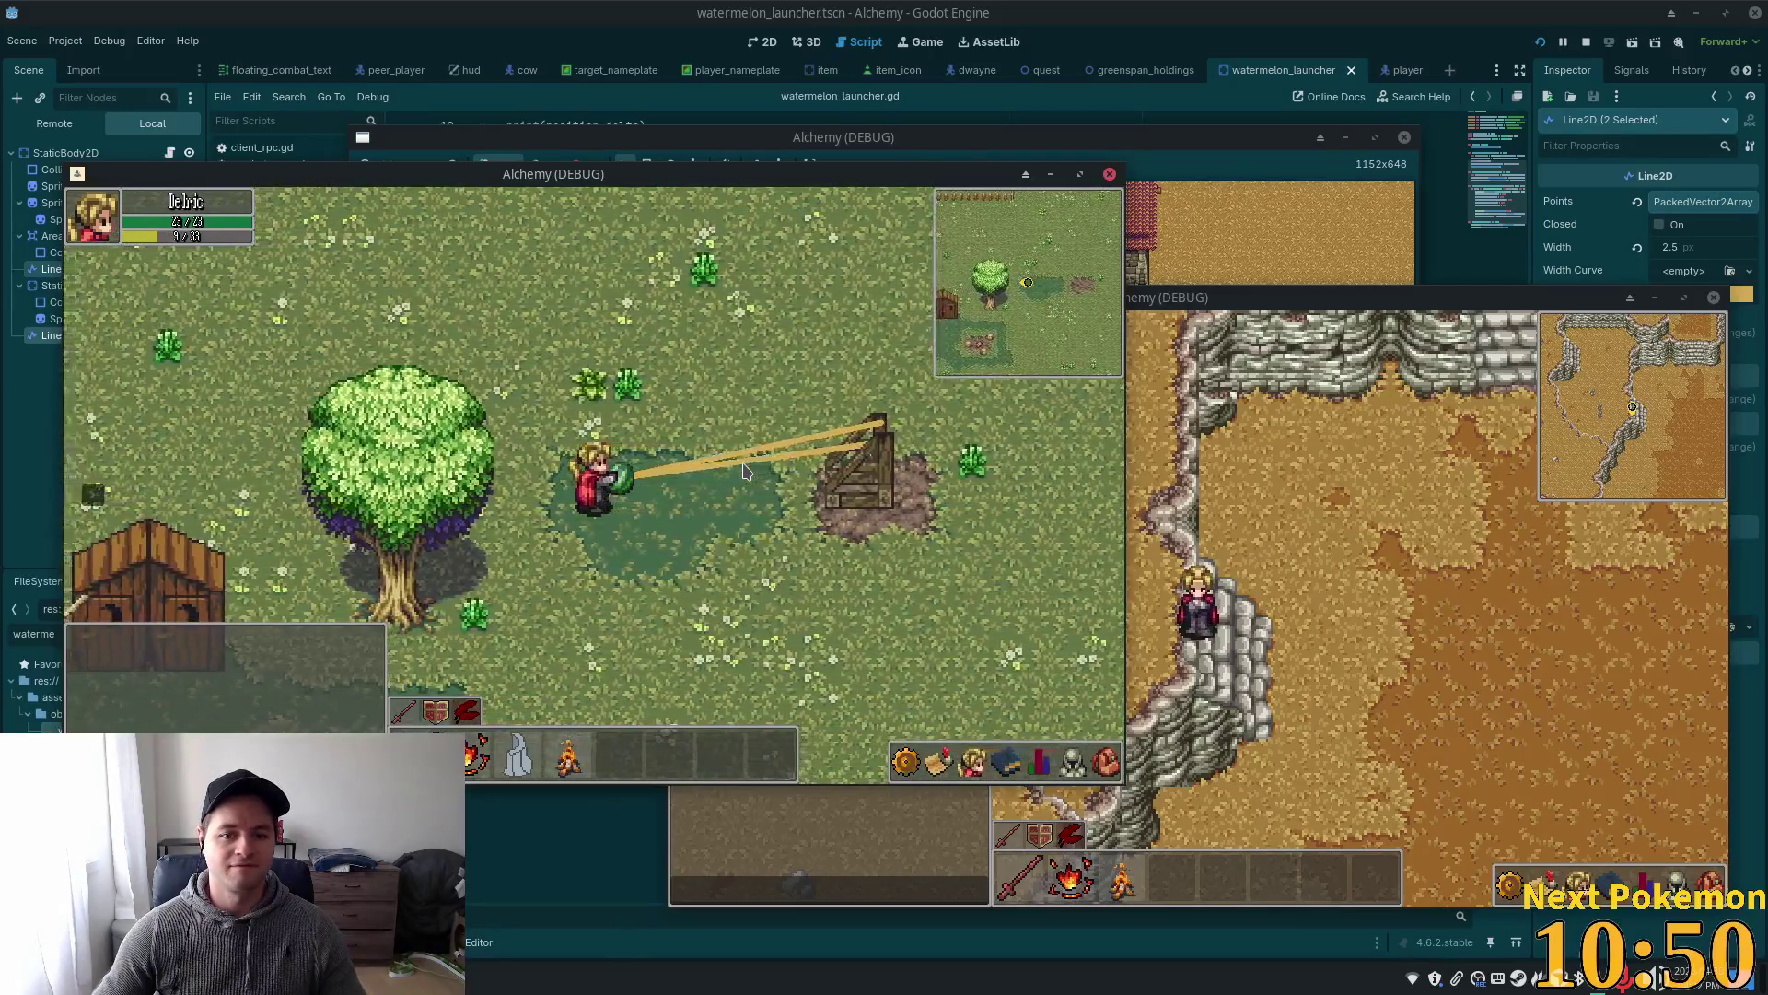
{"action": "left_click", "coordinate": [1300, 19]}
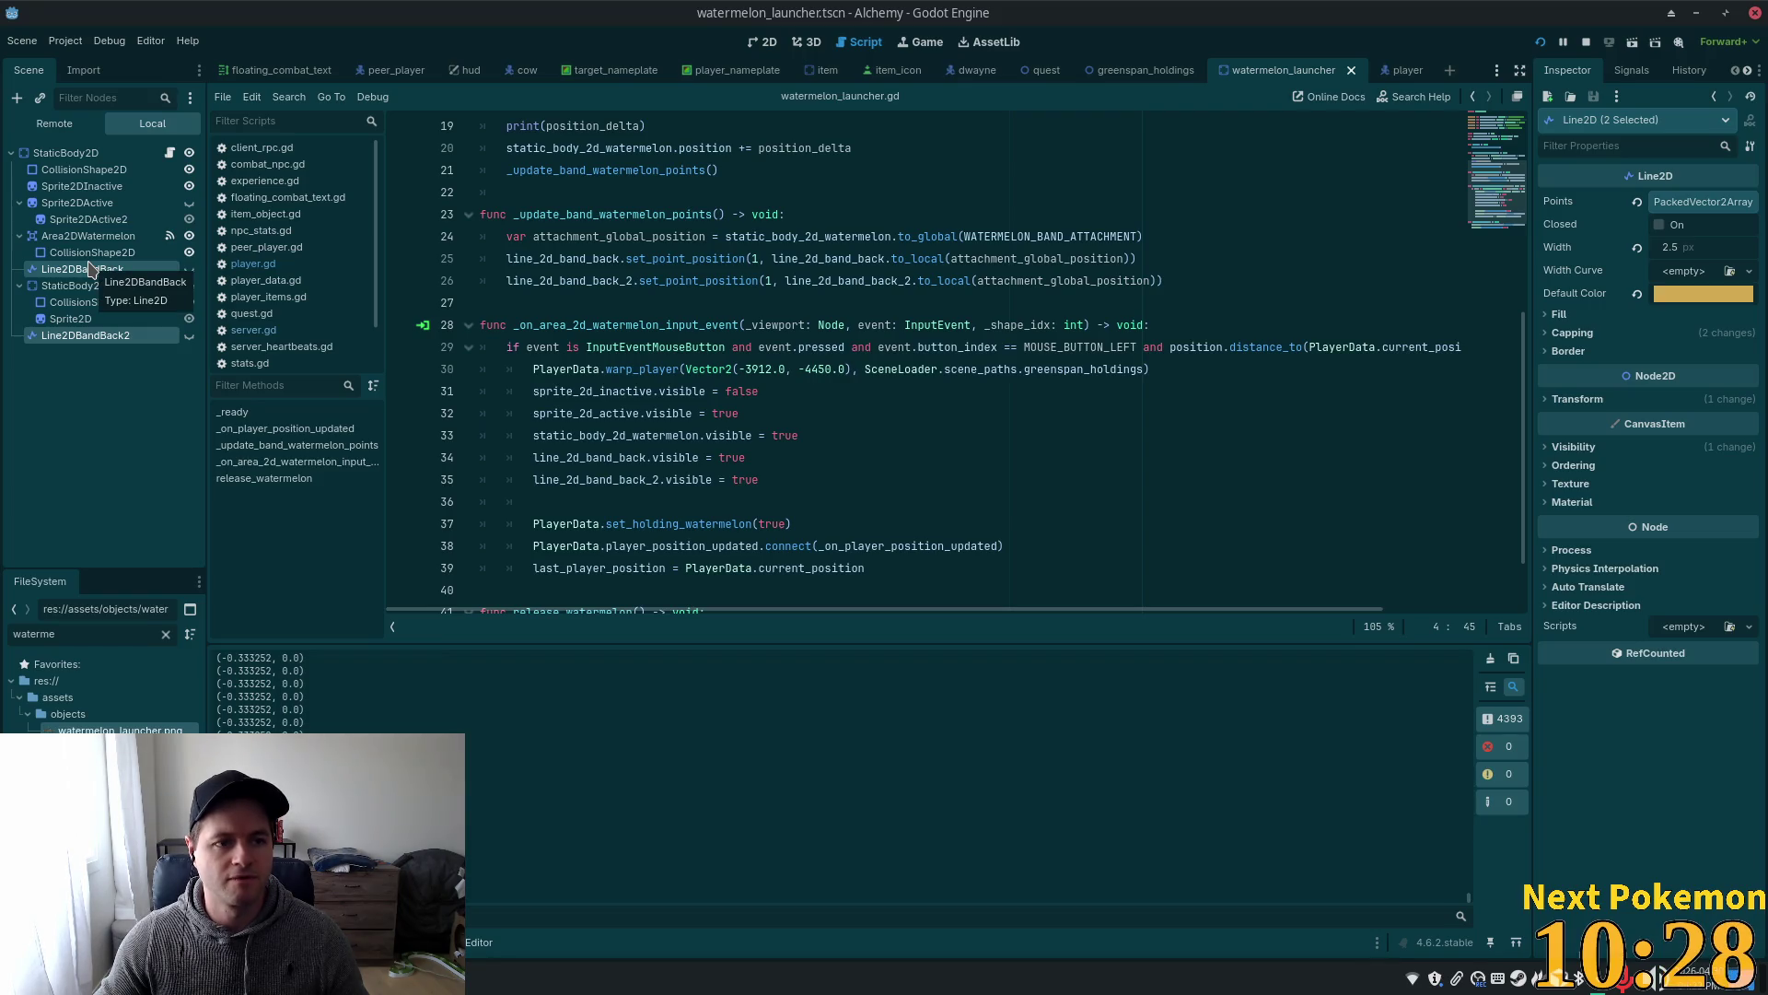
- Show the Remote scene tree, then nudge the character right, up and left in the game
{"action": "left_click", "coordinate": [54, 123]}
{"action": "key", "text": "alt+Tab"}
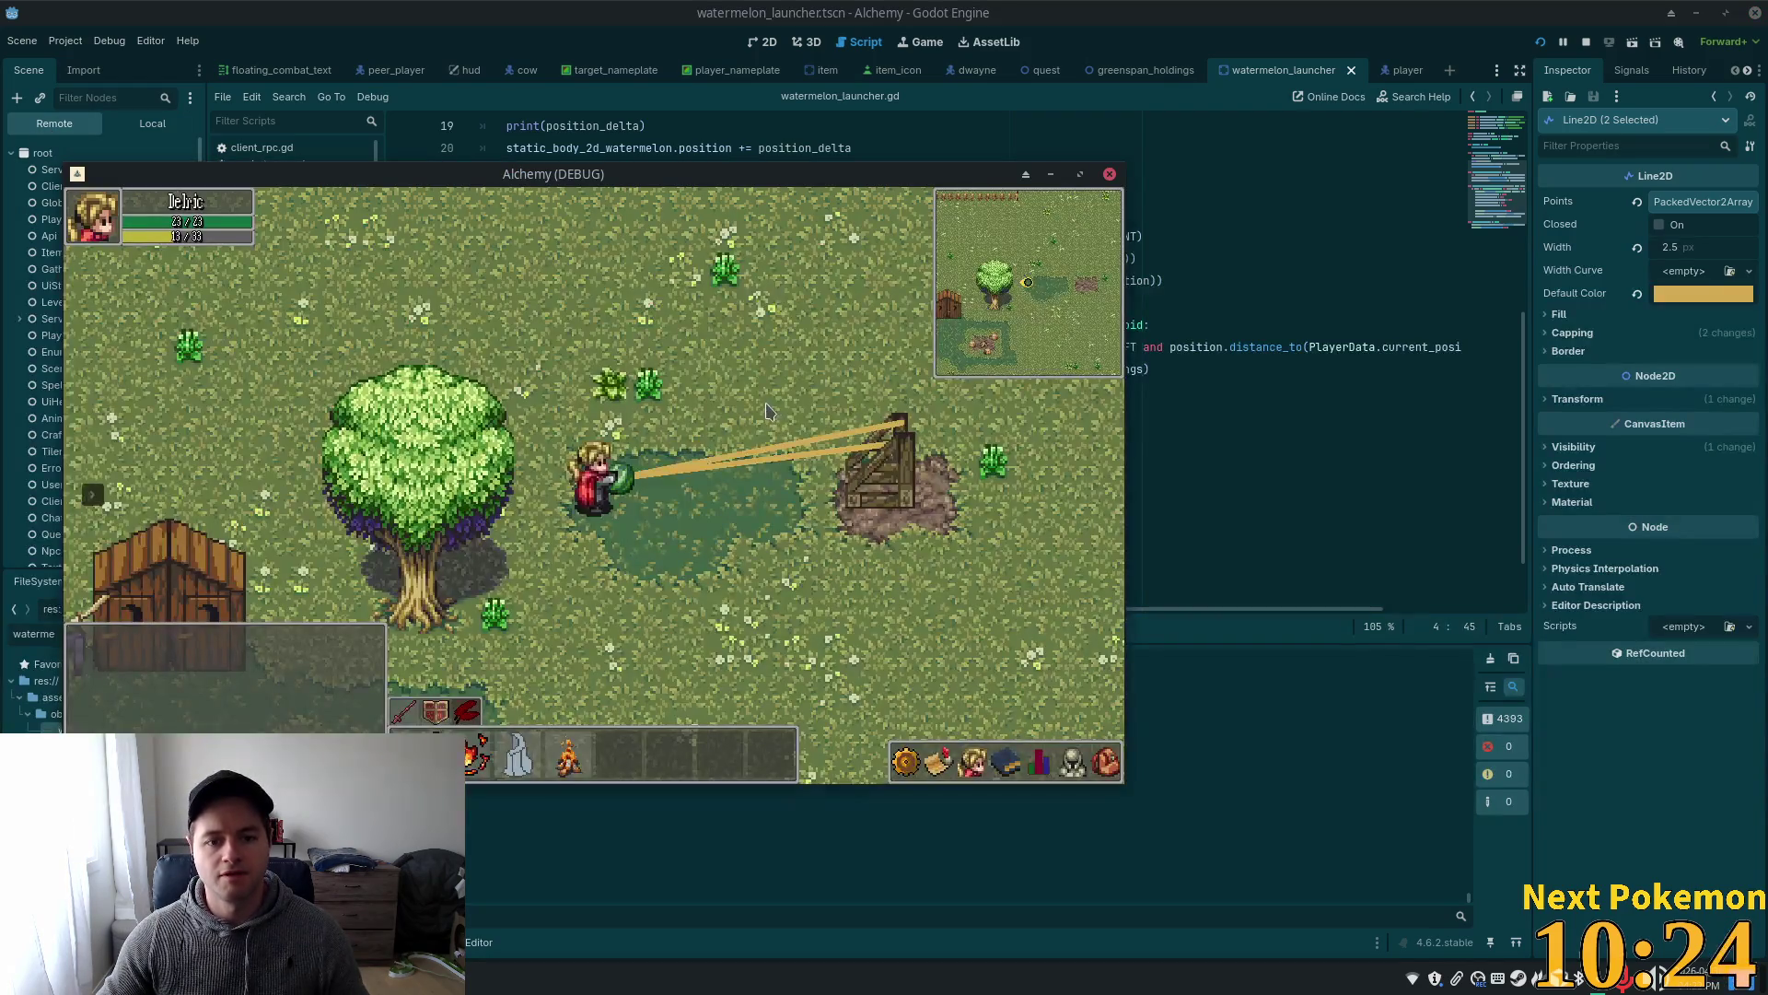
{"action": "key", "text": "d"}
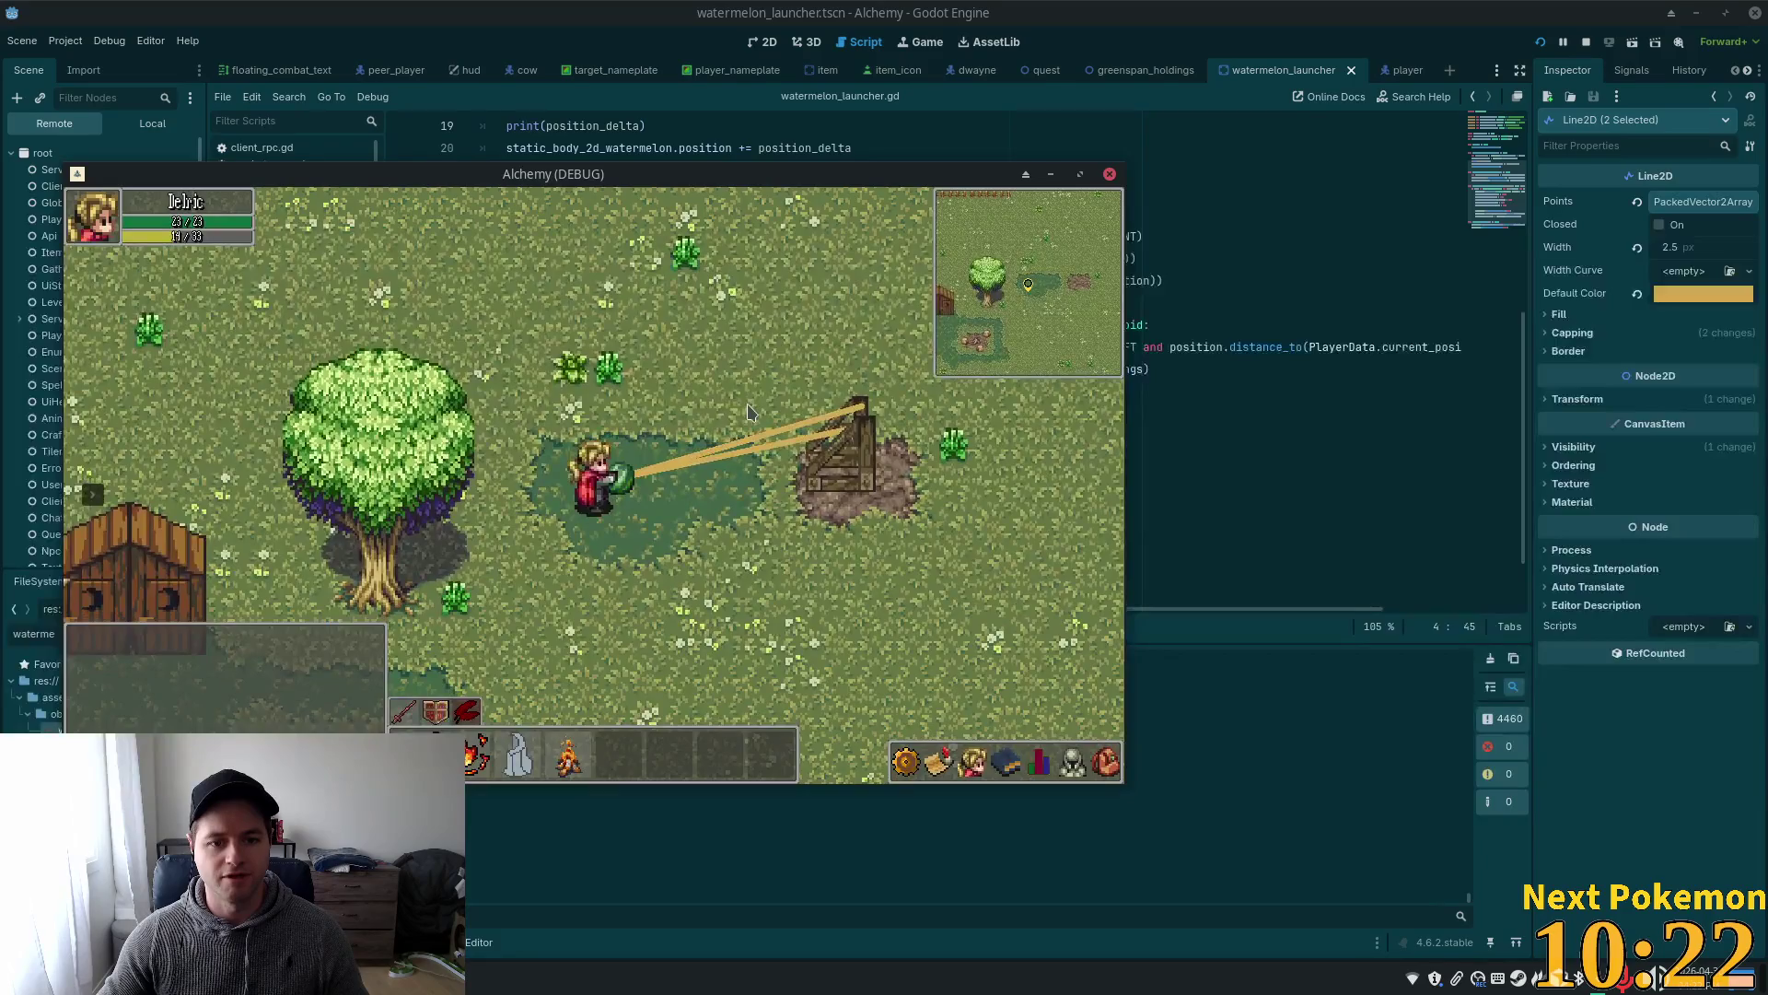
{"action": "key", "text": "w"}
{"action": "key", "text": "a"}
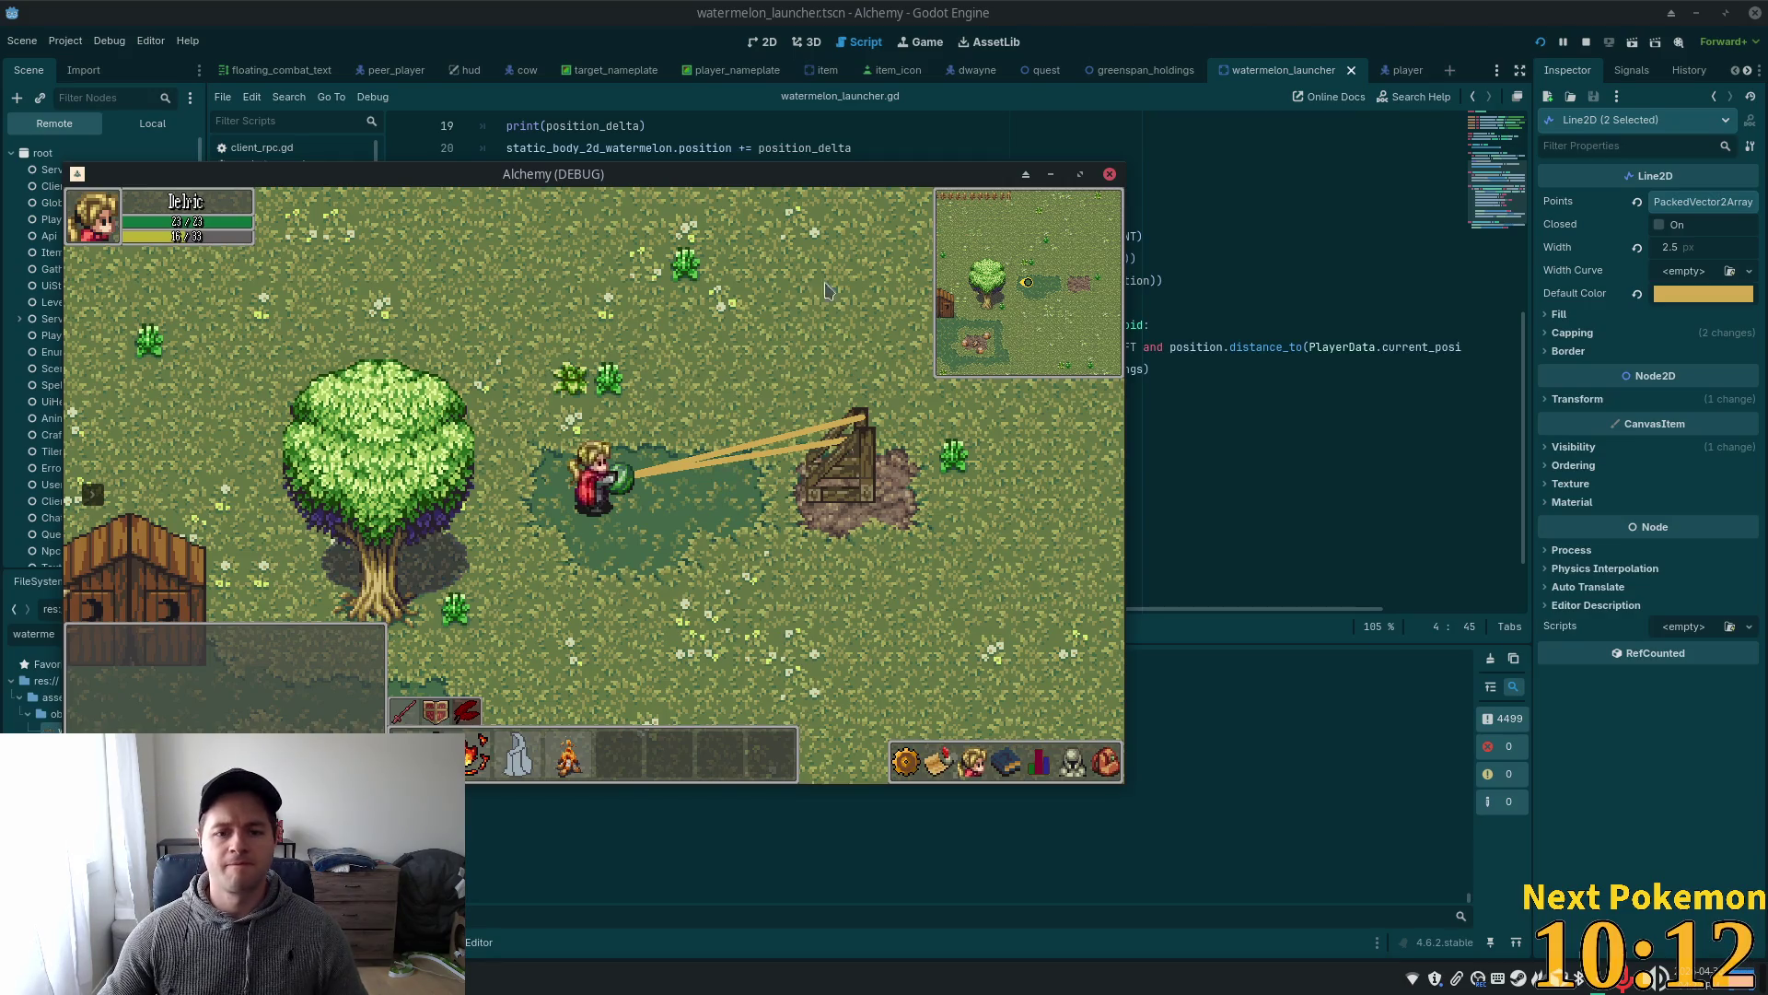
- Hide the game window and bring the watermelon_launcher.gd script editor back in front
{"action": "key", "text": "F8"}
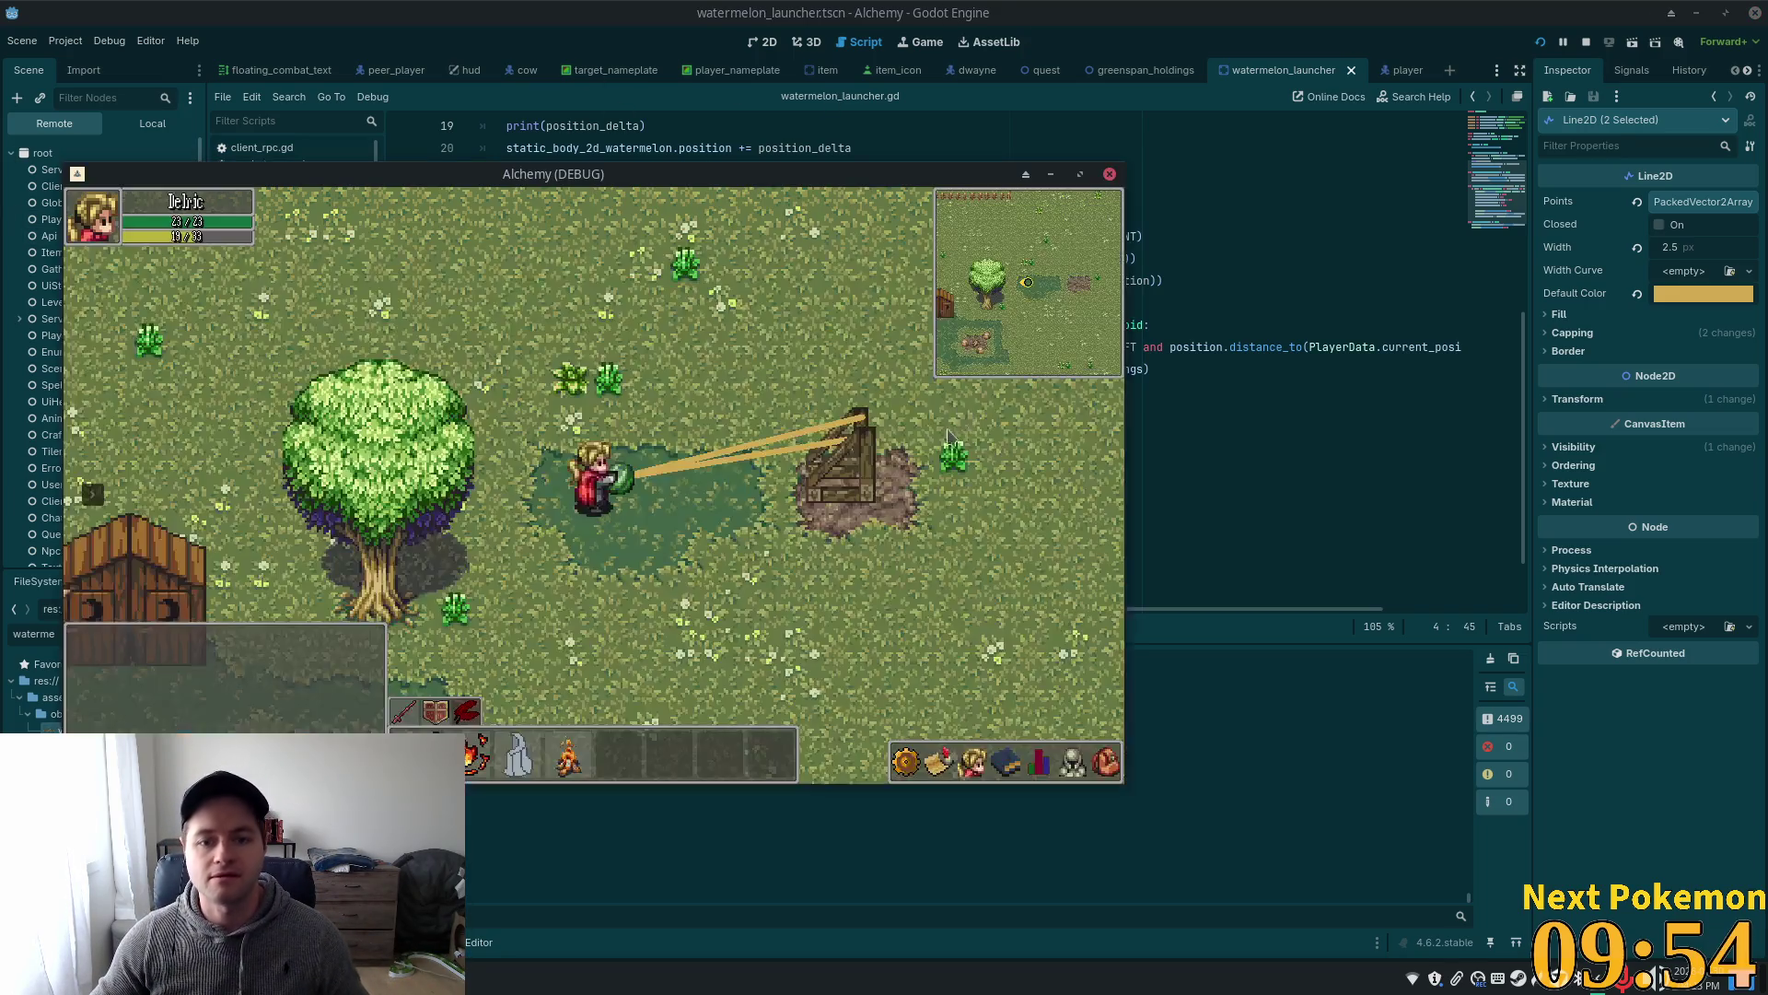
{"action": "left_click", "coordinate": [37, 387]}
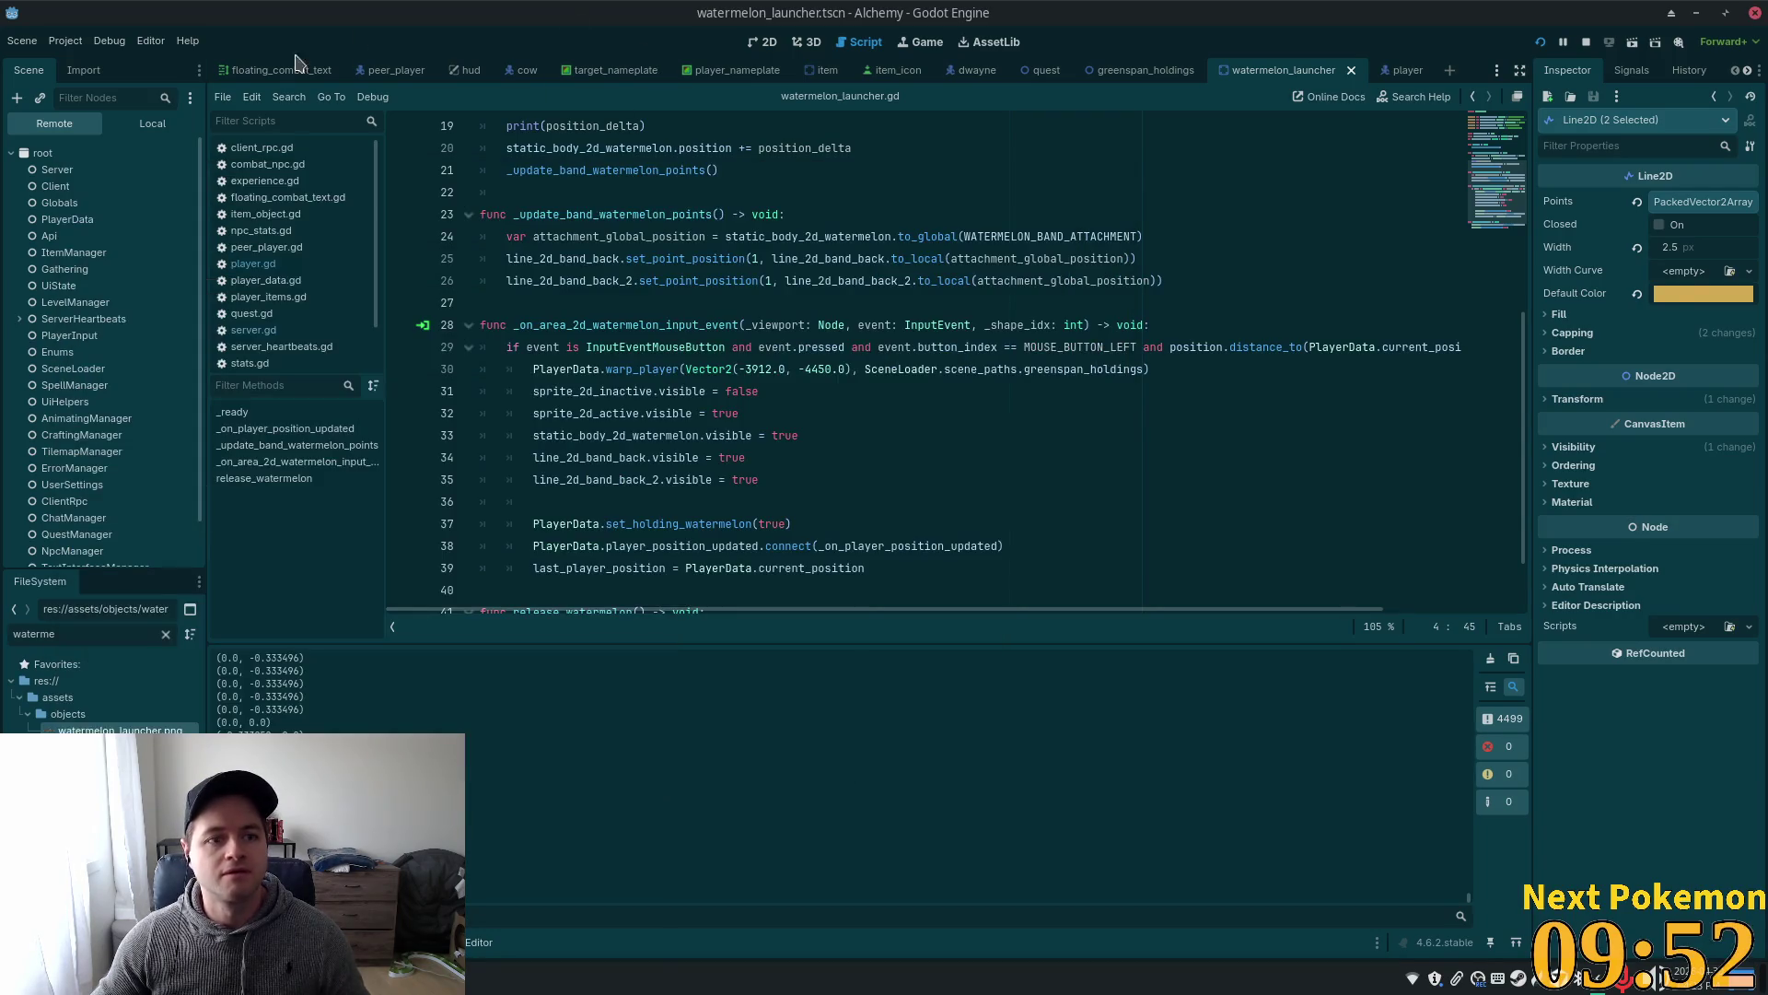
{"action": "key", "text": "alt+Tab"}
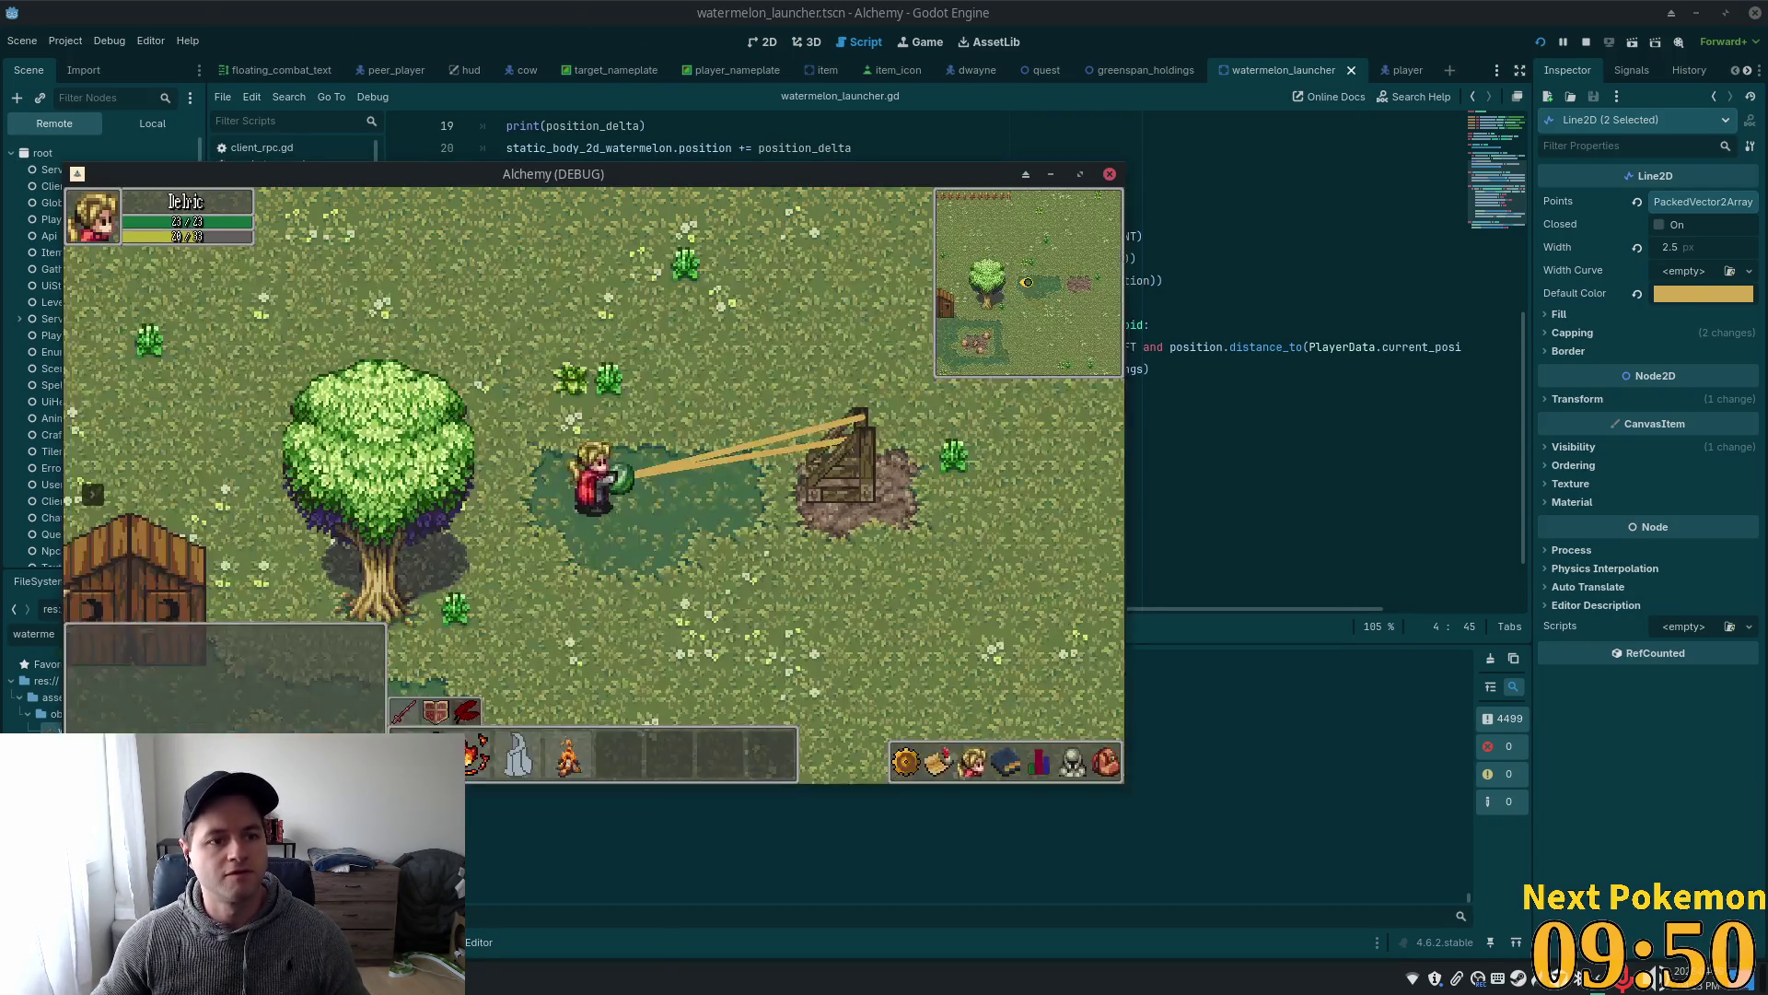
{"action": "key", "text": "alt+Tab"}
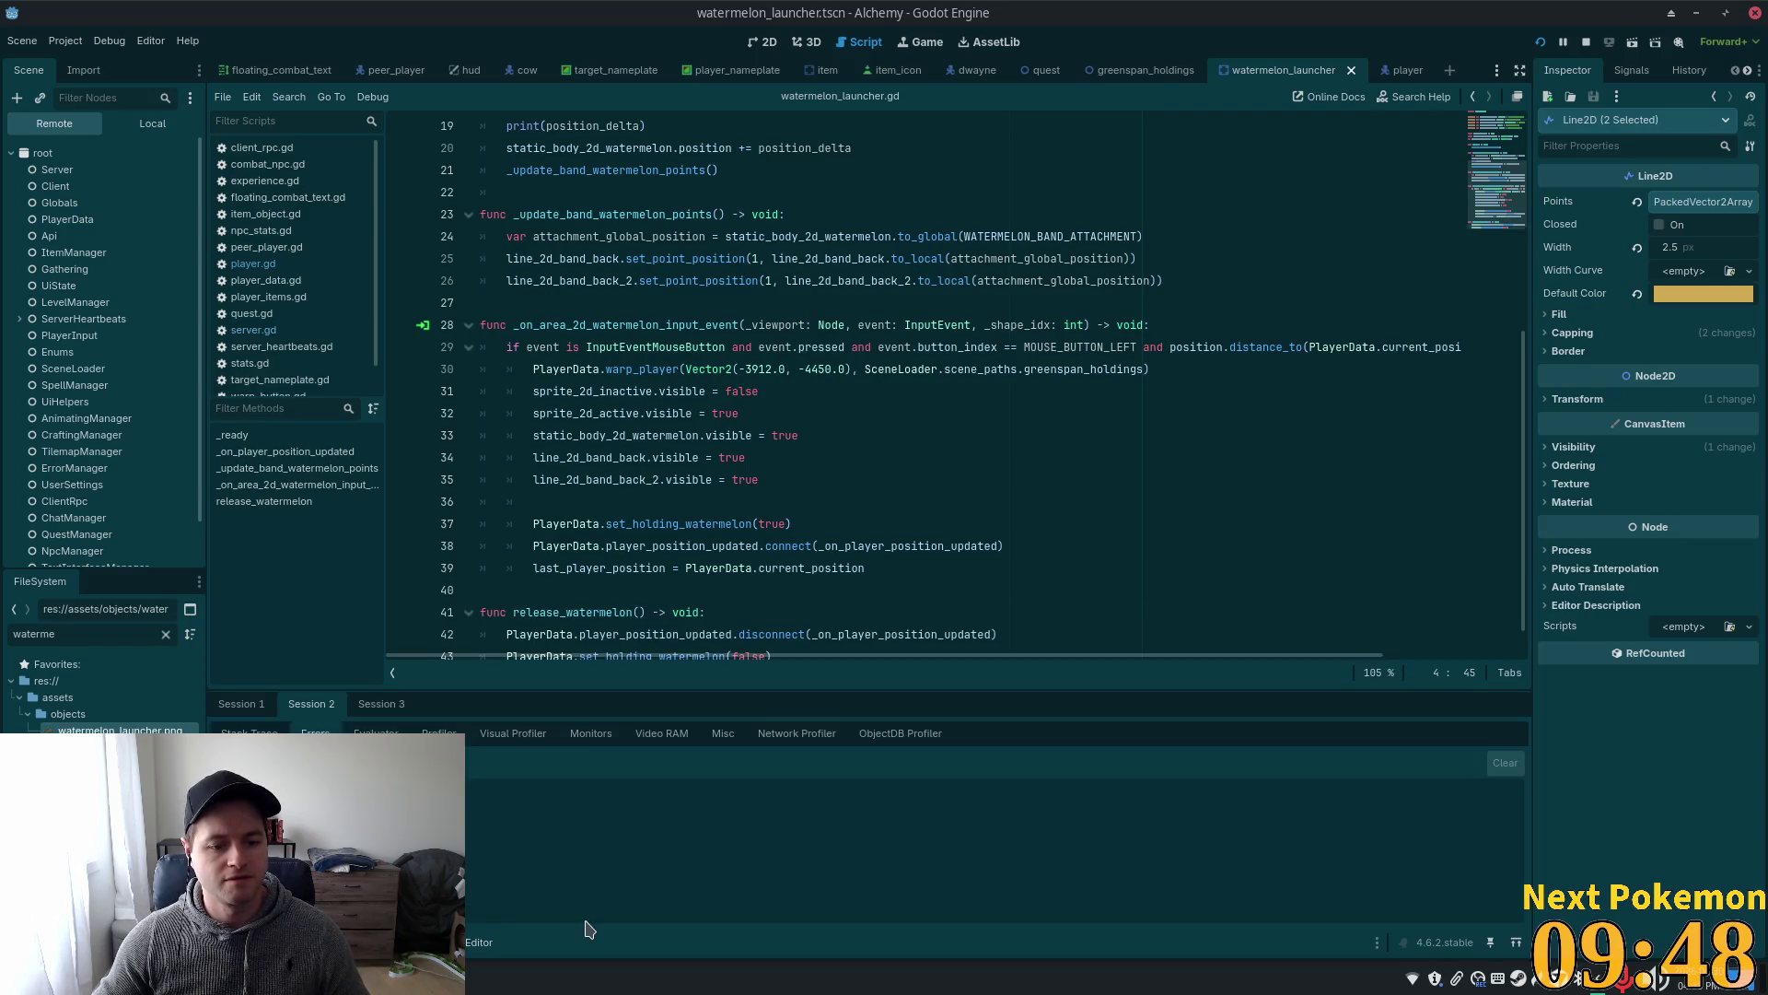
{"action": "scroll", "coordinate": [79, 353], "scroll_direction": "down", "scroll_amount": 3}
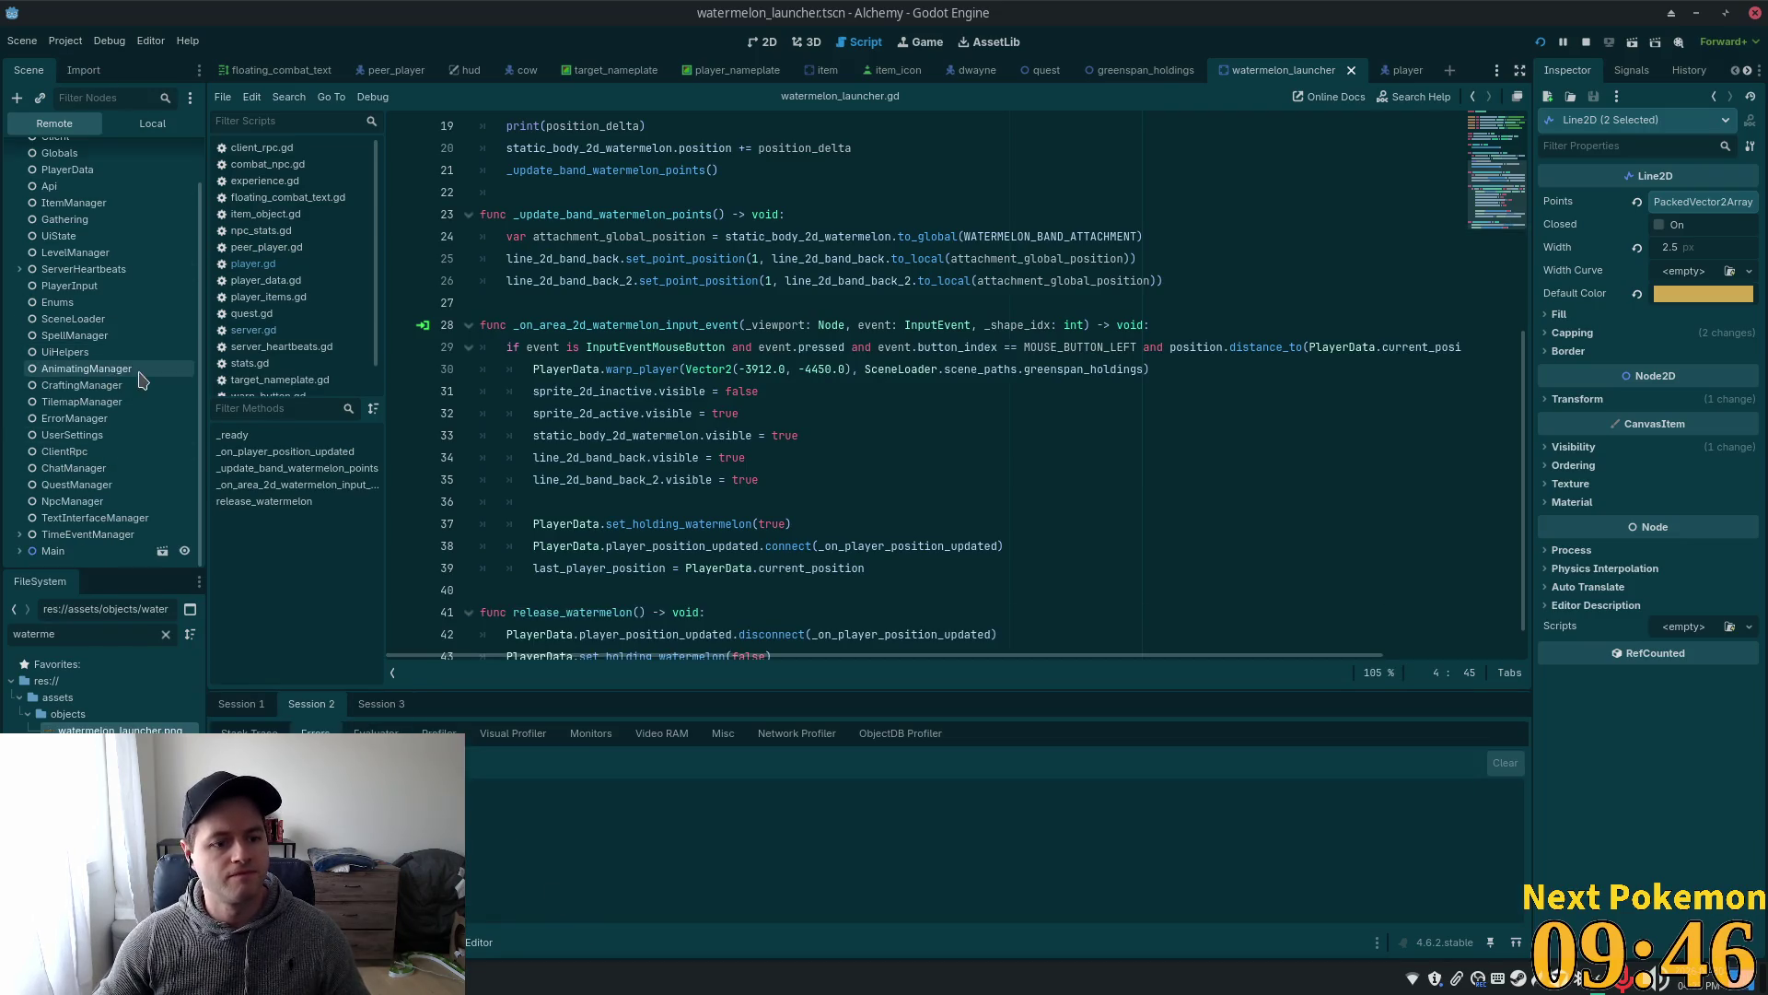
- Expand greenspan_holdings in the Remote tree, then select and expand its StaticBody2D
{"action": "left_click", "coordinate": [41, 551]}
{"action": "left_click", "coordinate": [28, 550]}
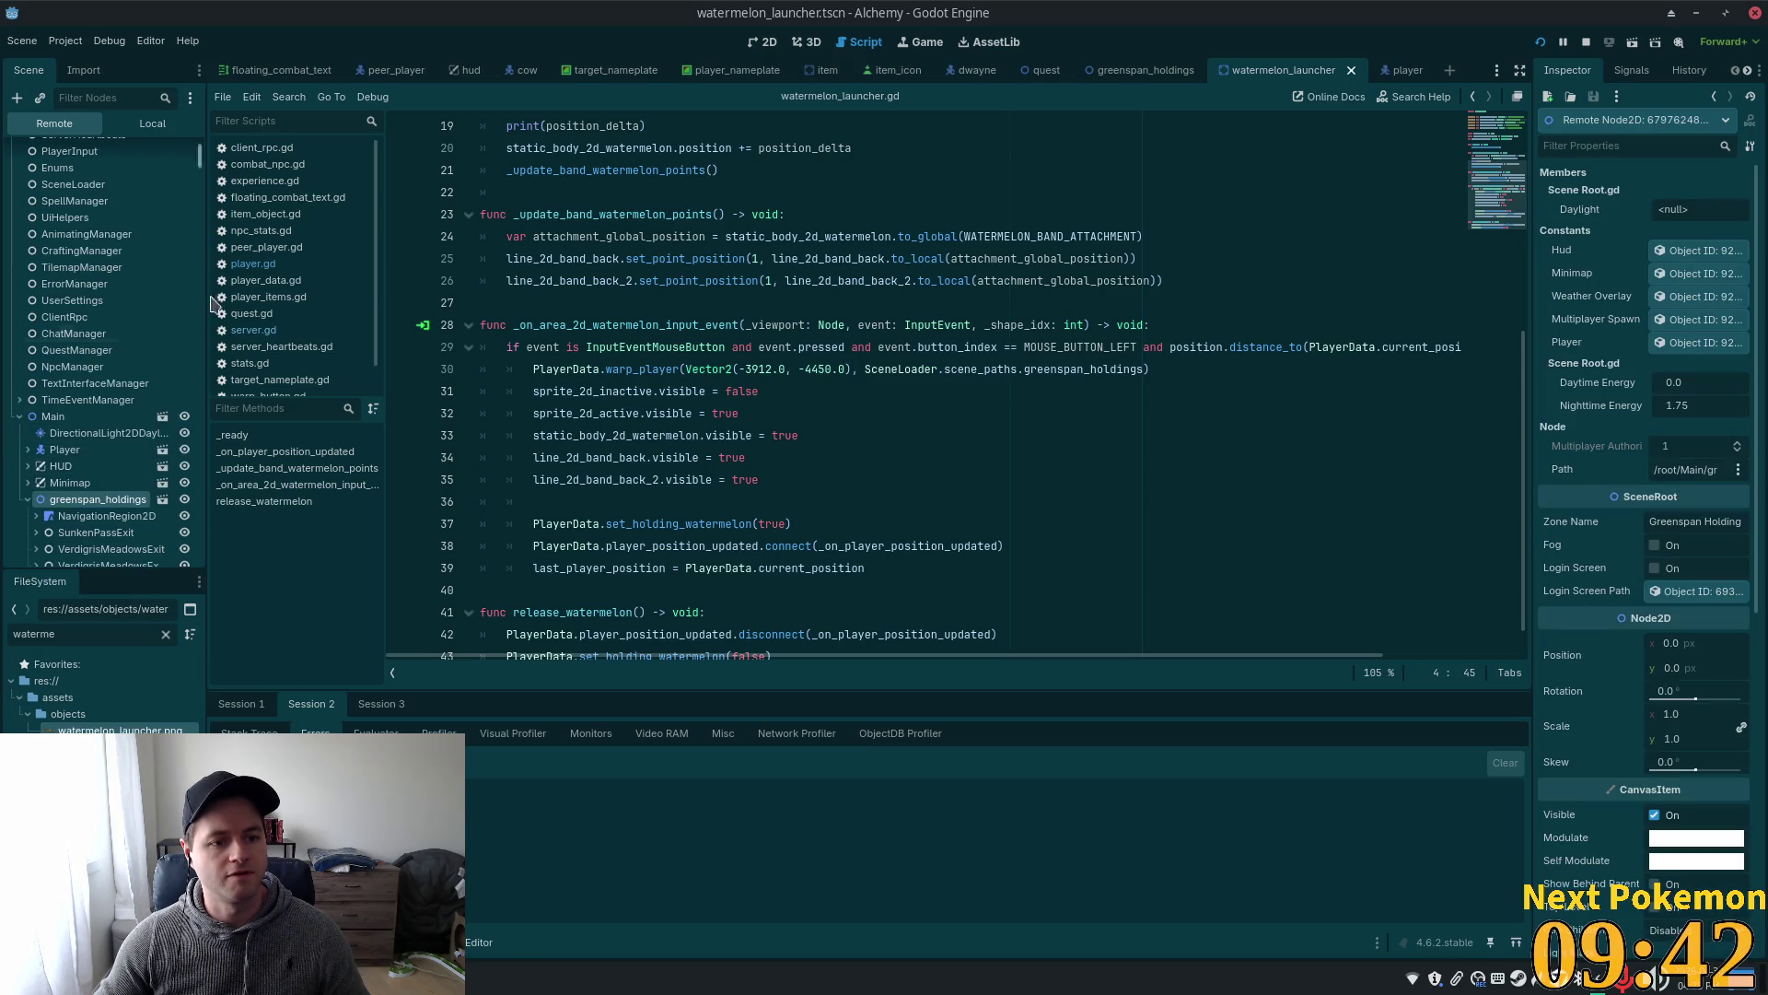
{"action": "scroll", "coordinate": [187, 316], "scroll_direction": "down", "scroll_amount": 15}
{"action": "scroll", "coordinate": [187, 316], "scroll_direction": "down", "scroll_amount": 15}
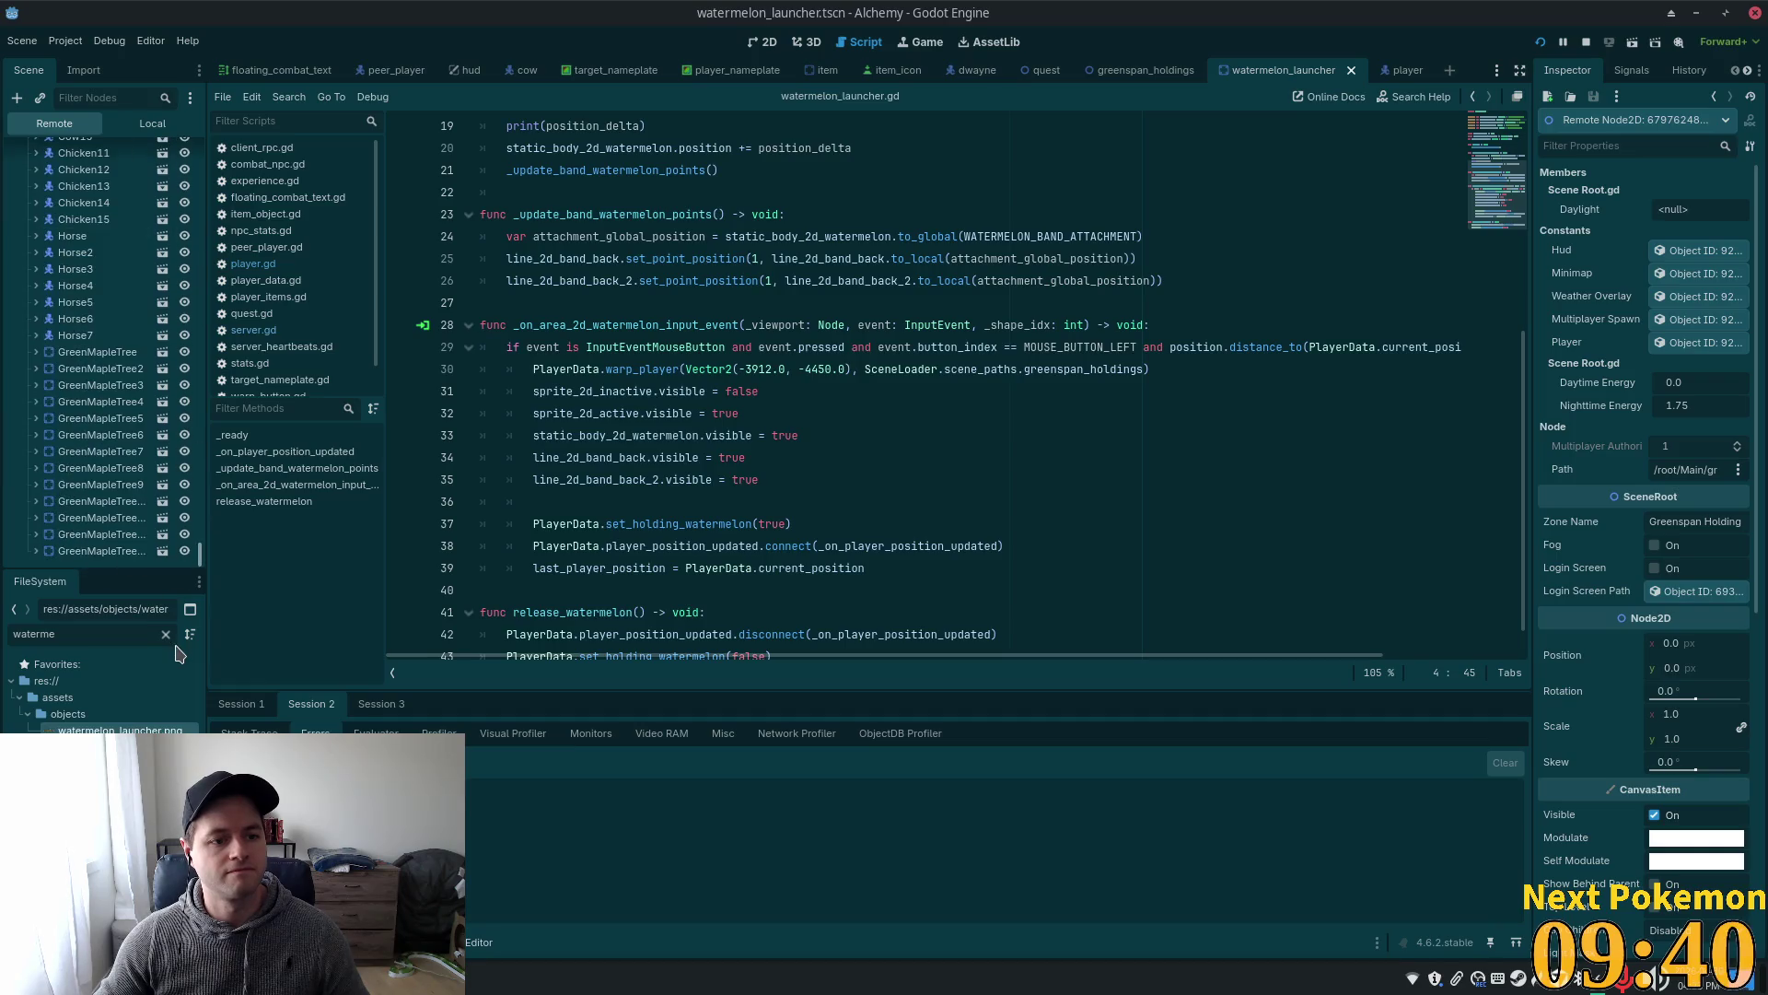
{"action": "scroll", "coordinate": [120, 465], "scroll_direction": "up", "scroll_amount": 8}
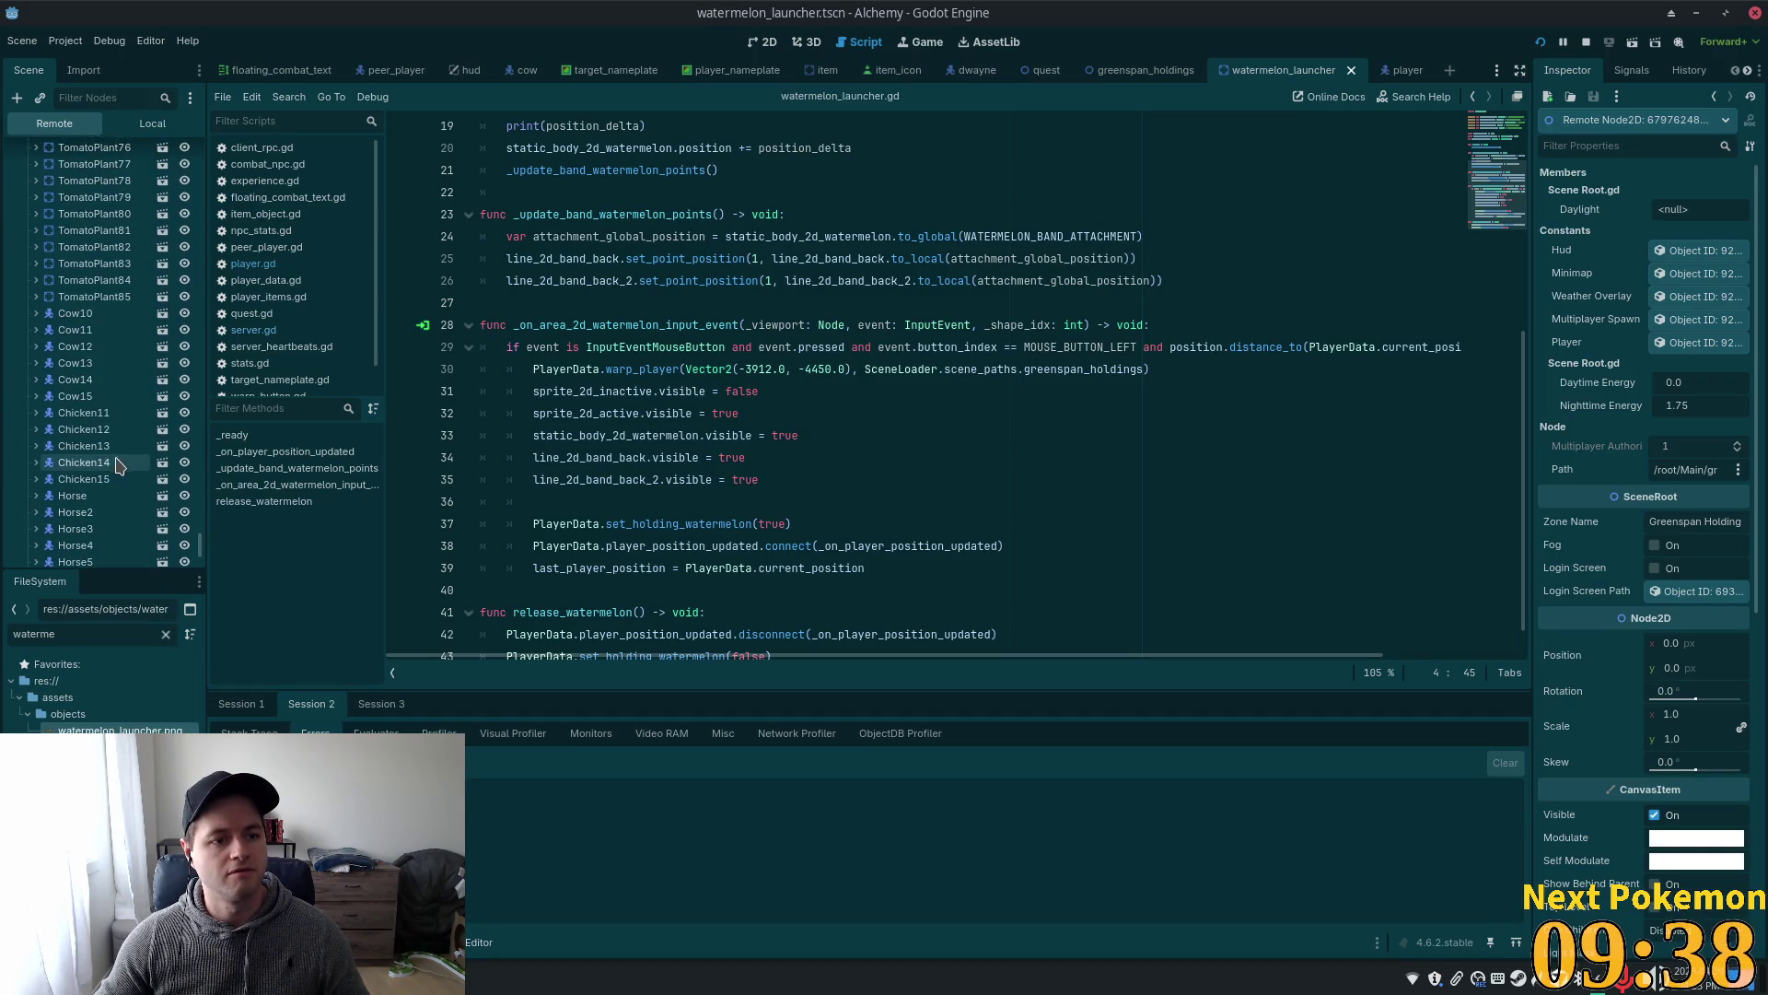
{"action": "scroll", "coordinate": [183, 444], "scroll_direction": "up", "scroll_amount": 3}
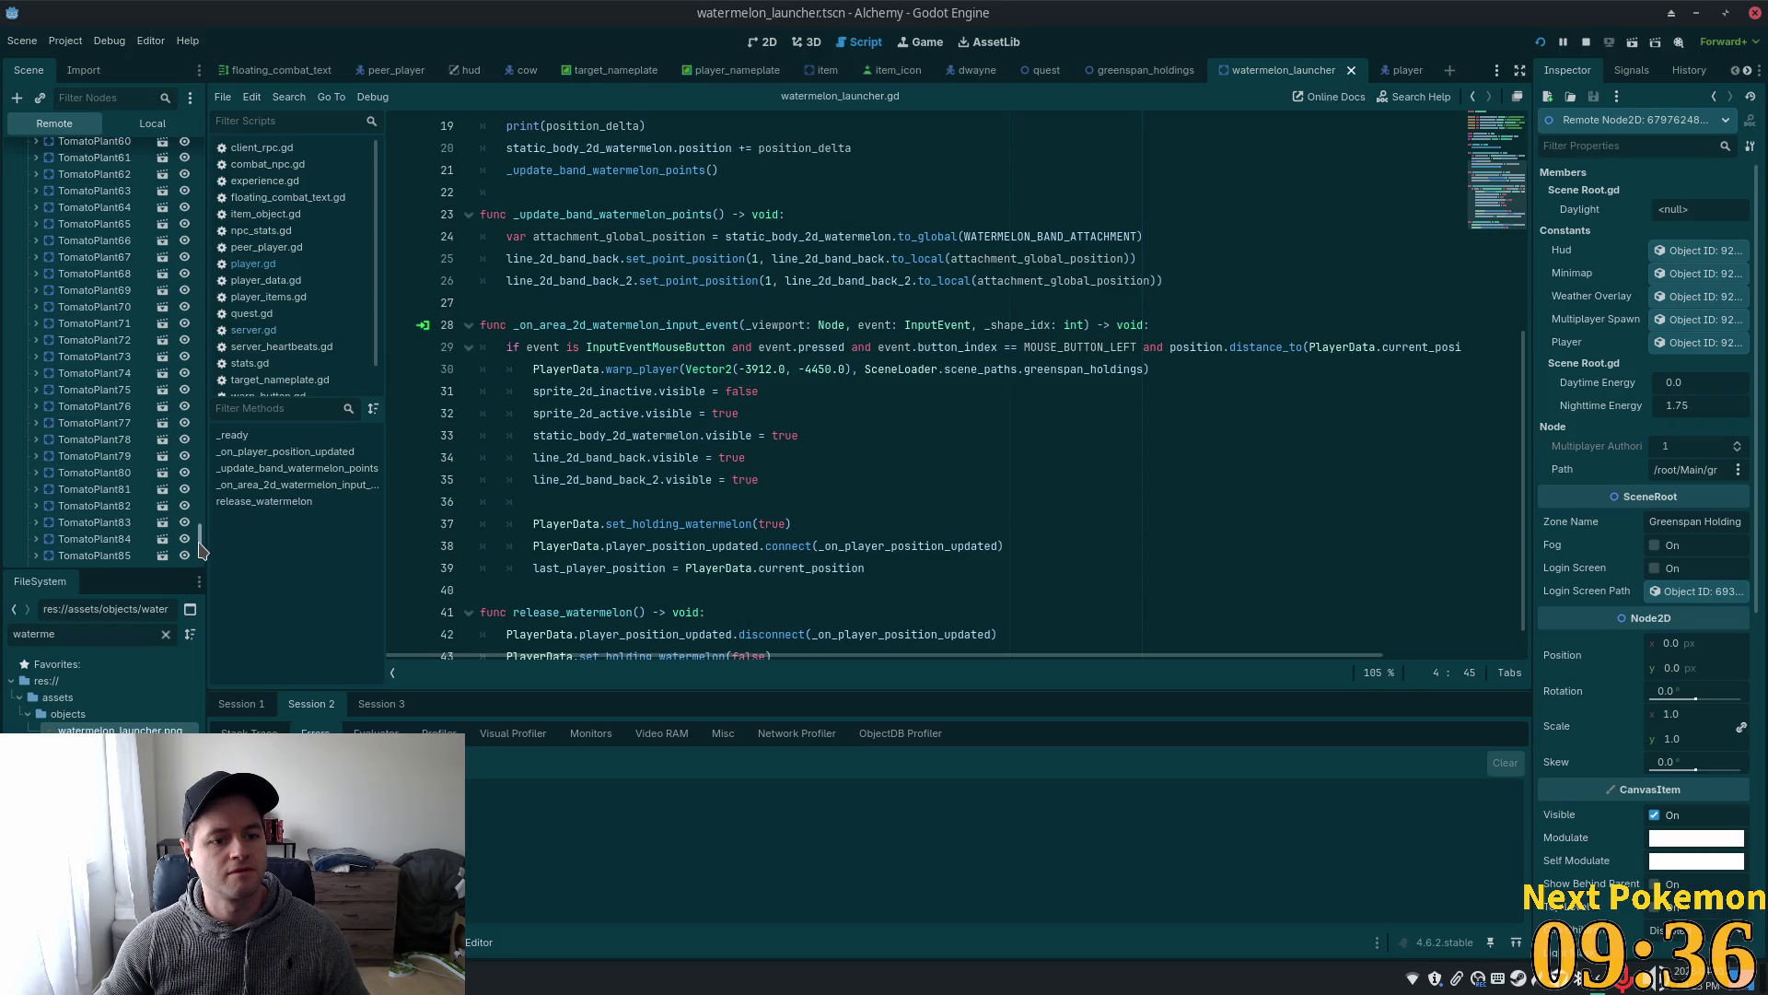
{"action": "scroll", "coordinate": [204, 511], "scroll_direction": "up", "scroll_amount": 10}
{"action": "mouse_move", "coordinate": [215, 477]}
{"action": "left_mouse_down"}
{"action": "mouse_move", "coordinate": [235, 387]}
{"action": "mouse_move", "coordinate": [233, 175]}
{"action": "left_mouse_up"}
{"action": "scroll", "coordinate": [55, 368], "scroll_direction": "down", "scroll_amount": 3}
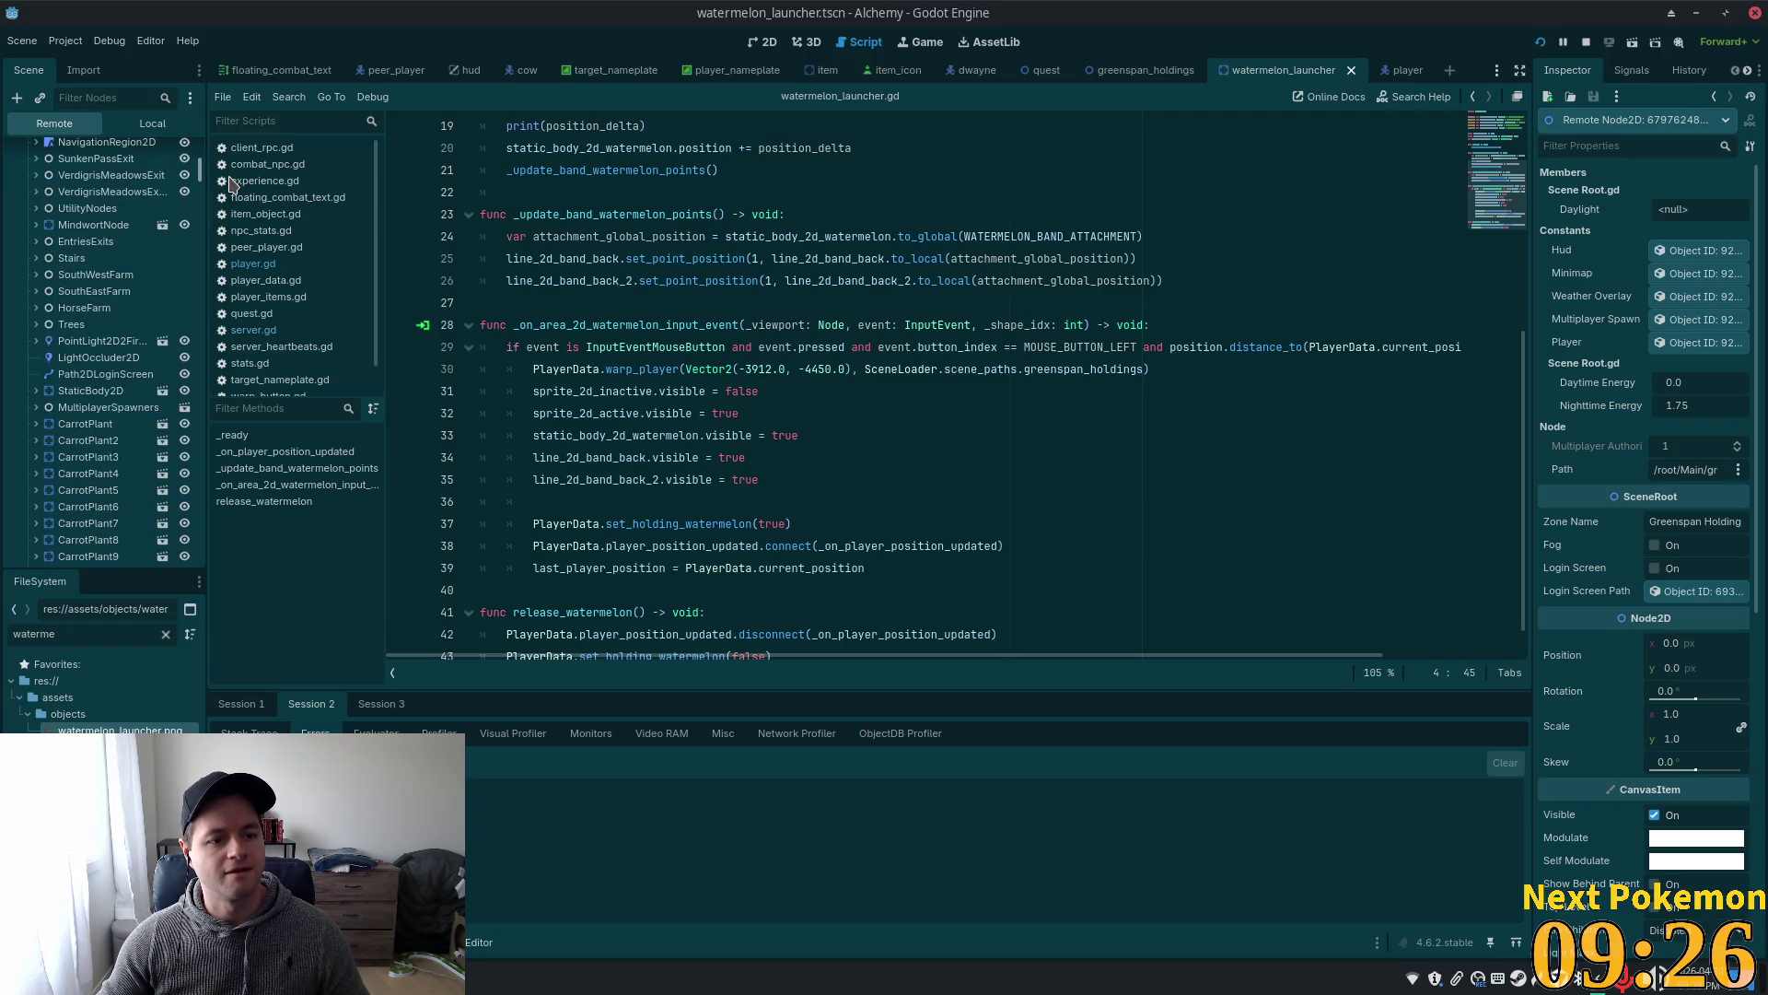
{"action": "left_click", "coordinate": [50, 394]}
{"action": "left_click", "coordinate": [38, 392]}
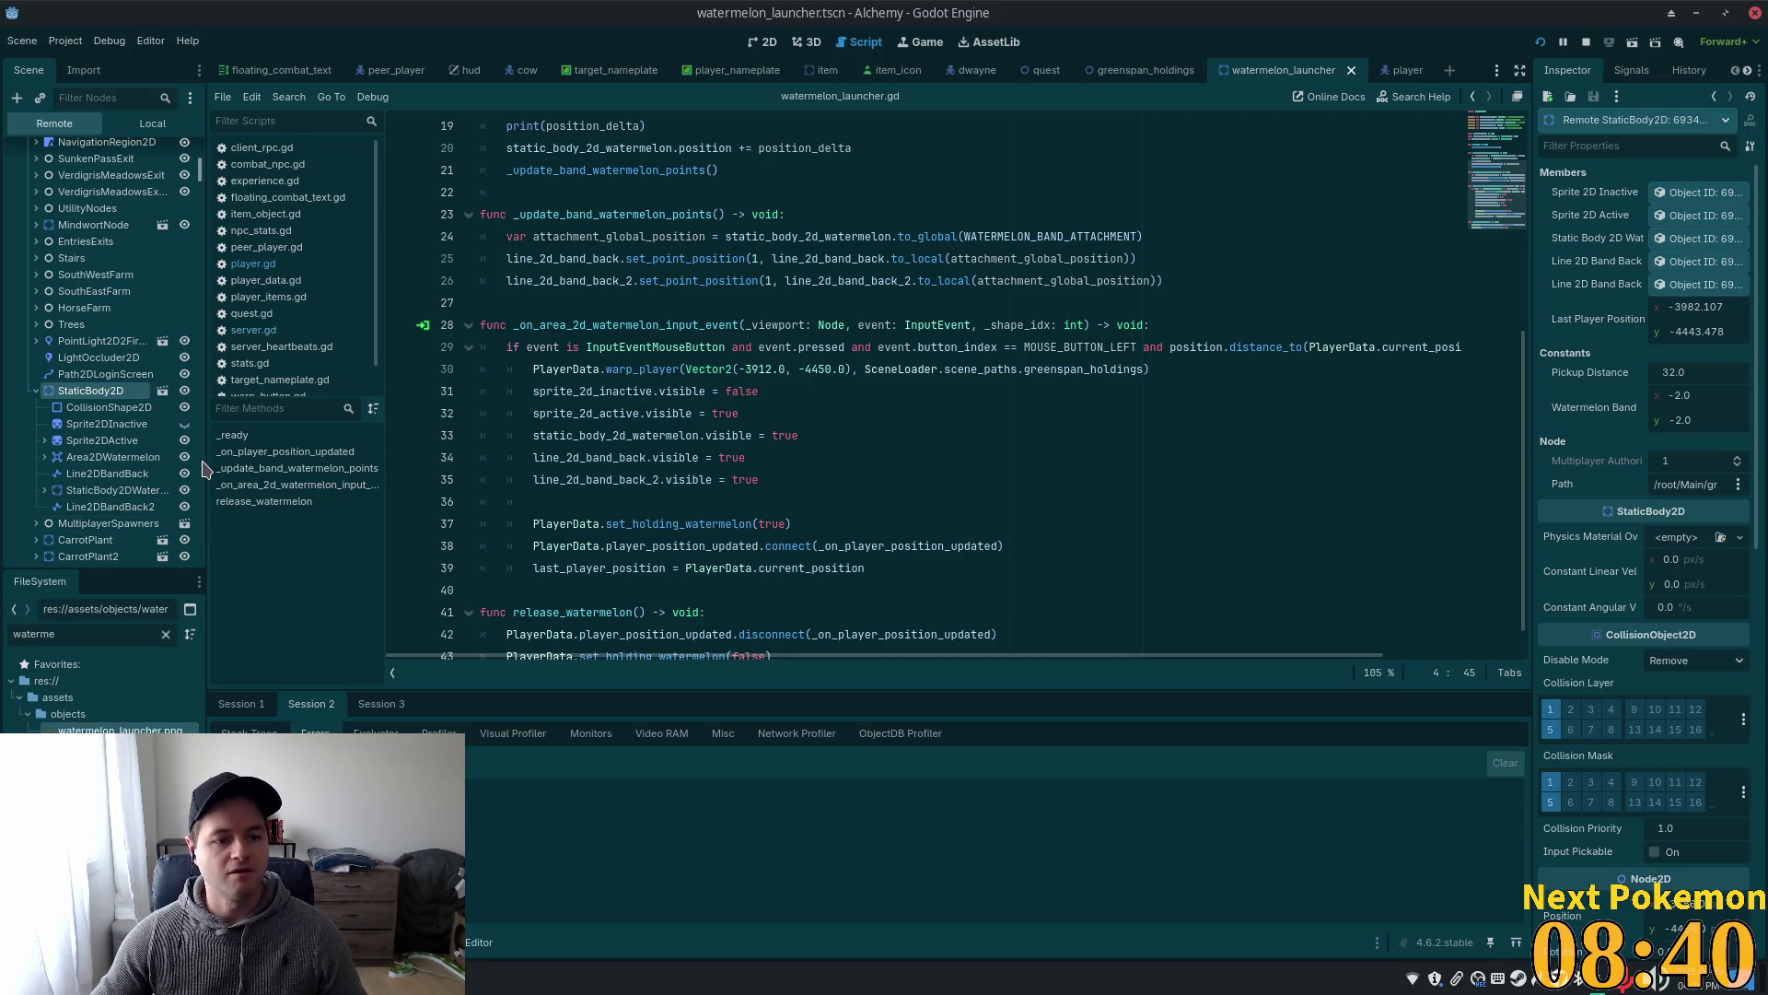
- Inspect the collision shape, then expand Line2DBandBack's Points, second point near (-69.774, 4.522)
{"action": "left_click", "coordinate": [120, 408]}
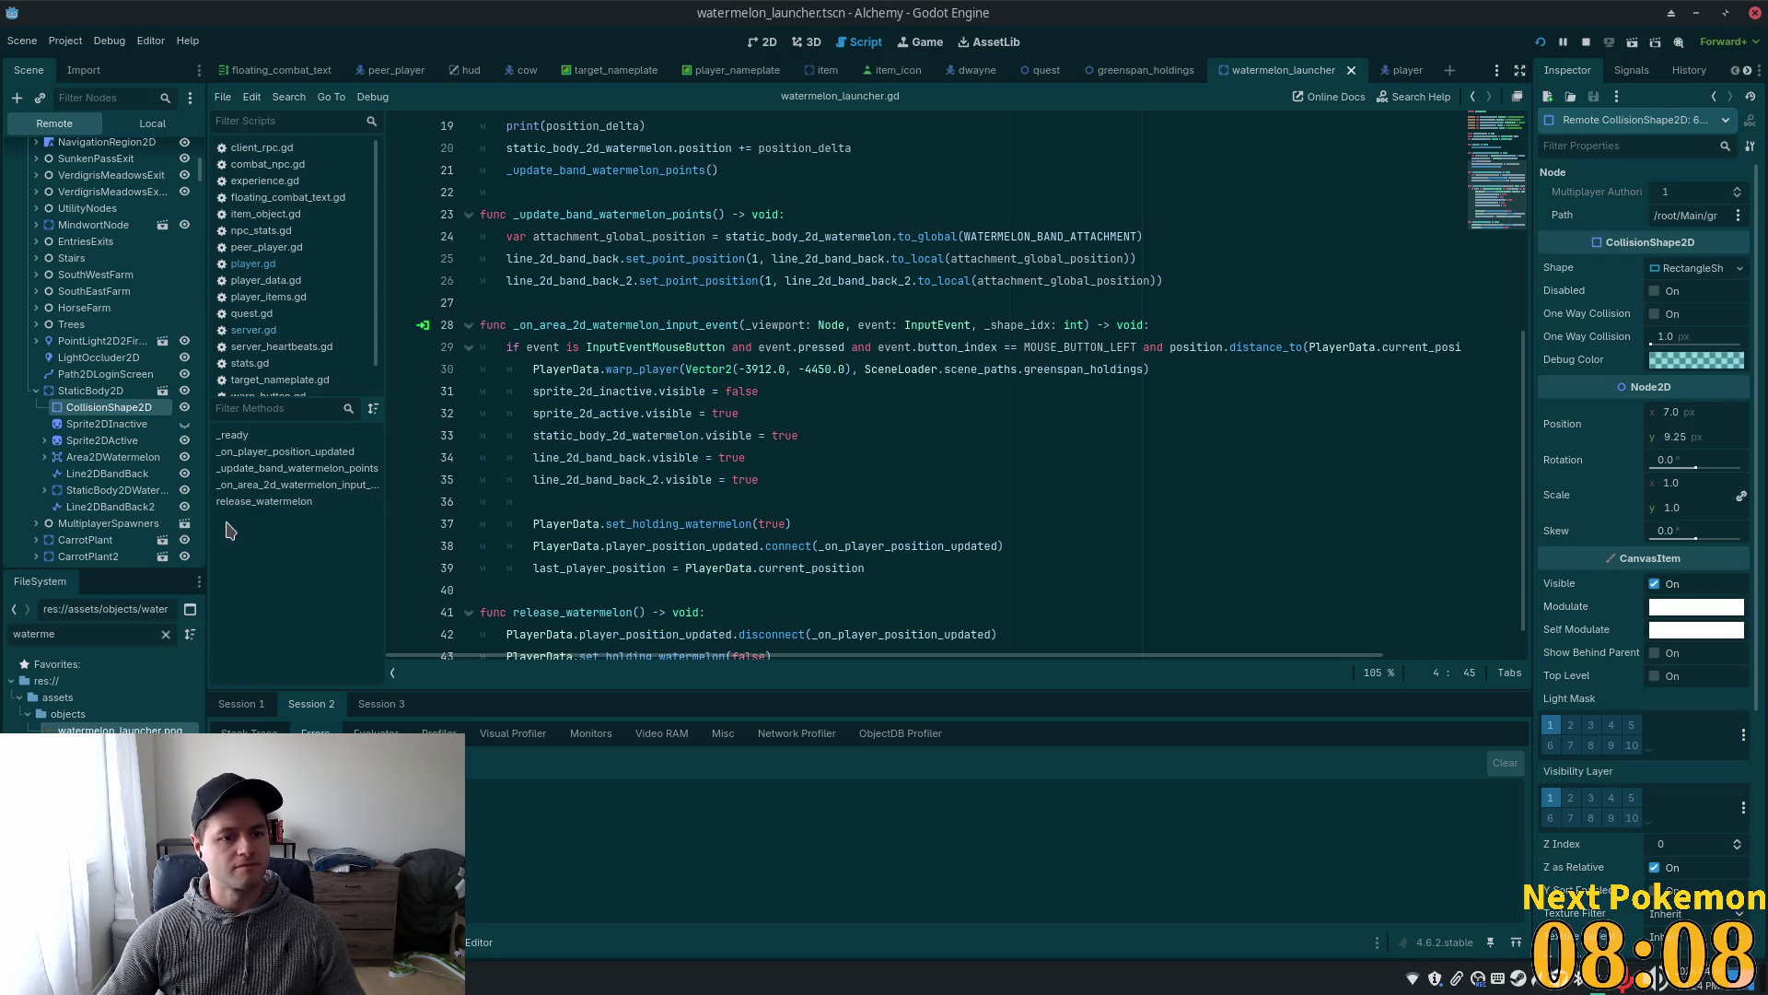
{"action": "left_click", "coordinate": [99, 473]}
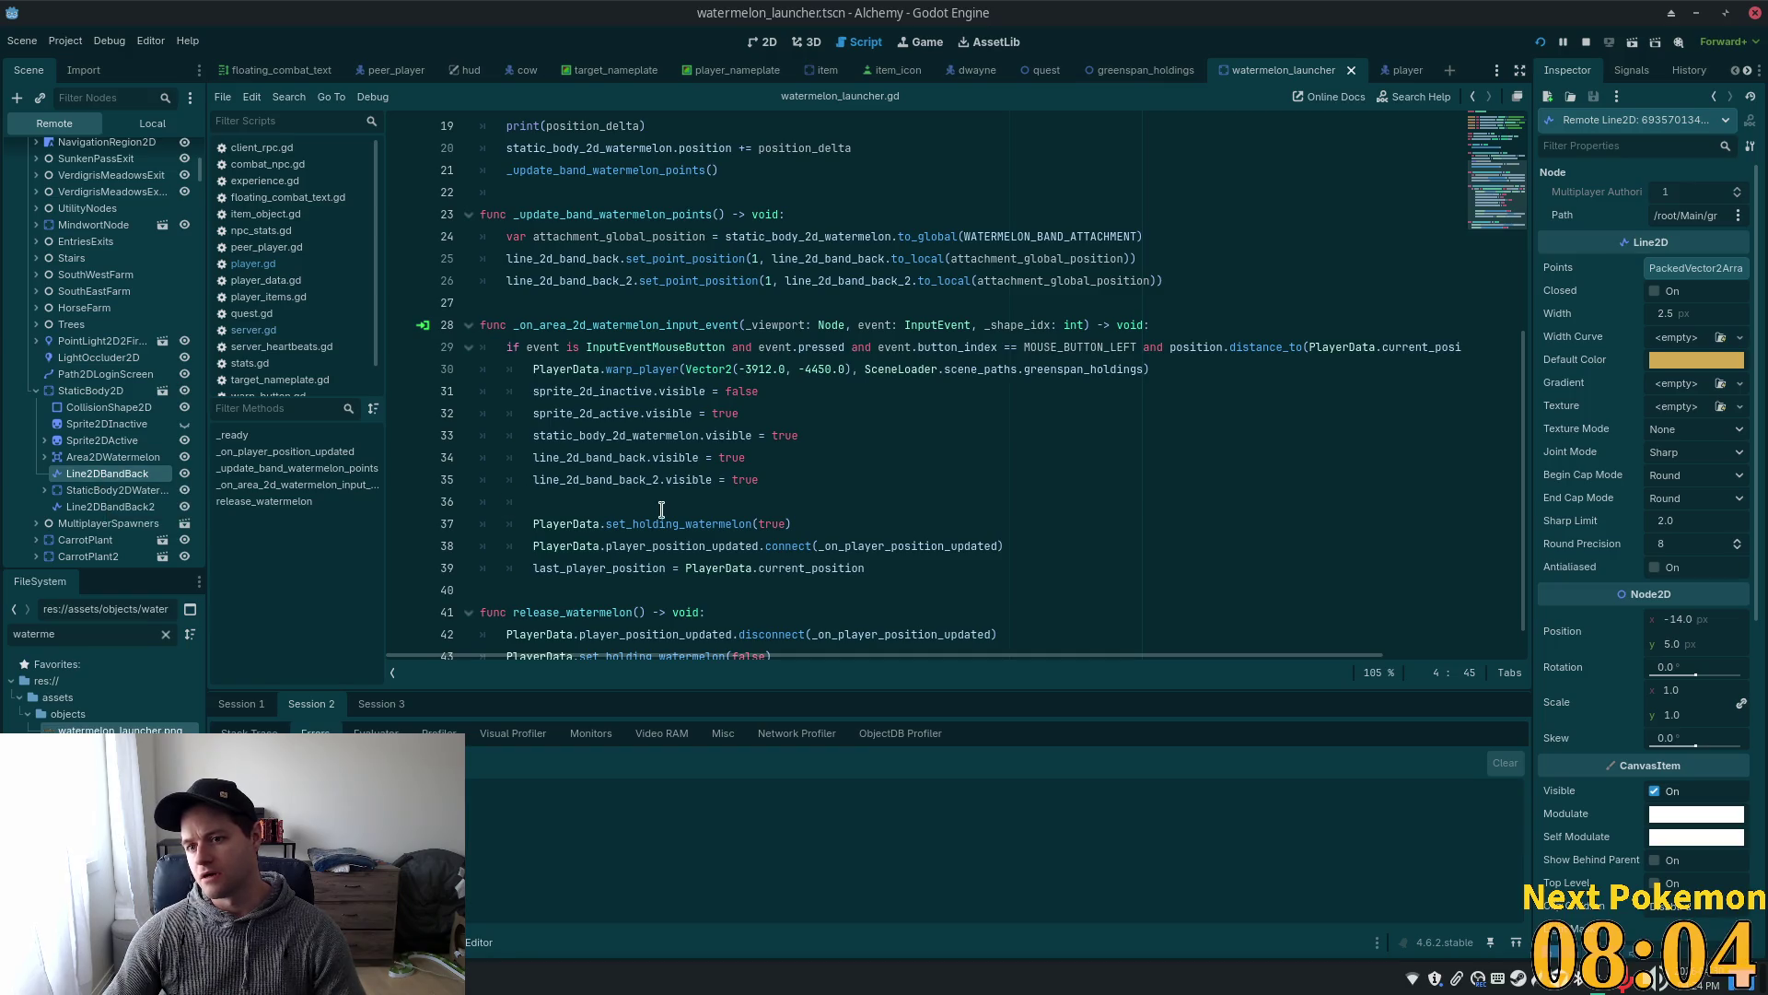
{"action": "left_click", "coordinate": [1677, 272]}
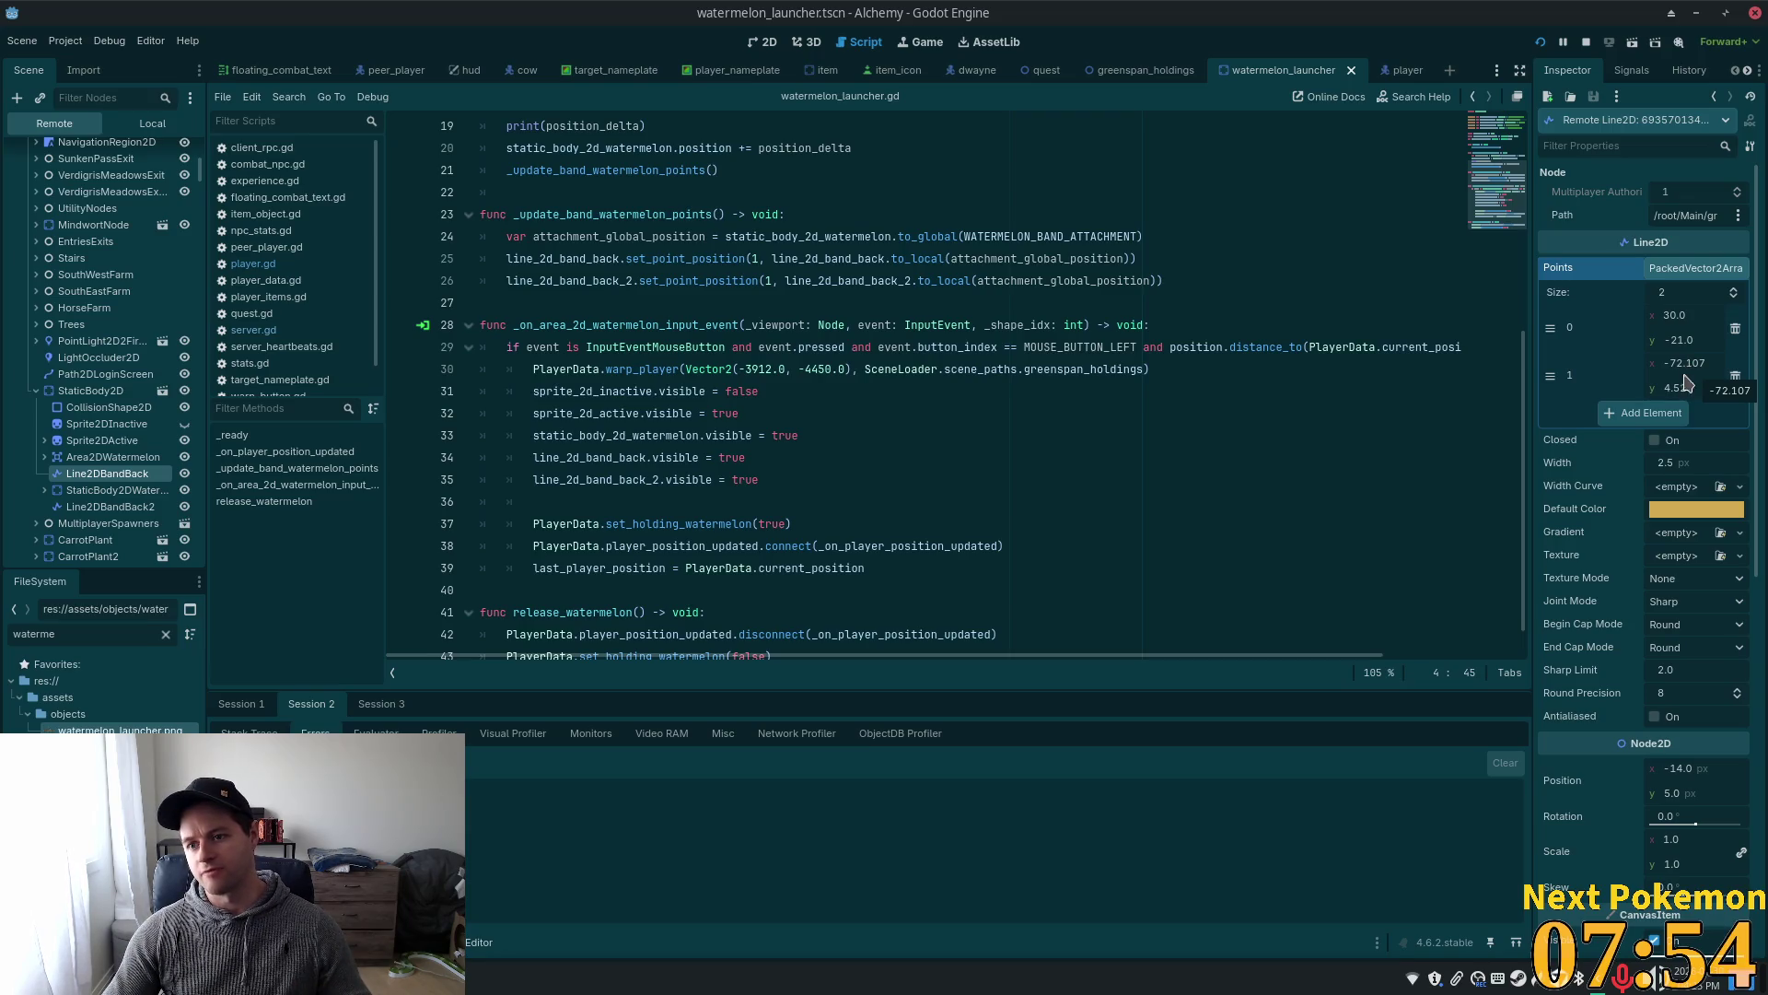
- Glance at the running game, then switch to watermelon_launcher.gd in the code editor
{"action": "key", "text": "alt+Tab"}
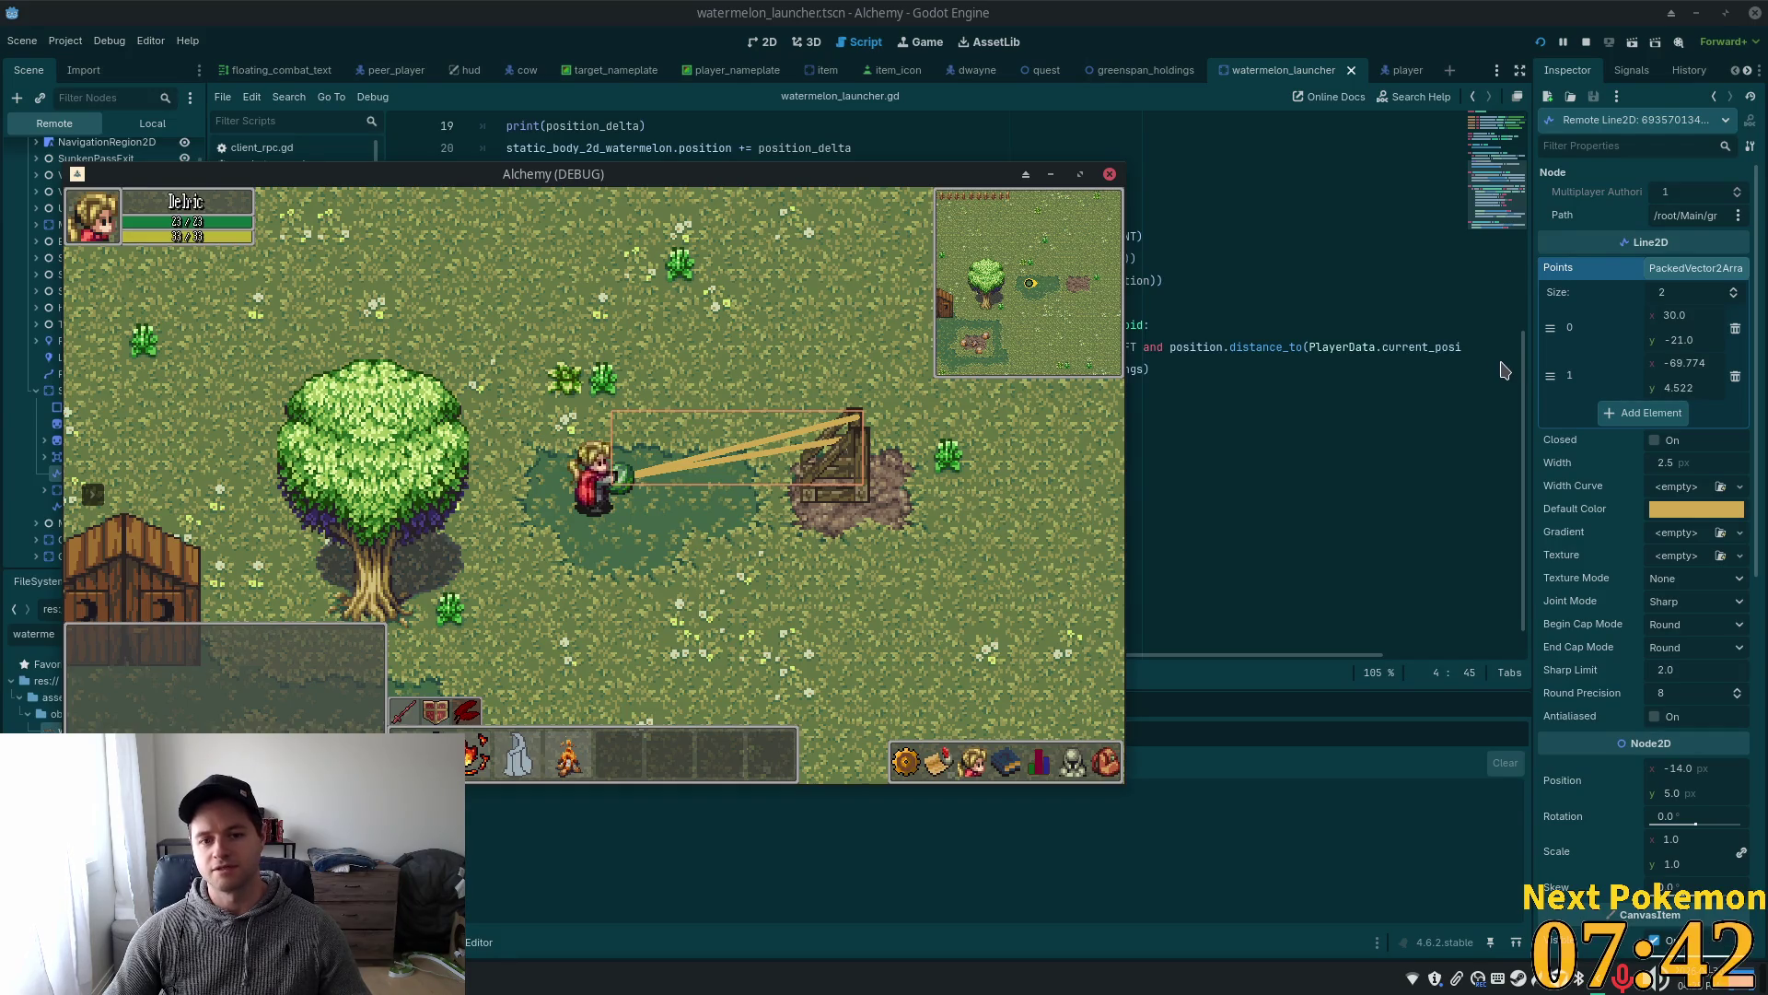
{"action": "left_click", "coordinate": [1219, 16]}
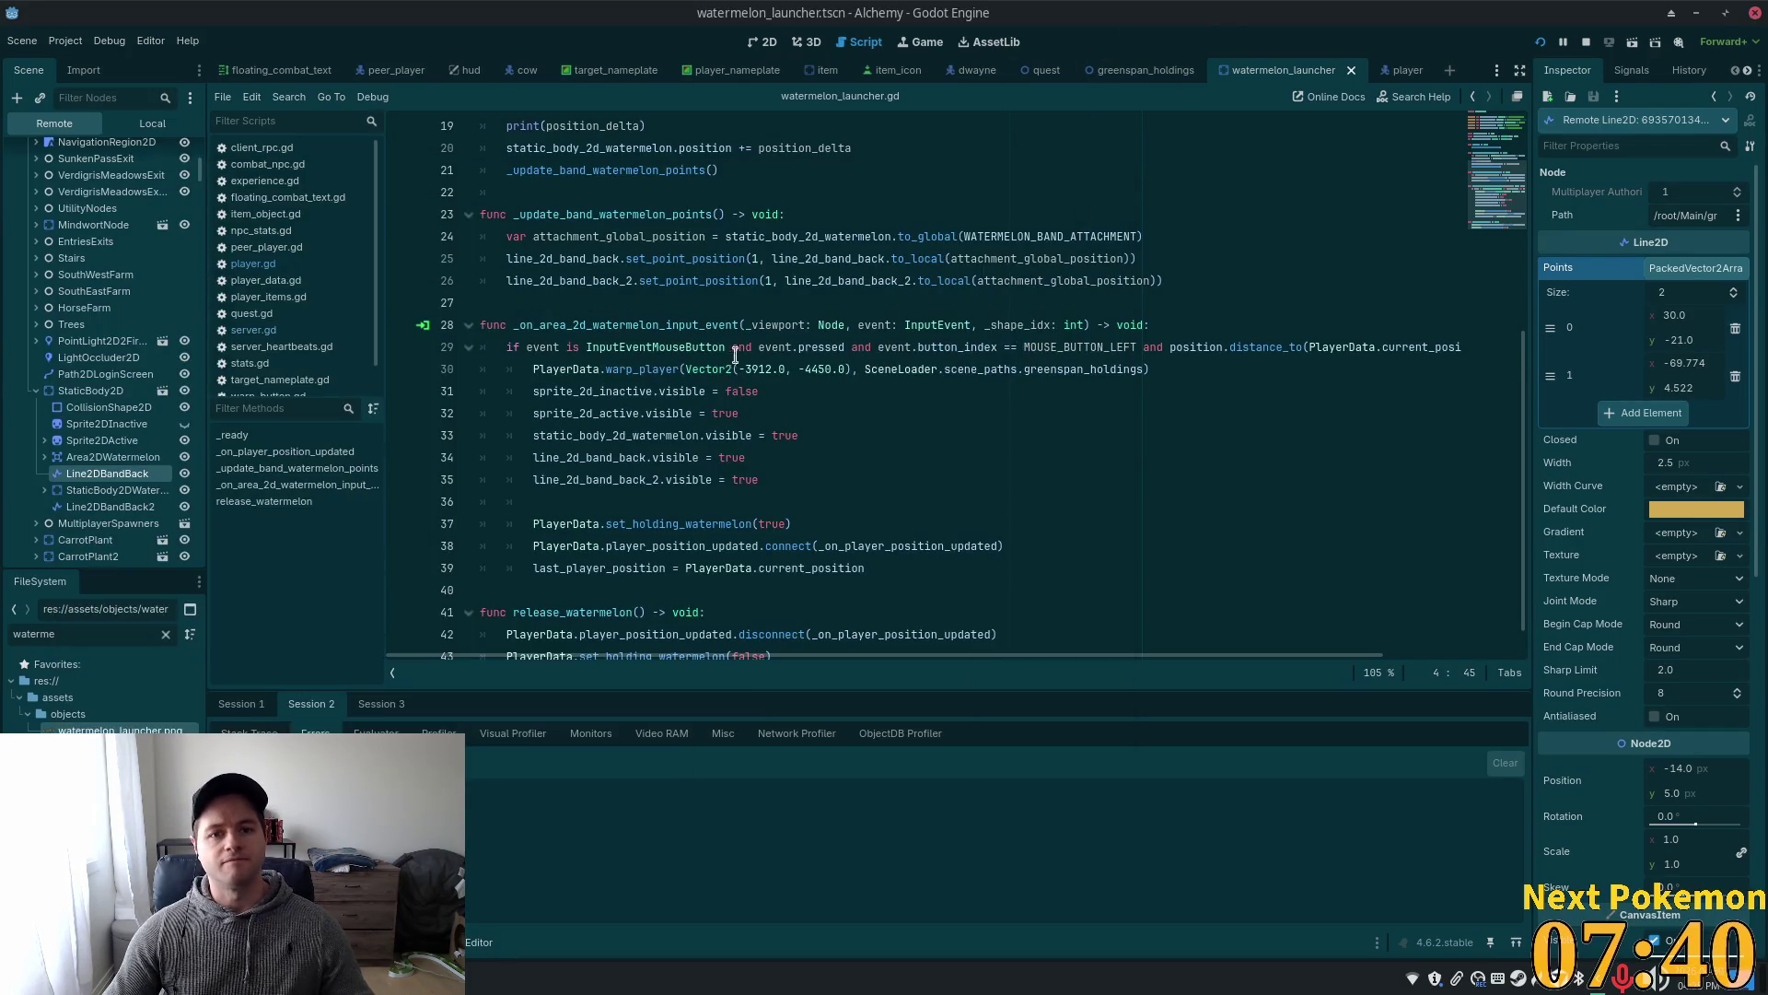
{"action": "key", "text": "alt+Tab"}
{"action": "scroll", "coordinate": [789, 292], "scroll_direction": "up", "scroll_amount": 3}
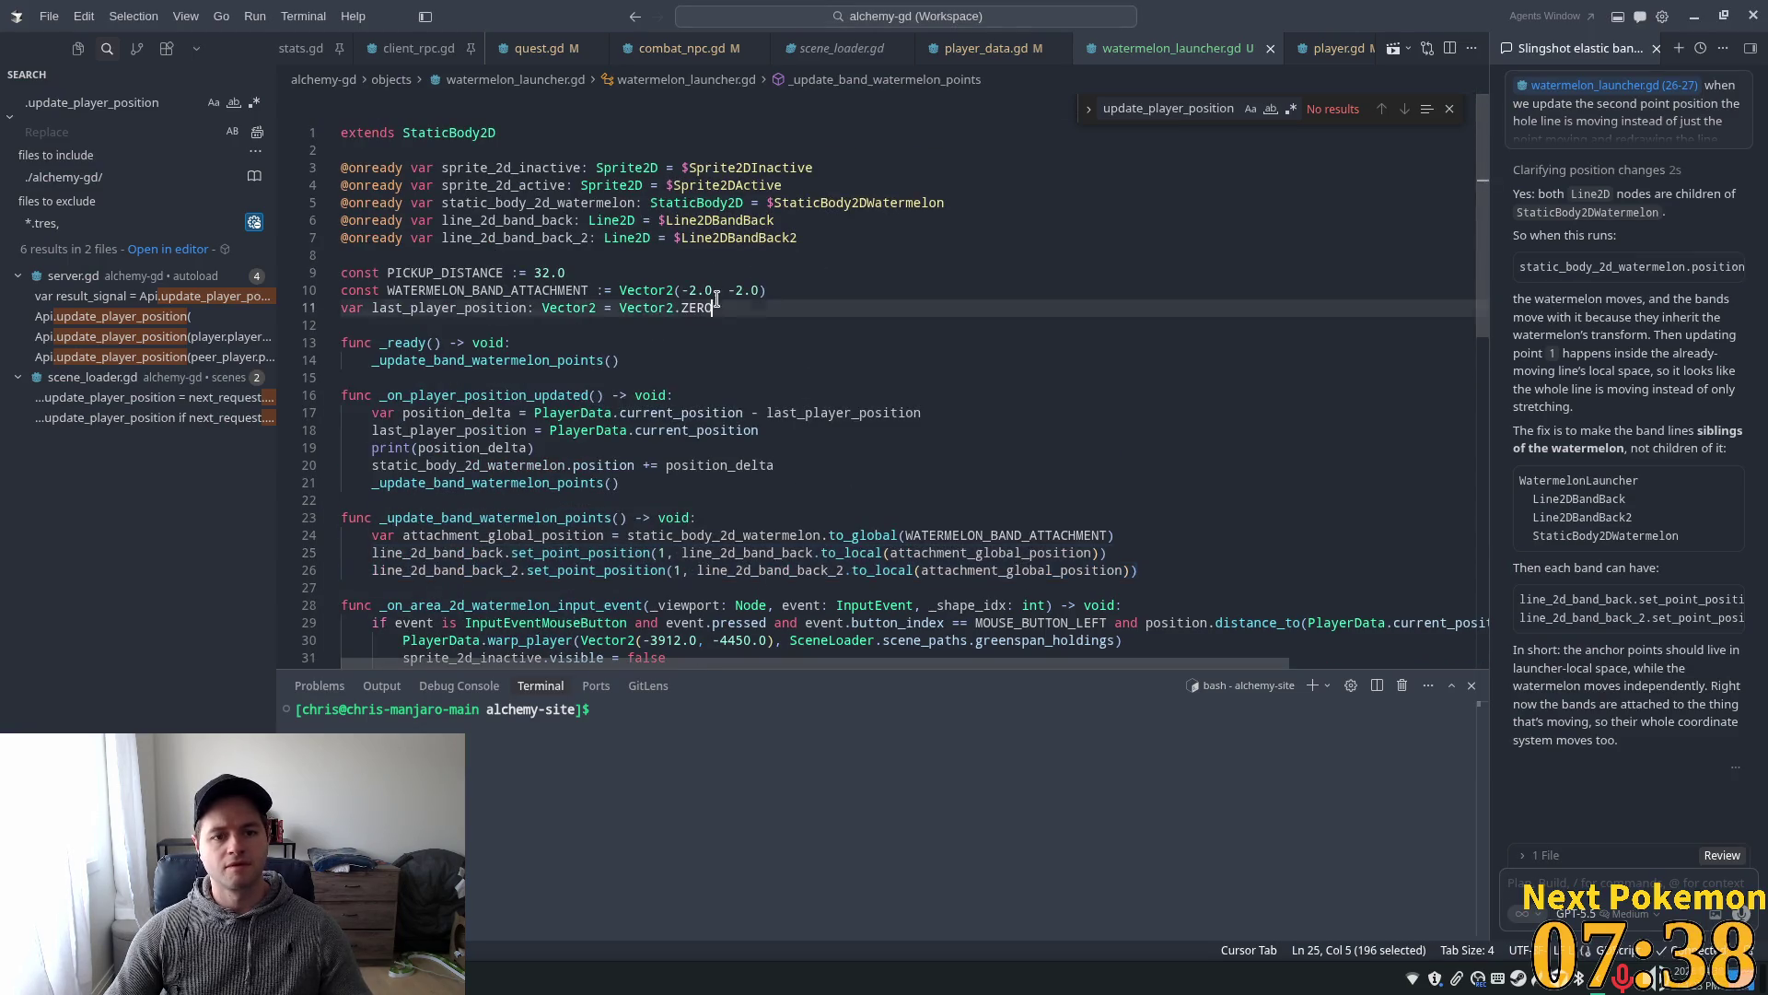
- Add 'const WATERMELON_X_LIMIT := -72.0' on a new line after line 10
{"action": "left_click", "coordinate": [788, 292]}
{"action": "key", "text": "Return"}
{"action": "type", "text": "const "}
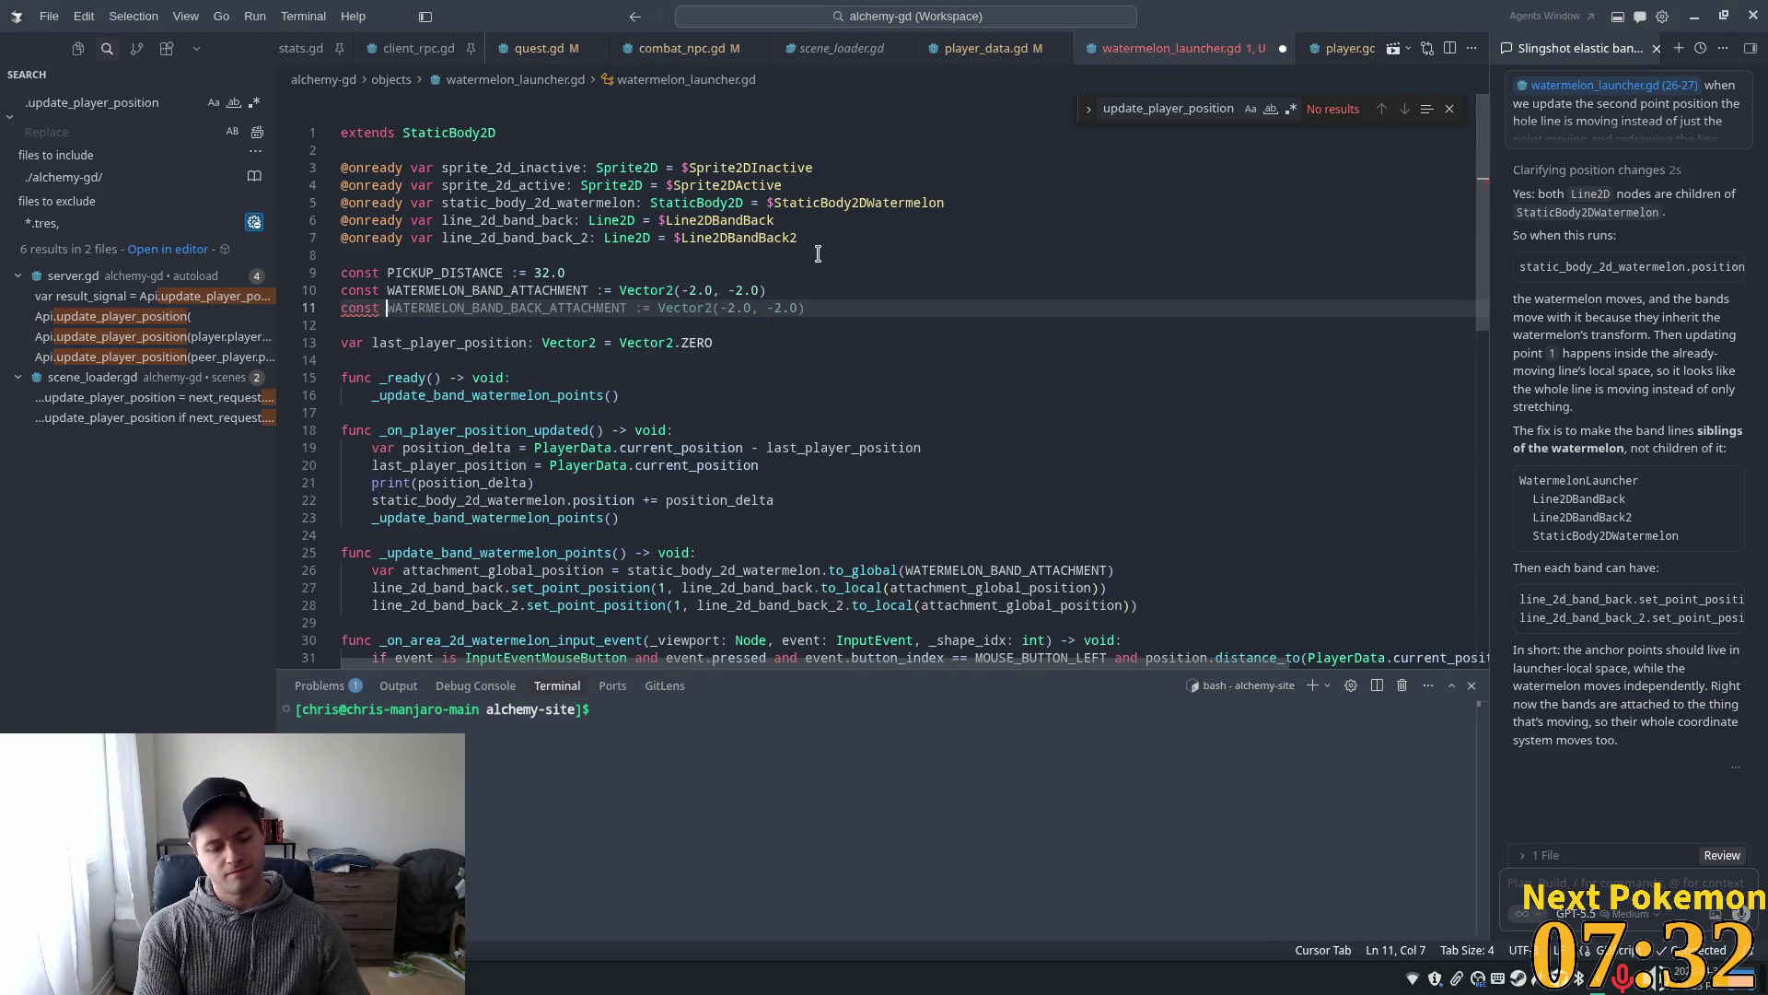
{"action": "type", "text": "M"}
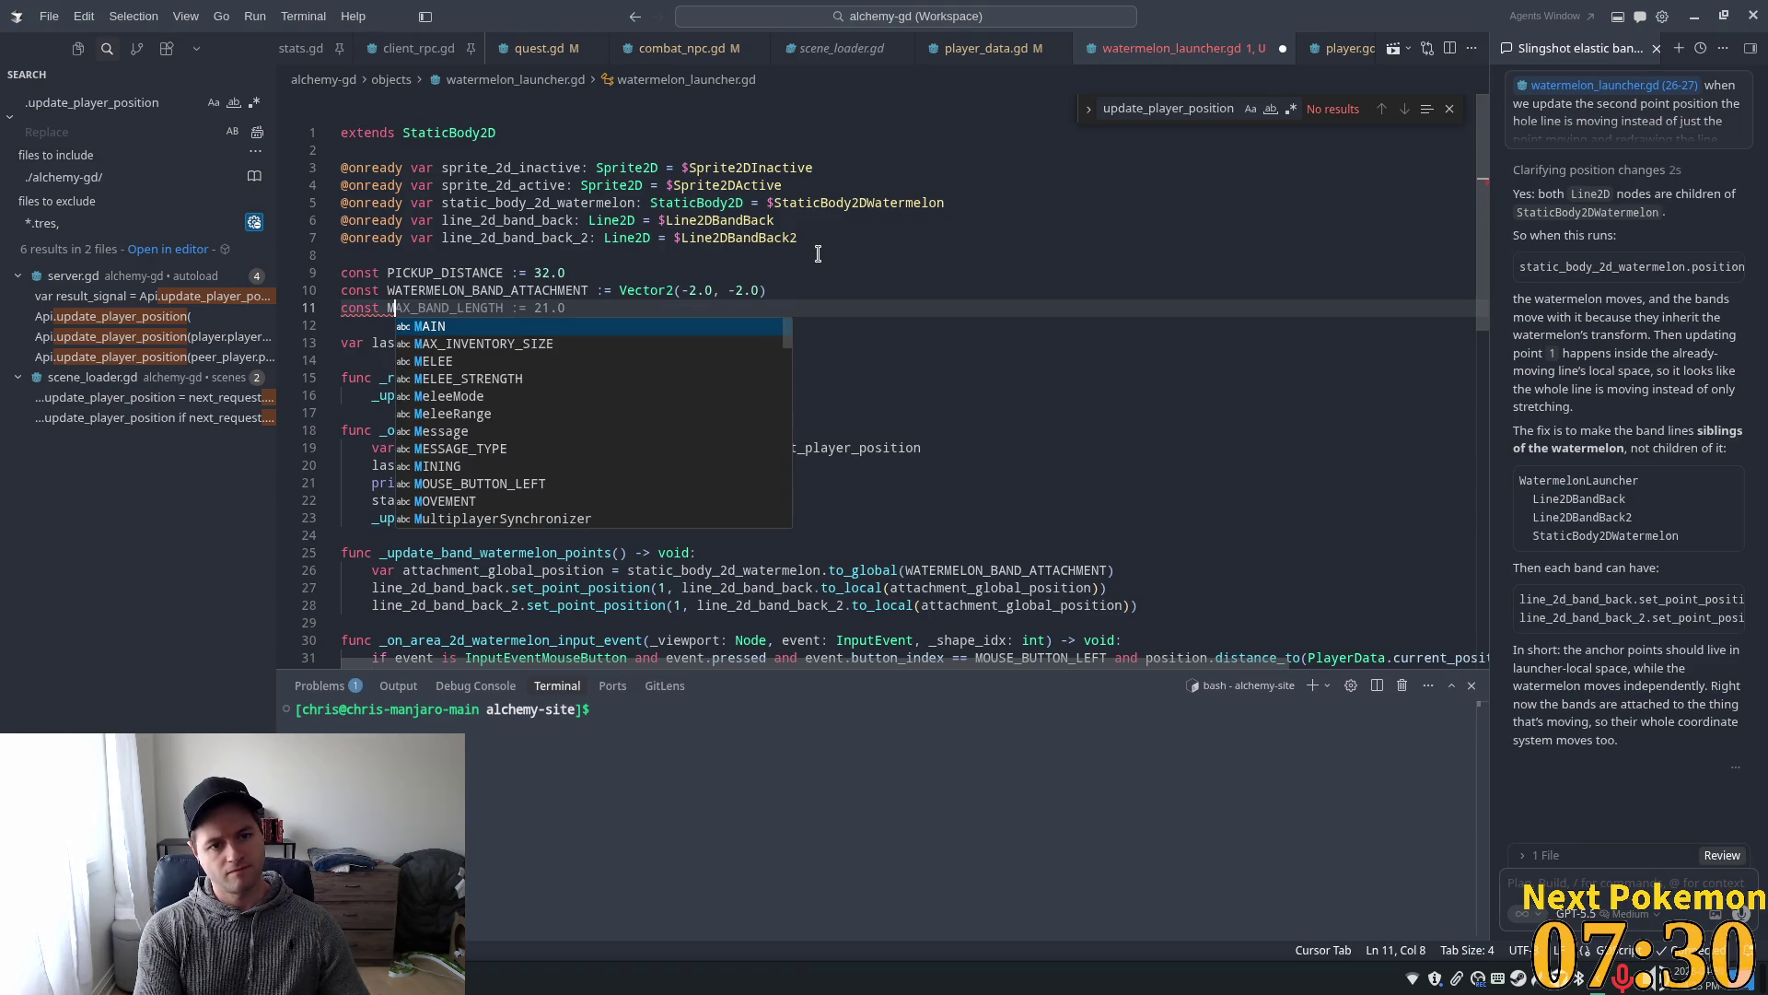
{"action": "key", "text": "BackSpace"}
{"action": "type", "text": "WATERMEL"}
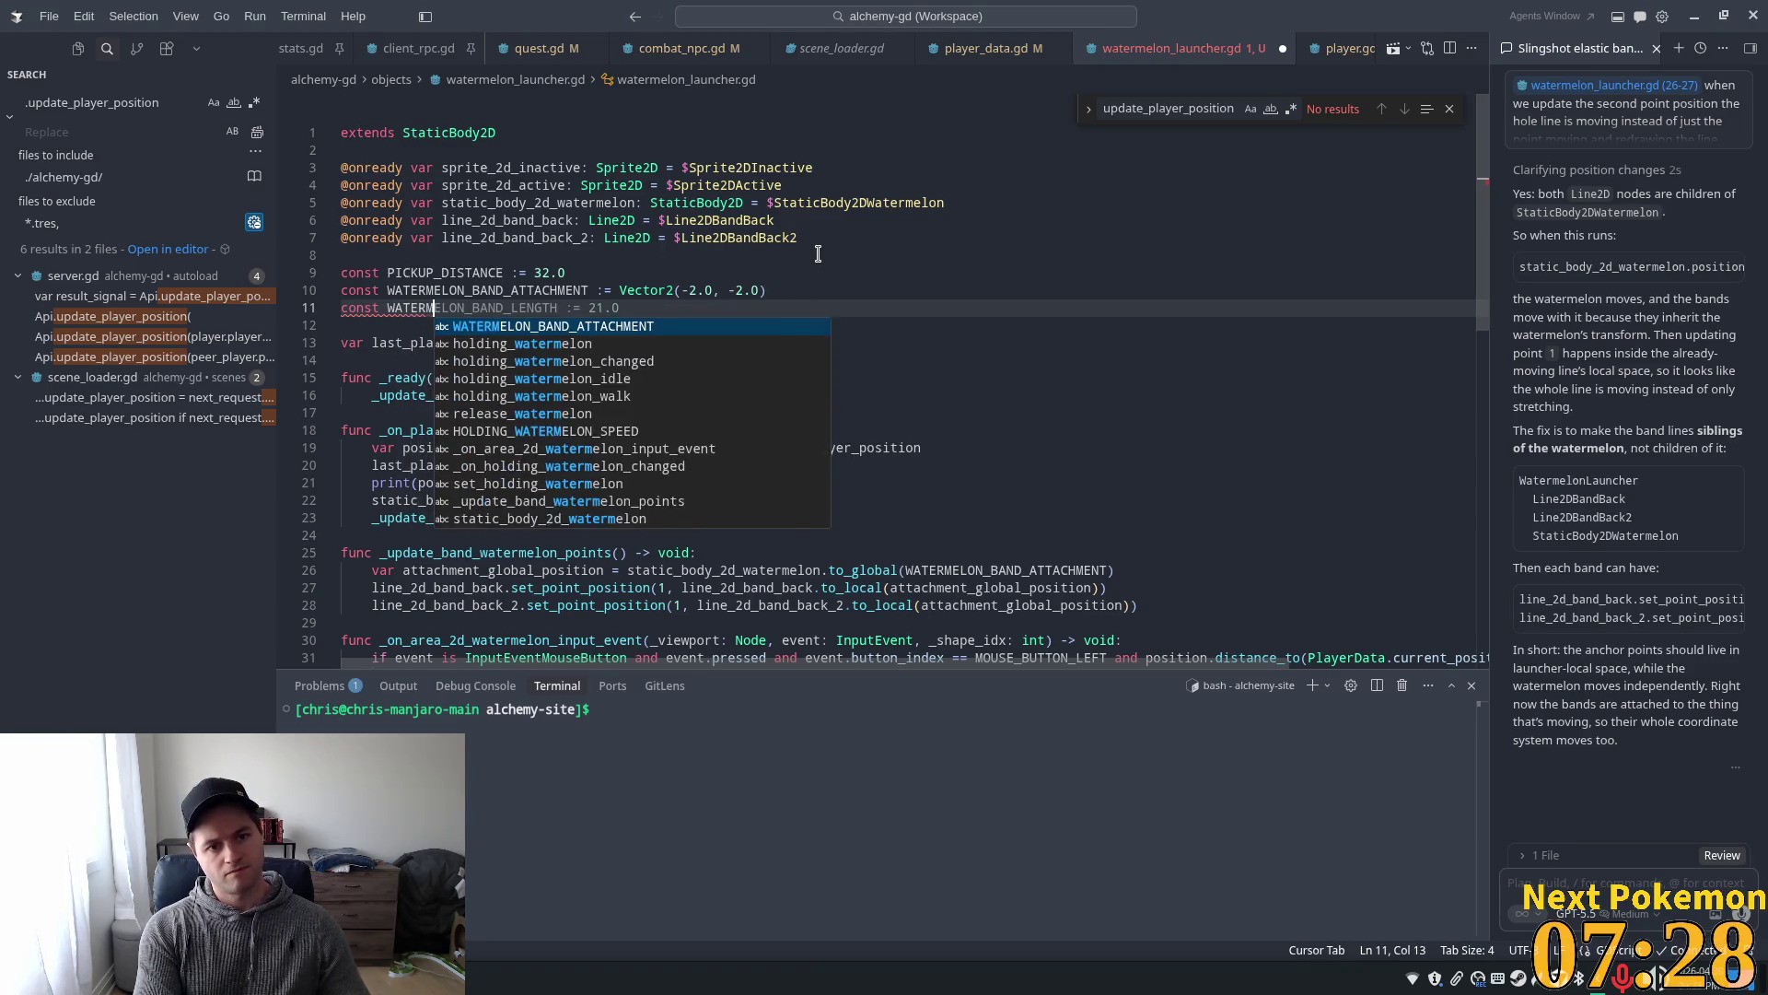
{"action": "type", "text": "ON_"}
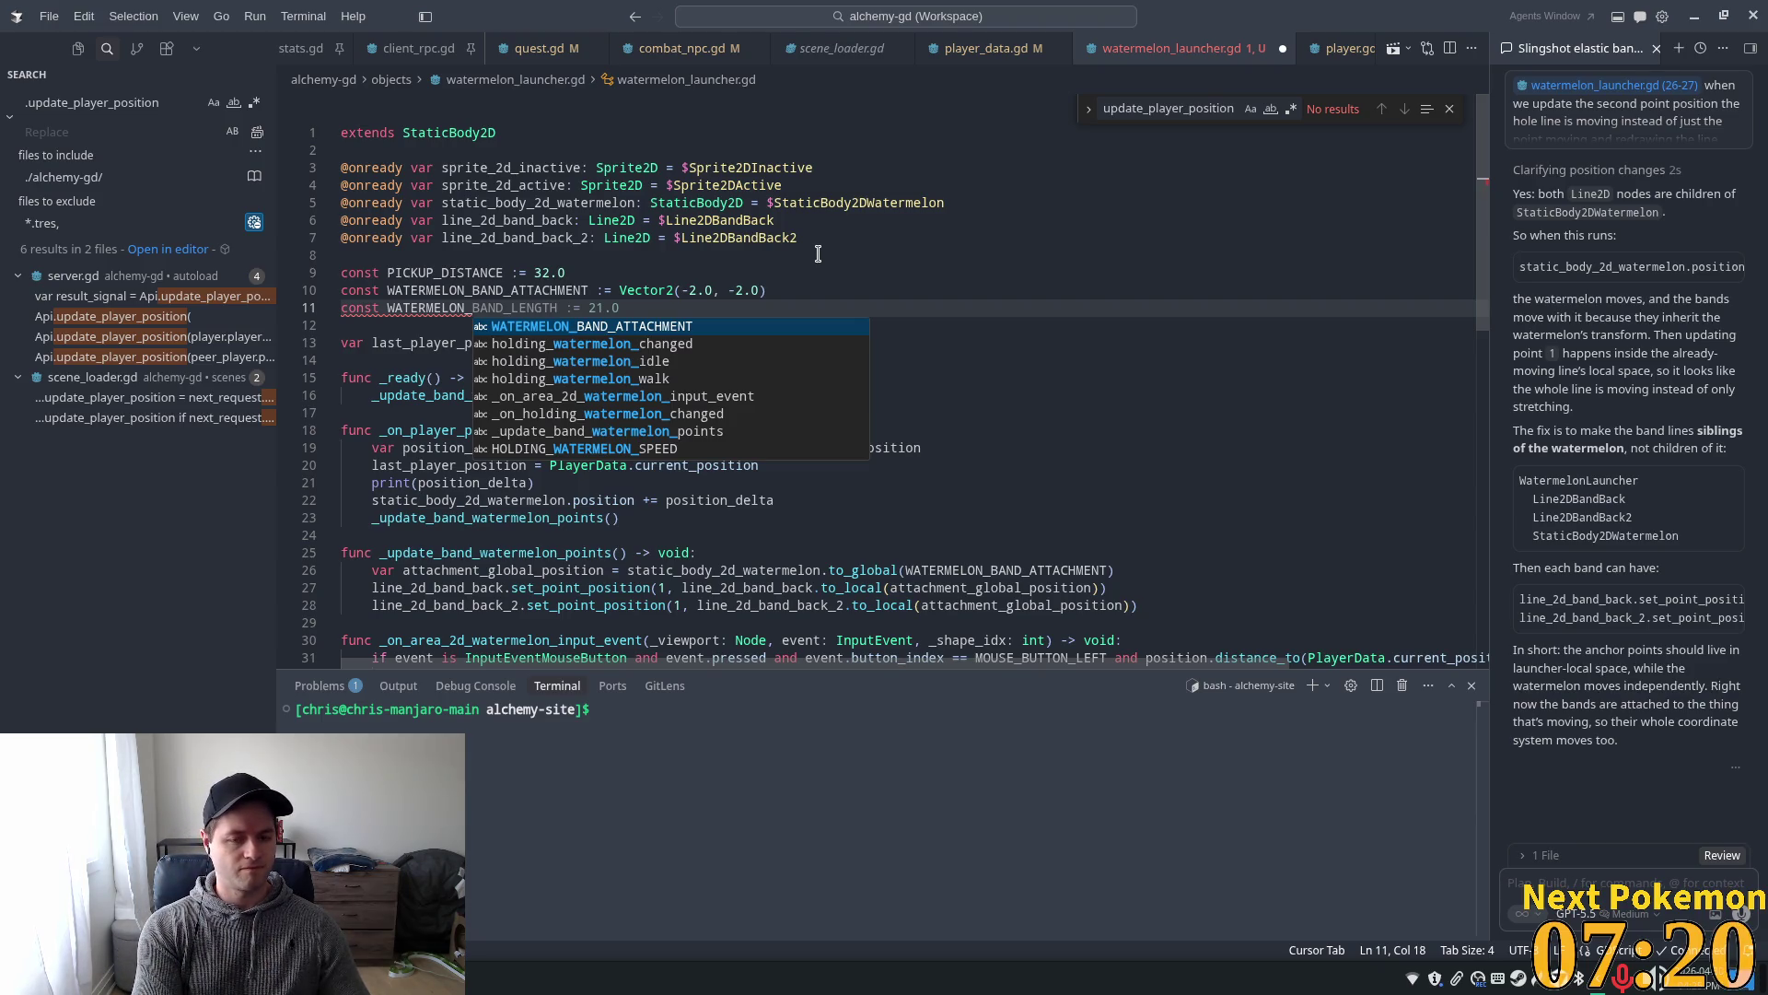
{"action": "type", "text": "X"}
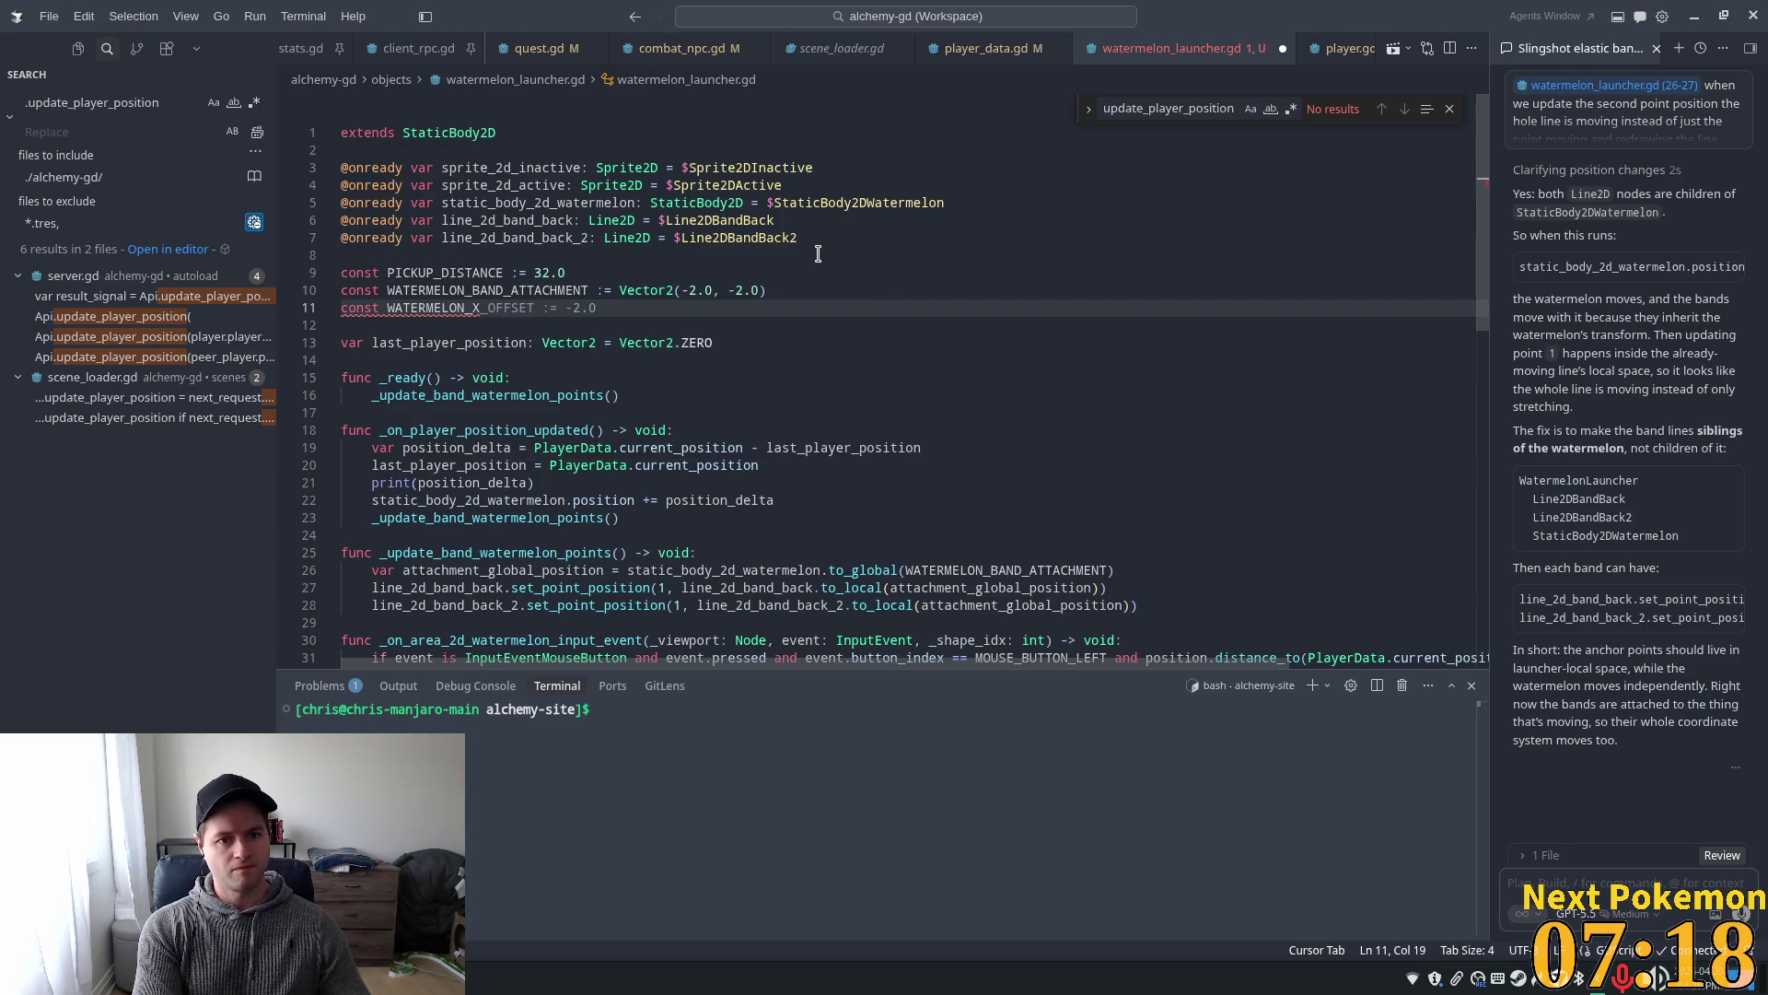
{"action": "type", "text": "_LIMIT"}
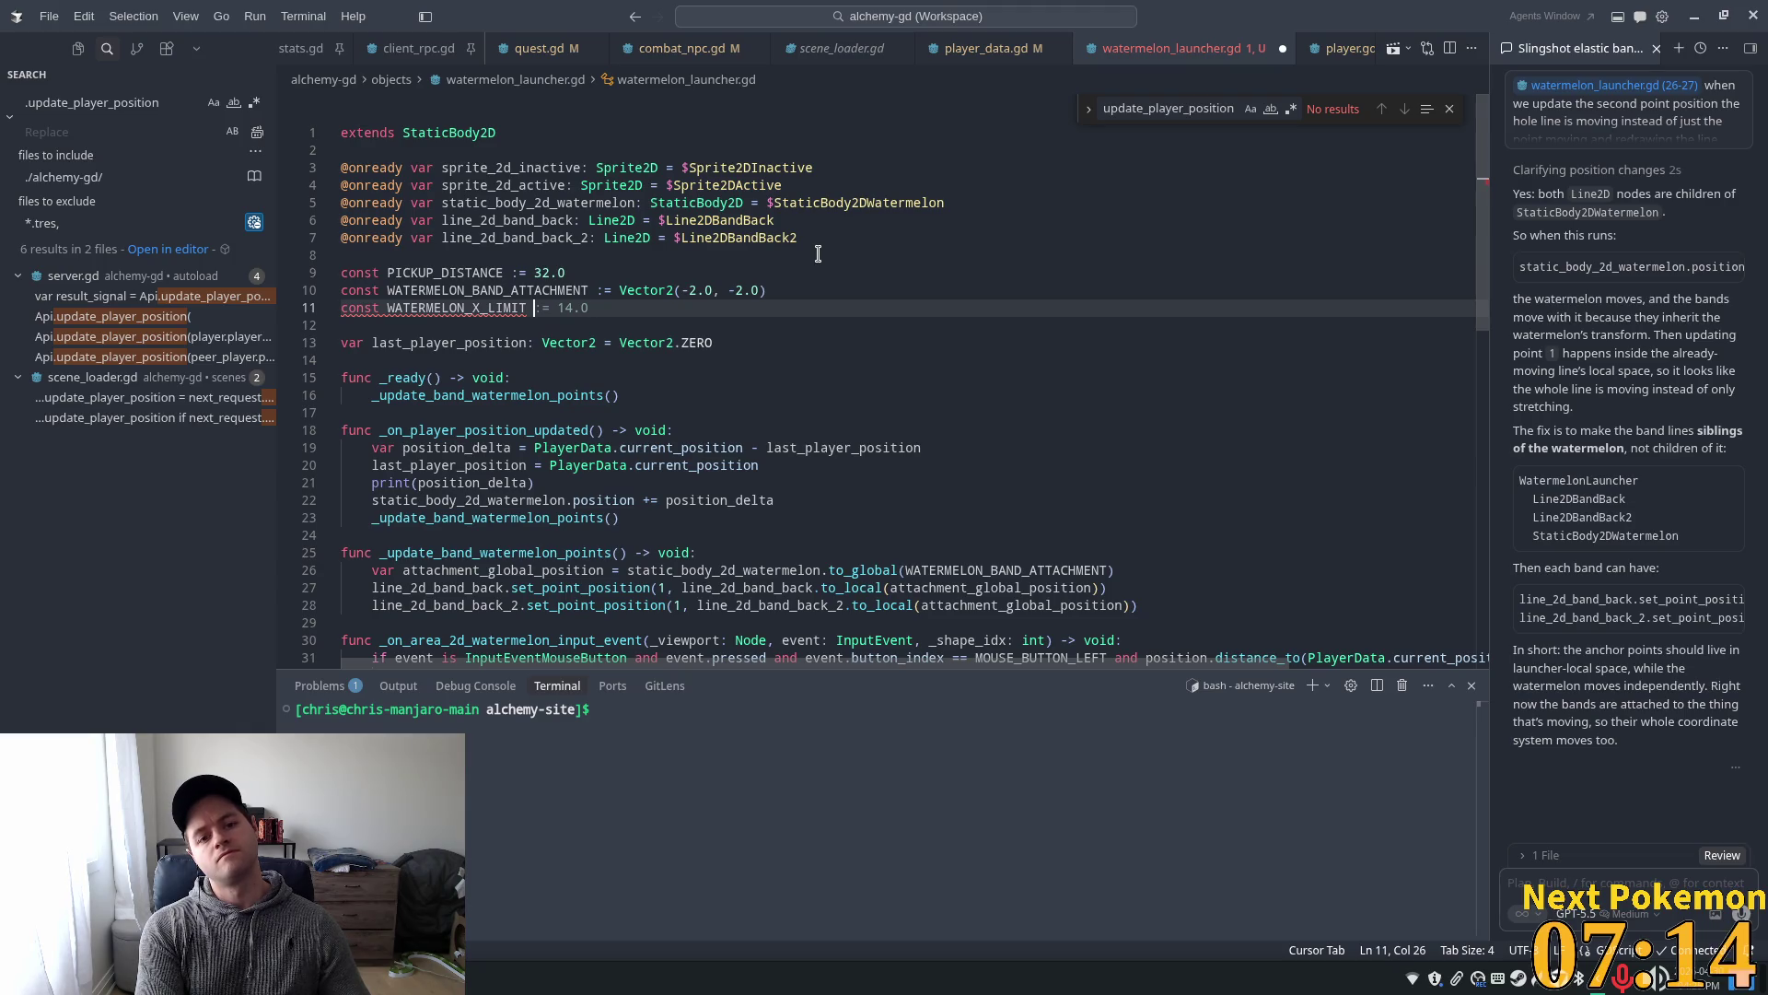
{"action": "type", "text": " :="}
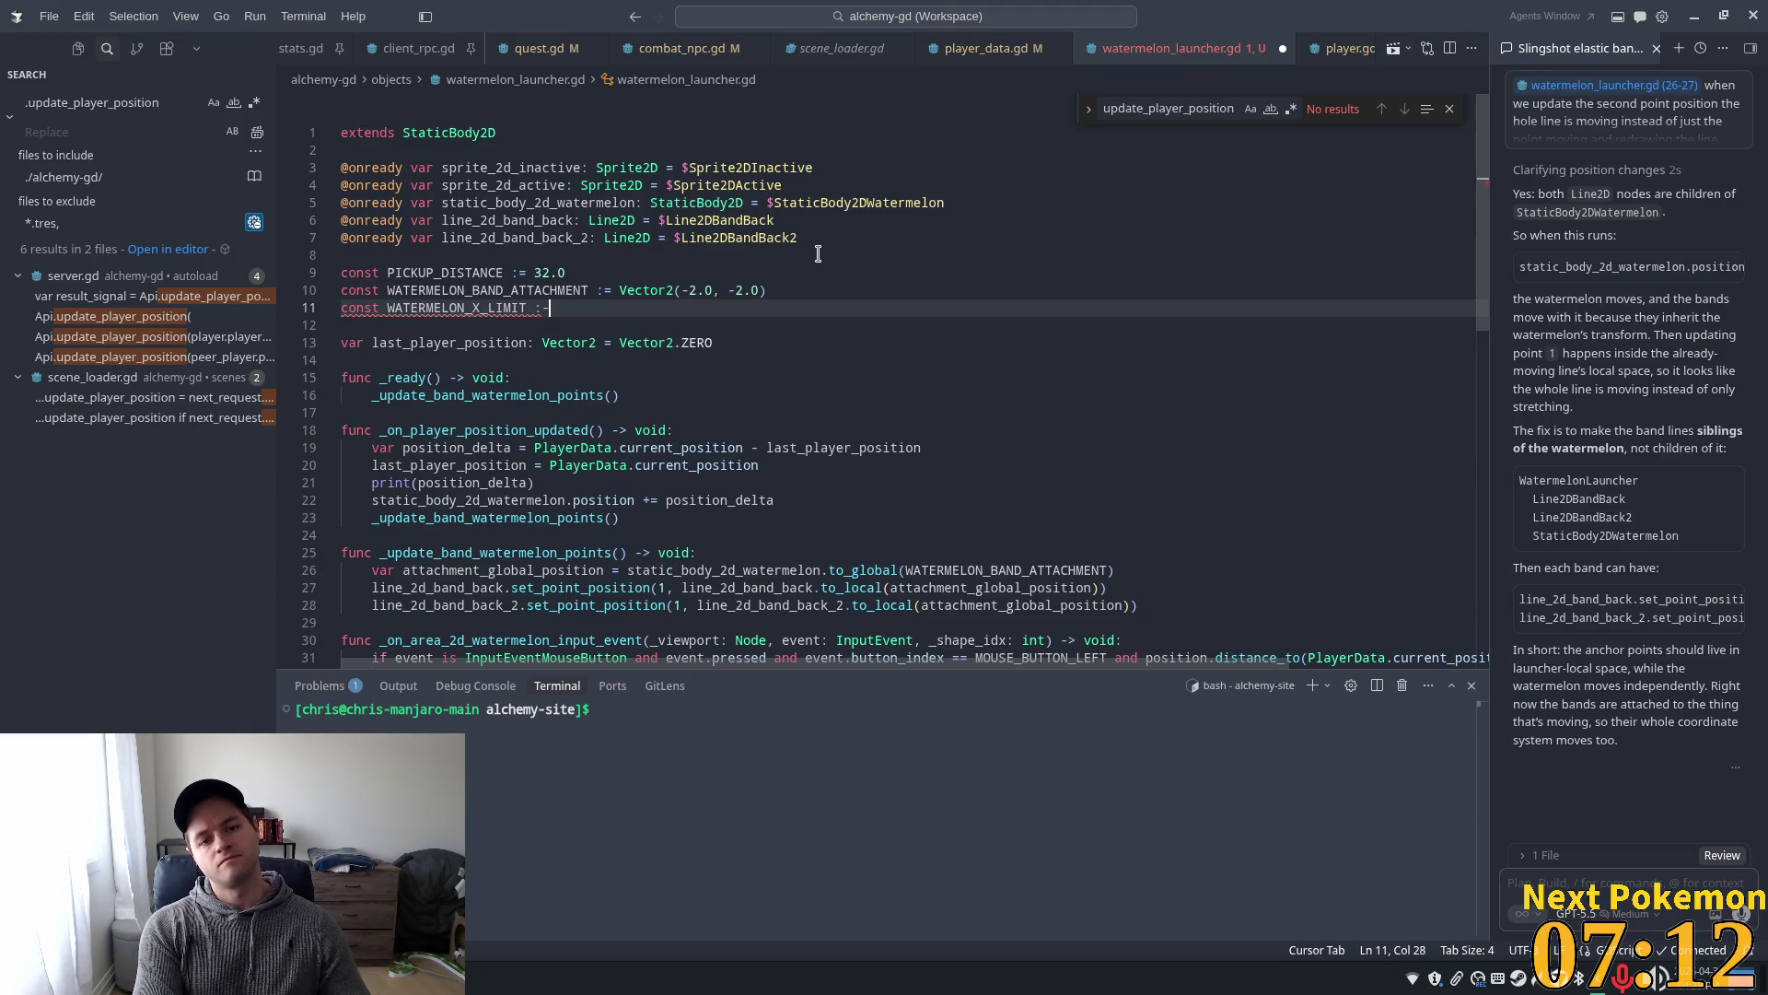
{"action": "key", "text": "BackSpace"}
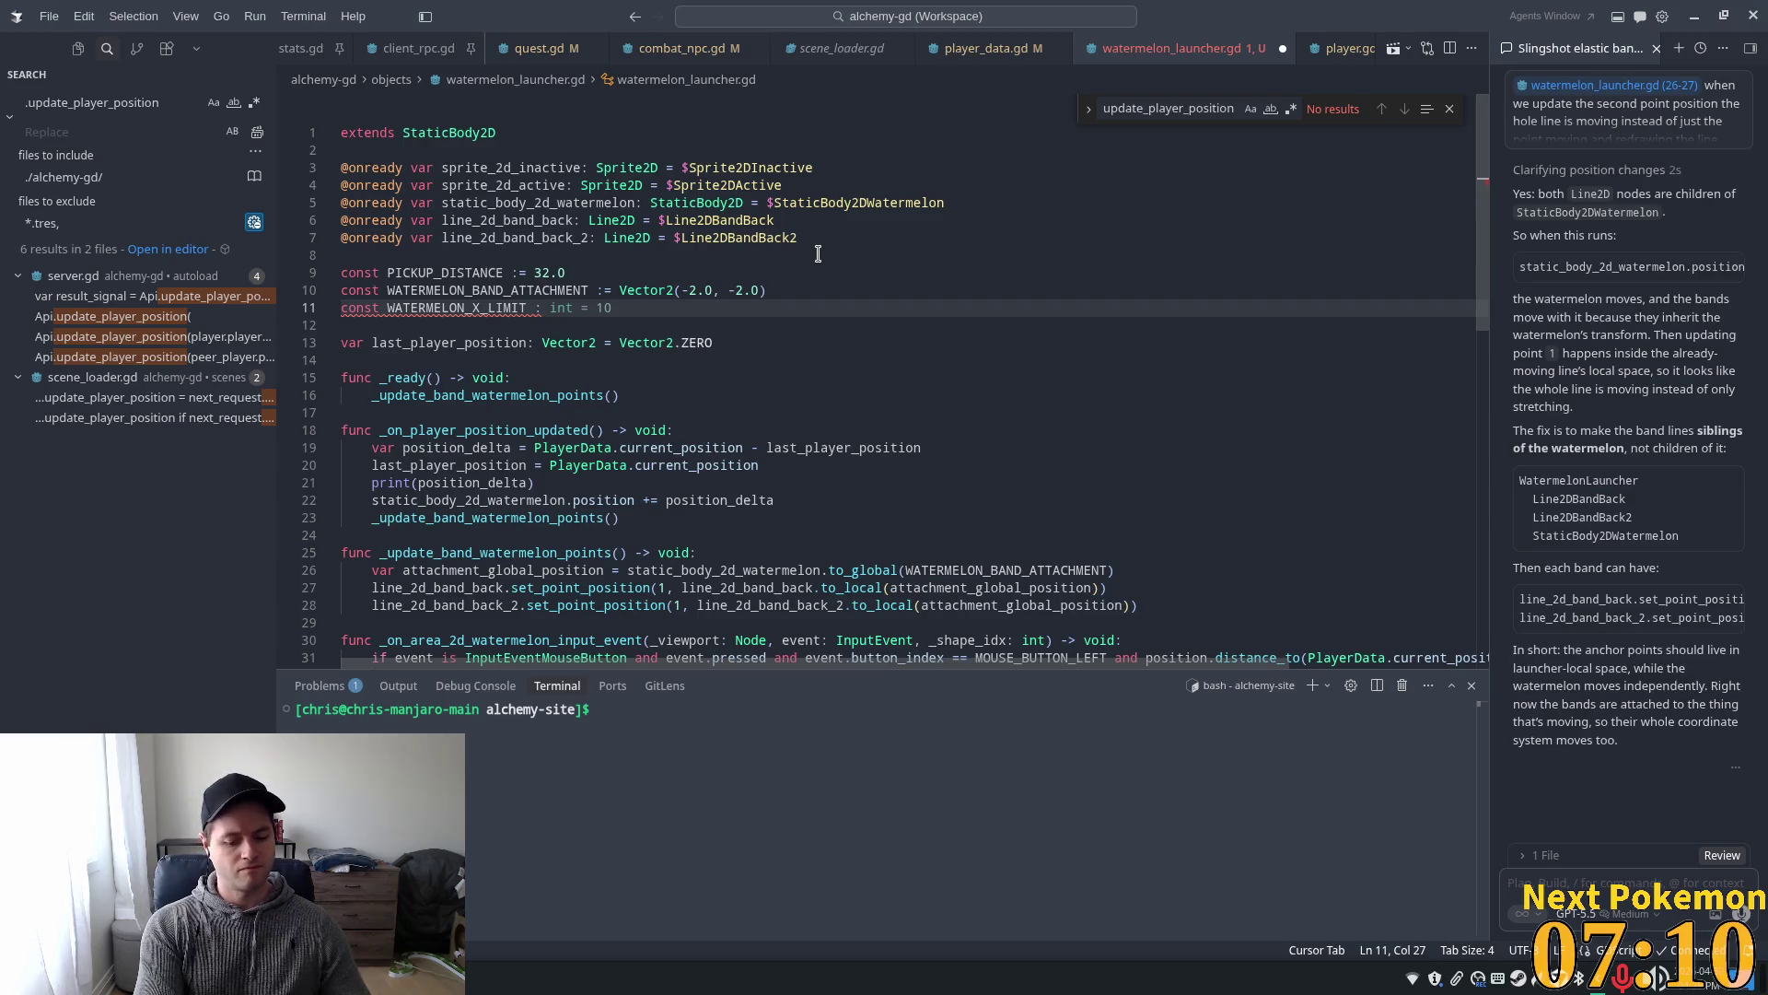
{"action": "type", "text": "= -"}
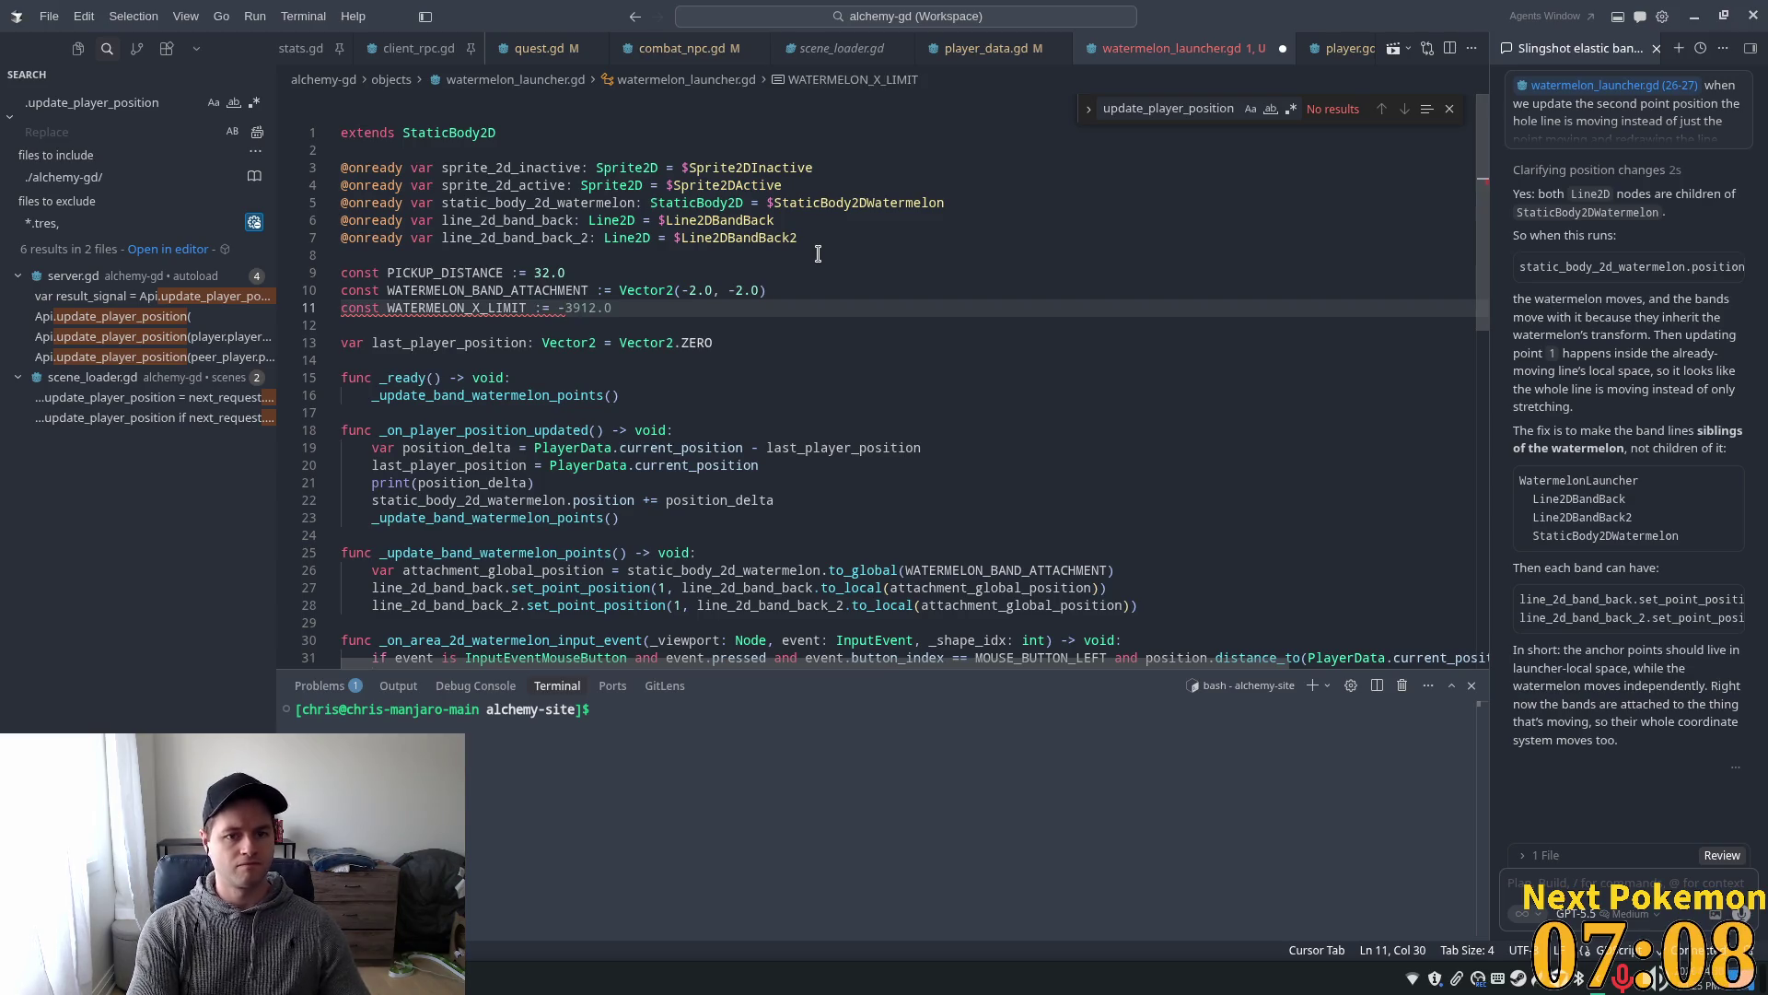
{"action": "type", "text": "72"}
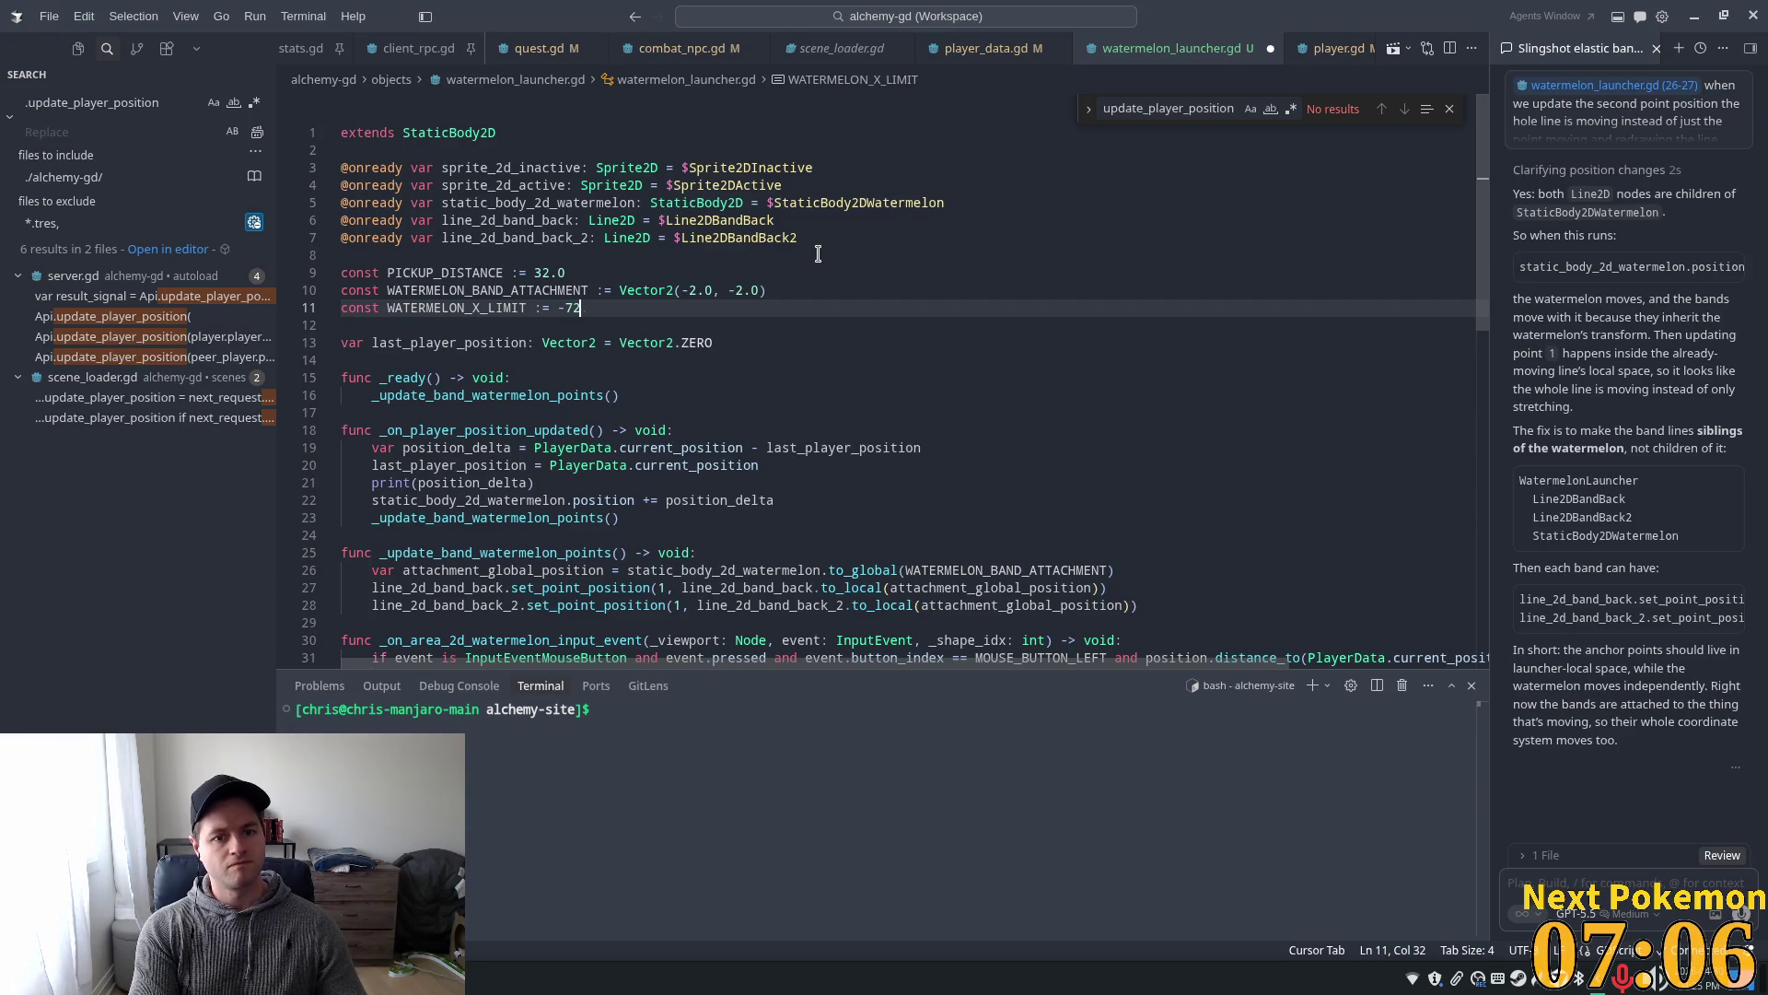
{"action": "type", "text": ".0"}
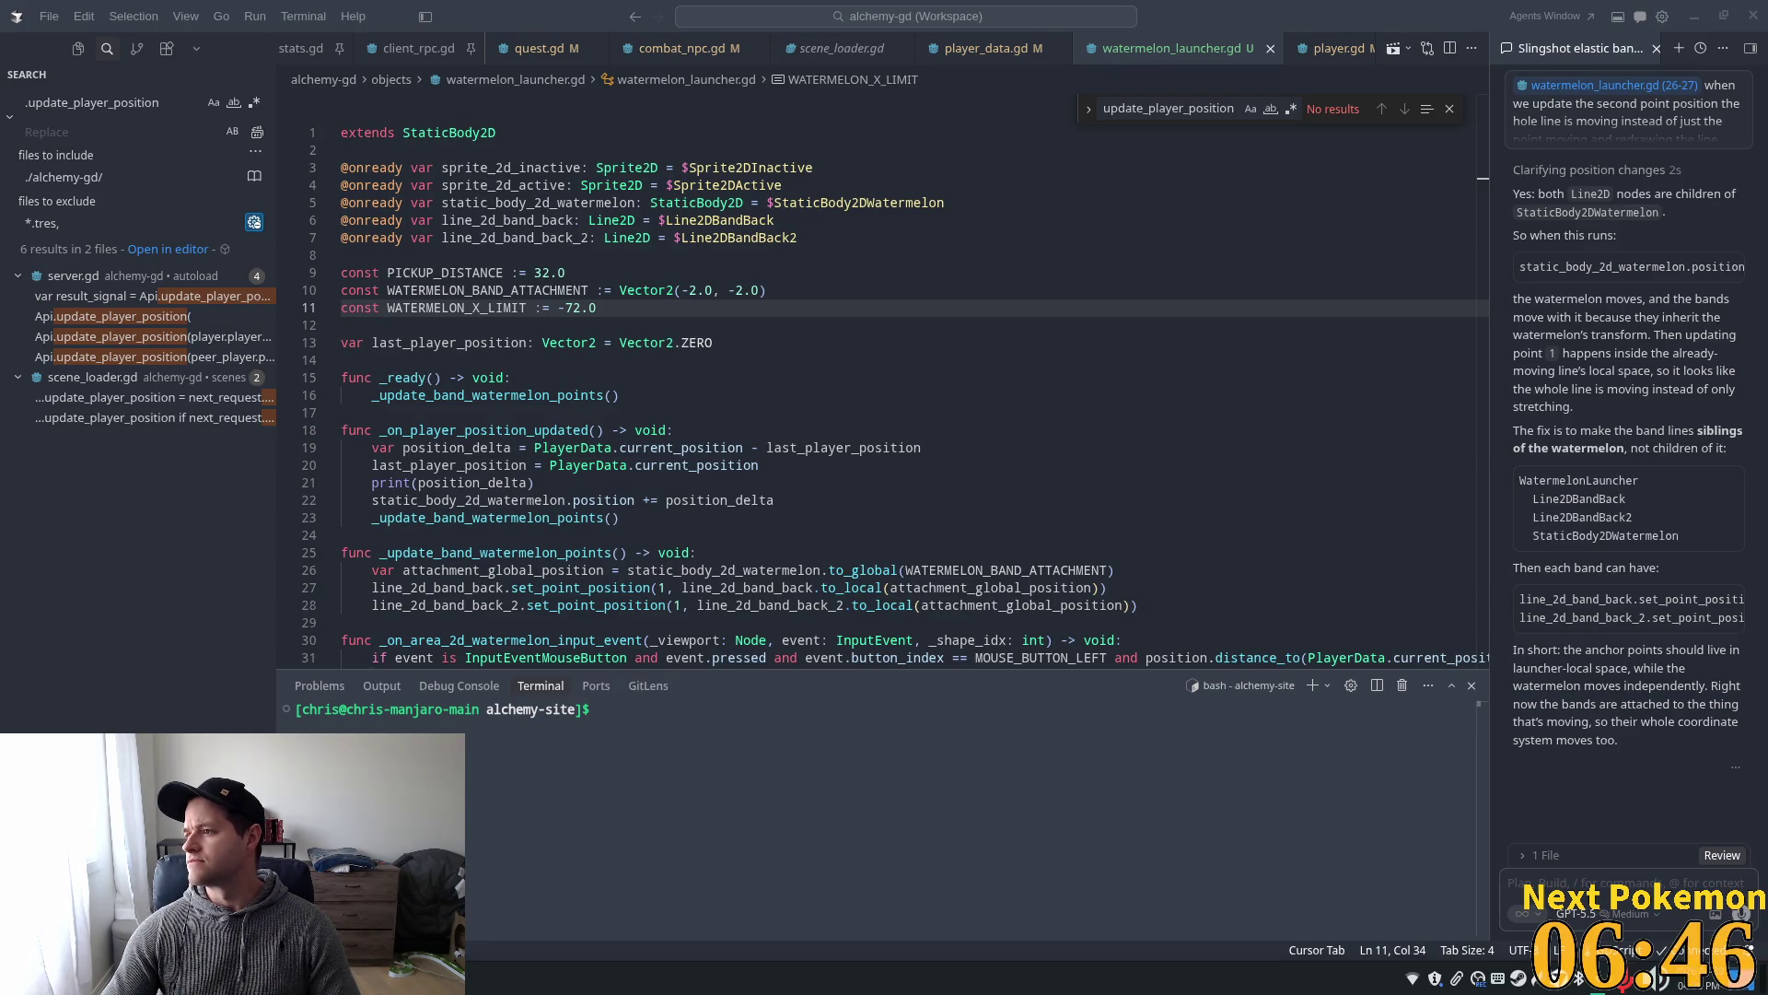
{"action": "key", "text": "alt+Tab"}
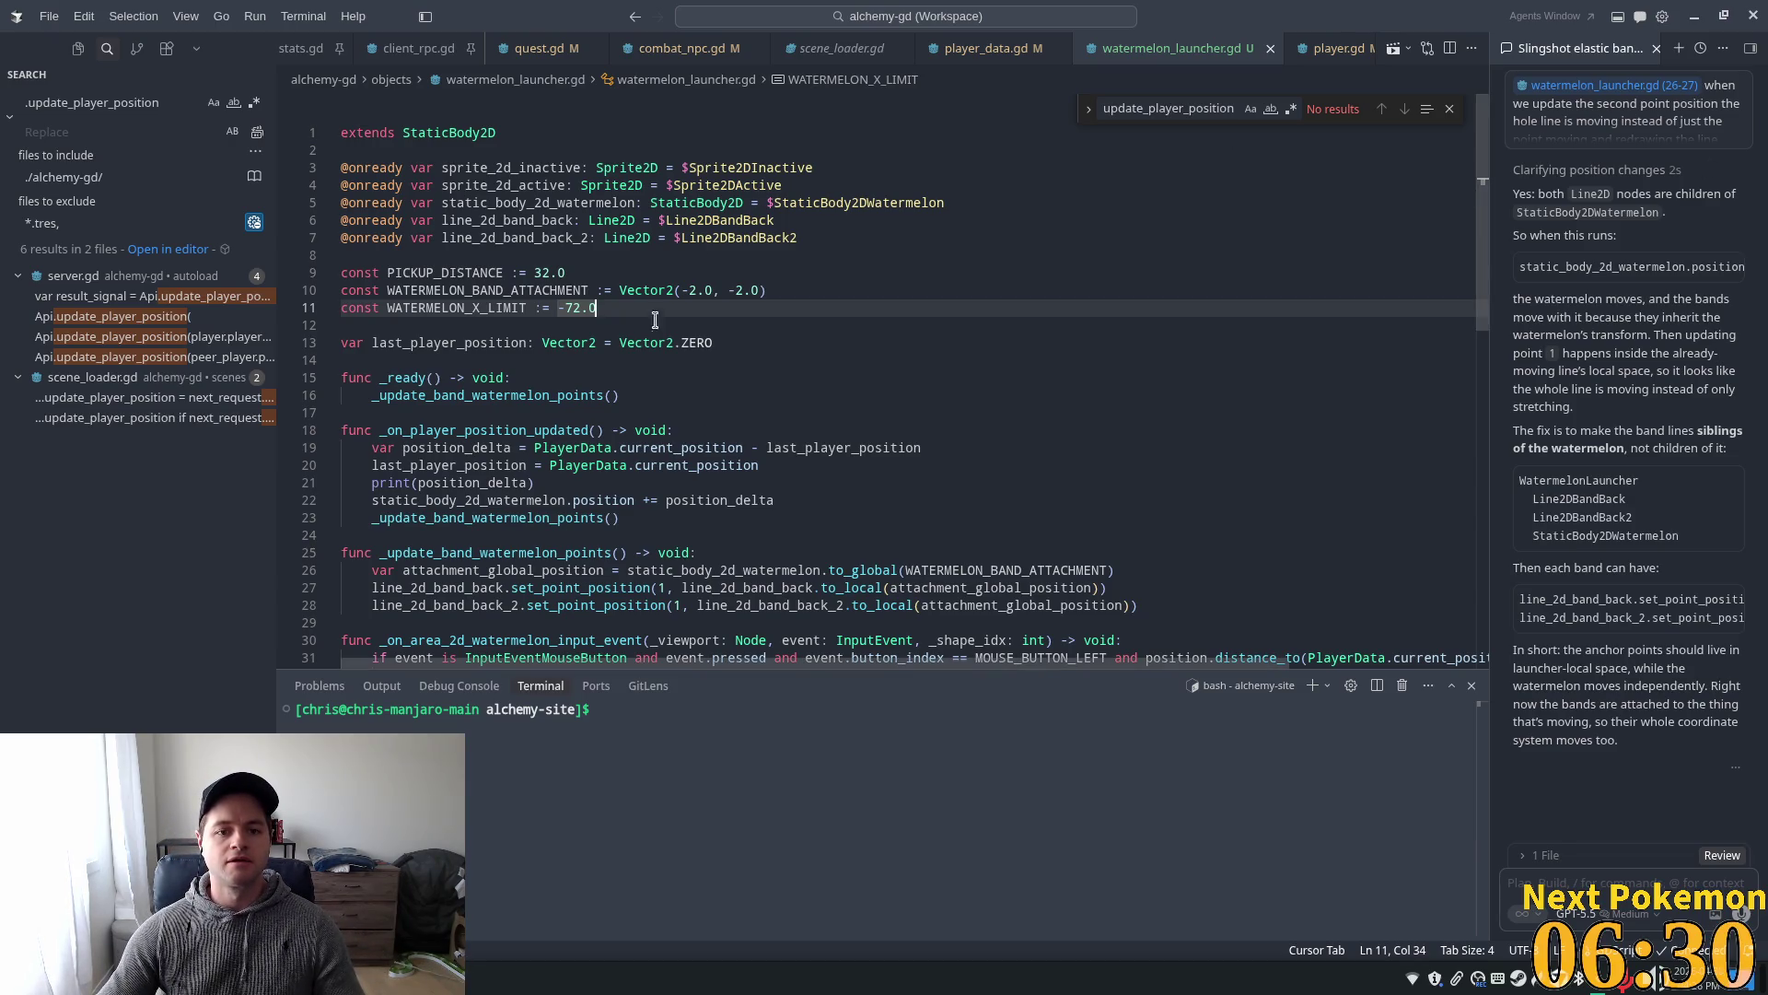
{"action": "left_click", "coordinate": [560, 289]}
{"action": "left_click", "coordinate": [502, 293]}
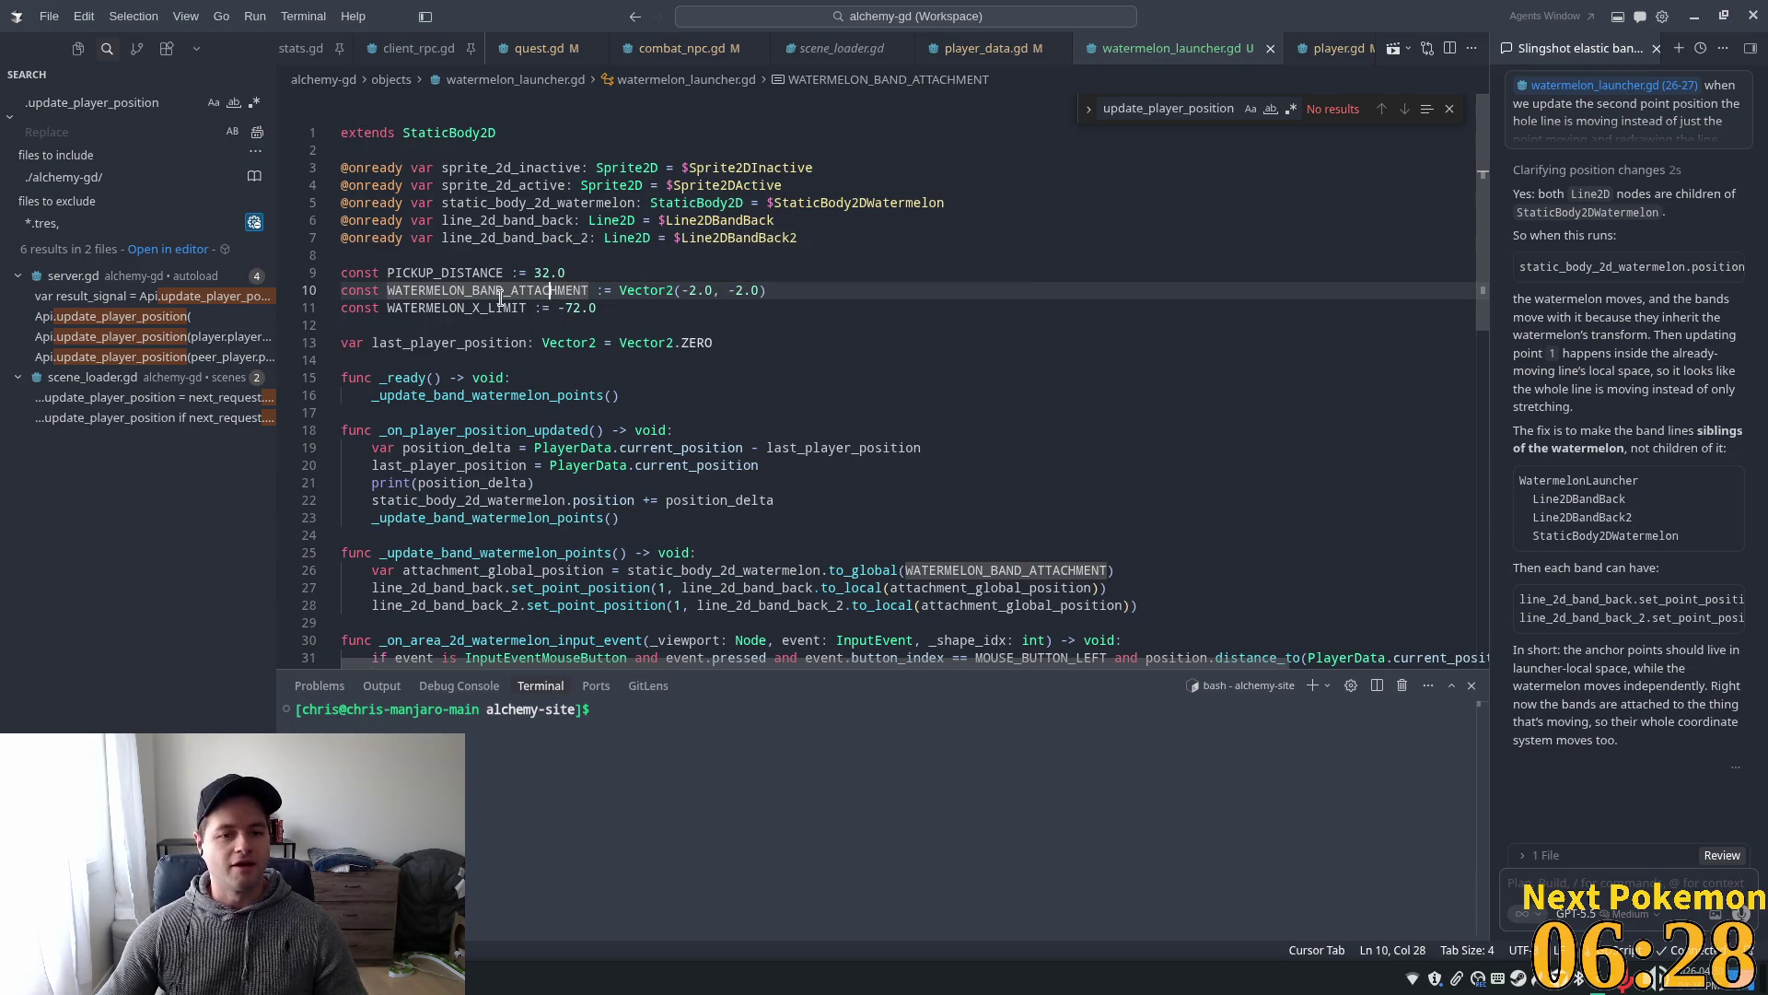
{"action": "left_click", "coordinate": [655, 273]}
{"action": "scroll", "coordinate": [1079, 407], "scroll_direction": "down", "scroll_amount": 1}
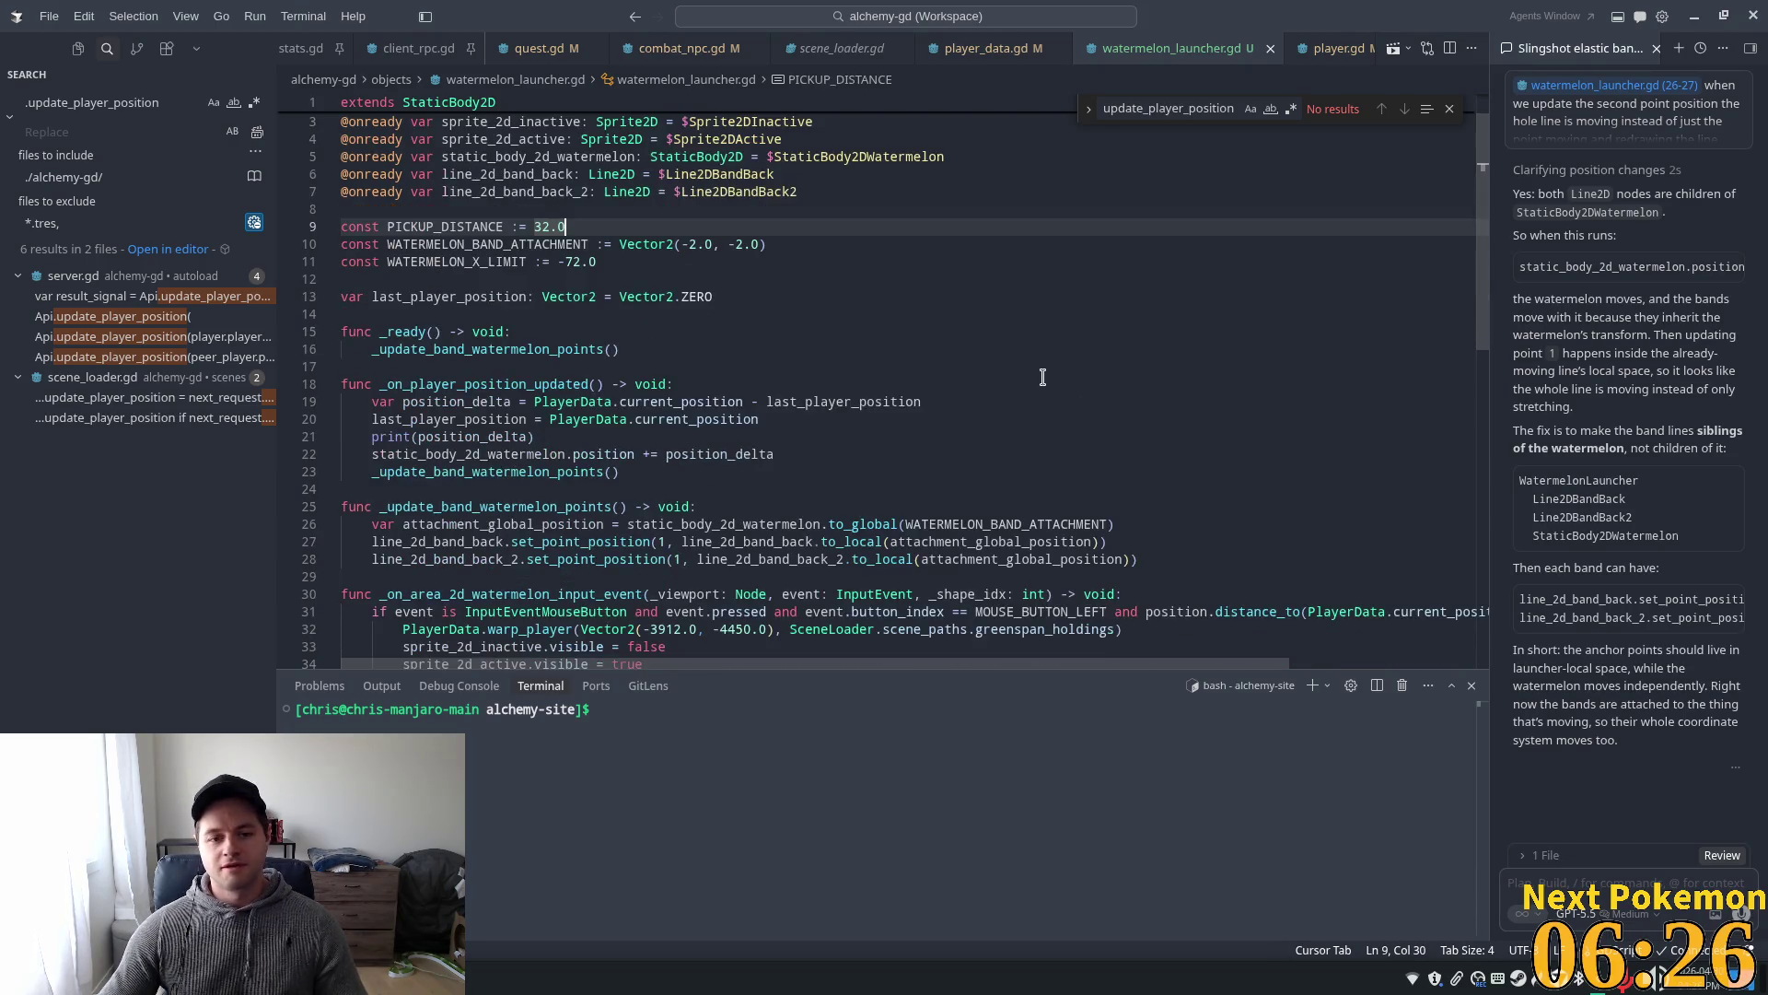
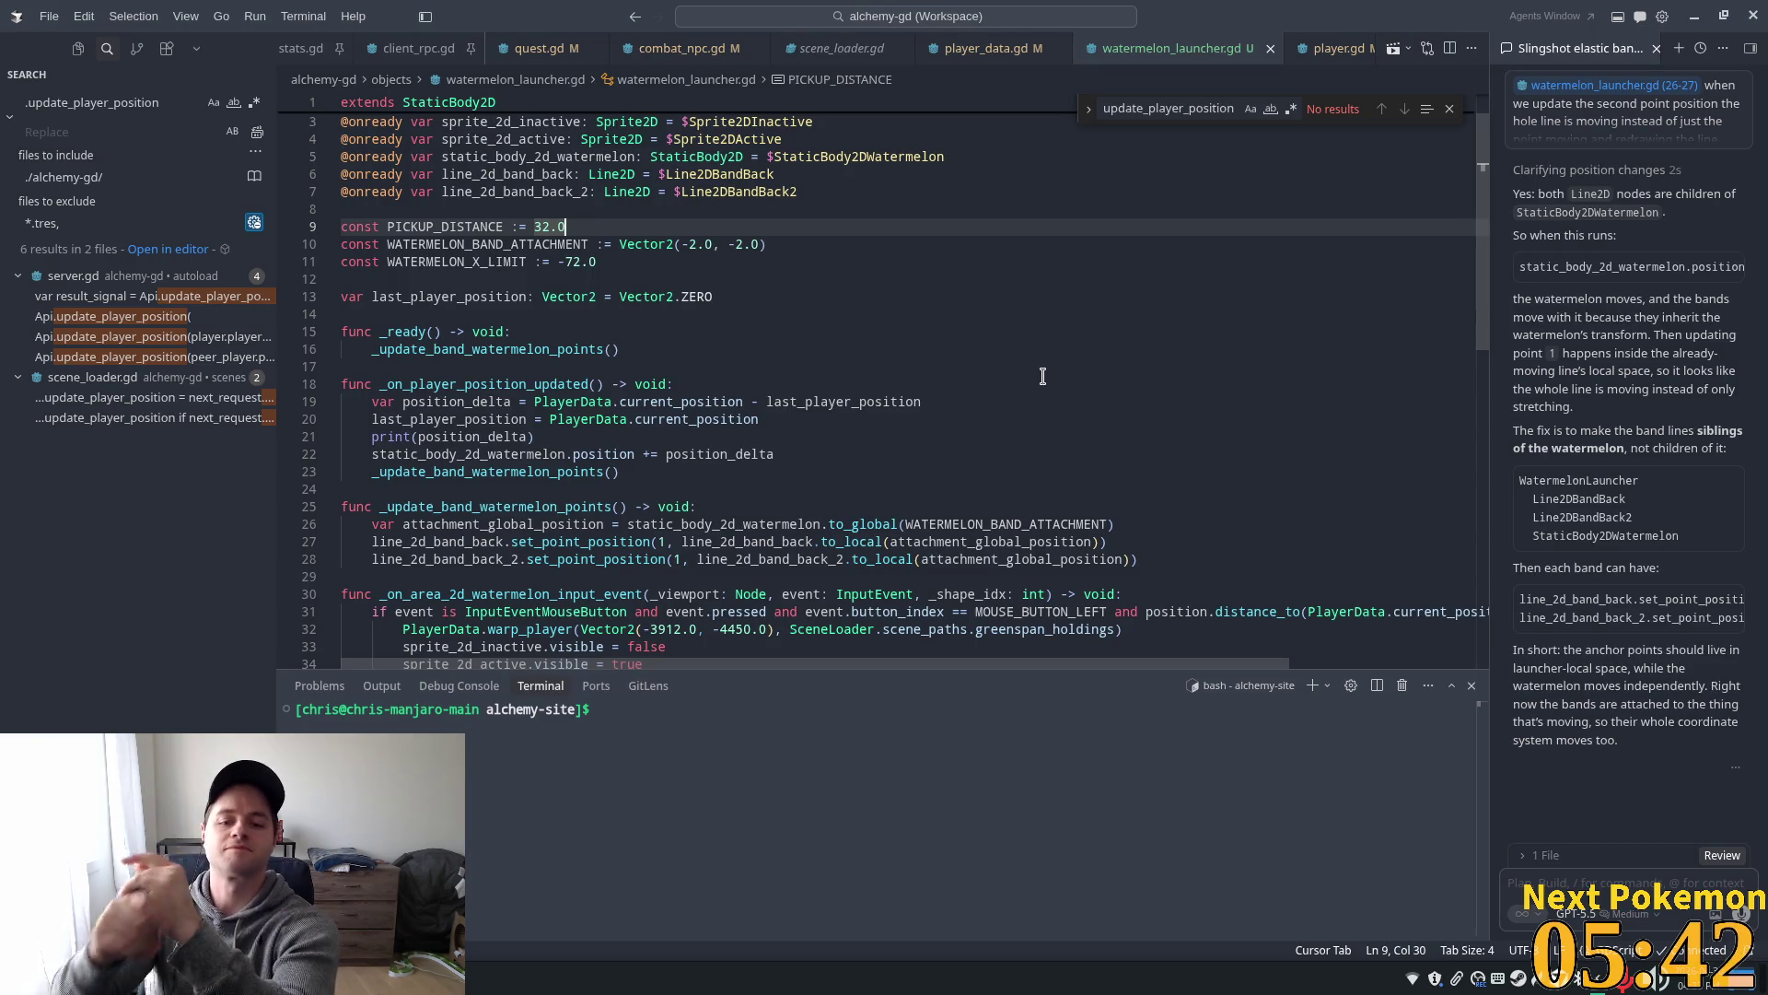
- Show the local watermelon_launcher scene in 2D with Line2DBandBack2 selected in the Inspector
{"action": "key", "text": "alt+Tab"}
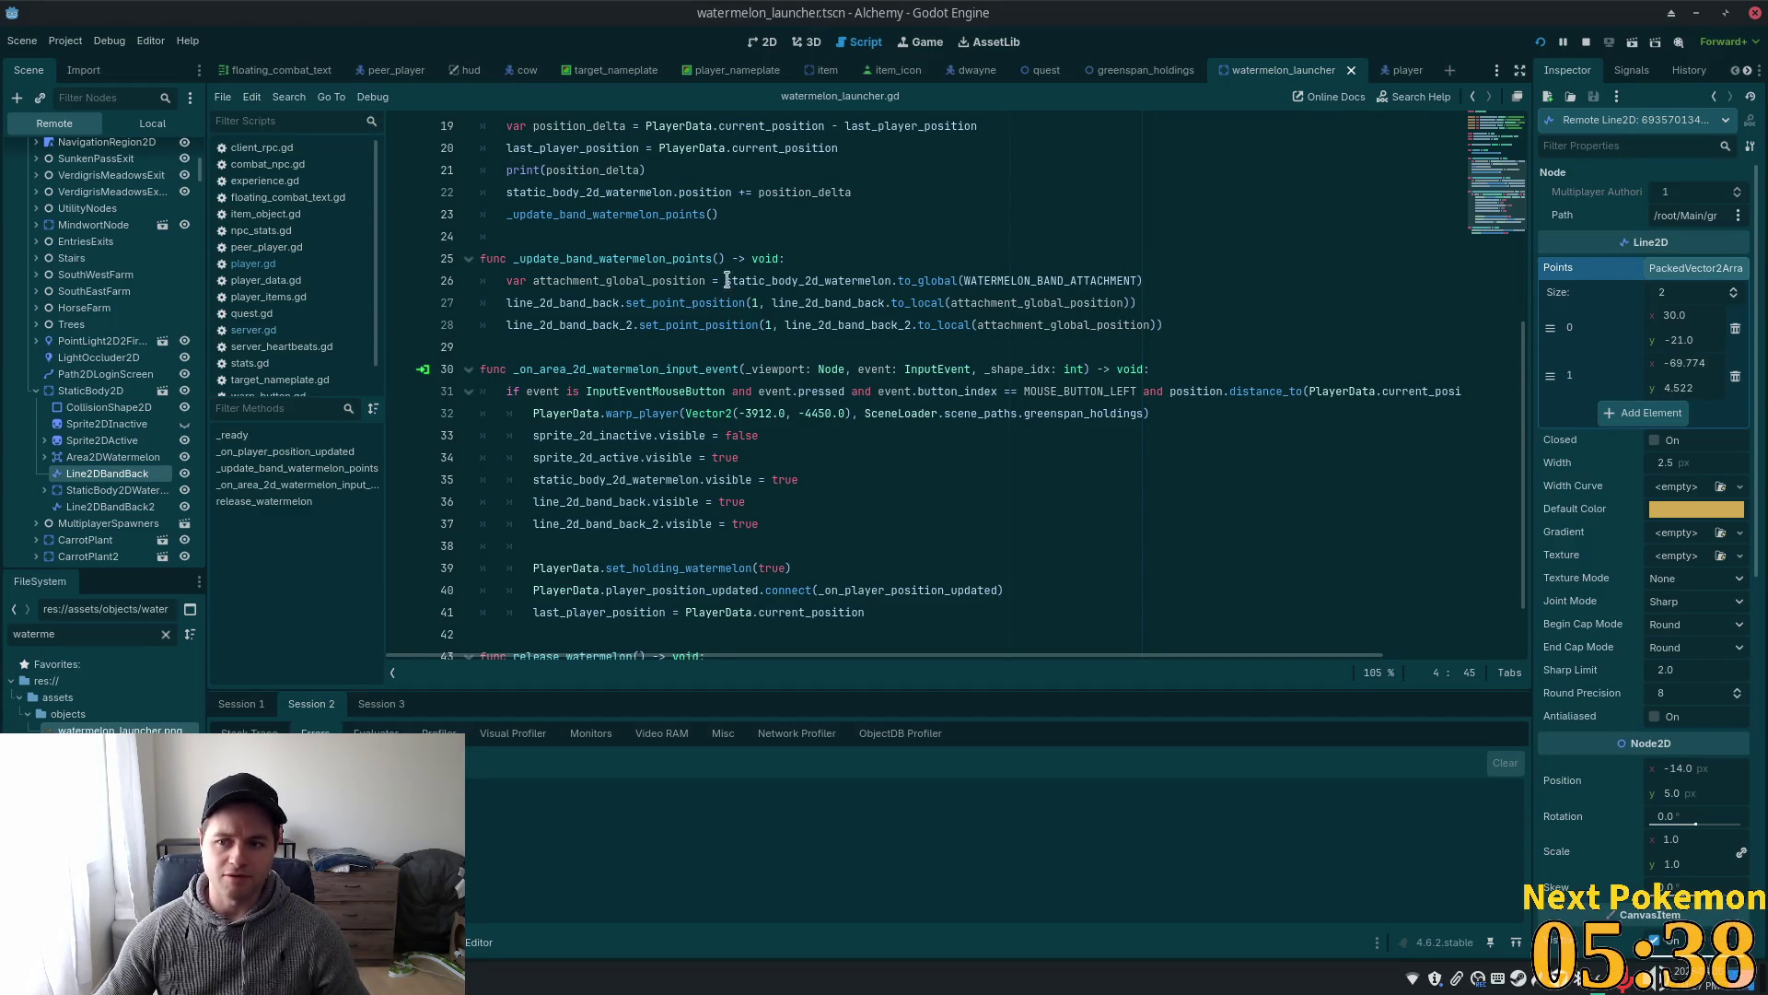
{"action": "left_click", "coordinate": [153, 124]}
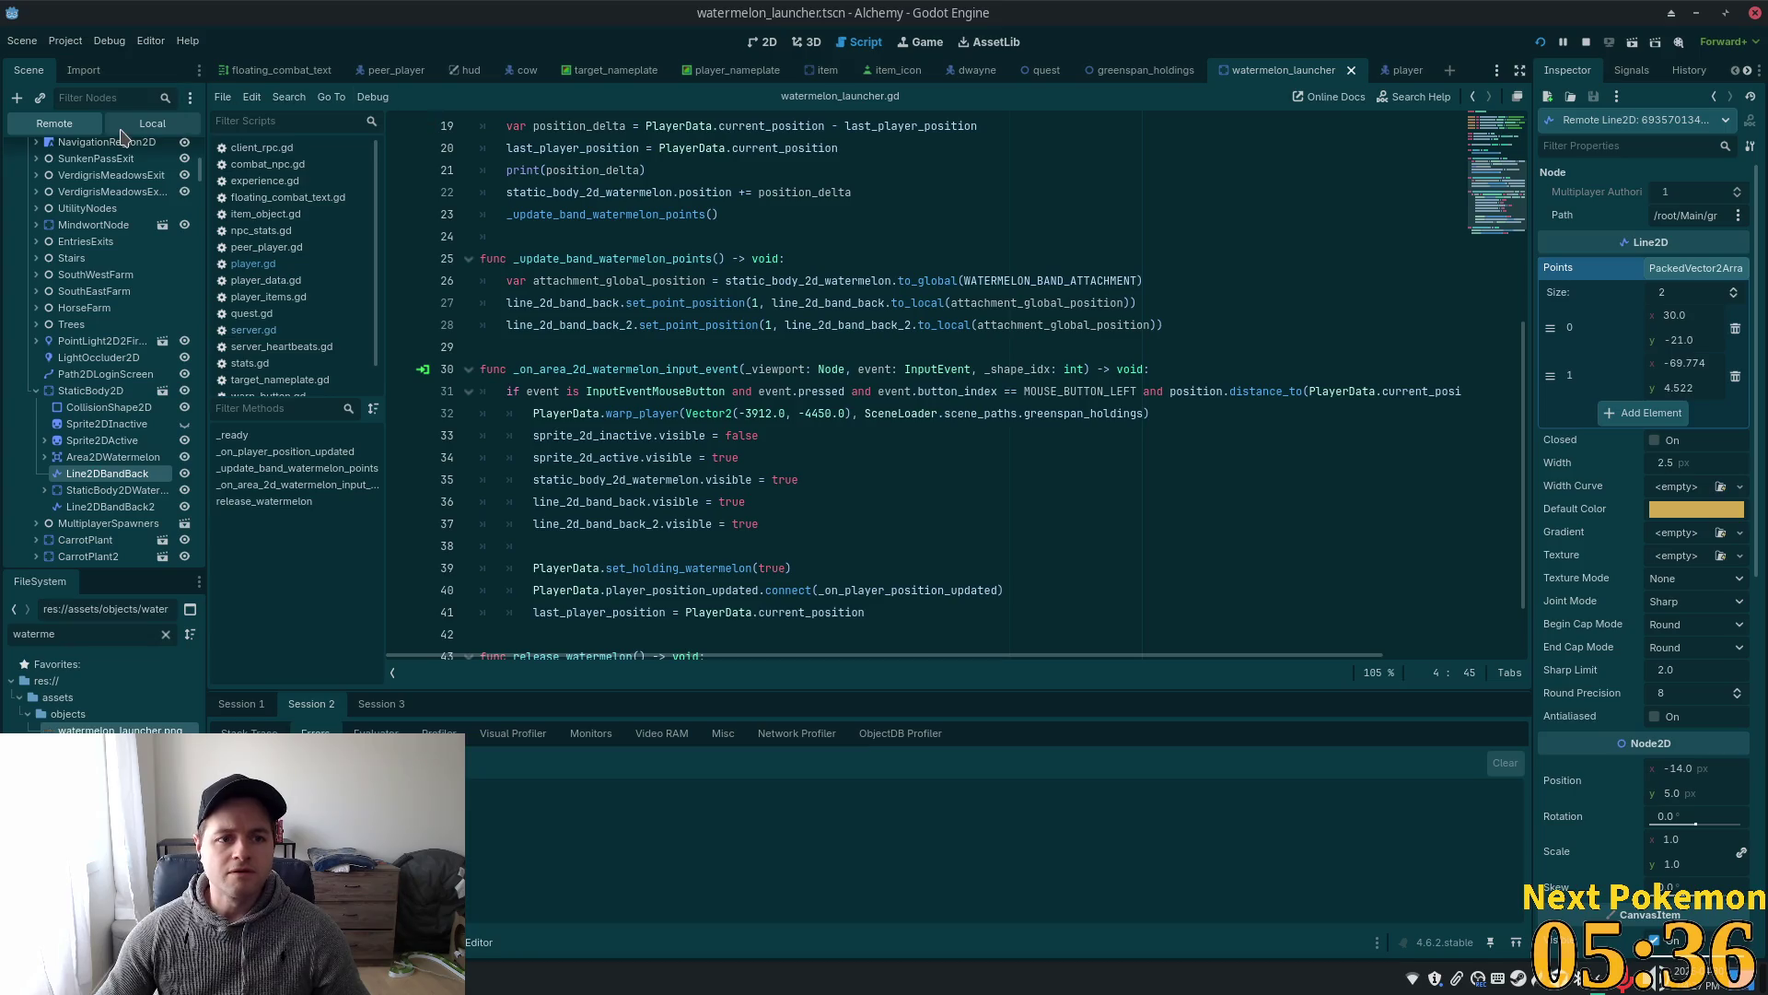
{"action": "left_click", "coordinate": [57, 337]}
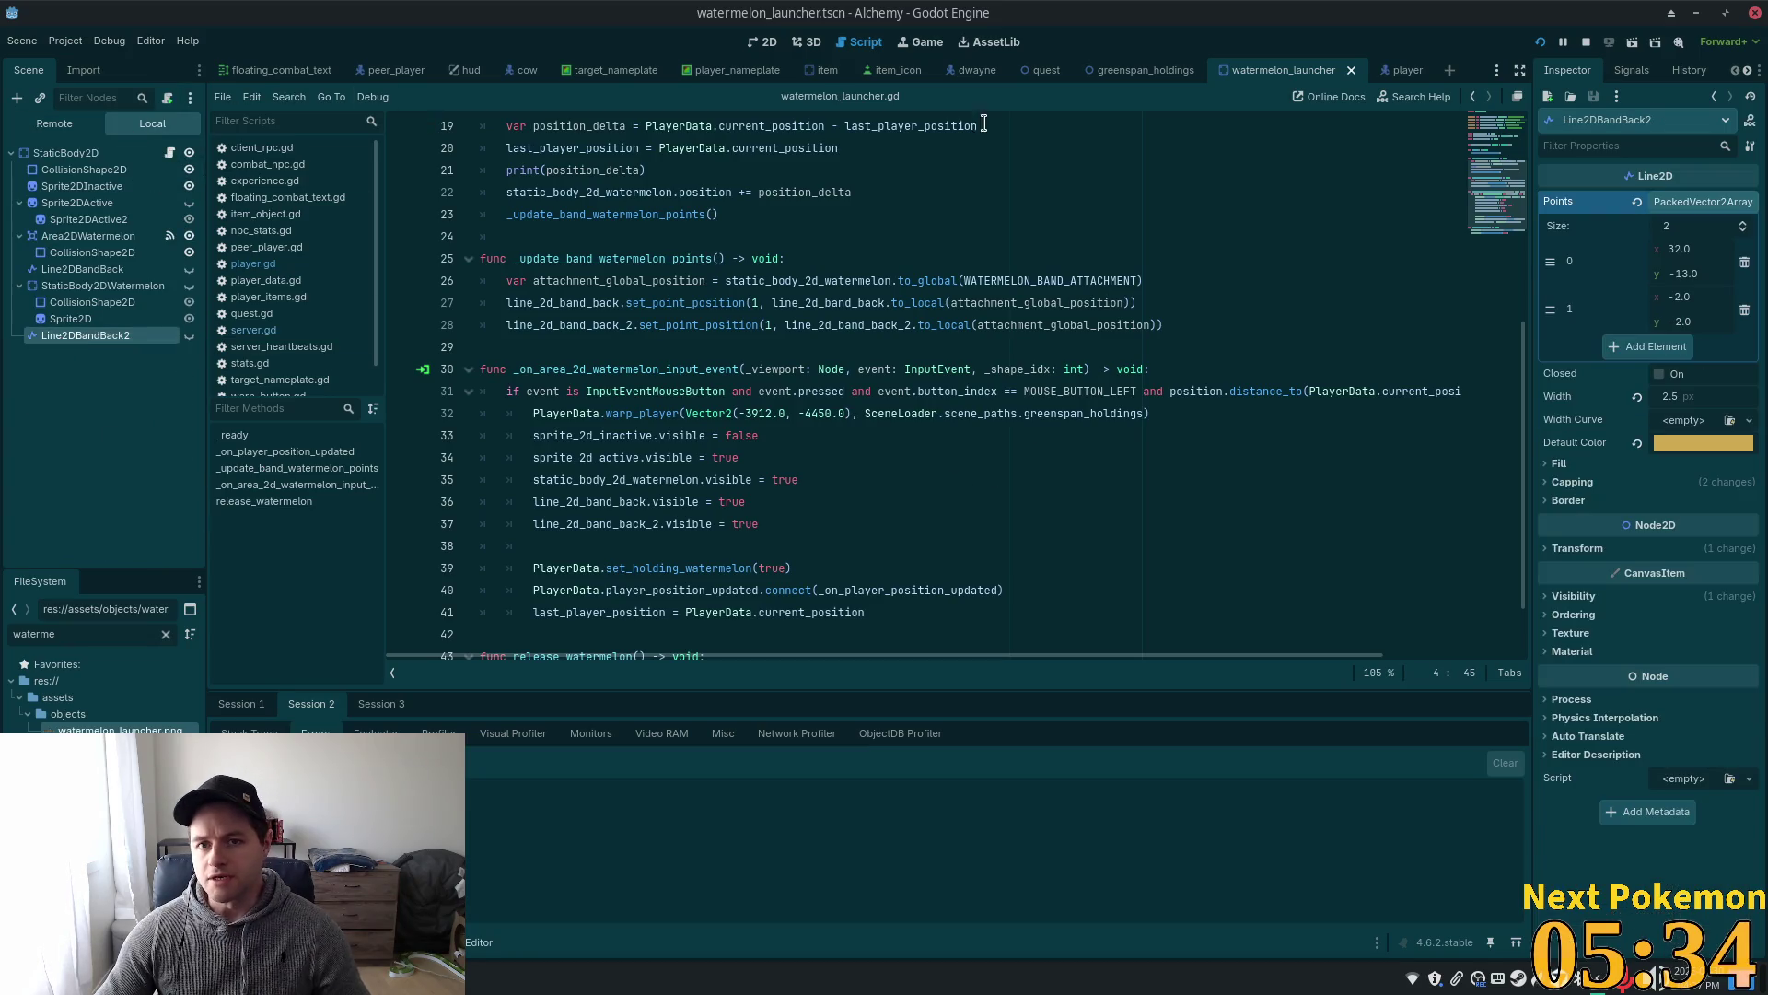
{"action": "left_click", "coordinate": [744, 43]}
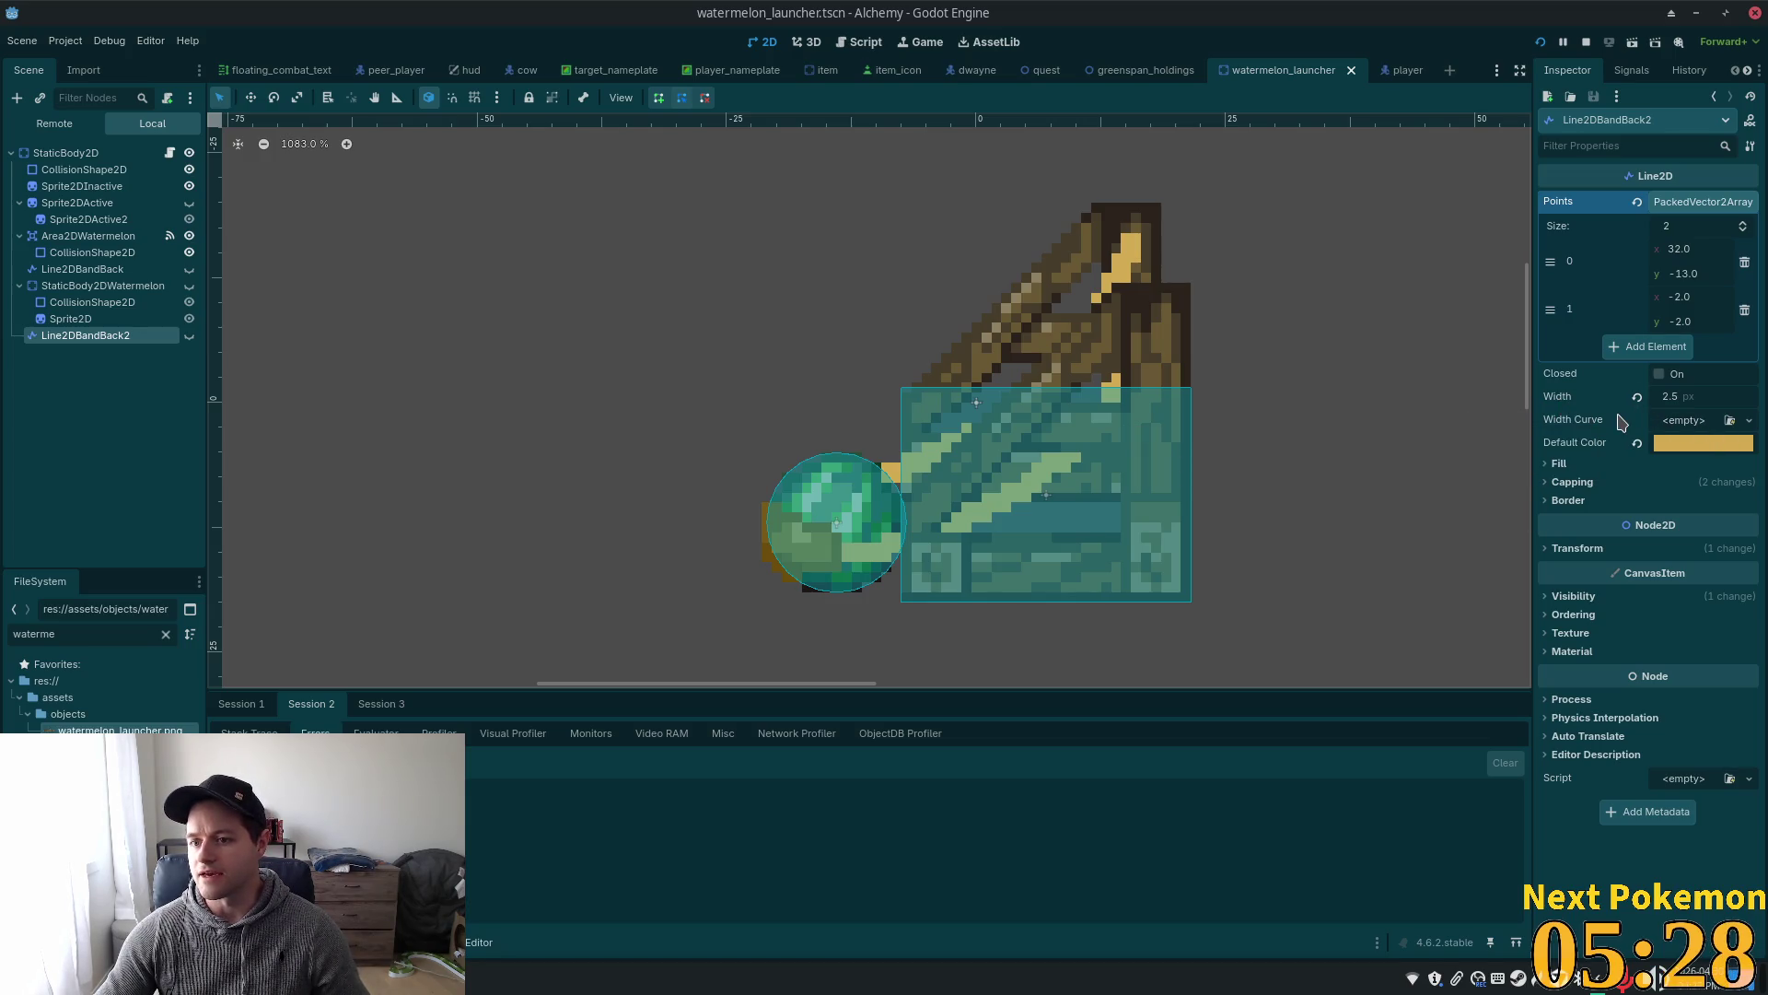
- Try a 2.51 width on Line2DBandBack2, then undo it back to 2.5
{"action": "left_click", "coordinate": [1689, 395]}
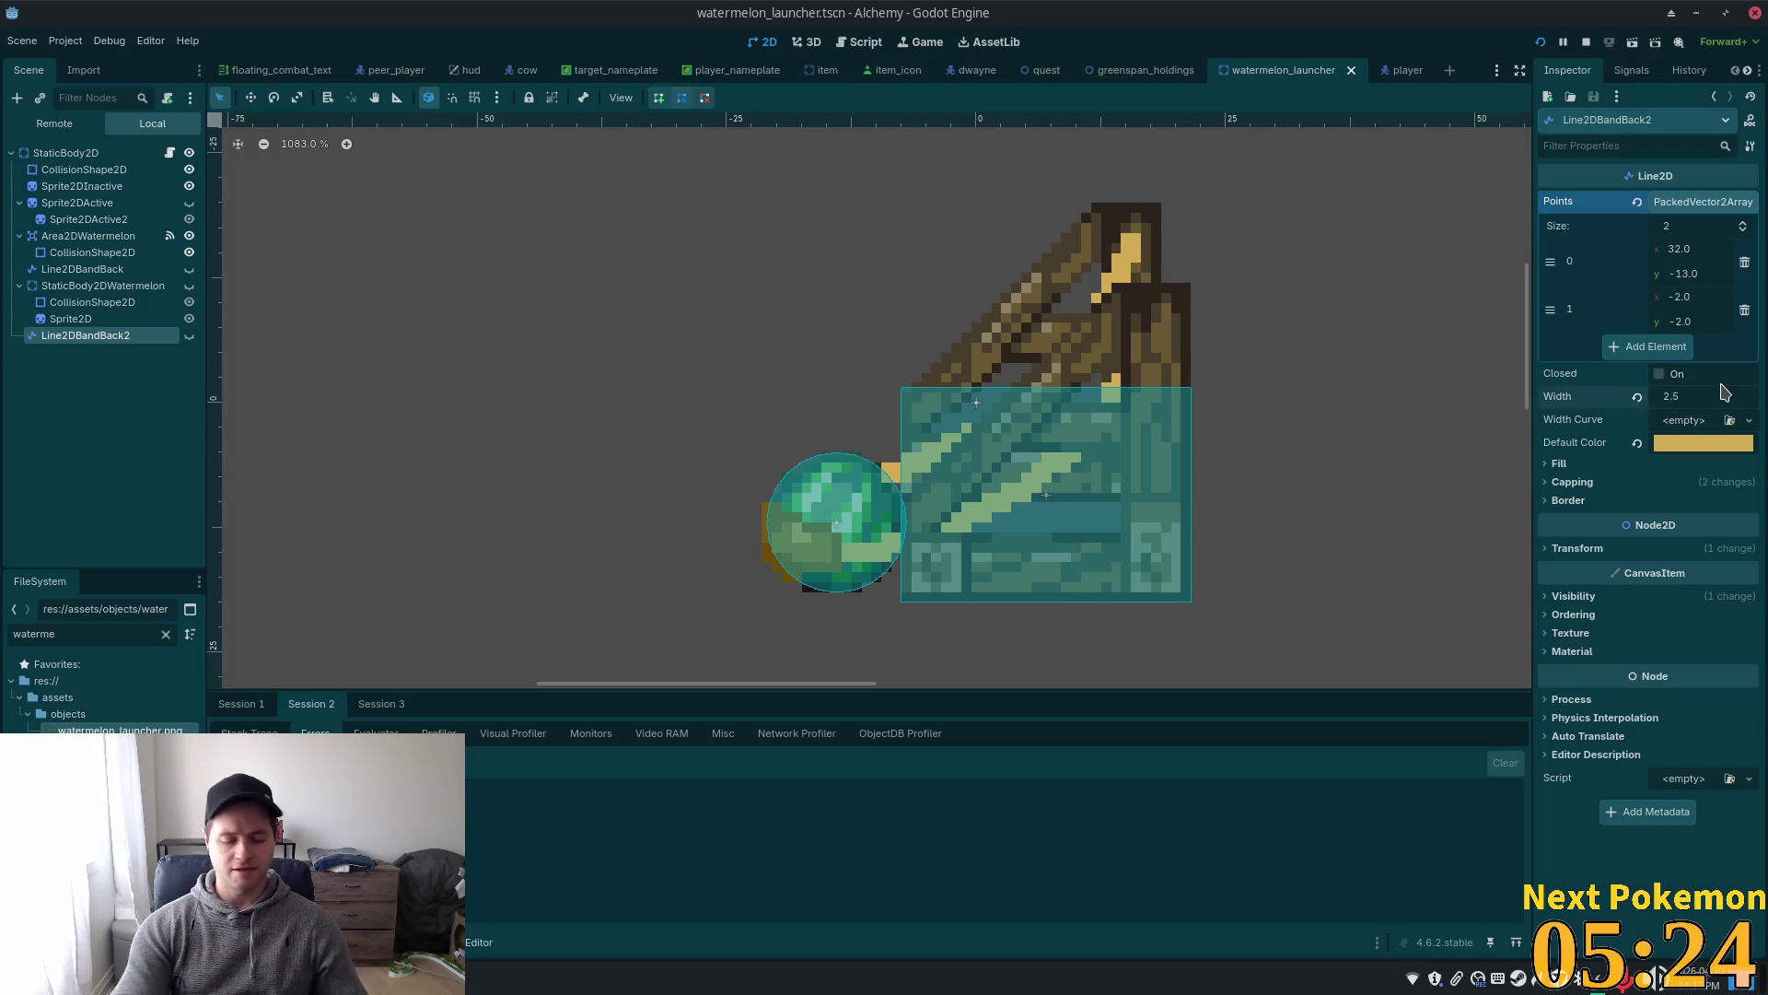
{"action": "key", "text": "BackSpace"}
{"action": "type", "text": "50"}
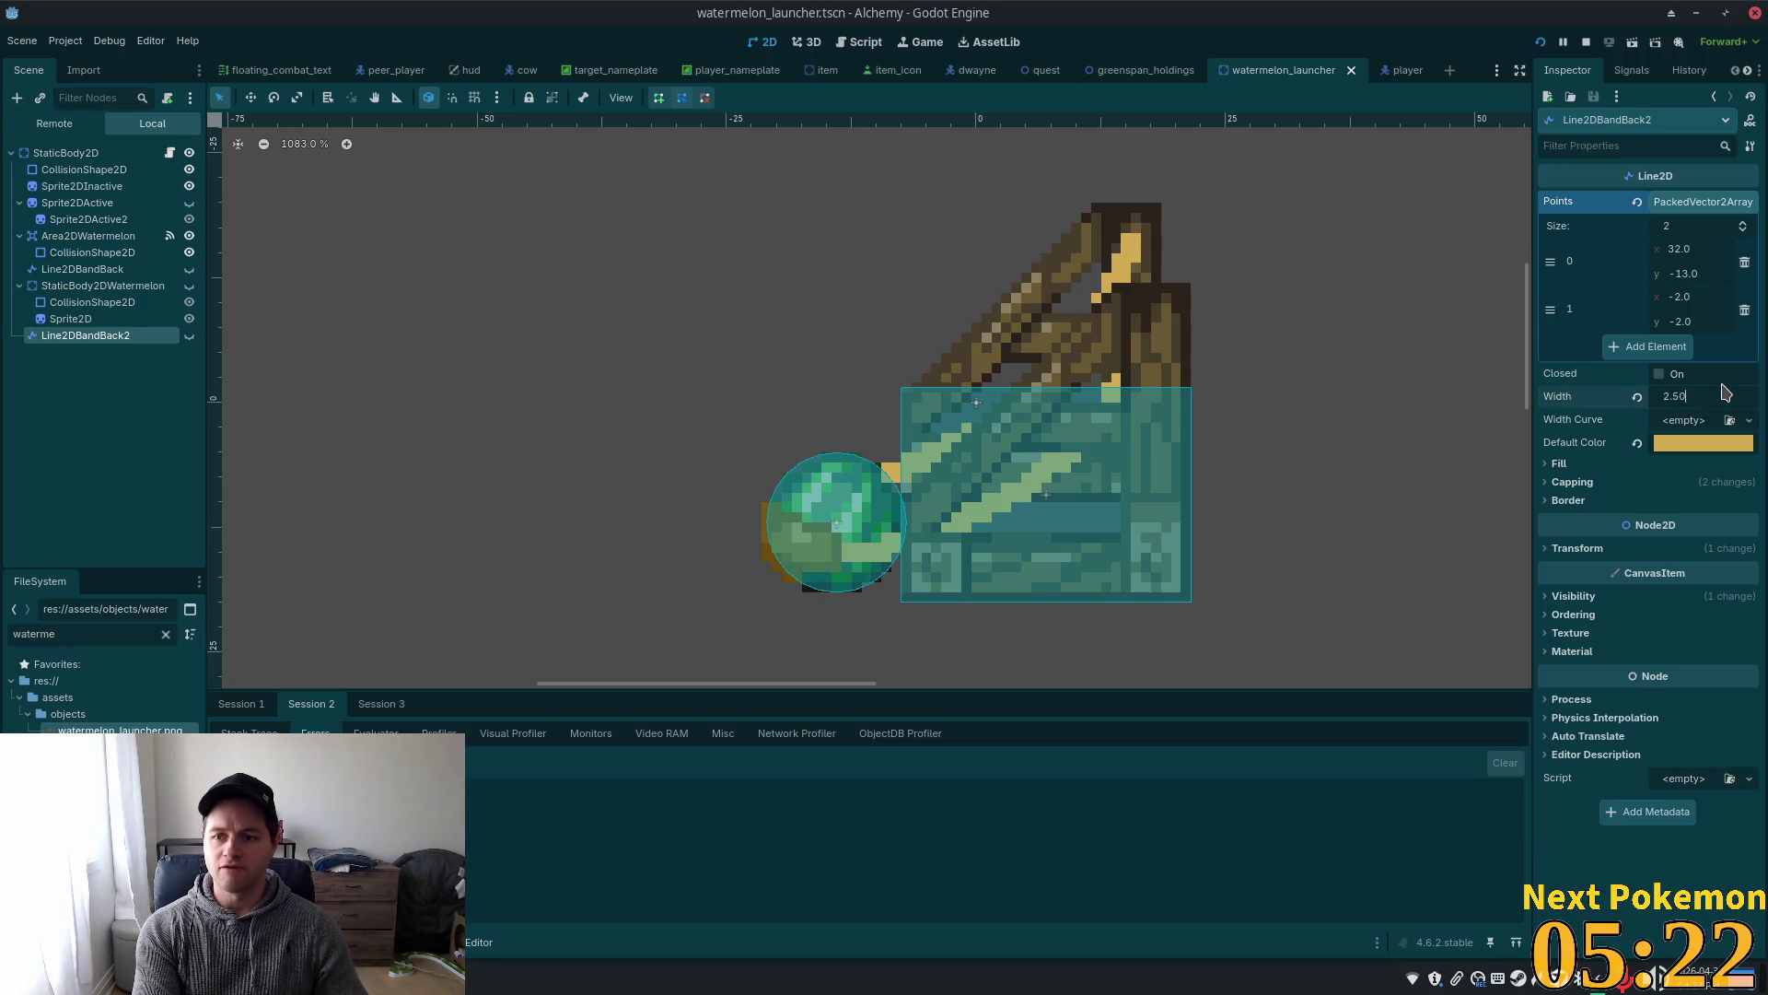
{"action": "key", "text": "Tab"}
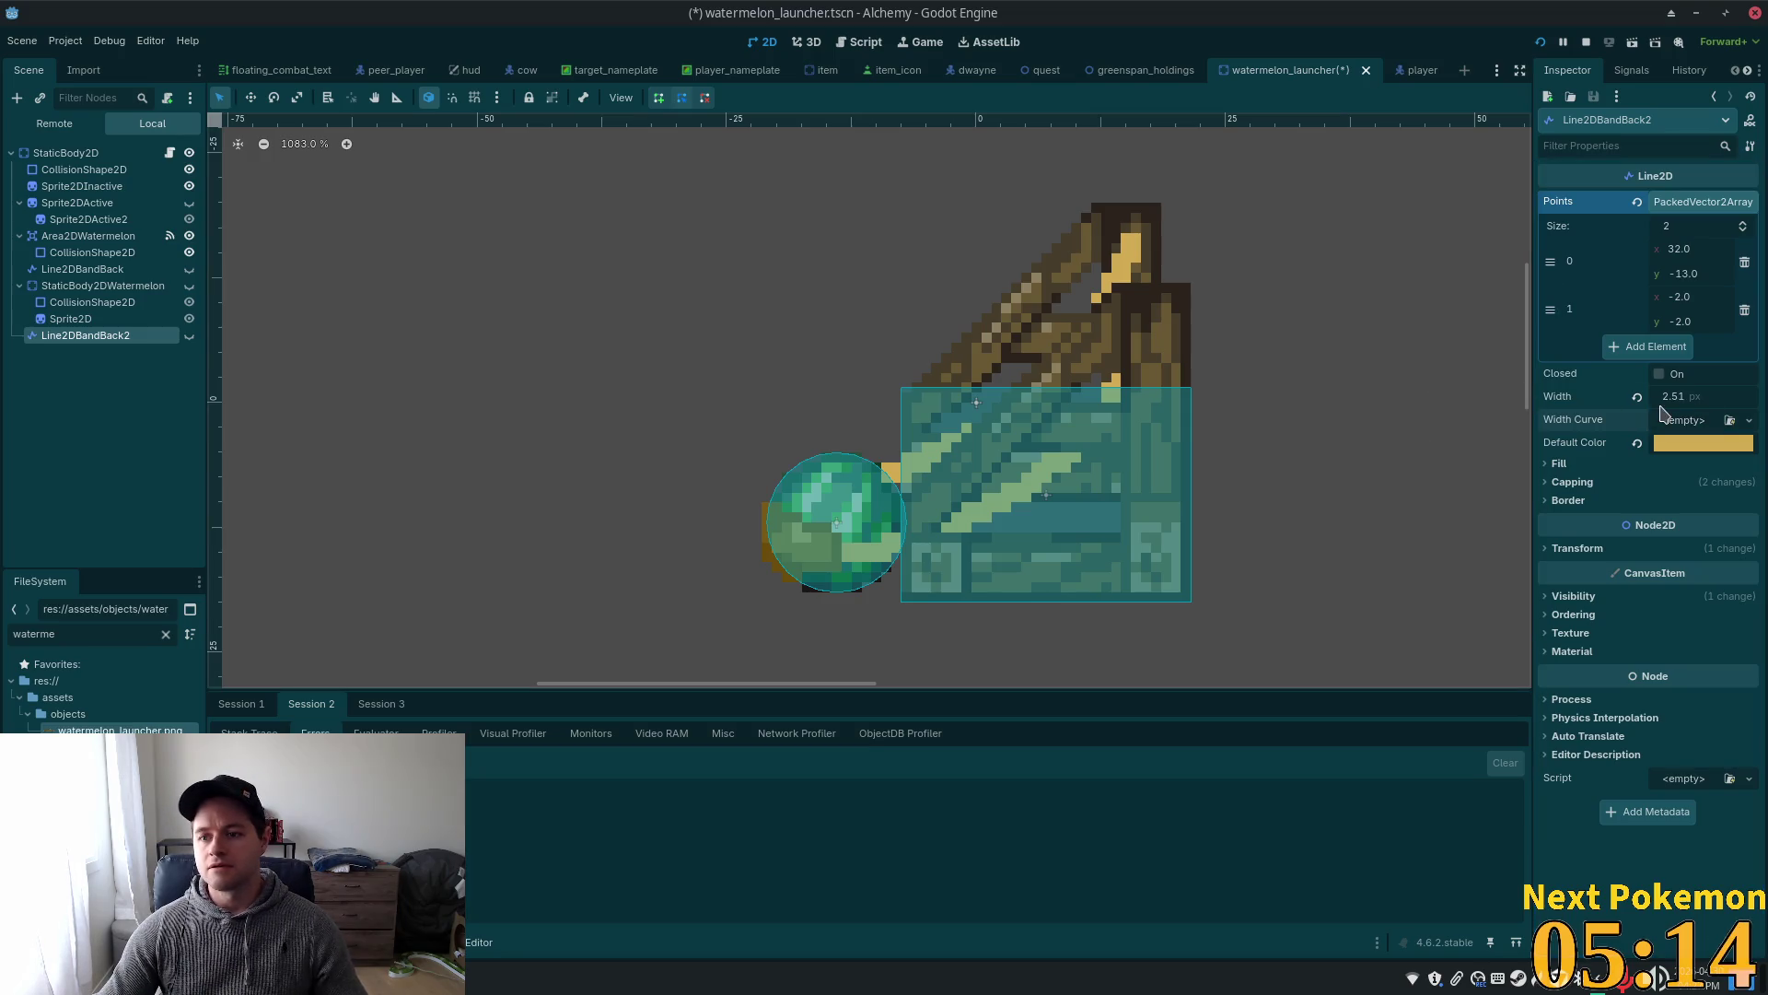
{"action": "key", "text": "ctrl+z"}
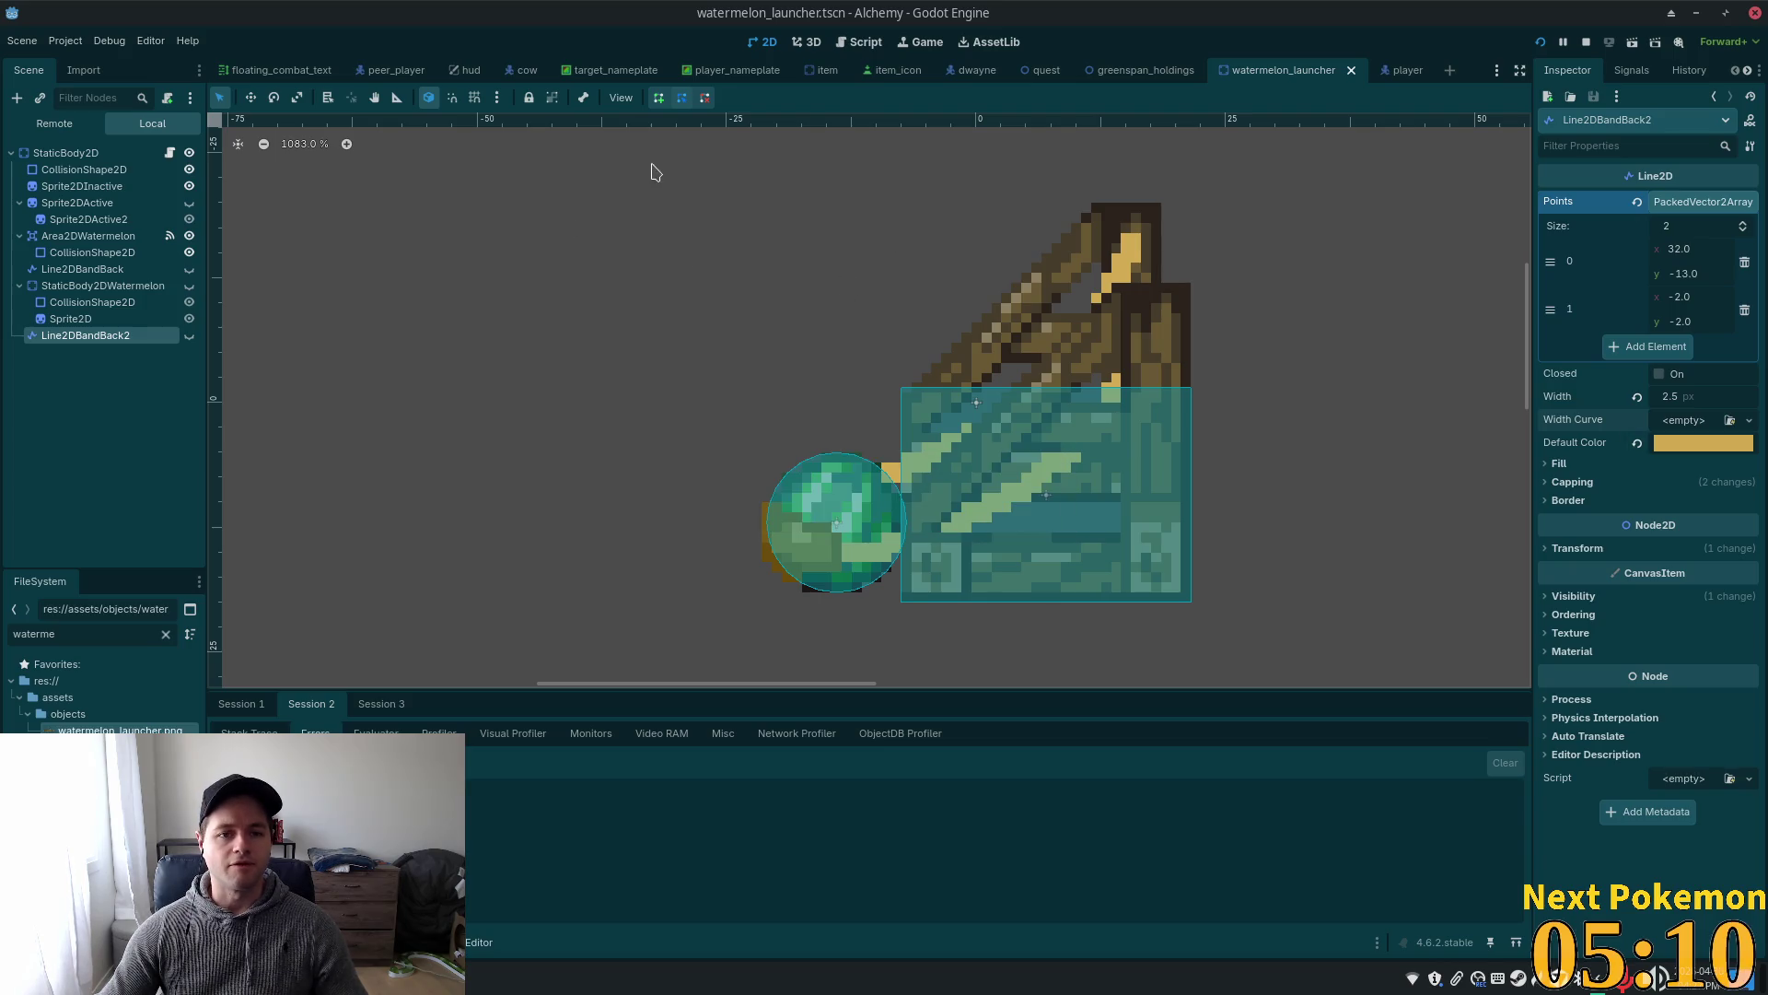
- Back in watermelon_launcher.gd, select the WATERMELON_X_LIMIT definition line
{"action": "key", "text": "alt+Tab"}
{"action": "key", "text": "shift+Down"}
{"action": "scroll", "coordinate": [690, 296], "scroll_direction": "down", "scroll_amount": 4}
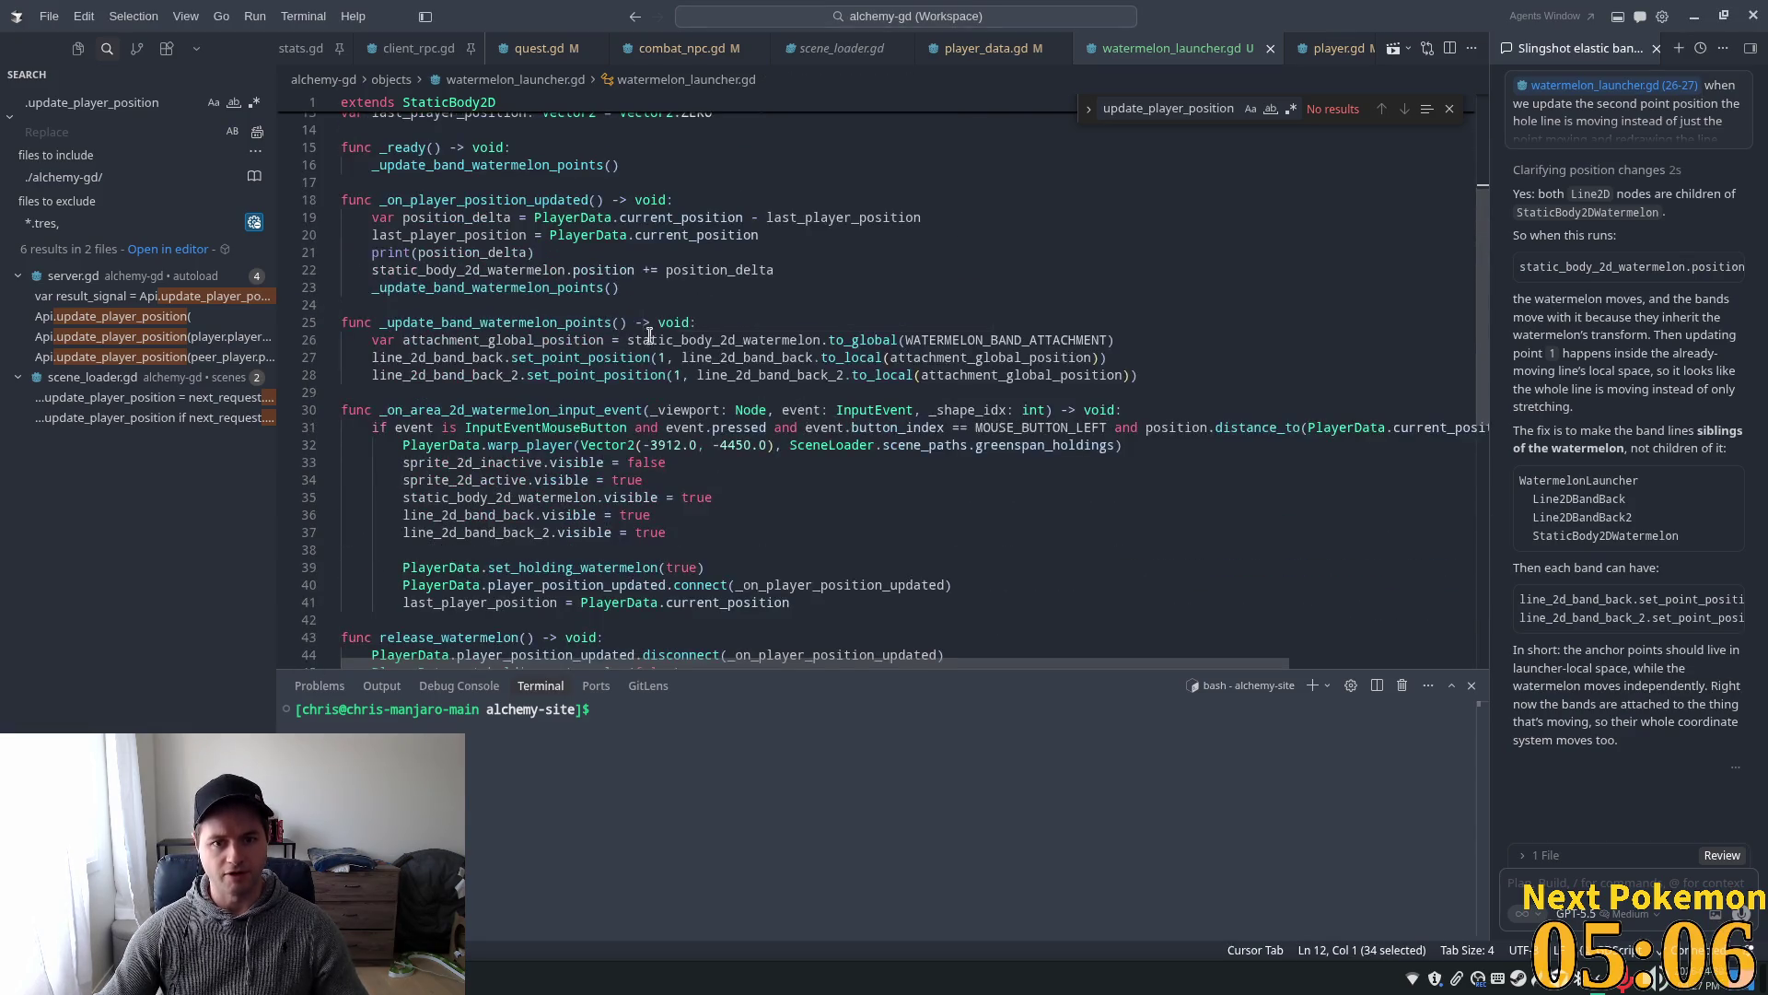
- Put the caret at the end of line 28 after a quick look at the band in Godot
{"action": "left_click", "coordinate": [457, 293]}
{"action": "left_click", "coordinate": [1232, 380]}
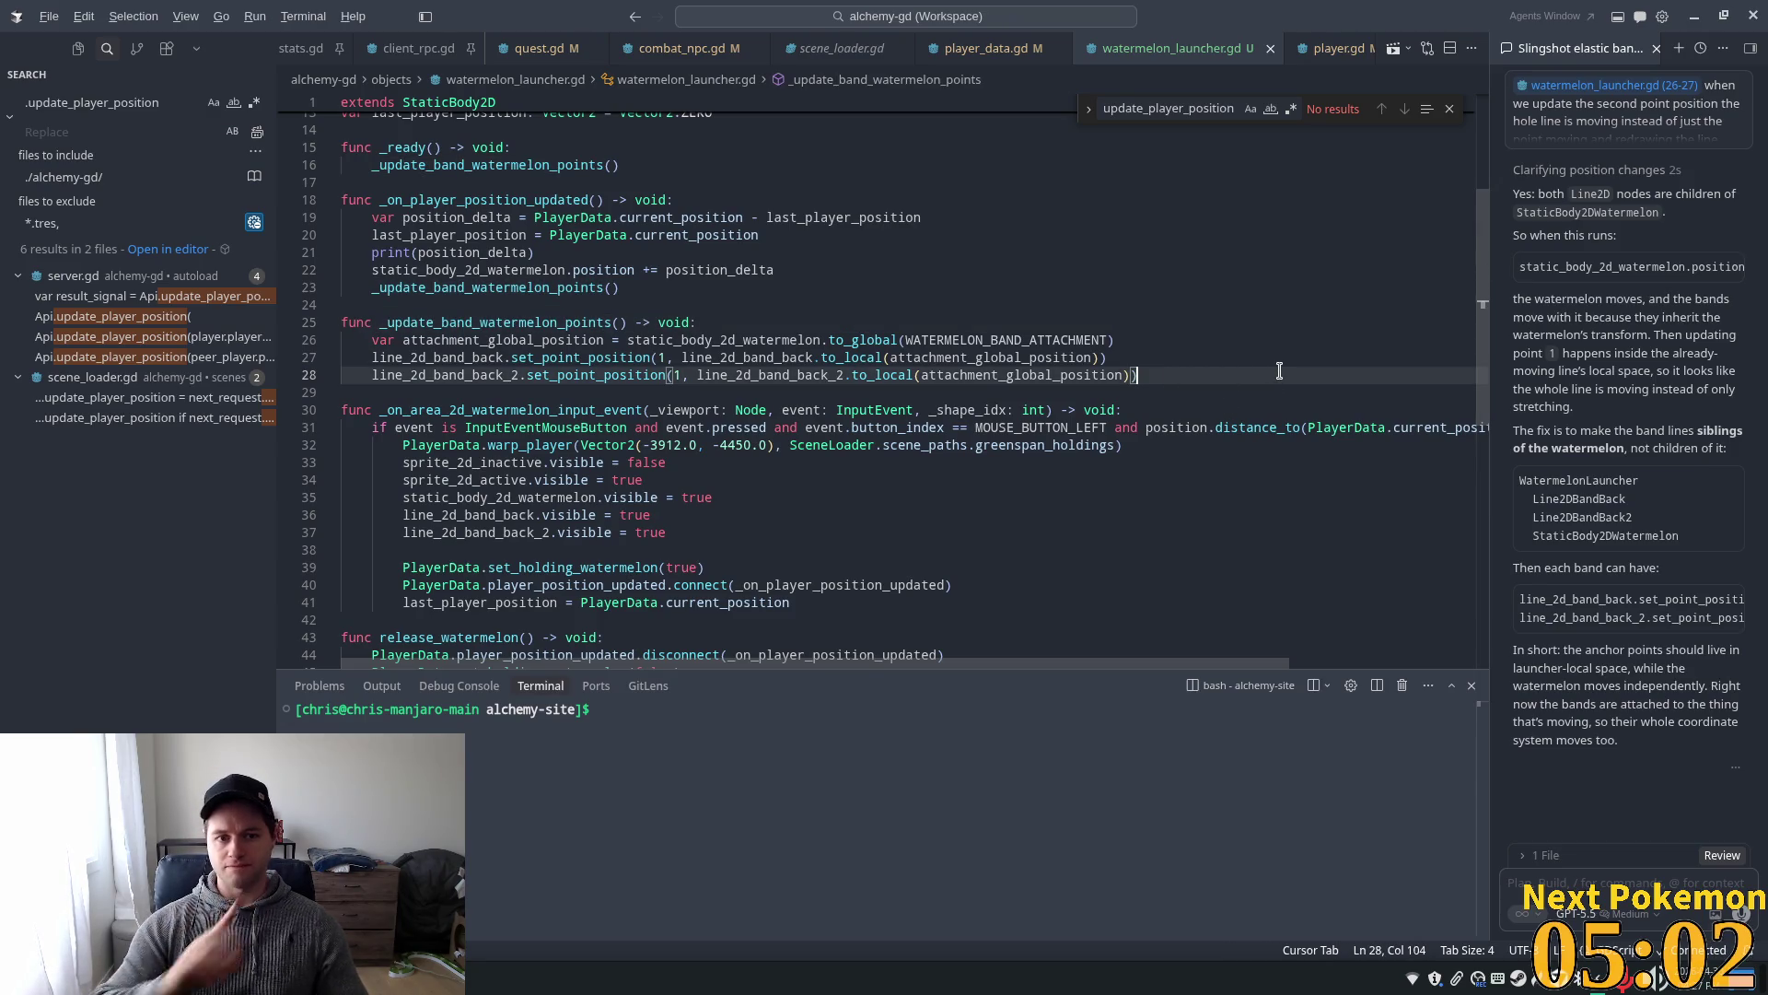
{"action": "key", "text": "alt+Tab"}
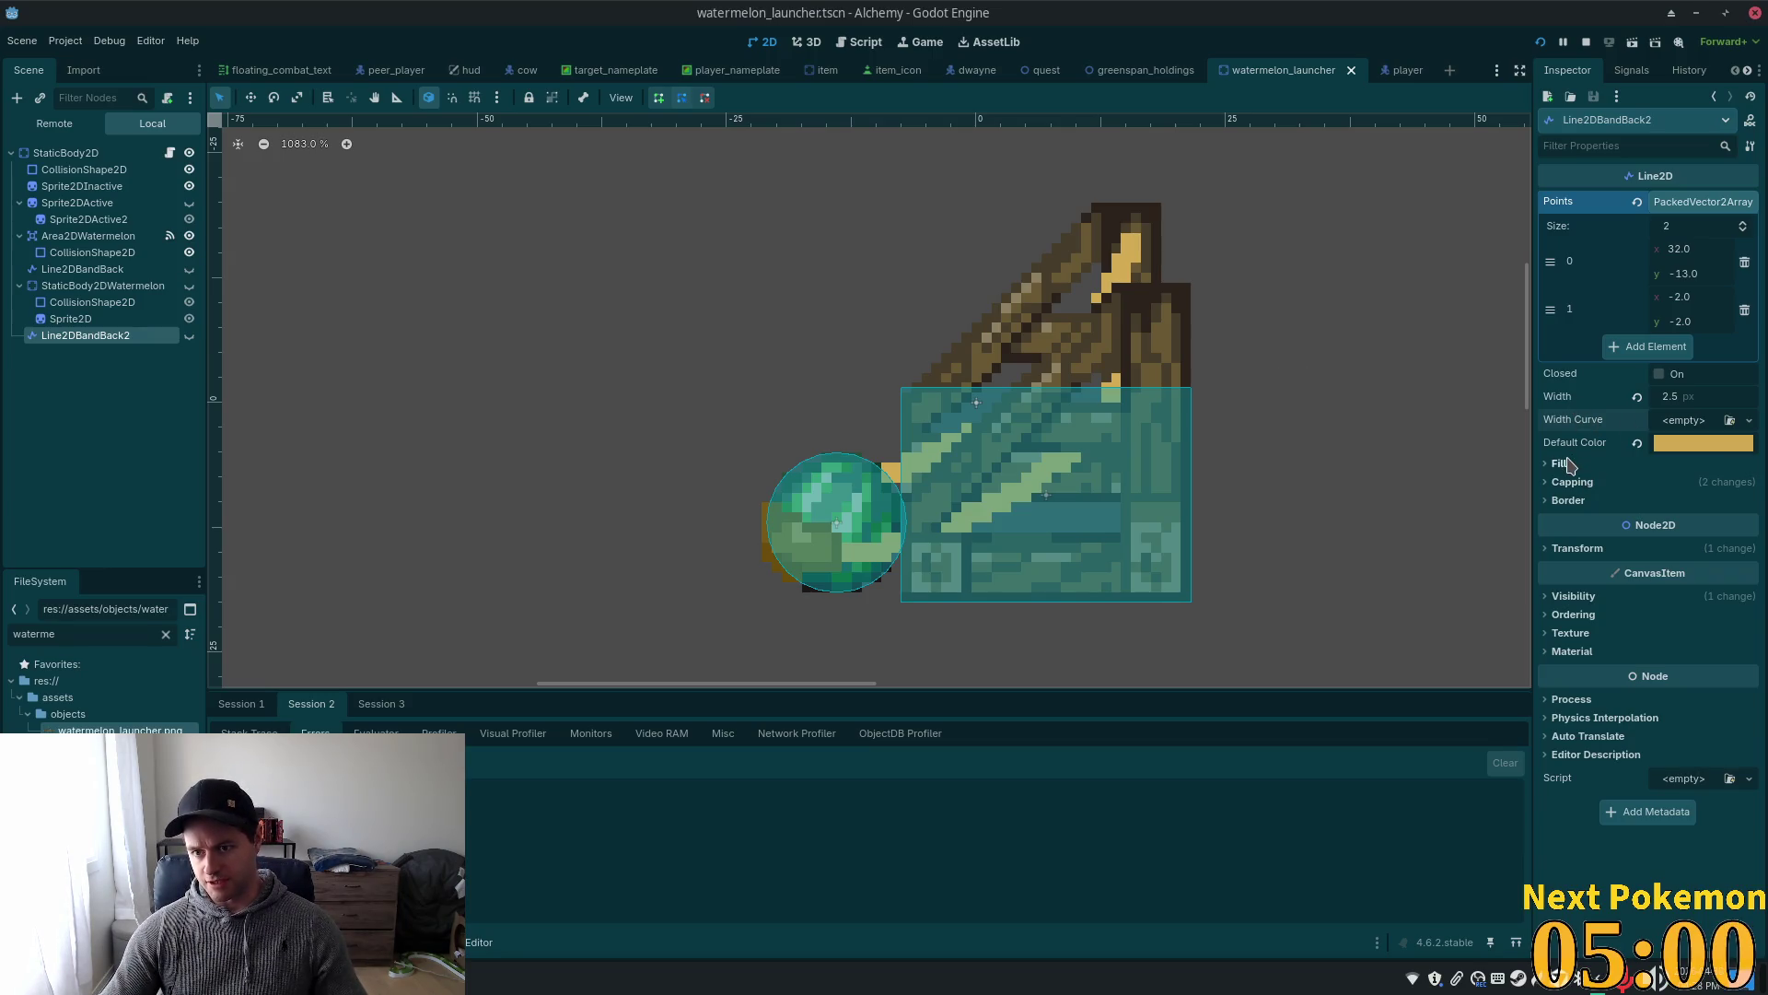
{"action": "key", "text": "alt+Tab"}
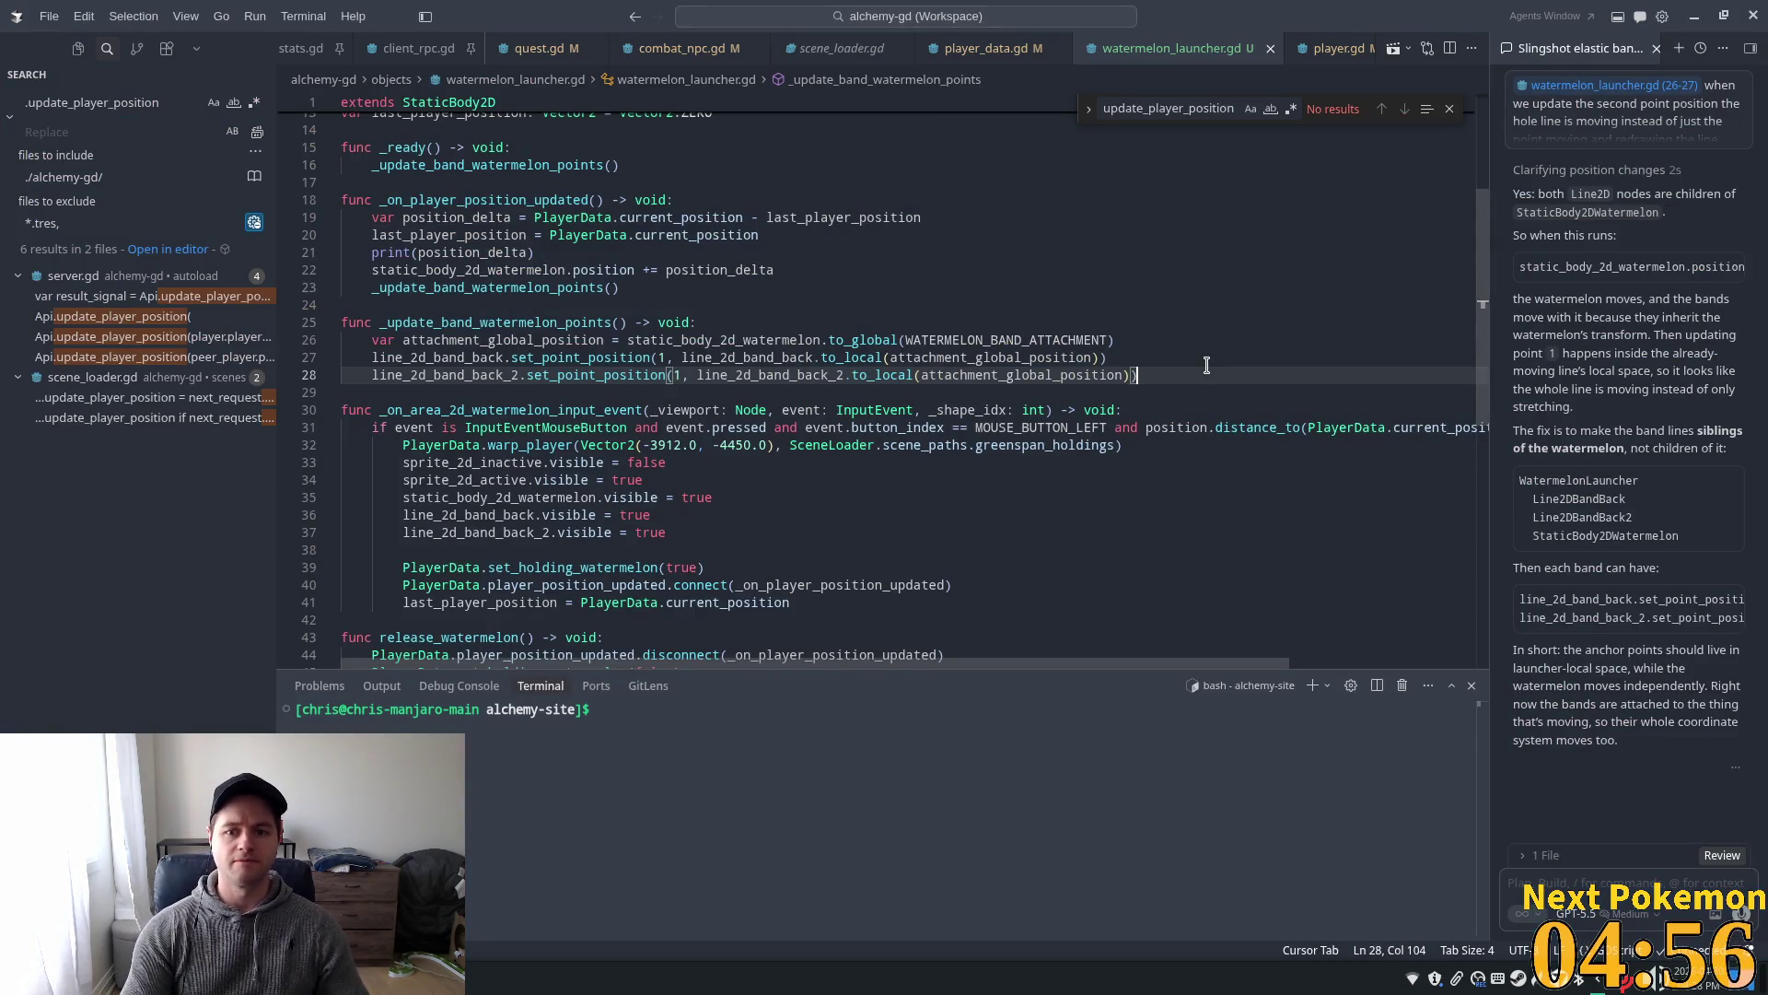
- Add 'line_2d_band_back.width -= 0.01' on a new line after line 28
{"action": "key", "text": "Return"}
{"action": "type", "text": "lin"}
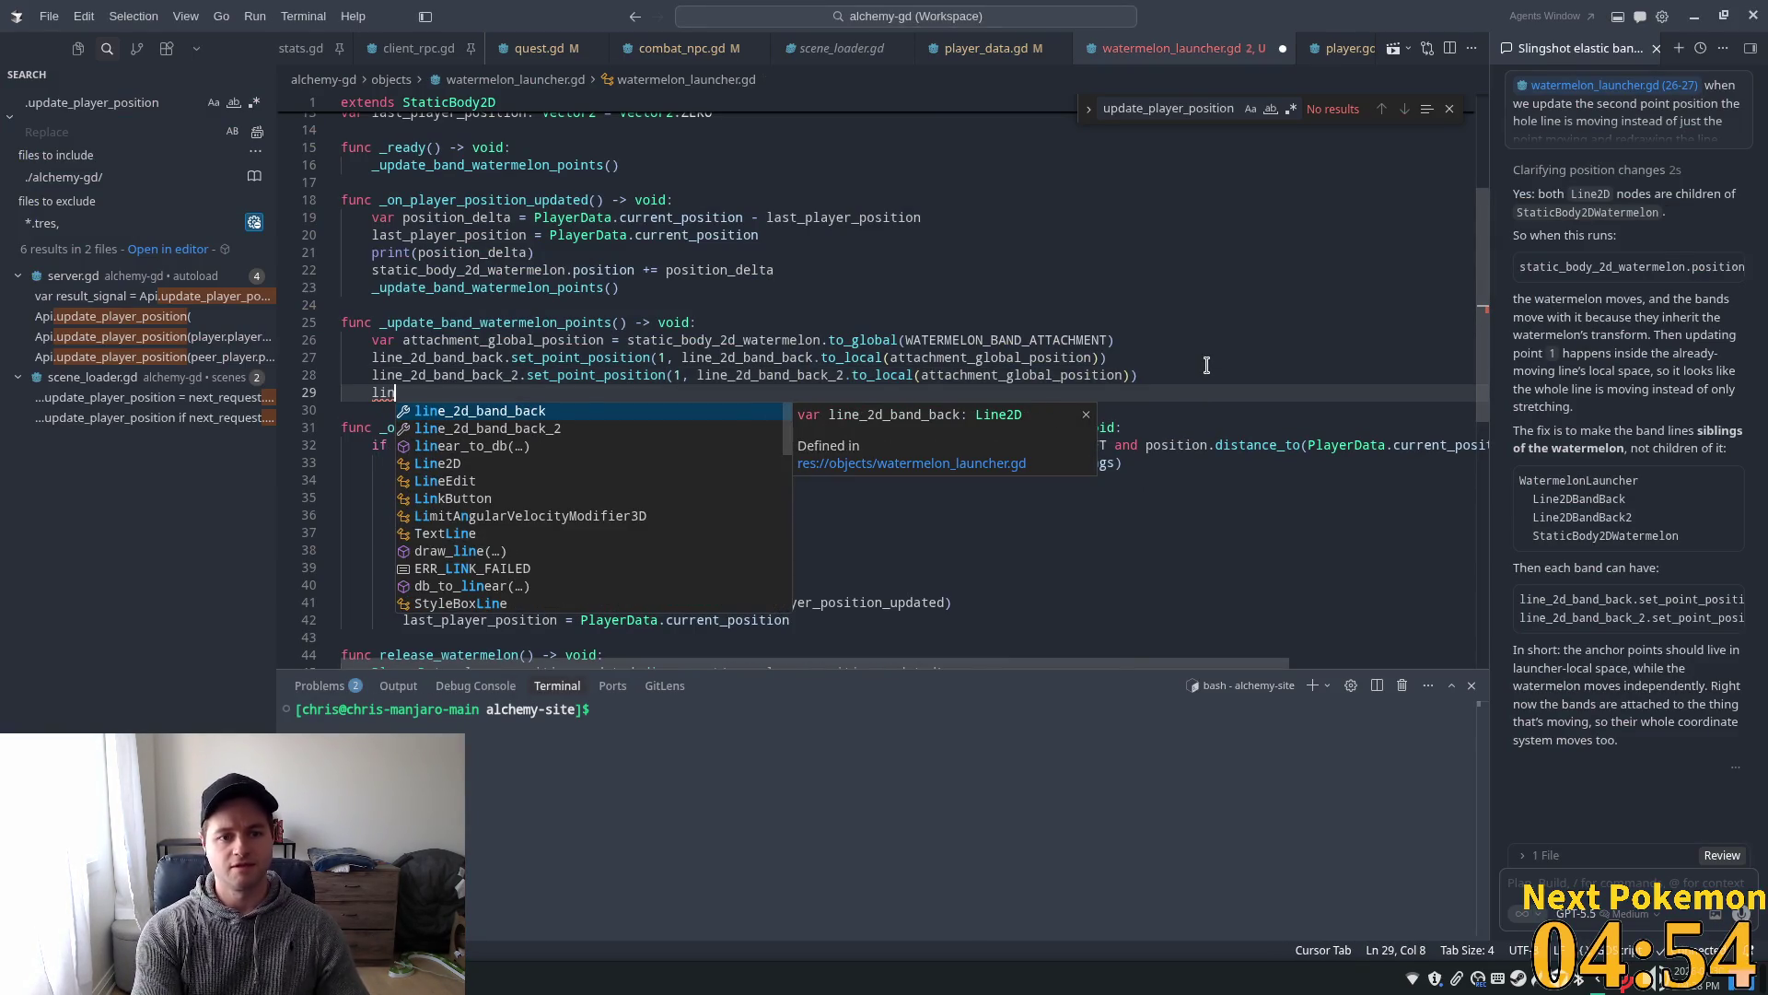
{"action": "type", "text": "e_2d_bank"}
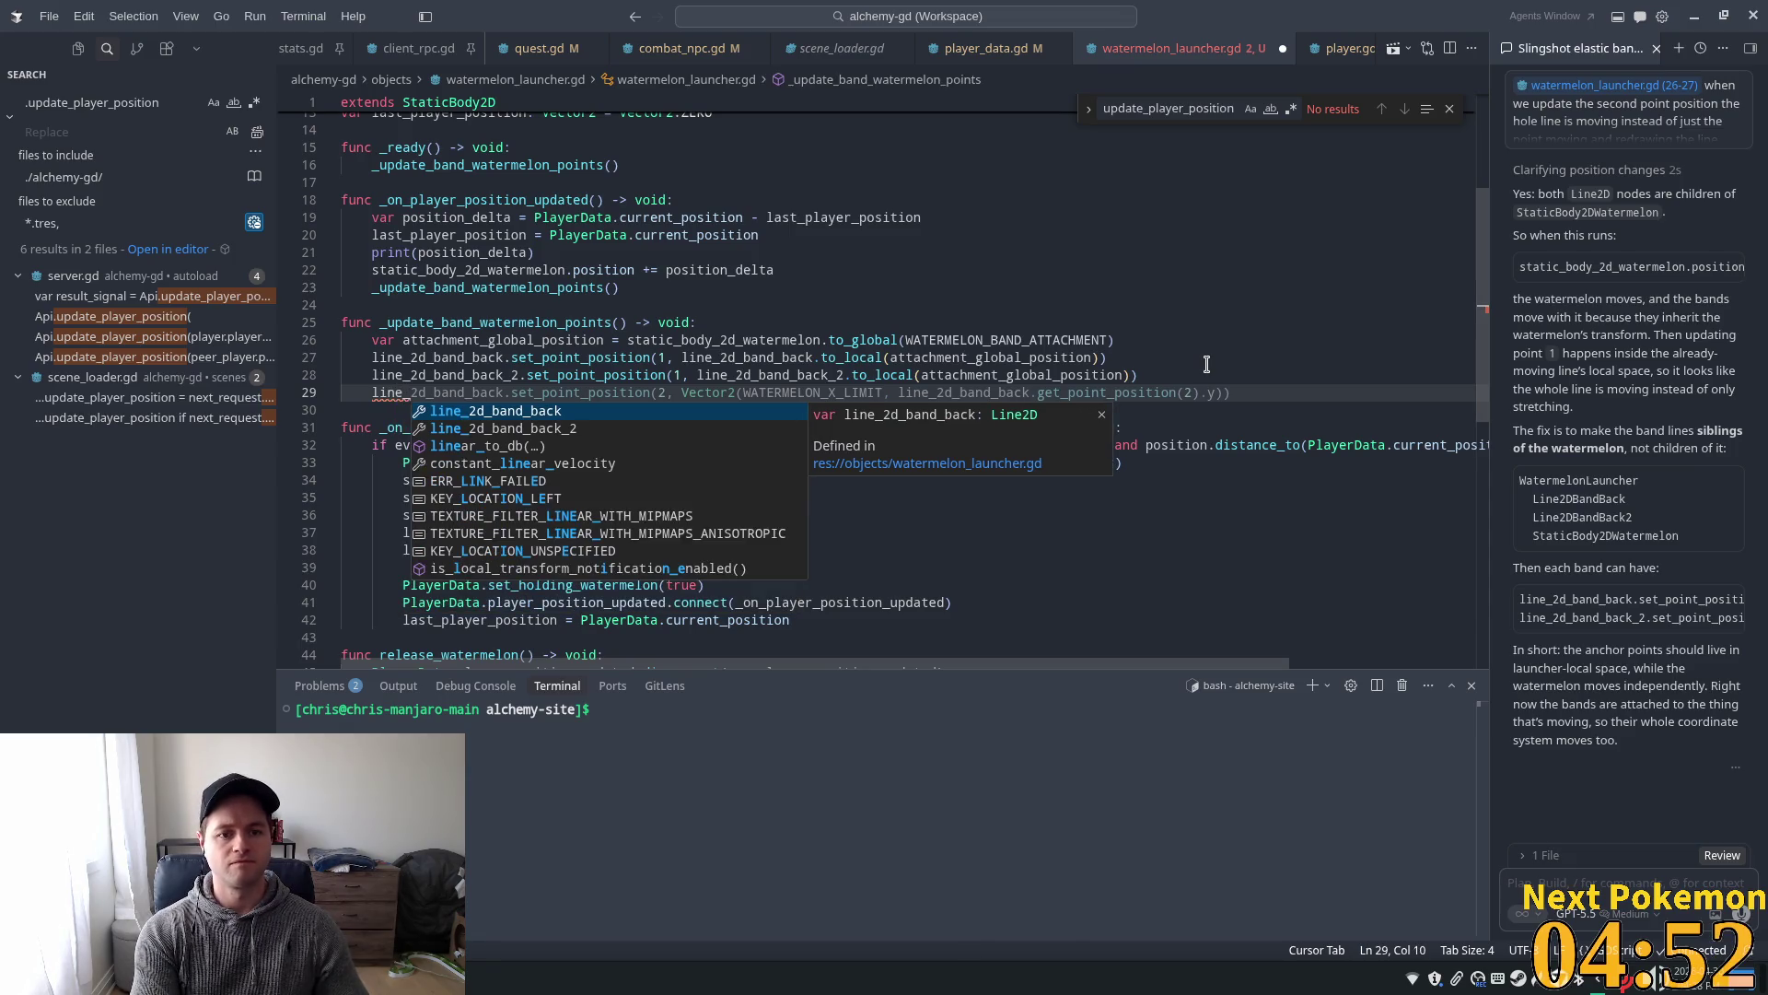
{"action": "key", "text": "BackSpace"}
{"action": "type", "text": "d_back.wi"}
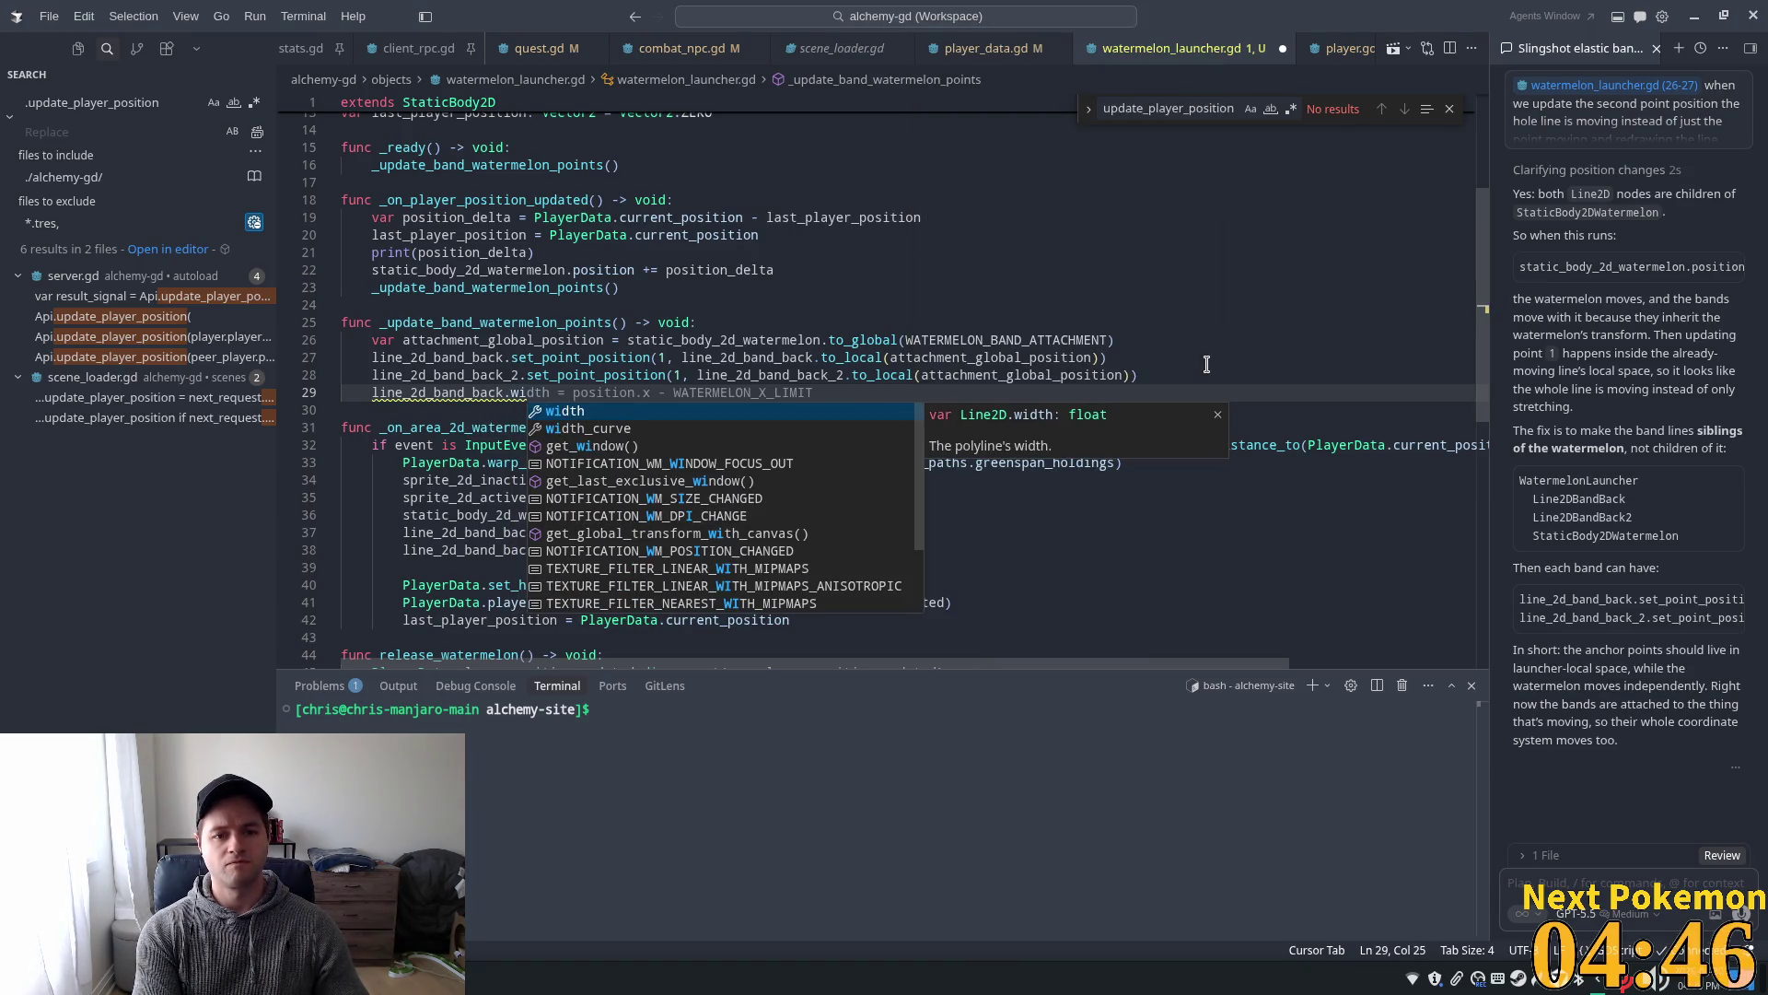
{"action": "key", "text": "Tab"}
{"action": "key", "text": "ctrl+shift+Left"}
{"action": "key", "text": "ctrl+shift+Left"}
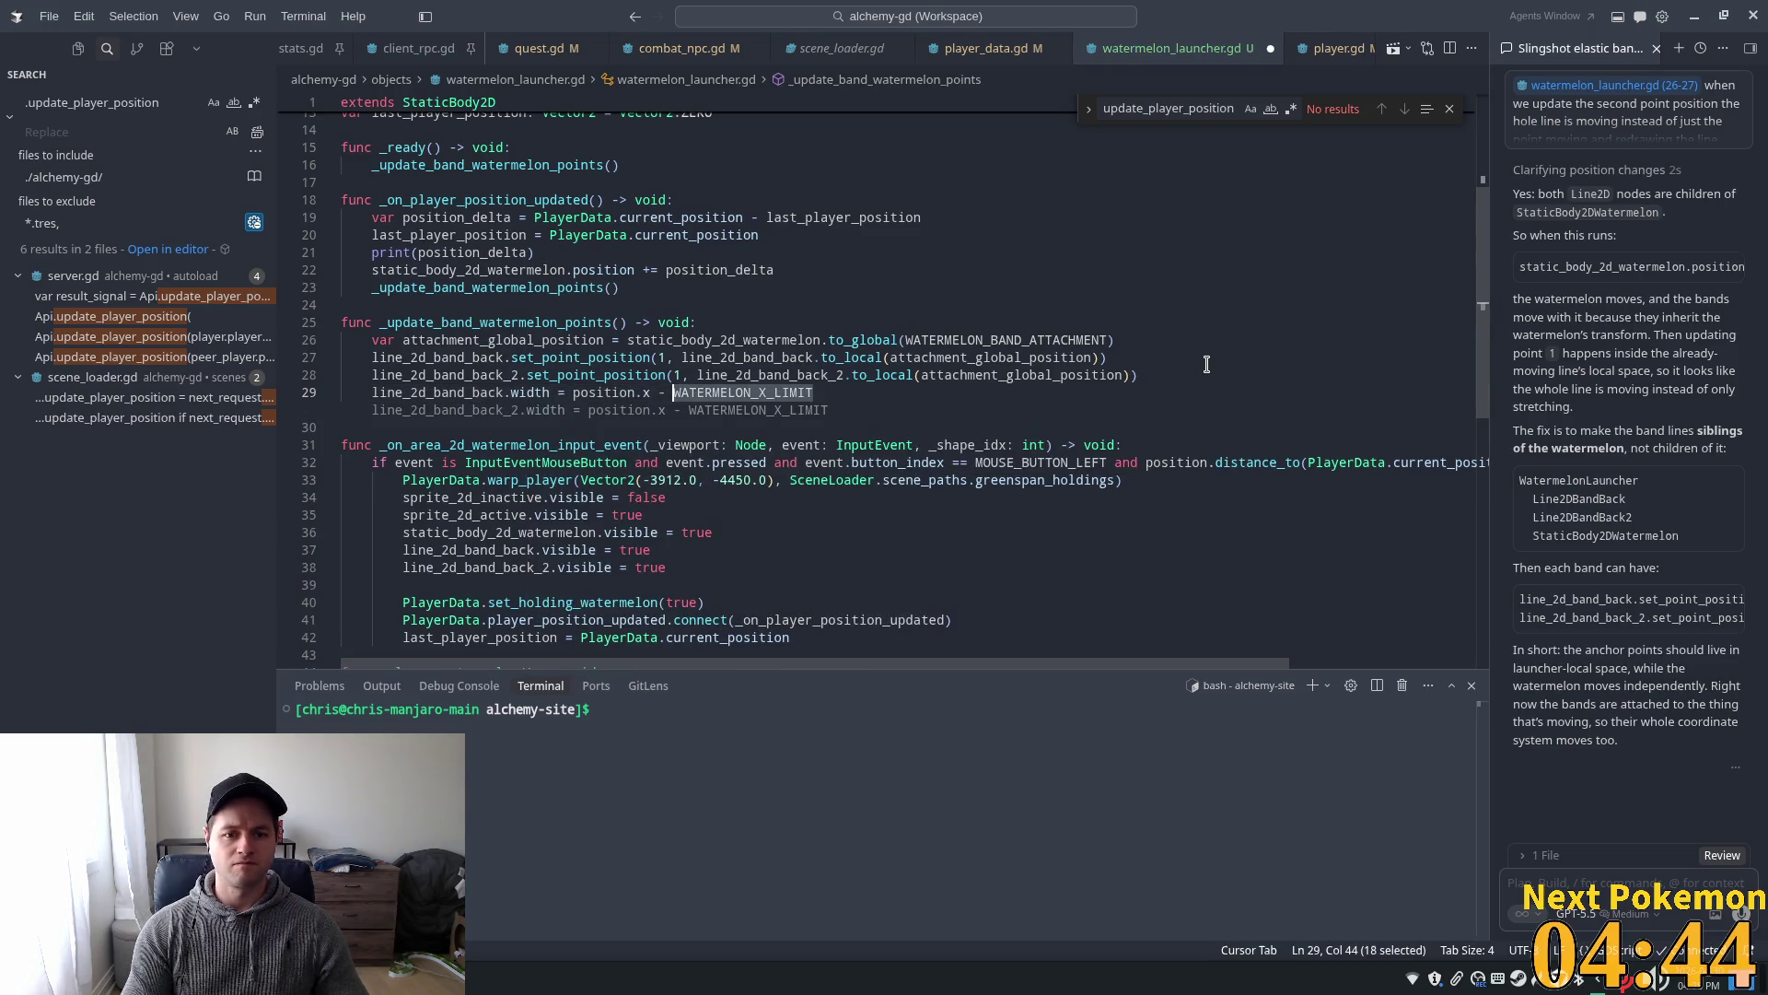
{"action": "key", "text": "ctrl+shift+Left"}
{"action": "key", "text": "ctrl+shift+Left"}
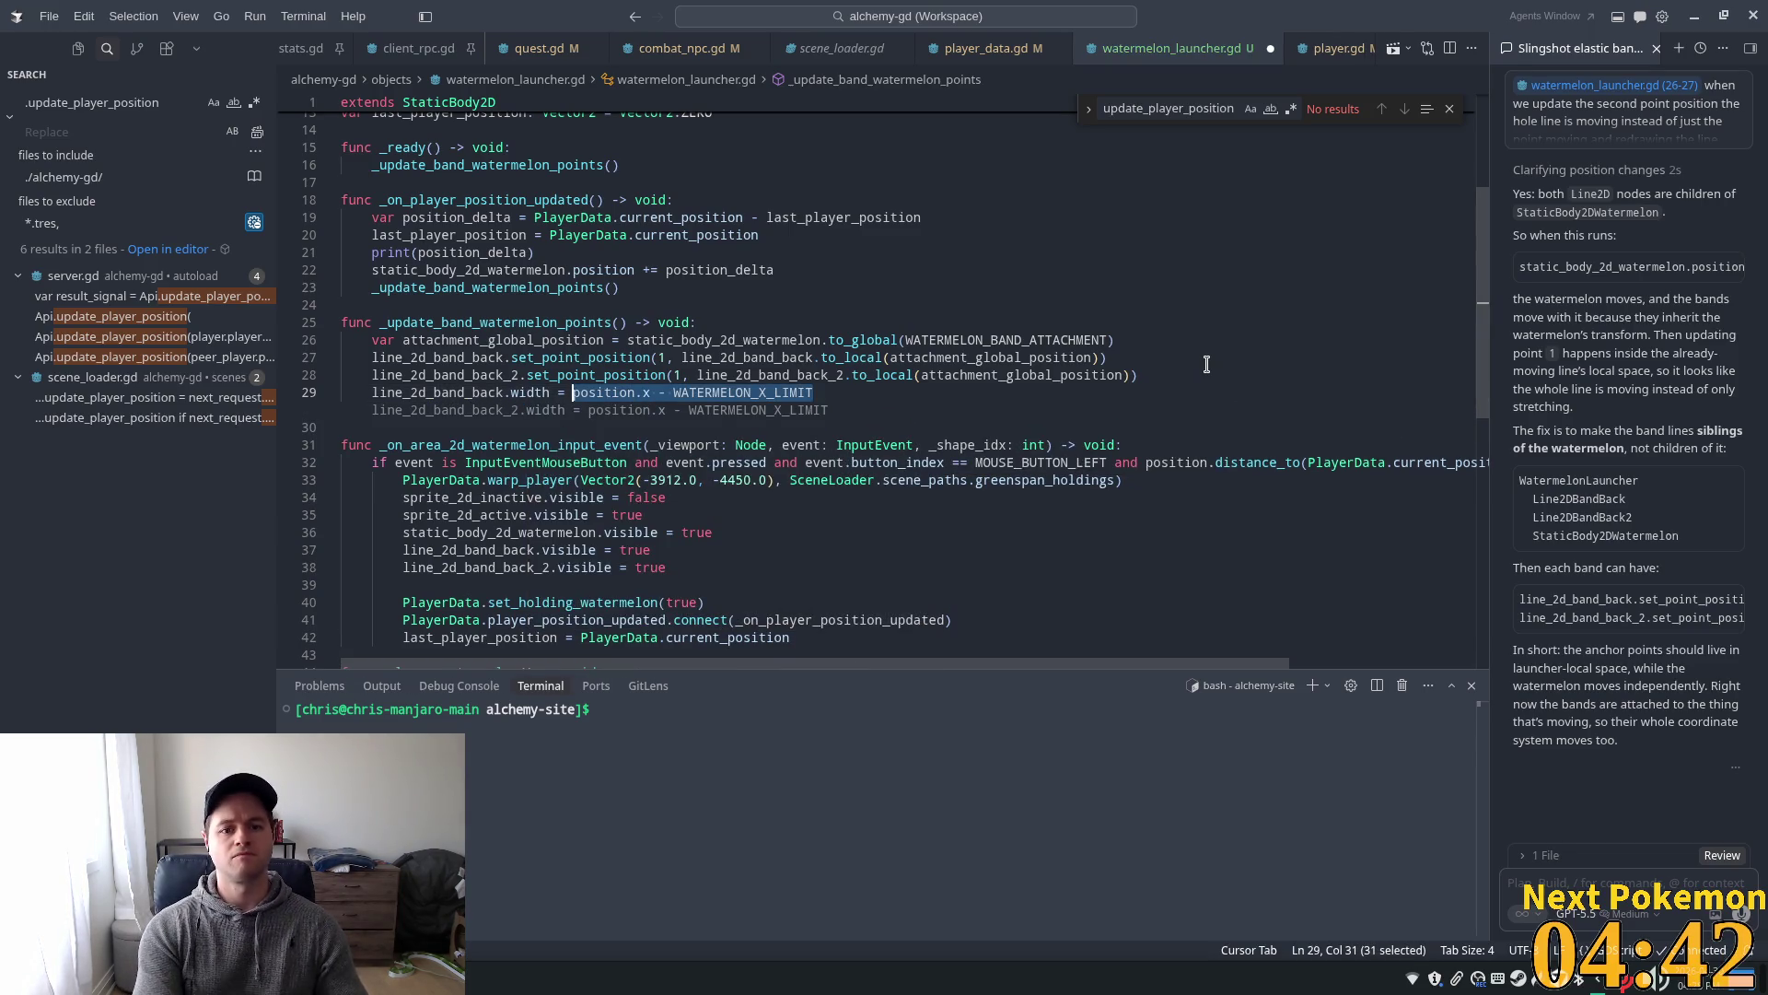
{"action": "key", "text": "BackSpace"}
{"action": "type", "text": "-="}
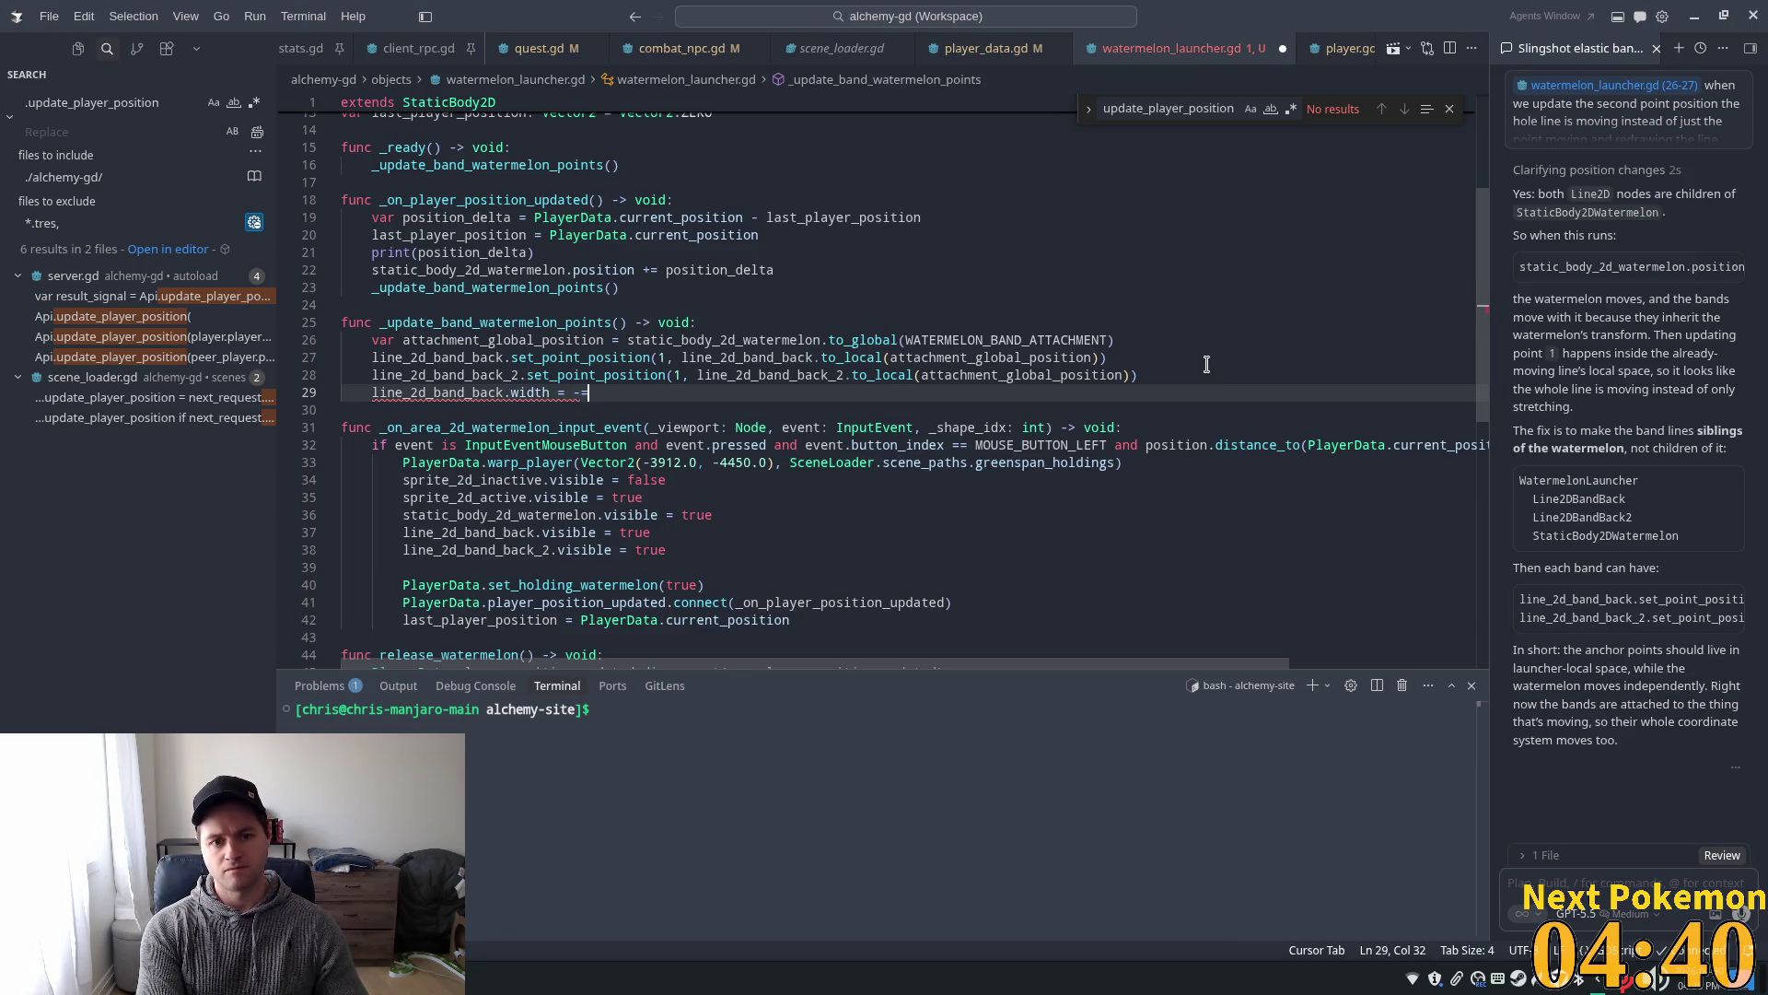
{"action": "key", "text": "Escape"}
{"action": "type", "text": "-= "}
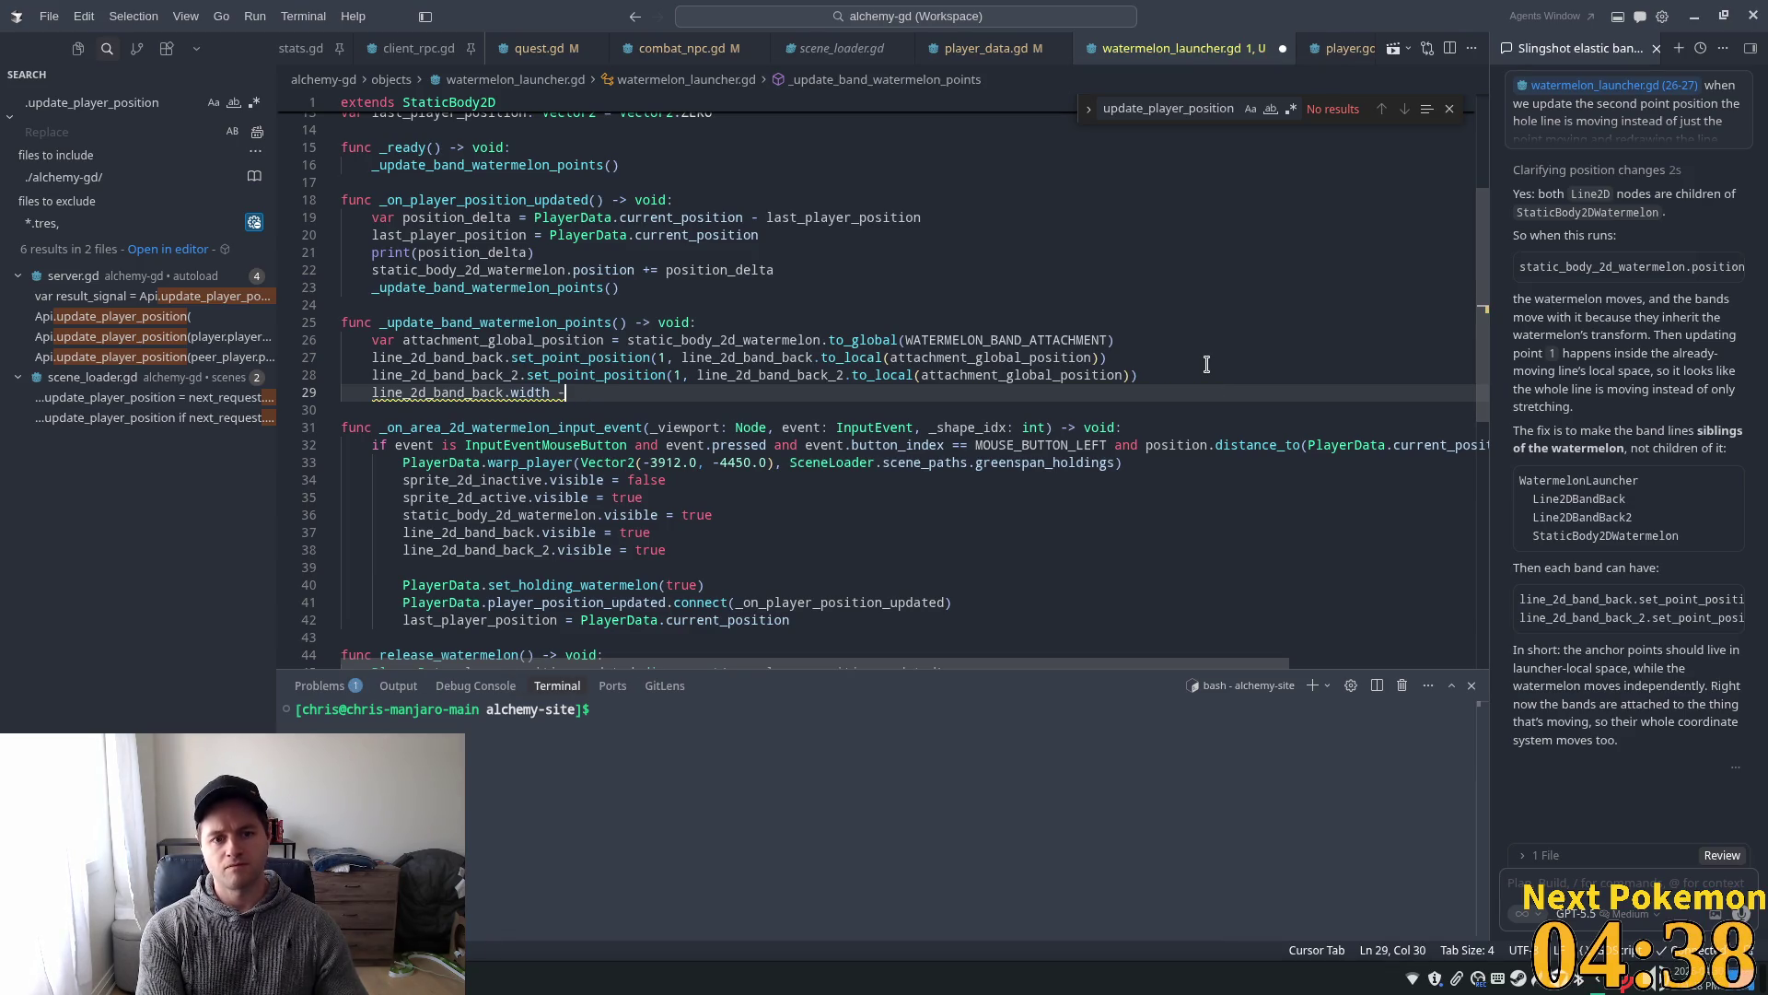
{"action": "type", "text": "0.01"}
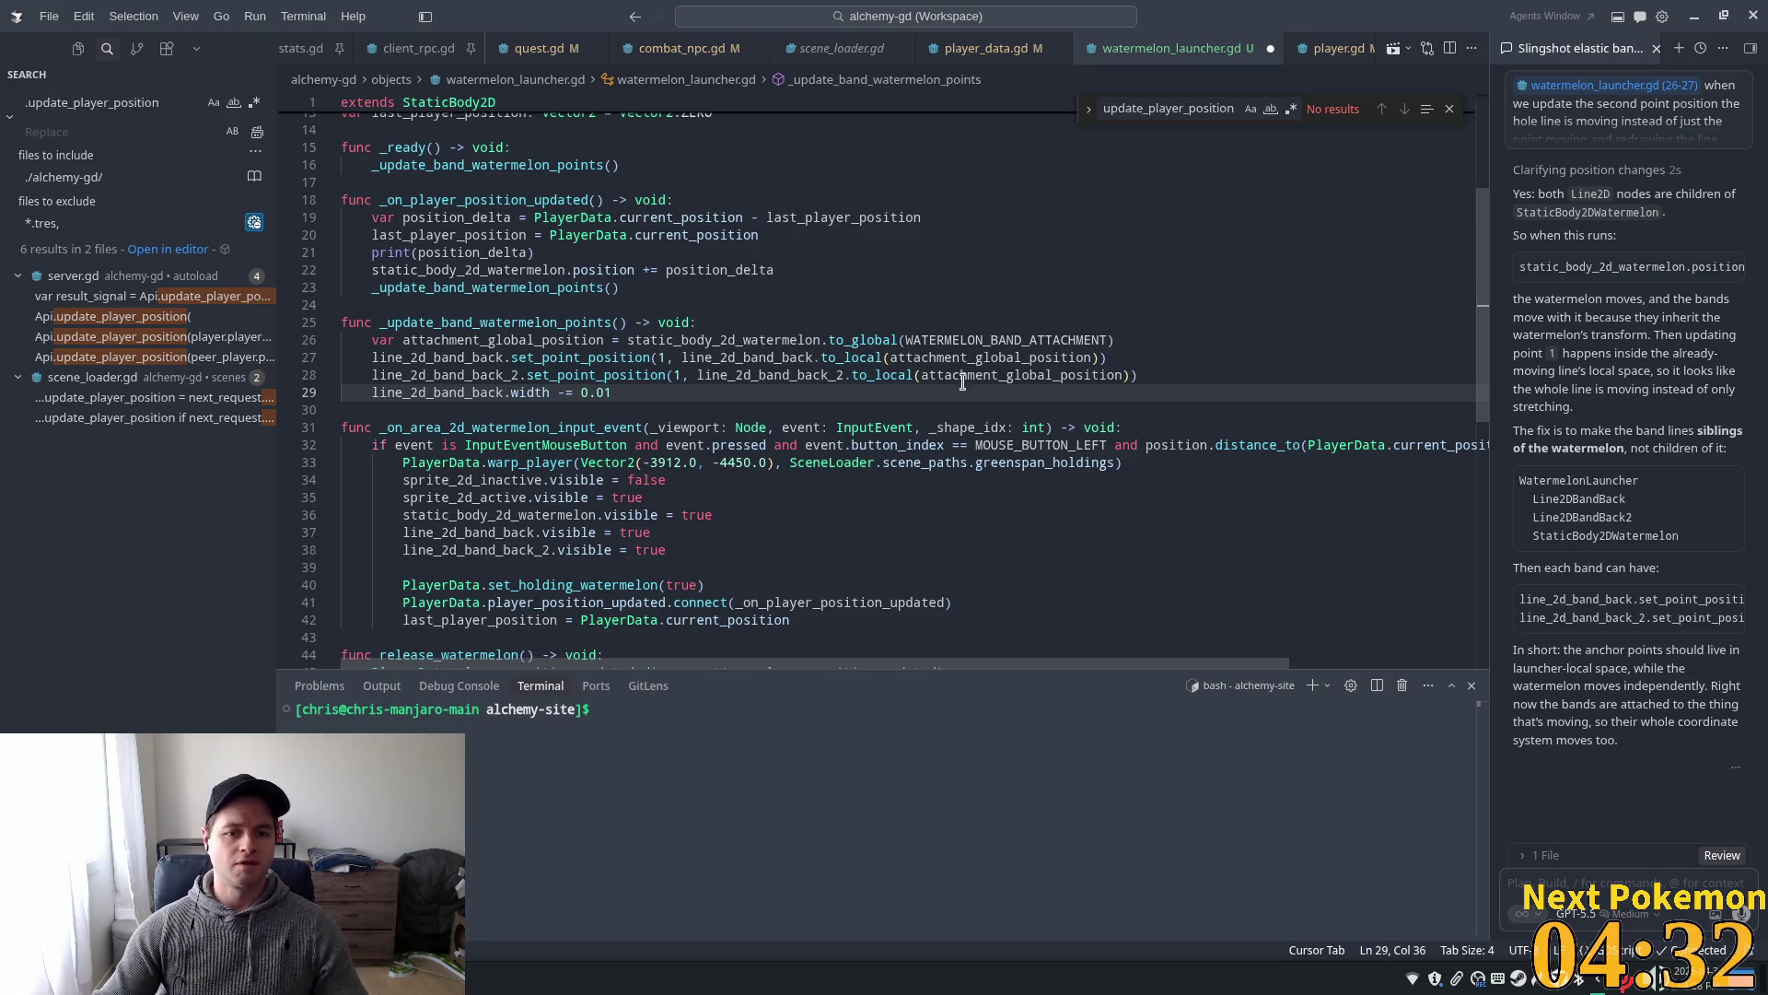
- Add the matching 'line_2d_band_back_2.width -= 0.01' line and save the script
{"action": "triple_click", "coordinate": [547, 393]}
{"action": "left_click", "coordinate": [672, 389]}
{"action": "key", "text": "Return"}
{"action": "type", "text": "line_2d_band_back.width -= 0.01"}
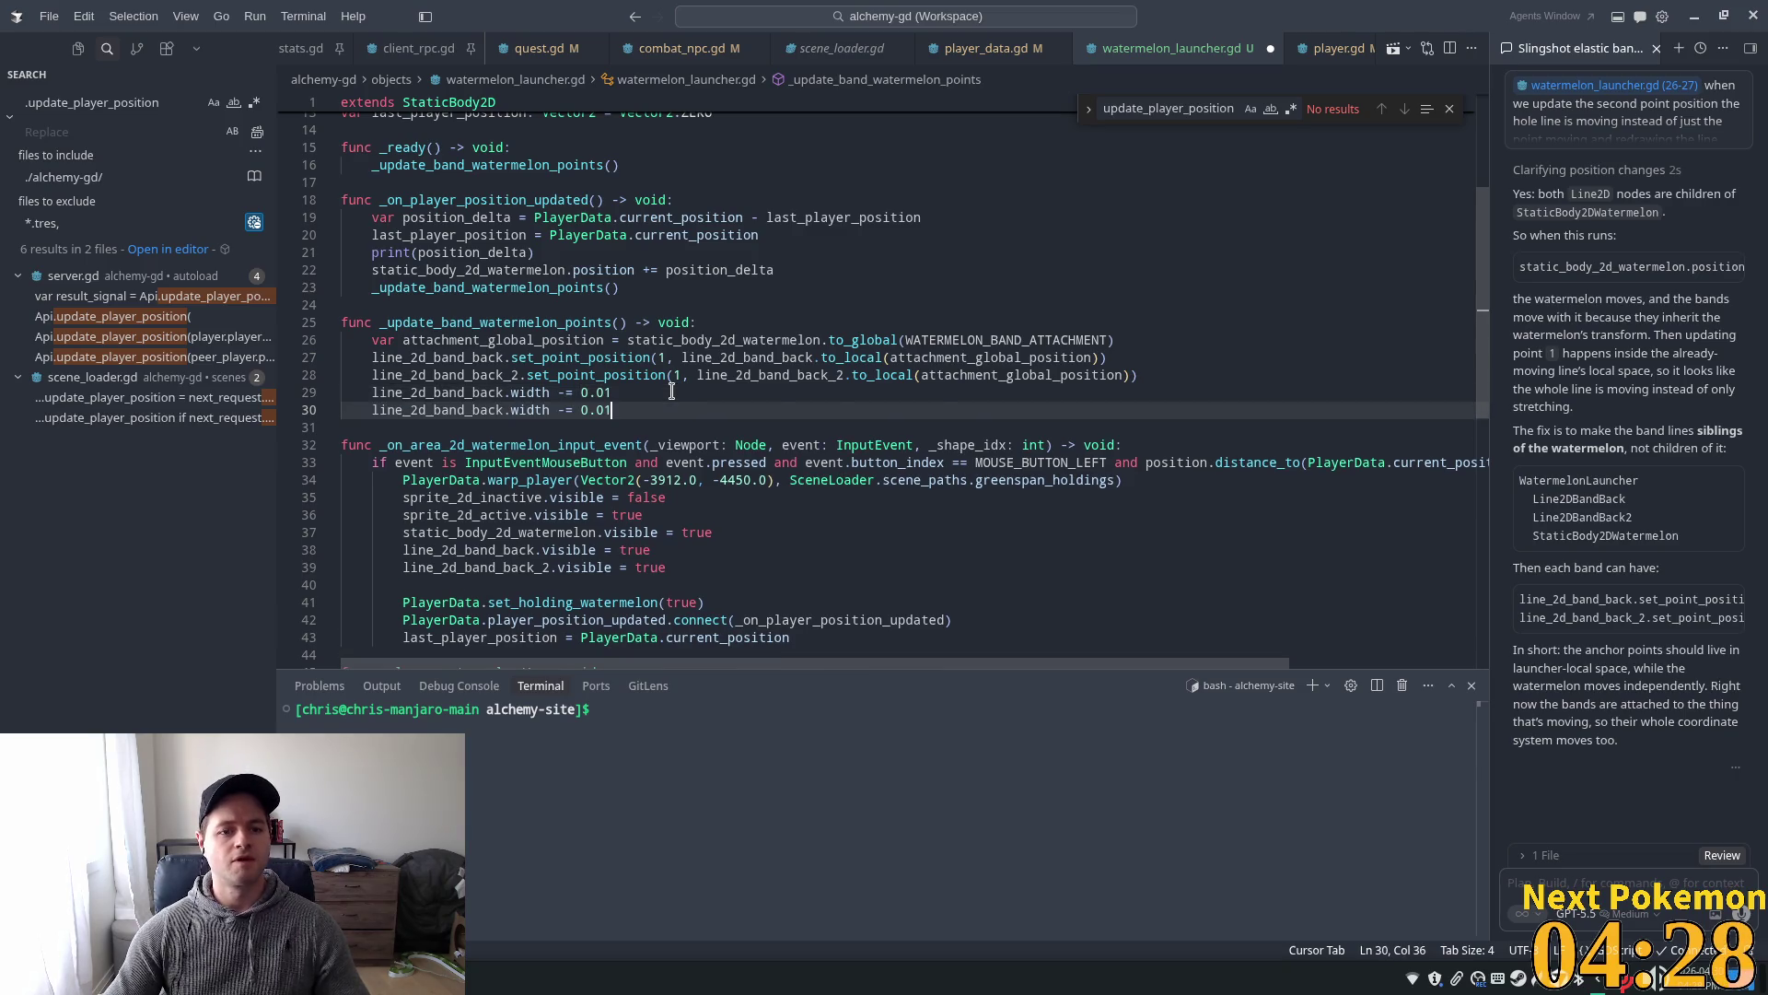
{"action": "key", "text": "Tab"}
{"action": "left_click", "coordinate": [457, 409]}
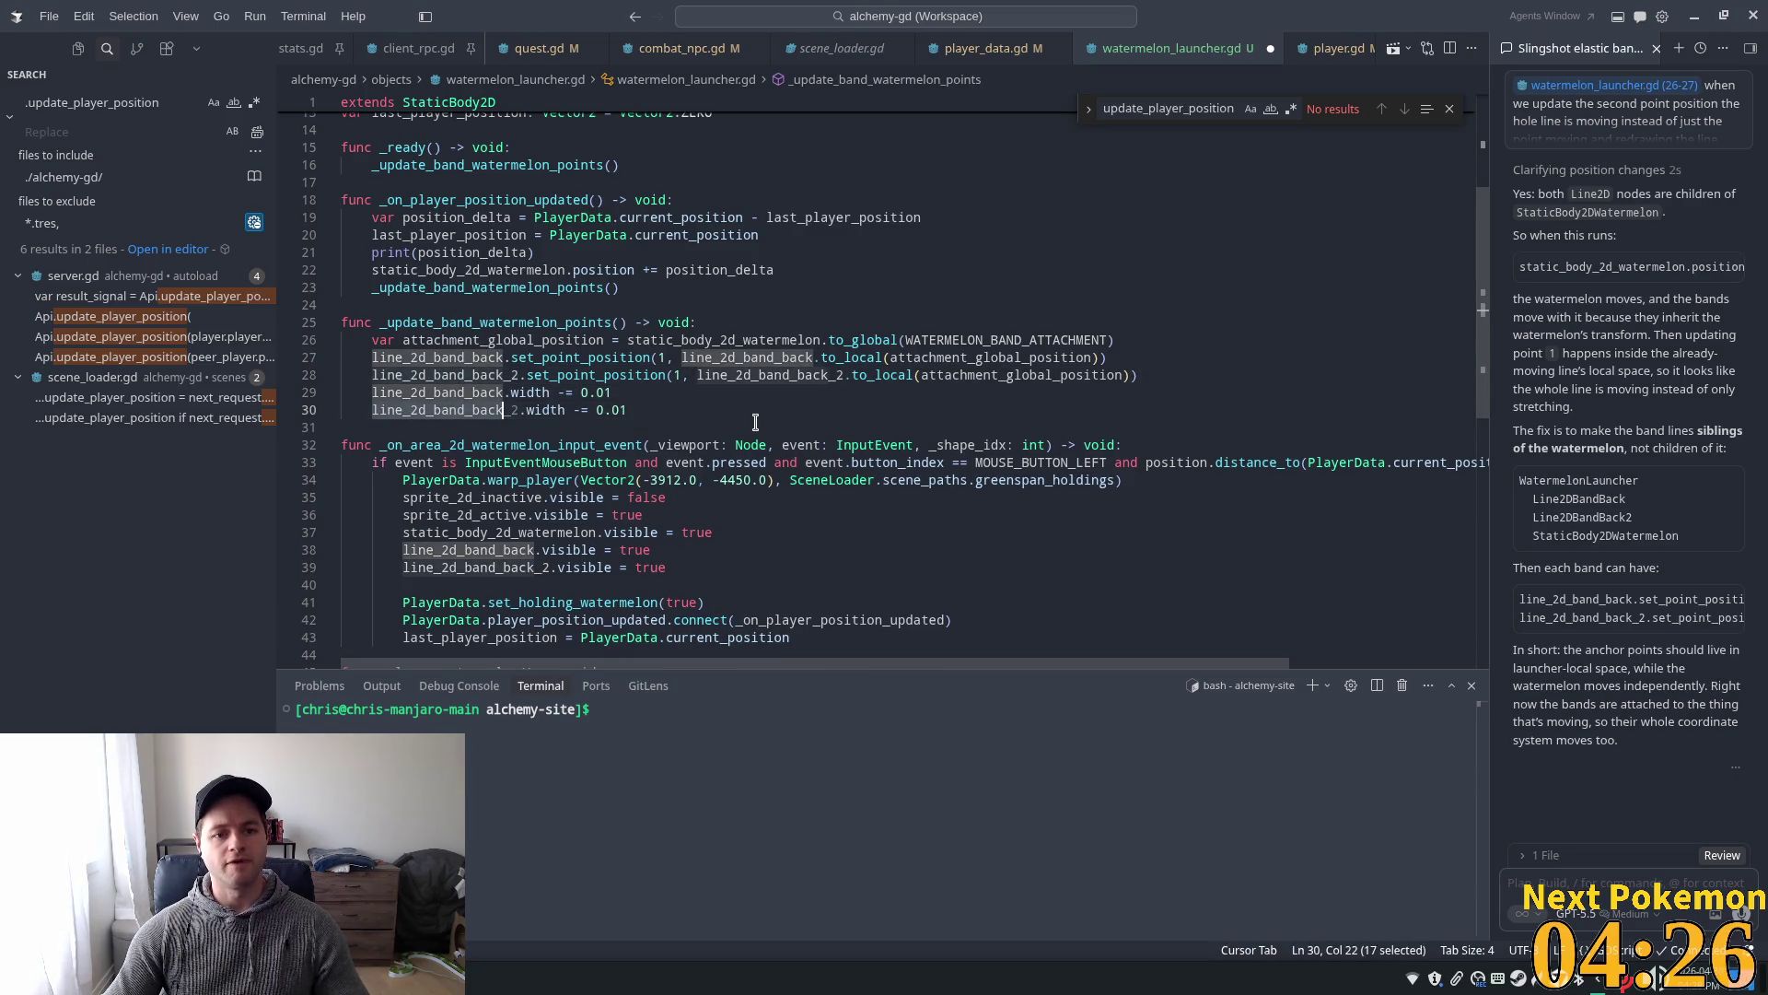
{"action": "key", "text": "Tab"}
{"action": "key", "text": "ctrl+s"}
- Run the game from Godot with F5 to test the shrinking bands
{"action": "left_click", "coordinate": [728, 357]}
{"action": "key", "text": "alt+Tab"}
{"action": "key", "text": "F5"}
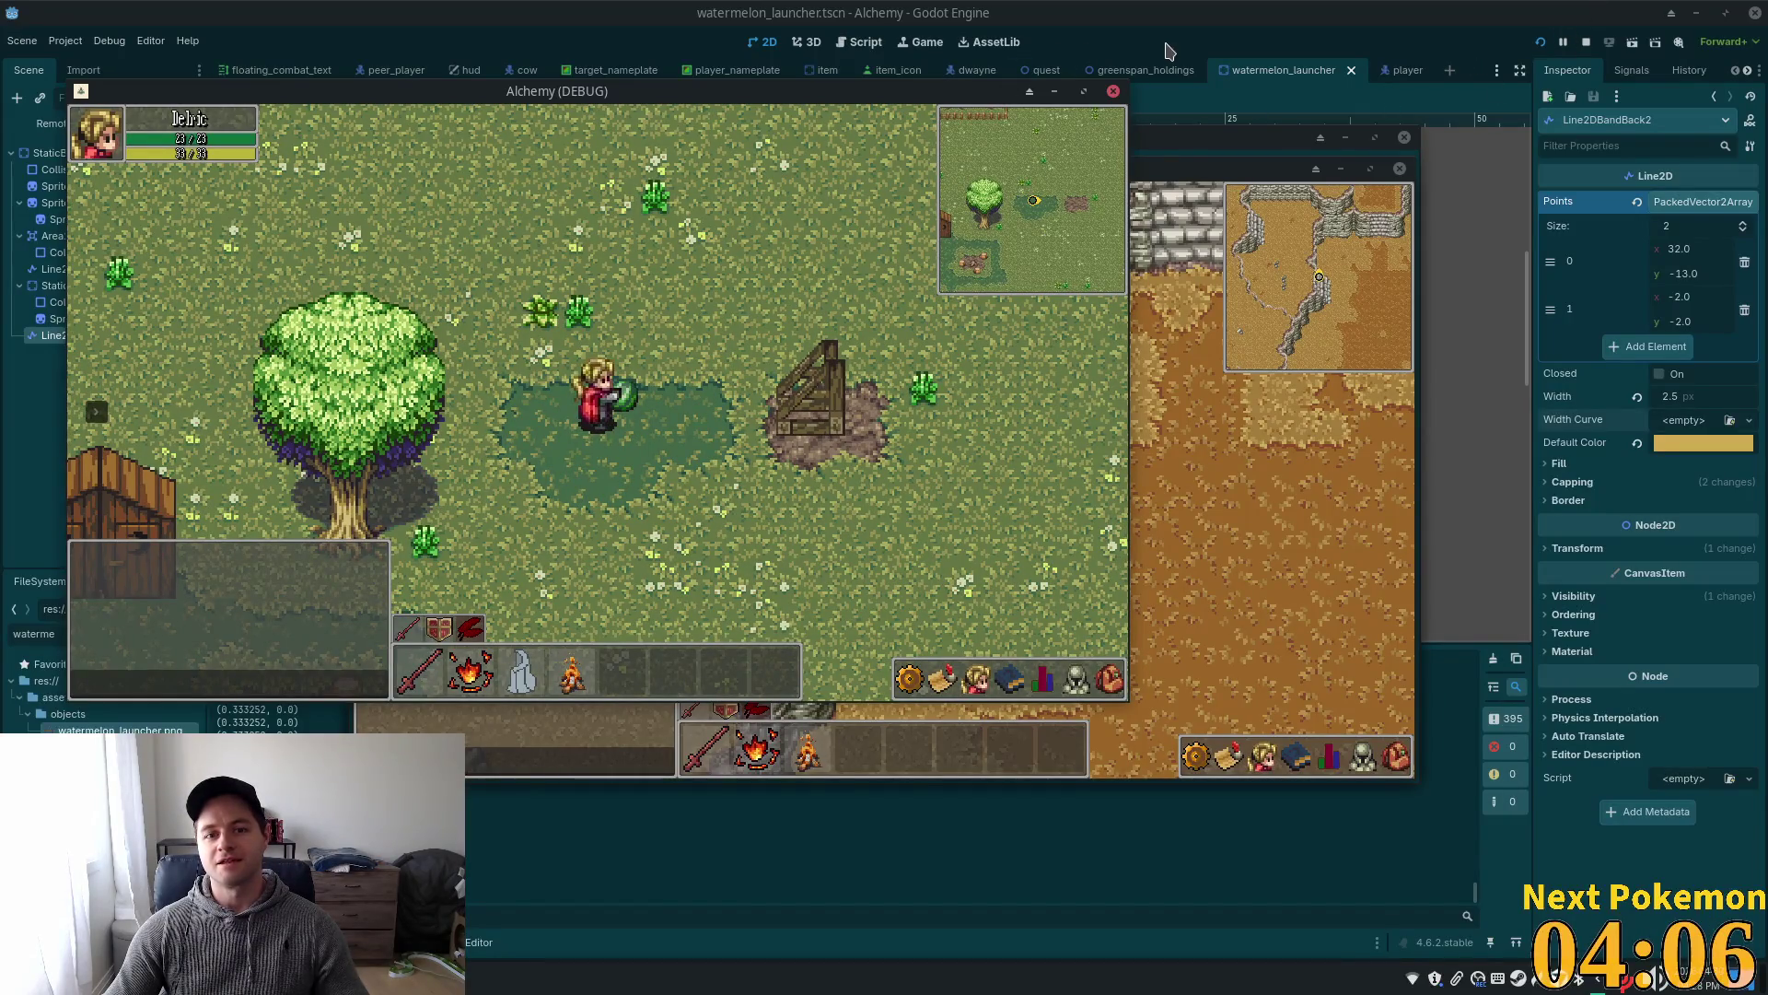
- Stop the running Alchemy debug game from the editor toolbar
{"action": "left_click", "coordinate": [1586, 42]}
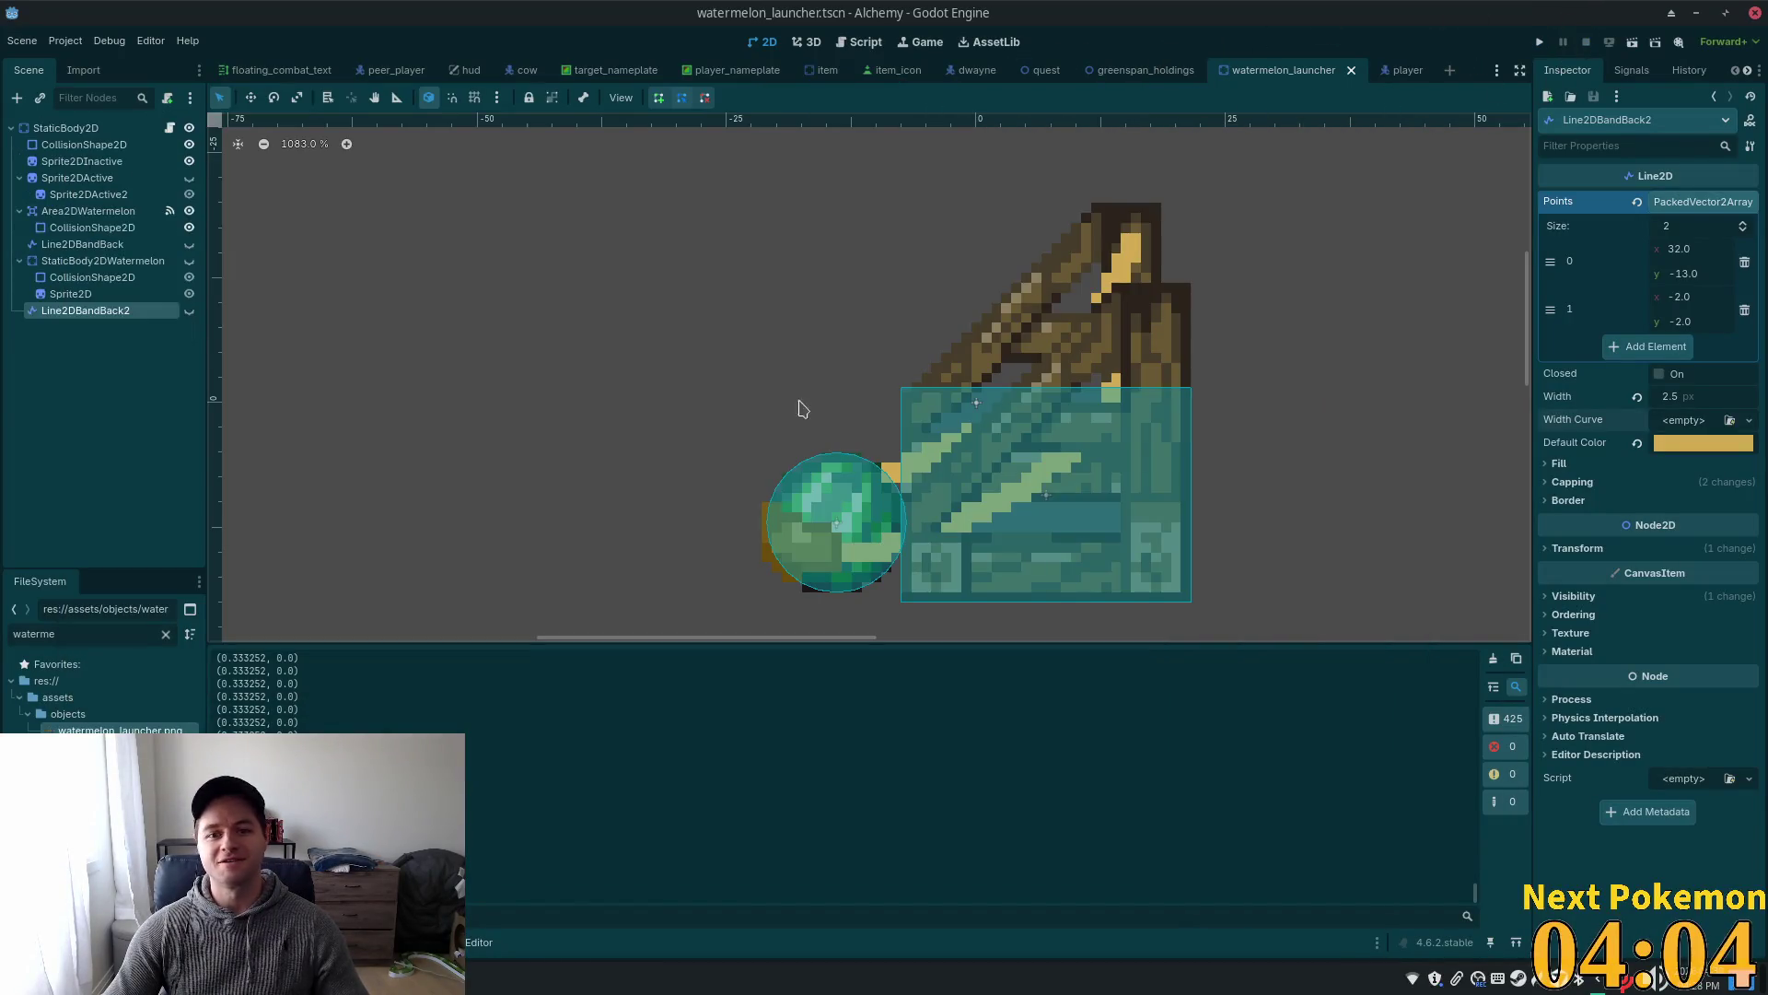
- Change both 0.01 band width decrements on lines 29–30 to 0.005 with multi-cursor
{"action": "key", "text": "alt+Tab"}
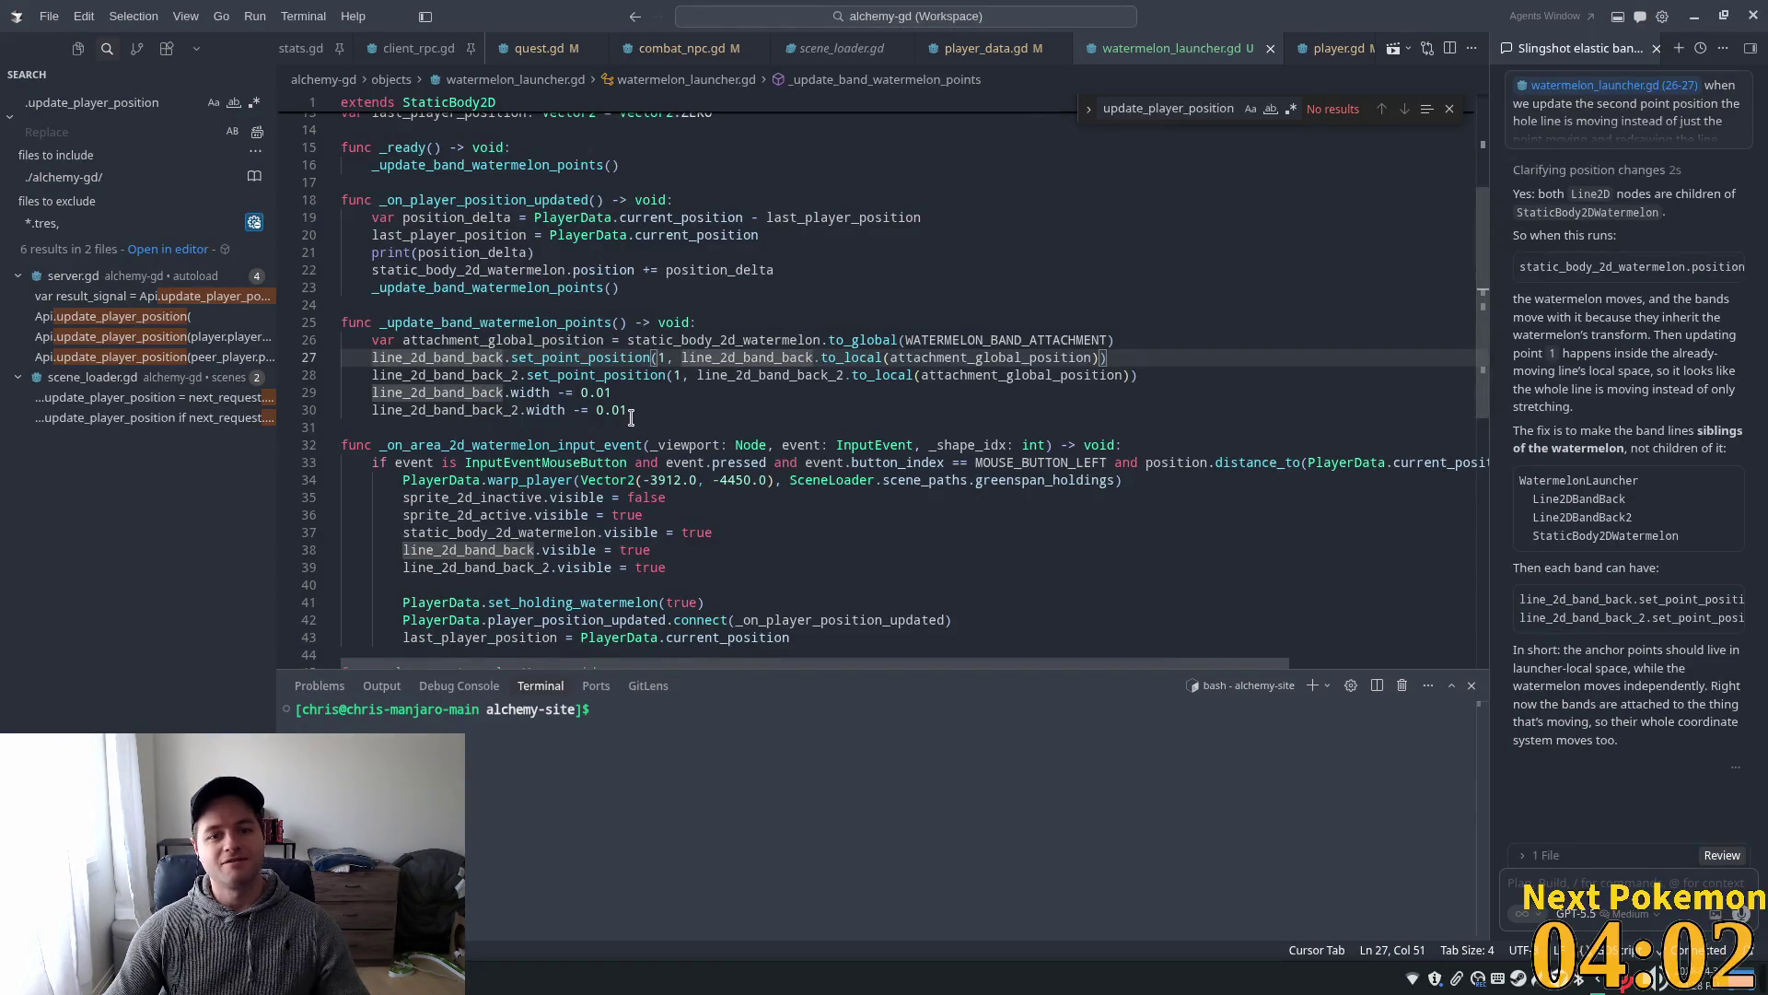
{"action": "left_click", "coordinate": [619, 393]}
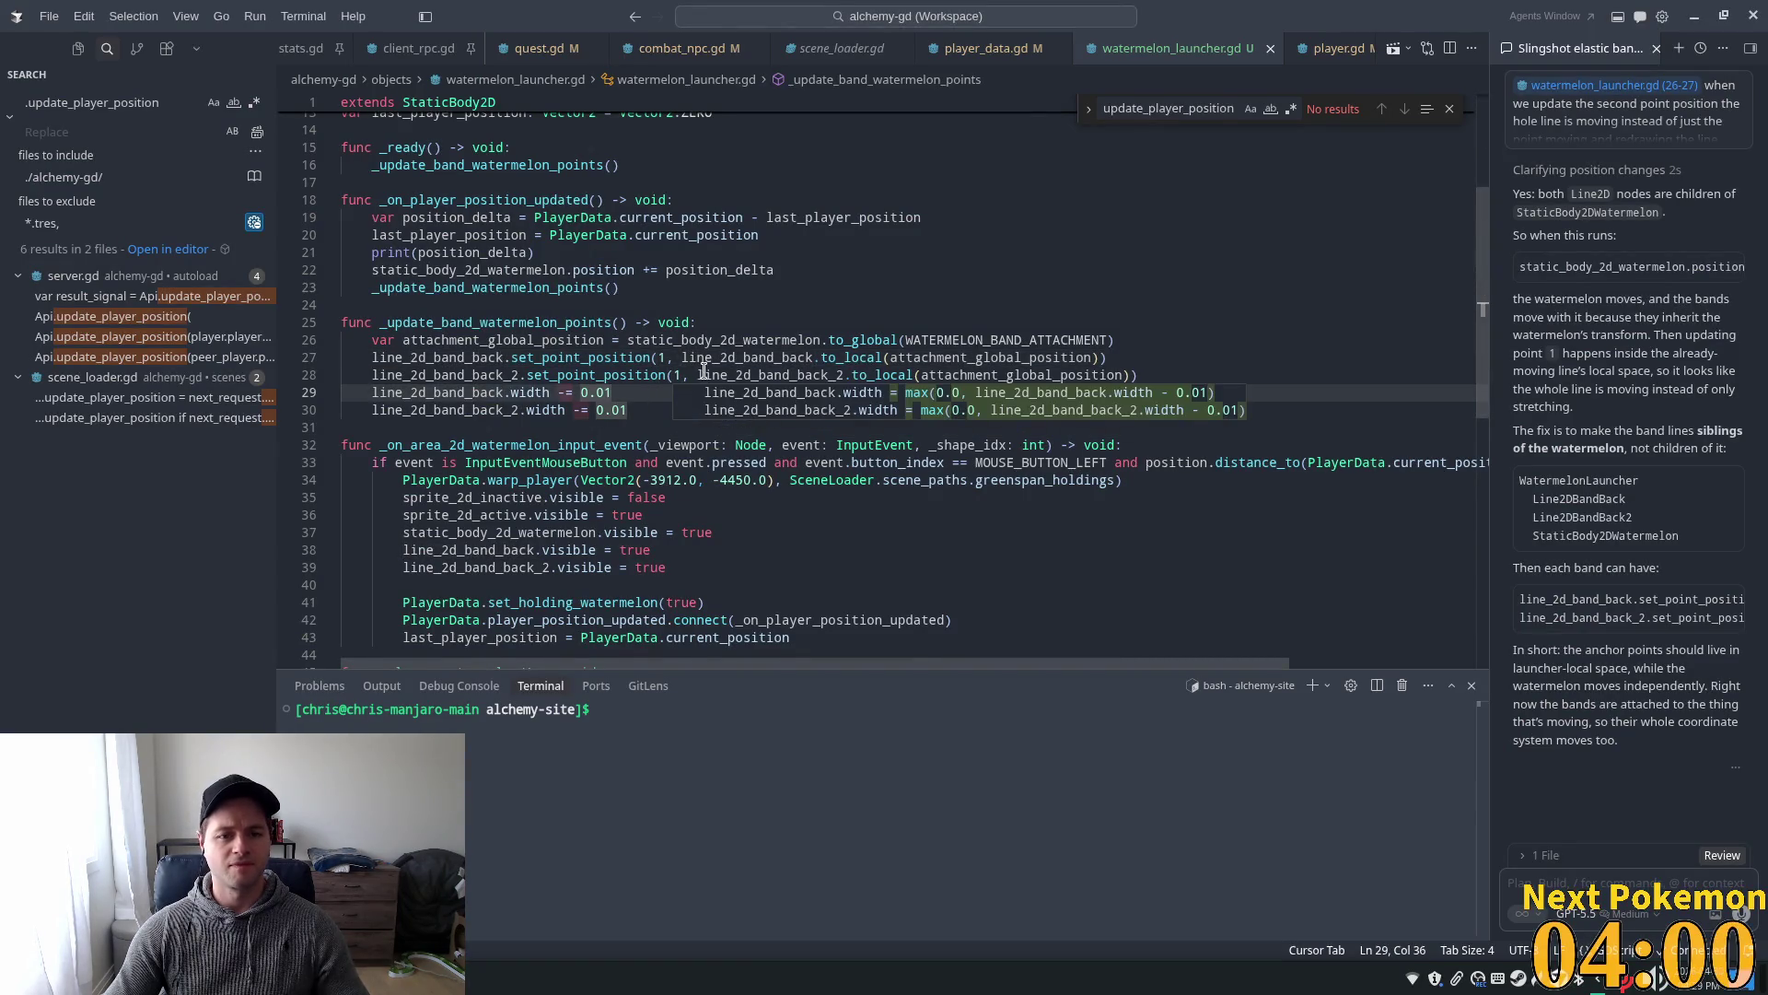
{"action": "key", "text": "shift+Left"}
{"action": "key", "text": "shift+Left"}
{"action": "key", "text": "shift+Left"}
{"action": "key", "text": "ctrl+d"}
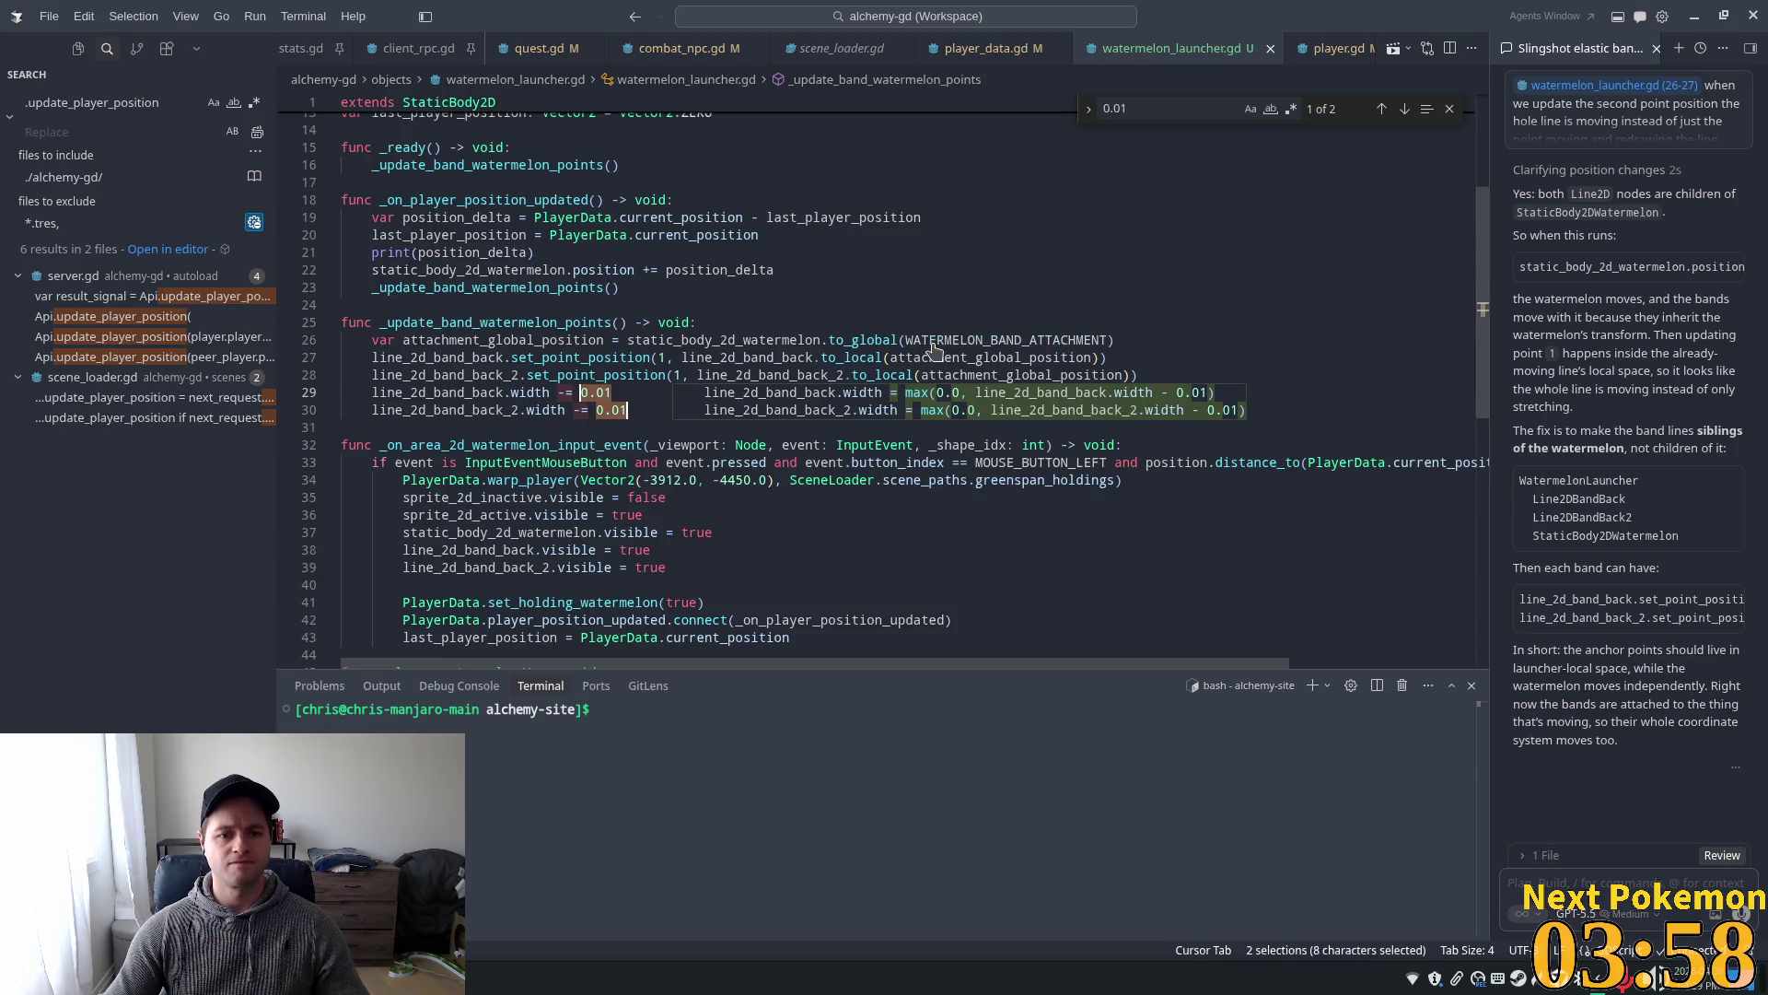
{"action": "key", "text": "shift+Right"}
{"action": "key", "text": "shift+Right"}
{"action": "key", "text": "shift+Right"}
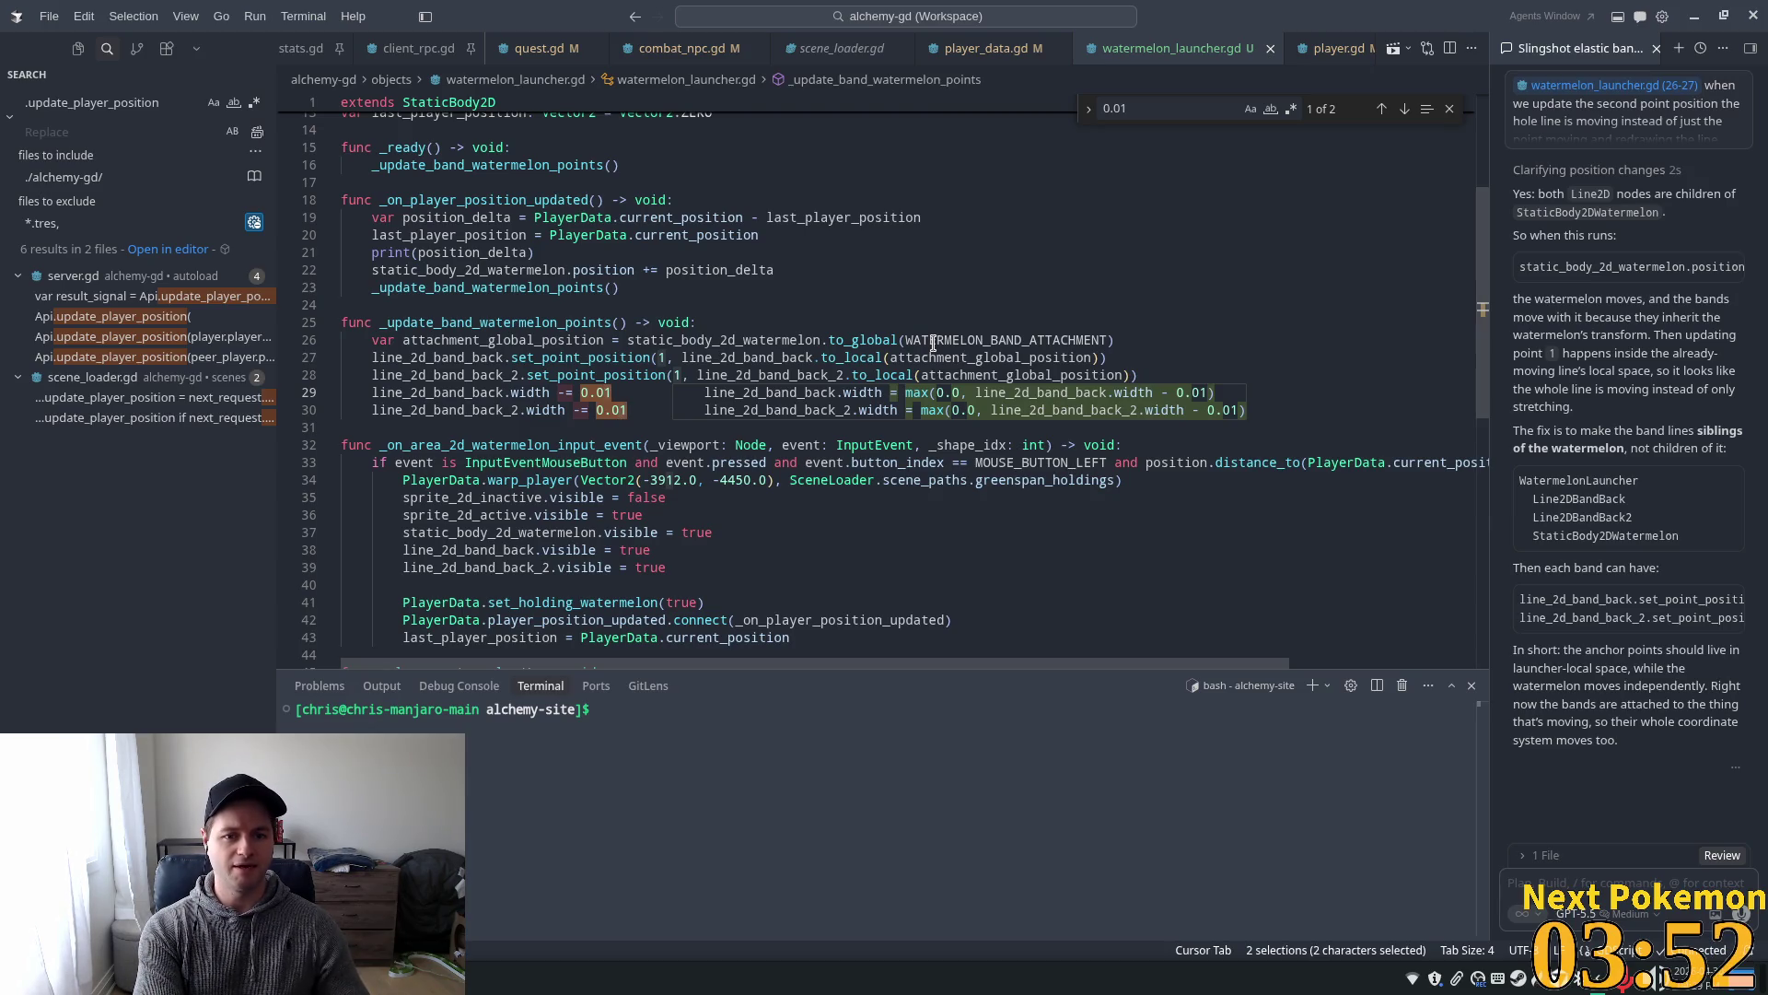
{"action": "type", "text": "05"}
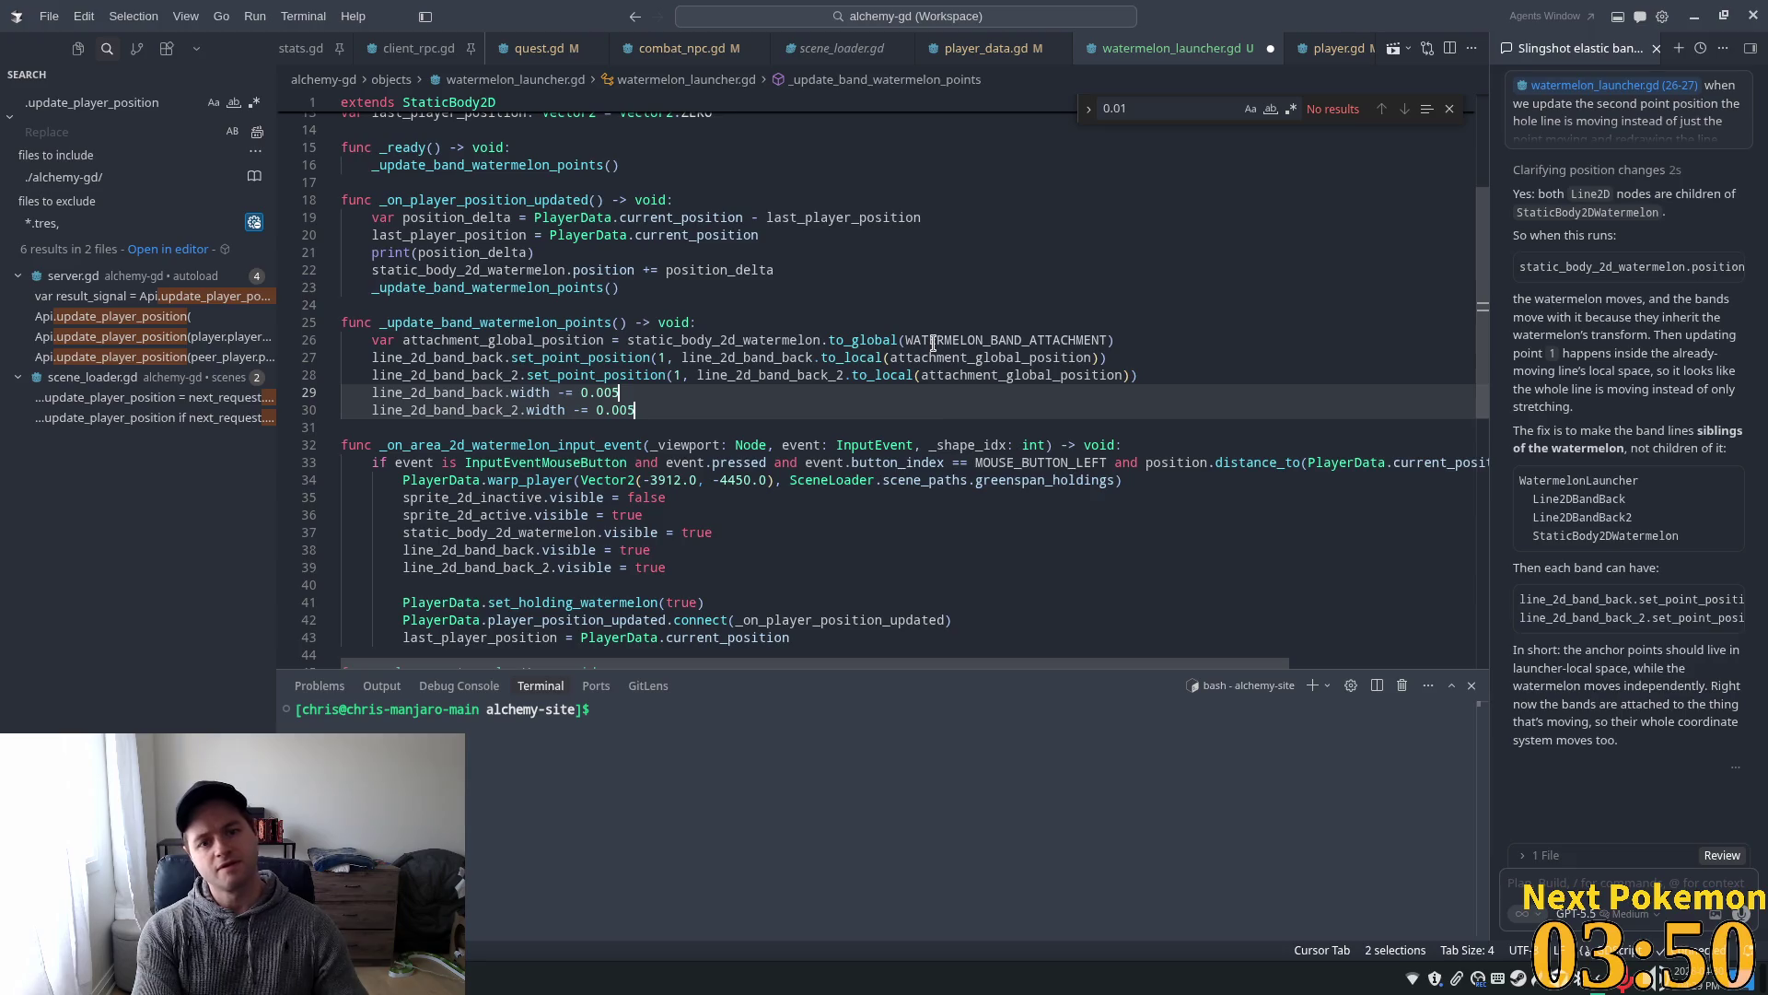
{"action": "left_click", "coordinate": [717, 397]}
{"action": "key", "text": "alt+Tab"}
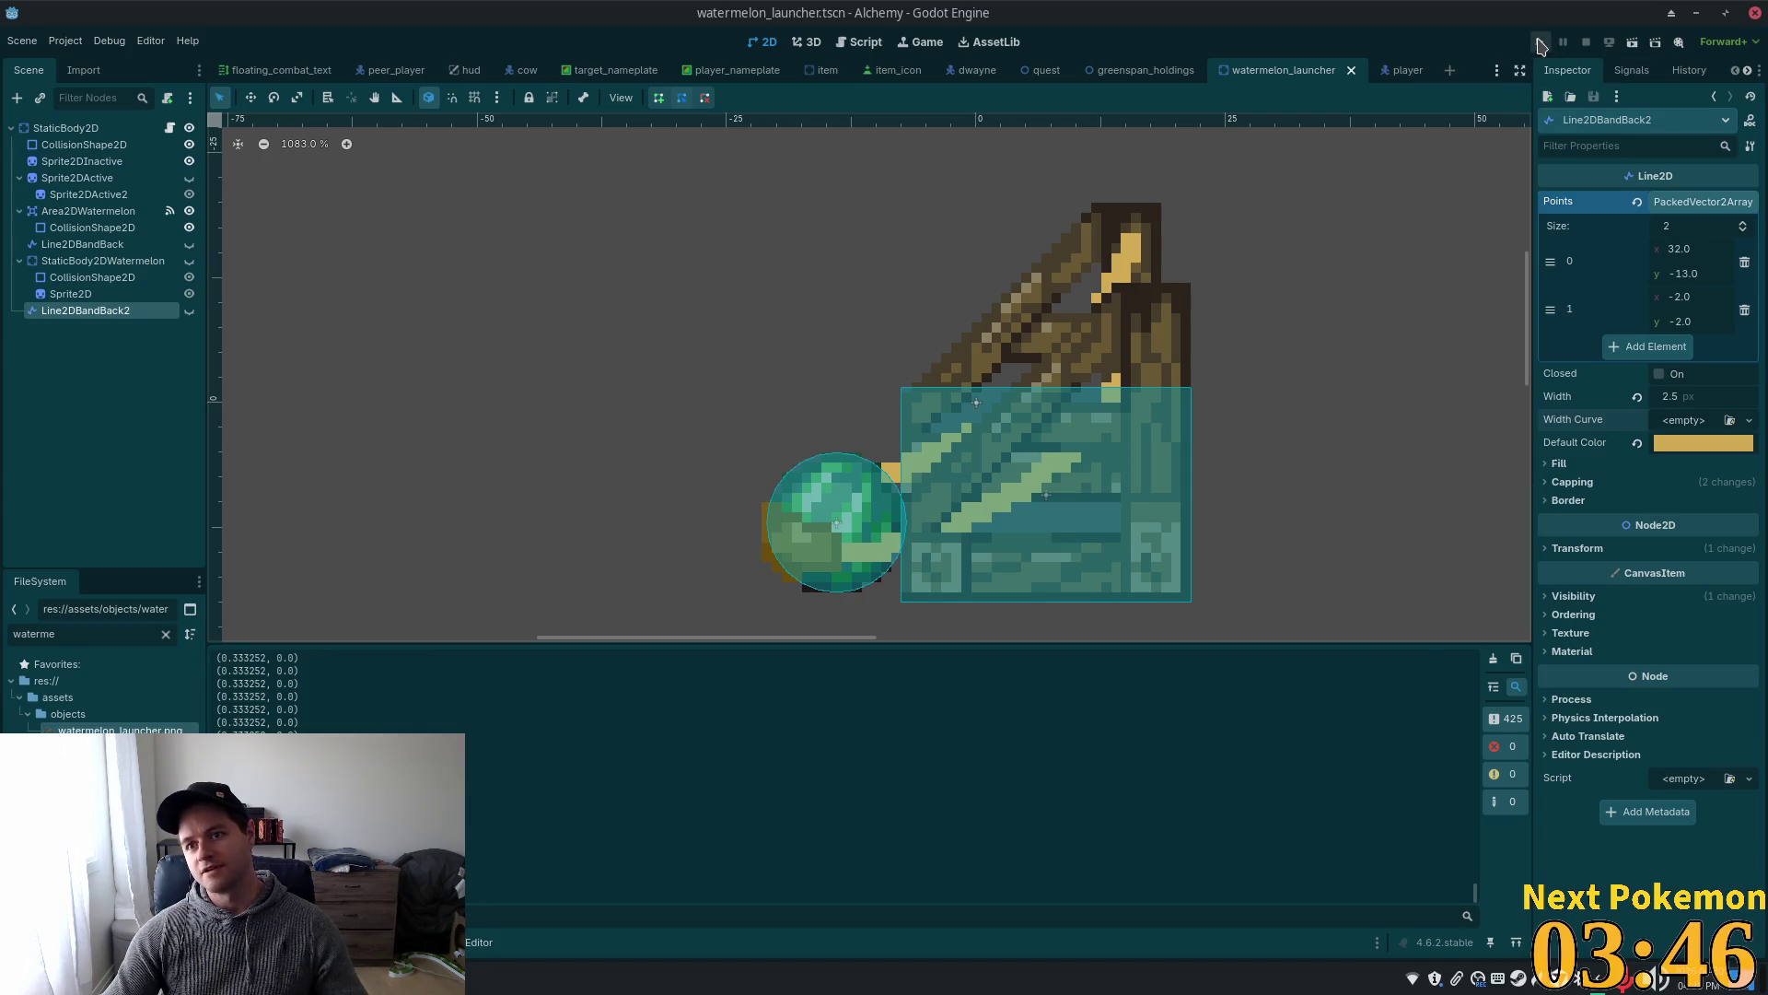
{"action": "left_click", "coordinate": [1540, 42]}
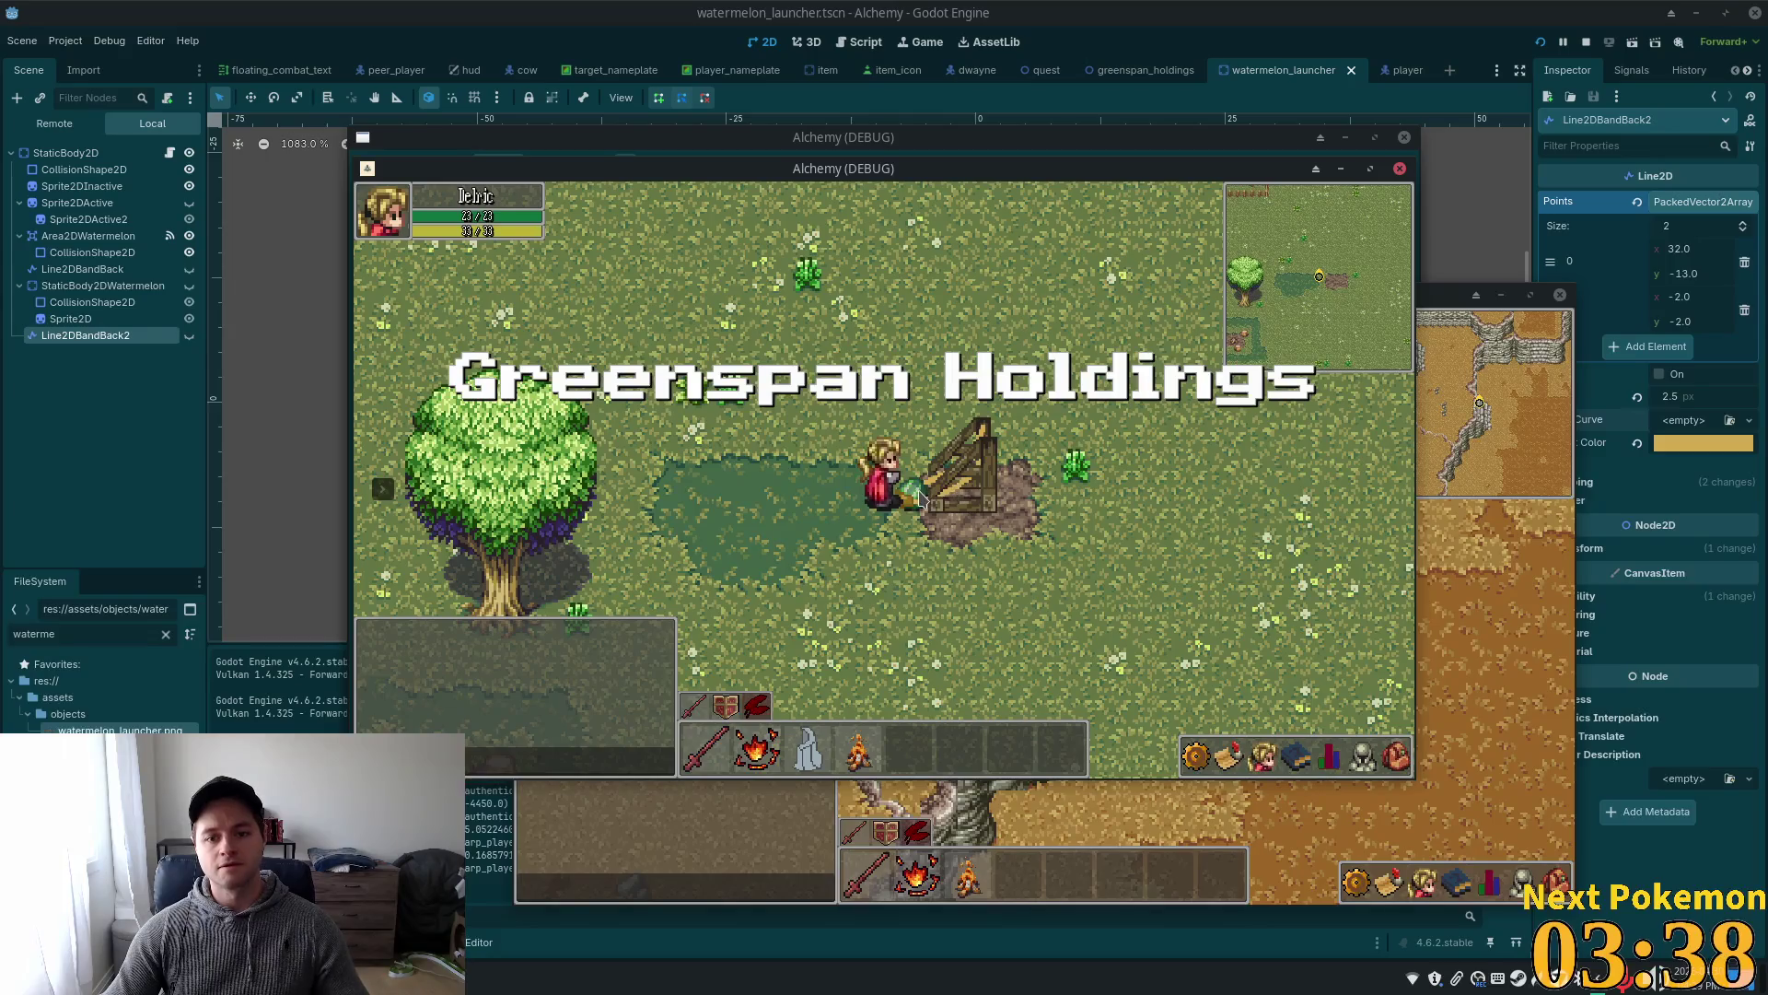
{"action": "key", "text": "a"}
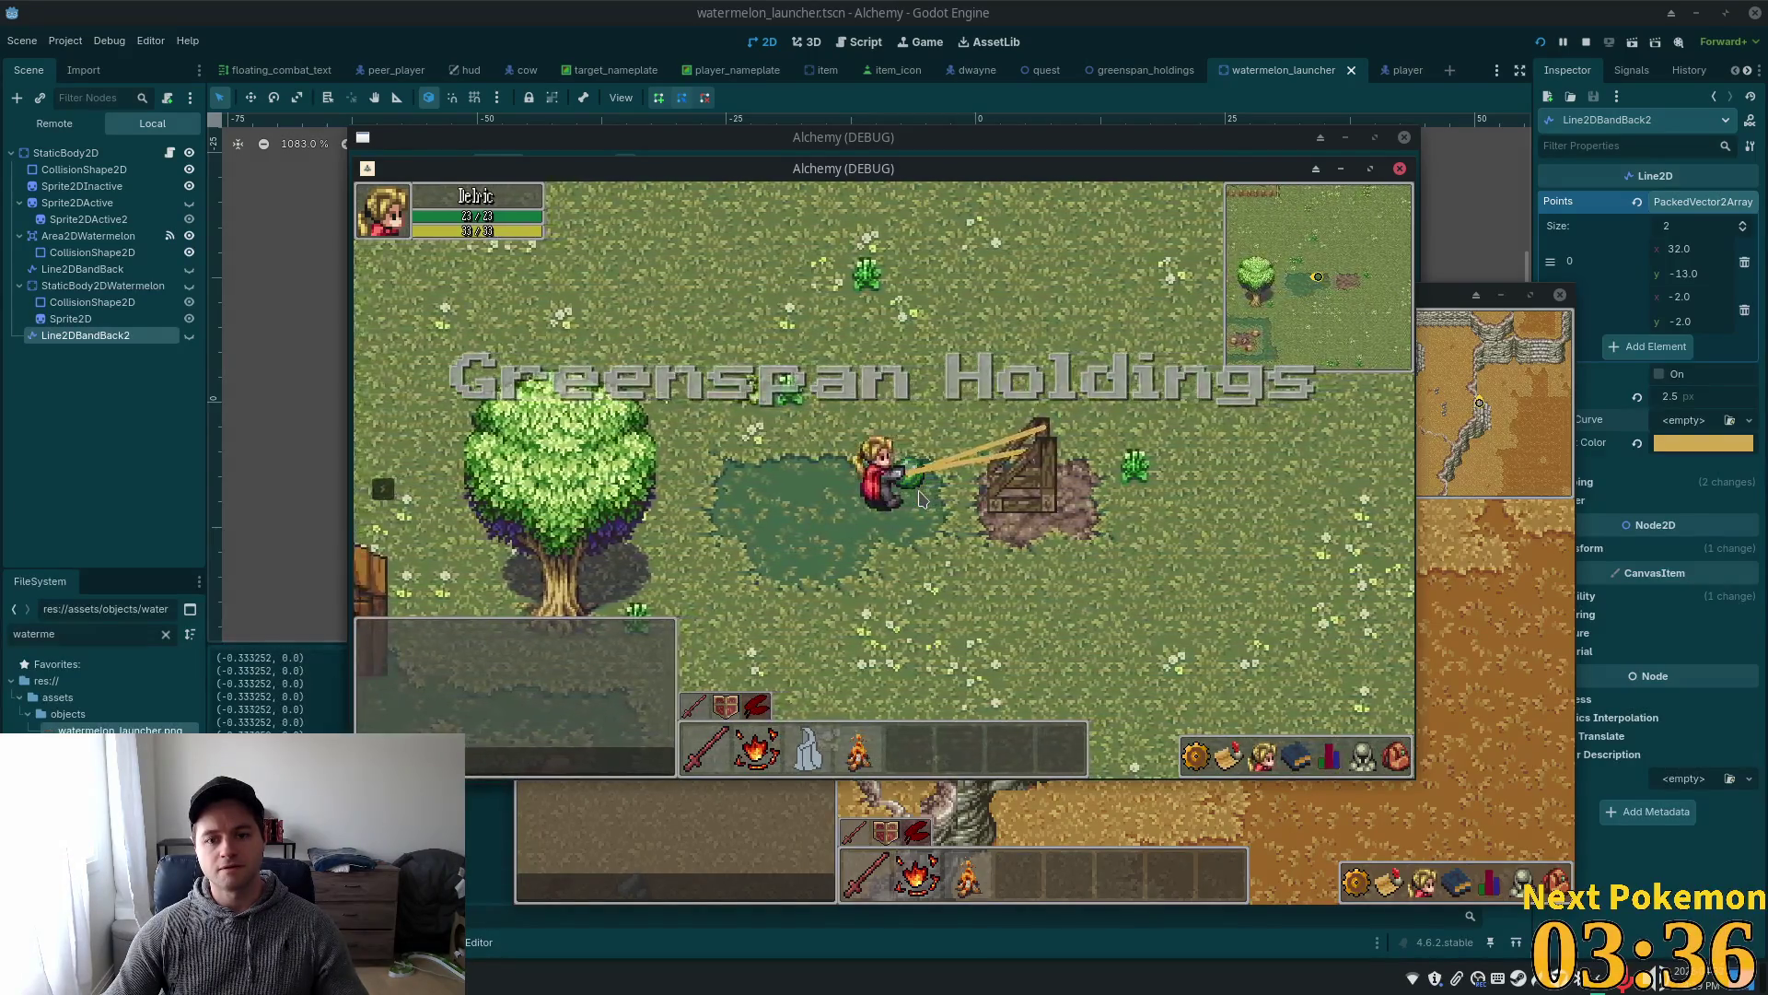
{"action": "key", "text": "a"}
{"action": "key", "text": "d"}
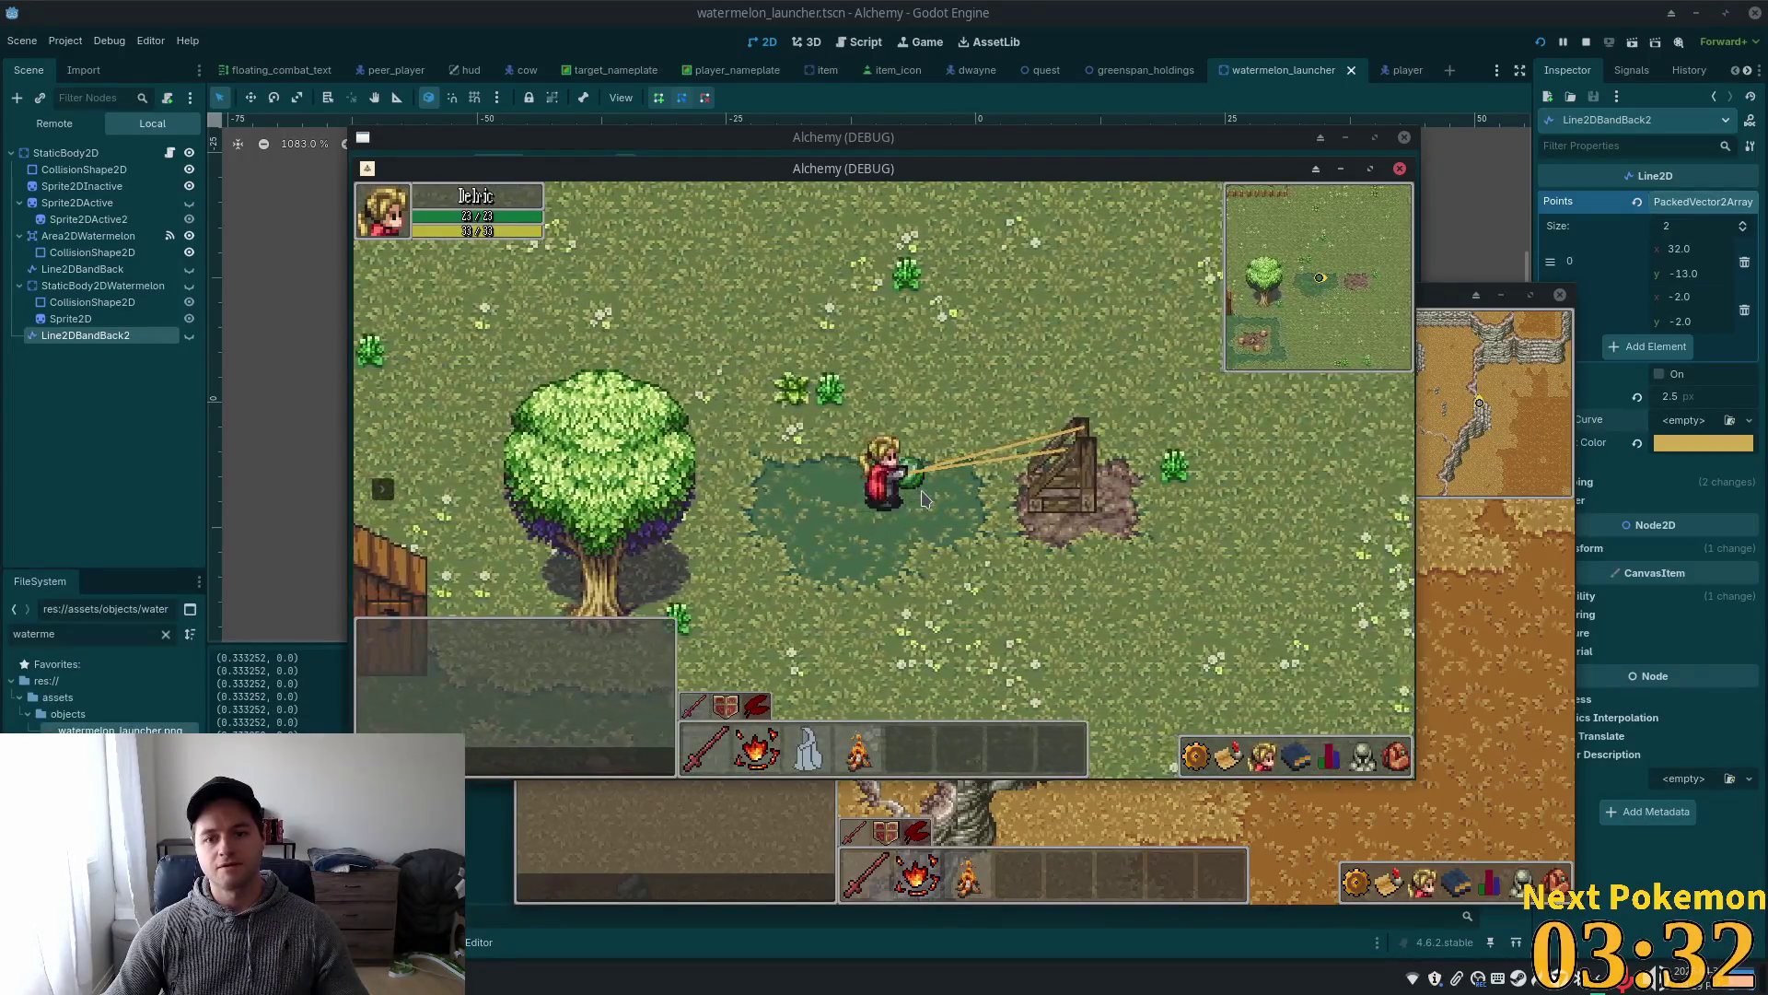
{"action": "key", "text": "a"}
{"action": "key", "text": "a"}
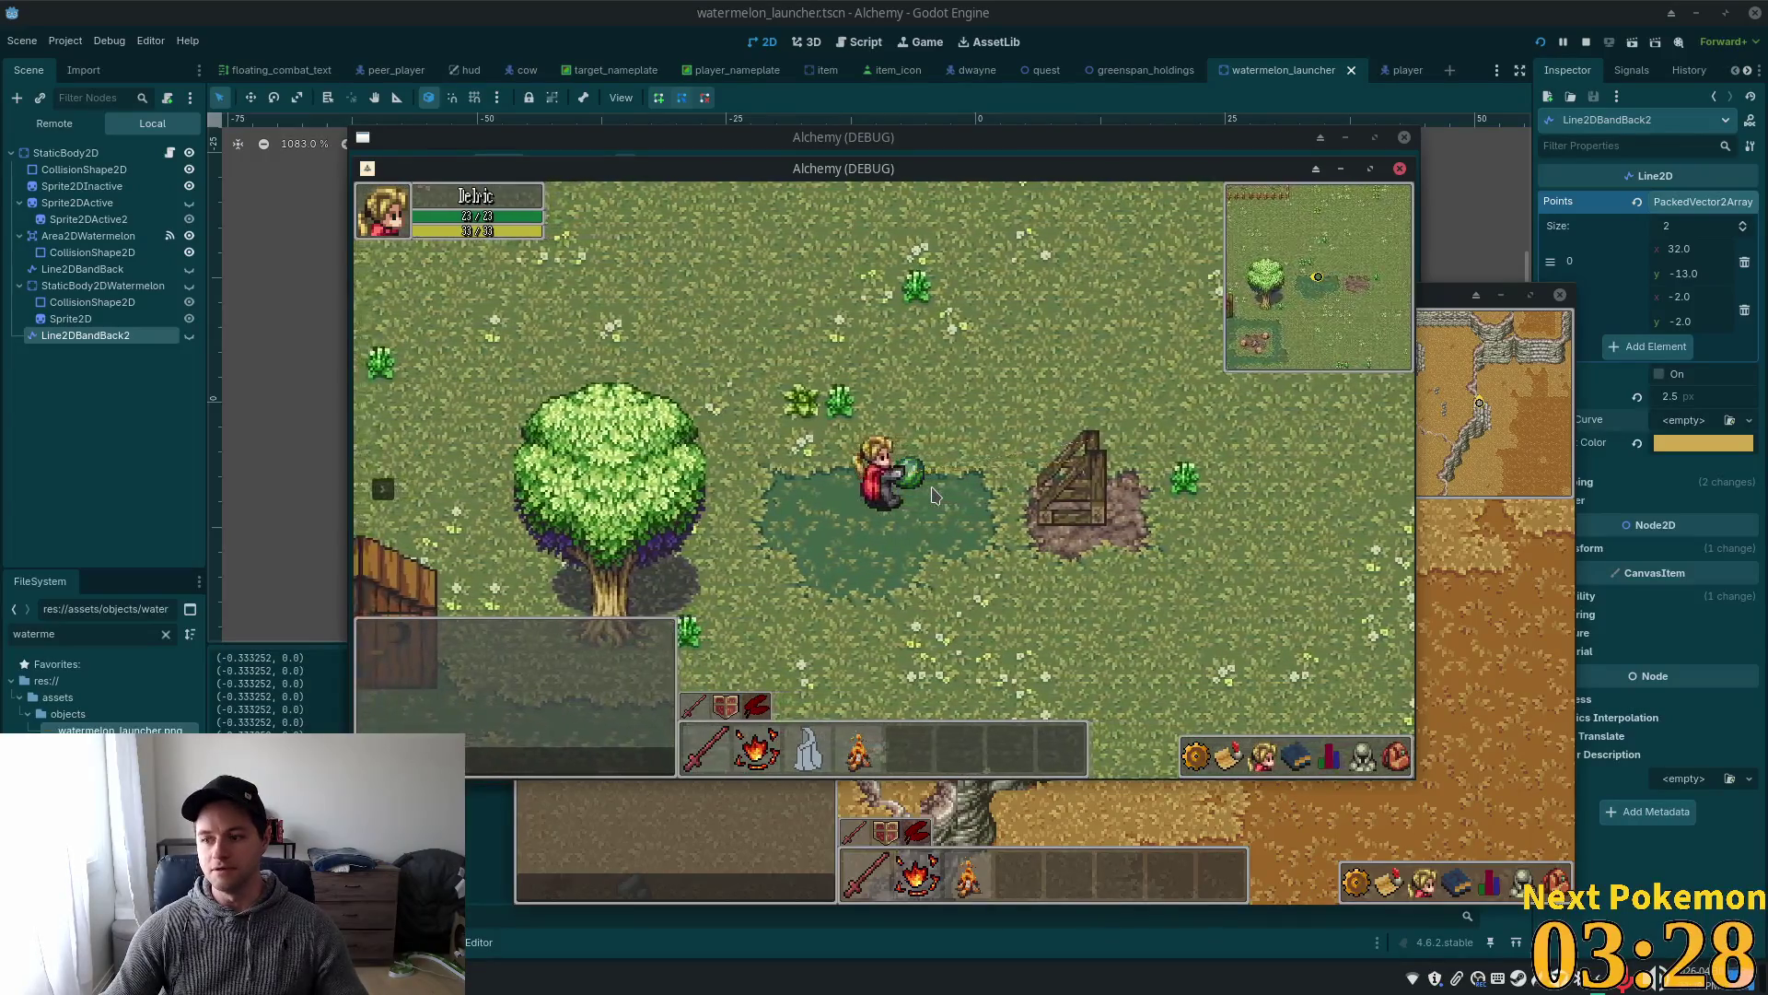
{"action": "key", "text": "w"}
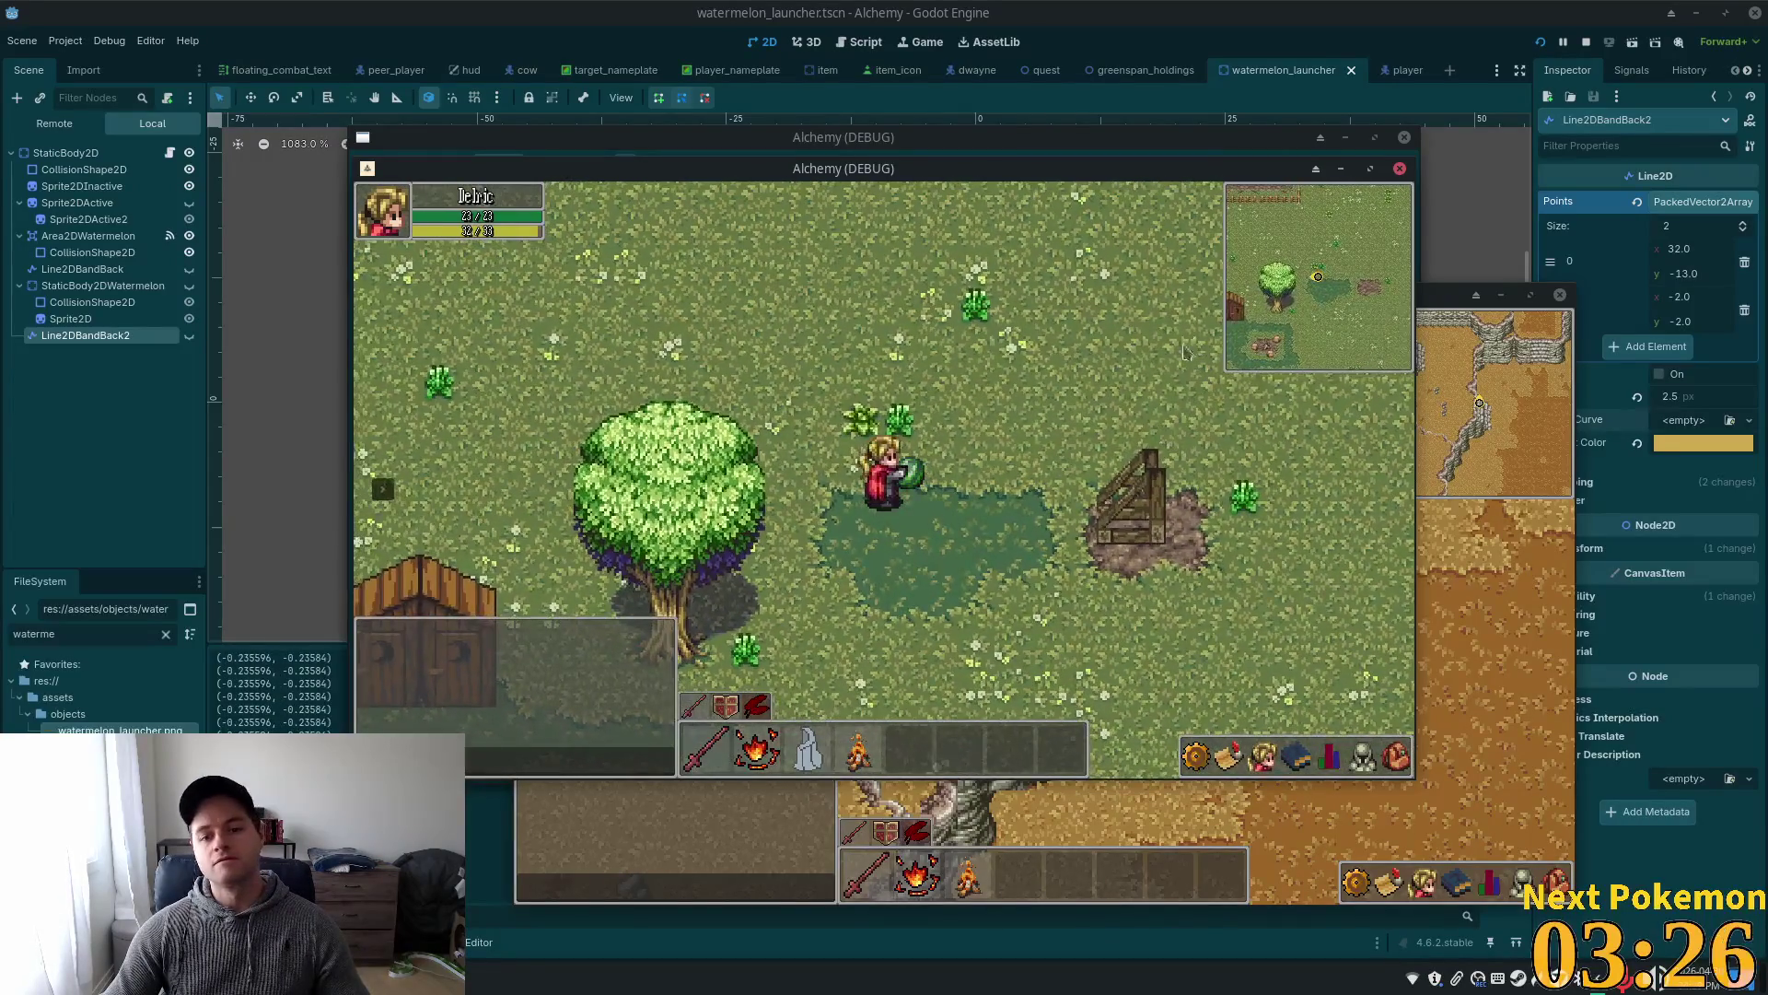
{"action": "left_click", "coordinate": [1586, 41]}
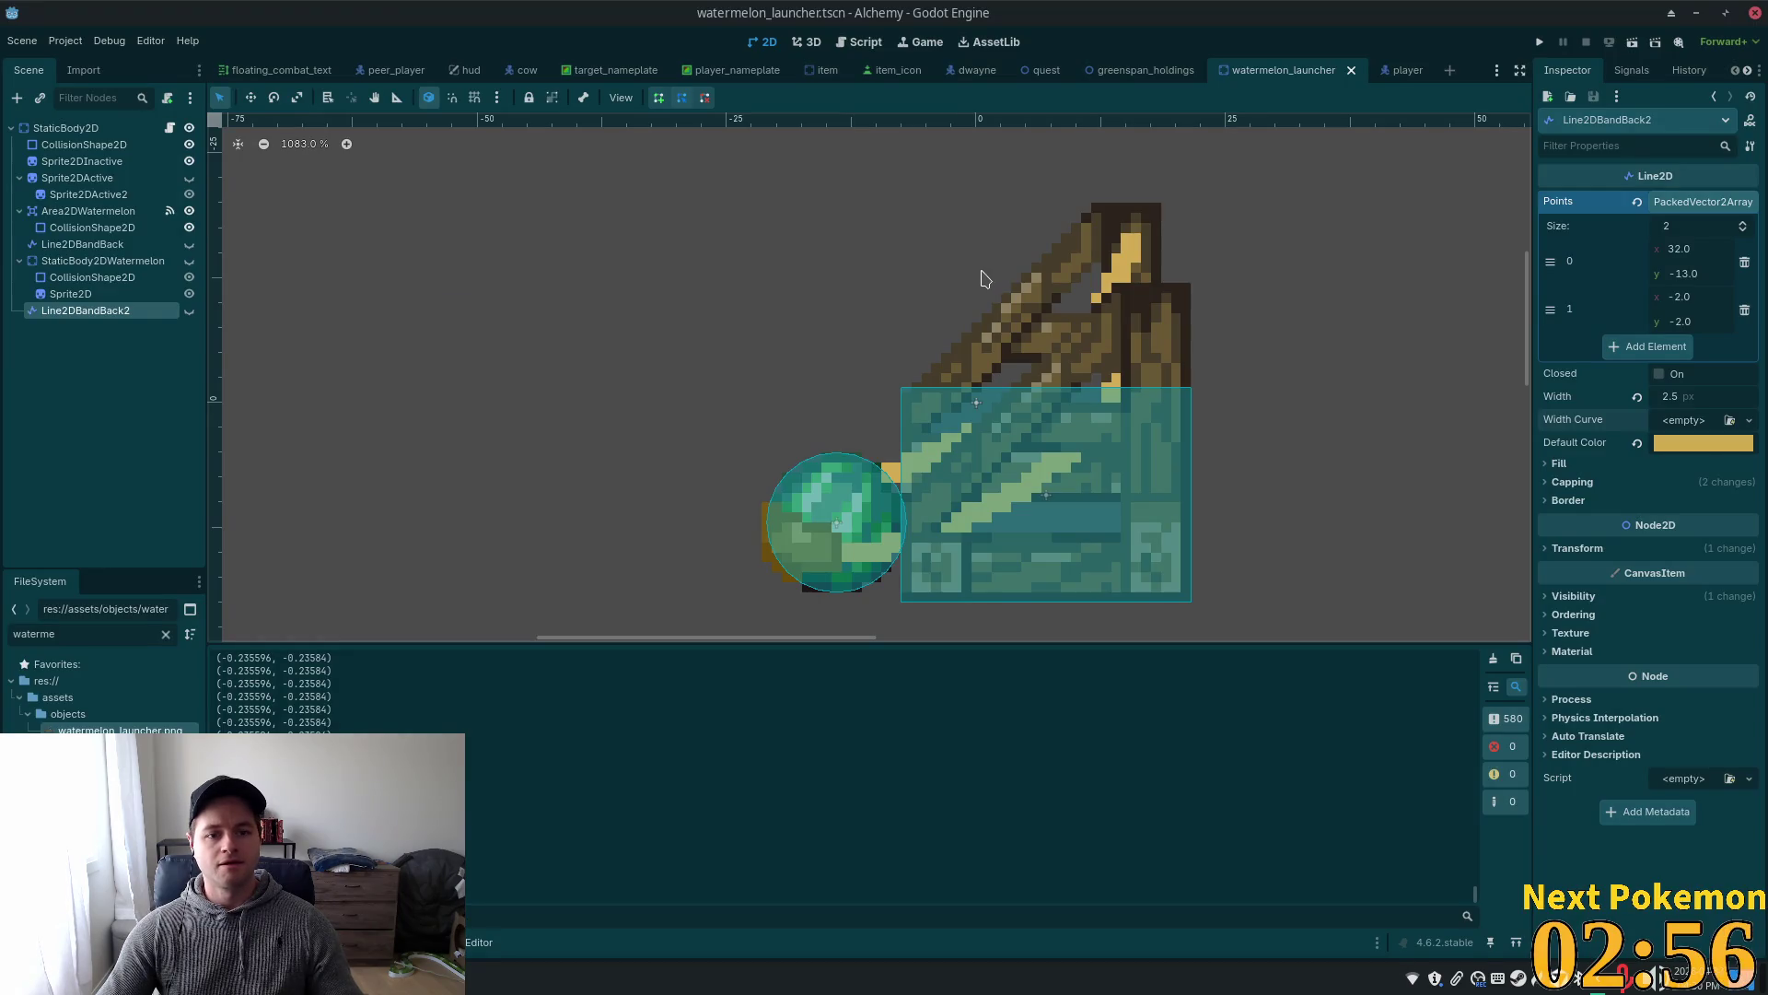
- Delete the print(position_delta) debug line on line 21 and save the script
{"action": "key", "text": "alt+Tab"}
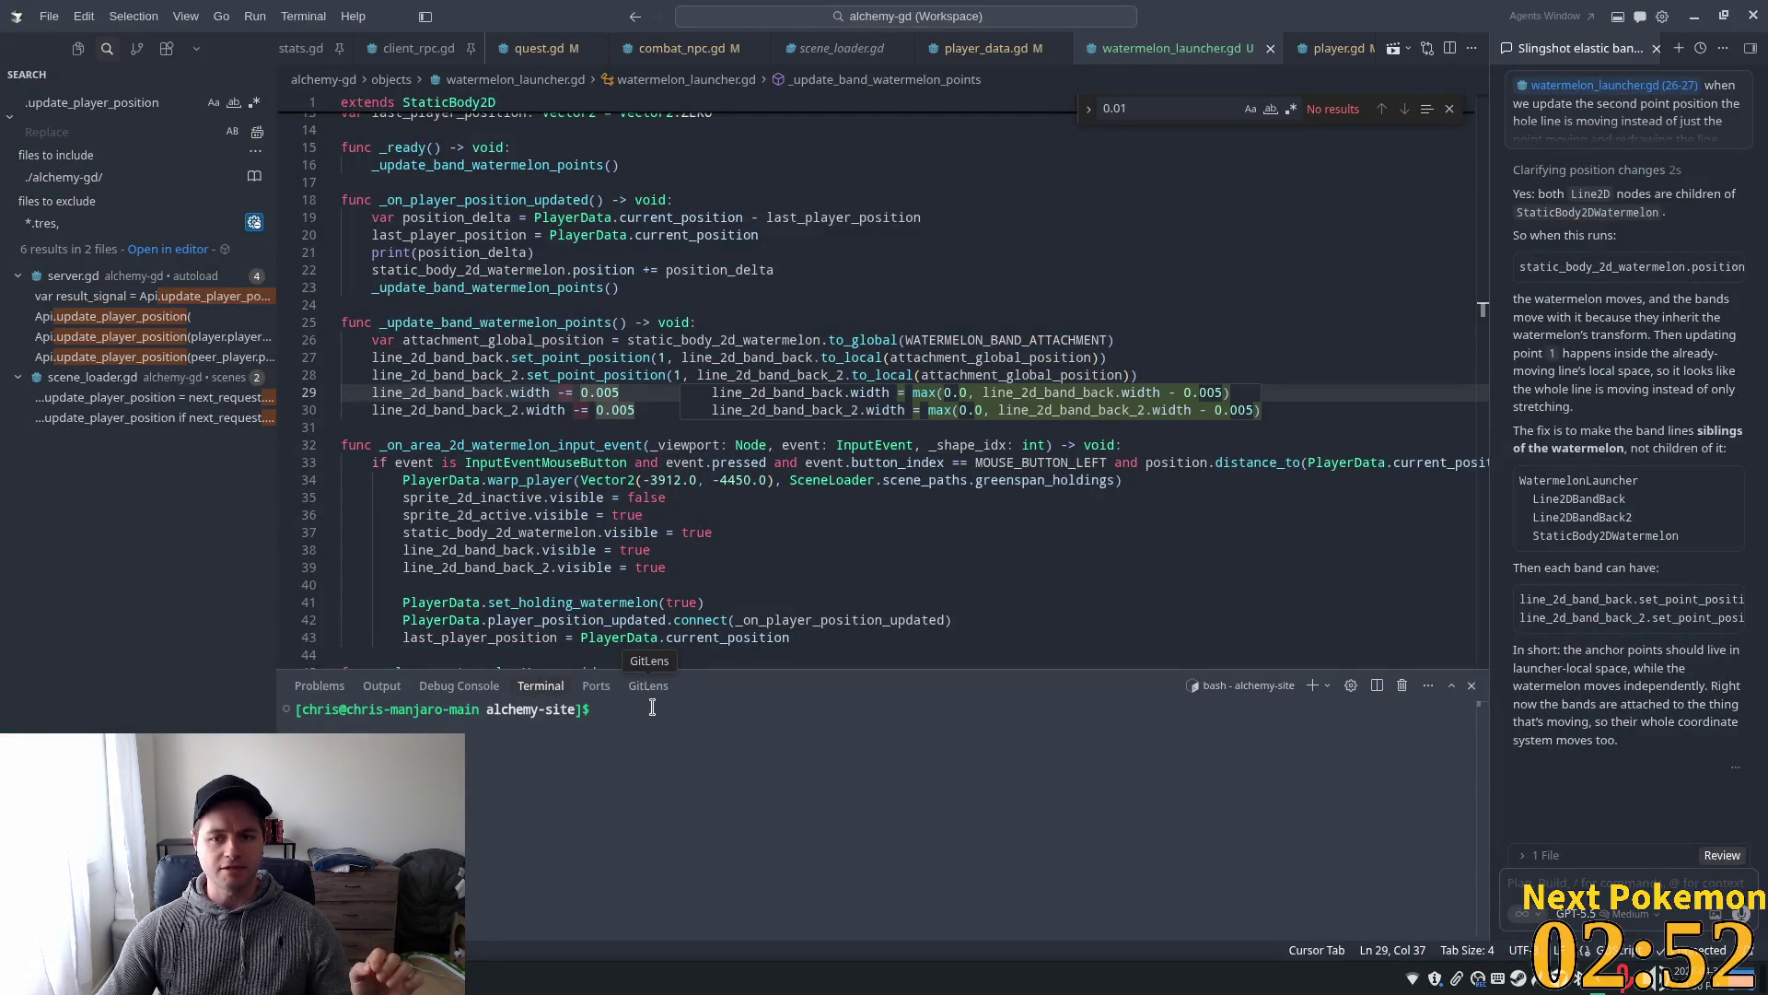
{"action": "left_click", "coordinate": [929, 252]}
{"action": "left_click", "coordinate": [783, 392]}
{"action": "mouse_move", "coordinate": [537, 394]}
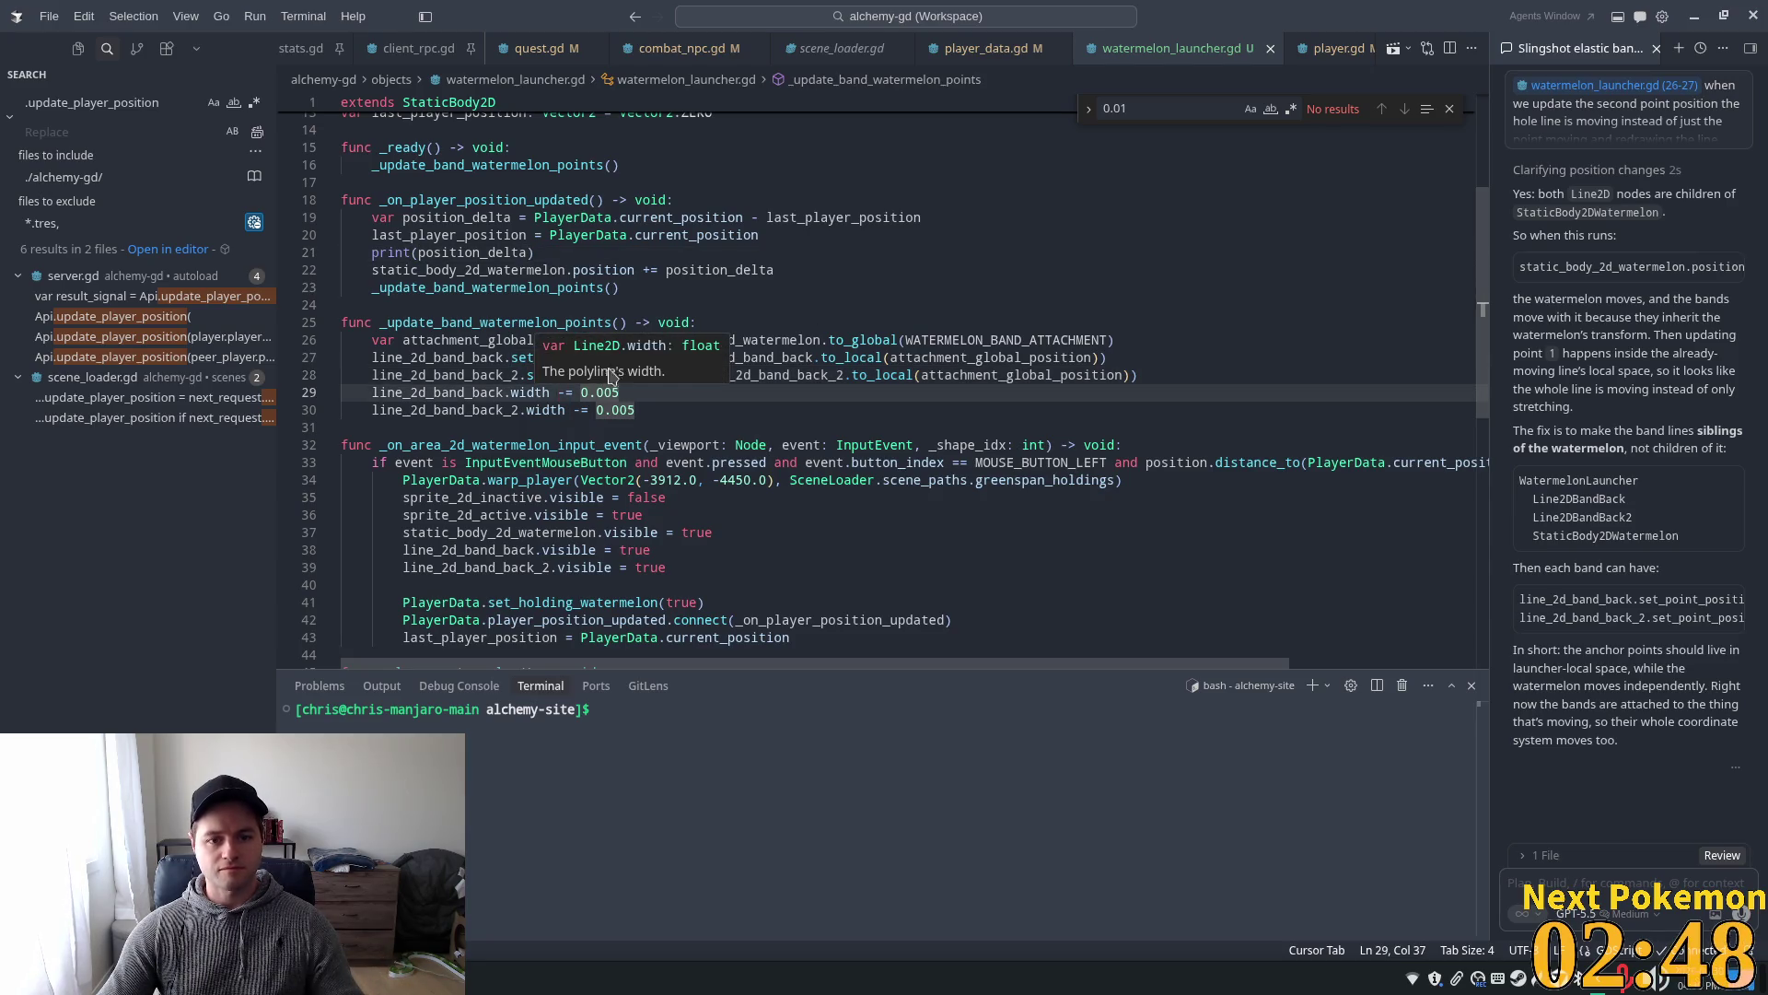
{"action": "left_click", "coordinate": [912, 414]}
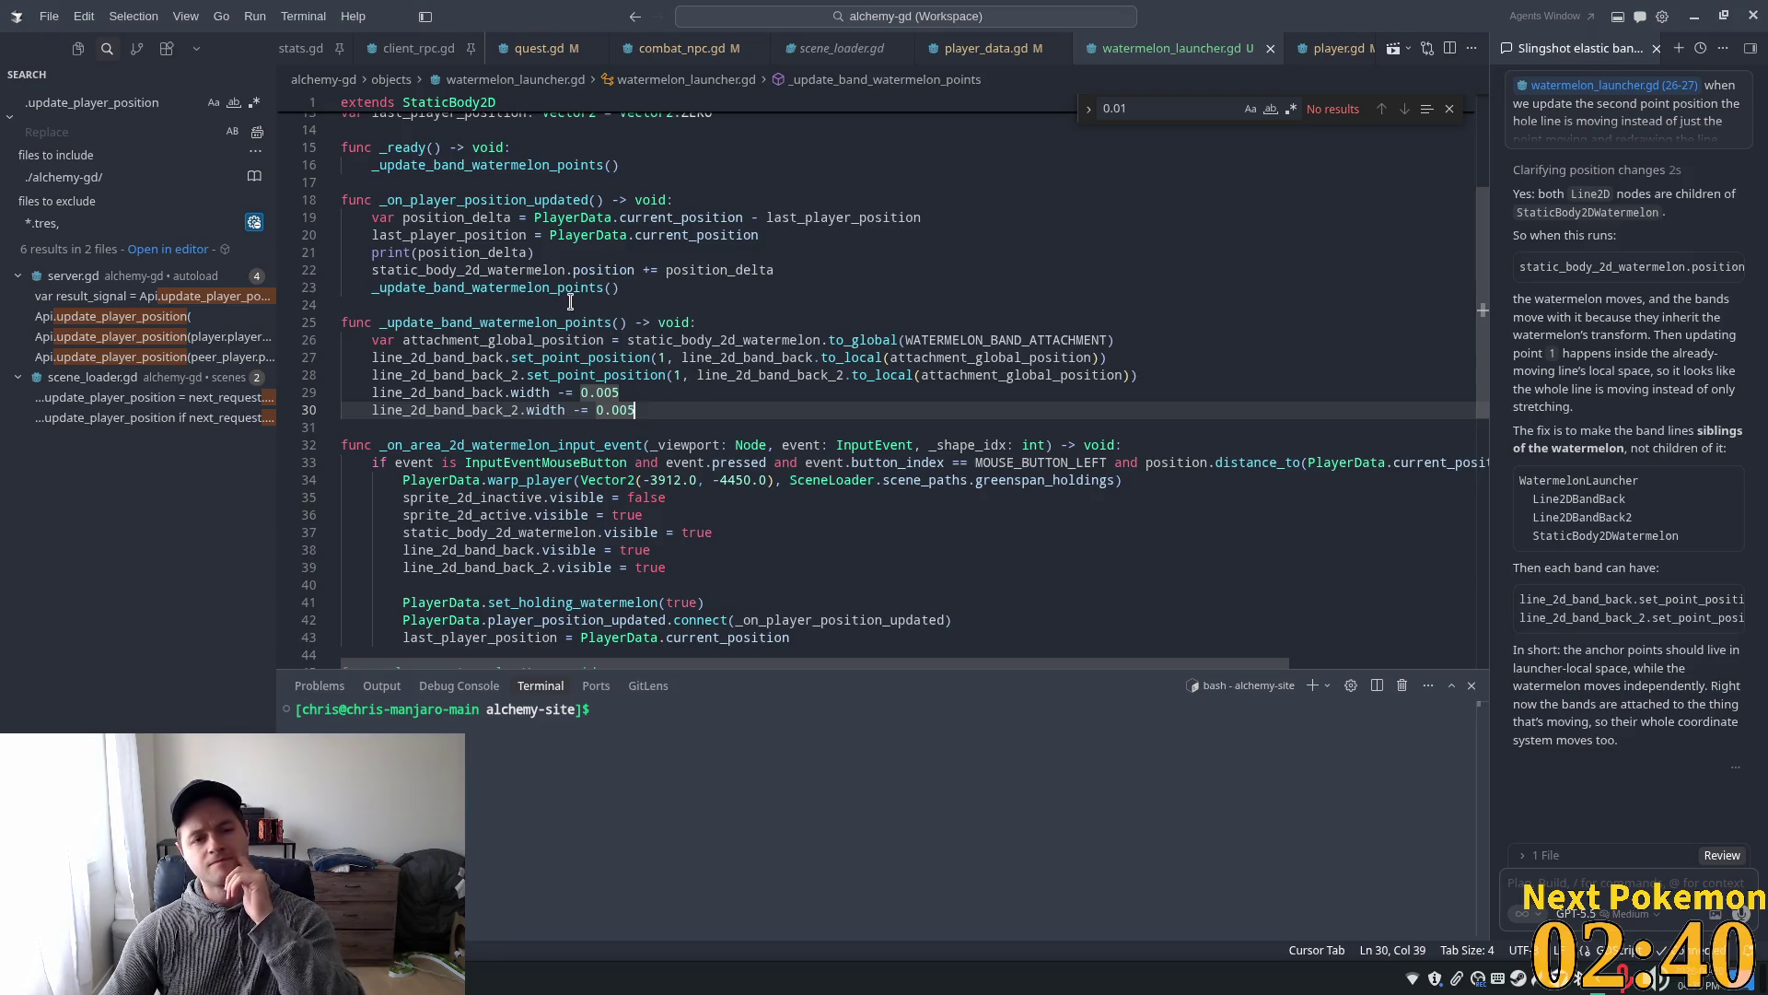
{"action": "left_click", "coordinate": [465, 252]}
{"action": "scroll", "coordinate": [546, 259], "scroll_direction": "up", "scroll_amount": 1}
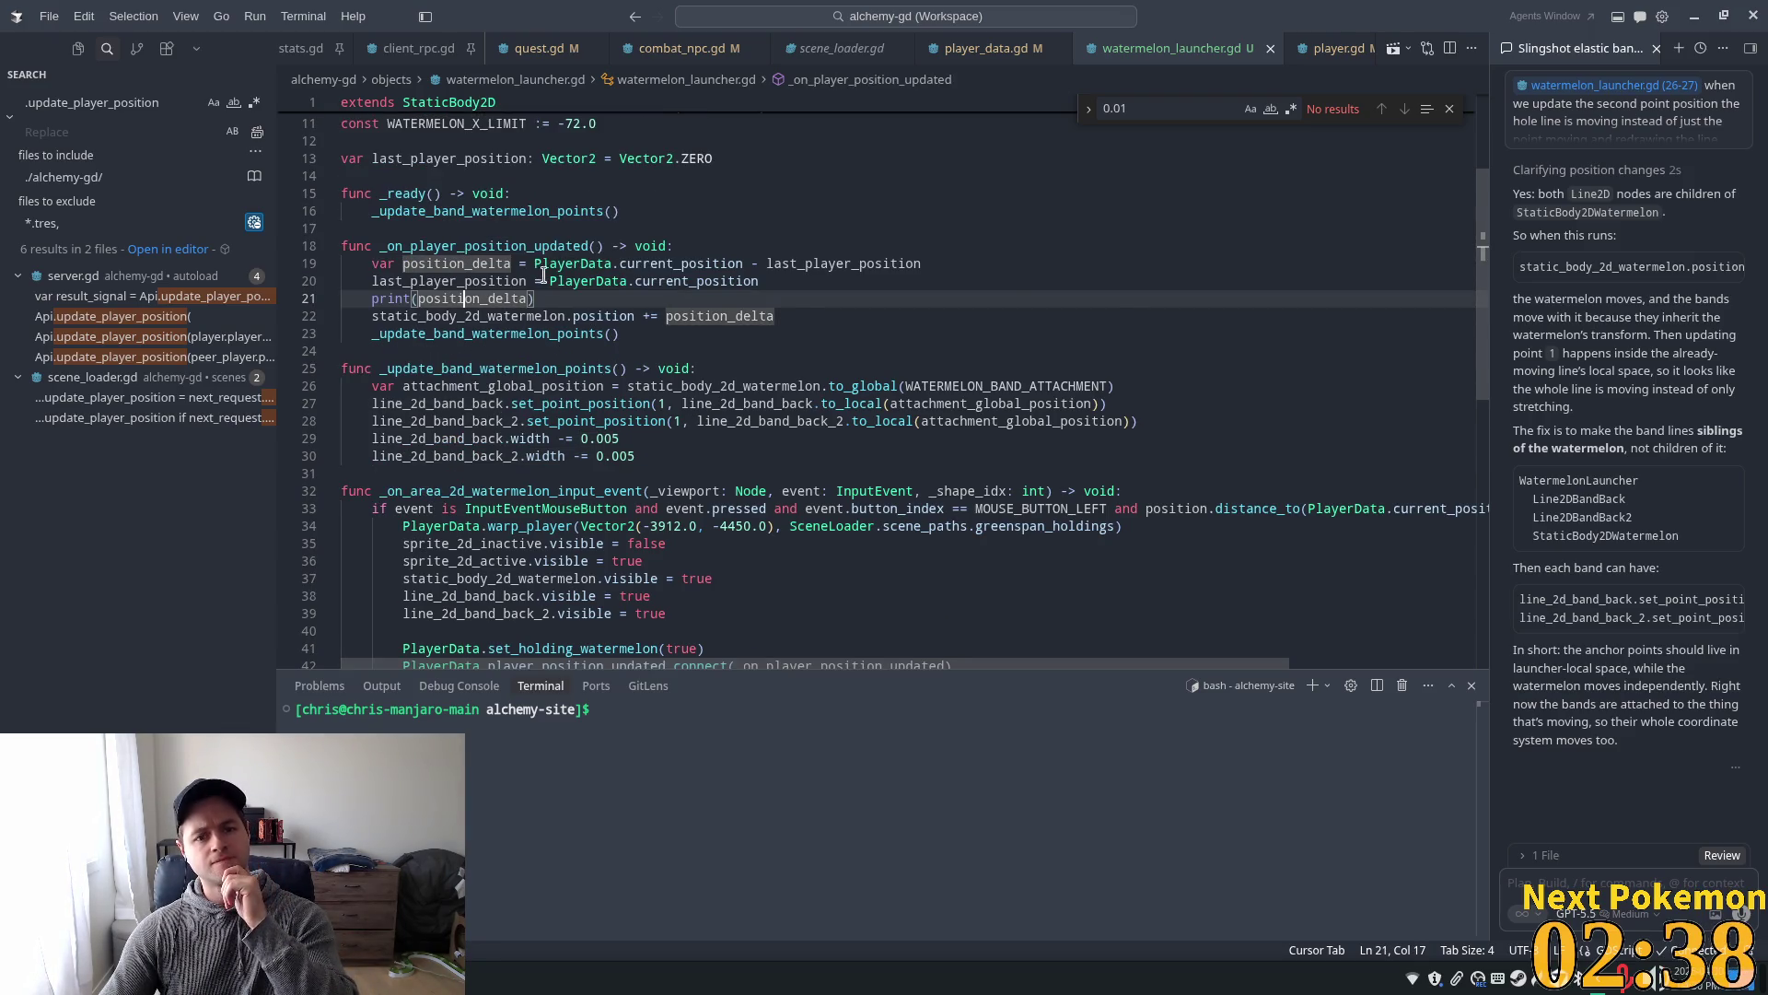
{"action": "left_click_drag", "start_coordinate": [544, 296], "coordinate": [339, 298]}
{"action": "key", "text": "BackSpace"}
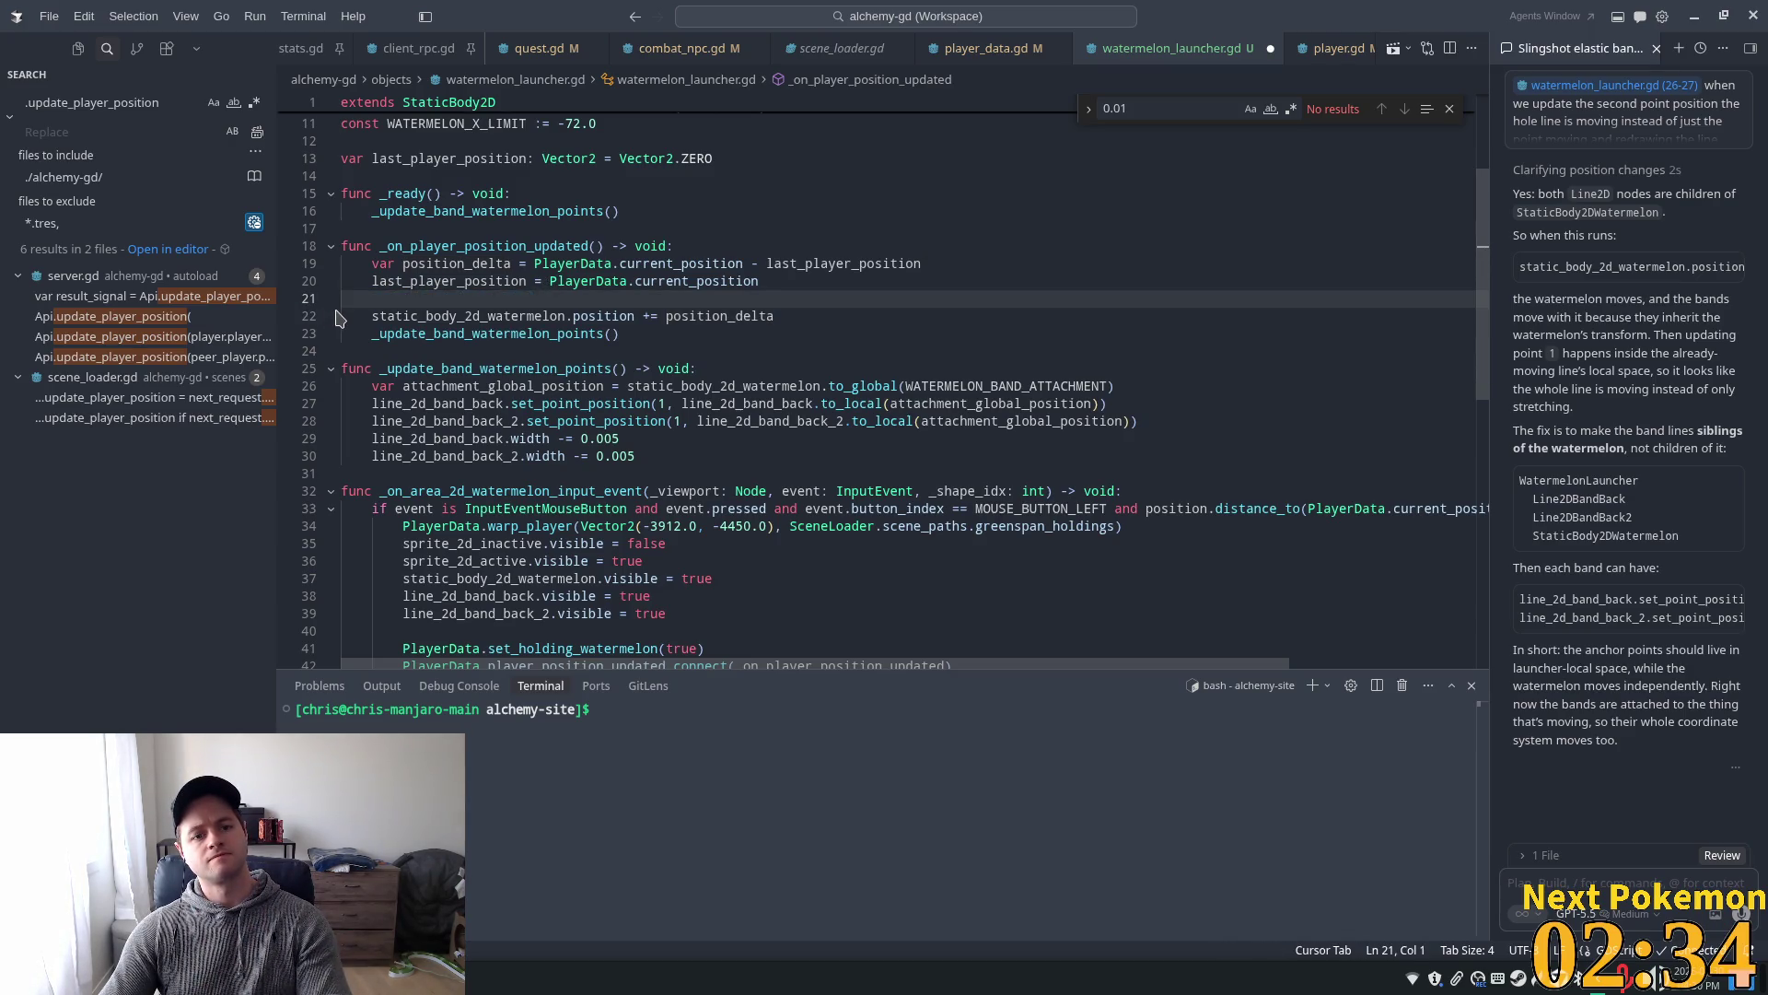
{"action": "key", "text": "ctrl+s"}
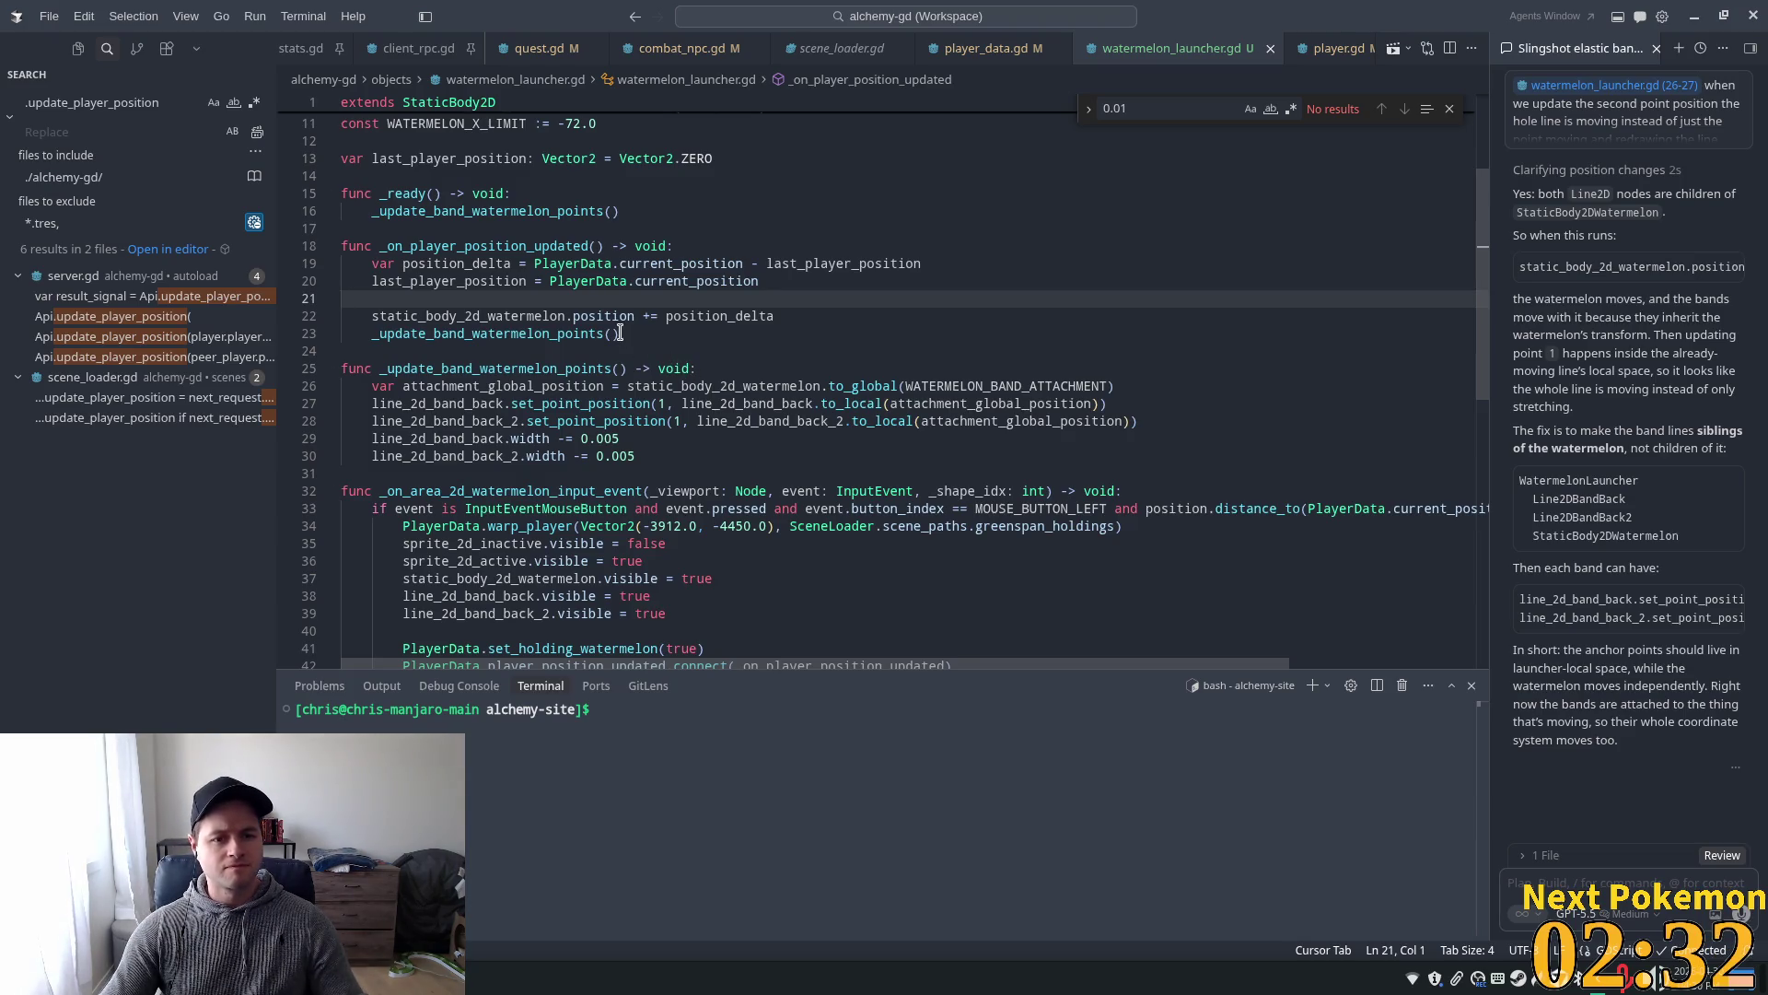
- Add a 'left: bool' parameter to _update_band_watermelon_points
{"action": "left_click", "coordinate": [613, 335]}
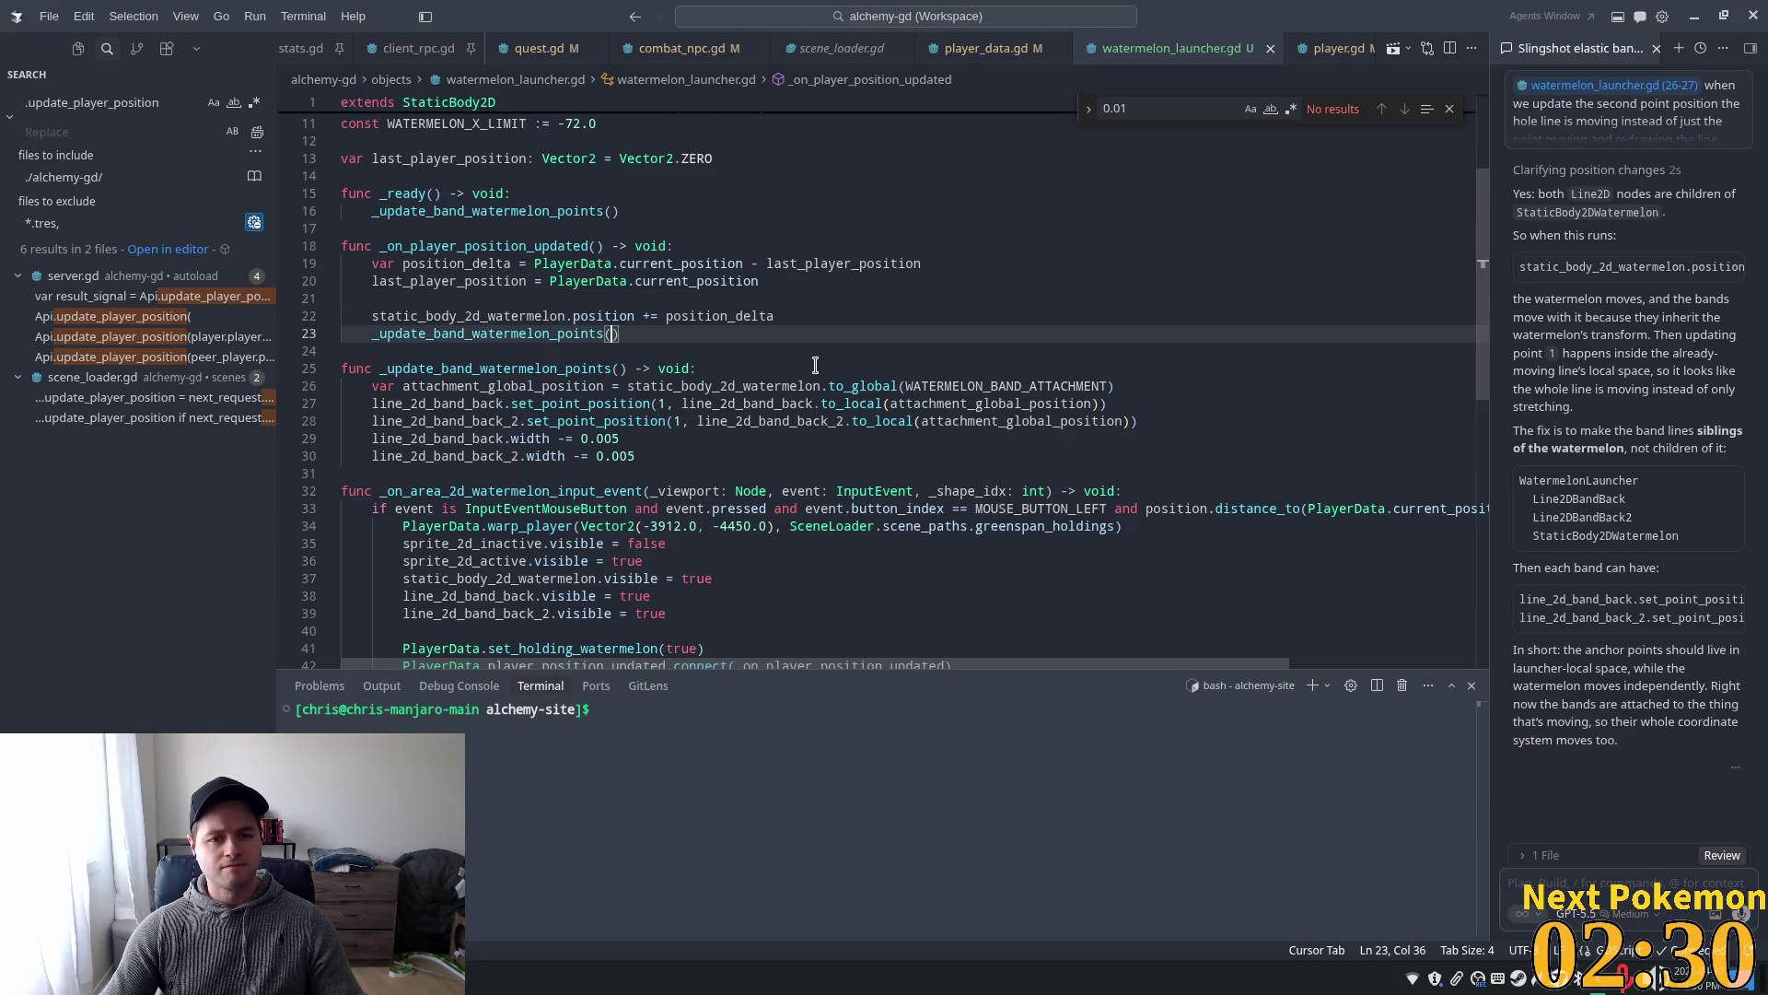
{"action": "left_click", "coordinate": [625, 370]}
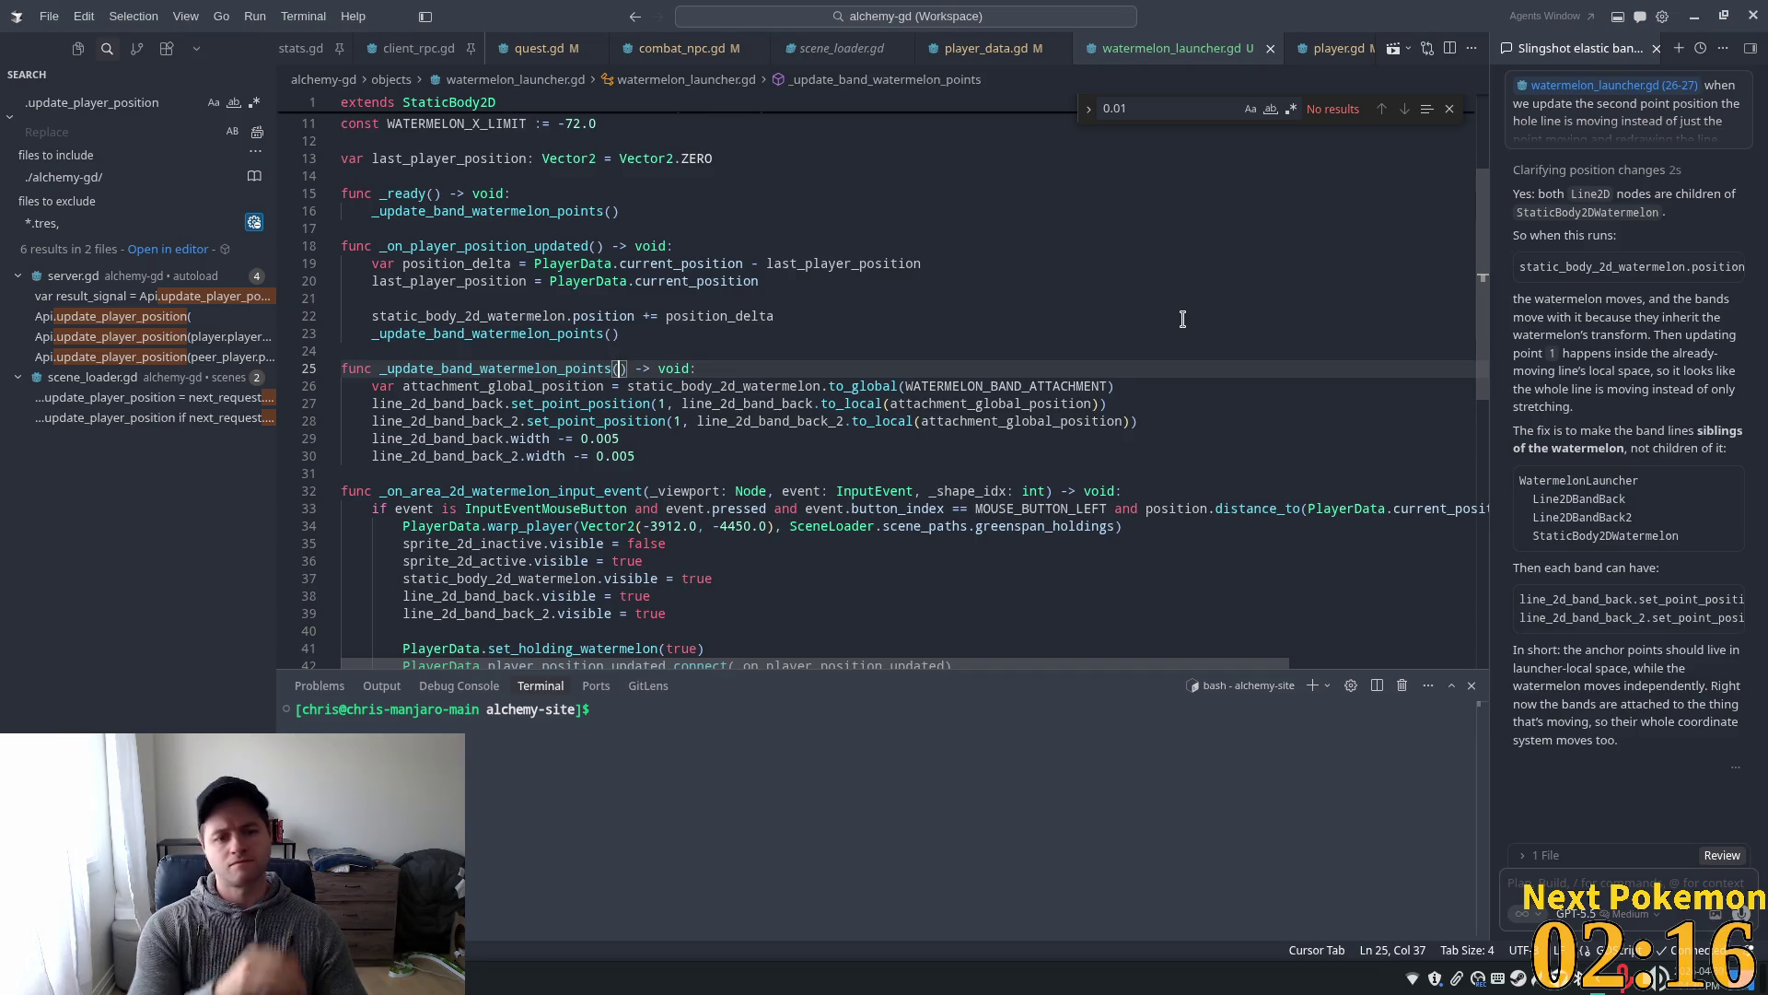
{"action": "type", "text": "left: bool"}
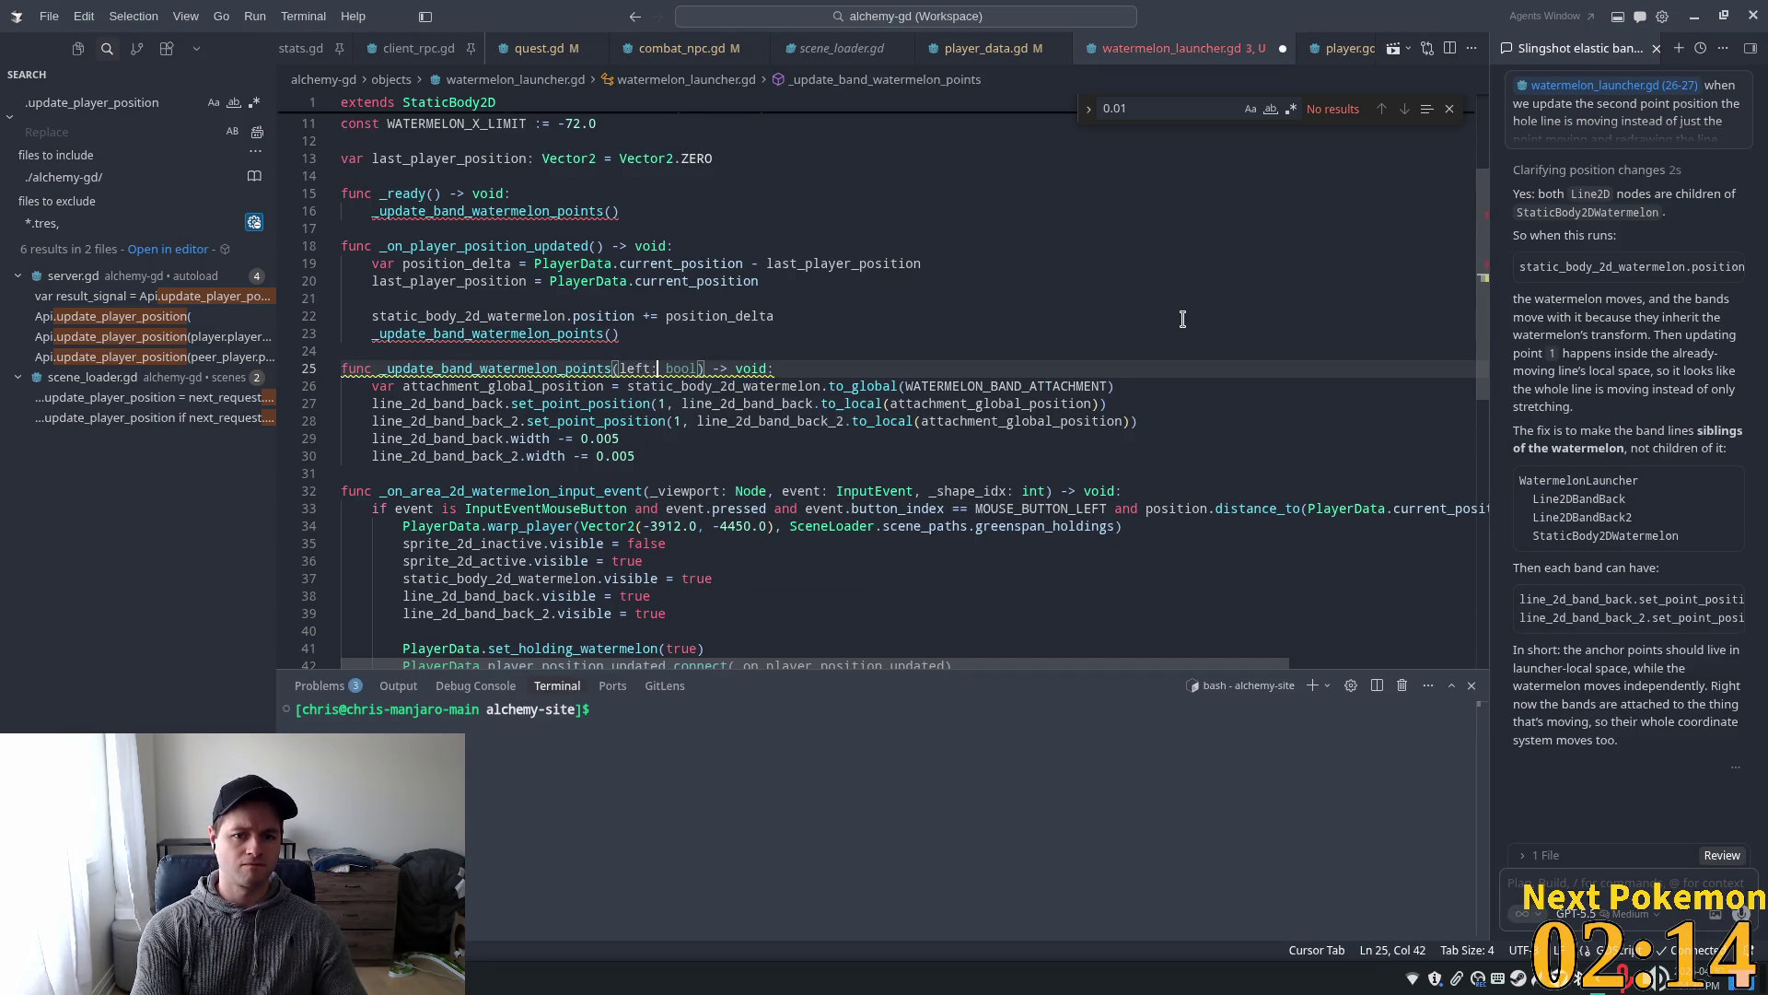
- Pass 'position_delta.x < 0.0' to the band update call and insert a new line after line 28
{"action": "left_click", "coordinate": [611, 334]}
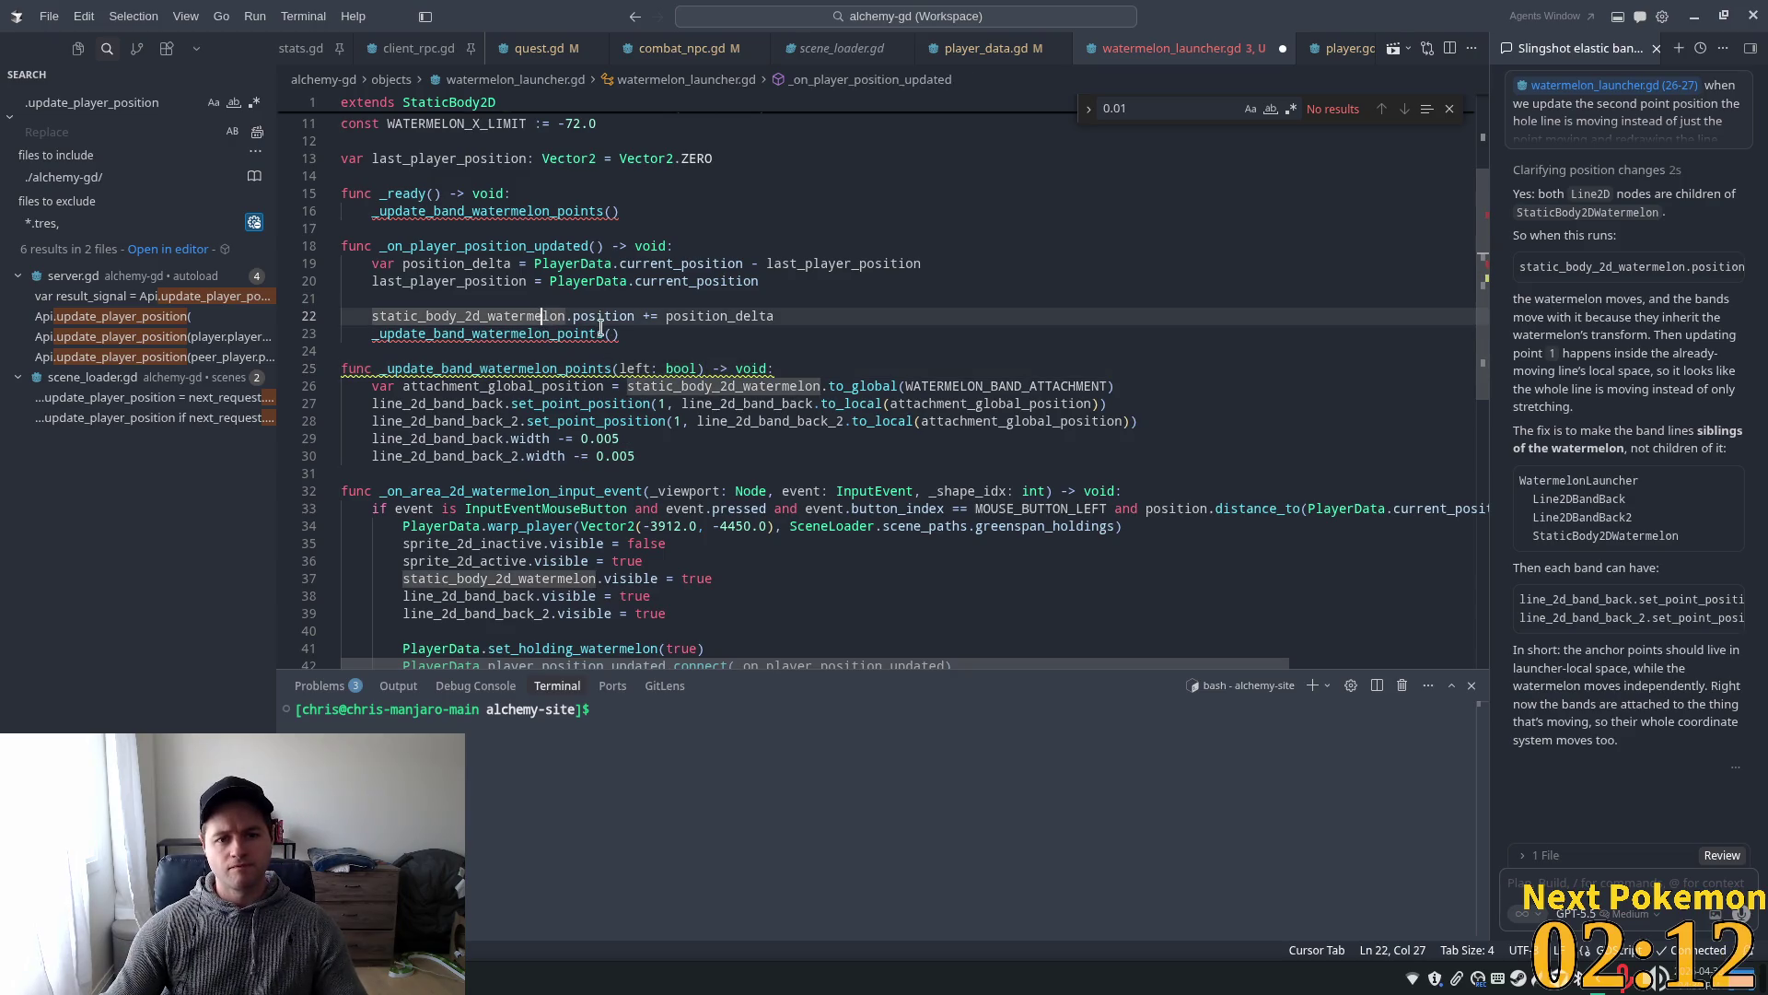
{"action": "type", "text": "position_delta.x < 0.0"}
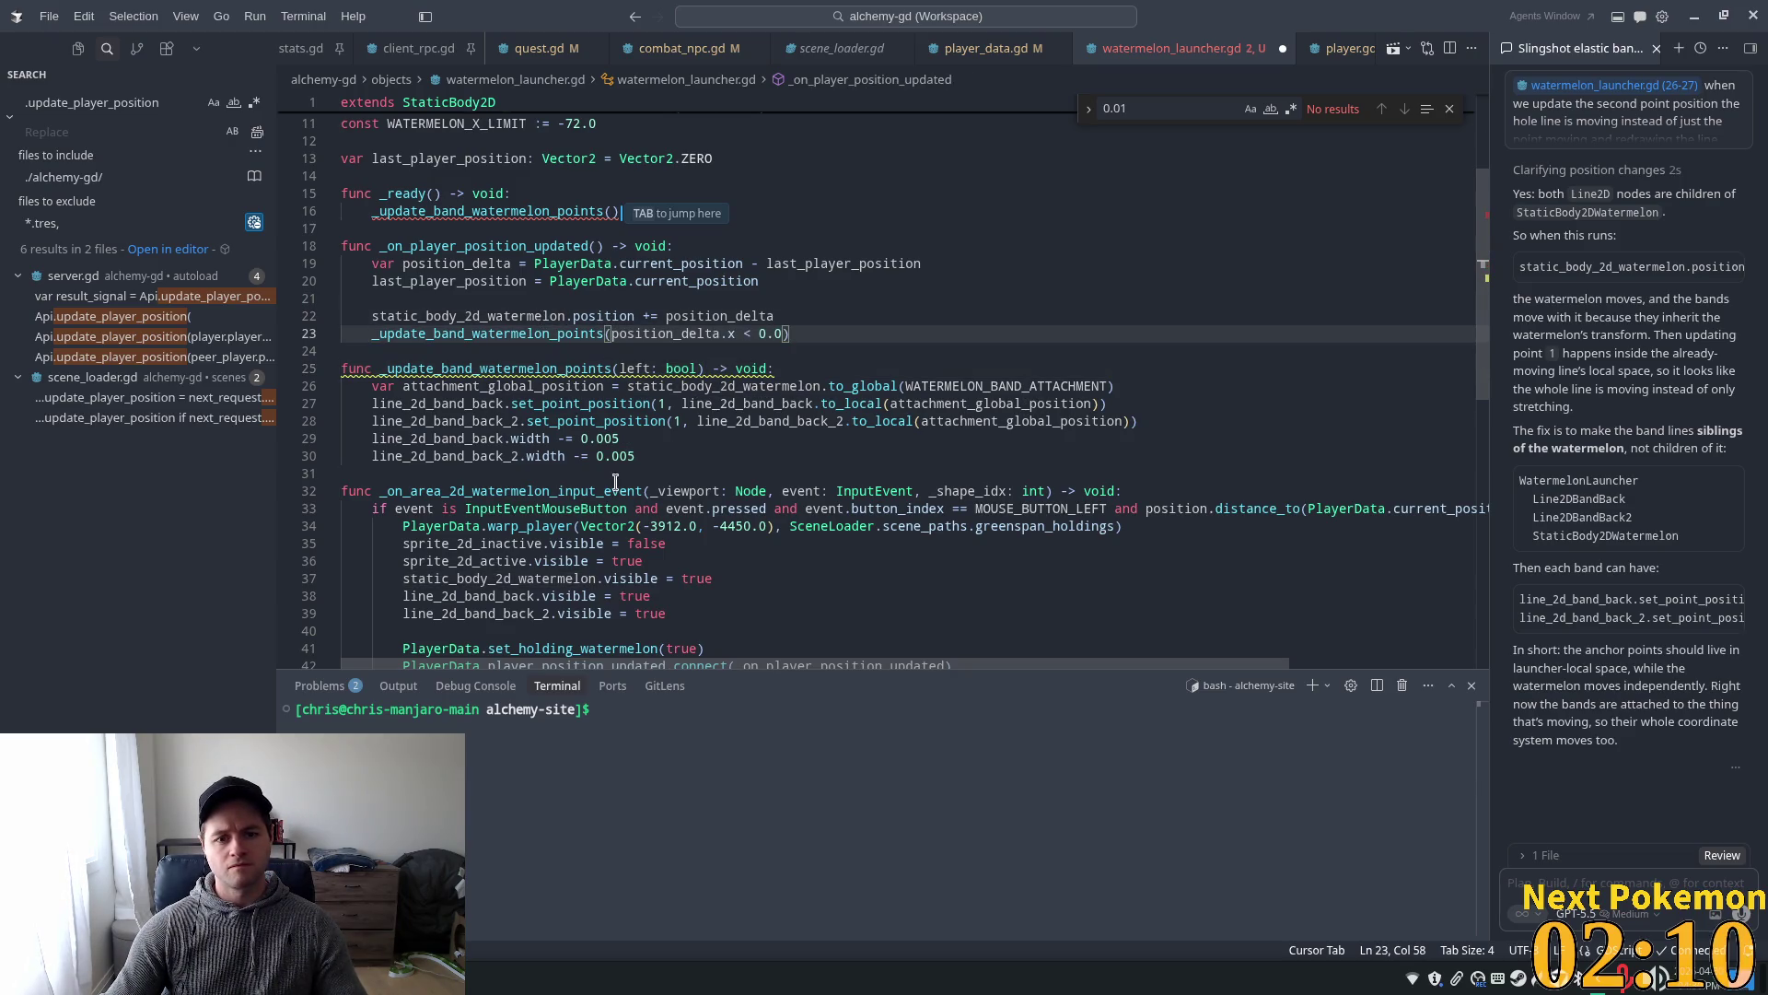
{"action": "left_click", "coordinate": [586, 443]}
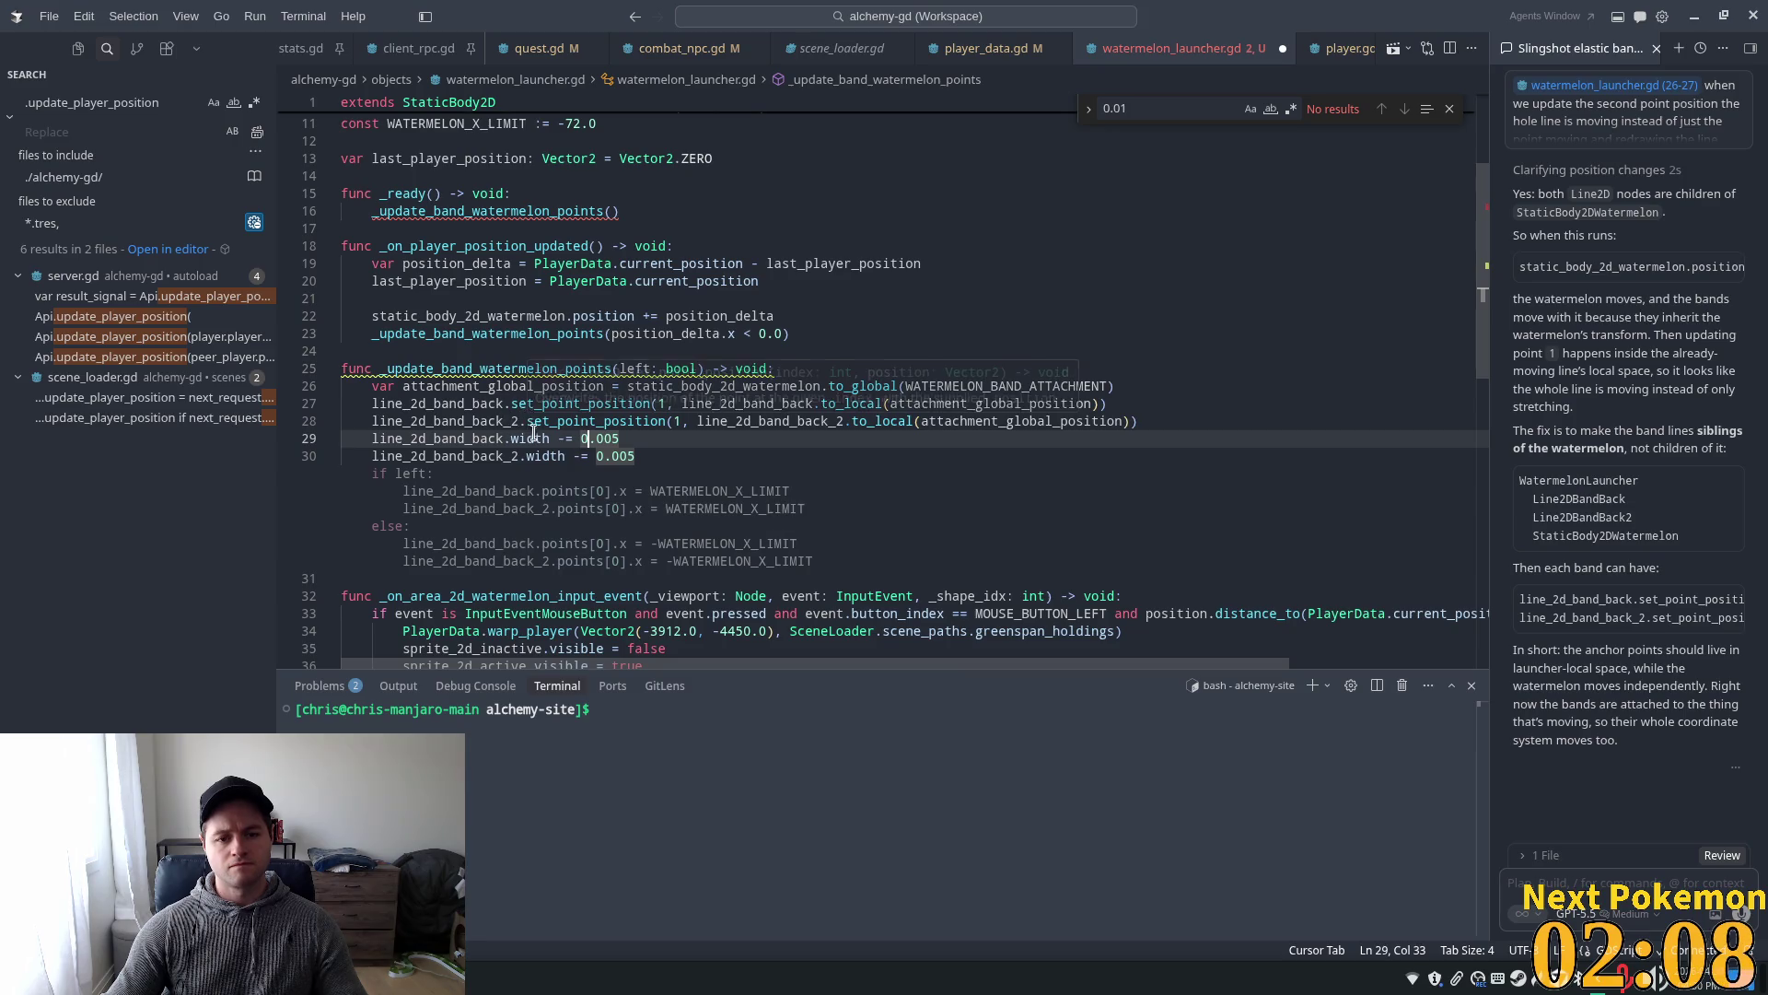
{"action": "left_click", "coordinate": [563, 386]}
{"action": "left_click", "coordinate": [1151, 422]}
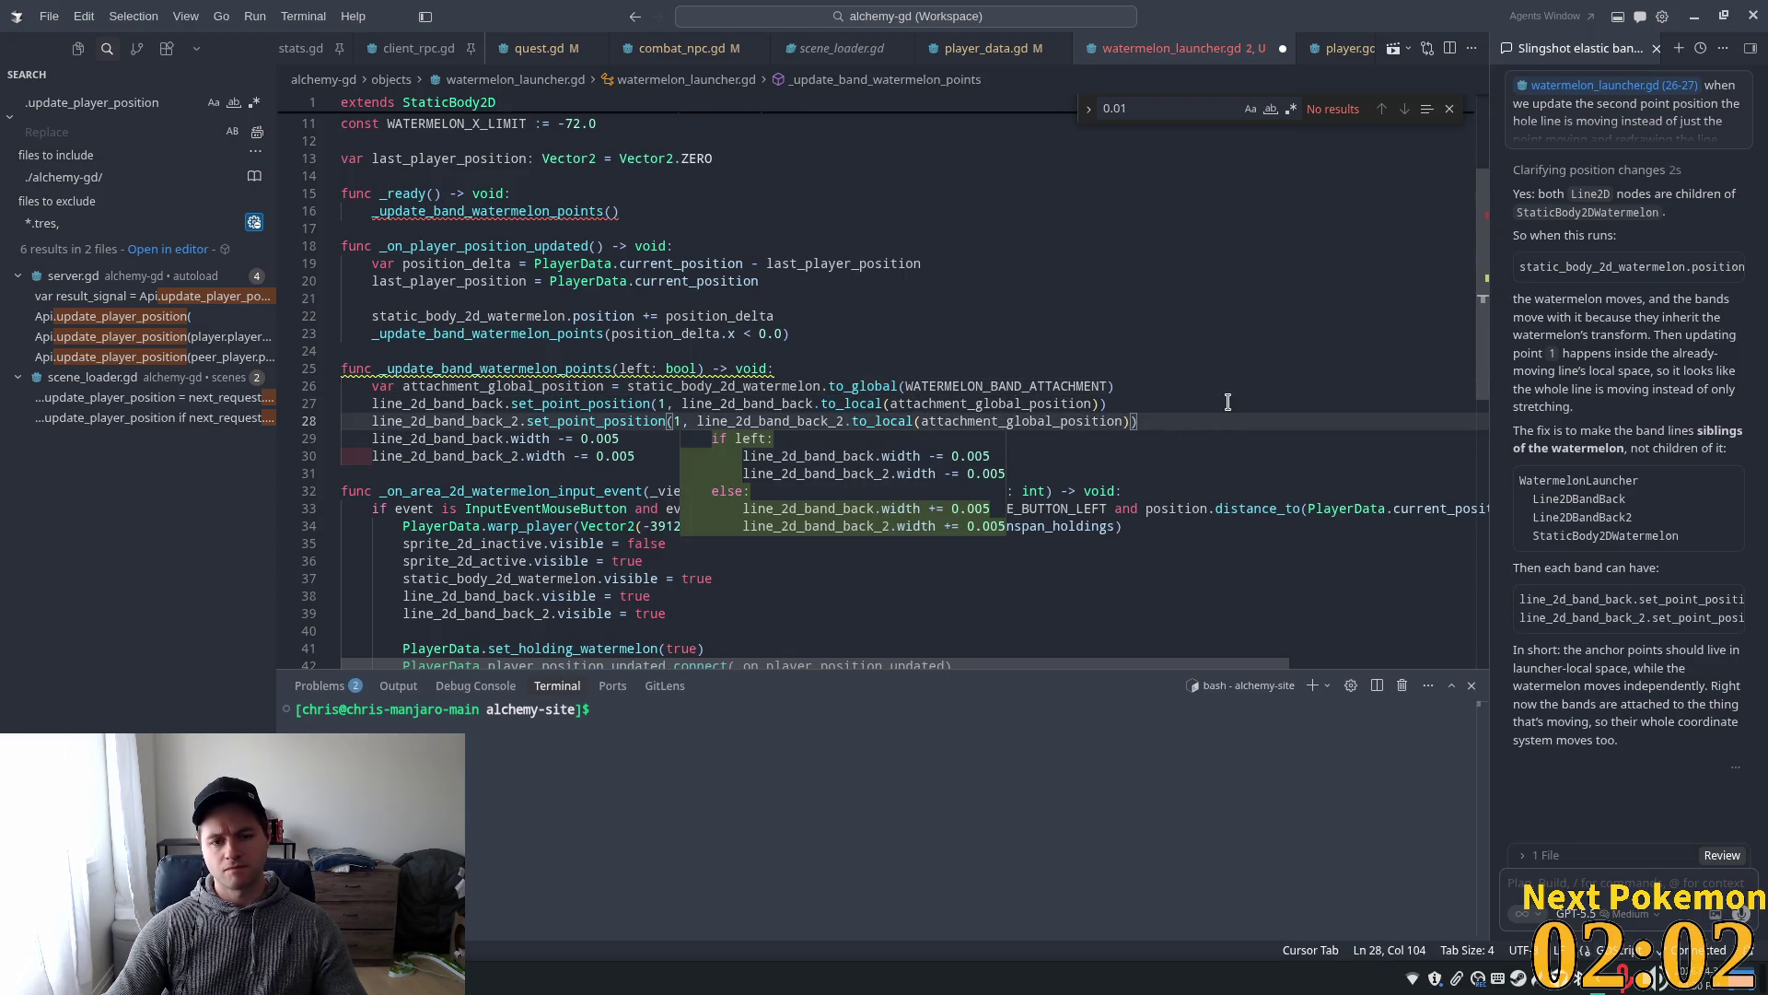
{"action": "key", "text": "Return"}
{"action": "key", "text": "Return"}
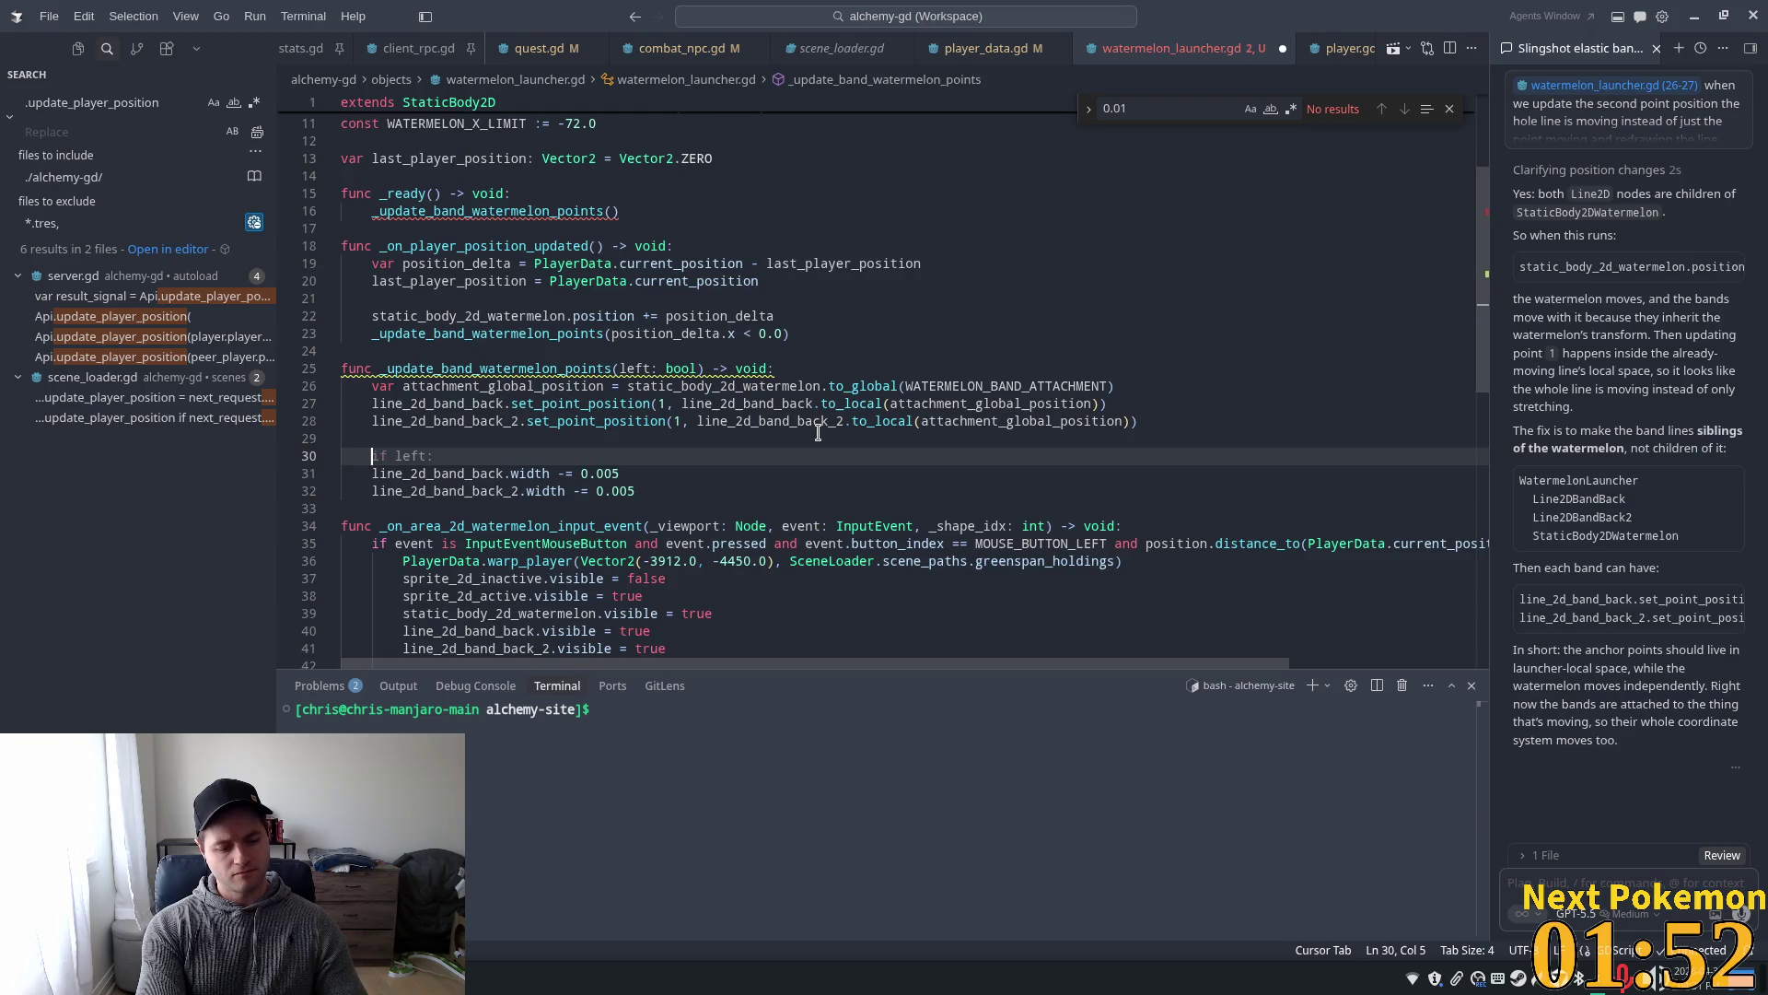
- Declare width_delta as '-0.005 if left else 0.005'
{"action": "type", "text": "var wid"}
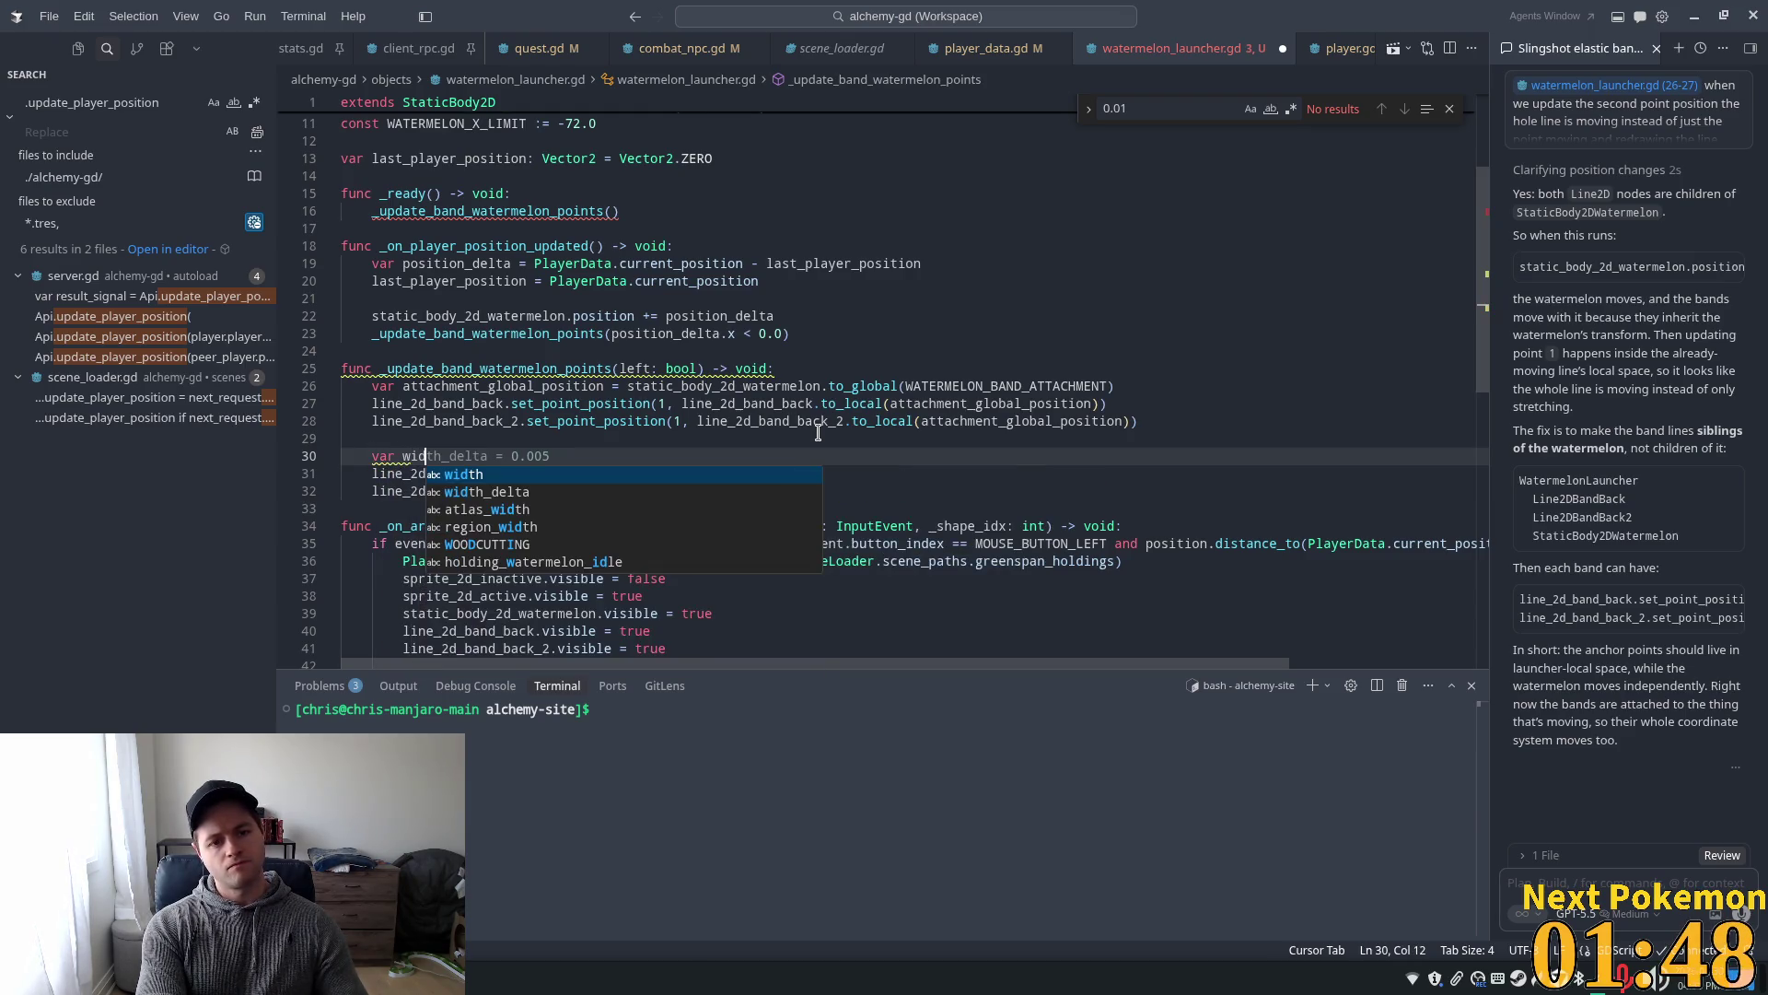
{"action": "key", "text": "Tab"}
{"action": "key", "text": "Left"}
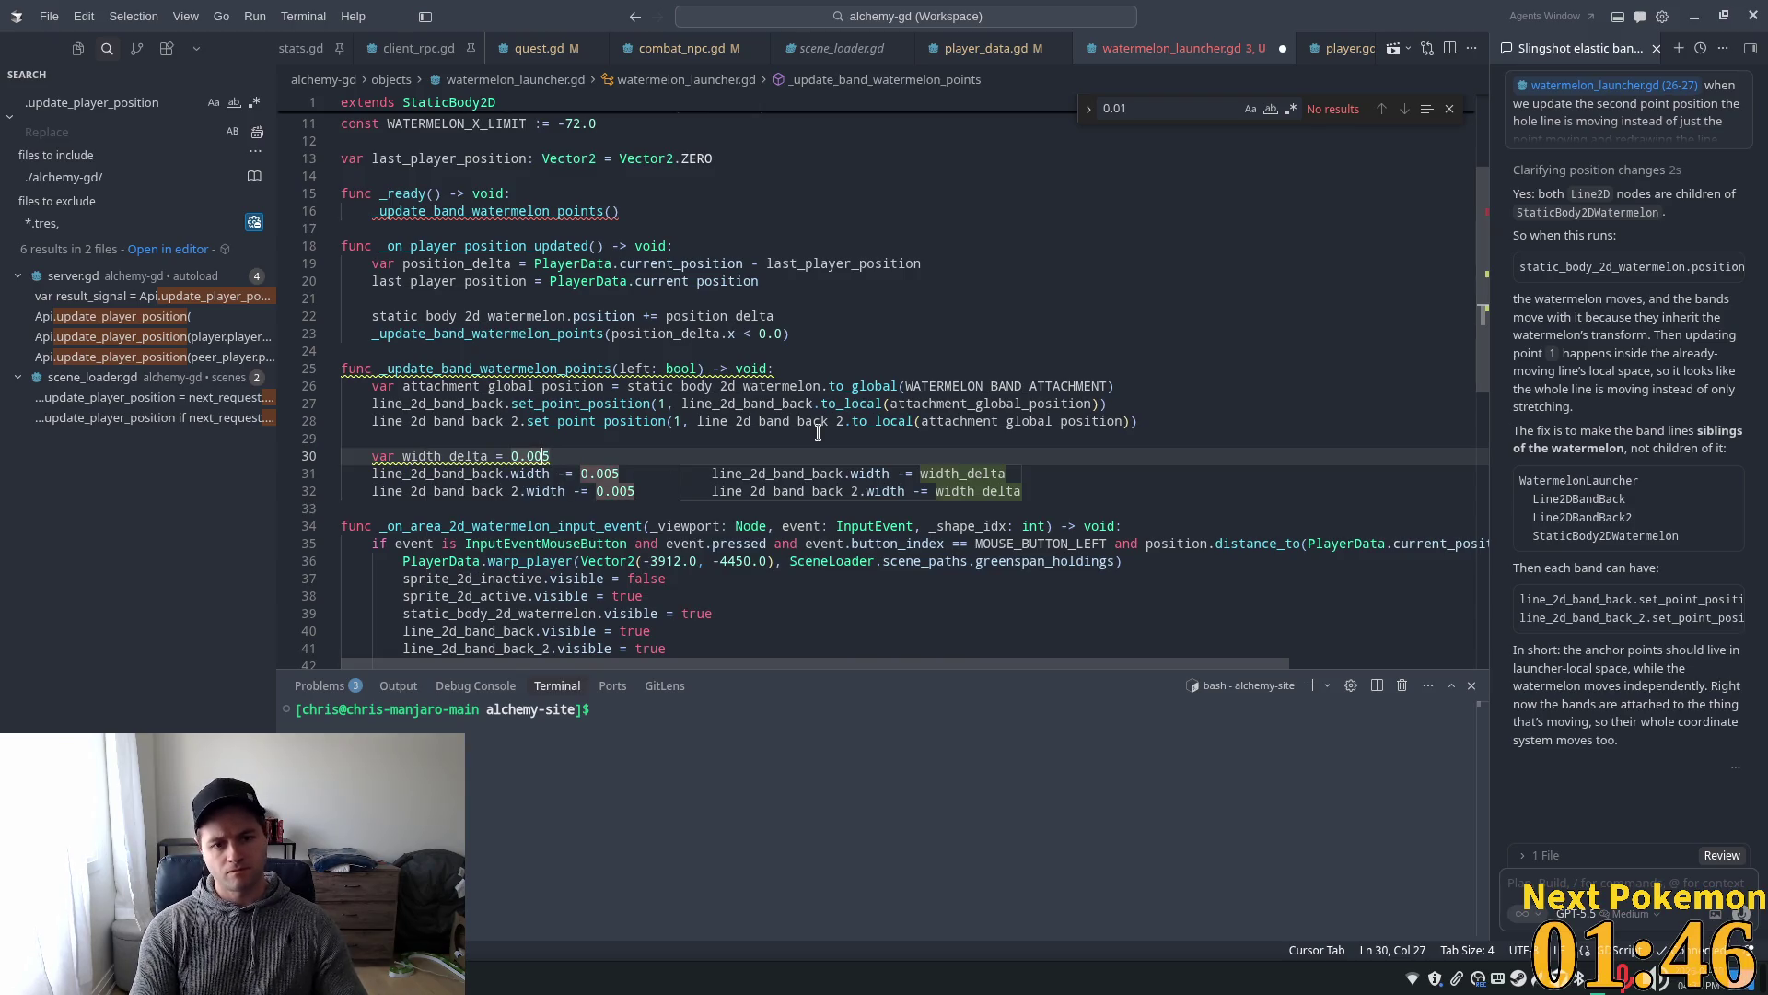
{"action": "key", "text": "Right"}
{"action": "key", "text": "Right"}
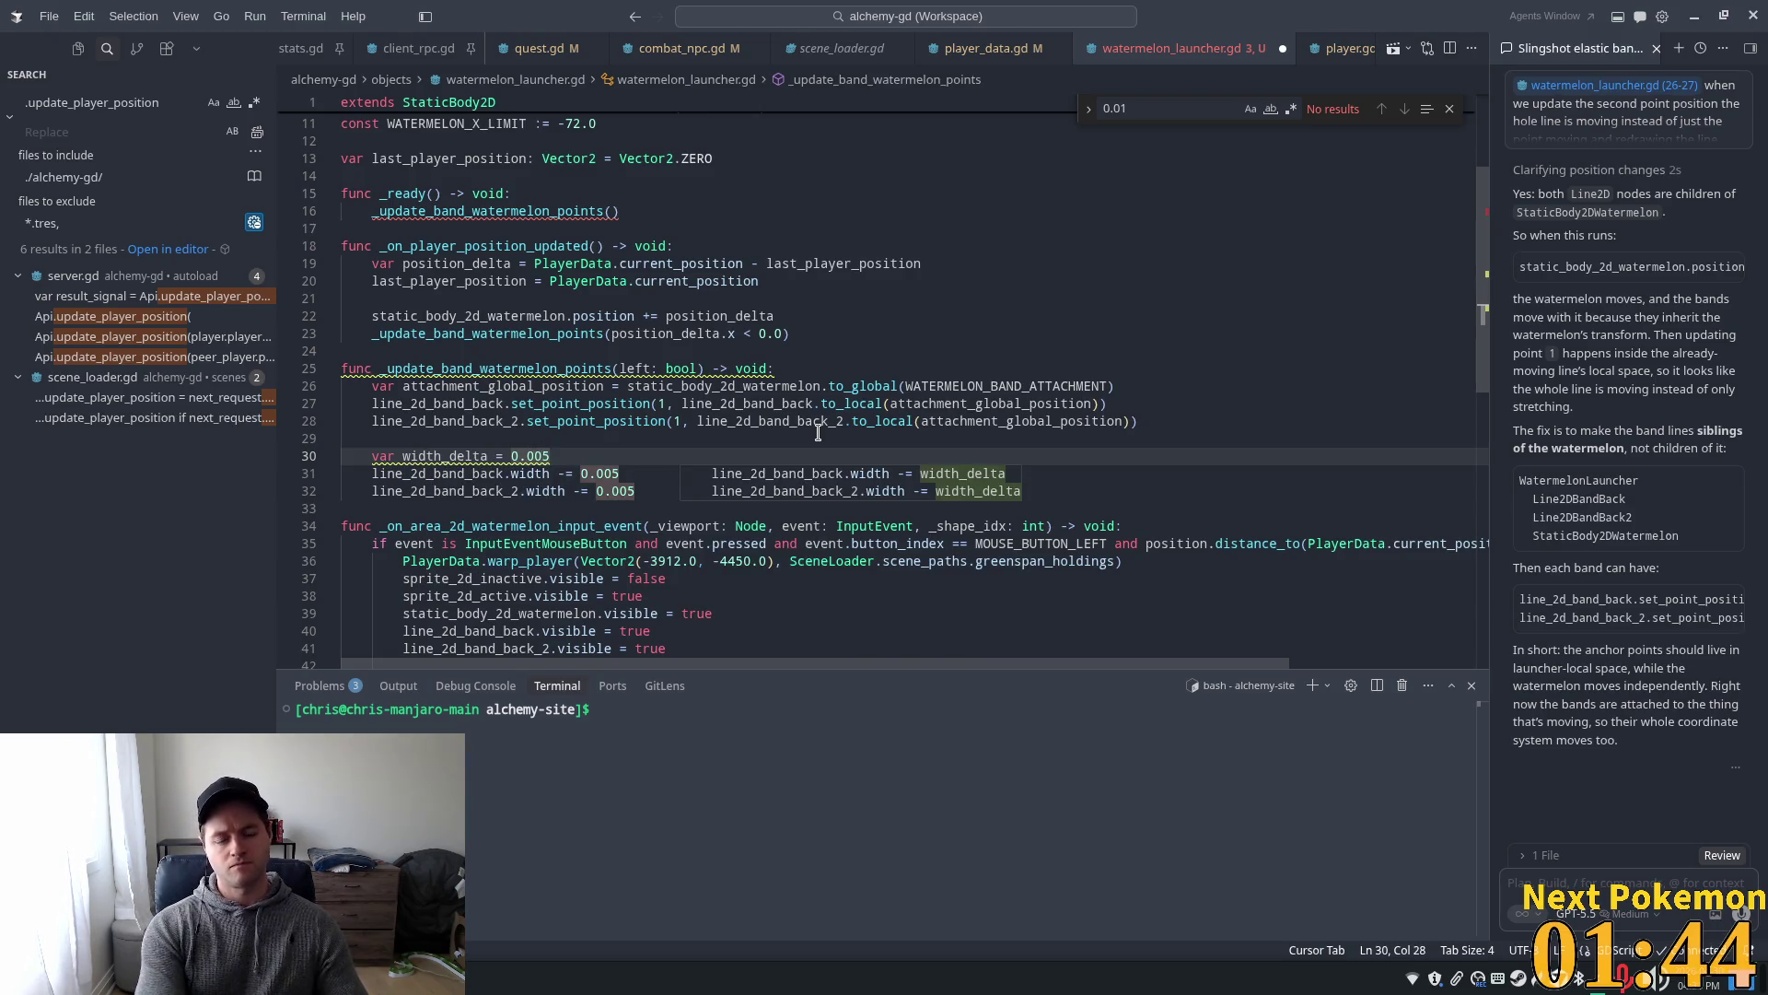
{"action": "key", "text": "Left"}
{"action": "key", "text": "Left"}
{"action": "key", "text": "Left"}
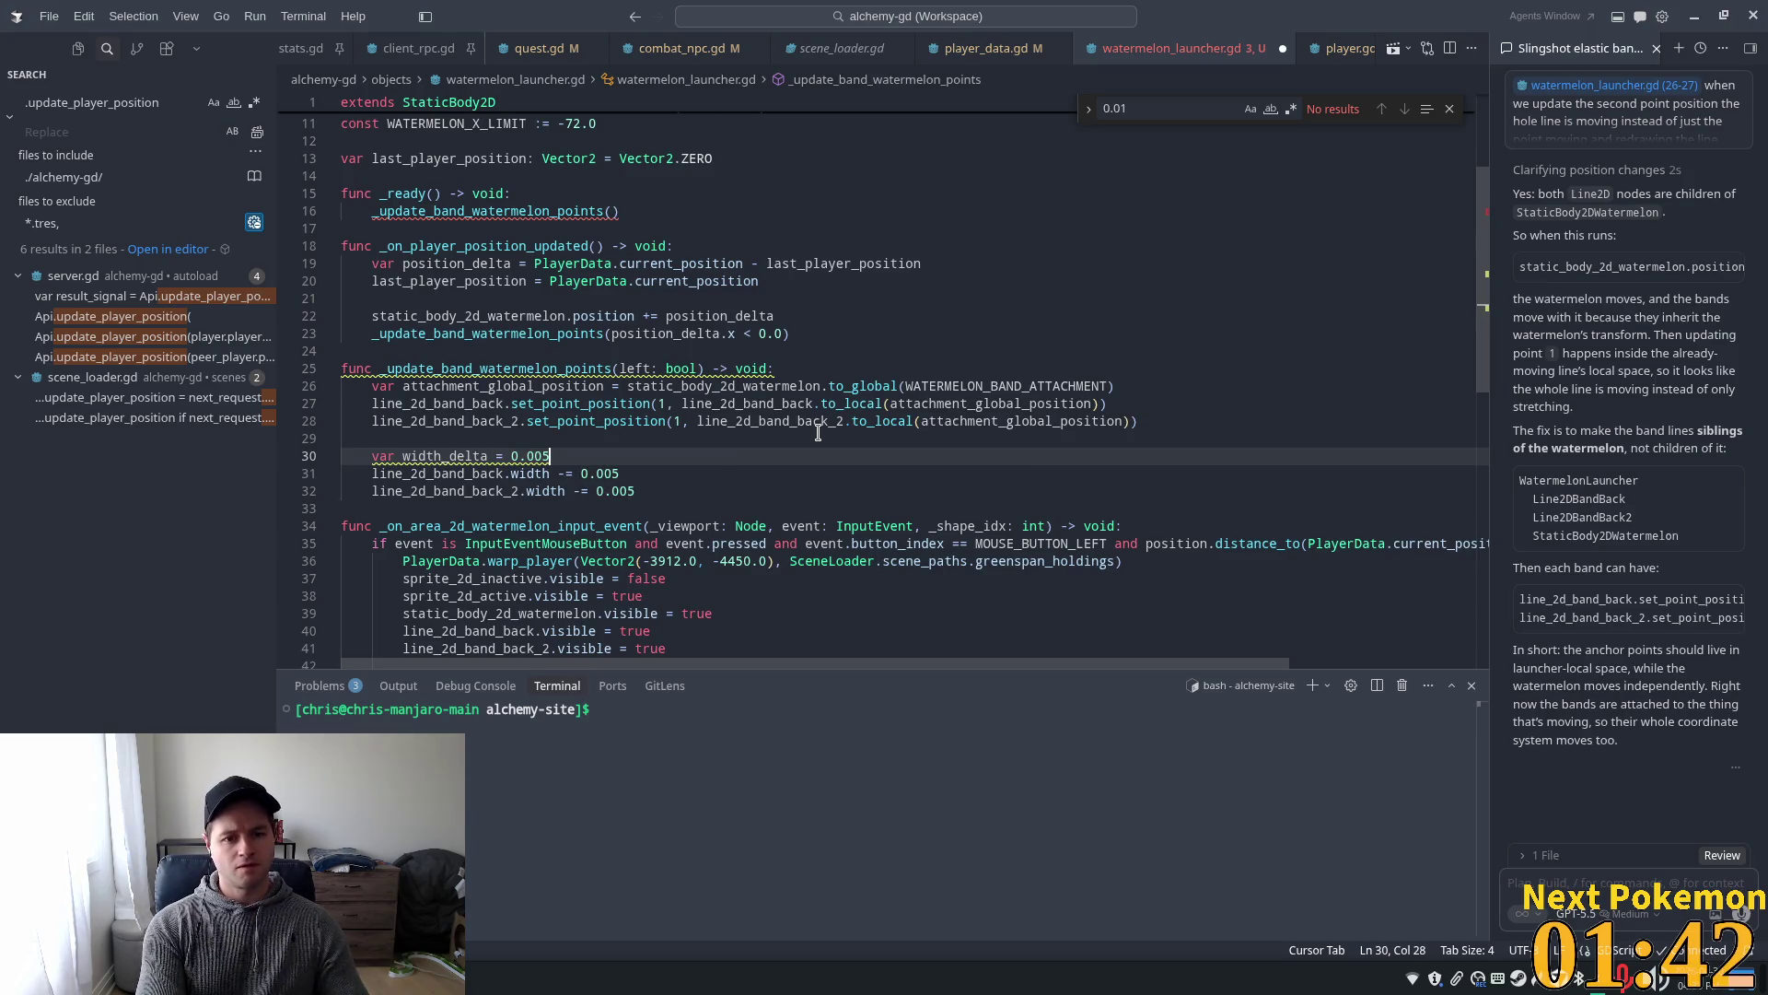
{"action": "type", "text": "-"}
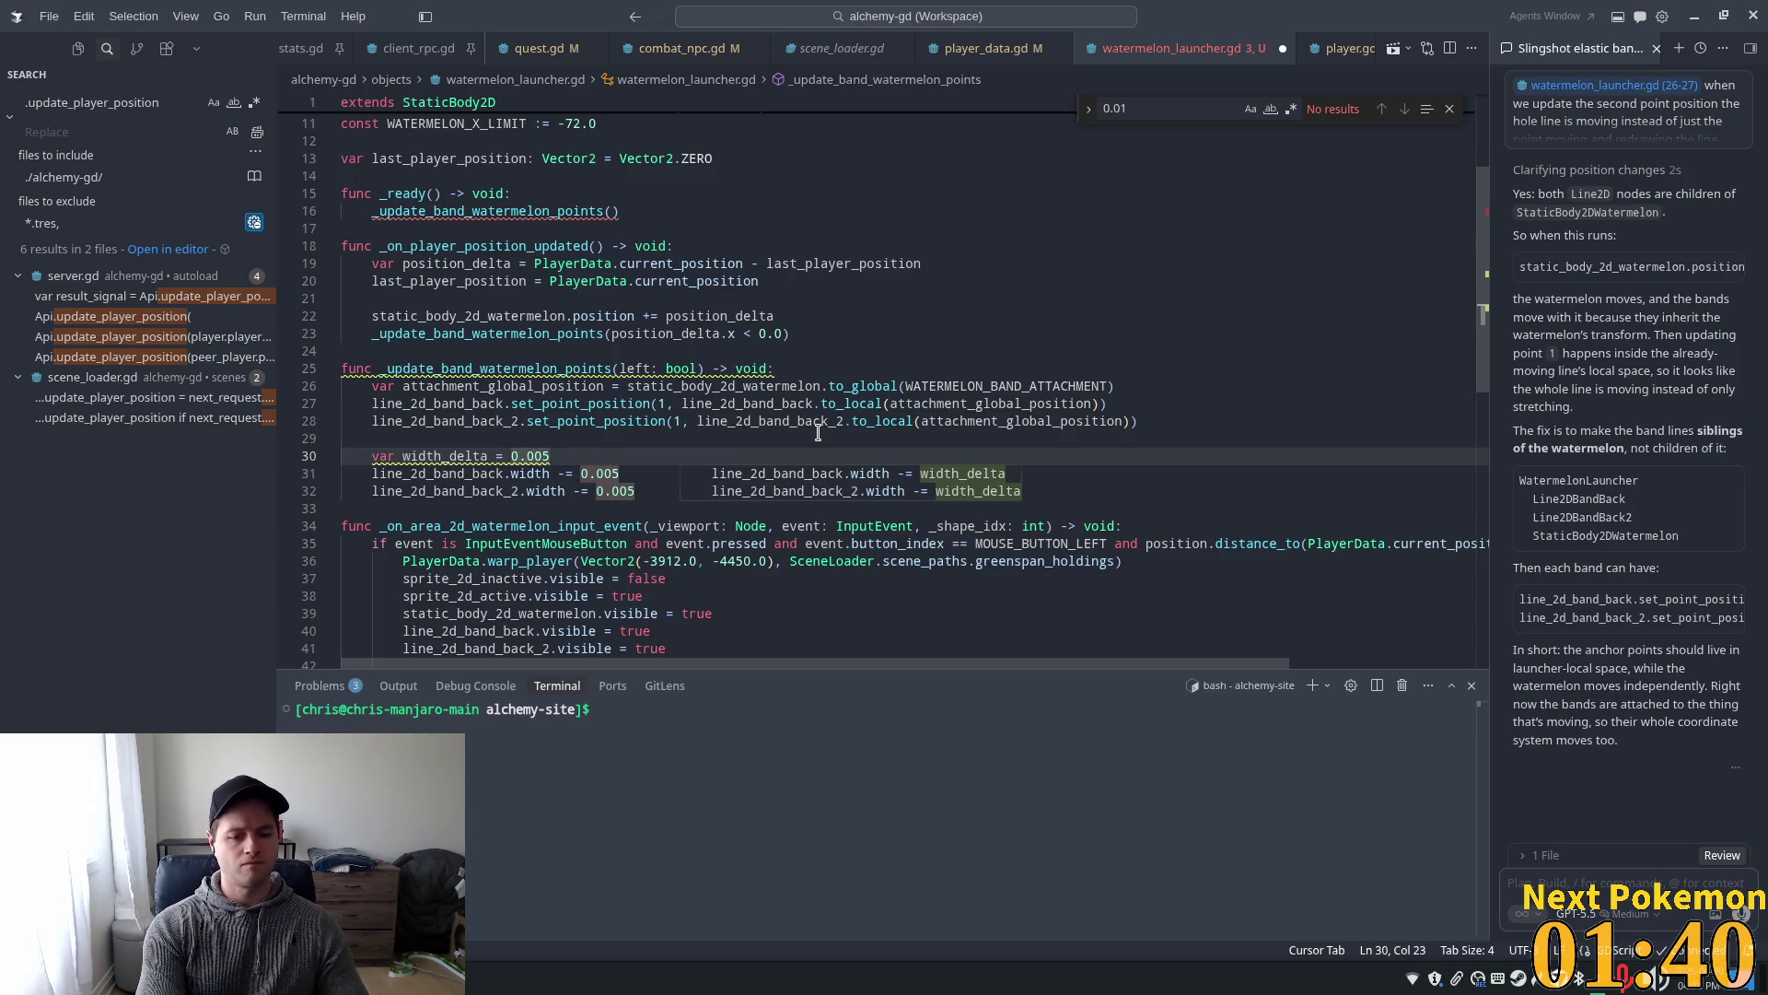
{"action": "key", "text": "End"}
{"action": "type", "text": "i"}
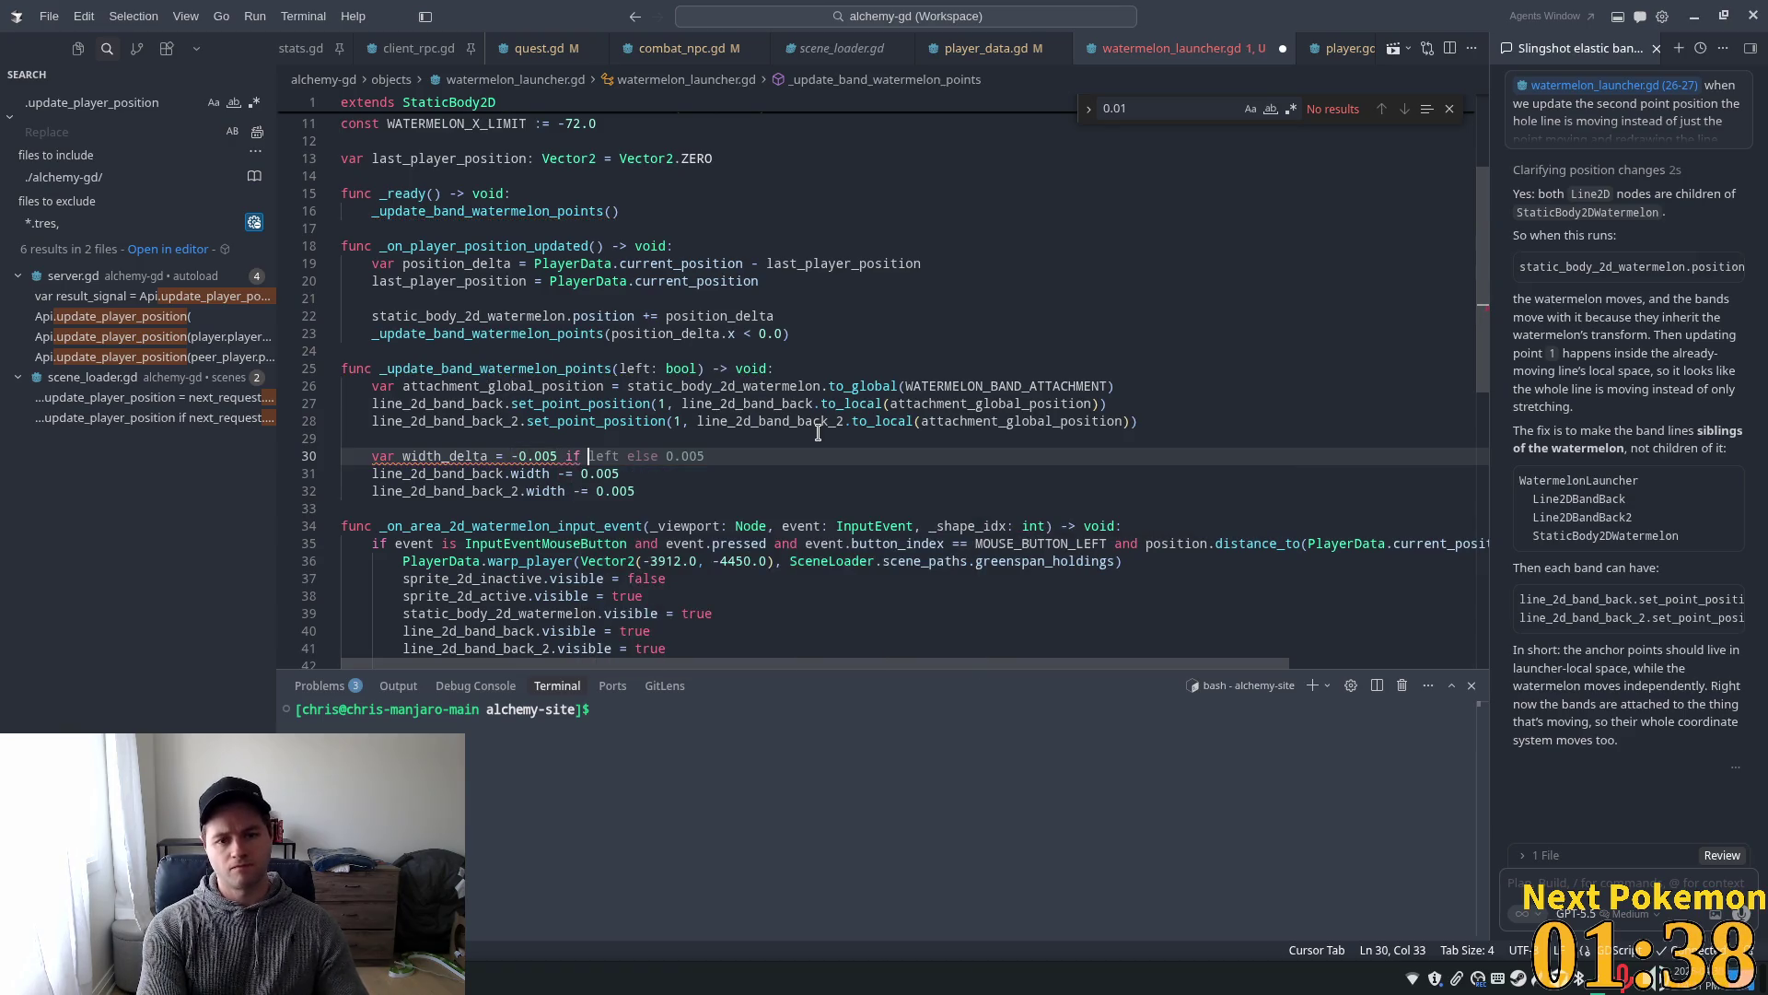
{"action": "key", "text": "Tab"}
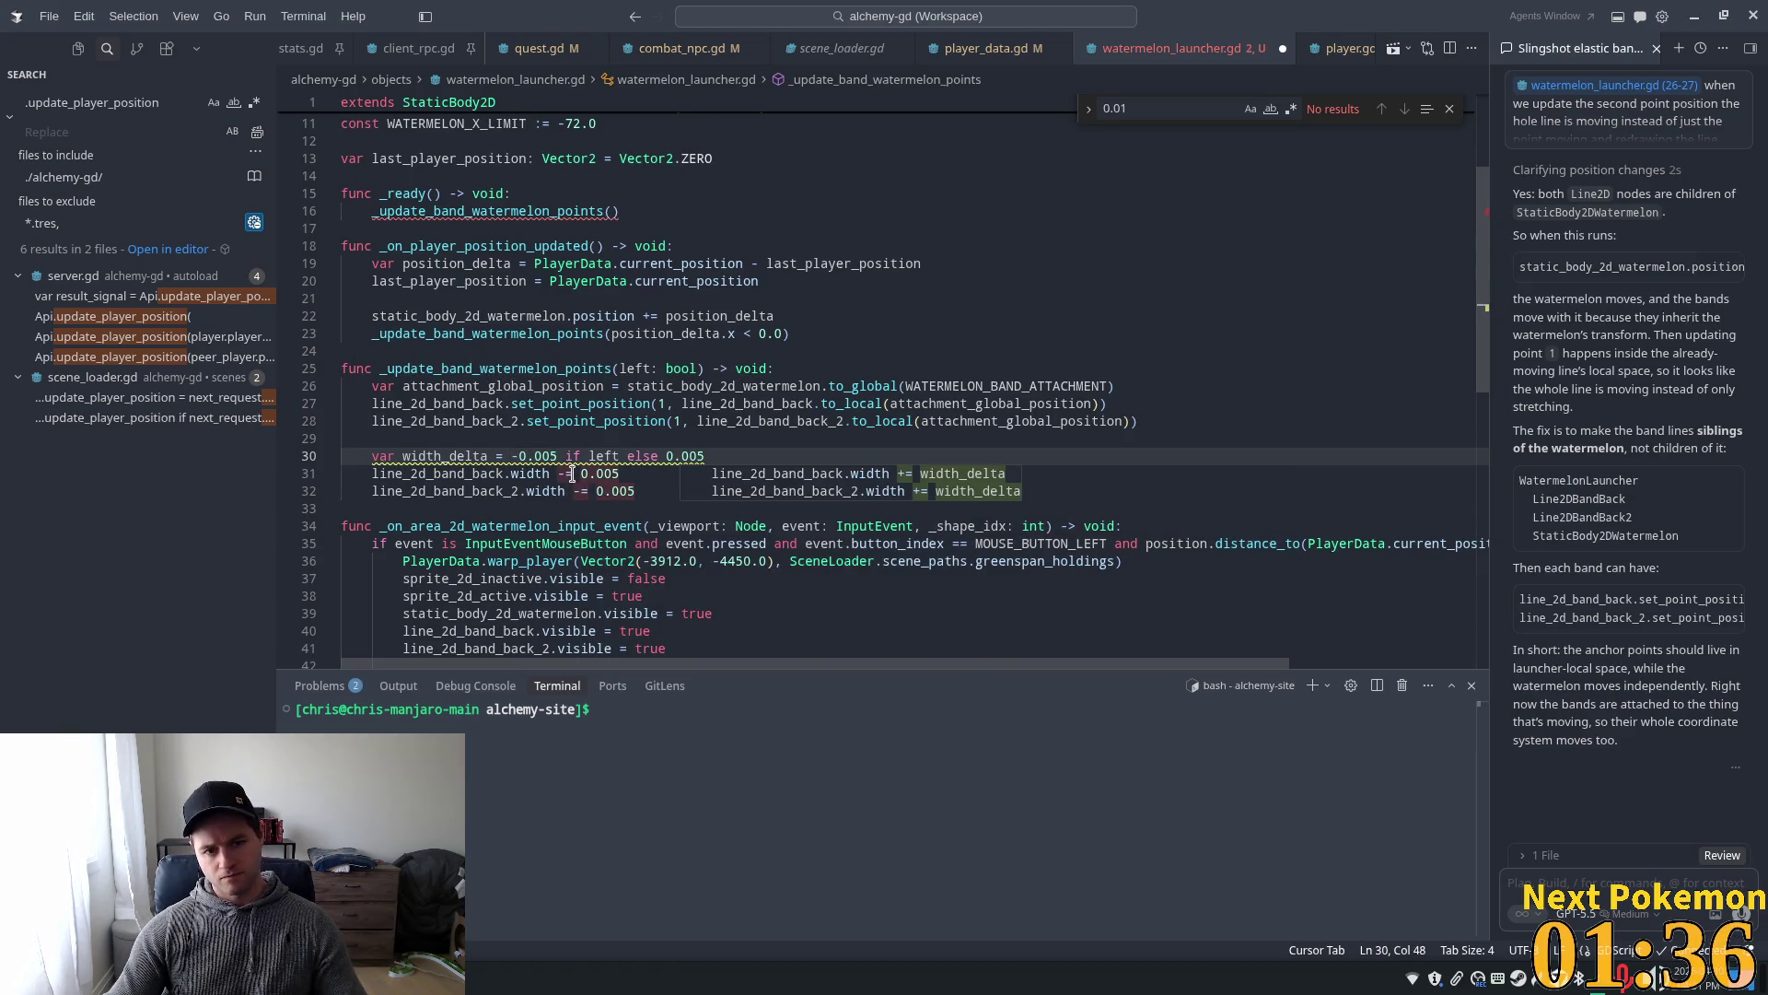
- Make both band width lines use '+= width_delta' instead of '-= 0.005'
{"action": "left_click", "coordinate": [564, 473]}
{"action": "key", "text": "Right"}
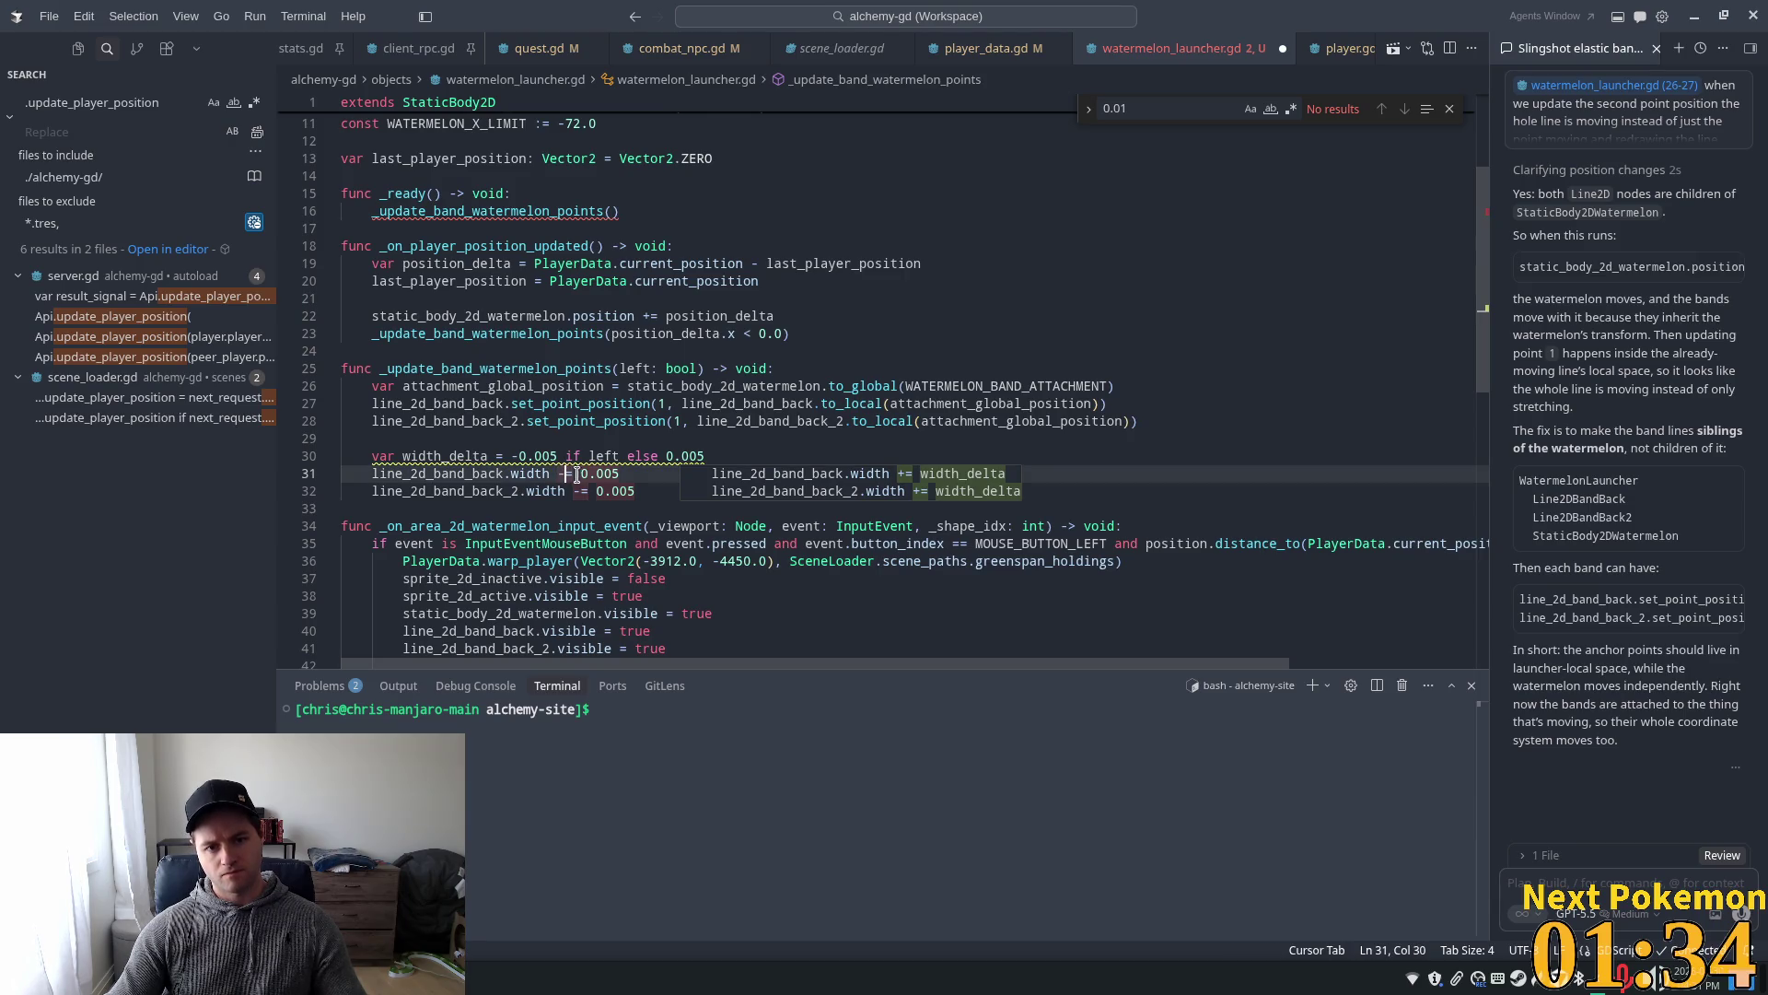
{"action": "key", "text": "ctrl+d"}
{"action": "key", "text": "ctrl+d"}
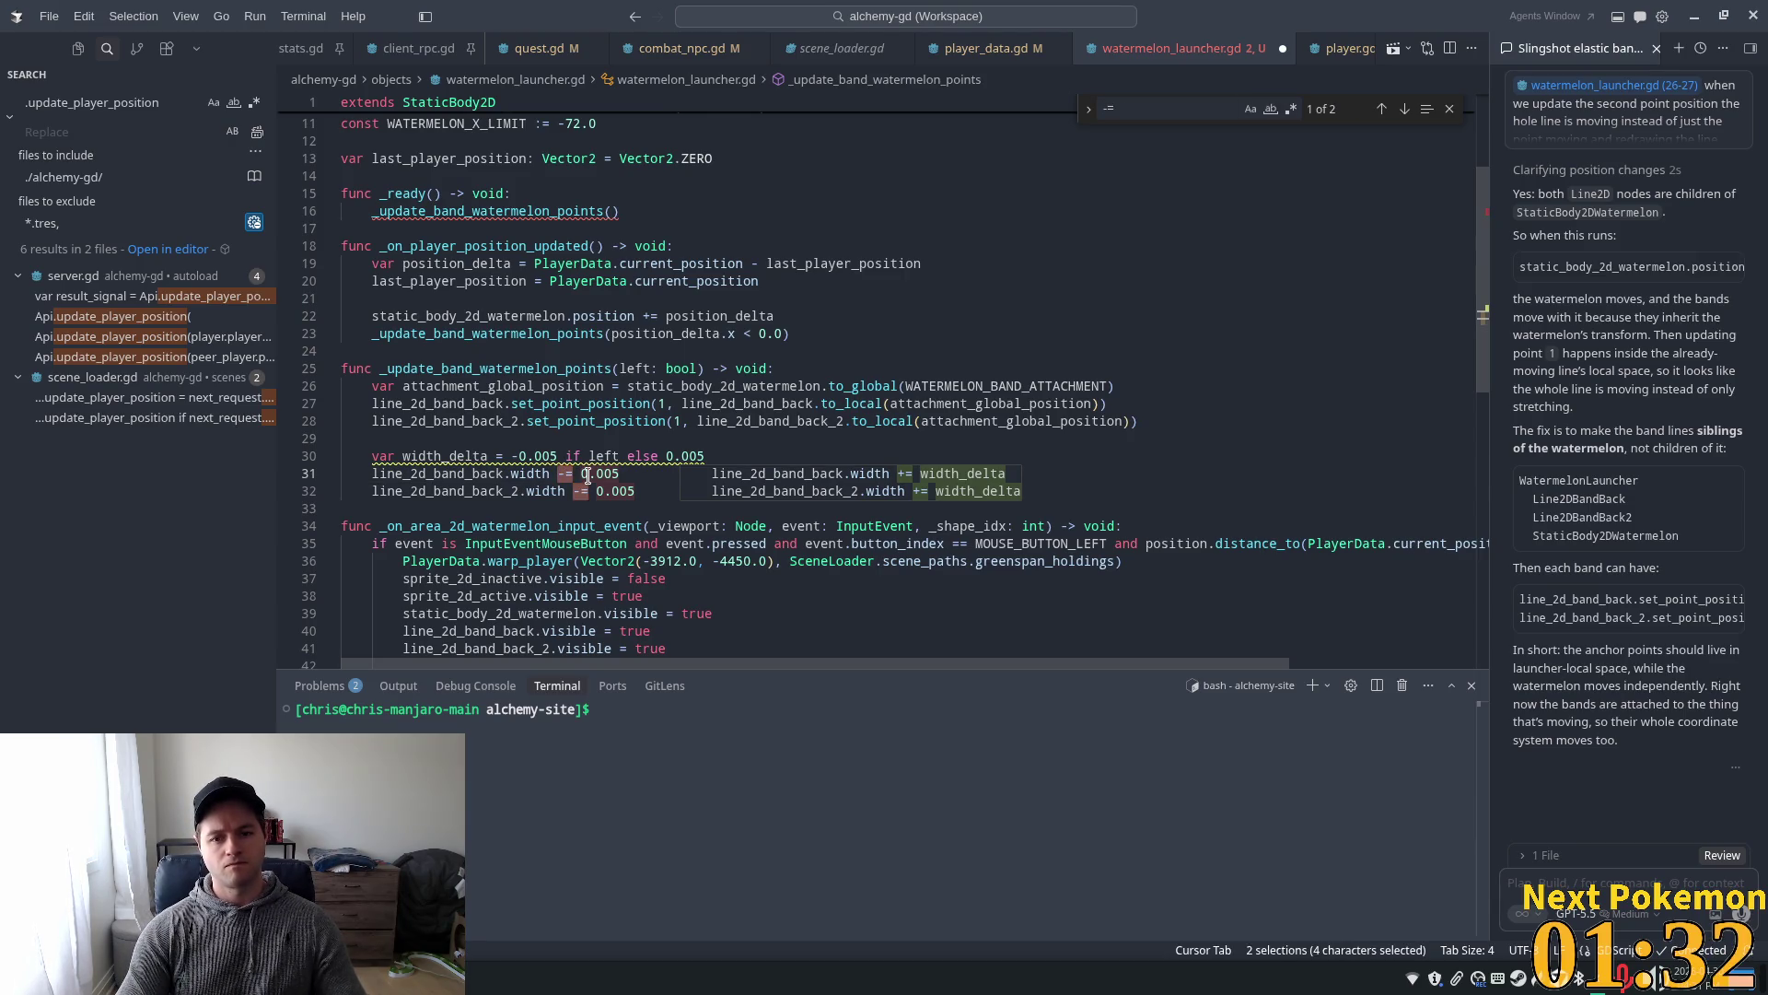
{"action": "key", "text": "Tab"}
{"action": "key", "text": "Tab"}
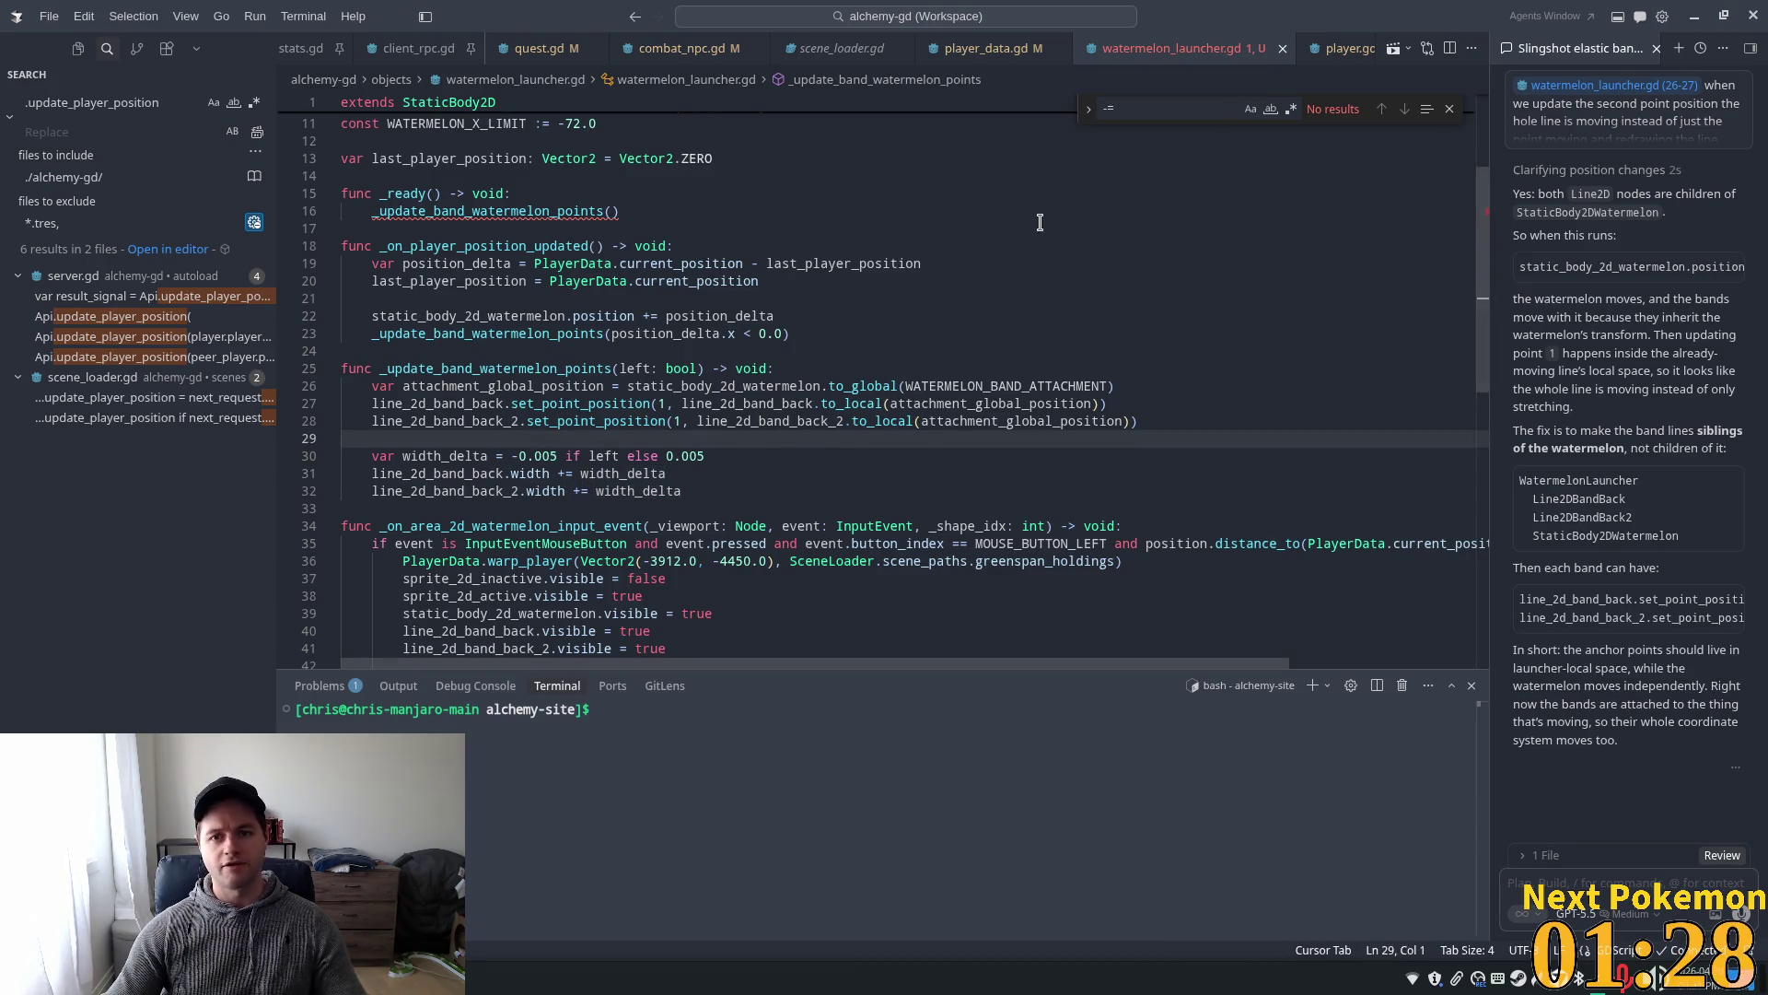
- Pass false to the band update call in _ready and save the script
{"action": "left_click", "coordinate": [611, 211]}
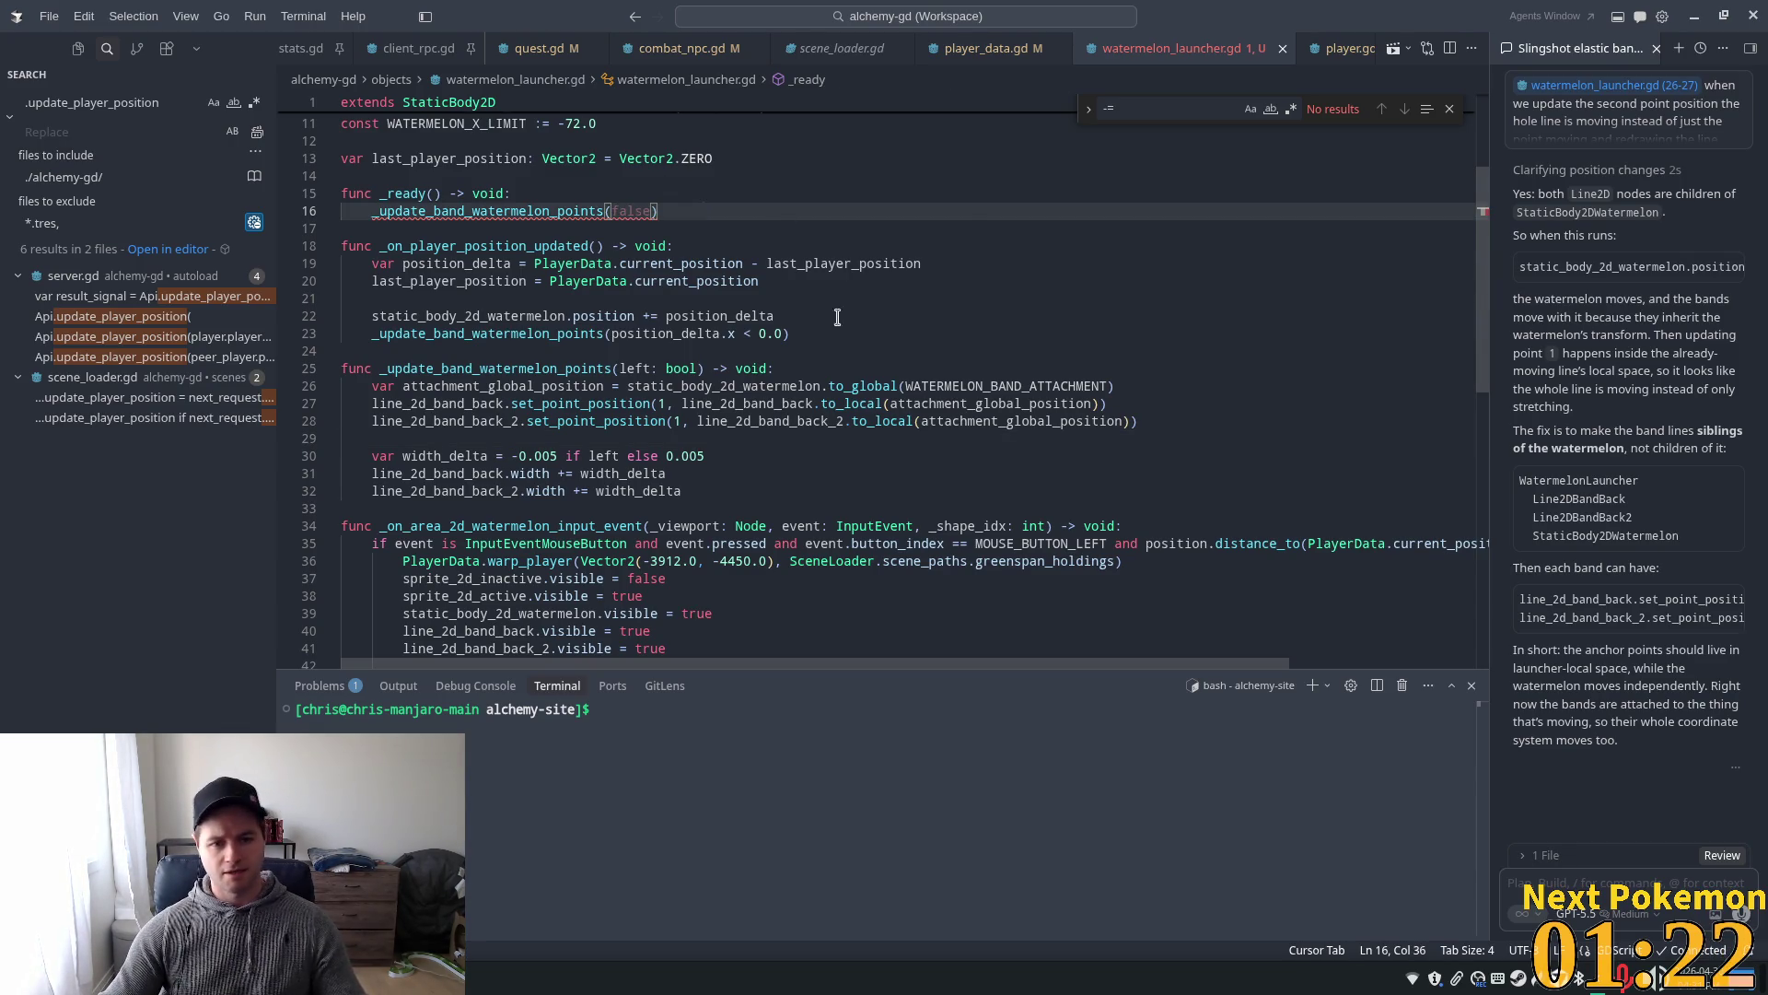
{"action": "type", "text": "true"}
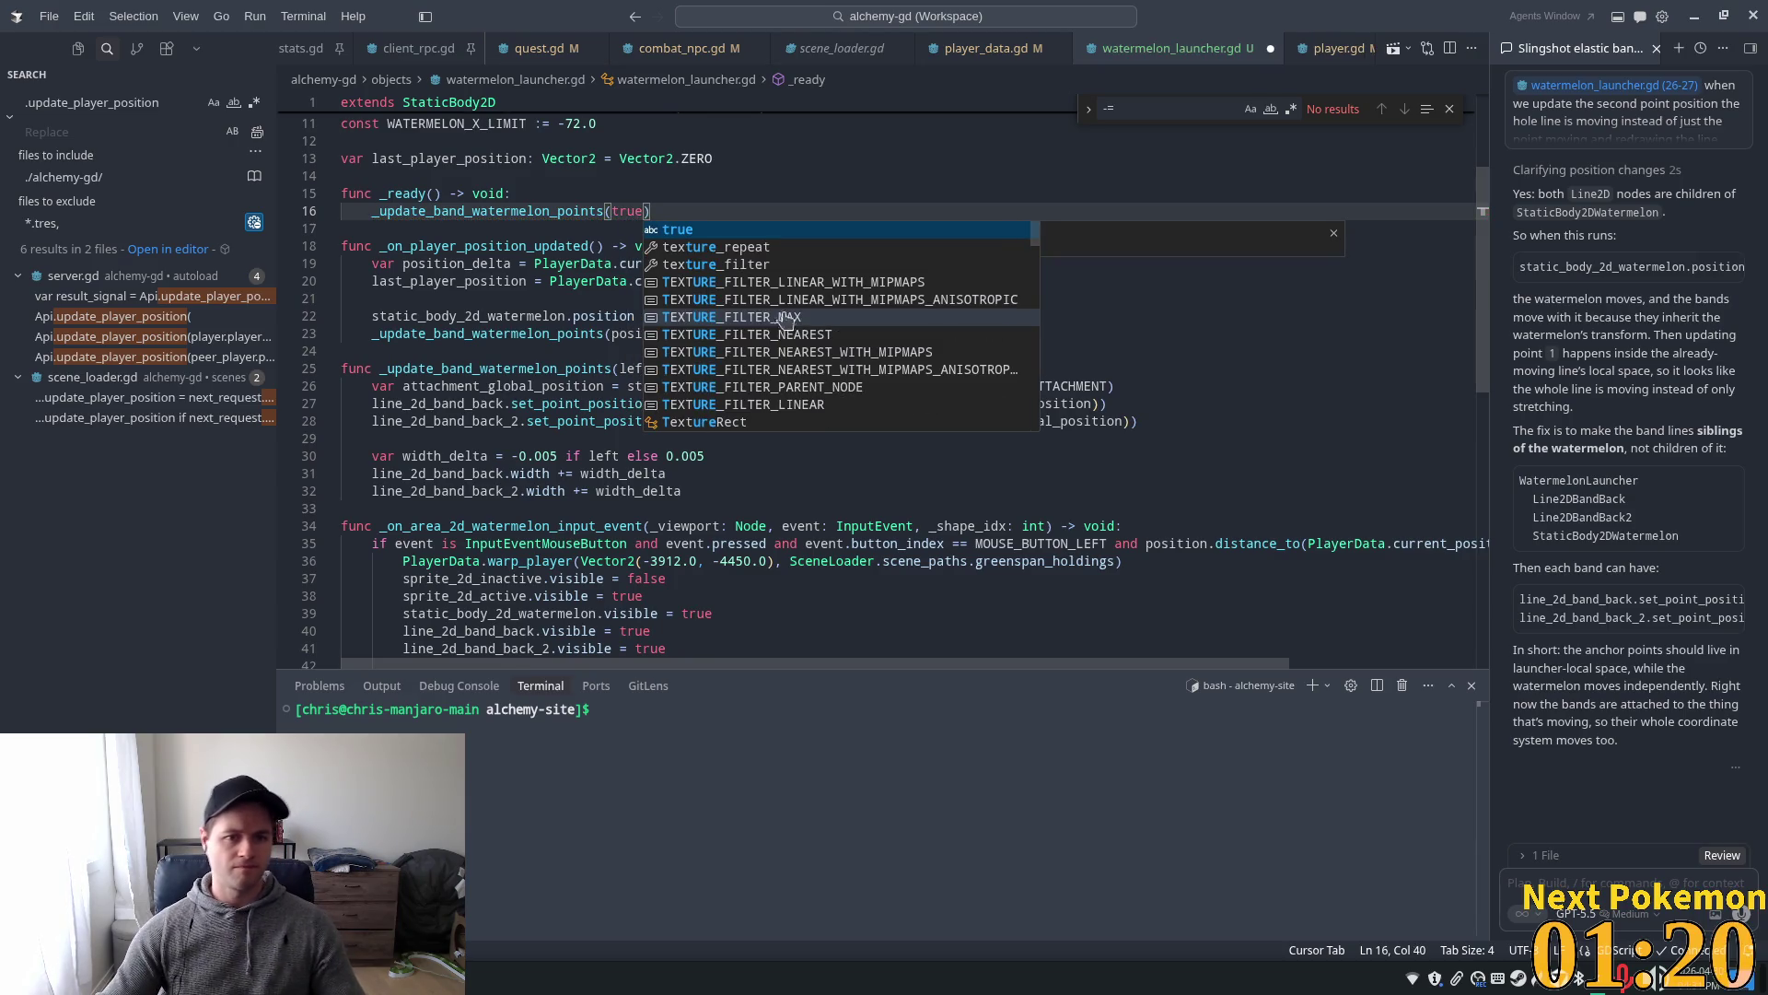
{"action": "left_click", "coordinate": [581, 211]}
{"action": "key", "text": "ctrl+s"}
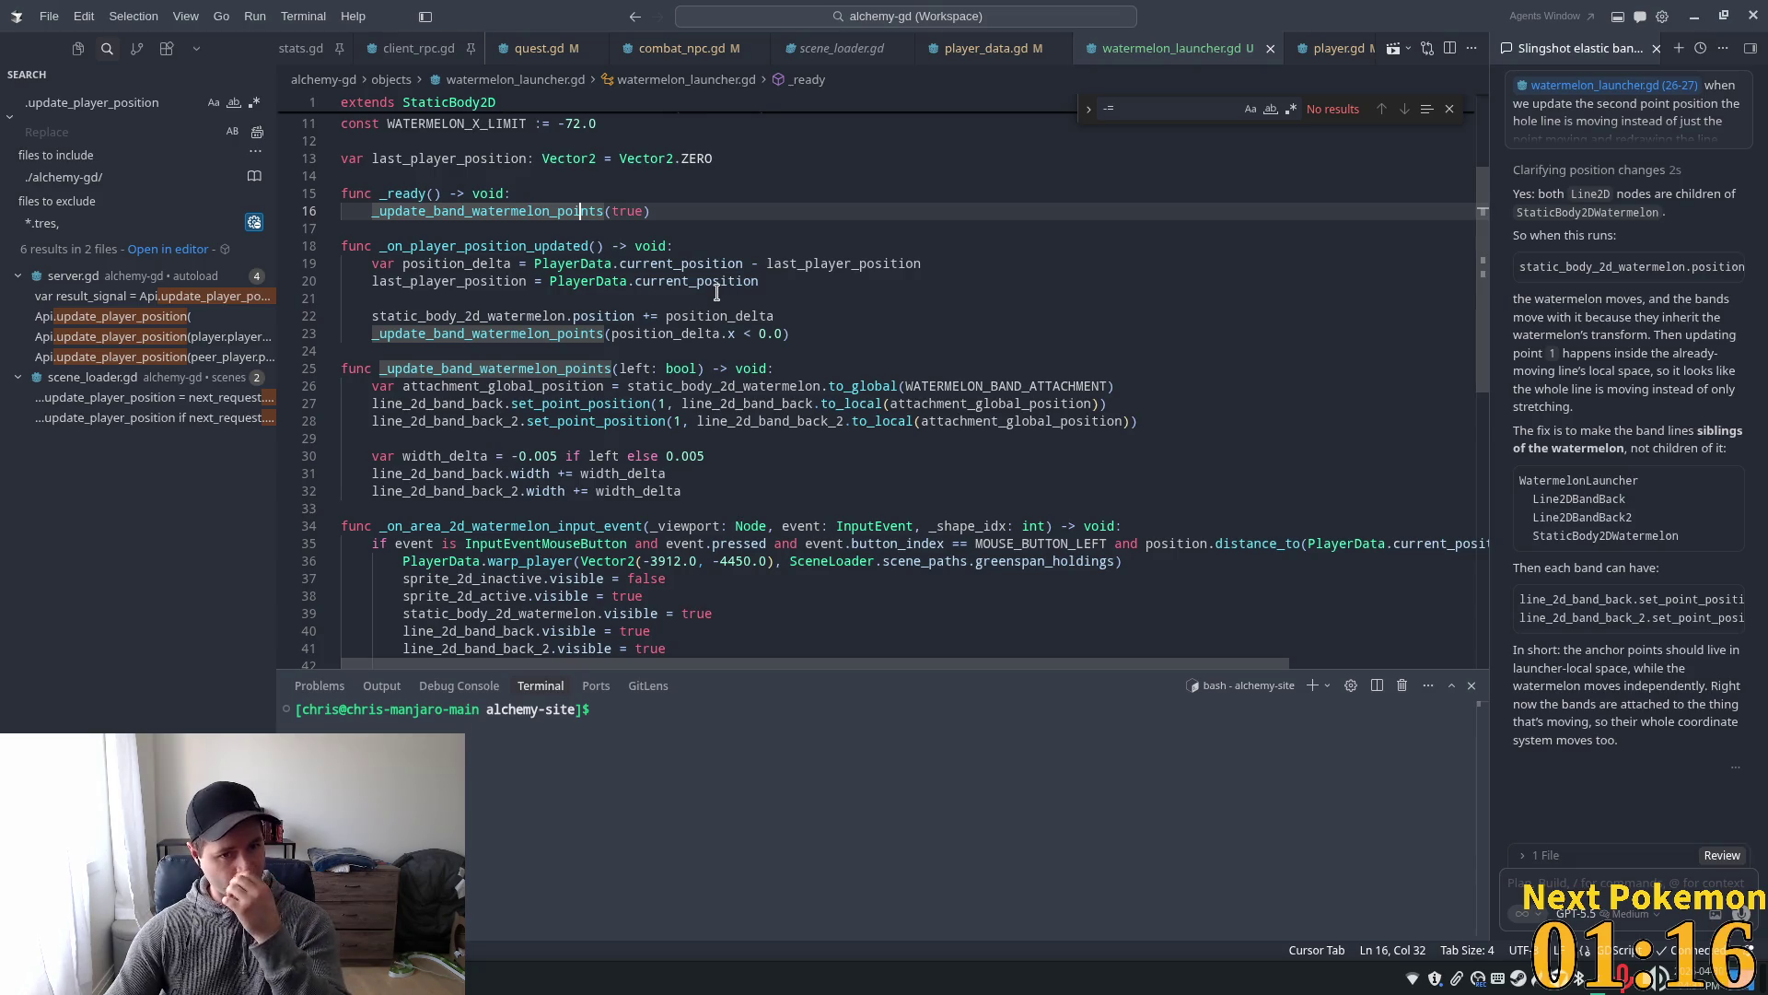
{"action": "double_click", "coordinate": [631, 211]}
{"action": "type", "text": "falks"}
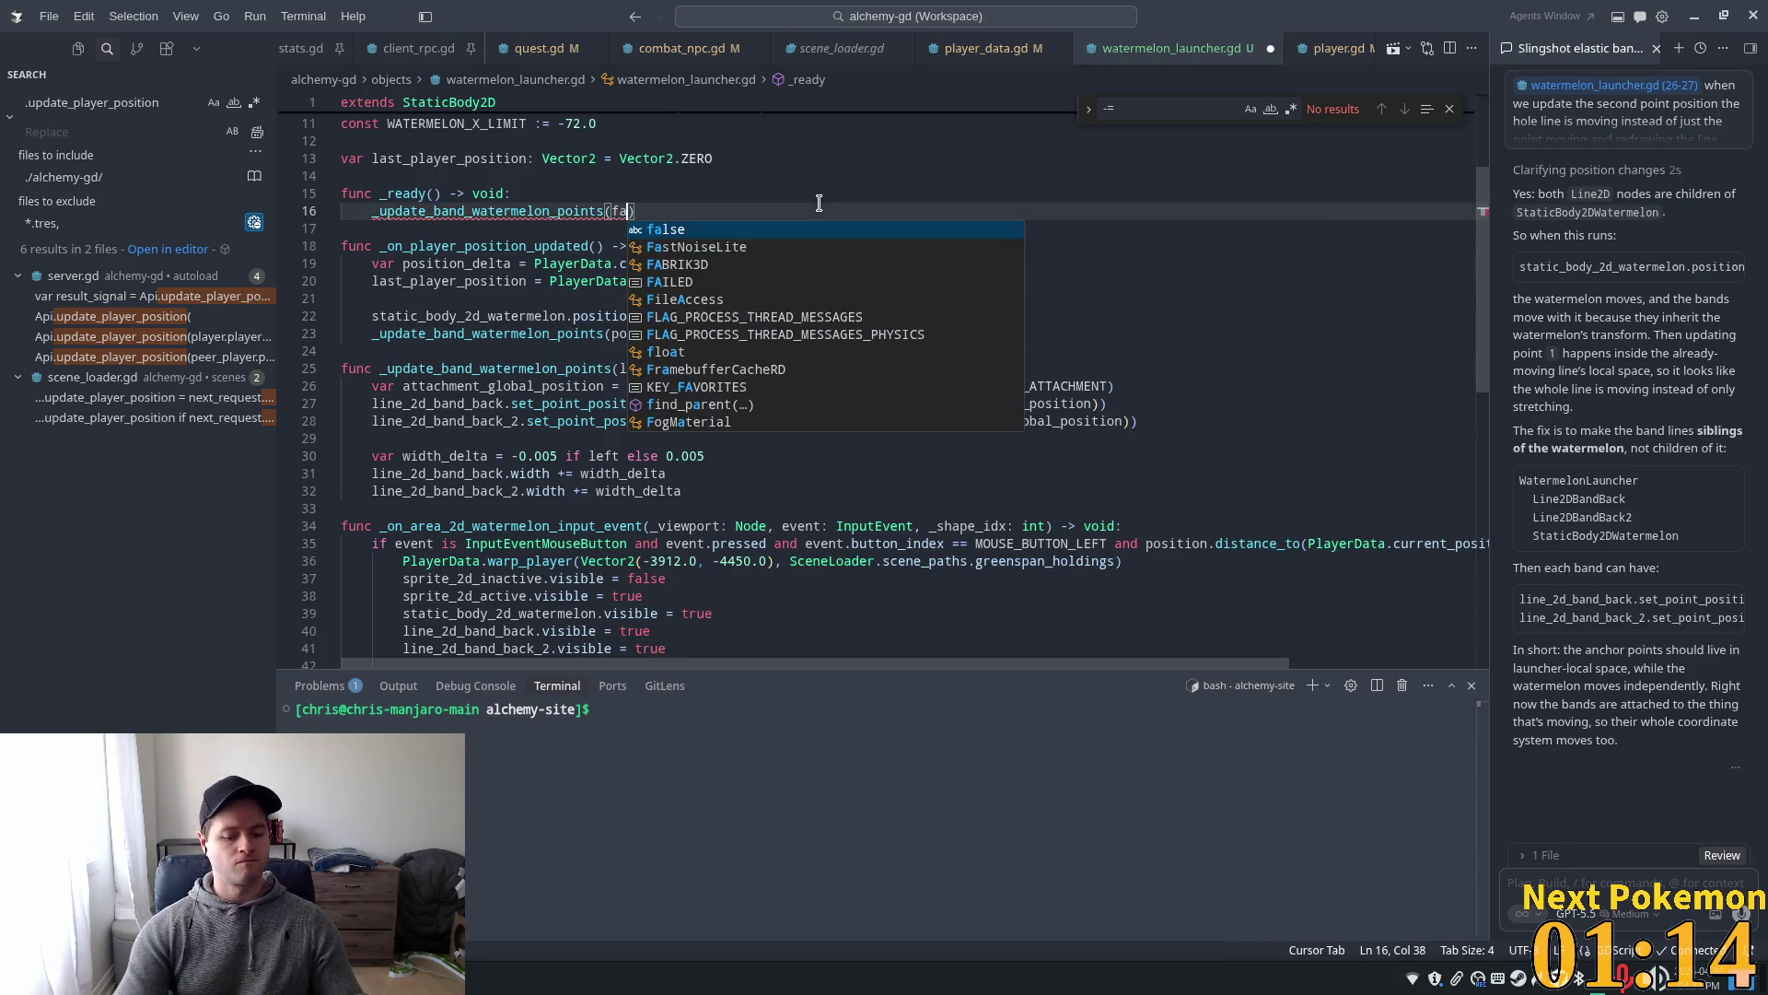
{"action": "key", "text": "BackSpace"}
{"action": "key", "text": "BackSpace"}
{"action": "type", "text": "se"}
{"action": "key", "text": "ctrl+s"}
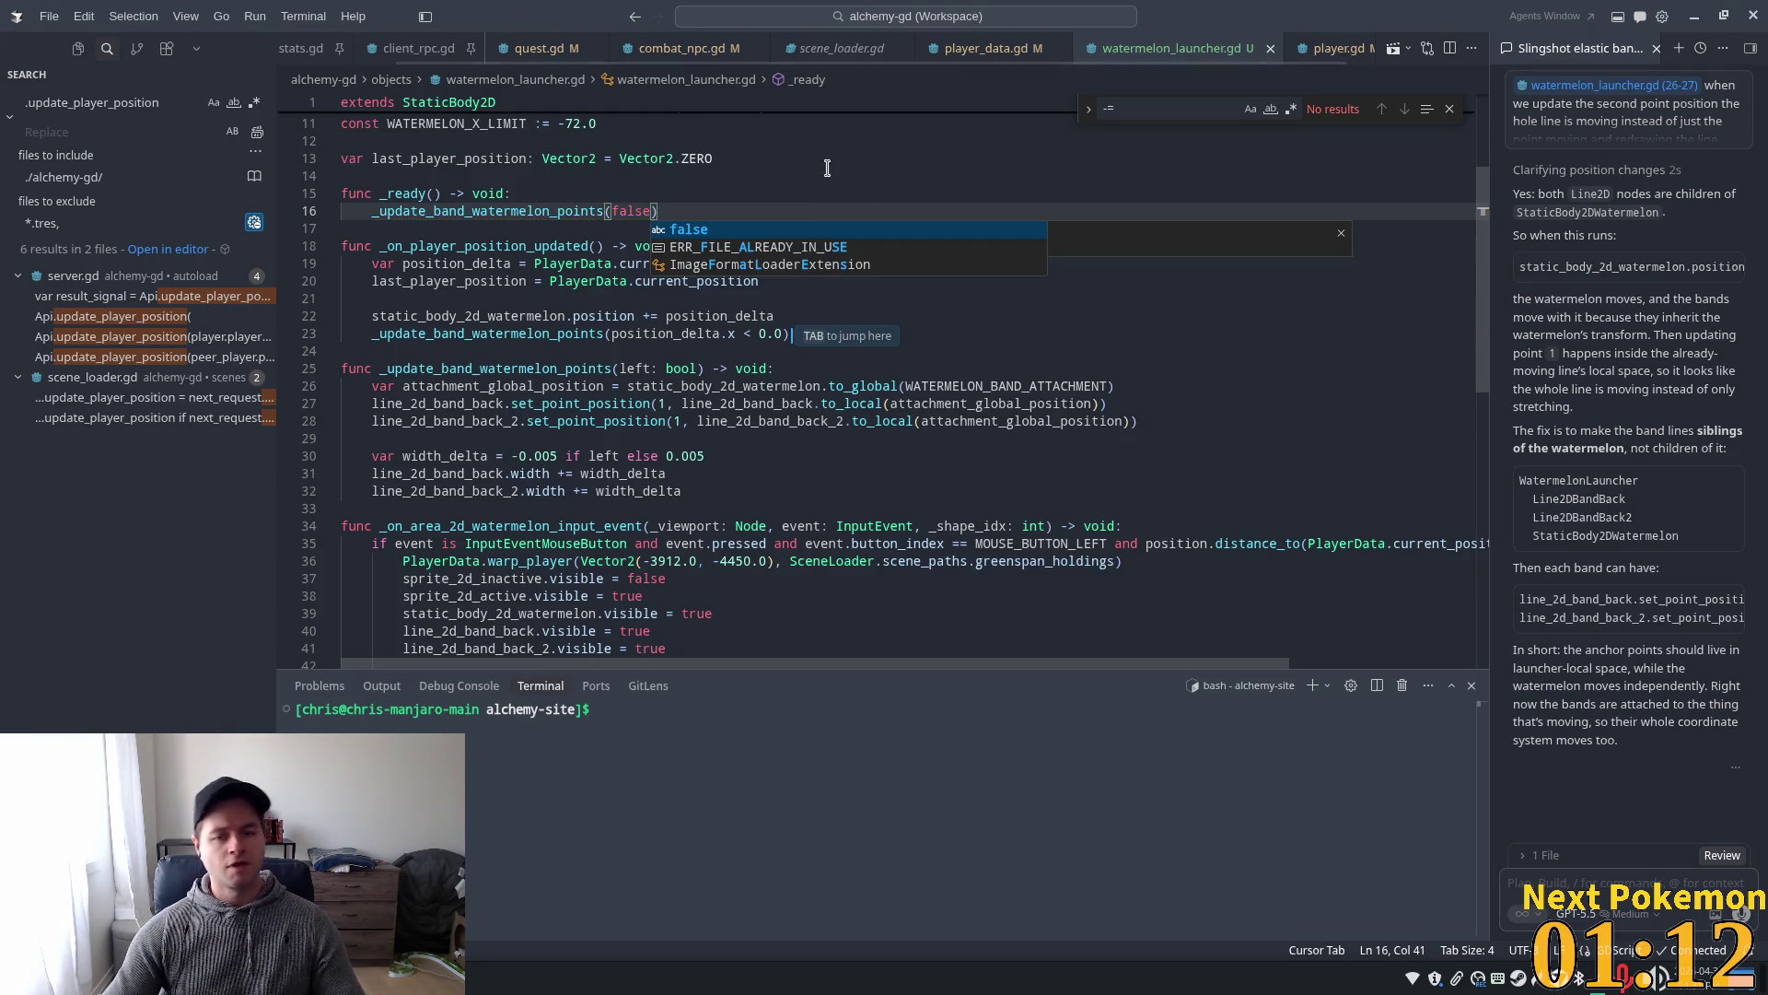
- Run the game from the Godot editor to test the launcher
{"action": "left_click", "coordinate": [858, 483]}
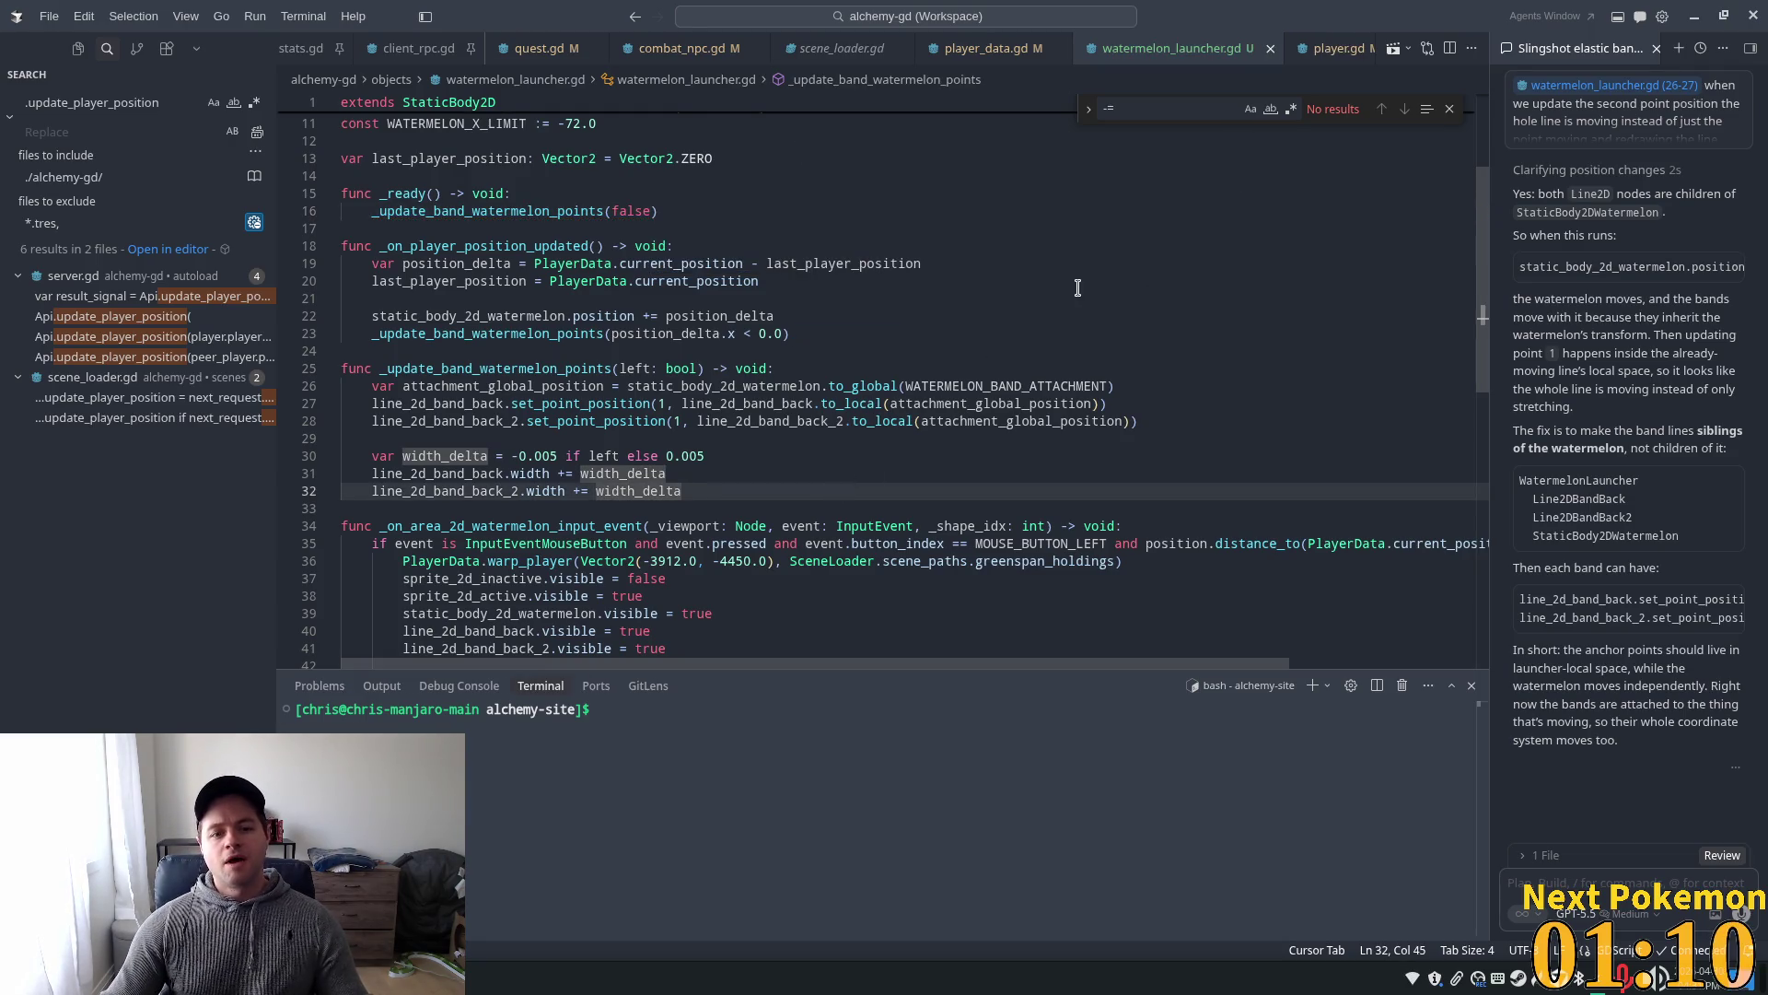
{"action": "key", "text": "alt+Tab"}
{"action": "left_click", "coordinate": [1539, 43]}
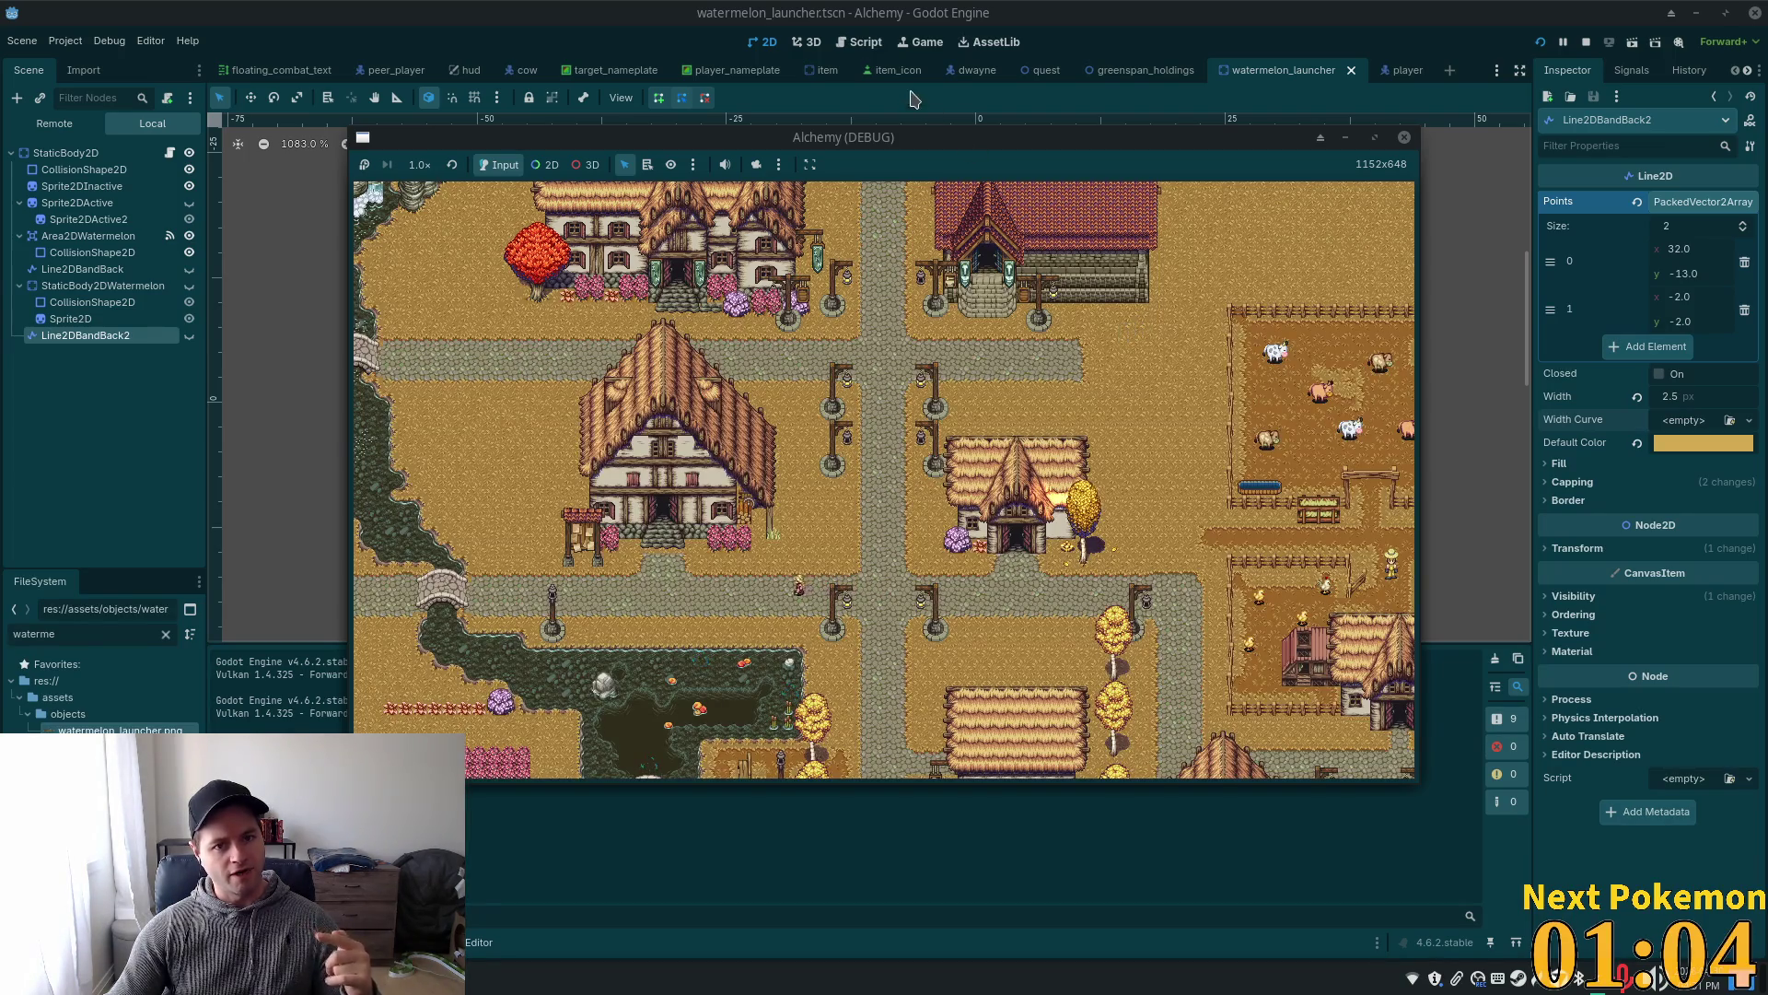
- Move the second game window aside and walk the character left and right near the launcher
{"action": "mouse_move", "coordinate": [939, 151]}
{"action": "left_mouse_down"}
{"action": "mouse_move", "coordinate": [1216, 260]}
{"action": "mouse_move", "coordinate": [610, 101]}
{"action": "left_mouse_up"}
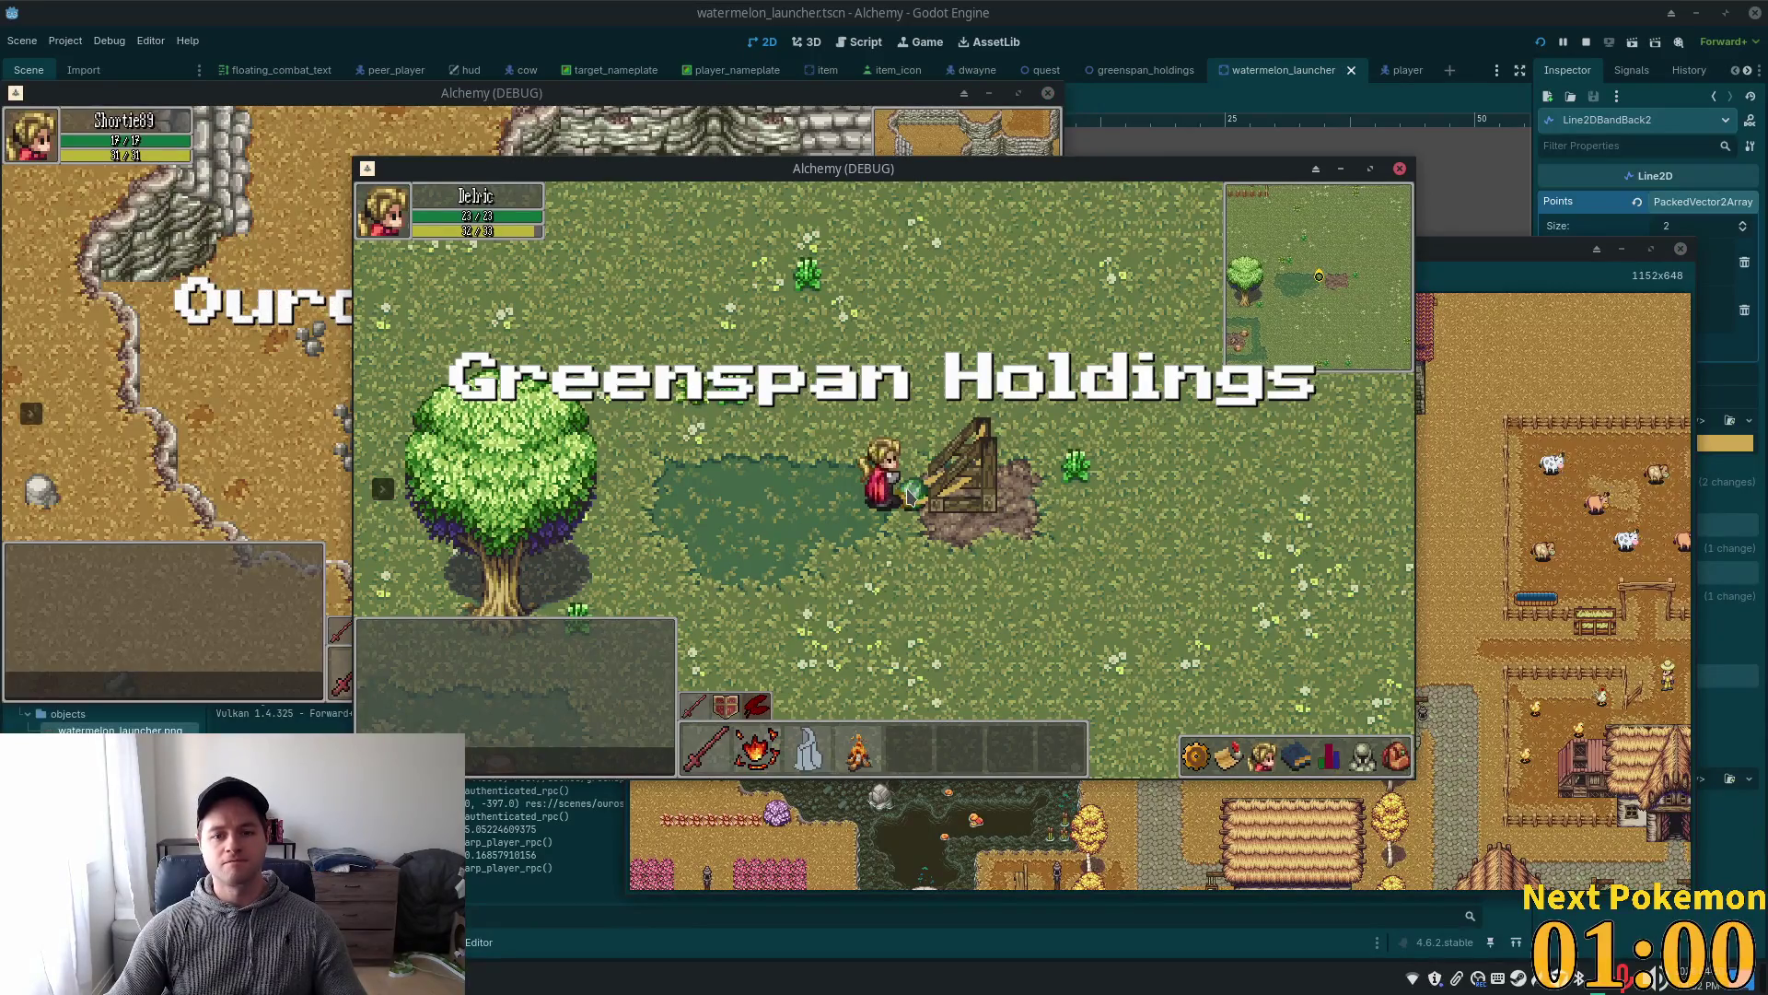
{"action": "key", "text": "a"}
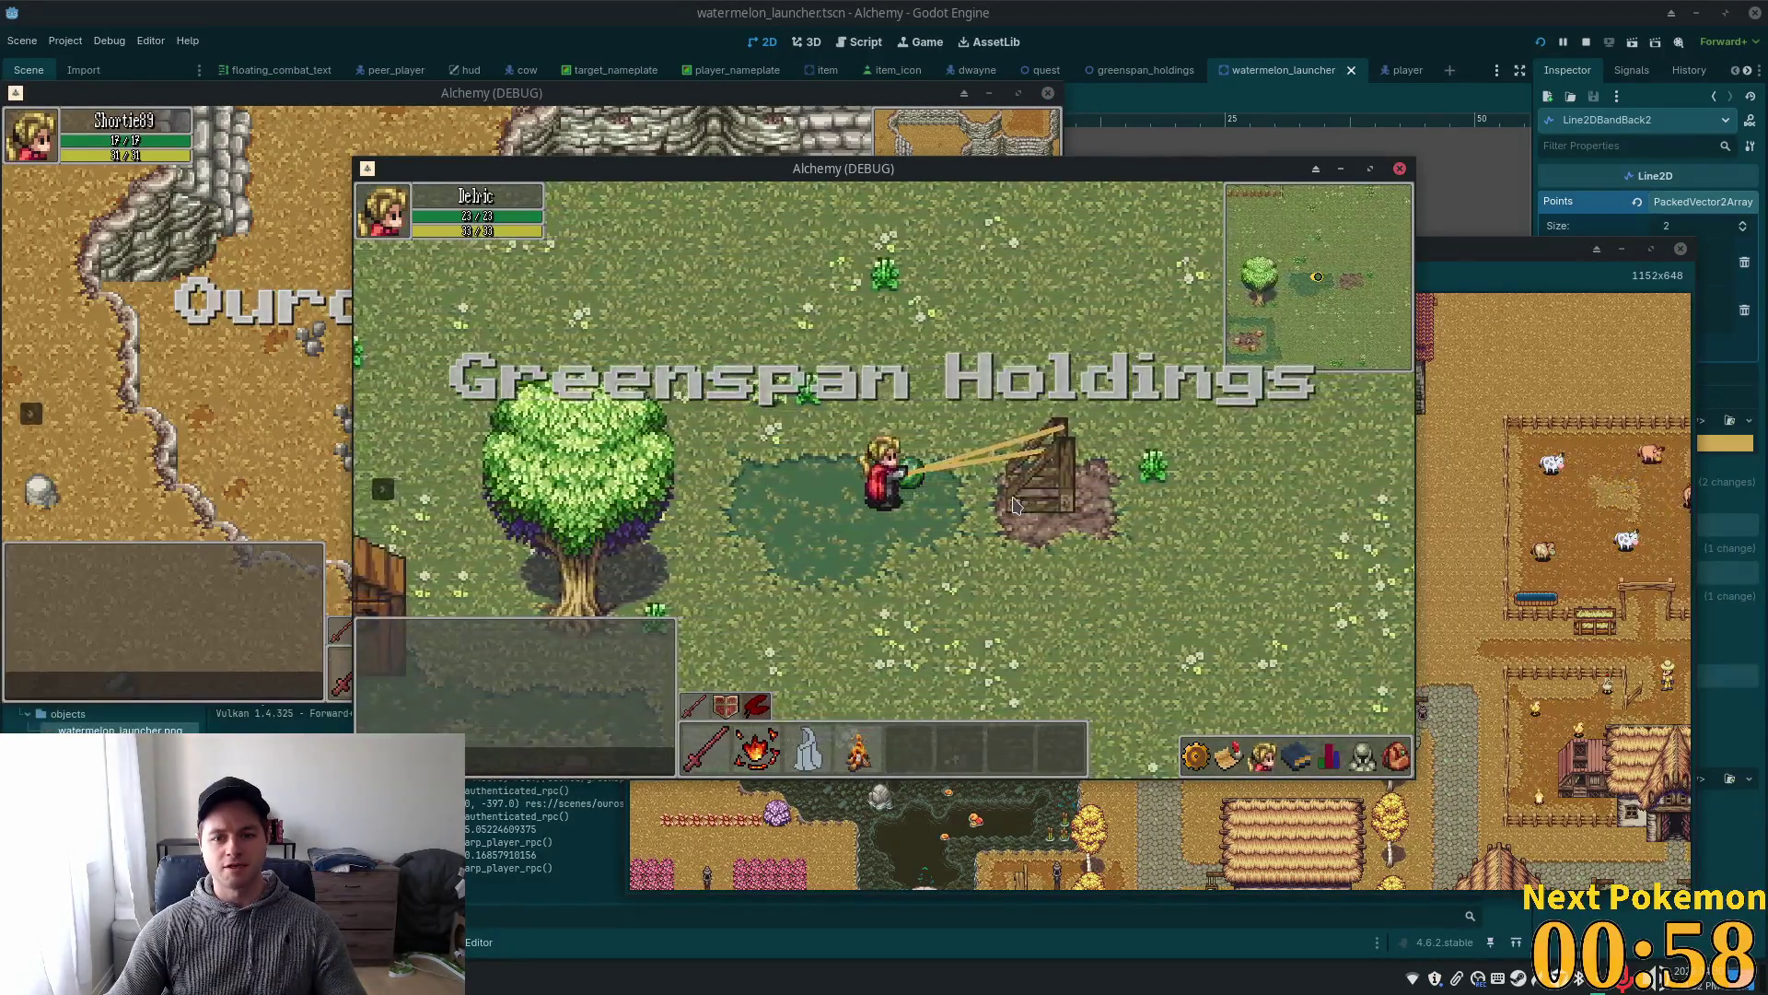
{"action": "key", "text": "a"}
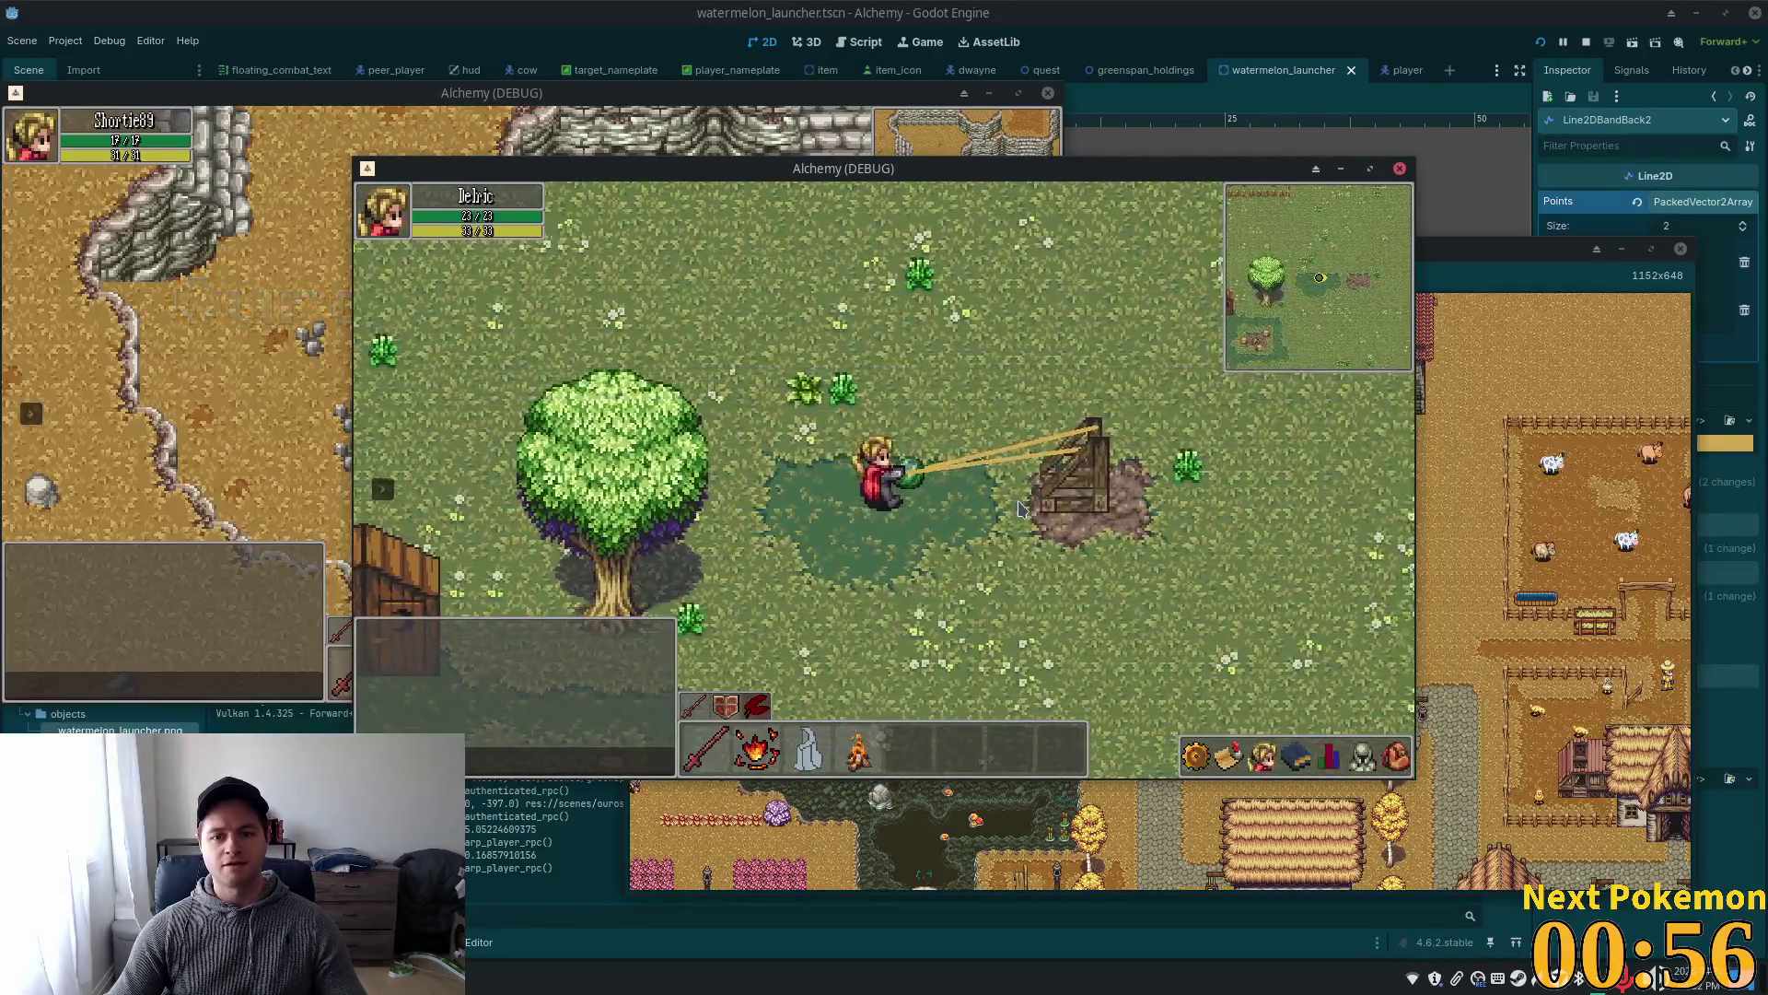
{"action": "key", "text": "d"}
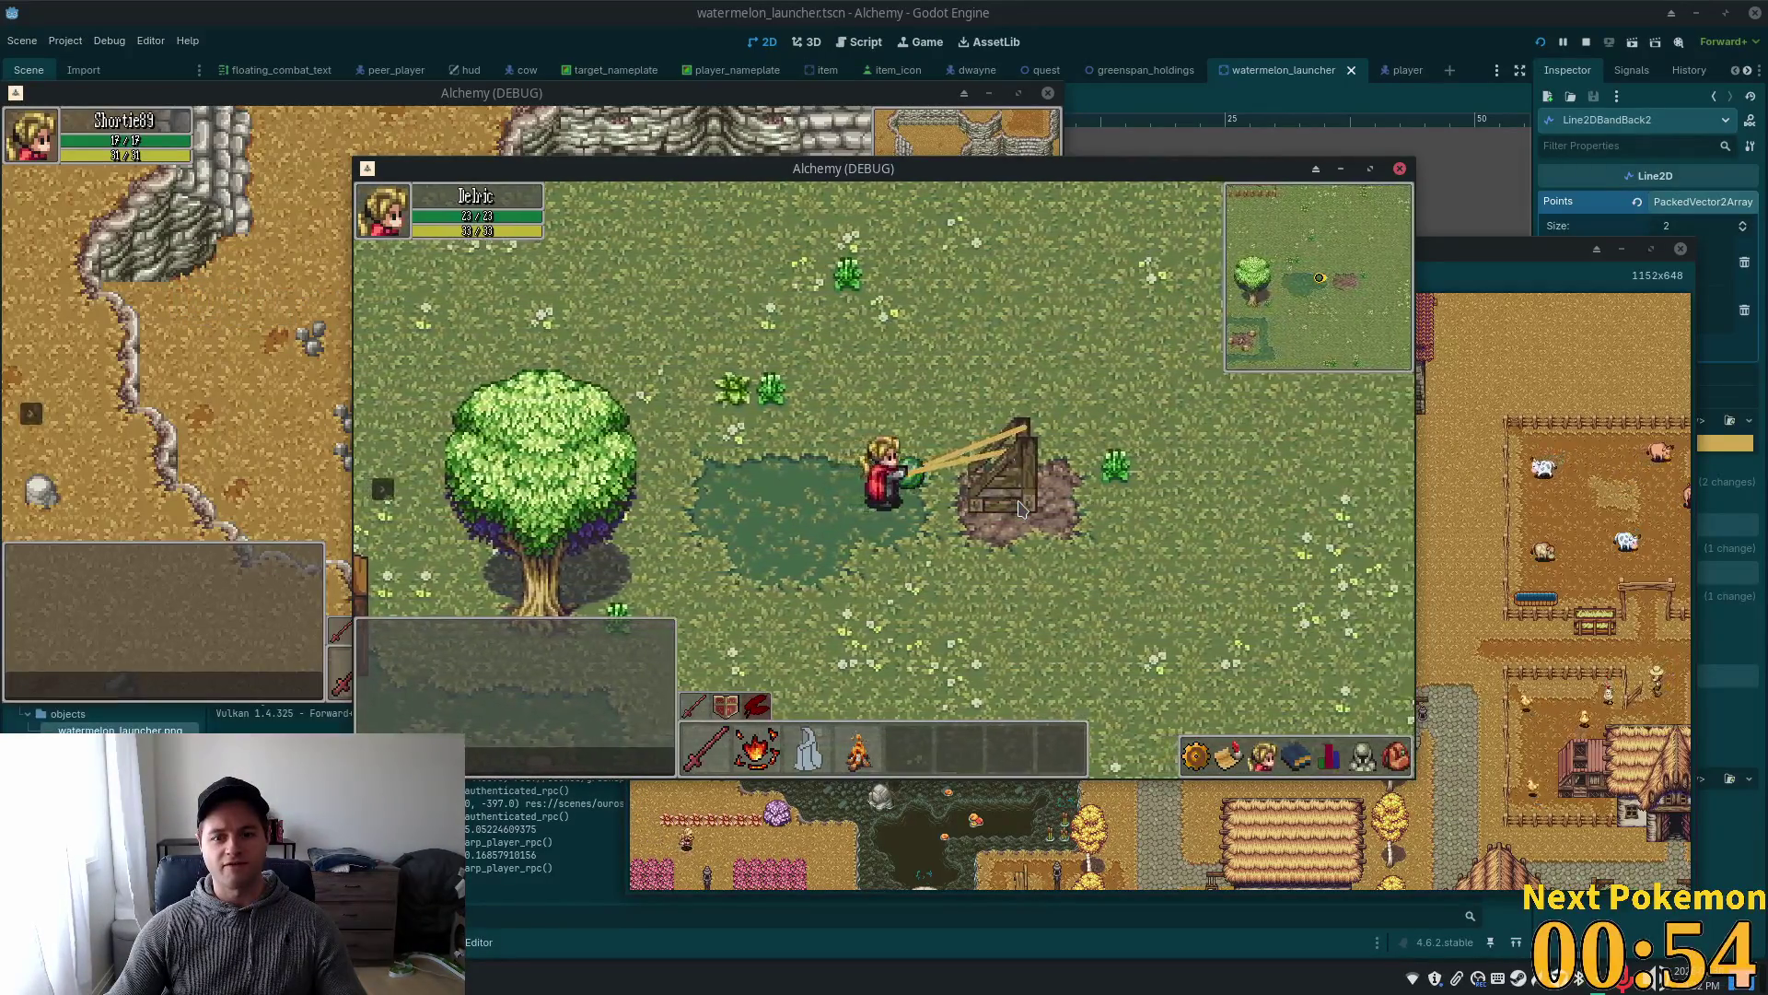
{"action": "key", "text": "d"}
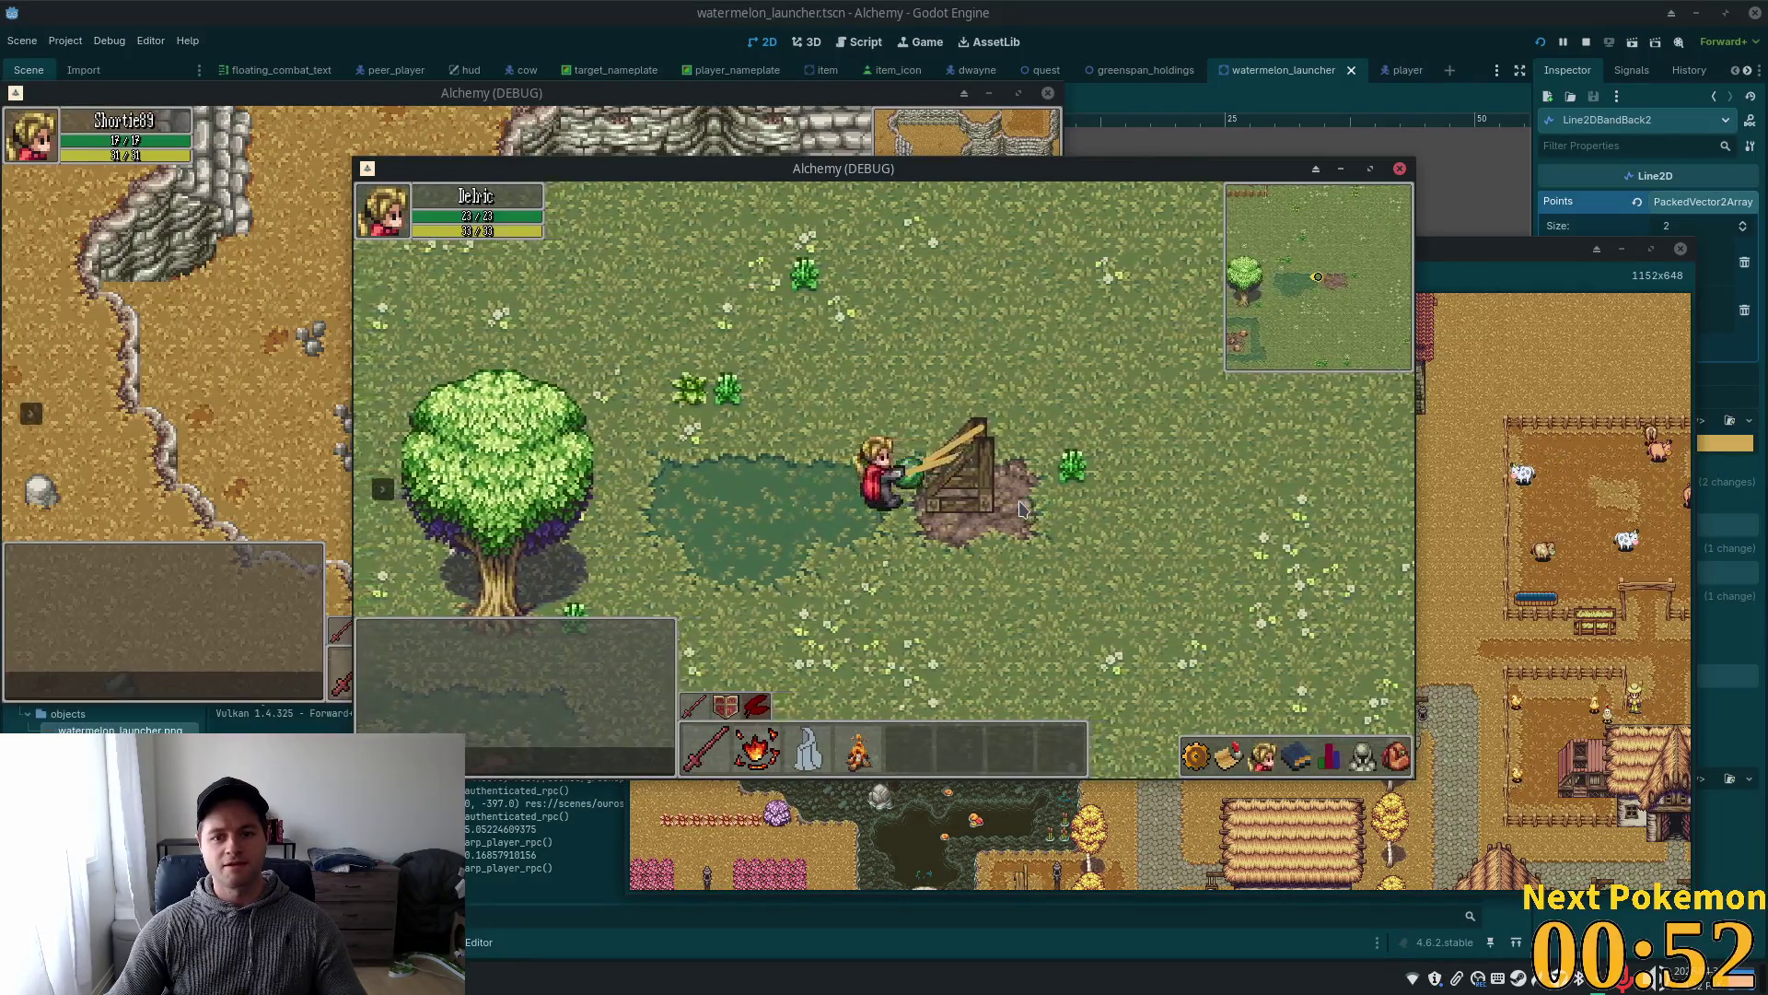
{"action": "key", "text": "a"}
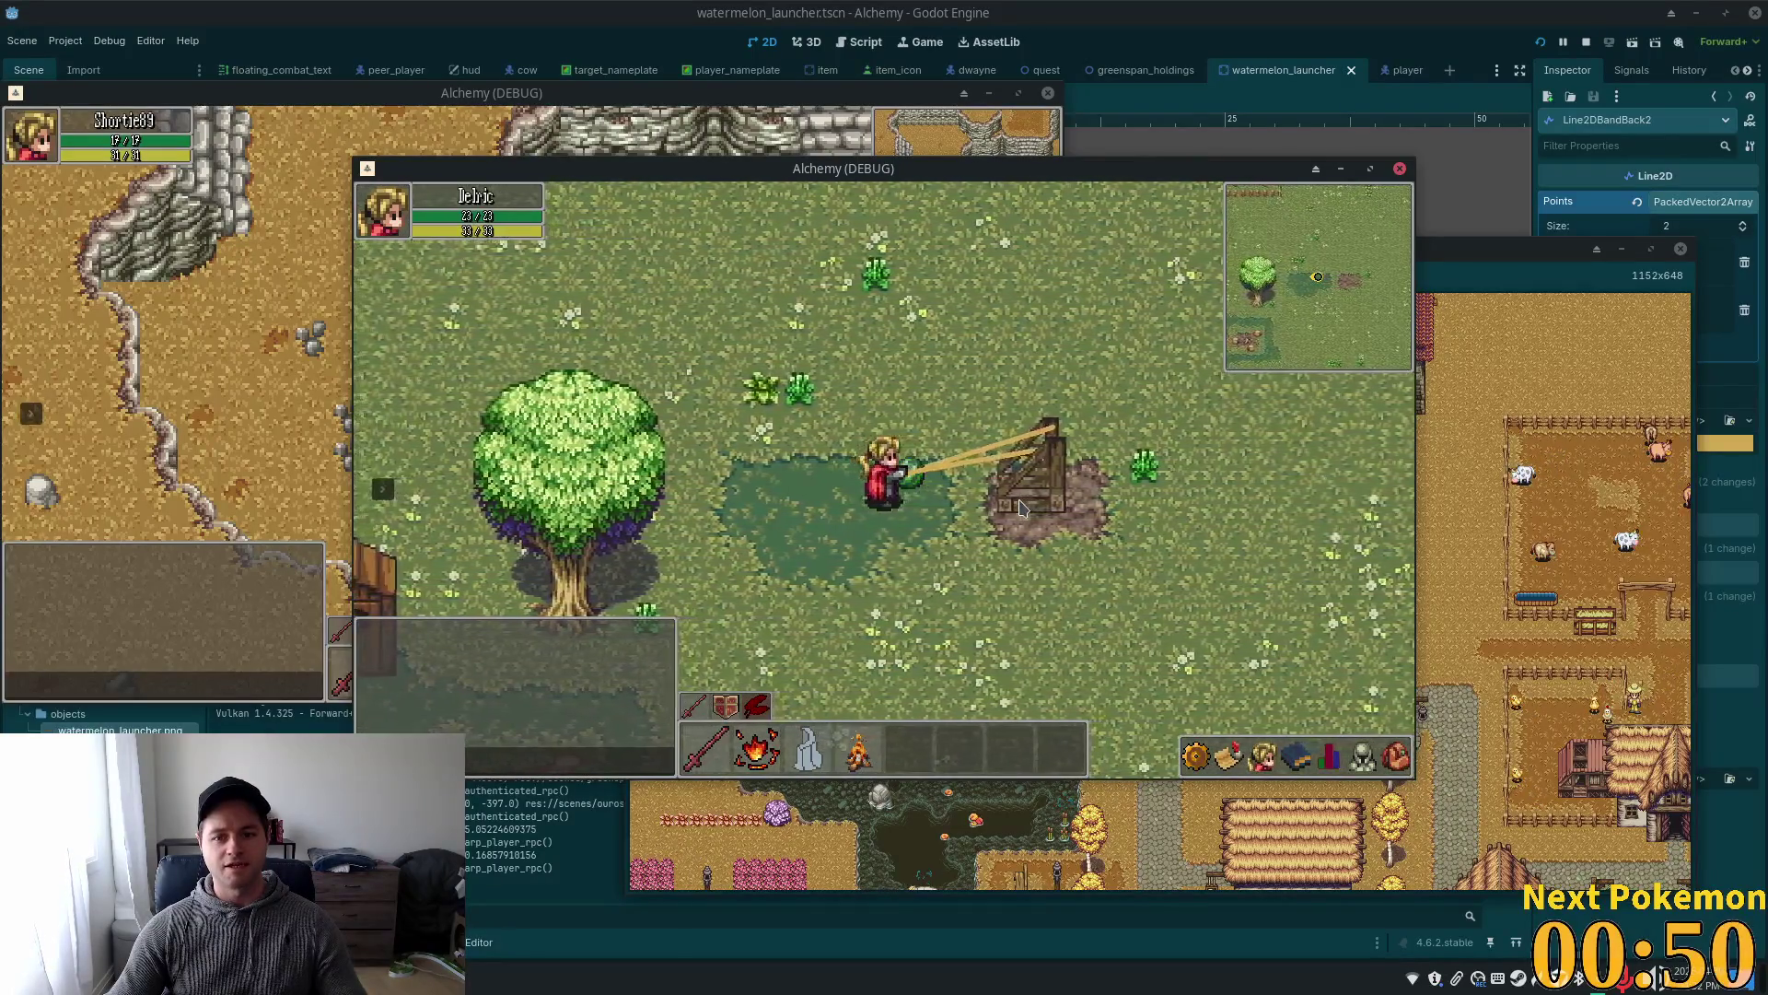
{"action": "key", "text": "a"}
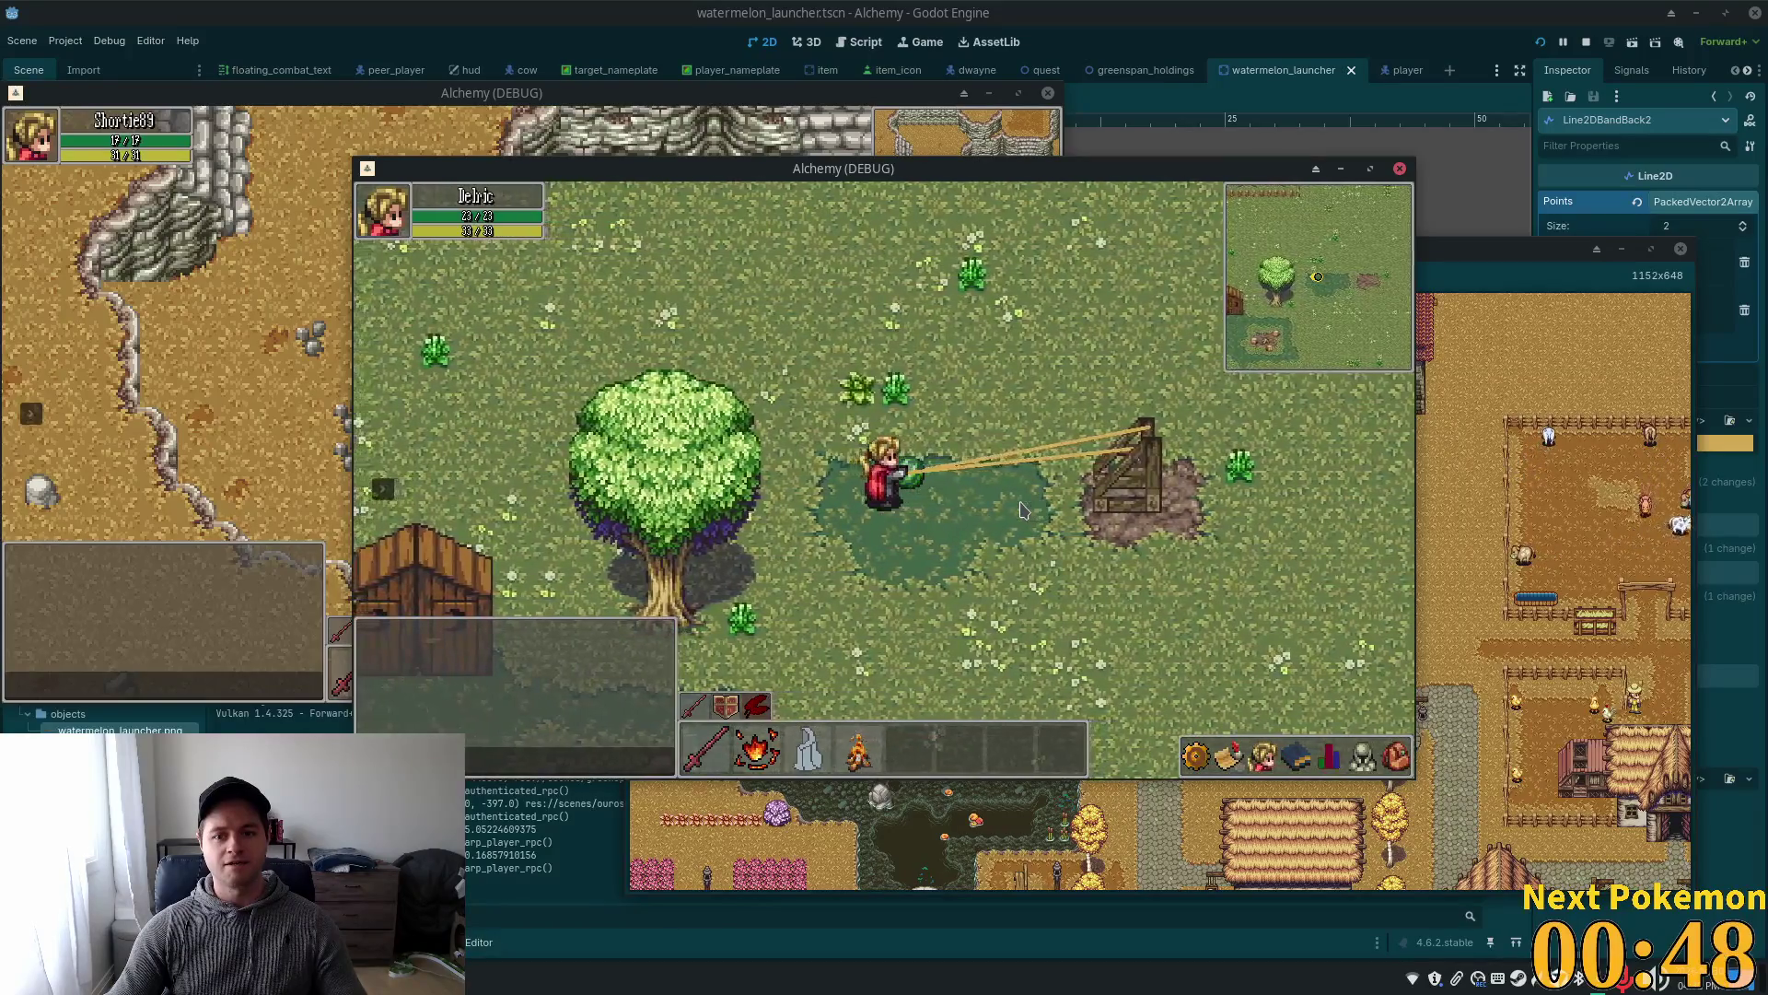
{"action": "key", "text": "d"}
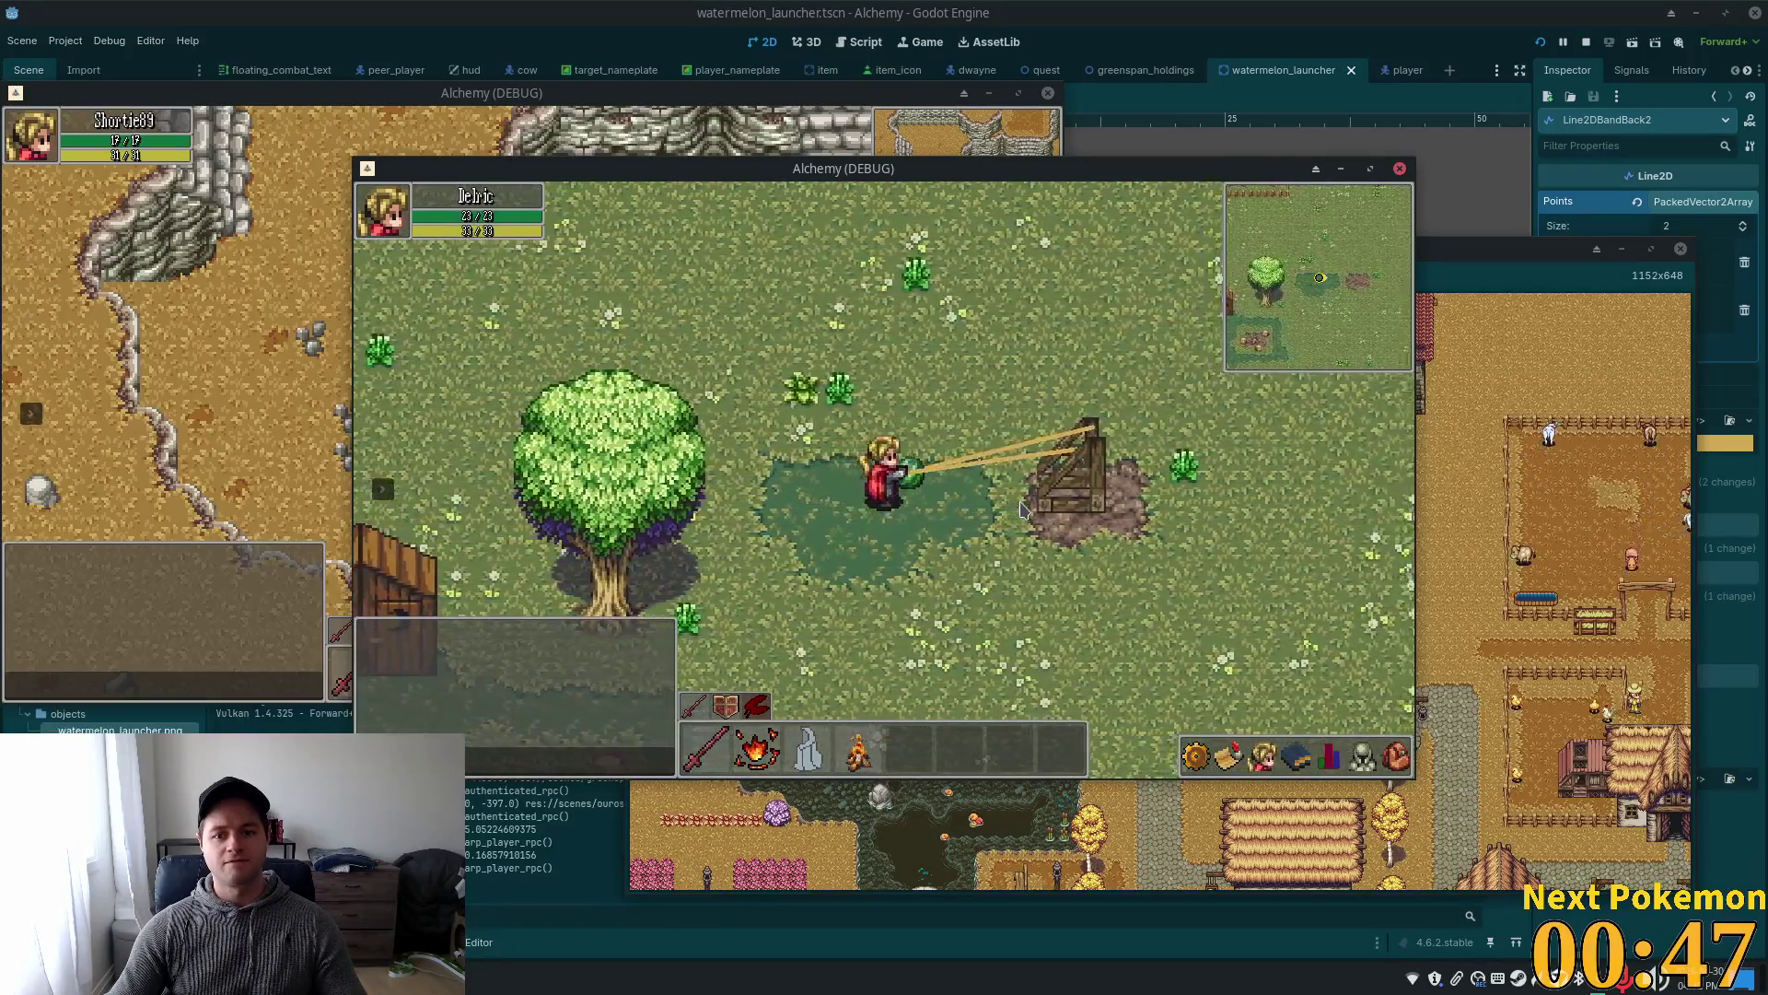
{"action": "key", "text": "d"}
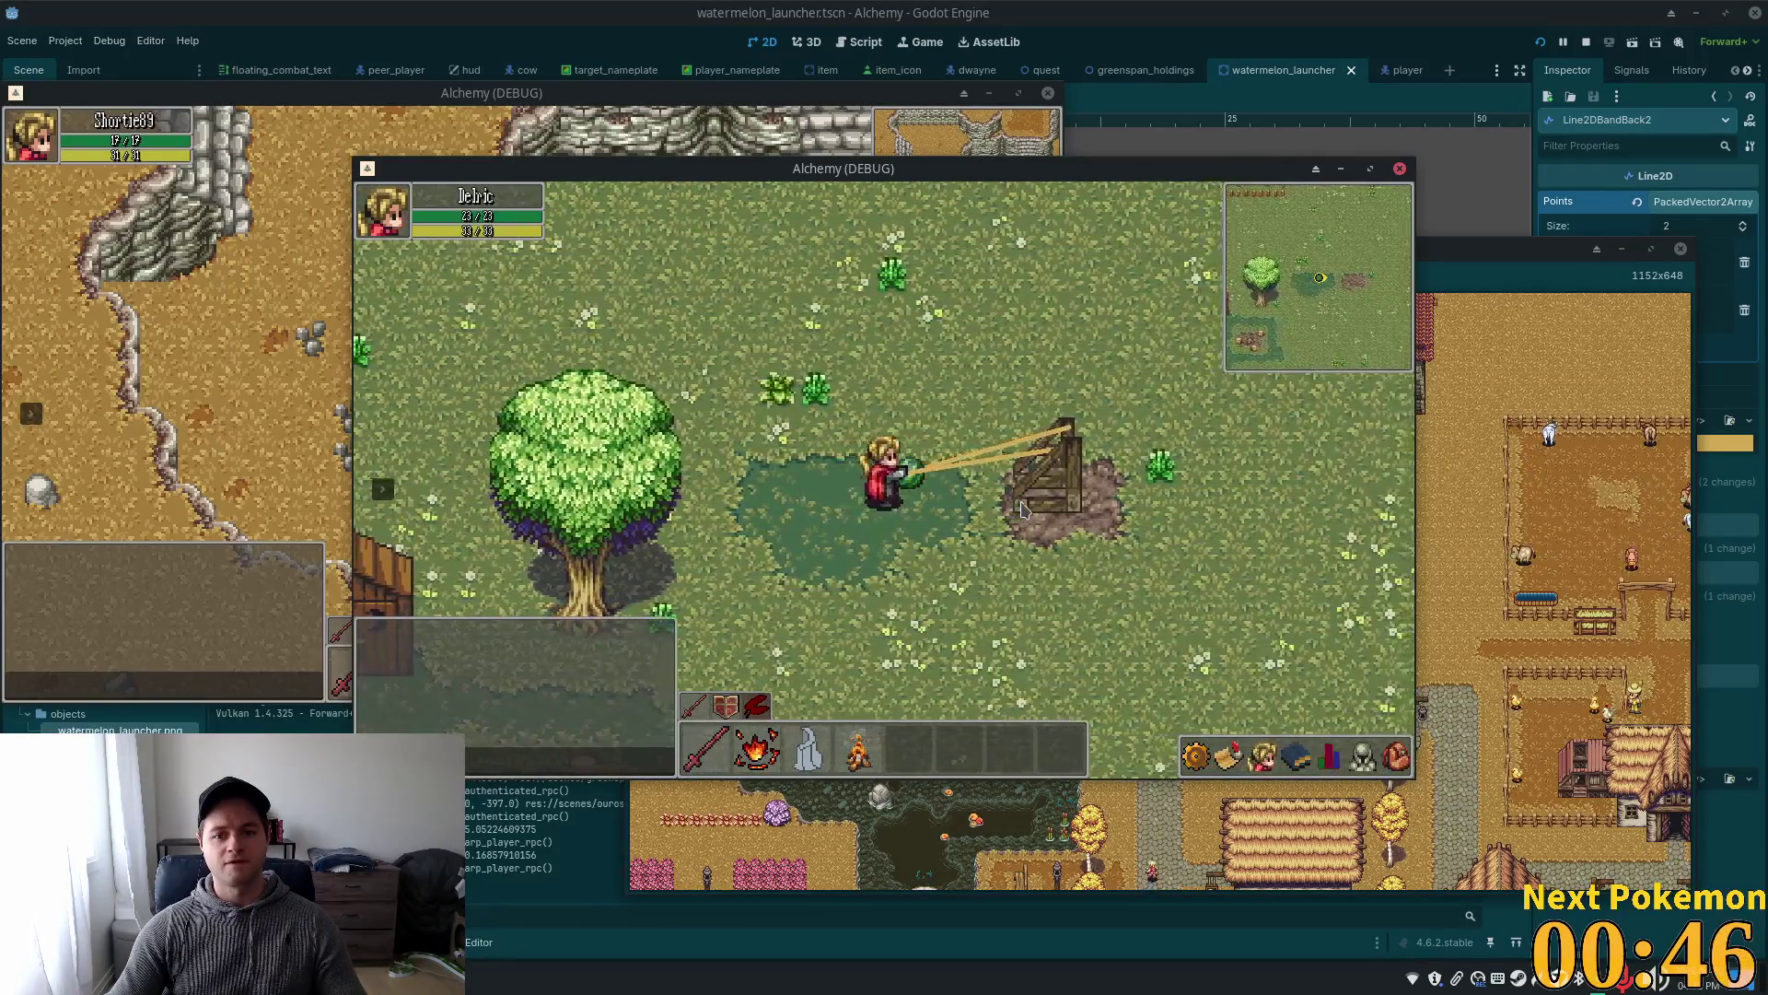
{"action": "key", "text": "d"}
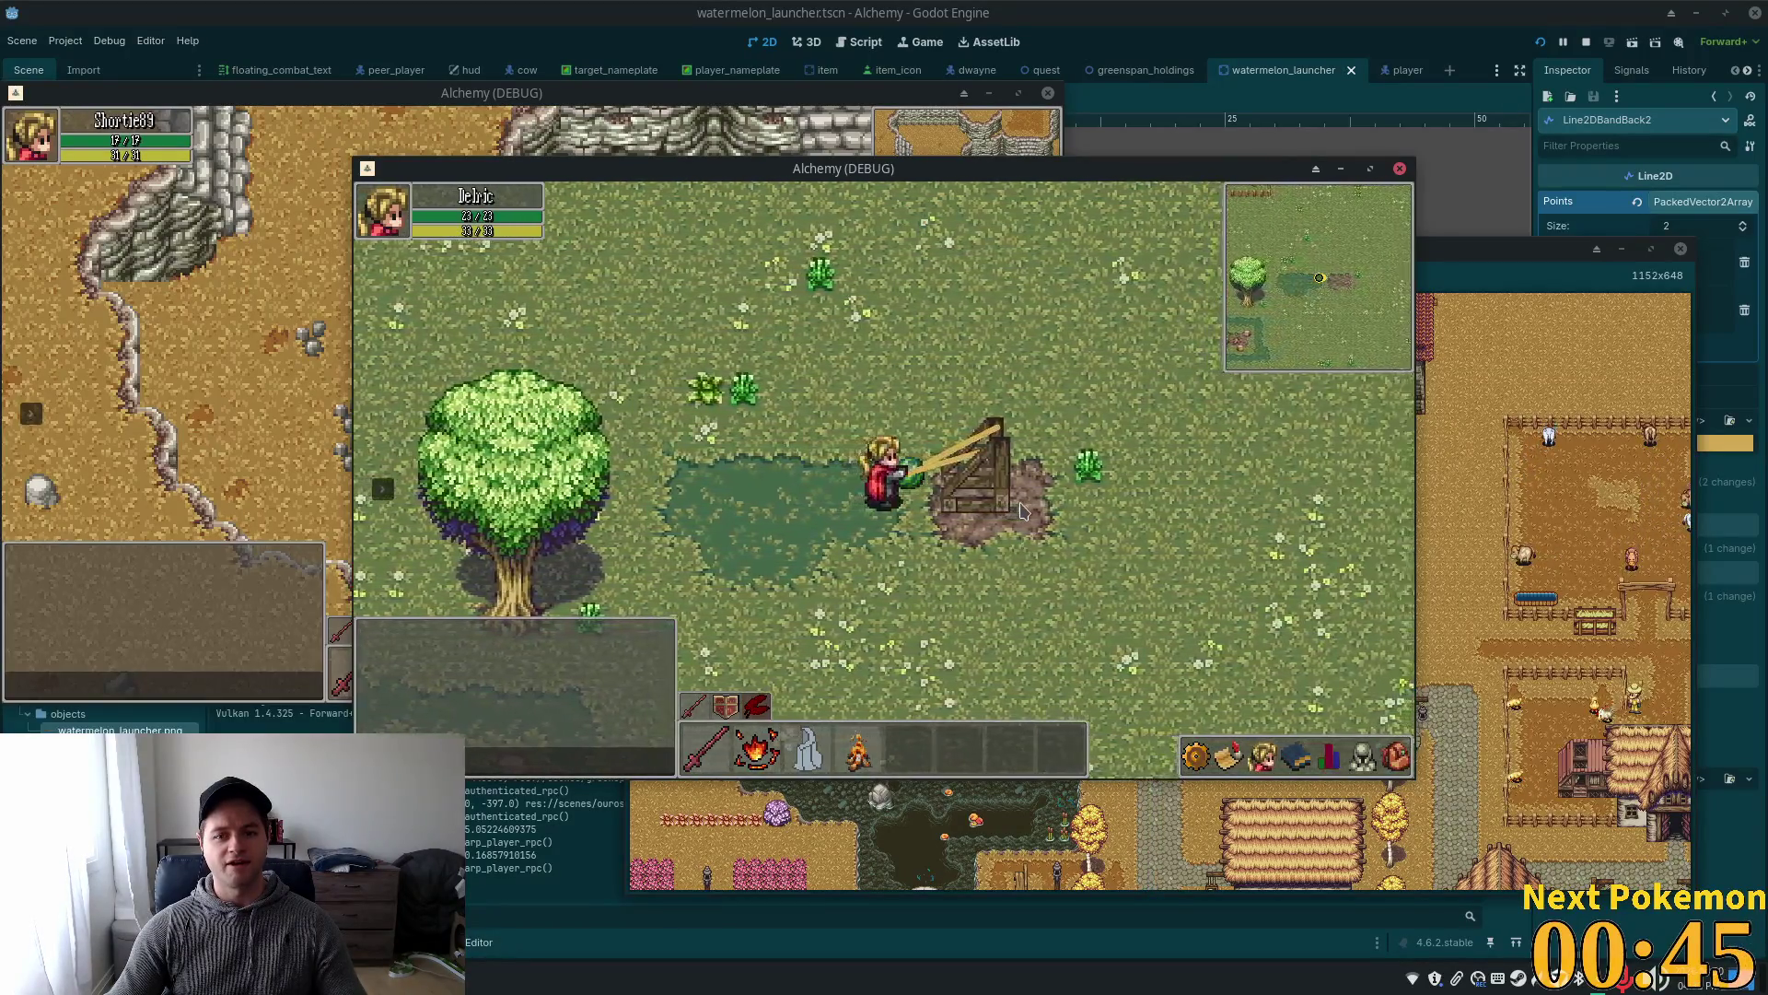
{"action": "key", "text": "d"}
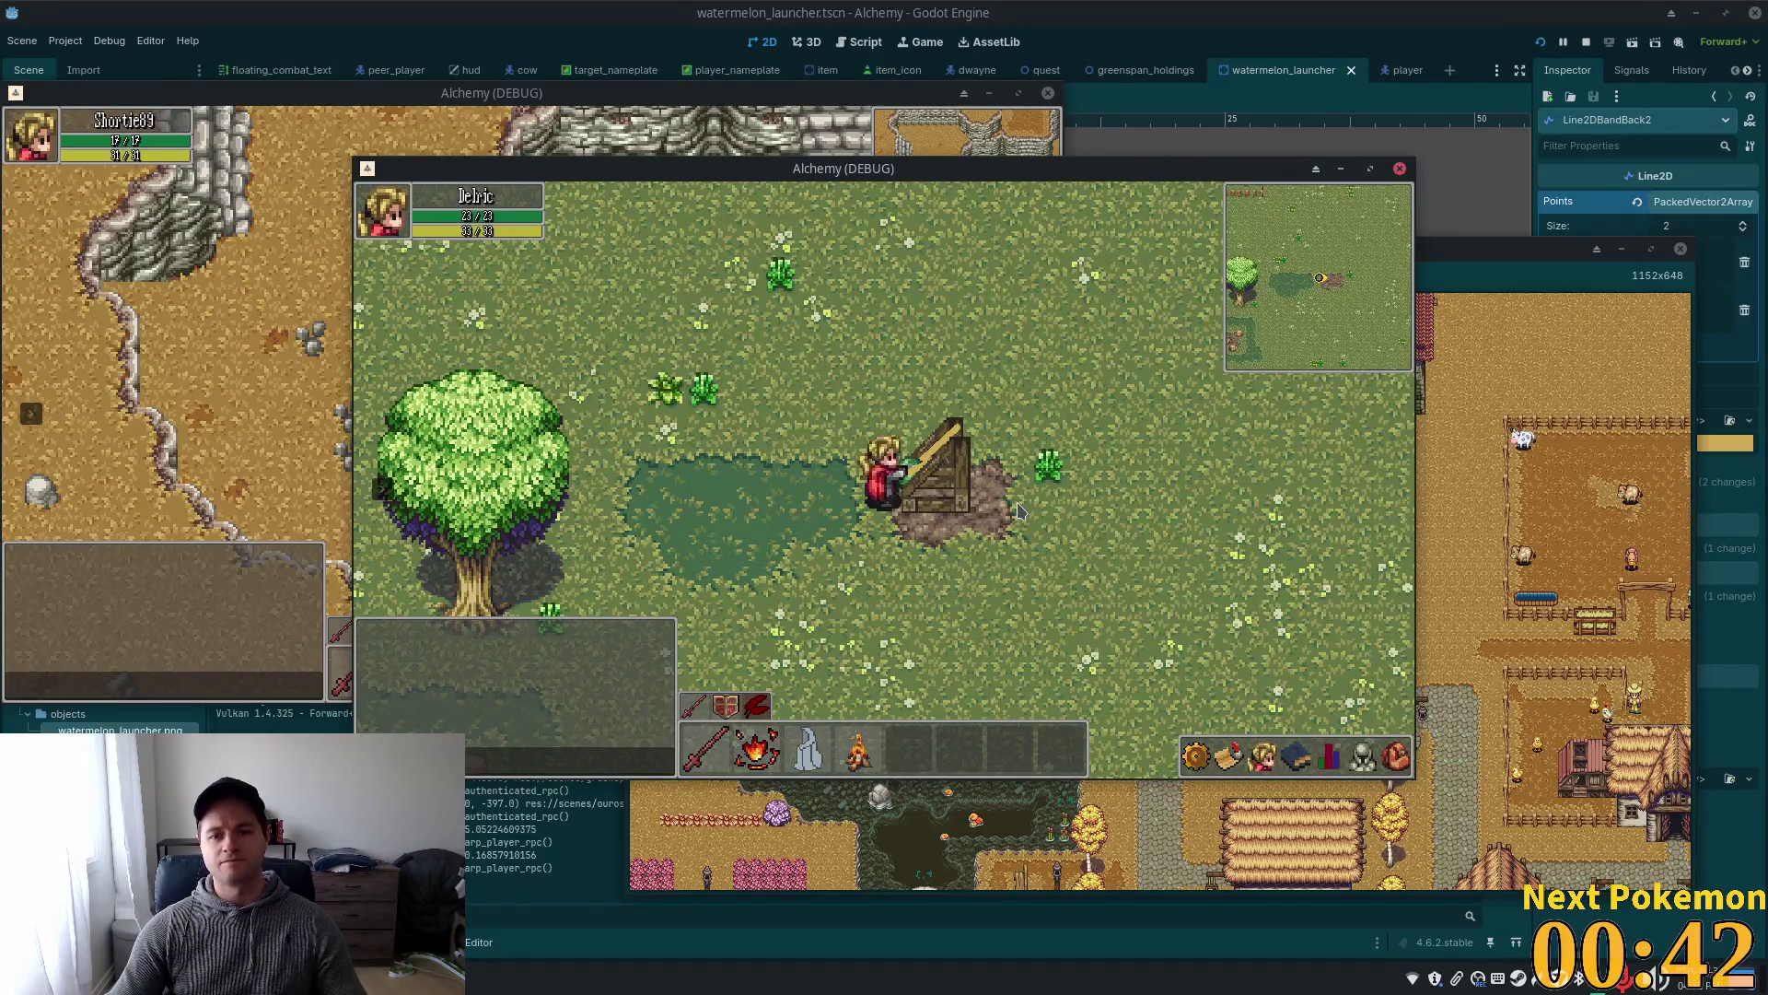
{"action": "key", "text": "a"}
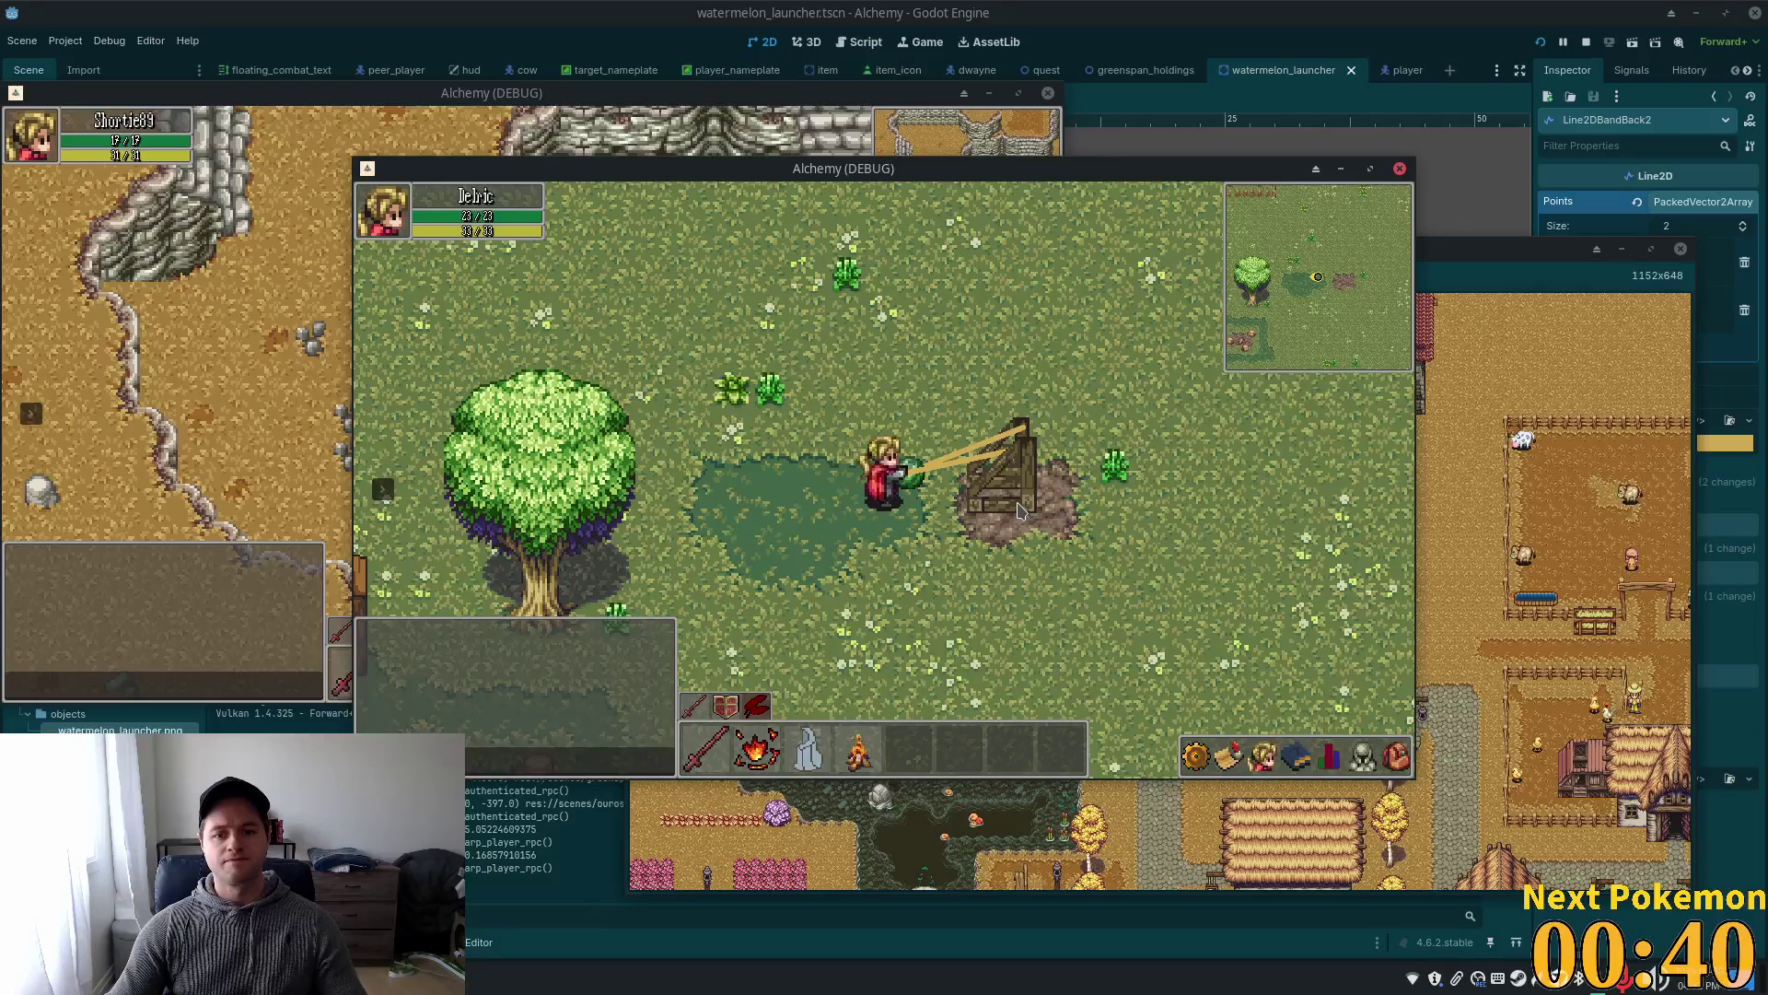
{"action": "key", "text": "a"}
{"action": "key", "text": "a"}
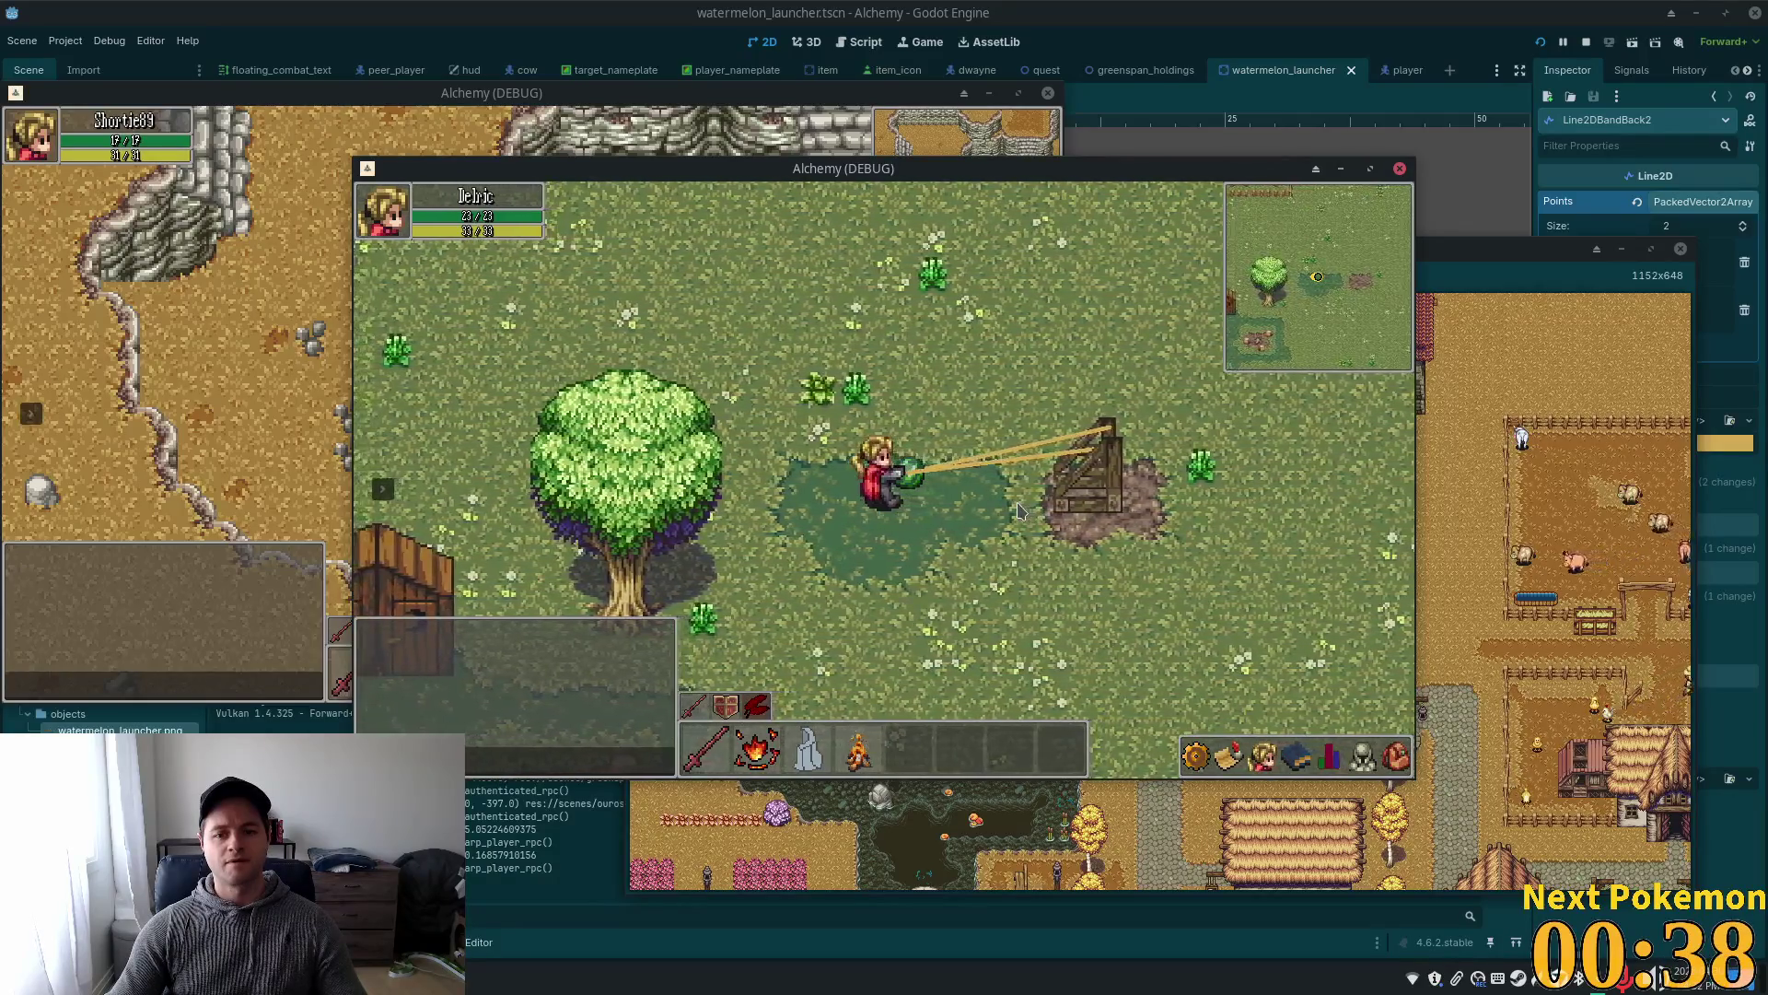